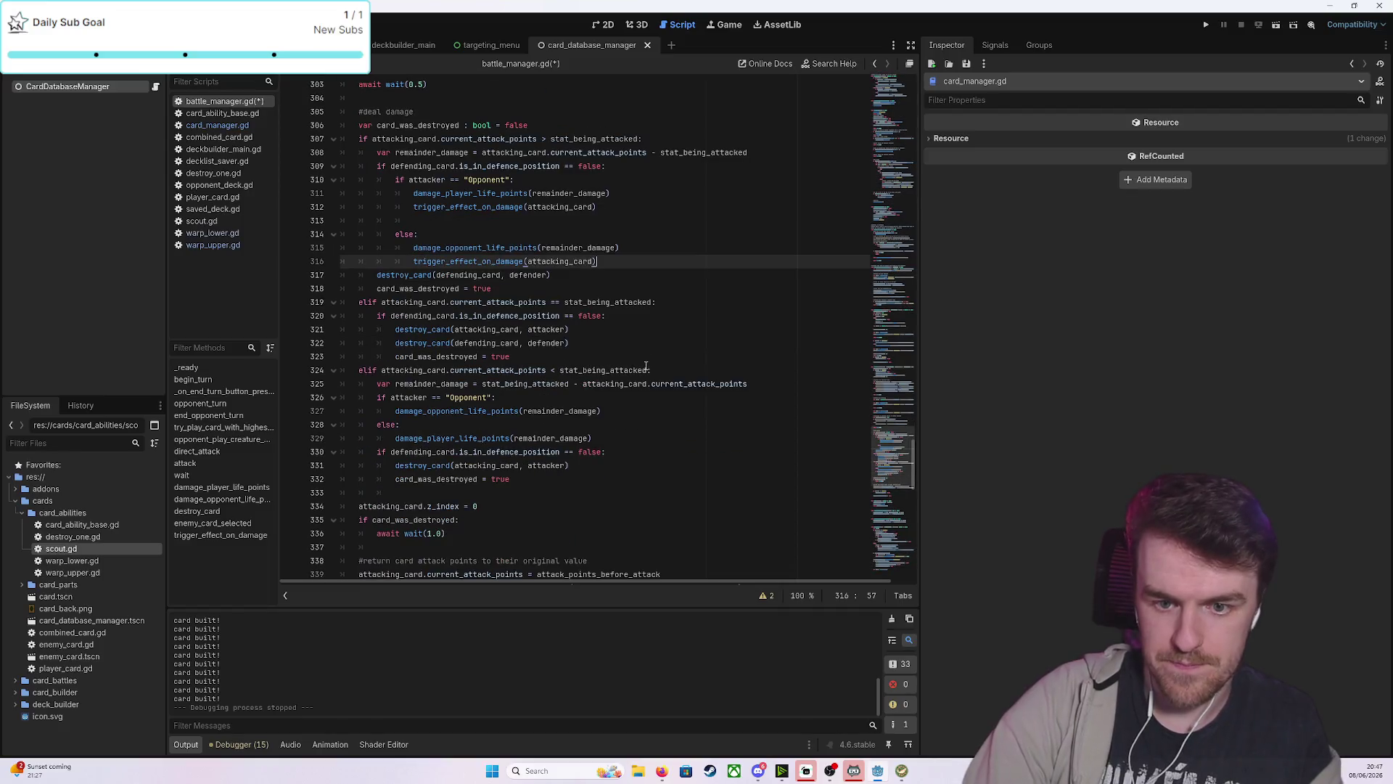
# Step: Paste trigger_effect_on_damage(attacking_card) below both the opponent-damage and player-damage lines
pyautogui.press('Return')
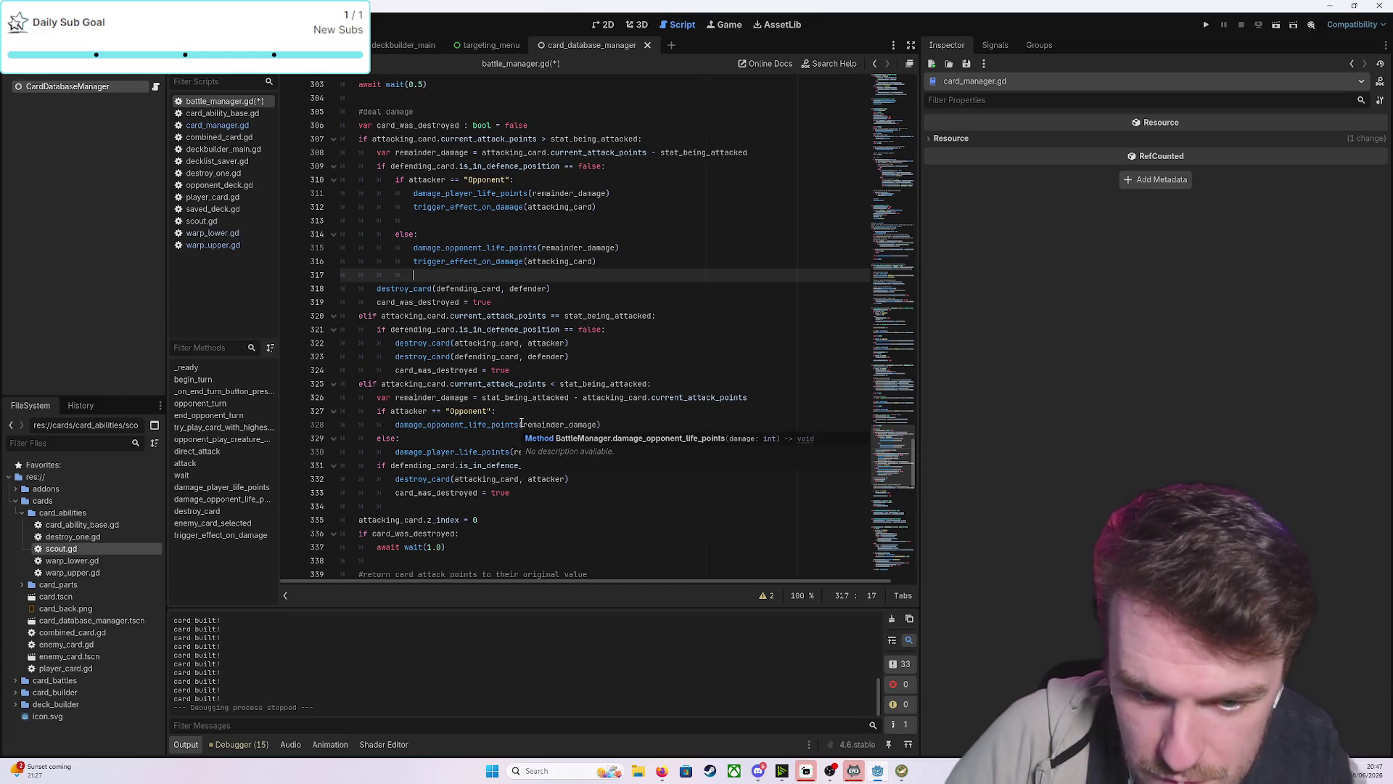
pyautogui.click(616, 429)
pyautogui.press('Return')
pyautogui.write('trigger_effect_on_damage(attacking_card)')
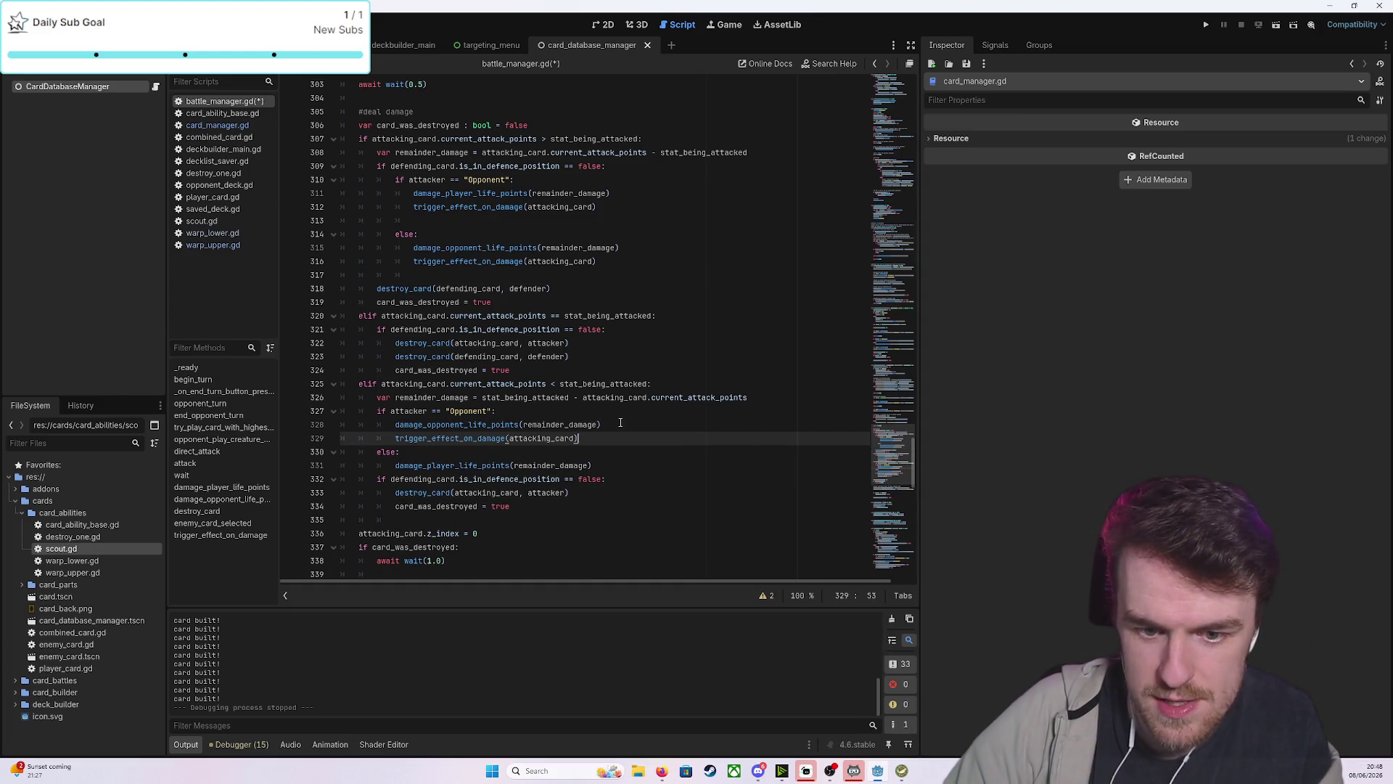
pyautogui.scroll(-1, 622, 426)
pyautogui.click(622, 426)
pyautogui.press('Return')
pyautogui.write('trigger_effect_on_damage(attacking_card)')
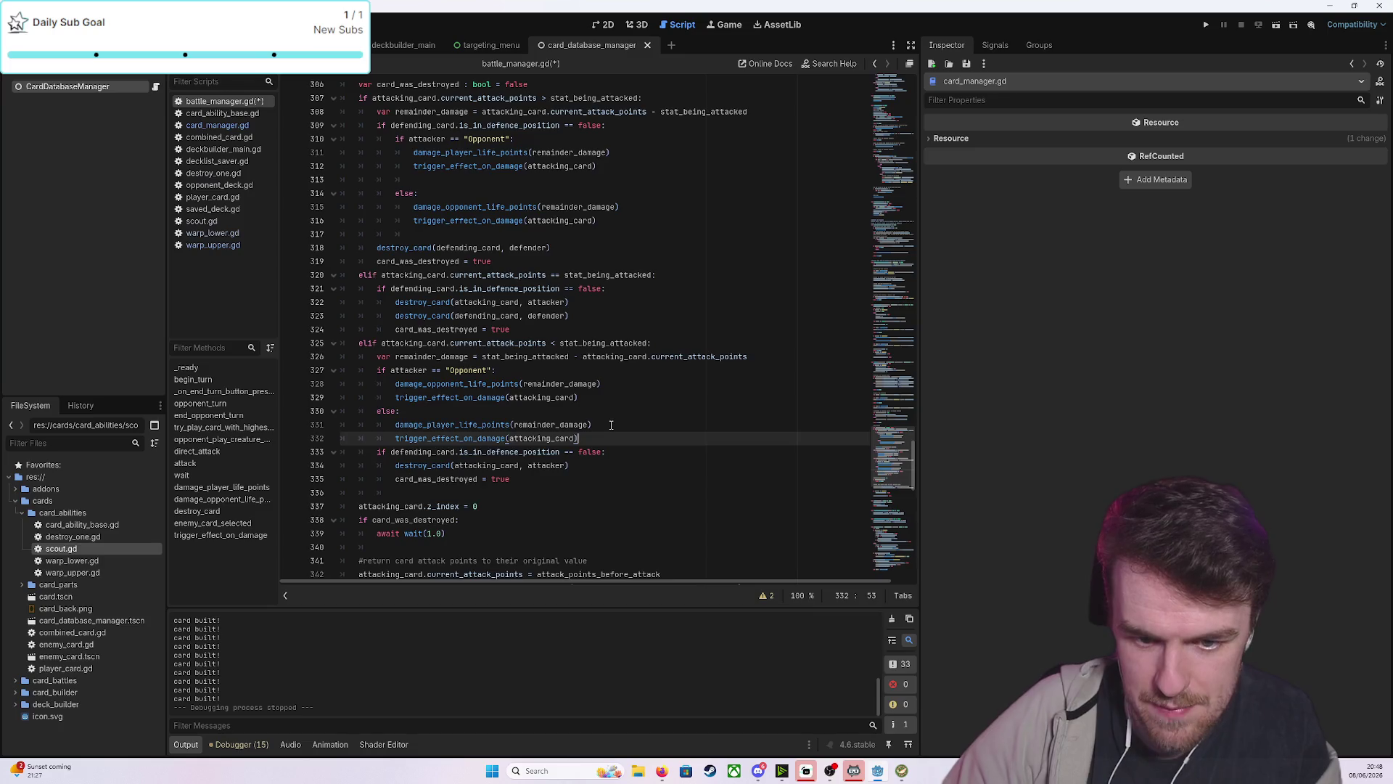
# Step: Review the edited lower-attack branch and save battle_manager.gd
pyautogui.scroll(-1, 613, 428)
pyautogui.scroll(-20, 626, 462)
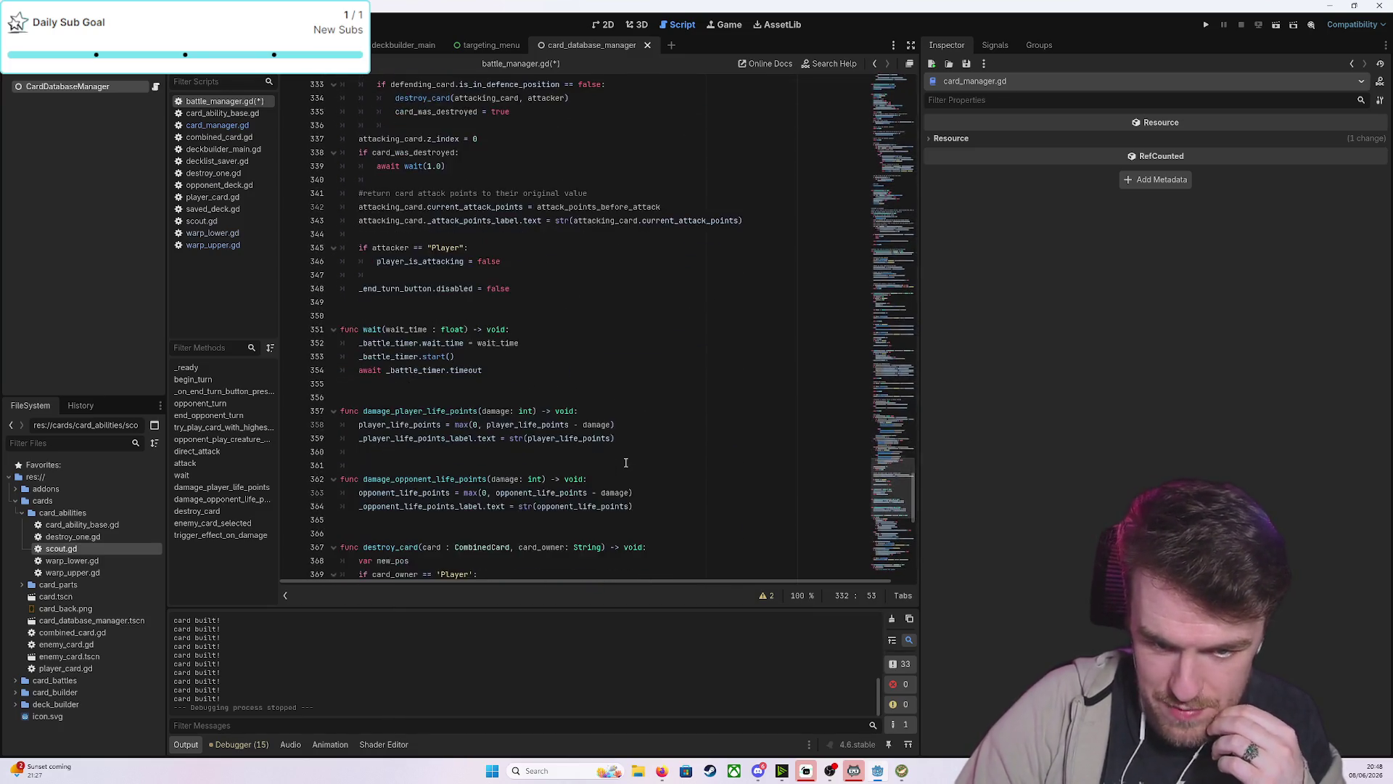
pyautogui.scroll(-2, 626, 462)
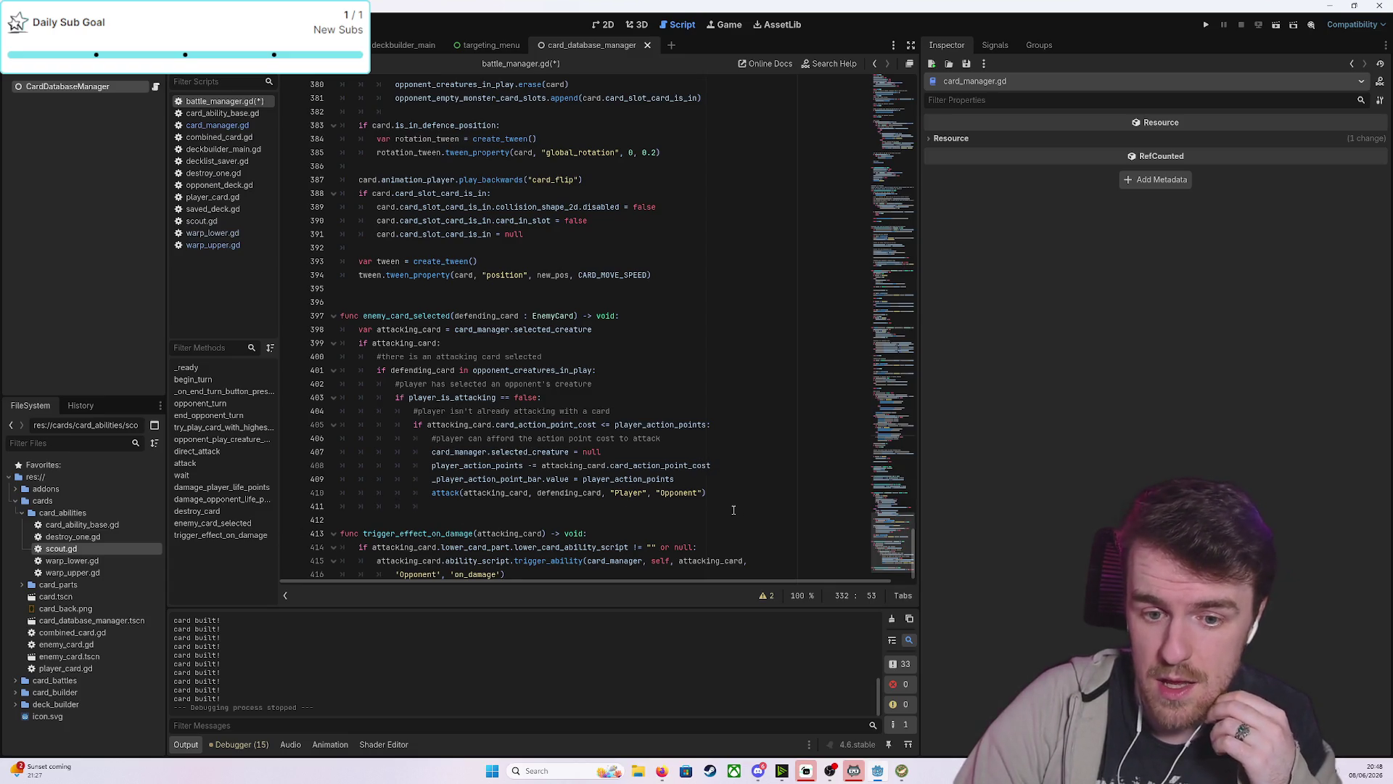
pyautogui.scroll(20, 733, 510)
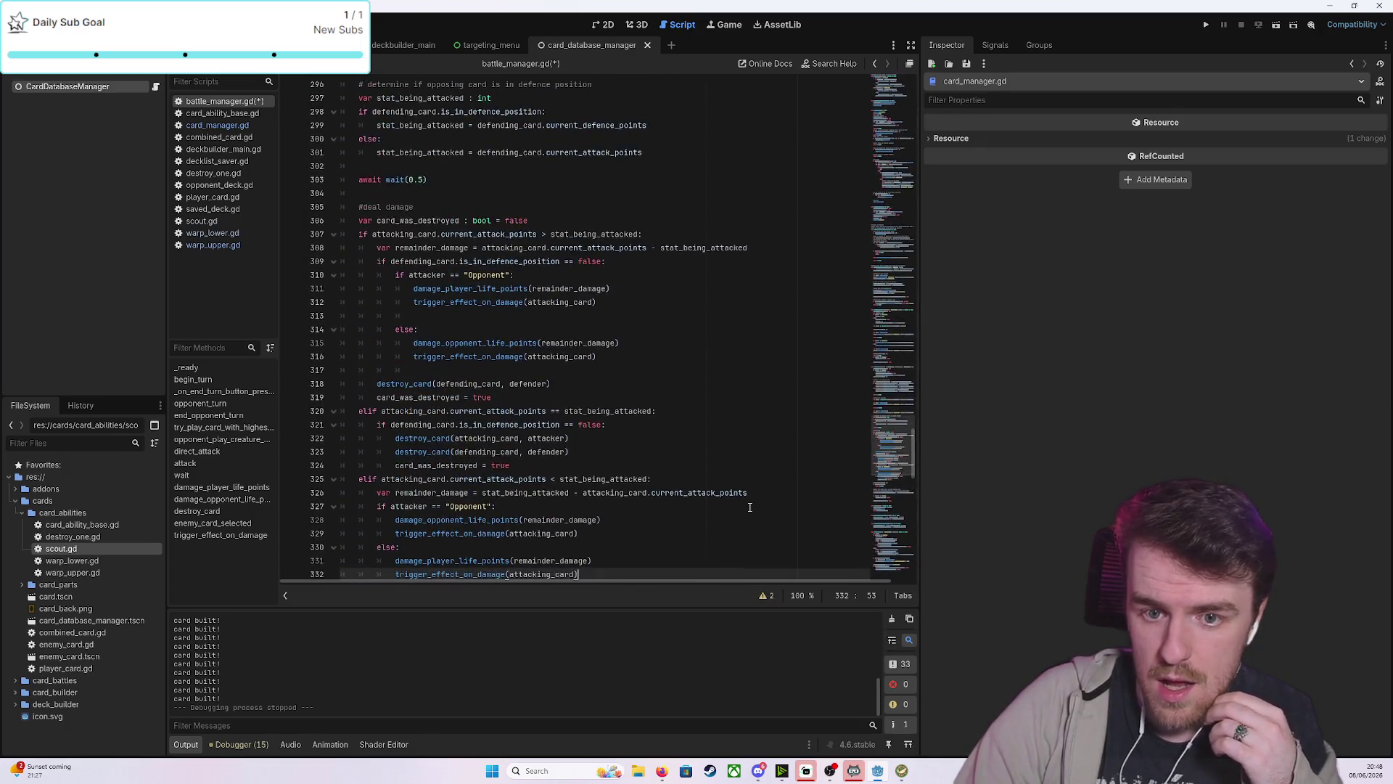
pyautogui.scroll(9, 749, 507)
pyautogui.scroll(-17, 750, 507)
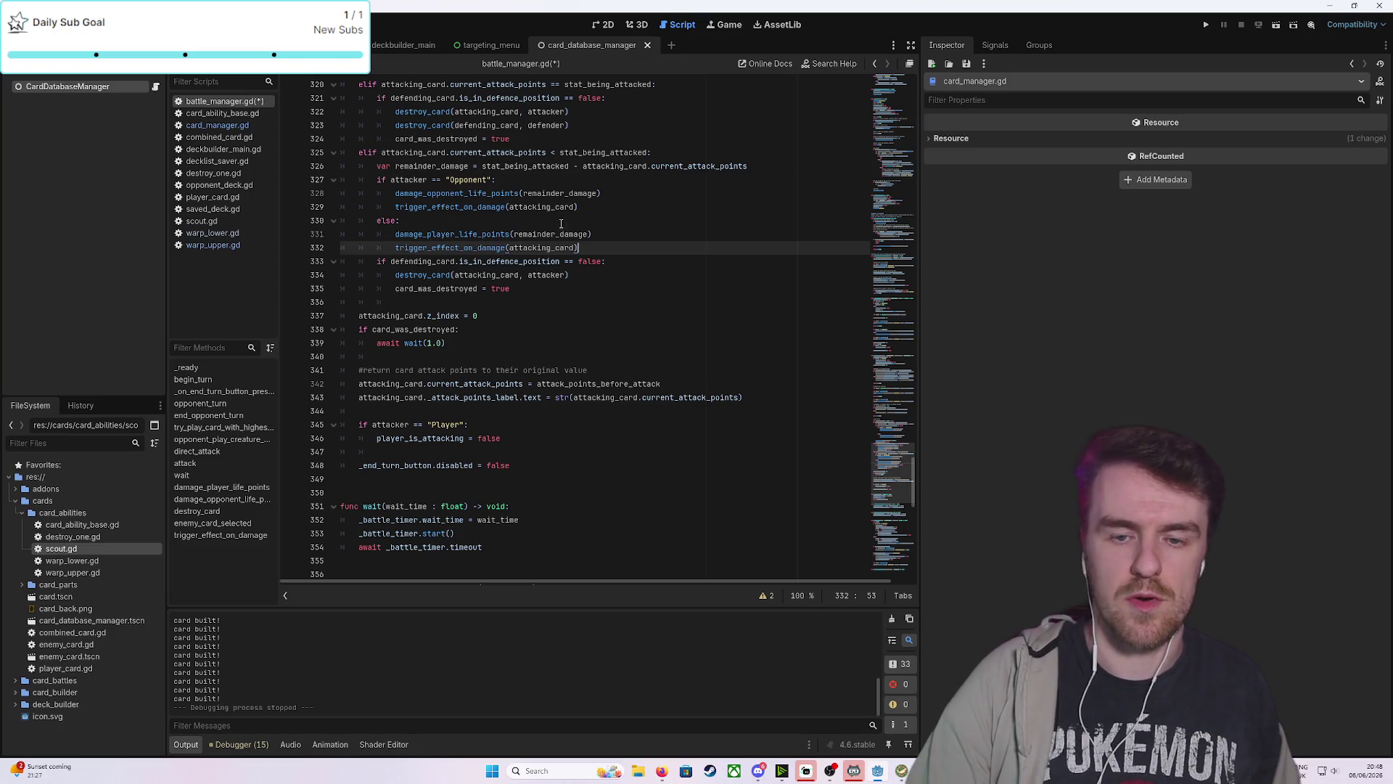
pyautogui.click(530, 312)
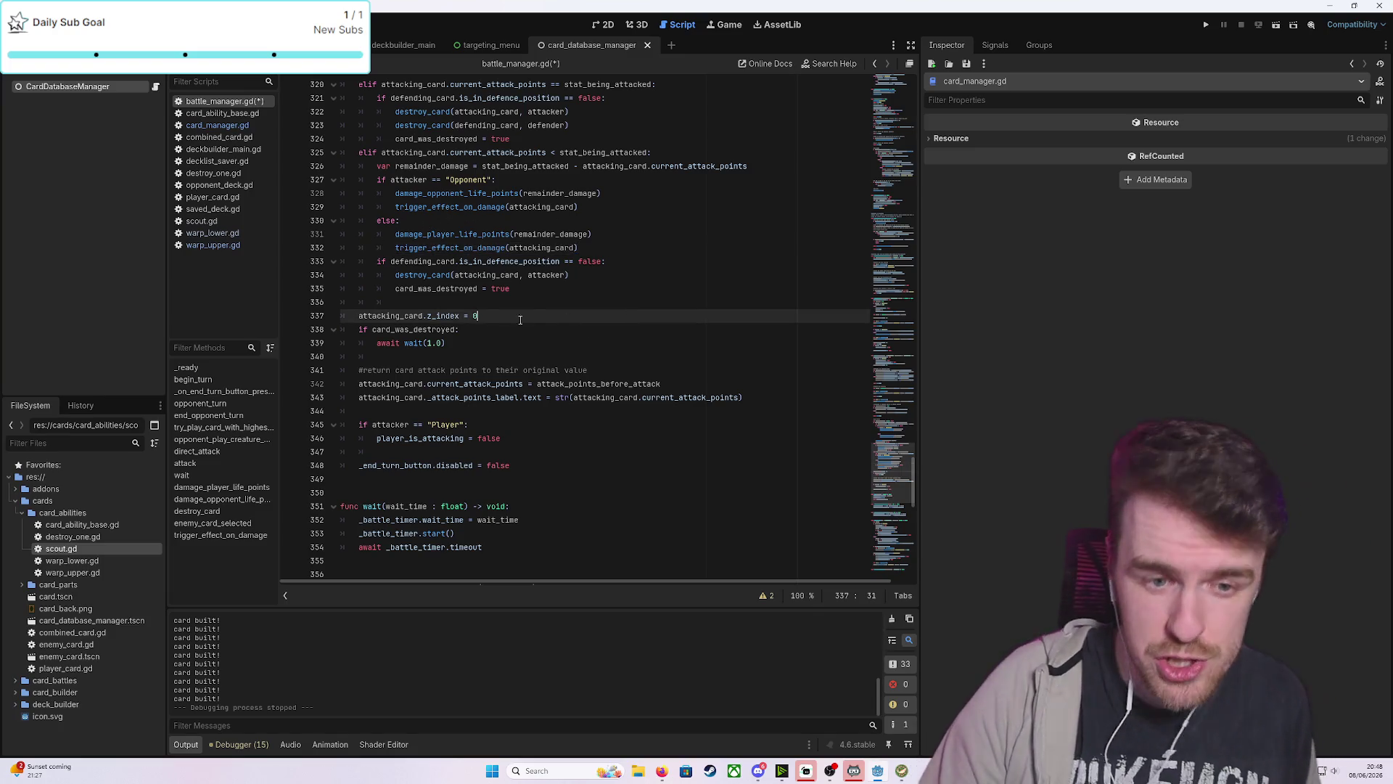
pyautogui.hotkey('ctrl', 's')
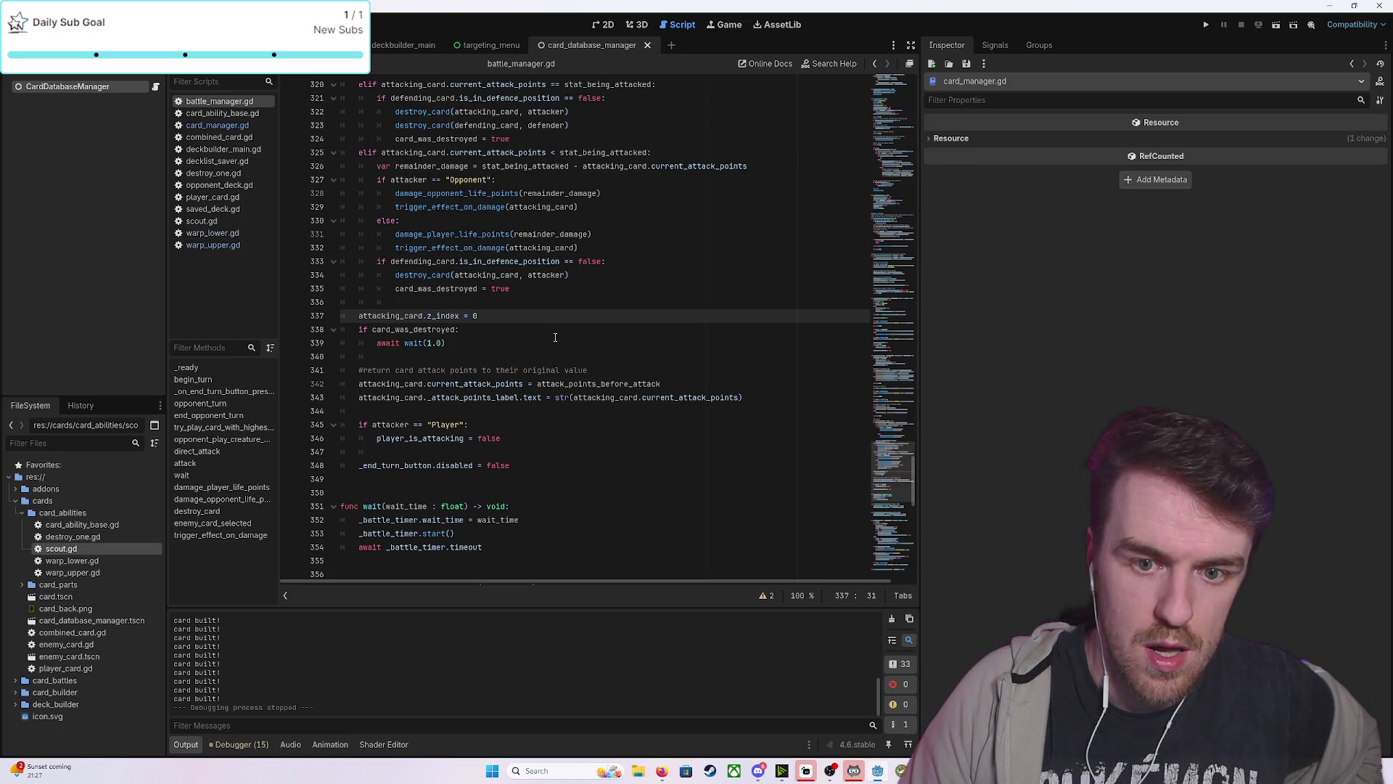
pyautogui.scroll(8, 555, 337)
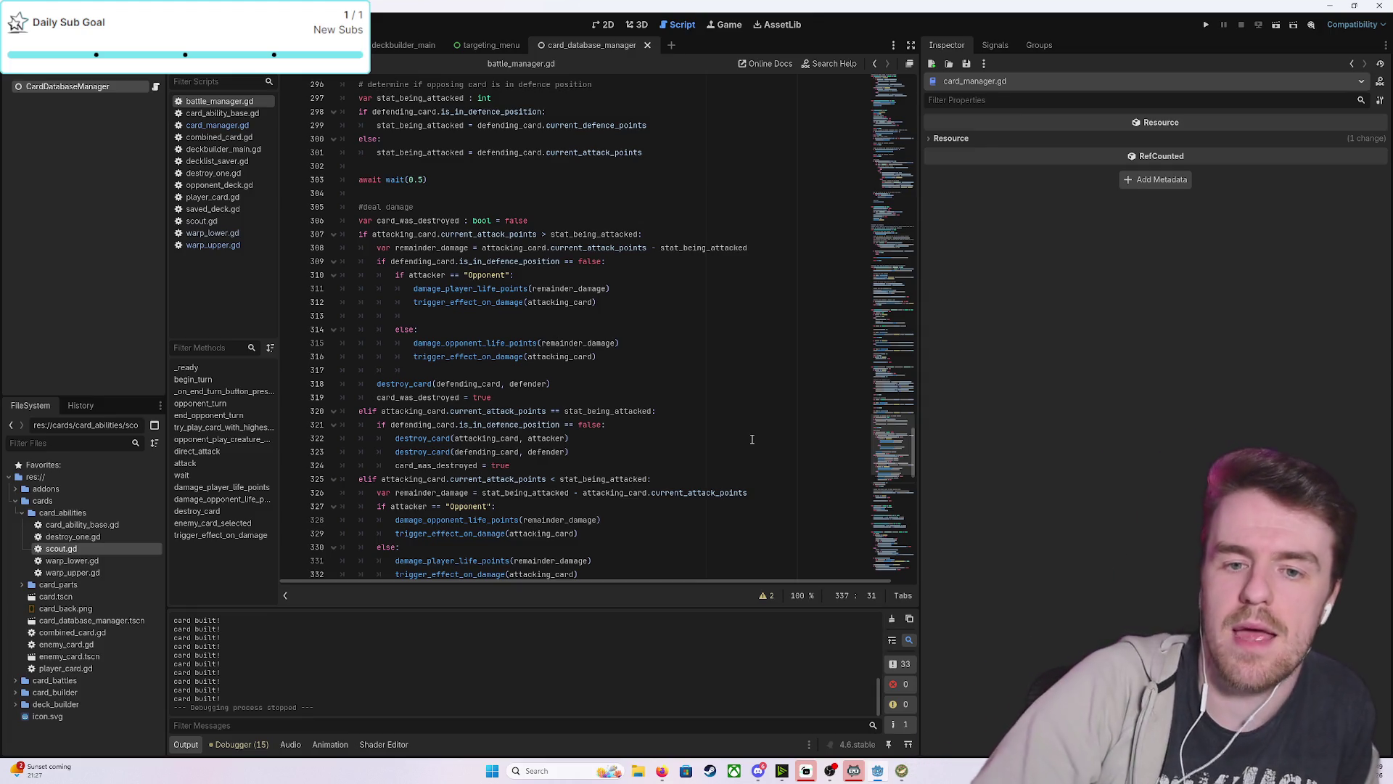
pyautogui.scroll(10, 752, 439)
# Step: Declare var damage_dealt_by_card_attack : int below const ATTRIBUTE_BONUS_VALUE
pyautogui.scroll(20, 753, 439)
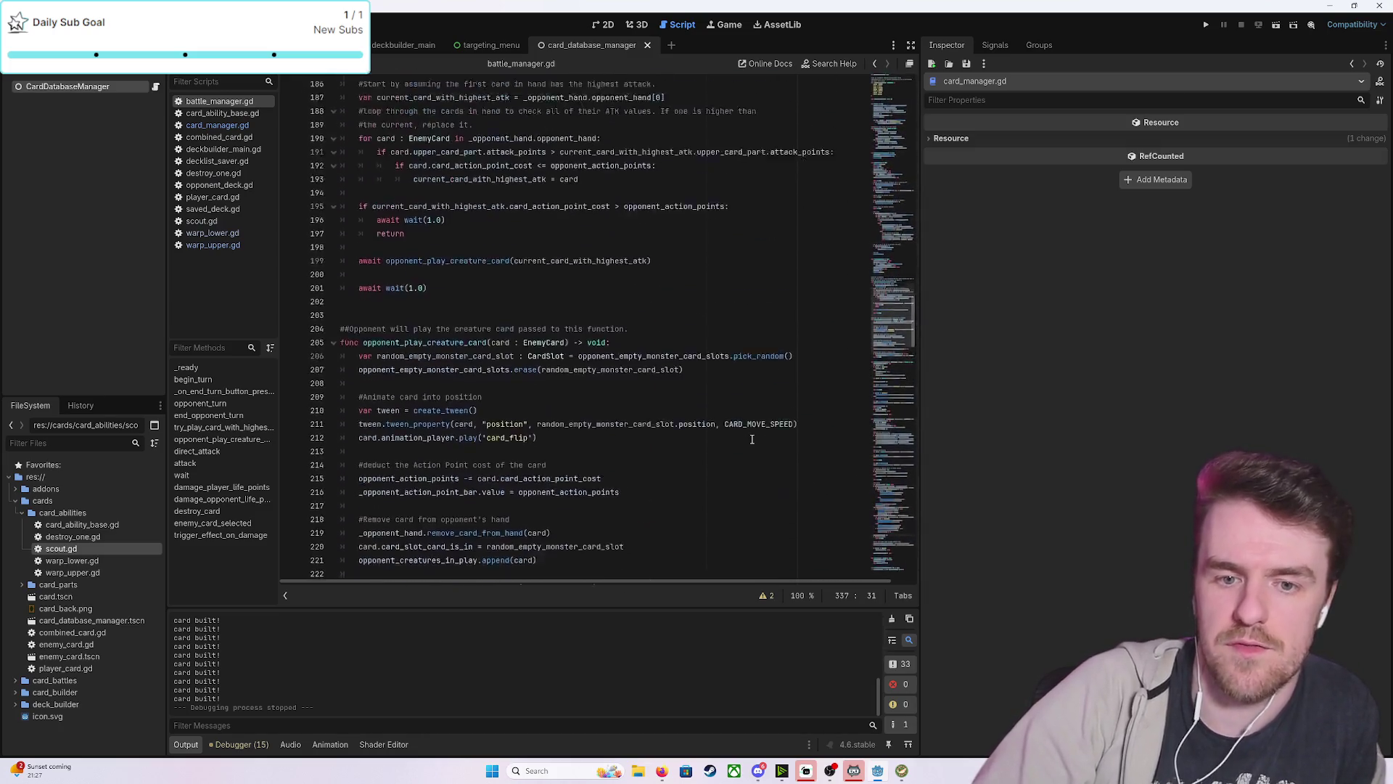
pyautogui.scroll(20, 752, 439)
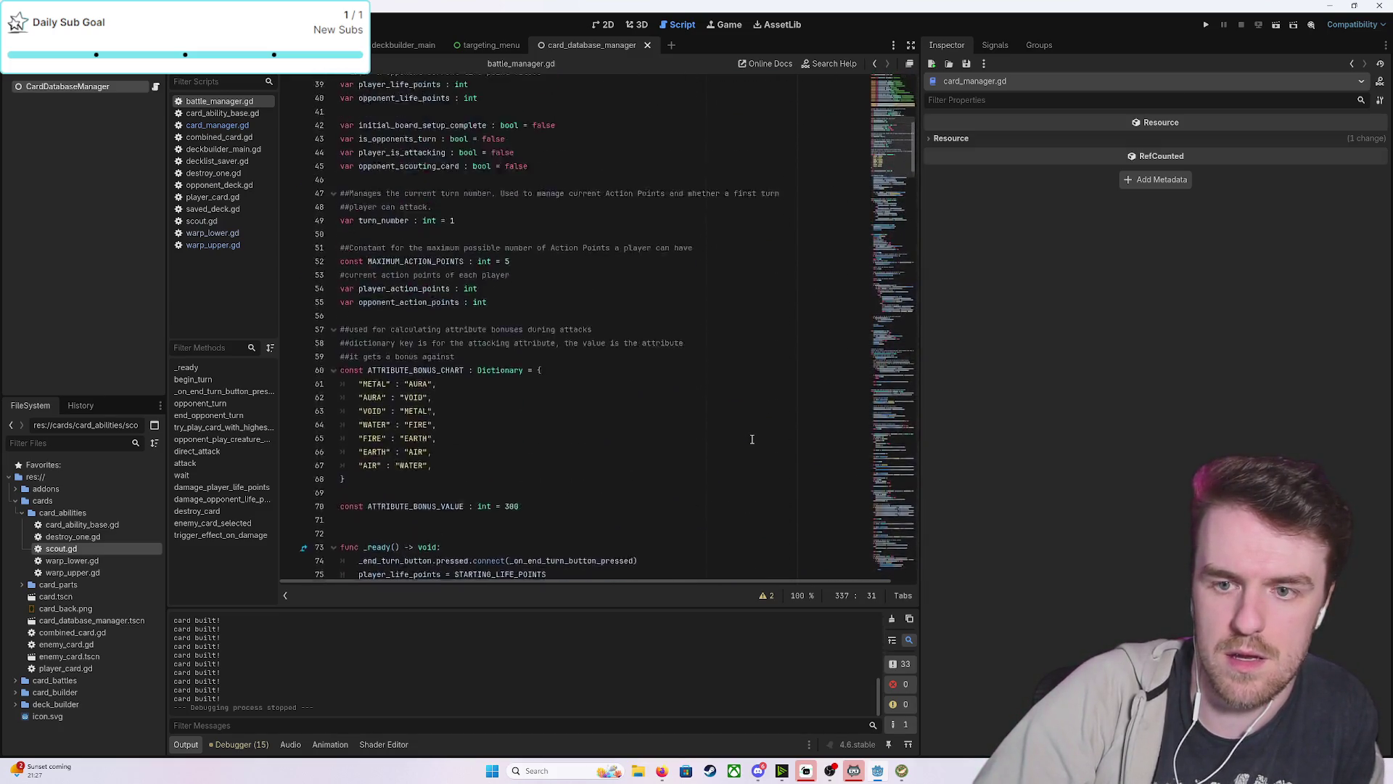
pyautogui.scroll(-6, 753, 439)
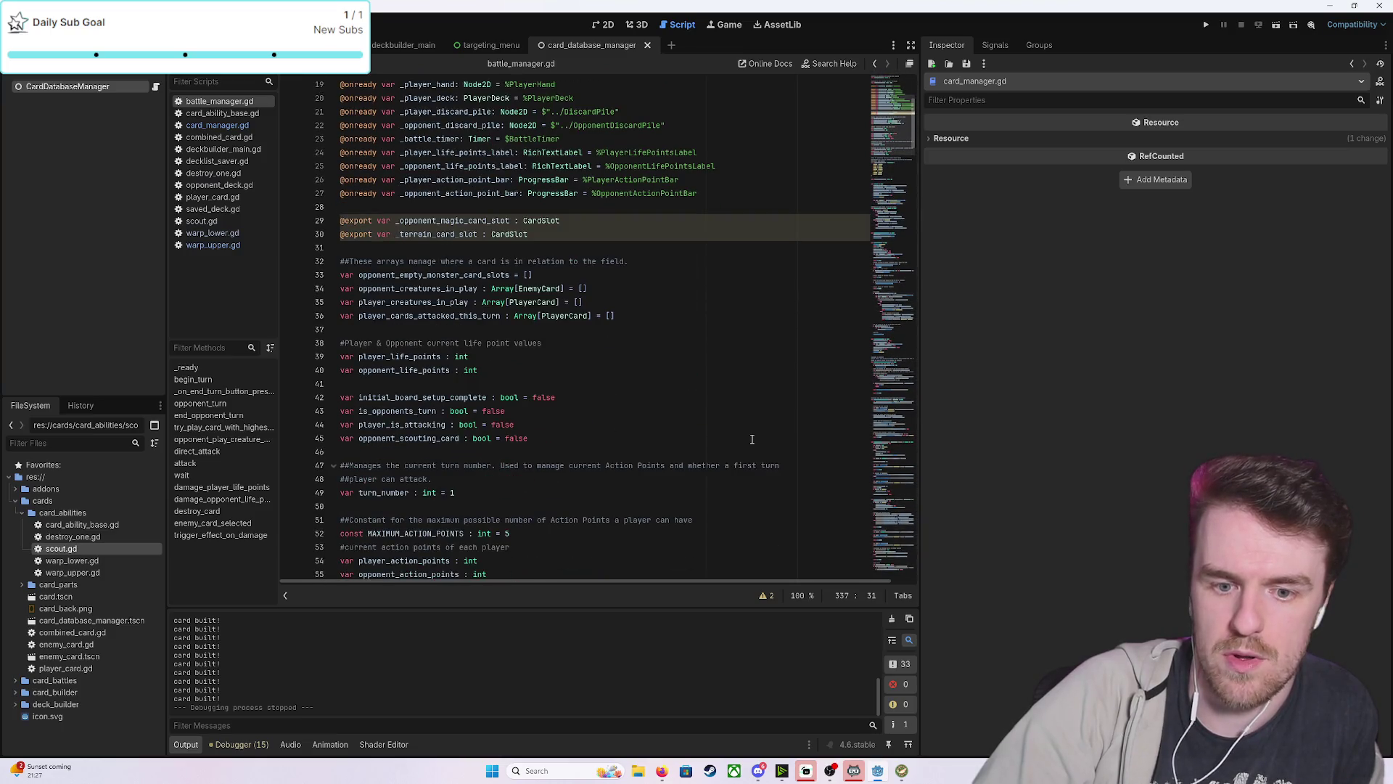
pyautogui.scroll(-3, 753, 439)
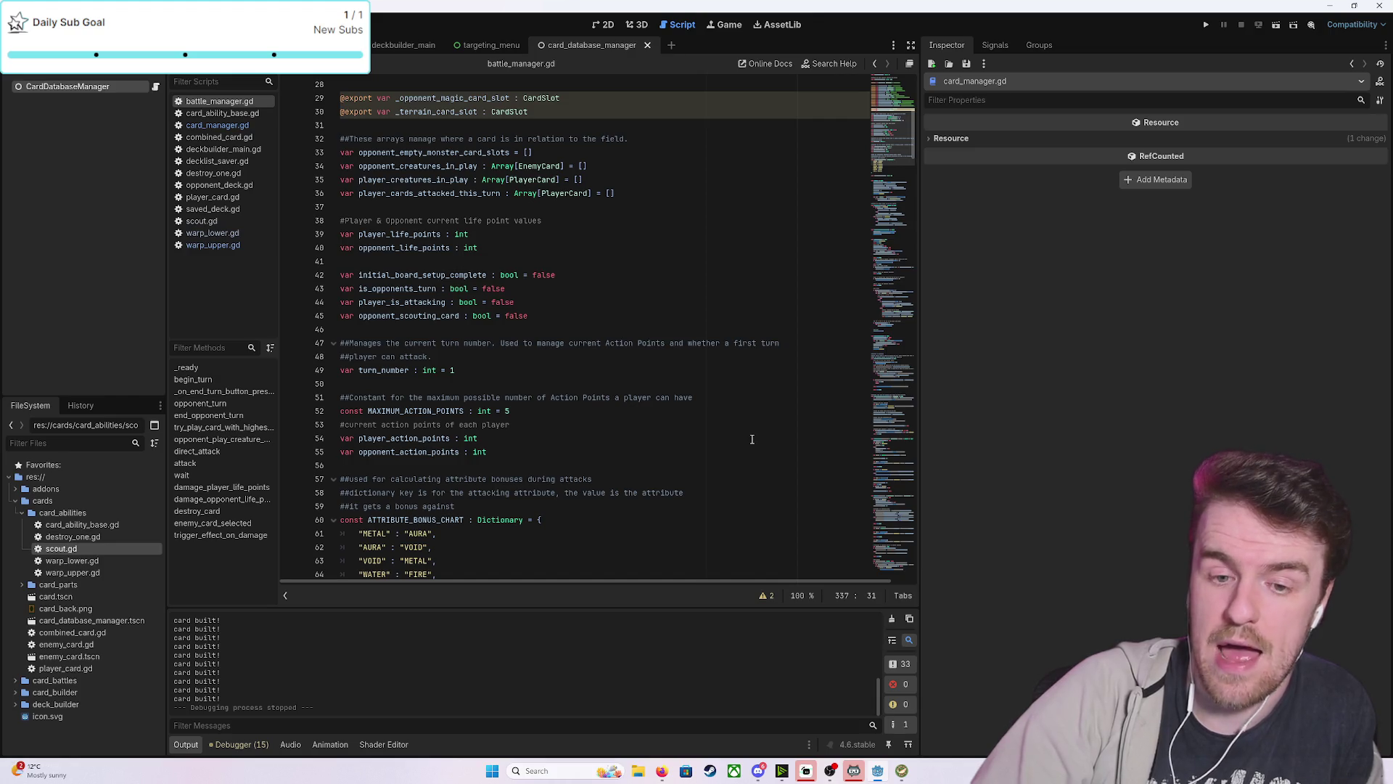
pyautogui.scroll(-6, 655, 464)
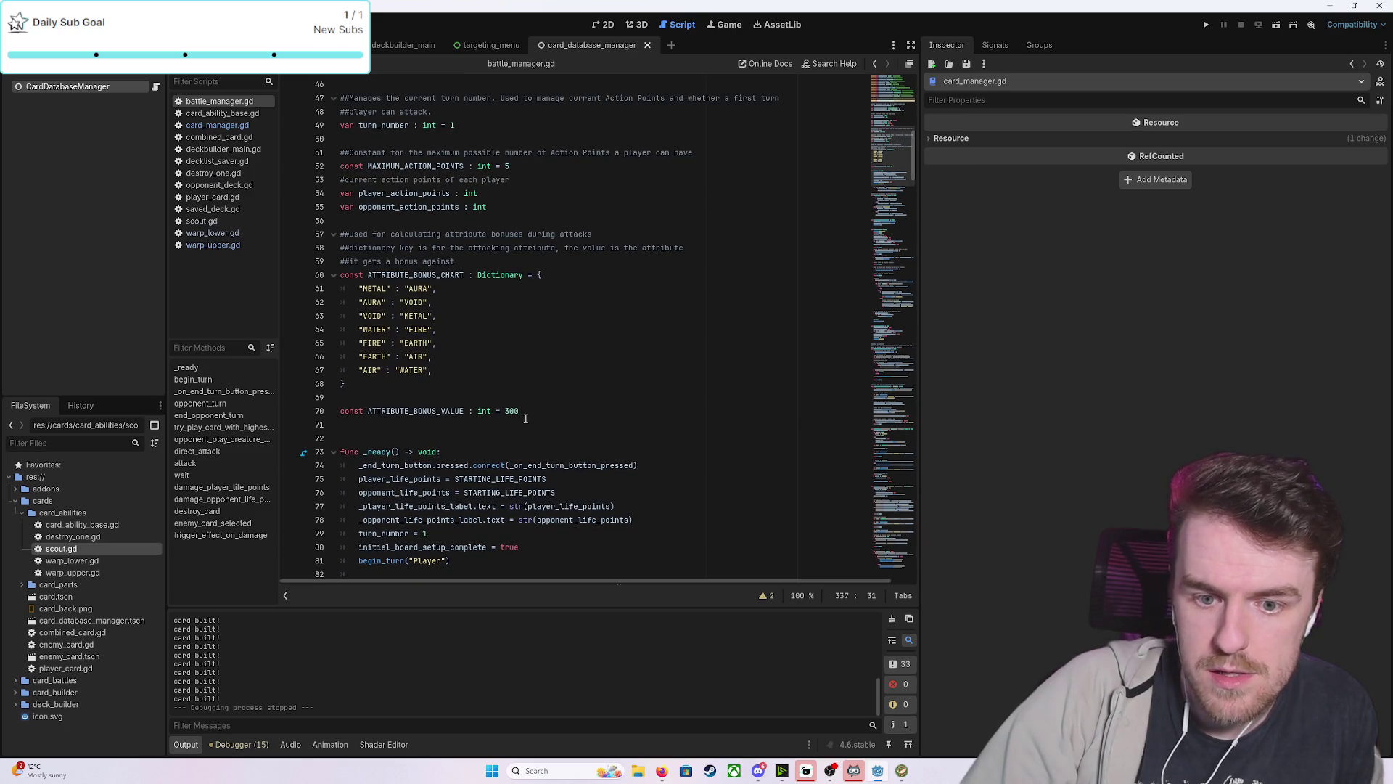
pyautogui.click(526, 415)
pyautogui.press('Return')
pyautogui.press('Return')
pyautogui.write('v')
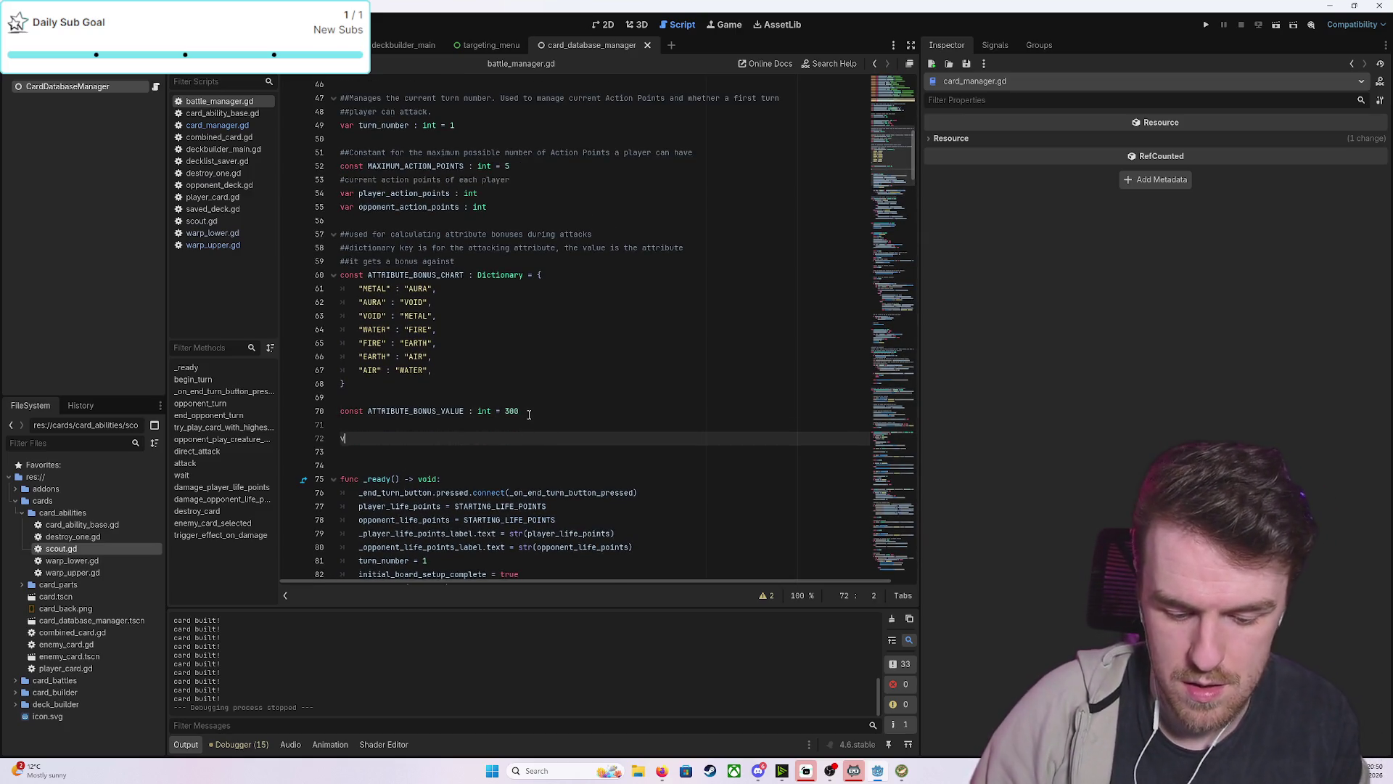
pyautogui.write('ar damage_d')
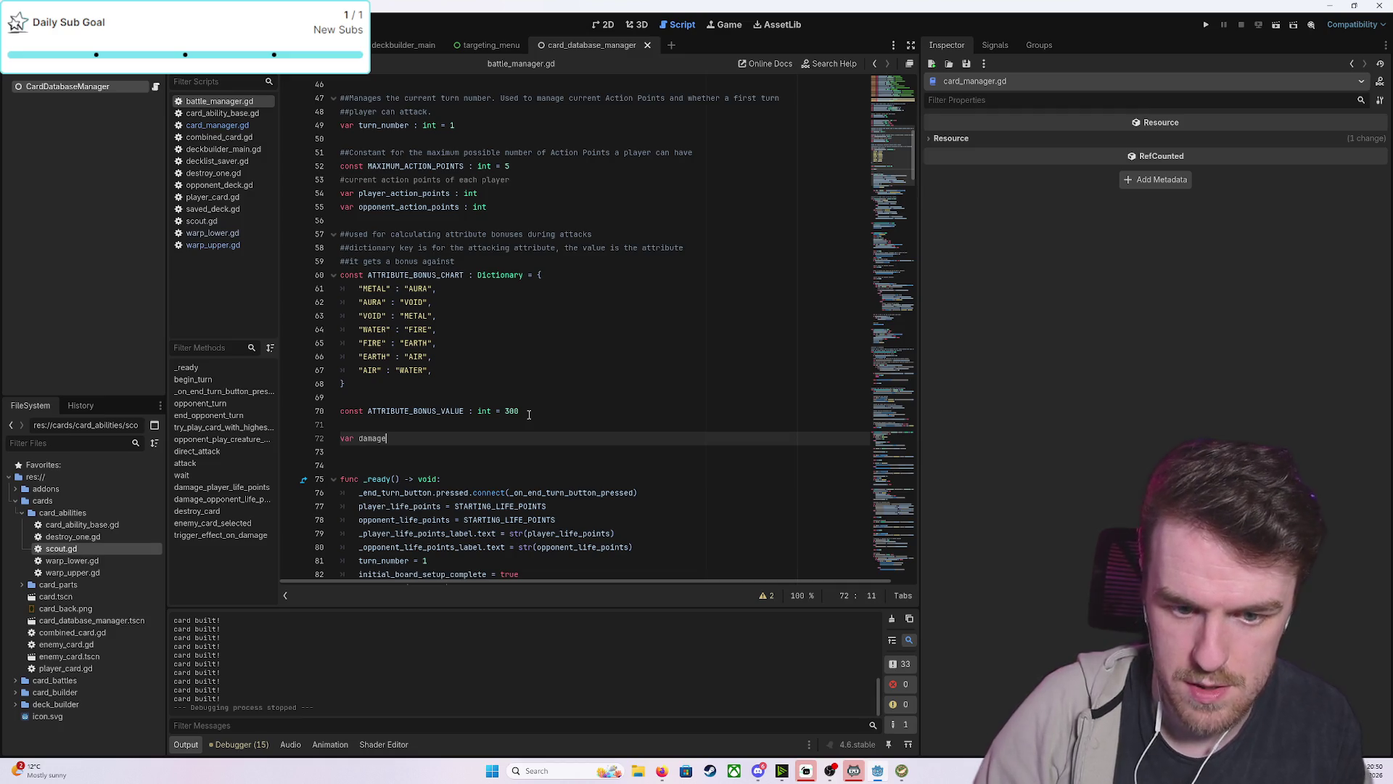
pyautogui.write('ealt_by')
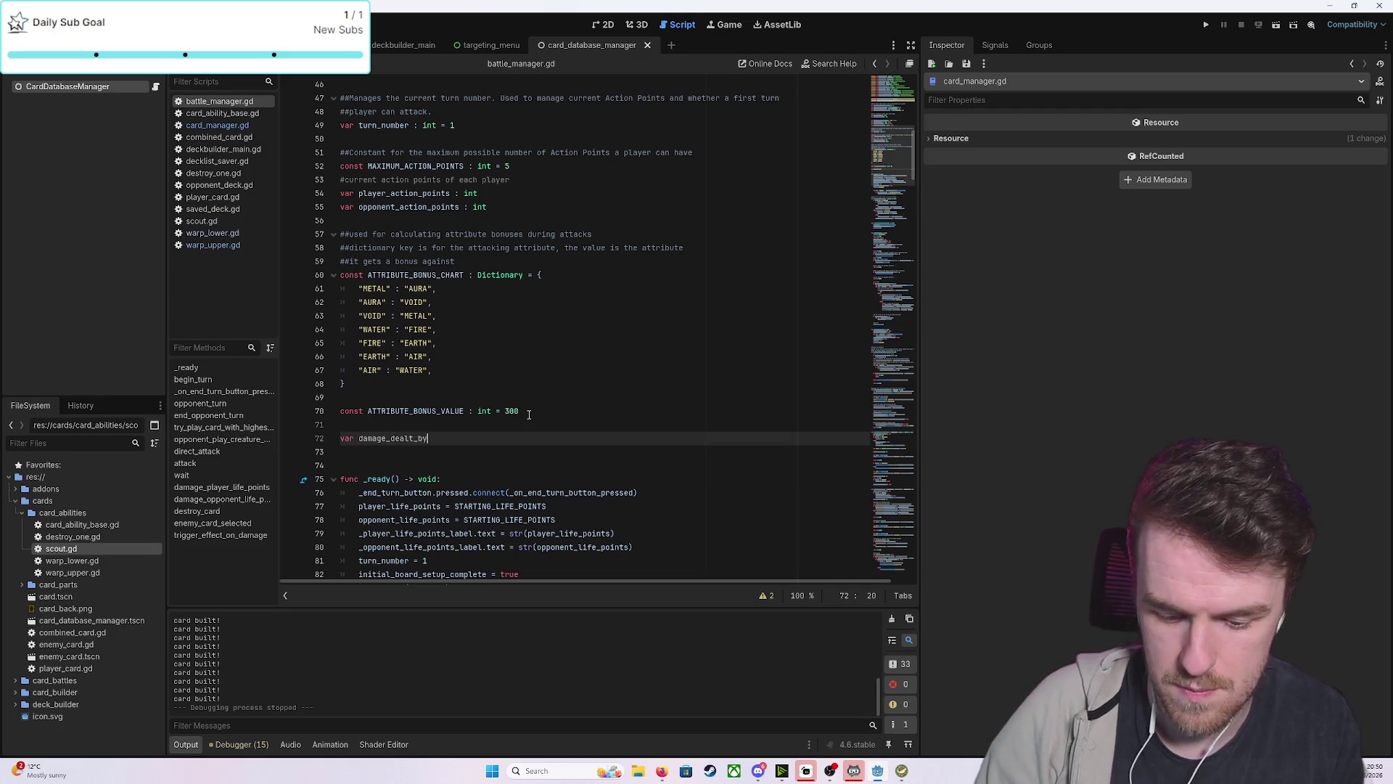
pyautogui.write('_card_attack')
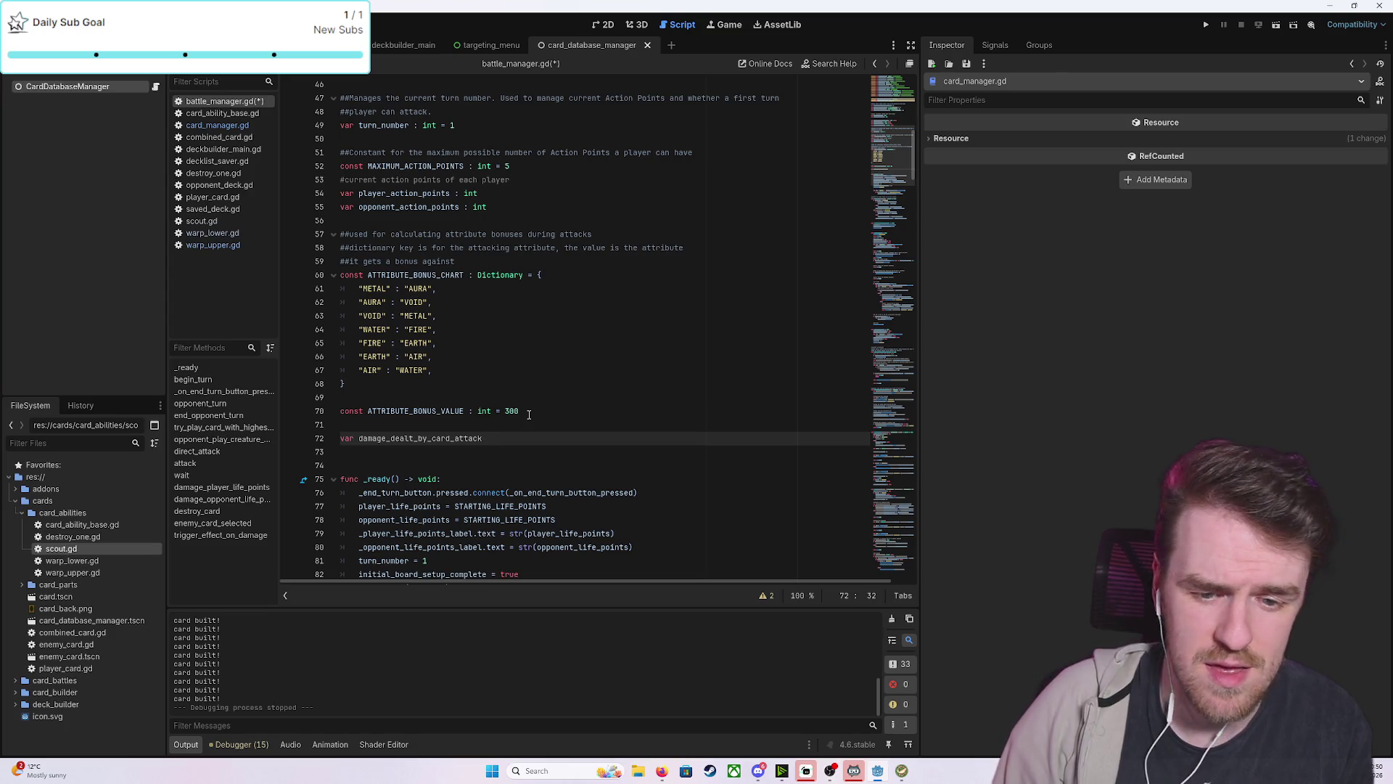
pyautogui.write(' : int')
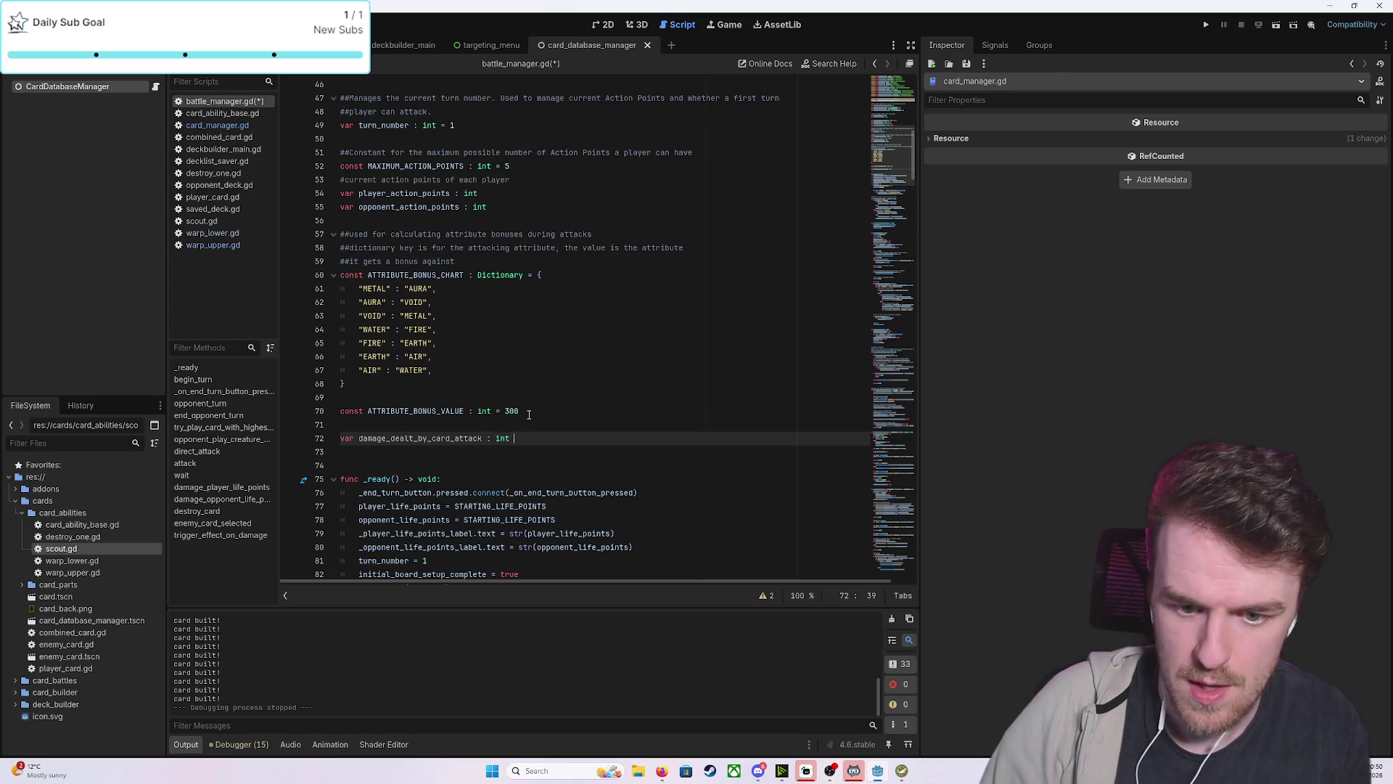
pyautogui.press('BackSpace')
pyautogui.press('BackSpace')
pyautogui.press('BackSpace')
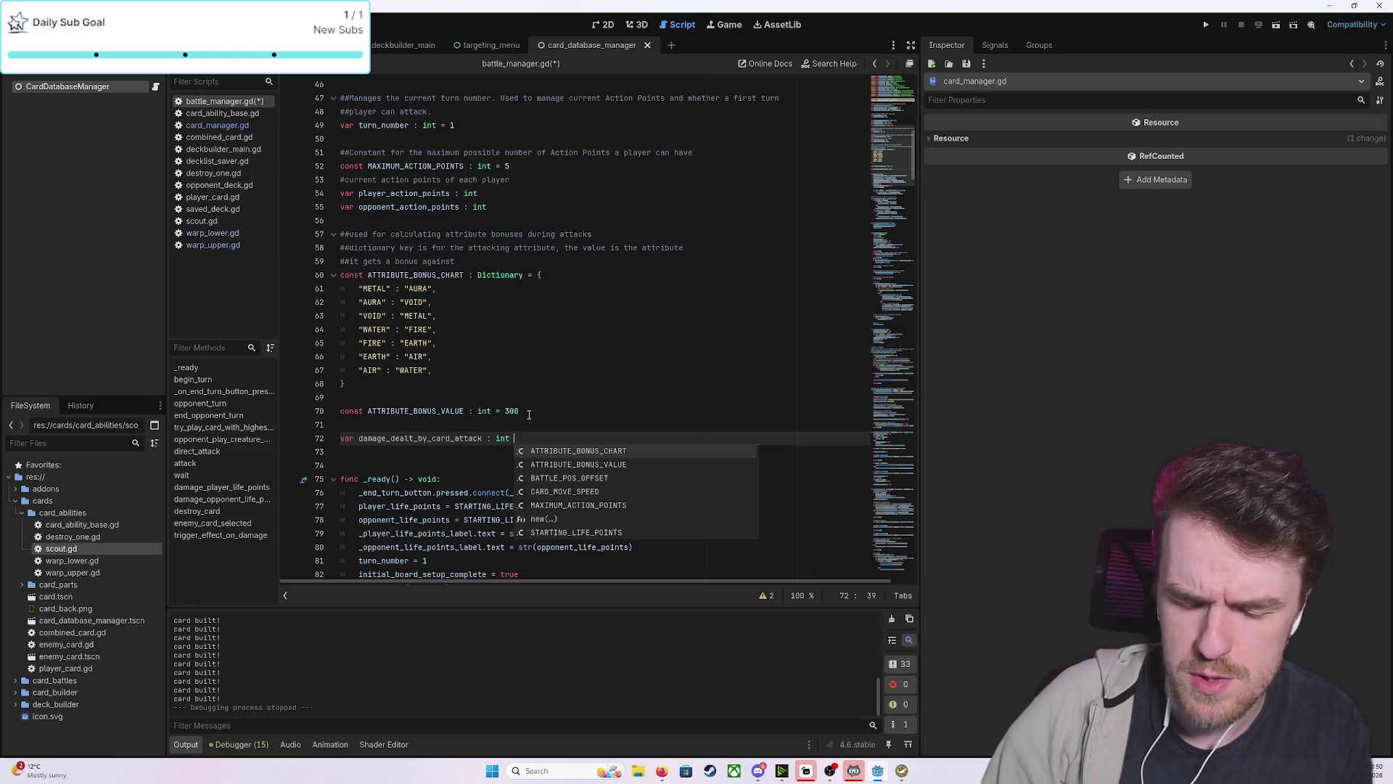
pyautogui.click(688, 394)
# Step: Save battle_manager.gd and navigate to the damage_player_life_points function
pyautogui.hotkey('ctrl', 's')
pyautogui.scroll(-3, 638, 421)
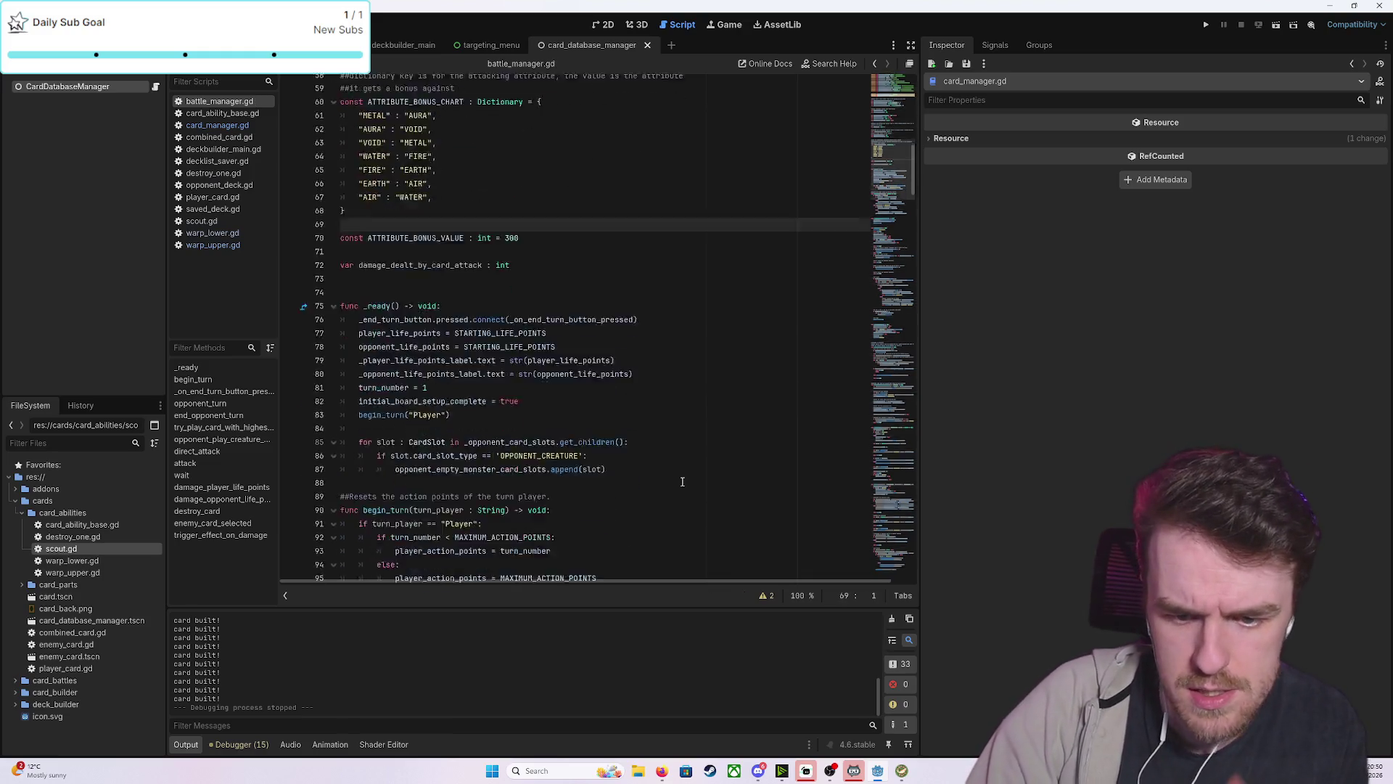
pyautogui.scroll(-20, 600, 451)
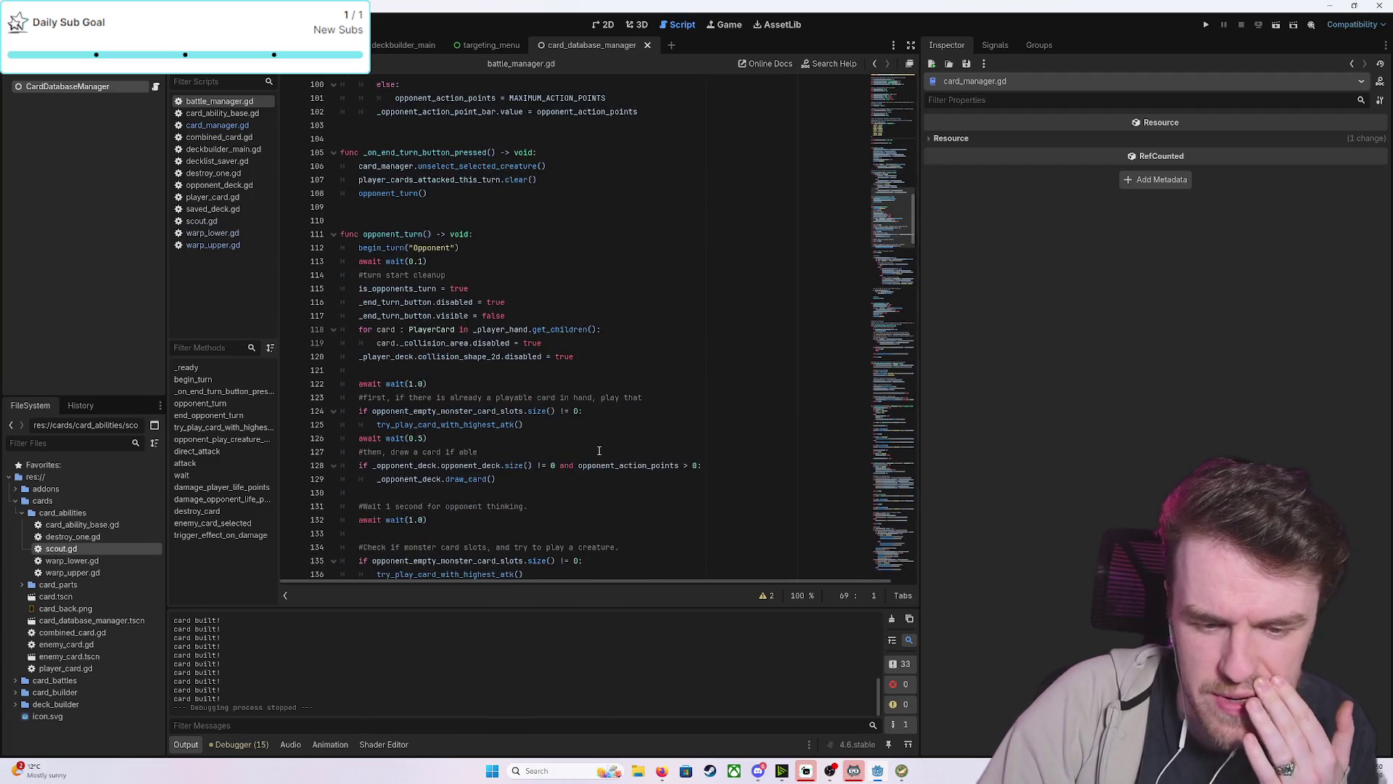
pyautogui.scroll(-20, 600, 450)
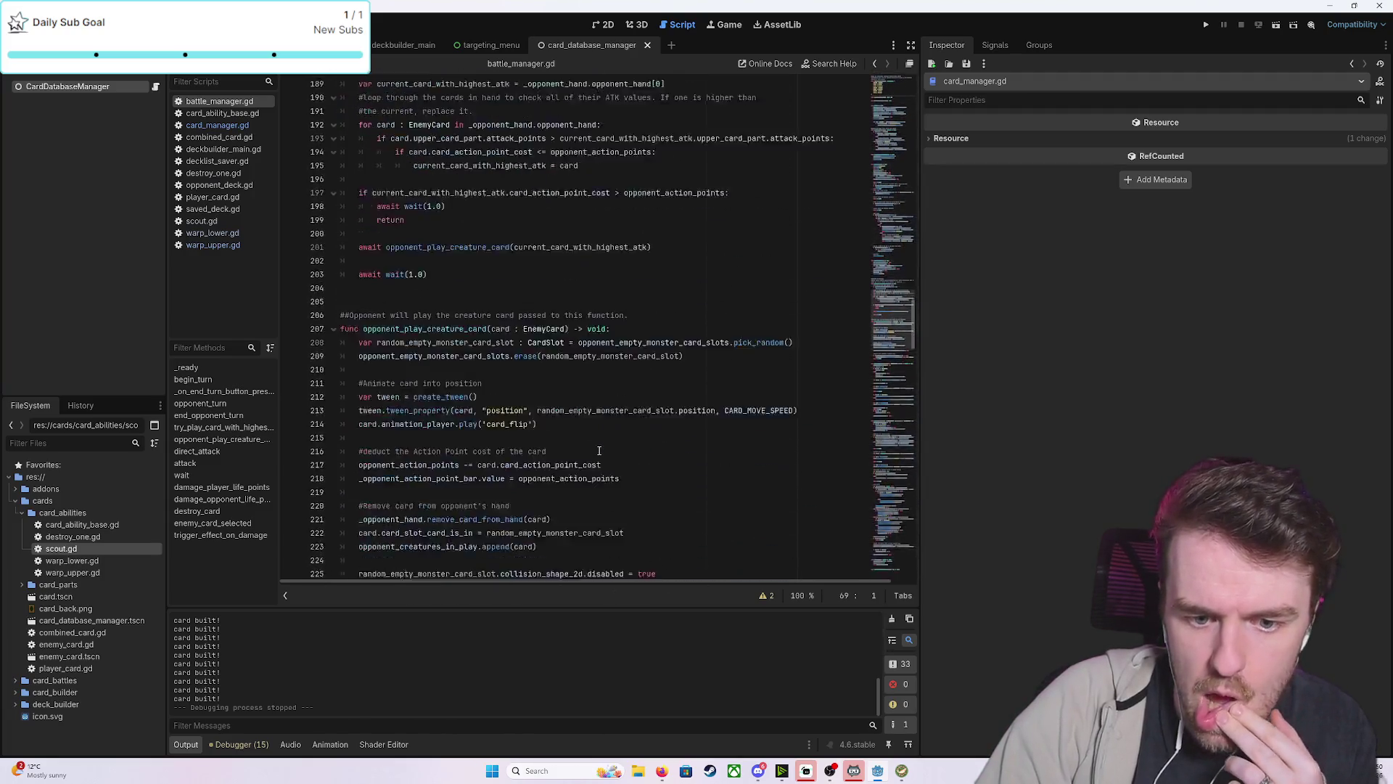
pyautogui.scroll(-20, 600, 450)
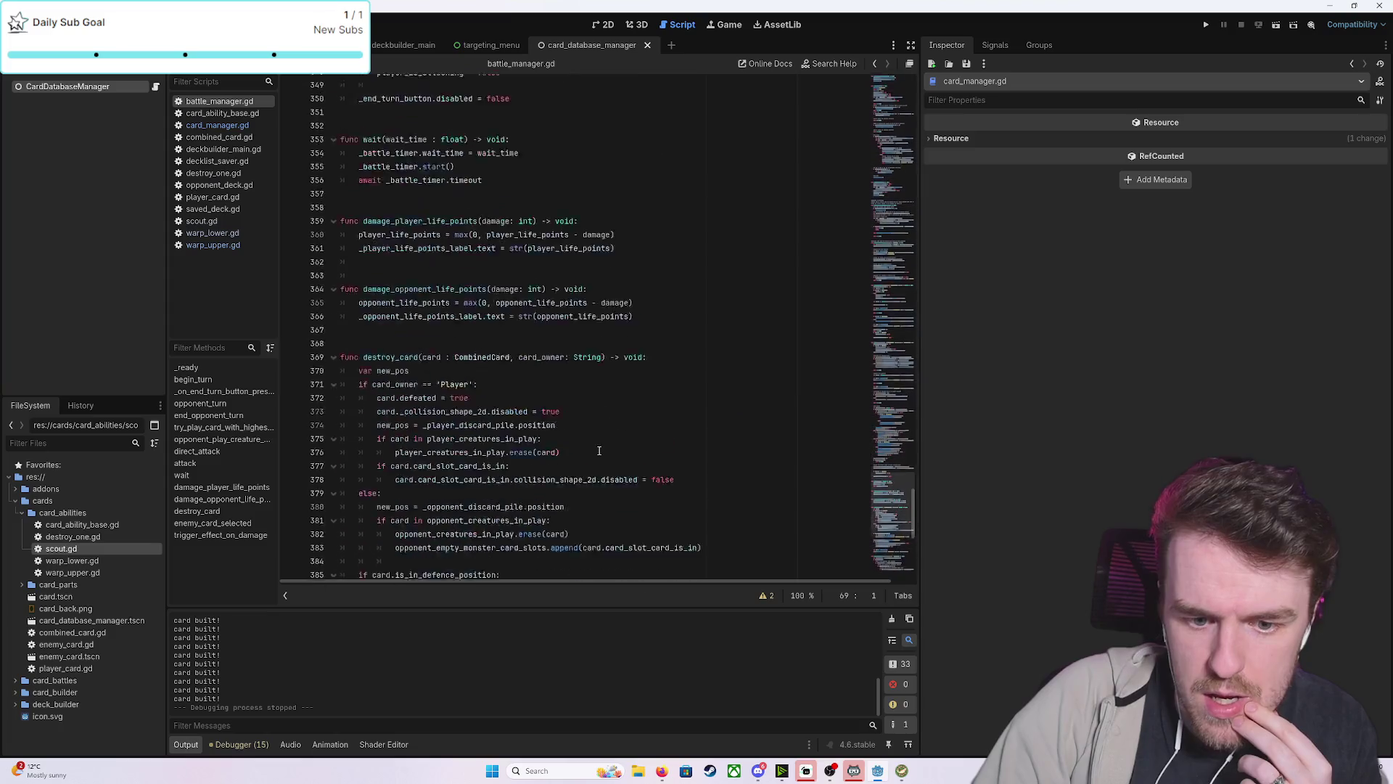
pyautogui.click(221, 487)
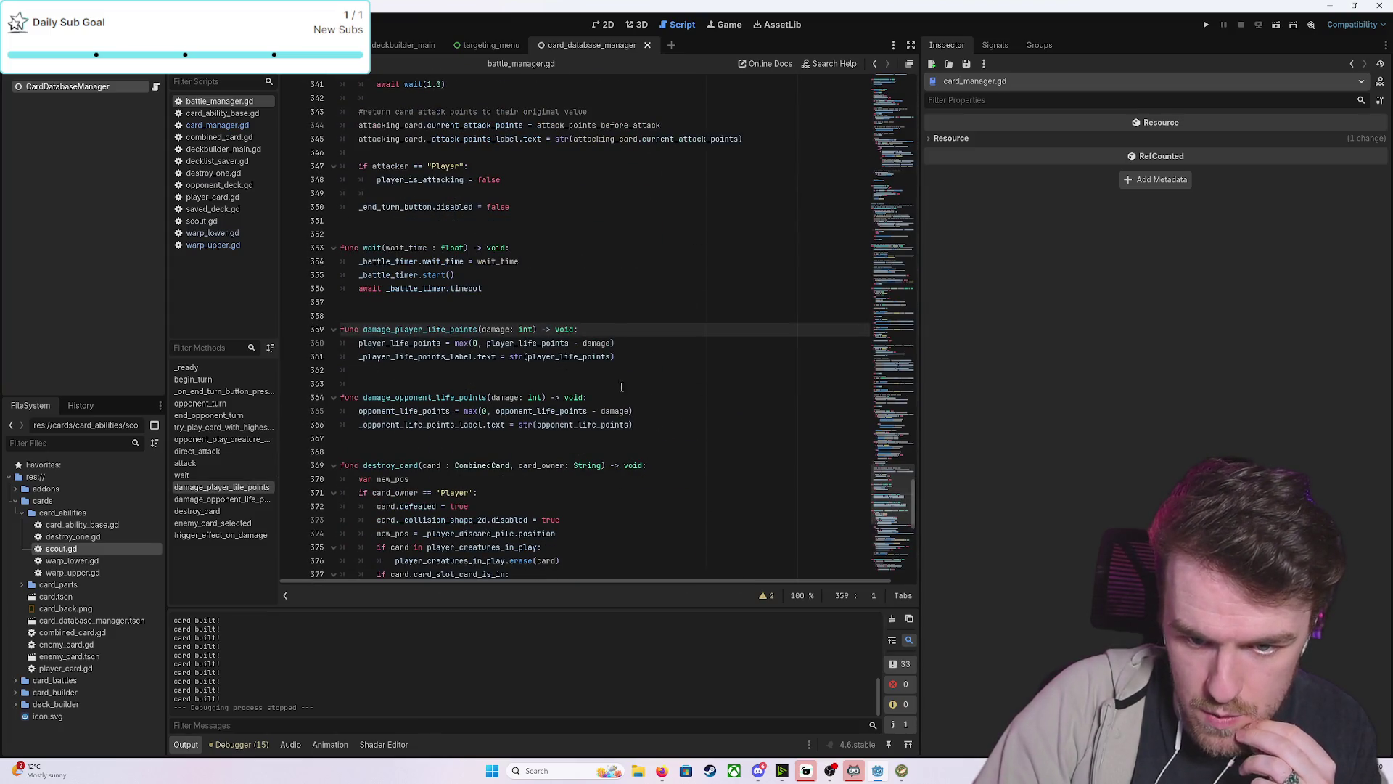
# Step: In damage_player_life_points, add damage_dealt_by_card_attack = damage after the life-point update
pyautogui.click(631, 356)
pyautogui.press('Return')
pyautogui.write('damag')
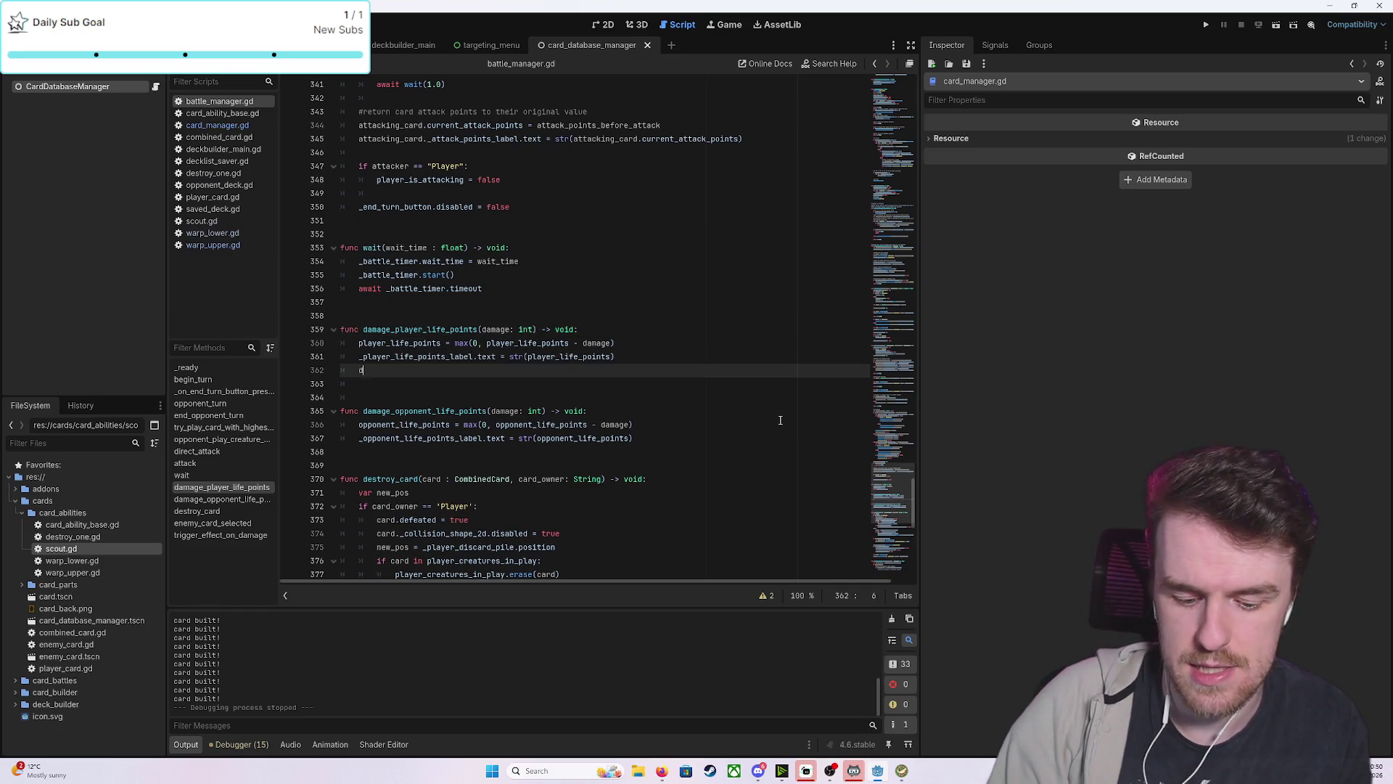
pyautogui.press('Down')
pyautogui.press('Return')
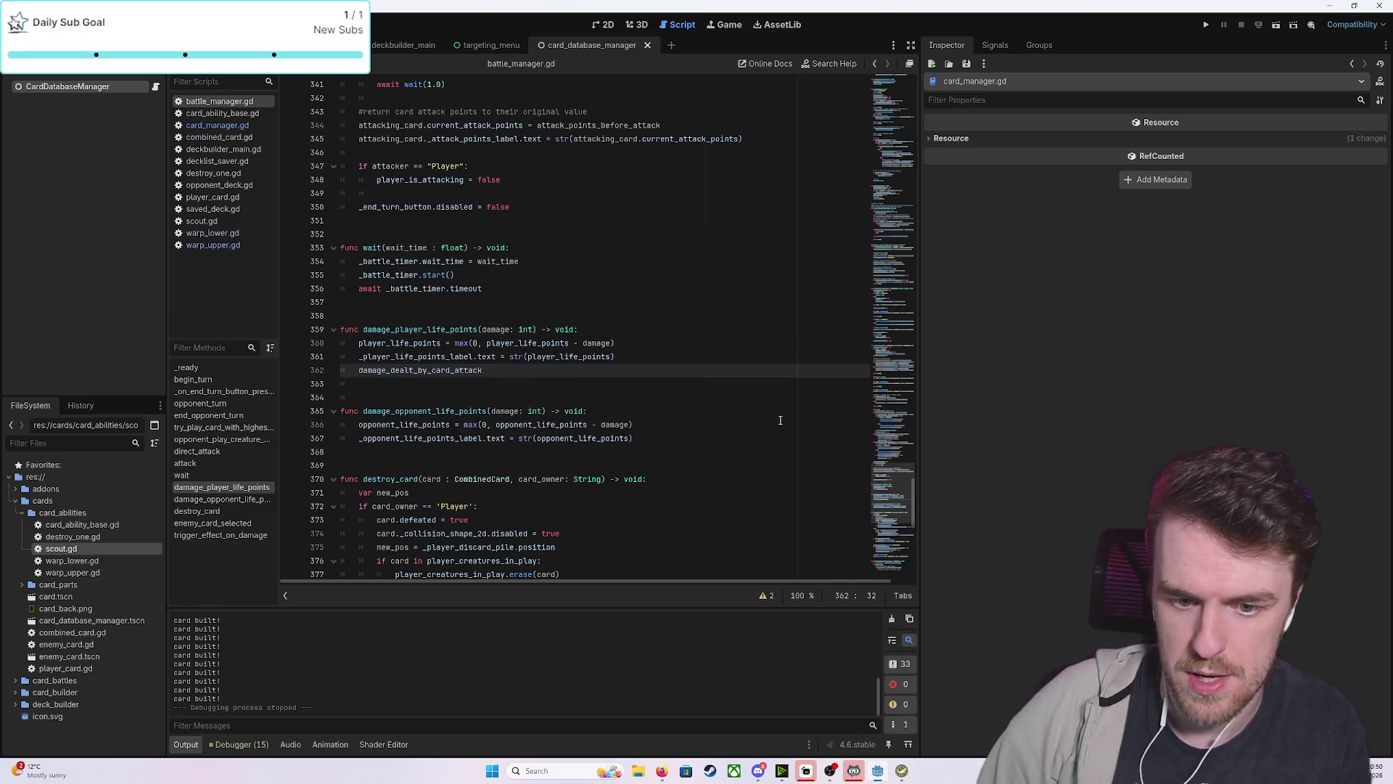
pyautogui.write(' = damage')
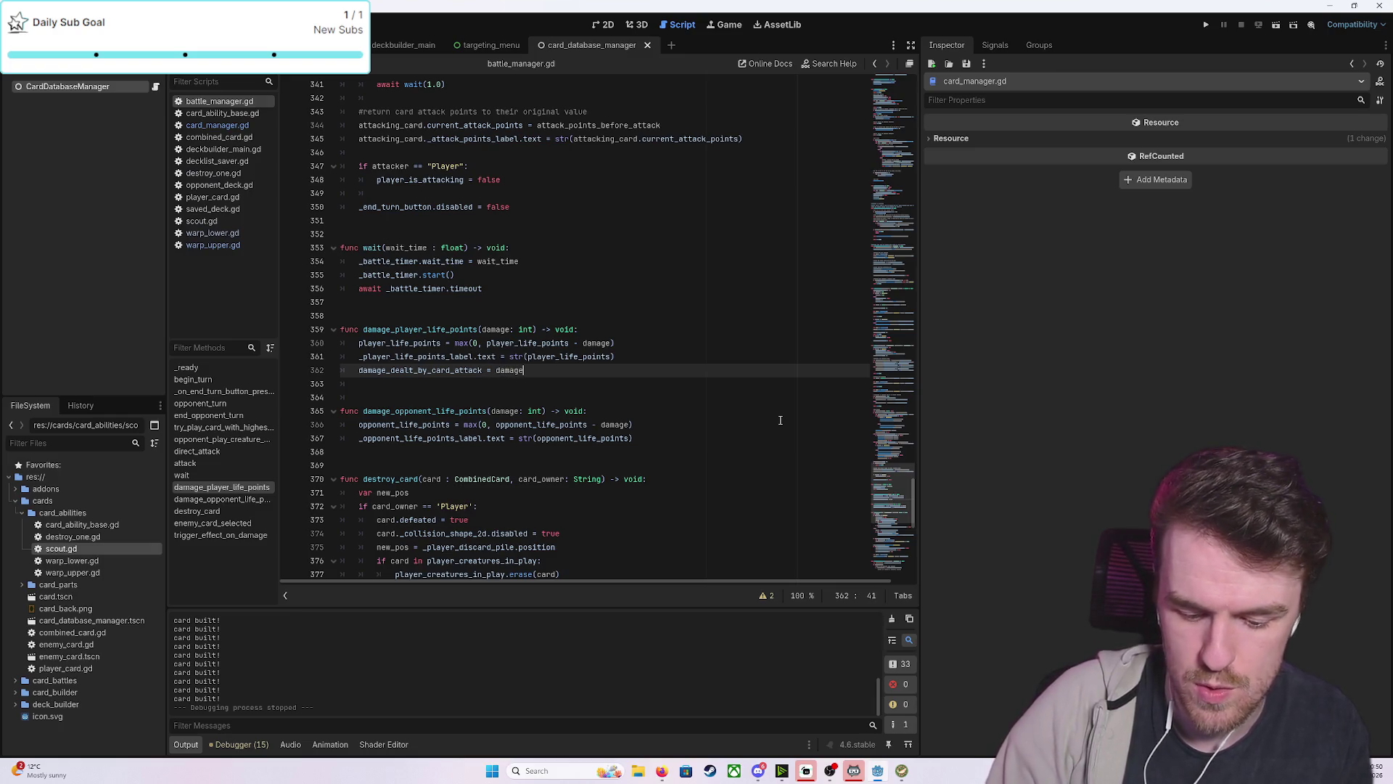
pyautogui.click(759, 333)
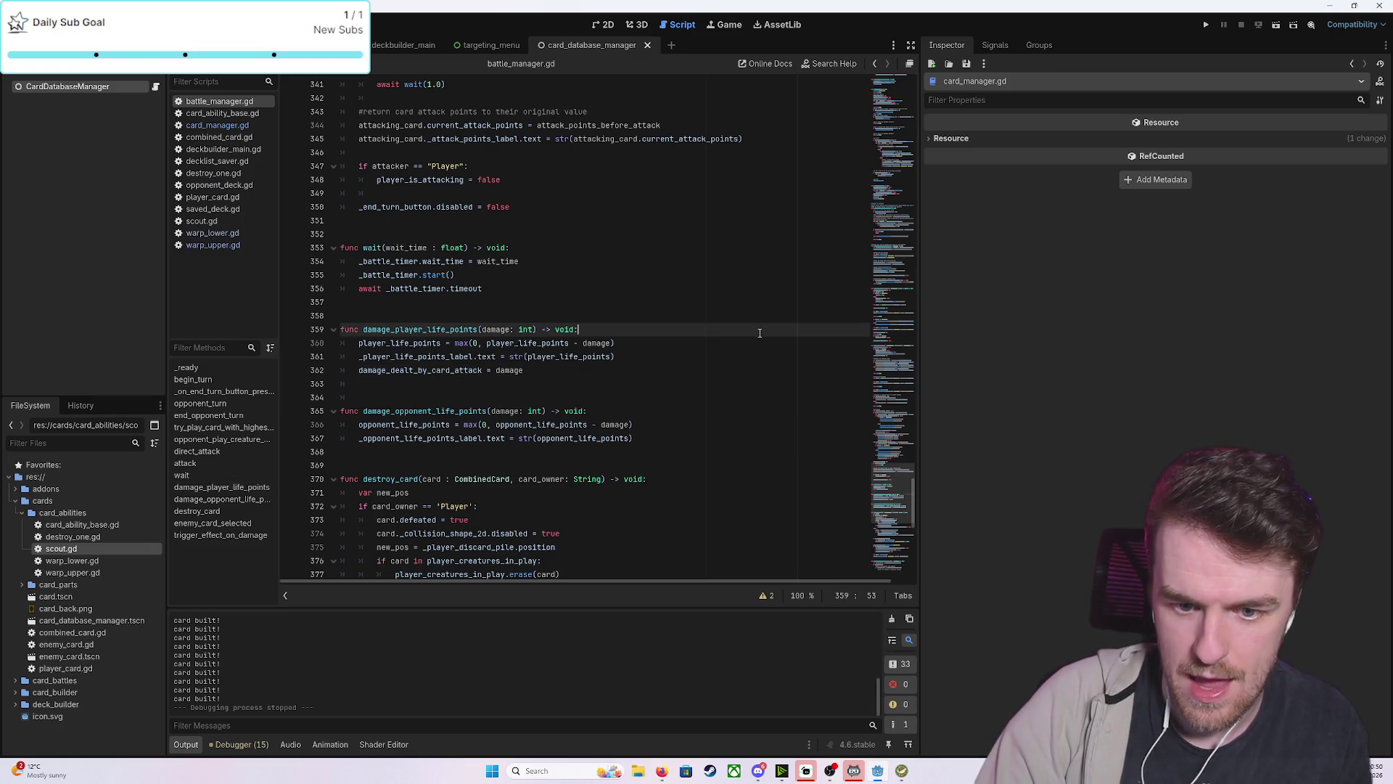
# Step: Add the same damage_dealt_by_card_attack = damage line below line 367 in damage_opponent_life_points
pyautogui.scroll(-2, 759, 332)
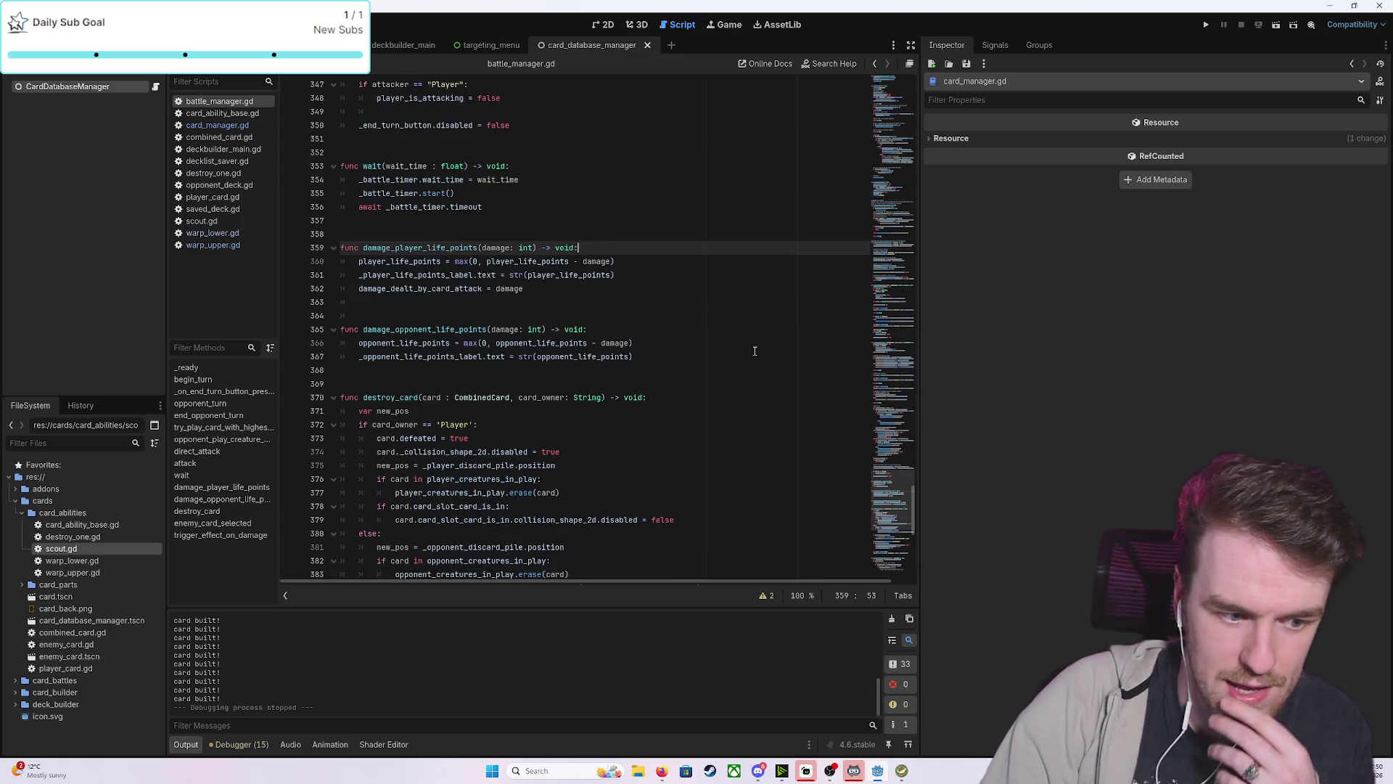
pyautogui.click(638, 357)
pyautogui.press('Return')
pyautogui.write('damage')
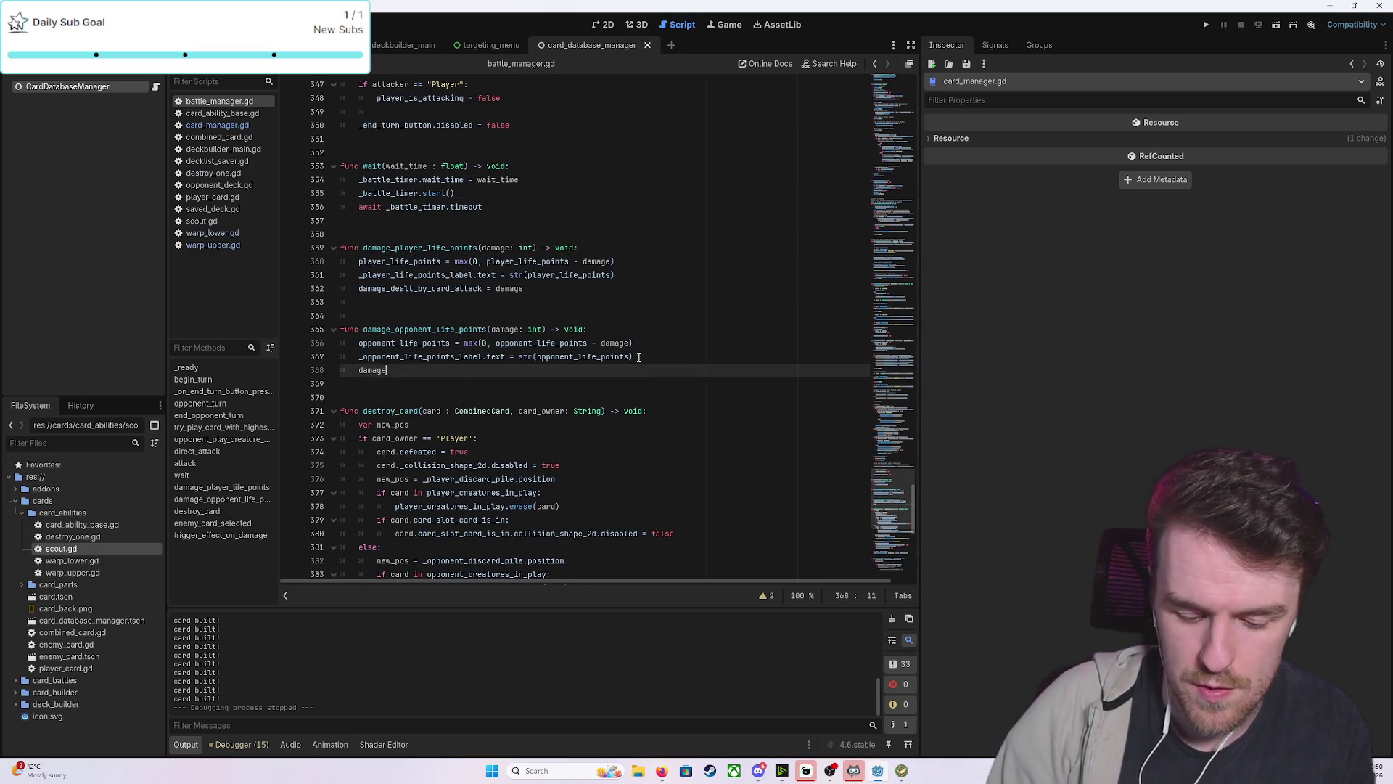
pyautogui.press('Return')
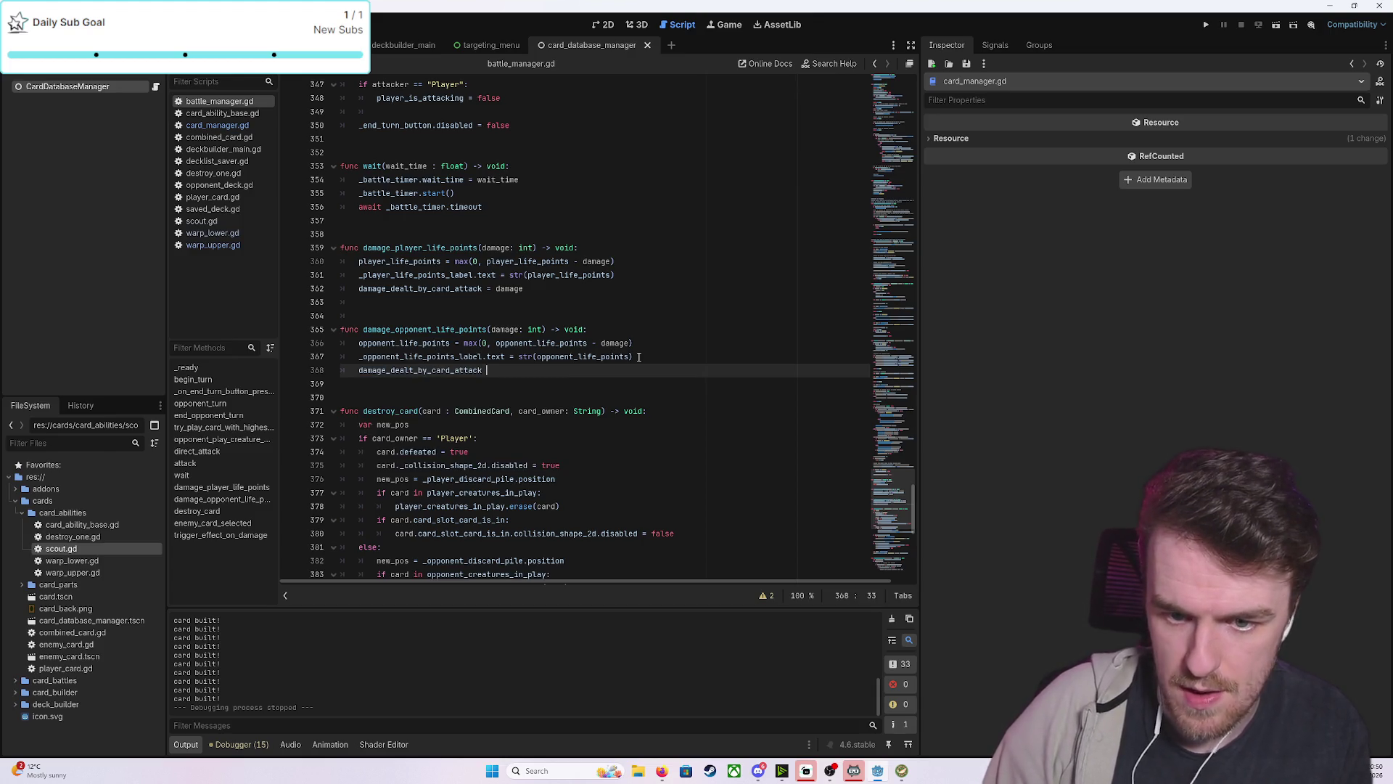
pyautogui.write('= damage')
pyautogui.click(693, 336)
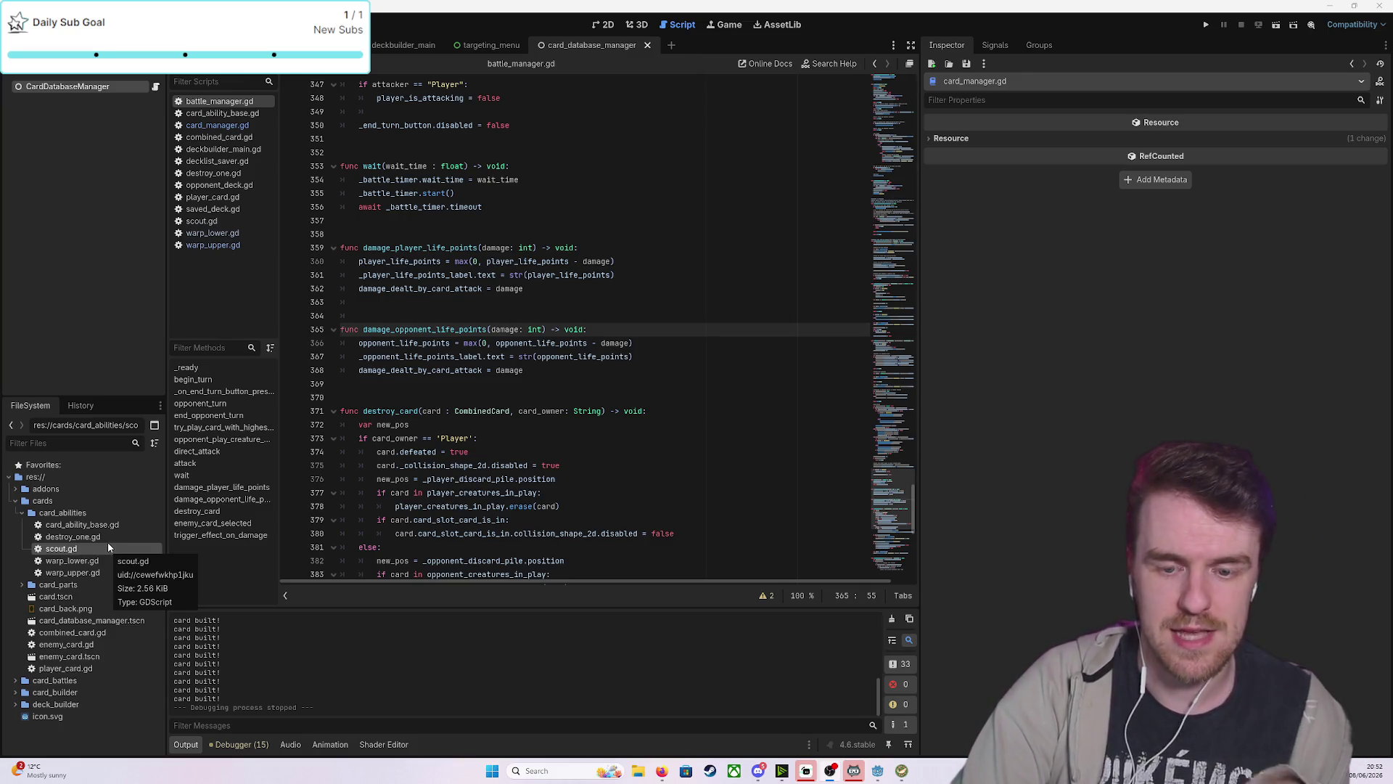
pyautogui.rightClick(71, 513)
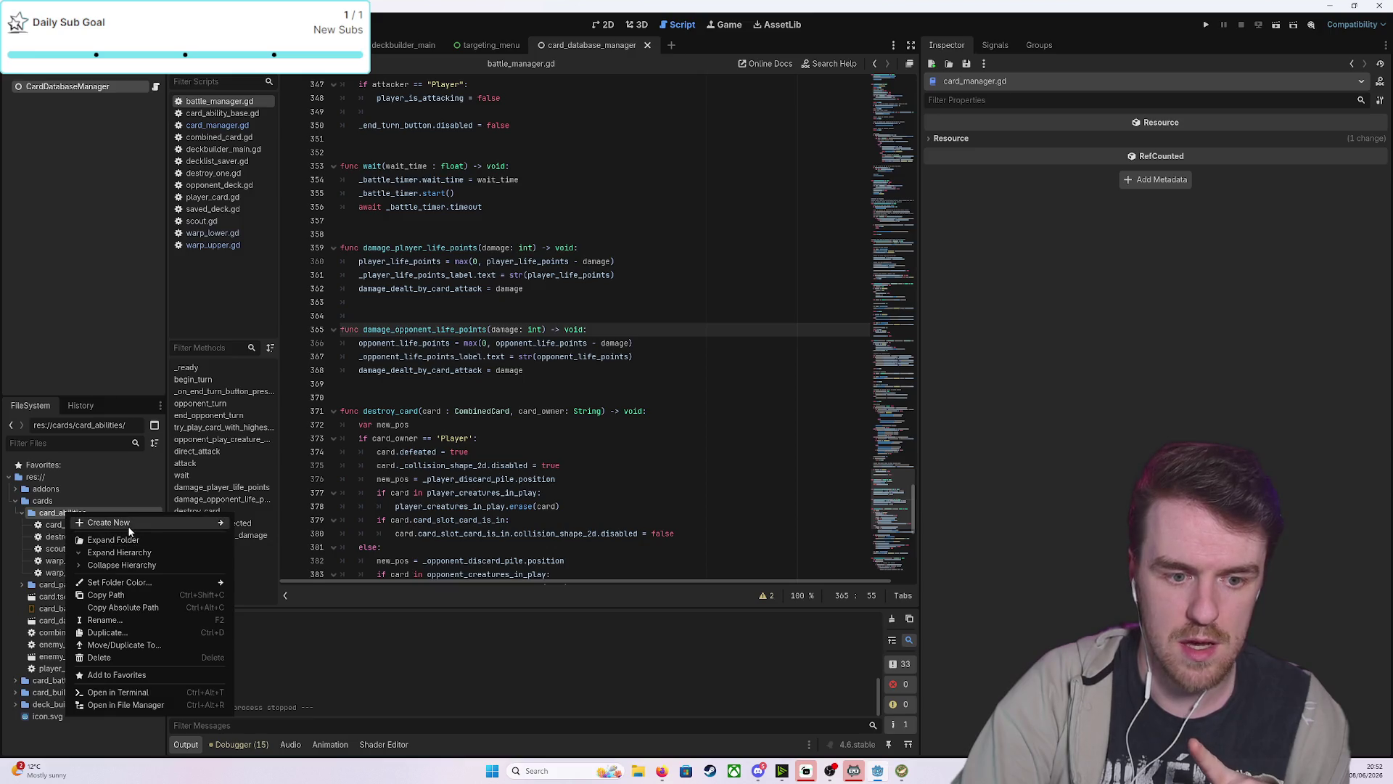
# Step: Create life_drain.gd in card_abilities and make it extend CardAbility
pyautogui.moveTo(132, 523)
pyautogui.click(268, 548)
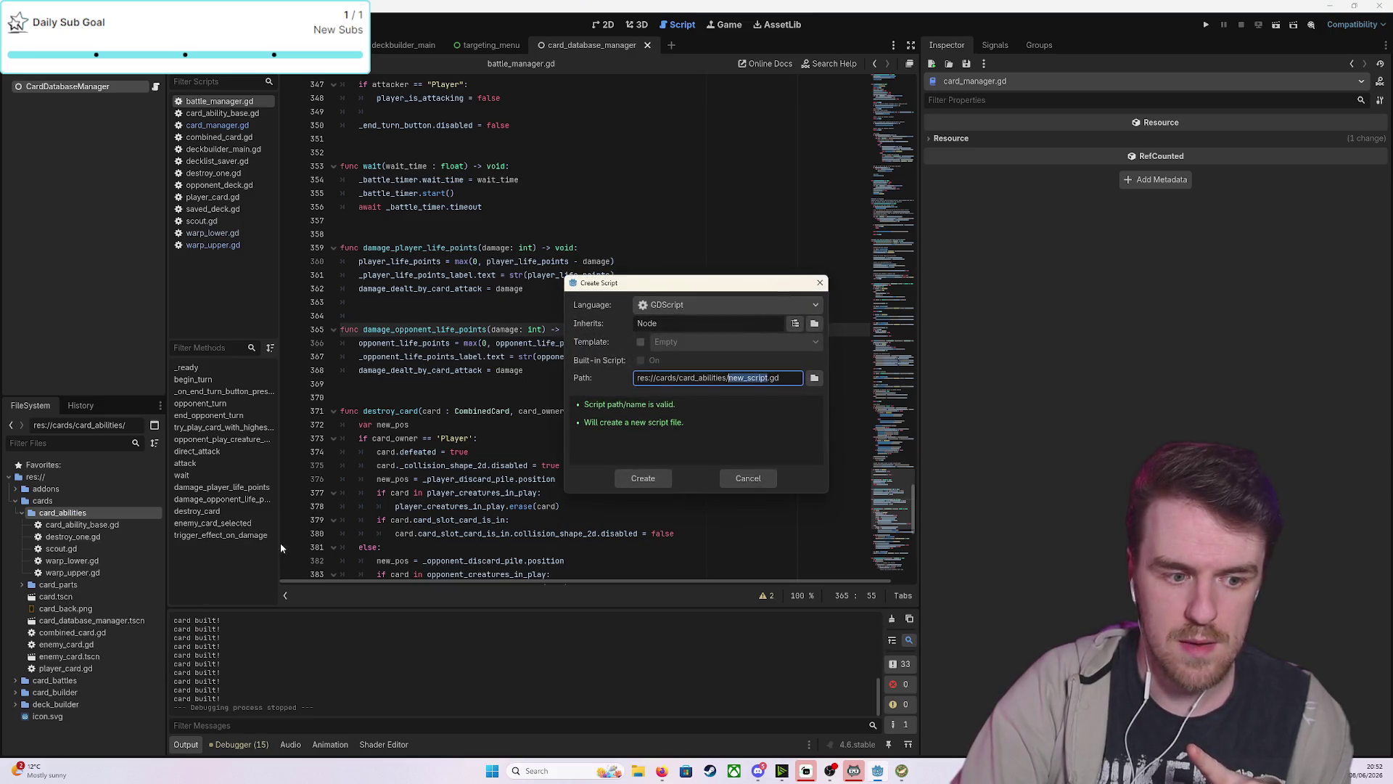
pyautogui.write('life_drai')
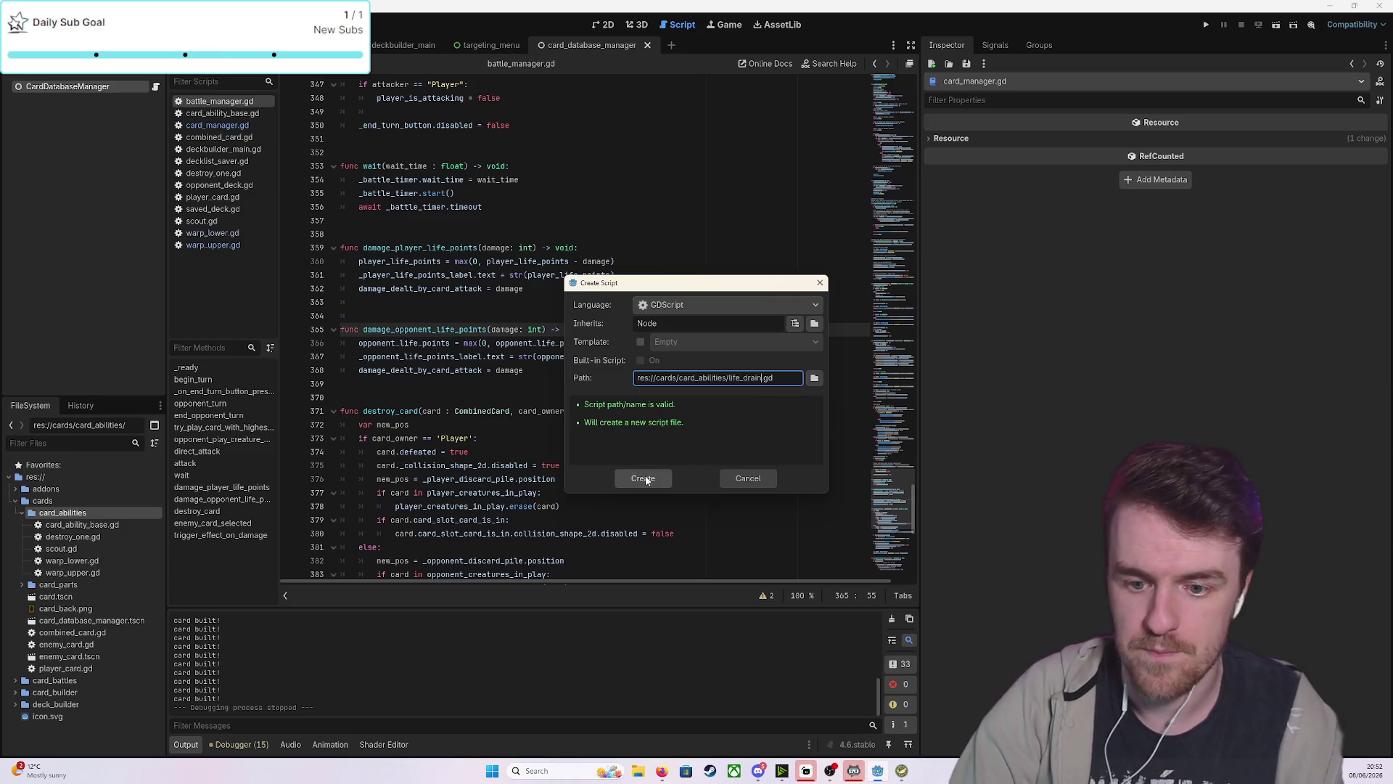
pyautogui.click(645, 479)
pyautogui.doubleClick(392, 85)
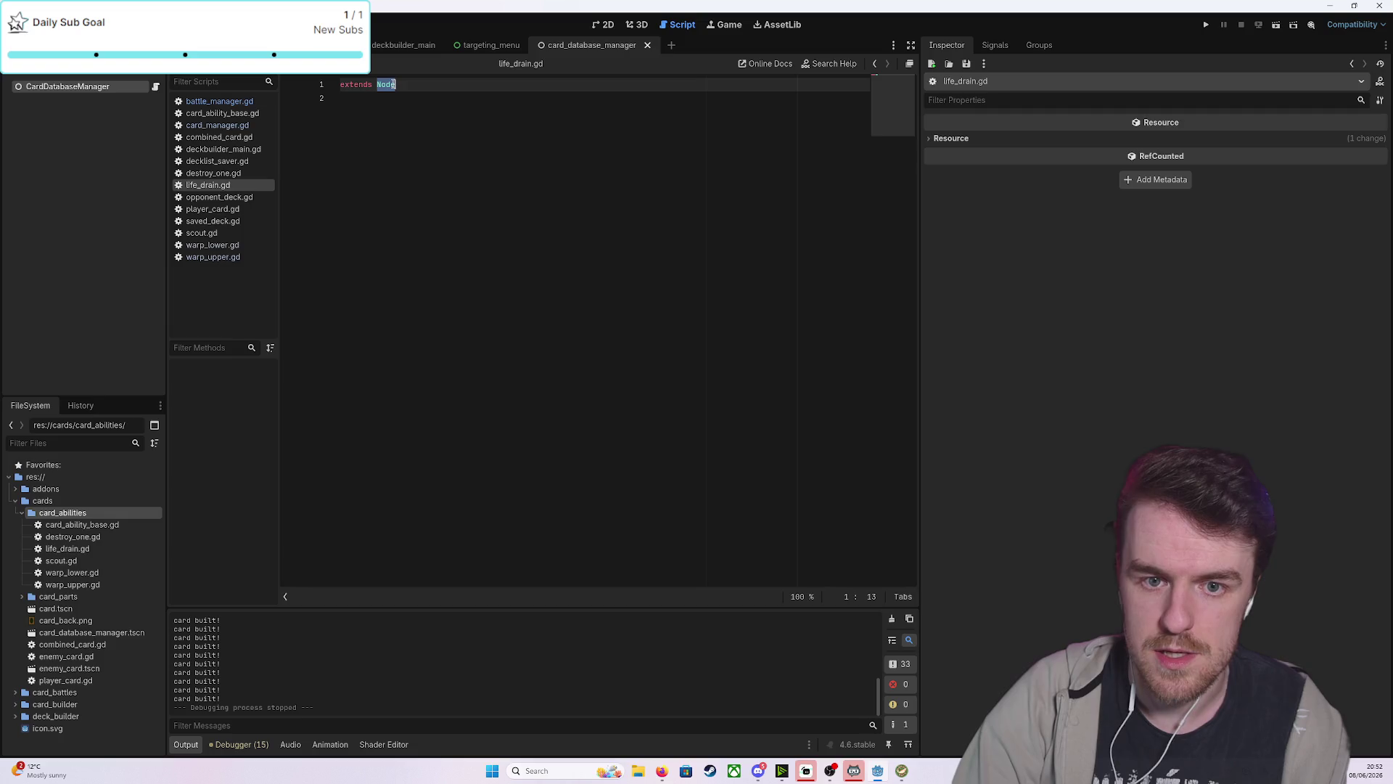
pyautogui.write('Card')
pyautogui.press('Return')
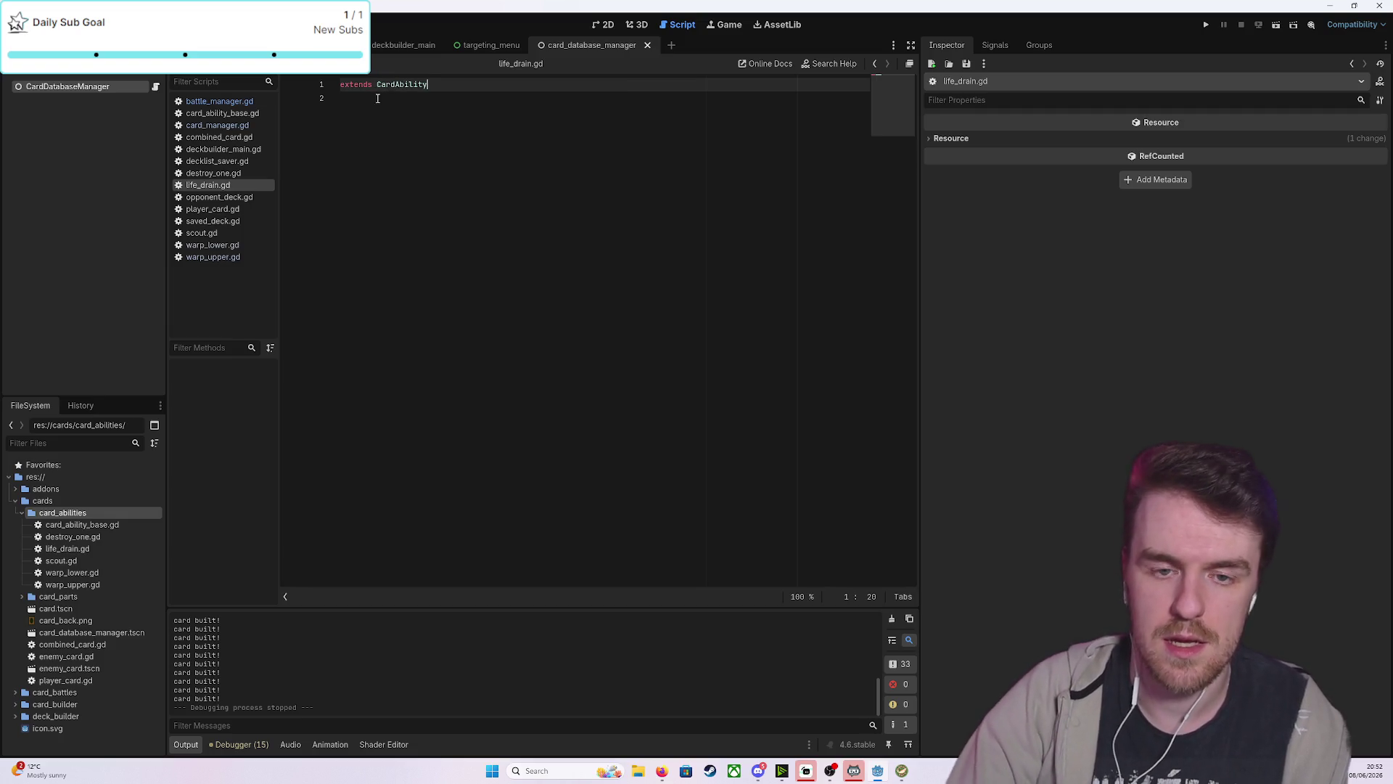
# Step: Add the trigger_ability function signature with an empty body
pyautogui.click(377, 99)
pyautogui.press('Return')
pyautogui.write('func ')
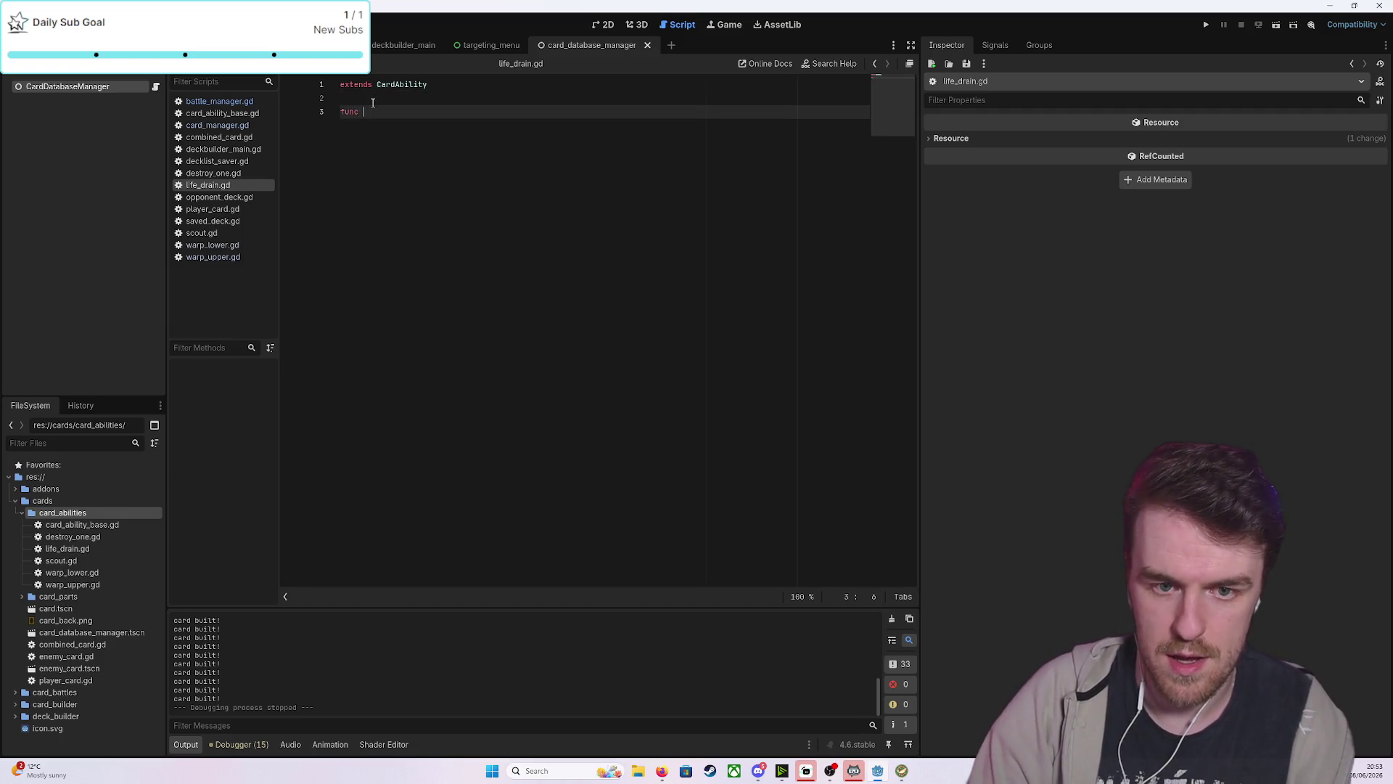
pyautogui.write('tr')
pyautogui.press('Return')
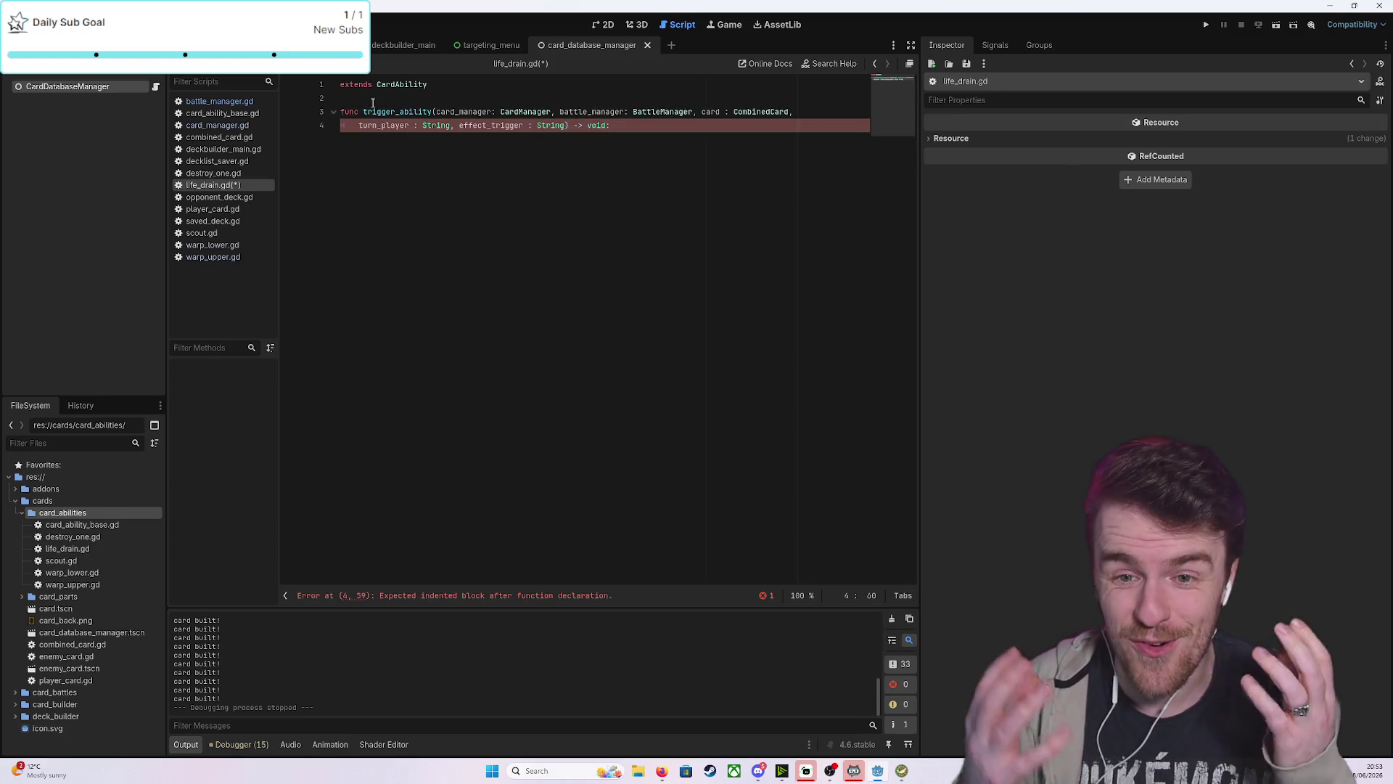
pyautogui.press('Return')
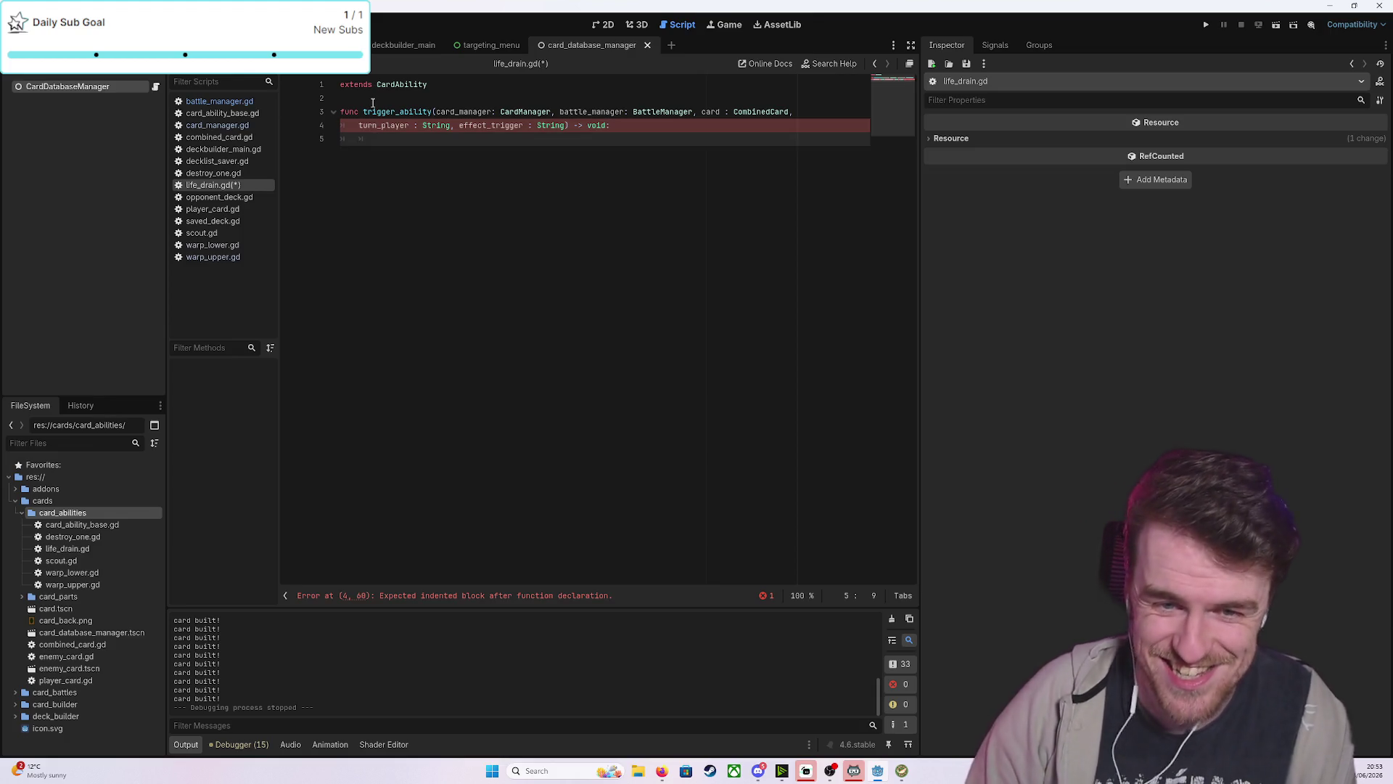
pyautogui.write('pass')
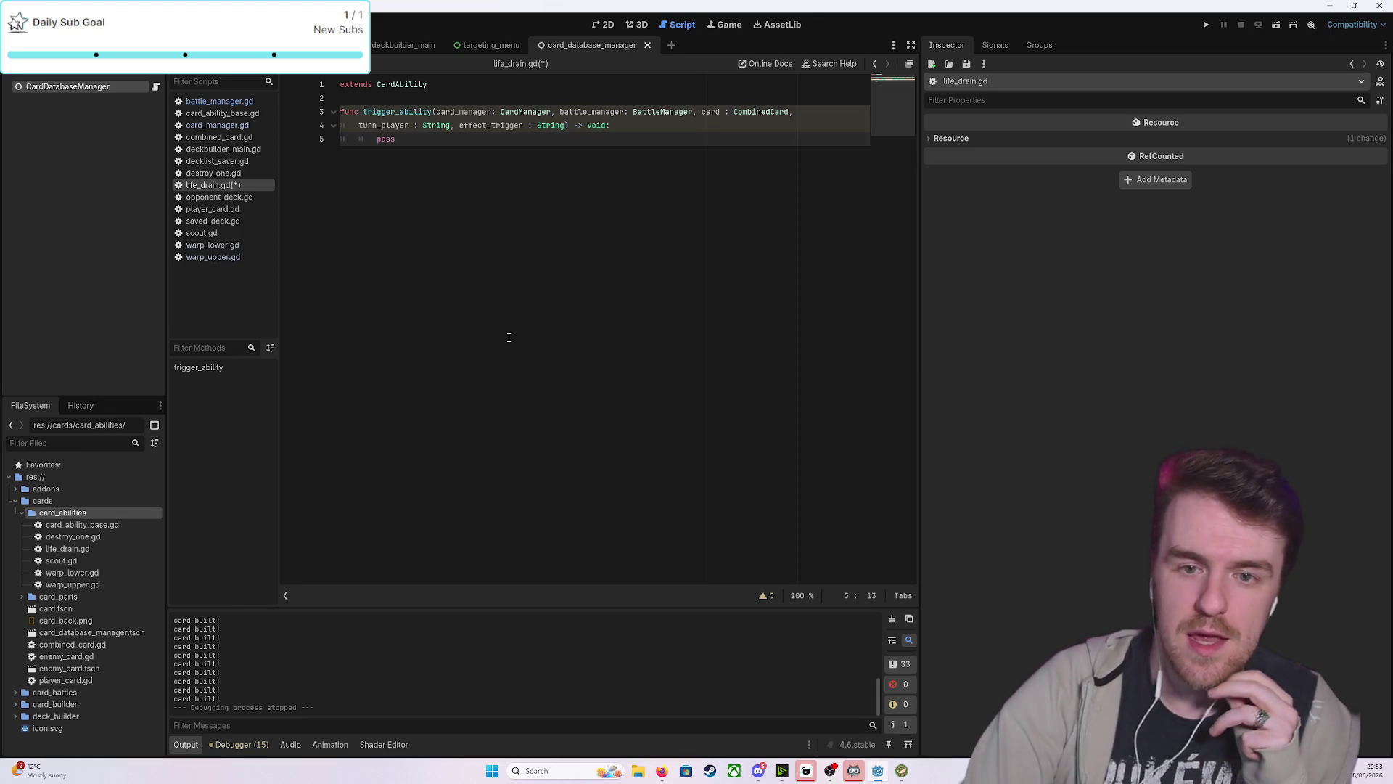
pyautogui.press('BackSpace')
pyautogui.press('BackSpace')
pyautogui.press('BackSpace')
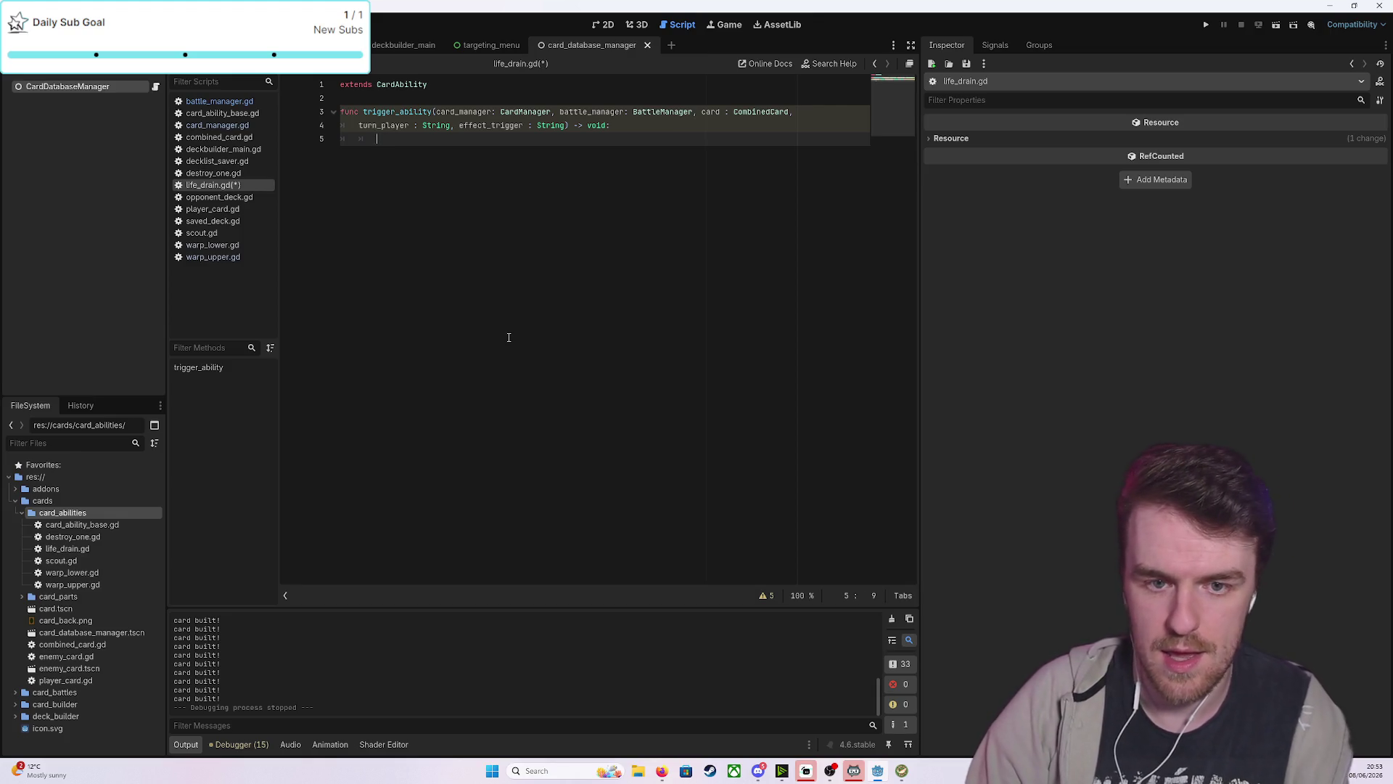
# Step: Begin an if effect_trigger != 'on_damage' check and save life_drain.gd
pyautogui.press('Return')
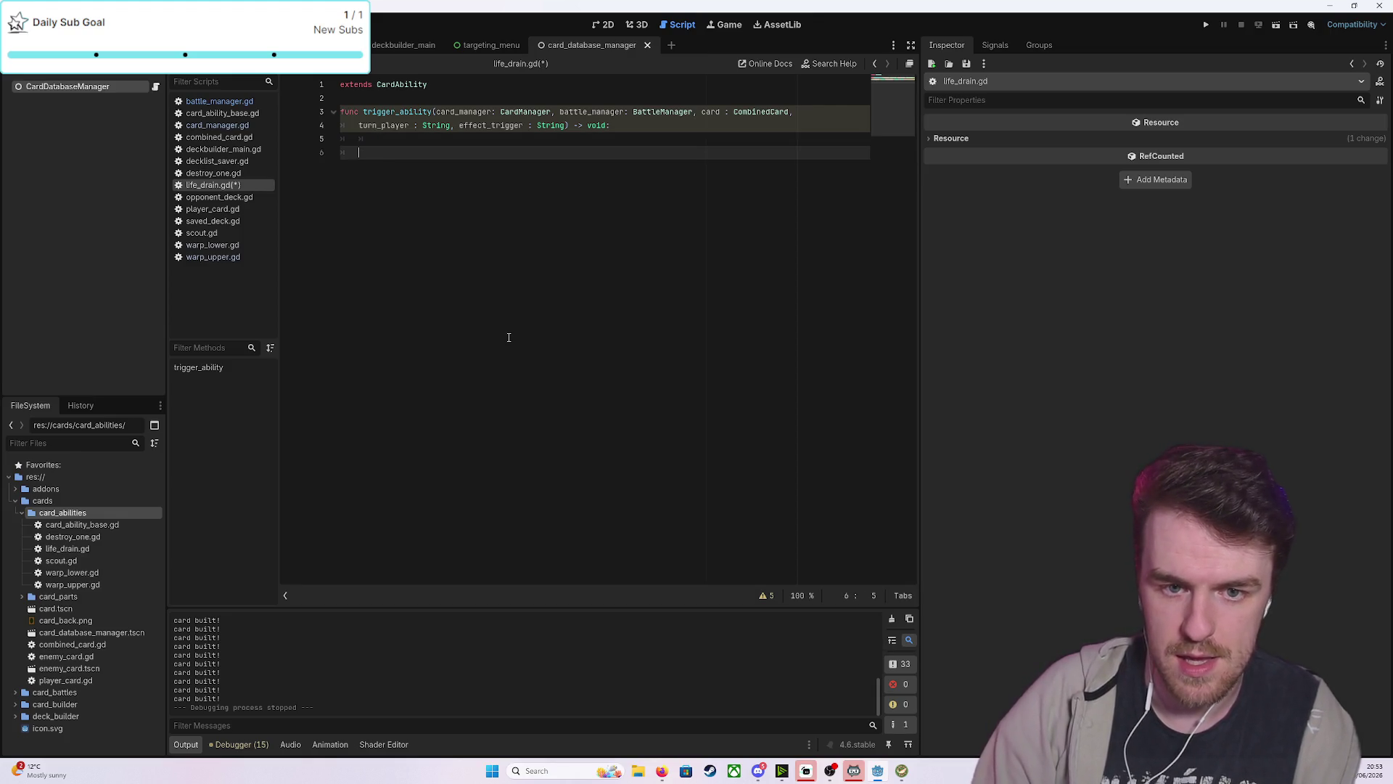
pyautogui.write('if effe')
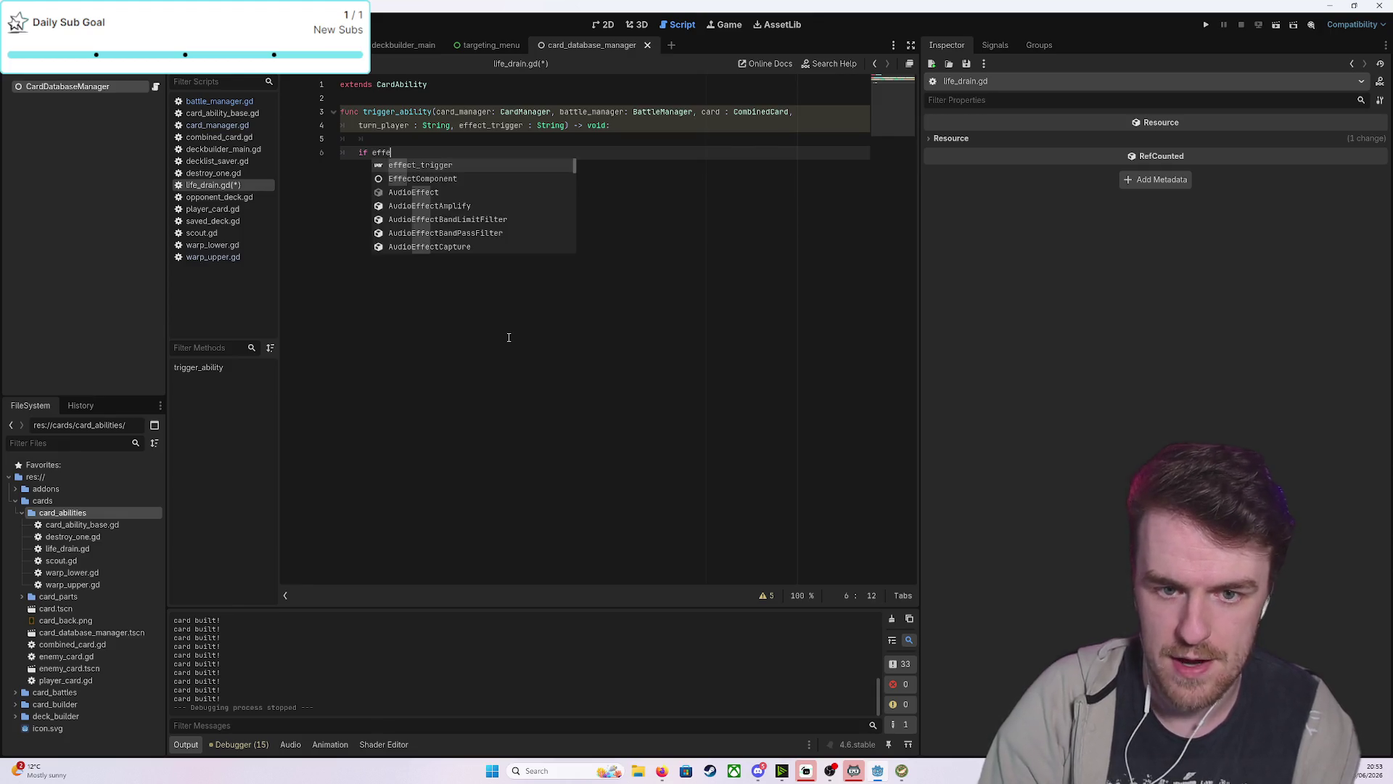
pyautogui.press('Return')
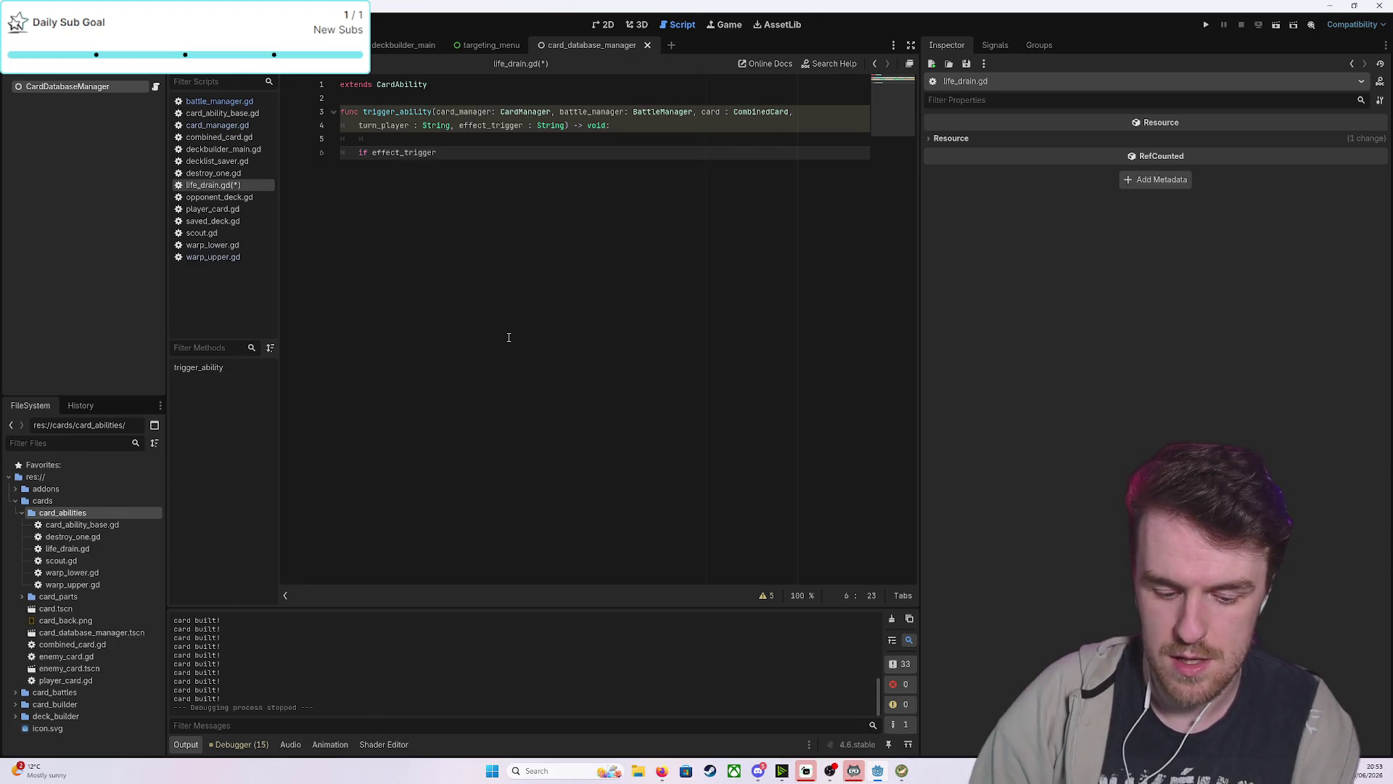
pyautogui.write("= 'o")
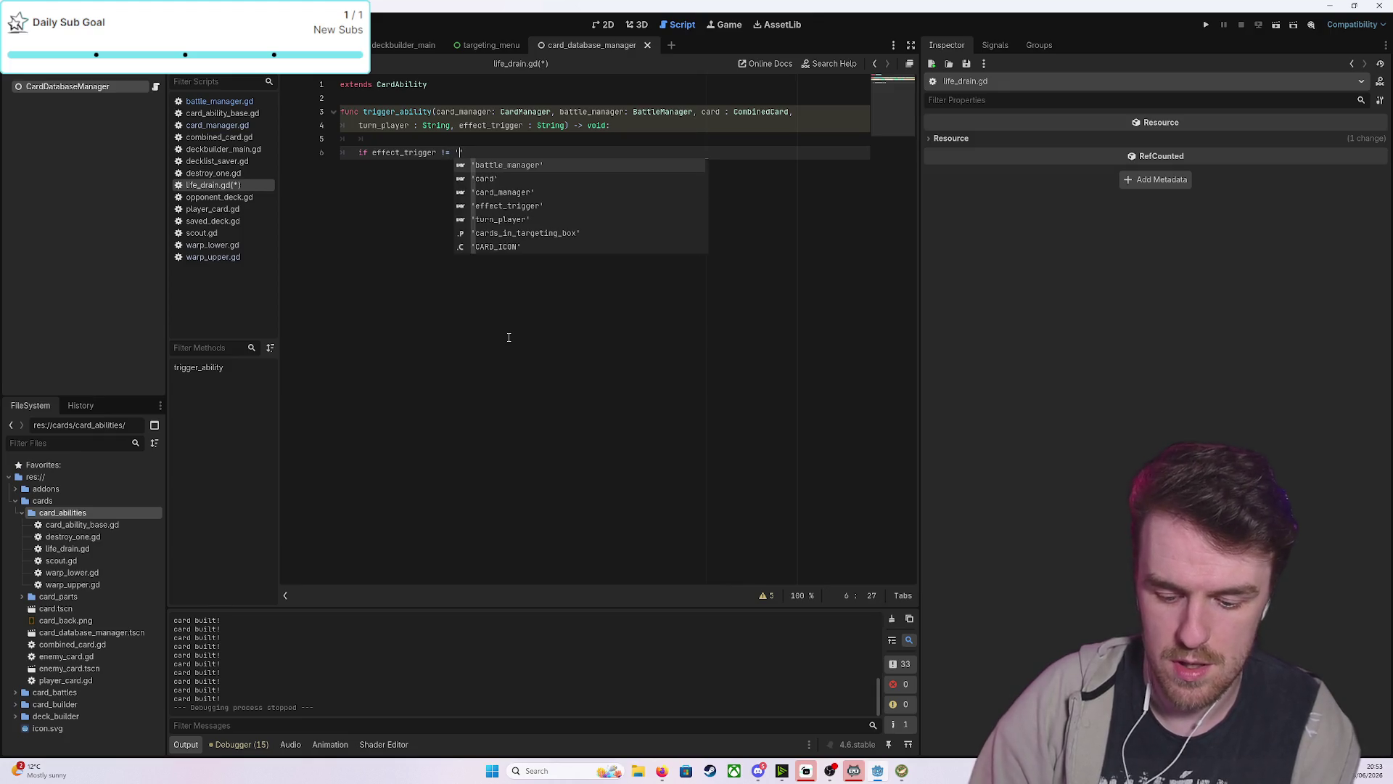
pyautogui.write('n')
pyautogui.write('_damage')
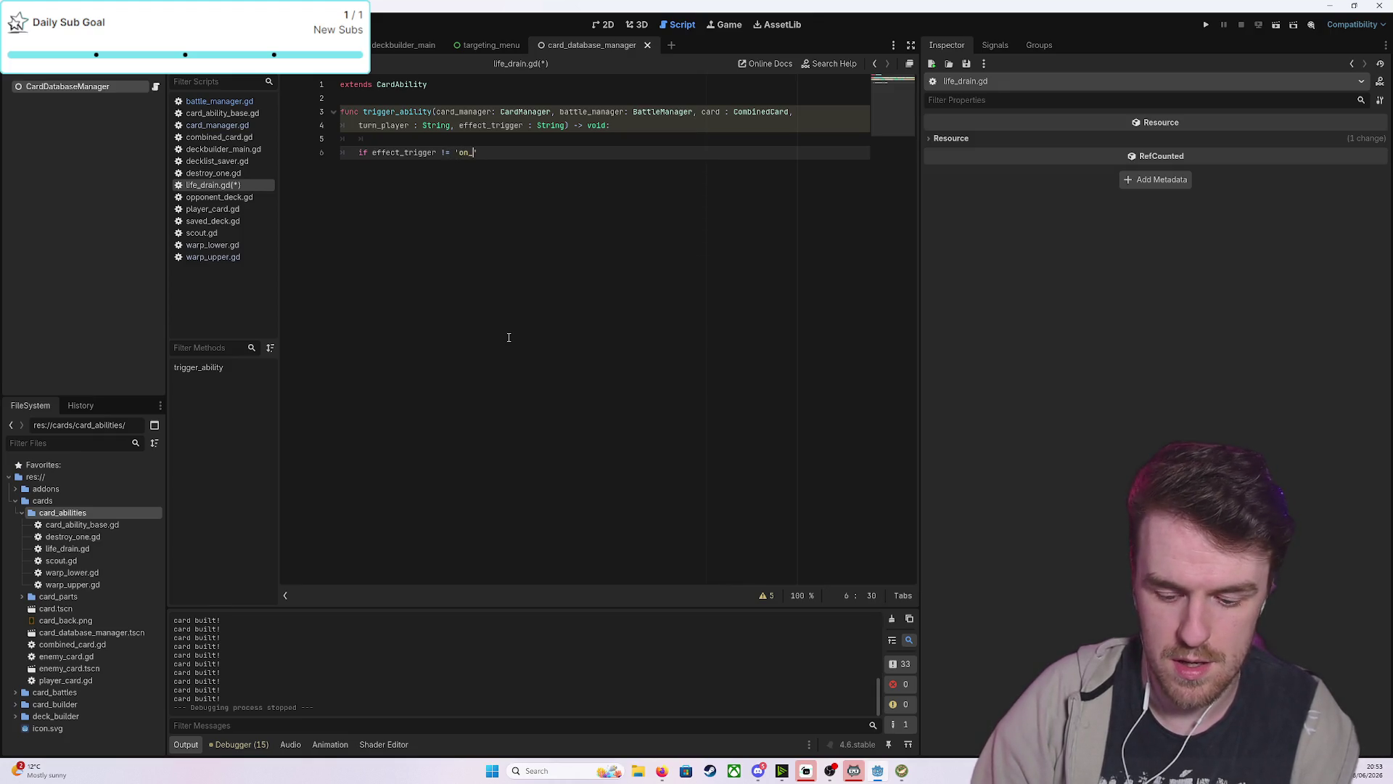
pyautogui.hotkey('ctrl', 's')
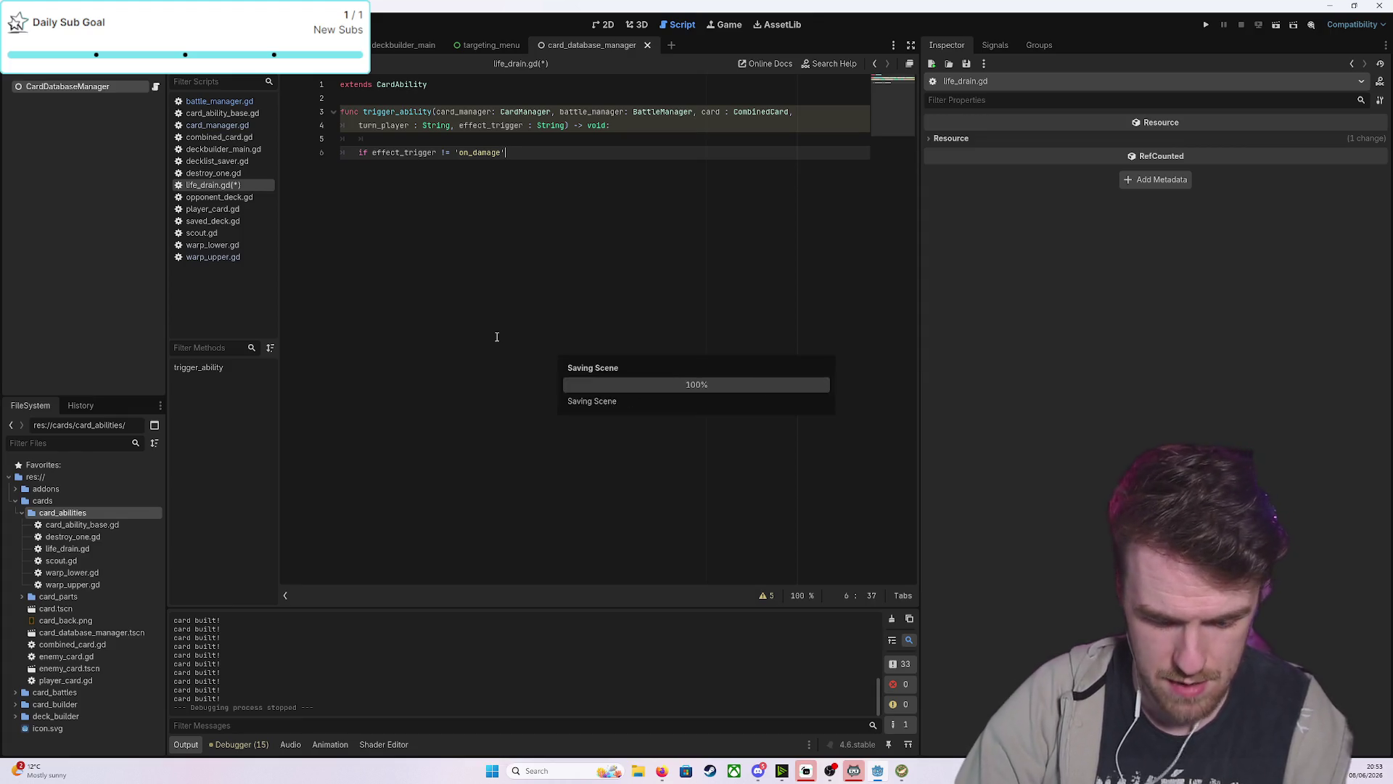
pyautogui.click(218, 101)
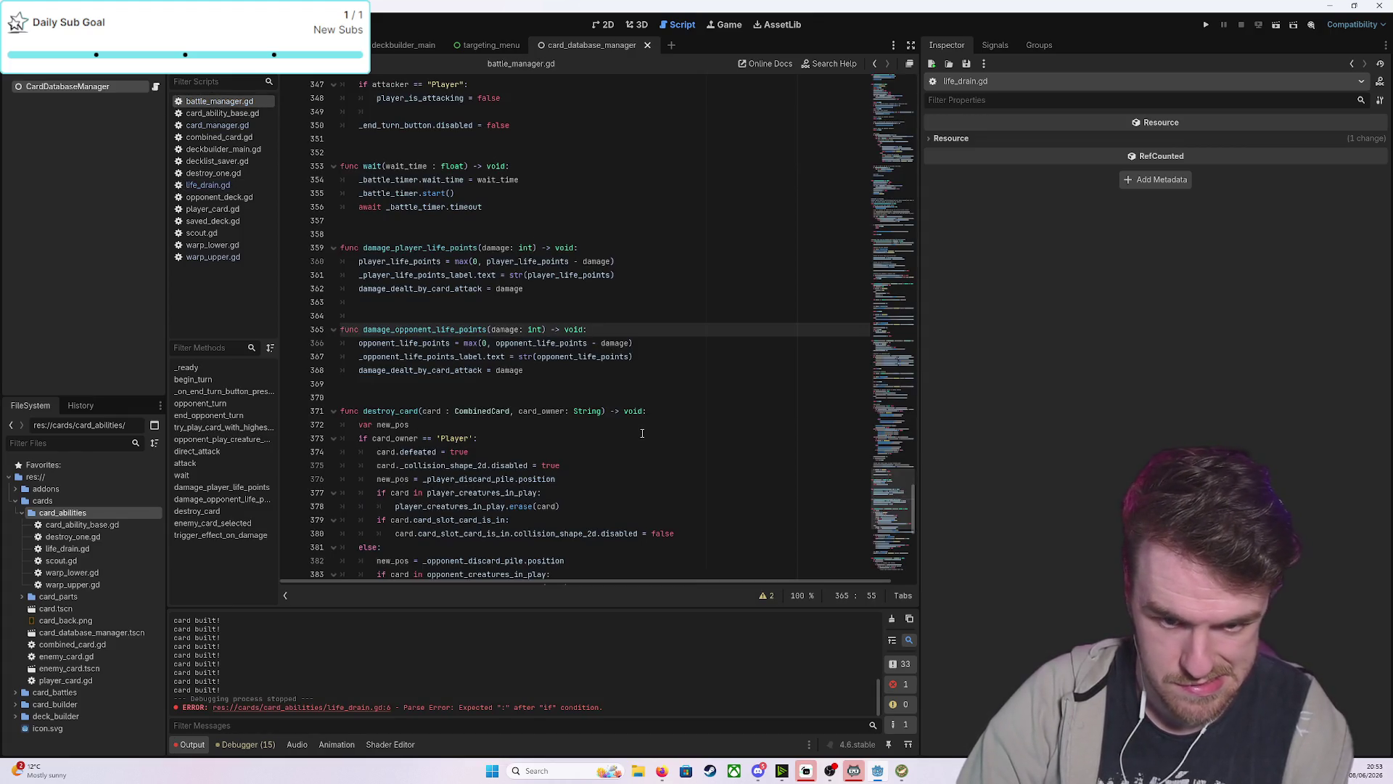
pyautogui.scroll(-10, 642, 433)
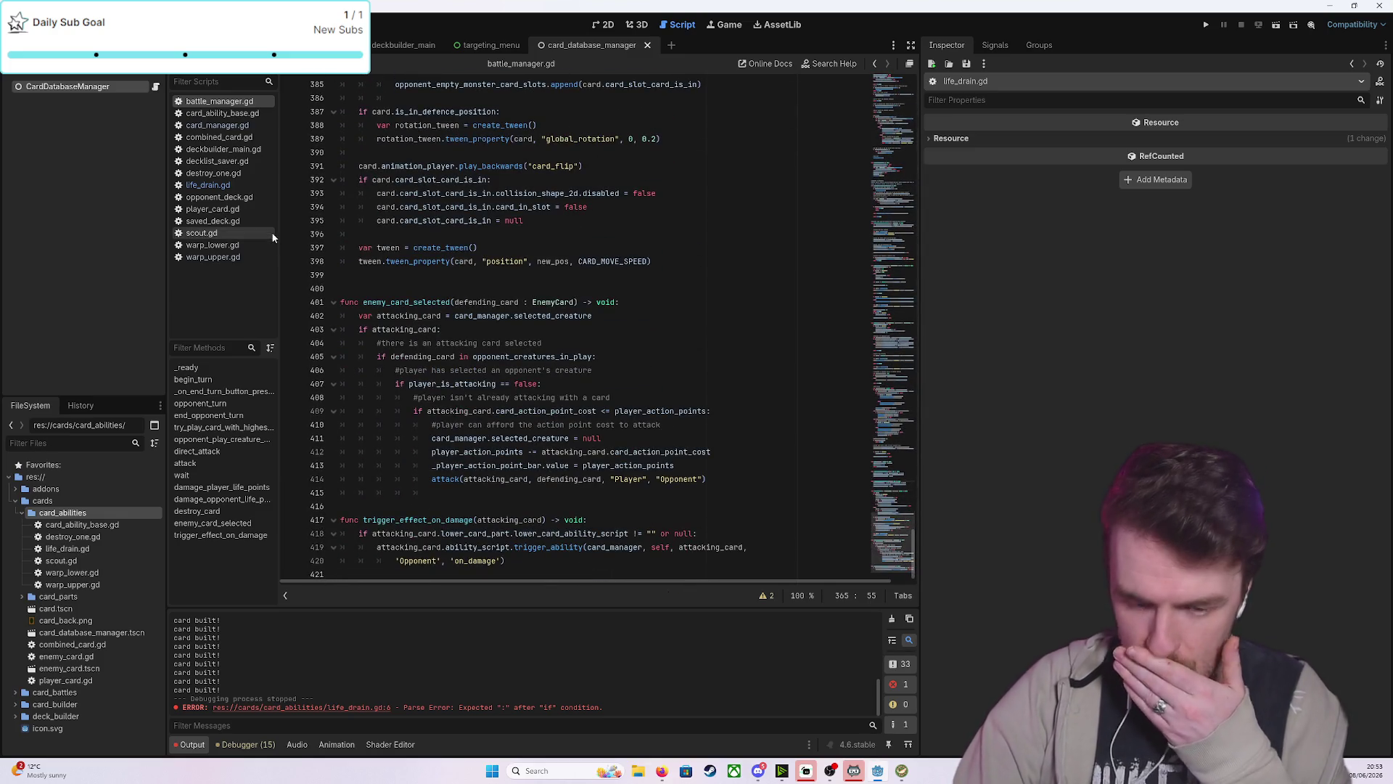
pyautogui.click(218, 187)
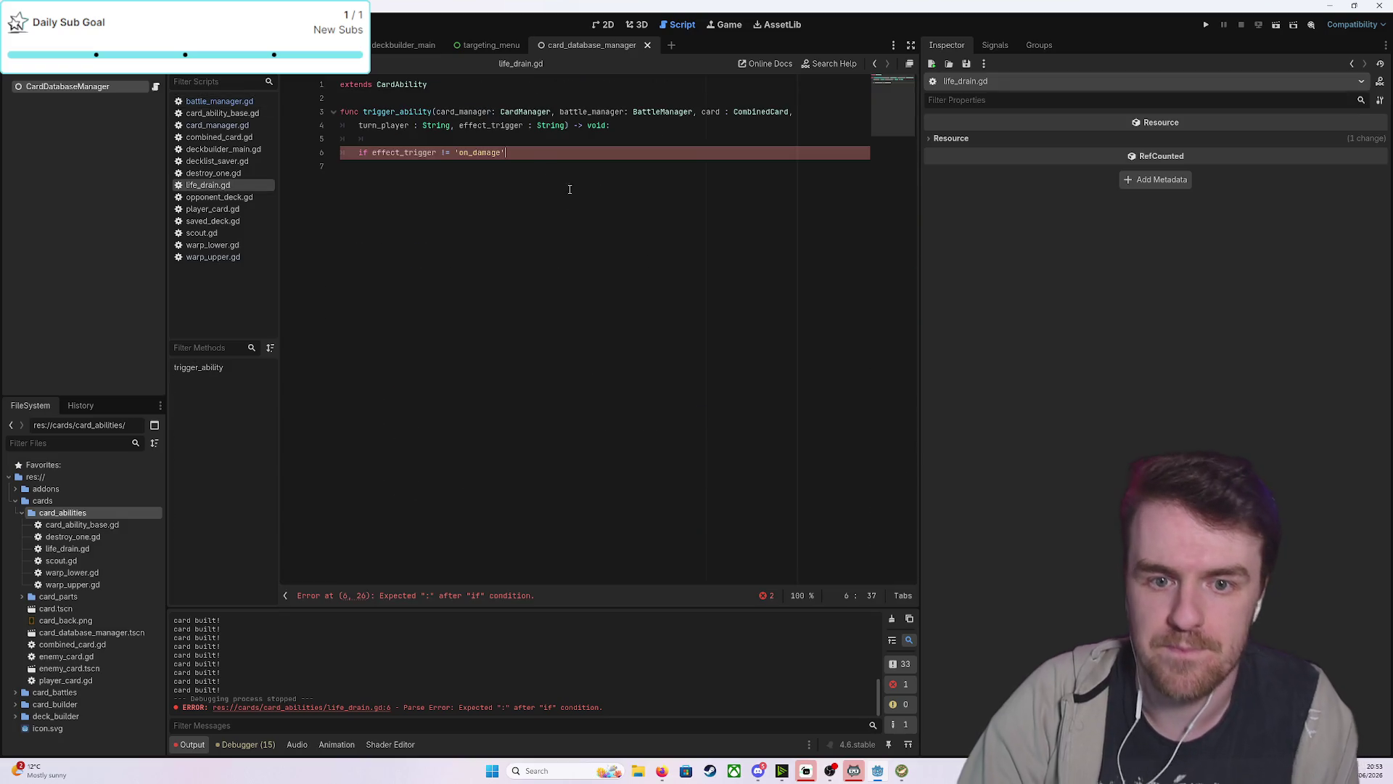
# Step: Make trigger_ability return early when the trigger isn't 'on_damage'
pyautogui.write(':')
pyautogui.press('Return')
pyautogui.write('return')
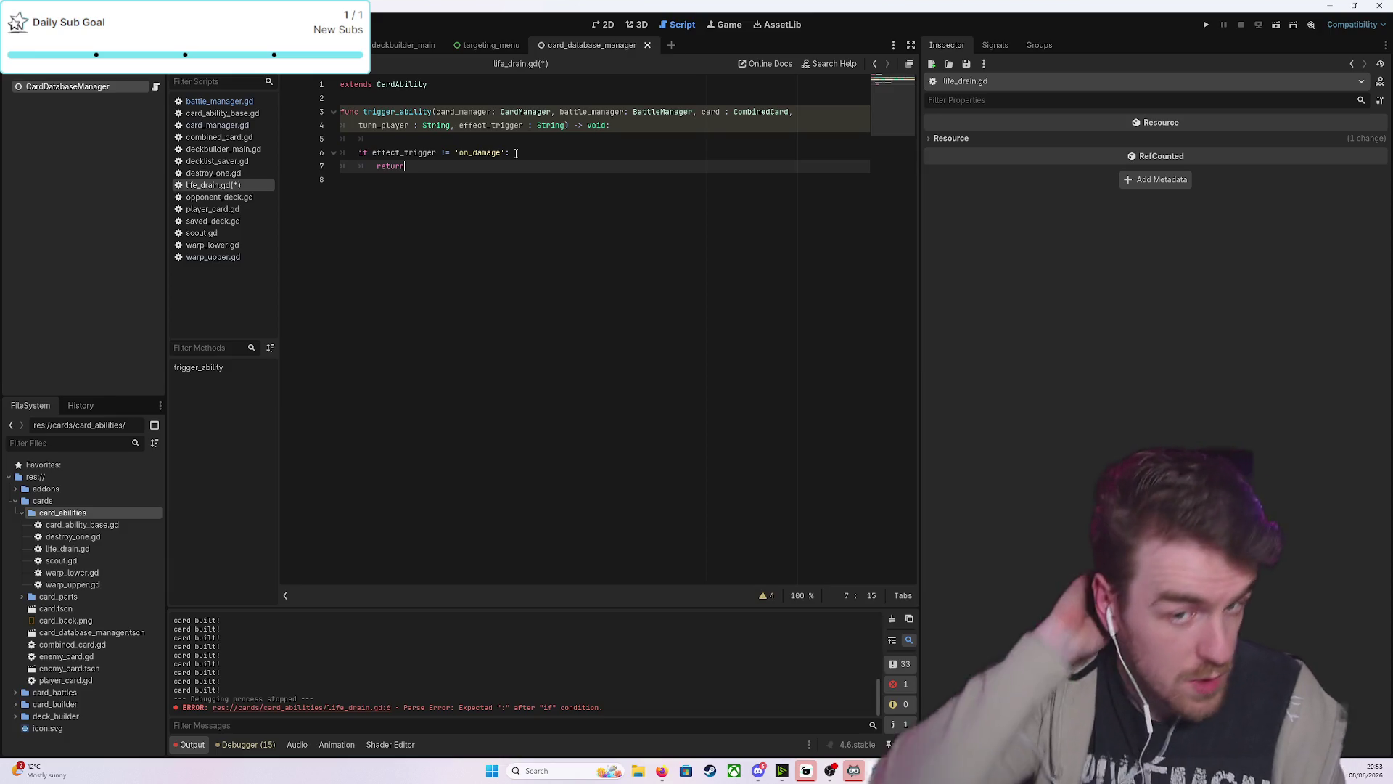
pyautogui.press('Return')
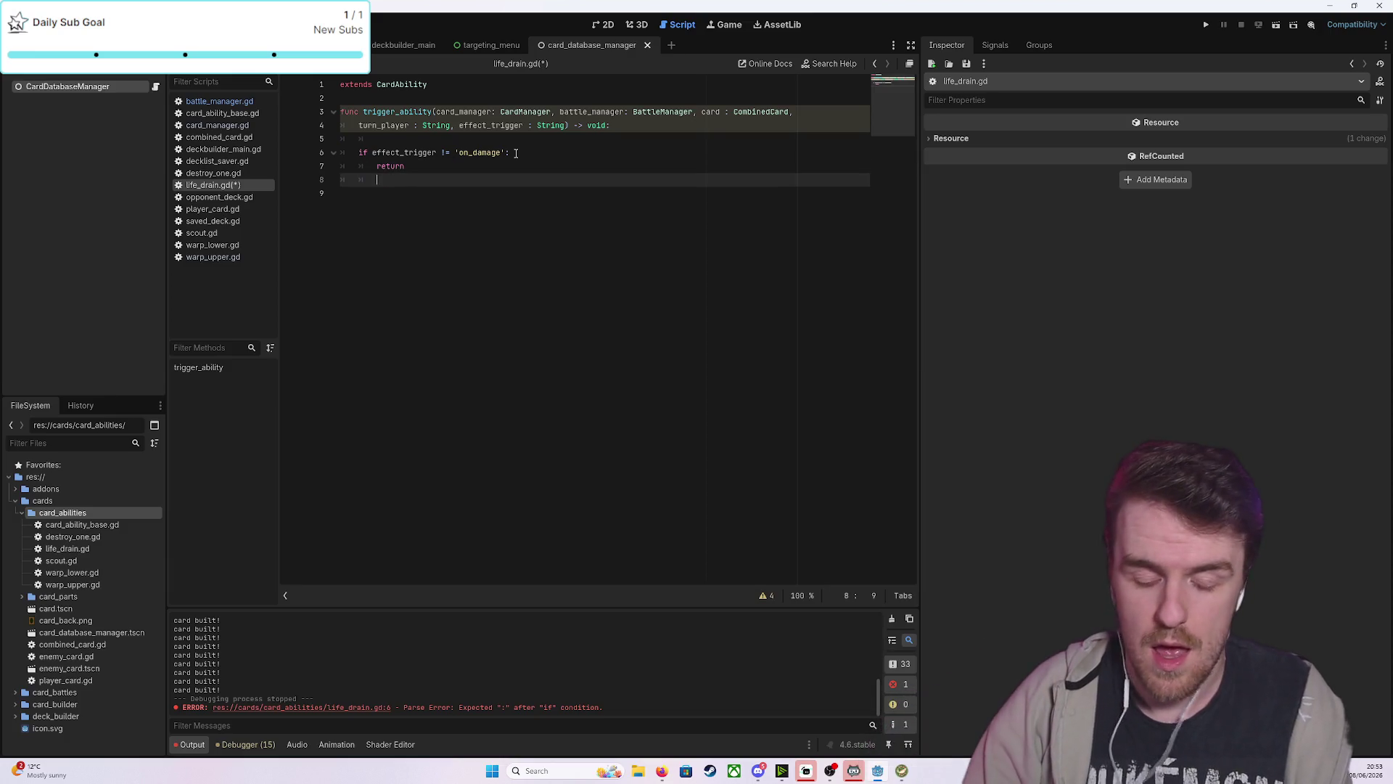
pyautogui.press('BackSpace')
pyautogui.press('Return')
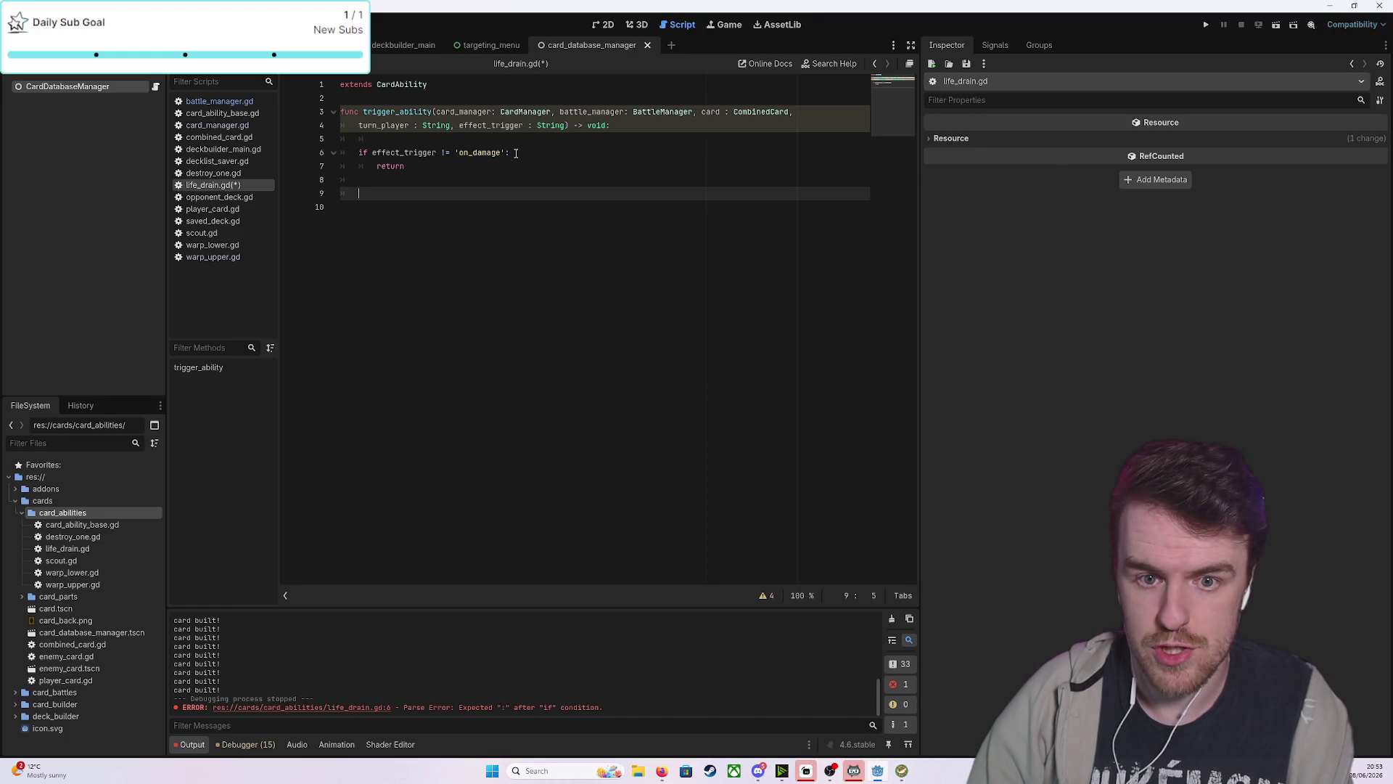
# Step: Store battle_manager.damage_dealt_by_card_attack in a new damage_dealt : int variable
pyautogui.write('v')
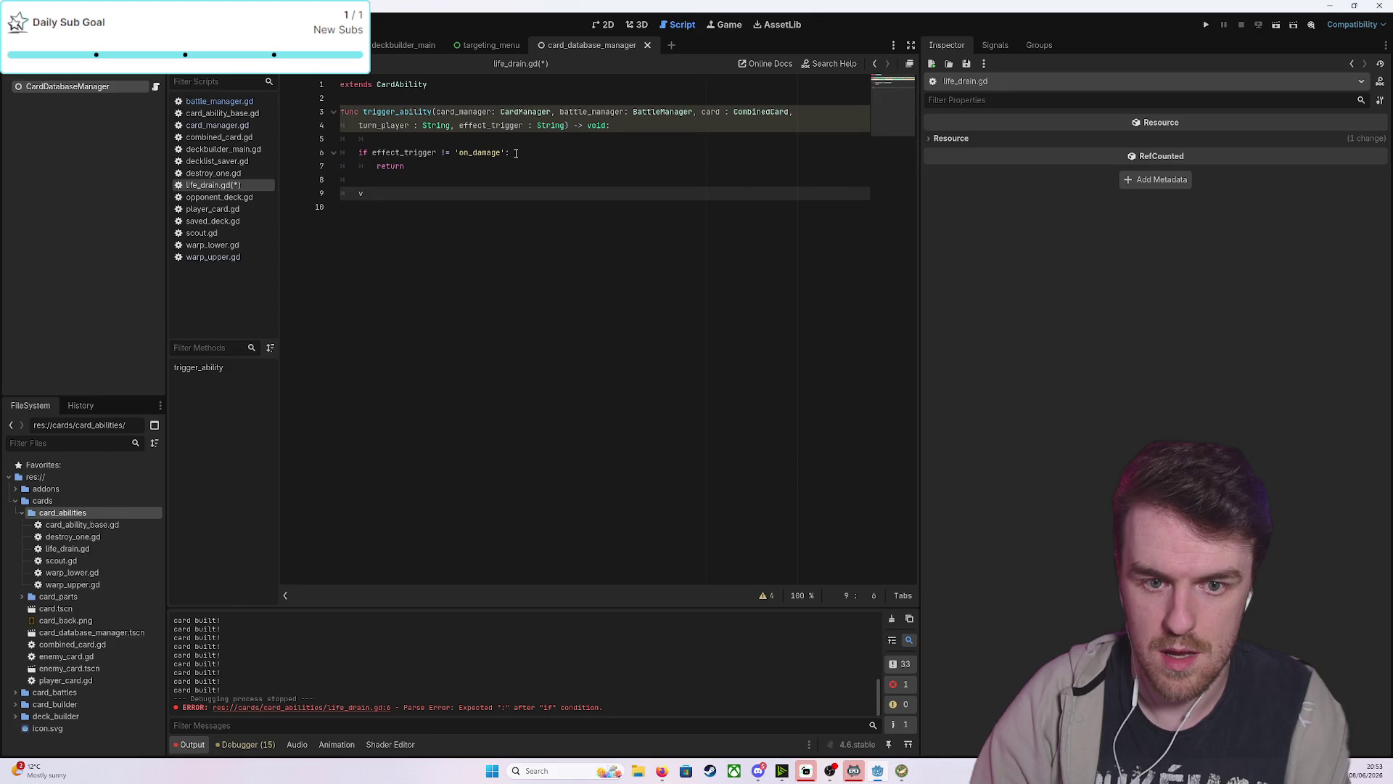
pyautogui.write('ar damage_de')
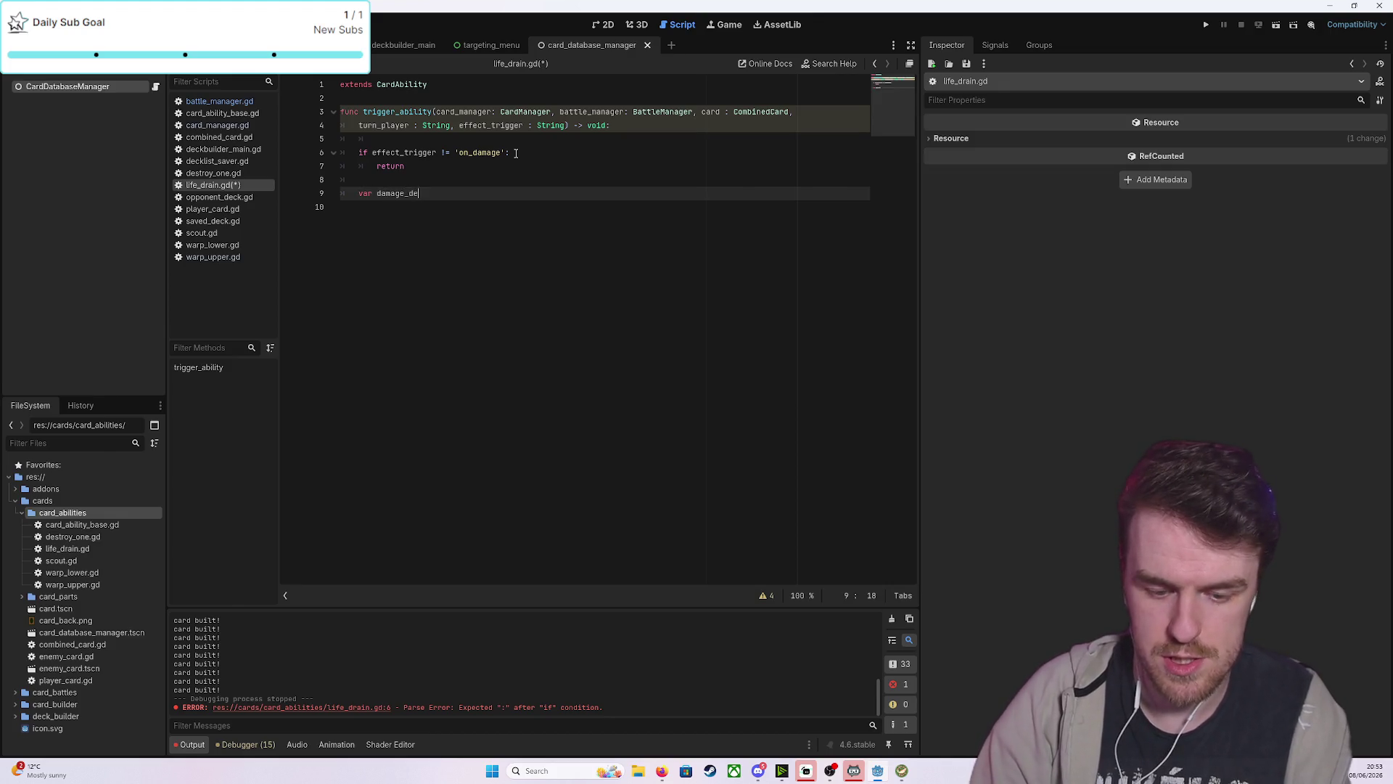
pyautogui.write('alth')
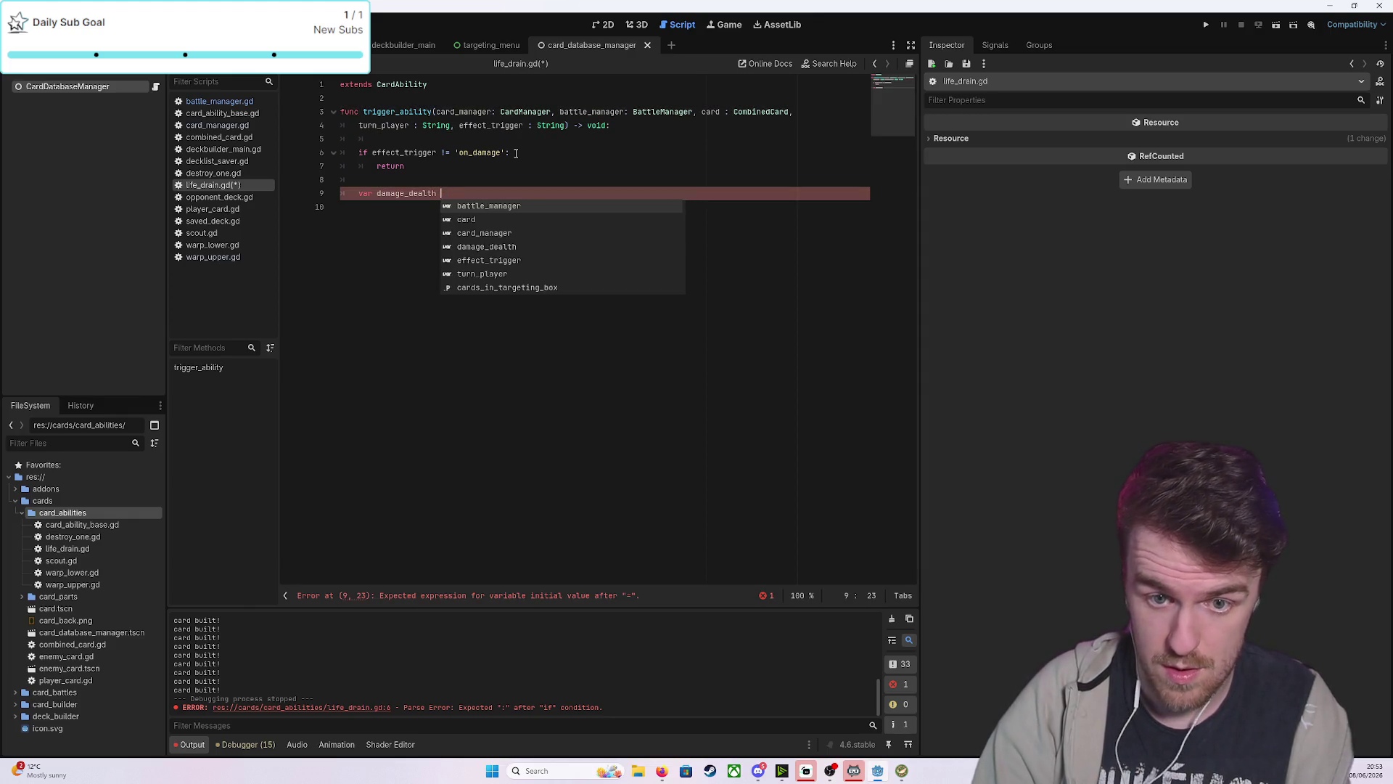
pyautogui.press('BackSpace')
pyautogui.press('BackSpace')
pyautogui.press('BackSpace')
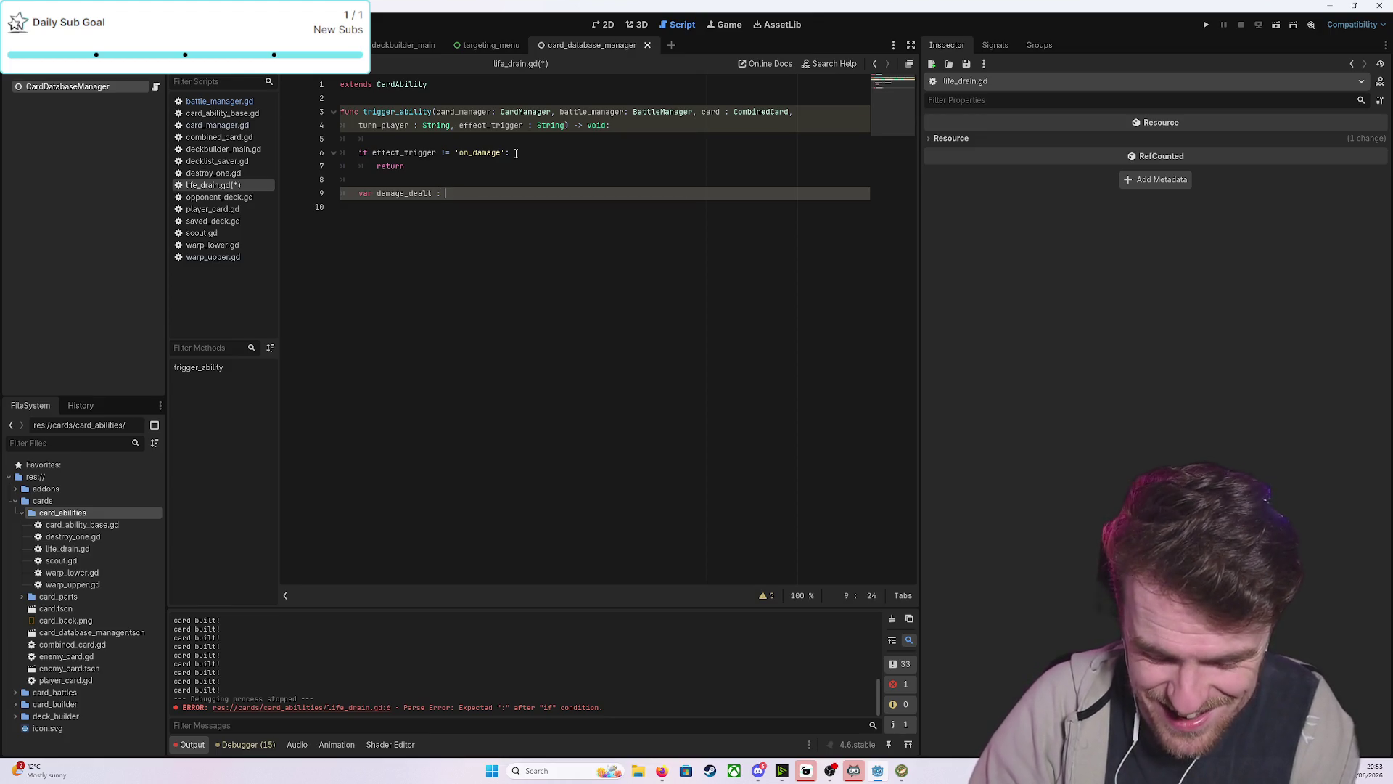
pyautogui.write('int = battle_manager')
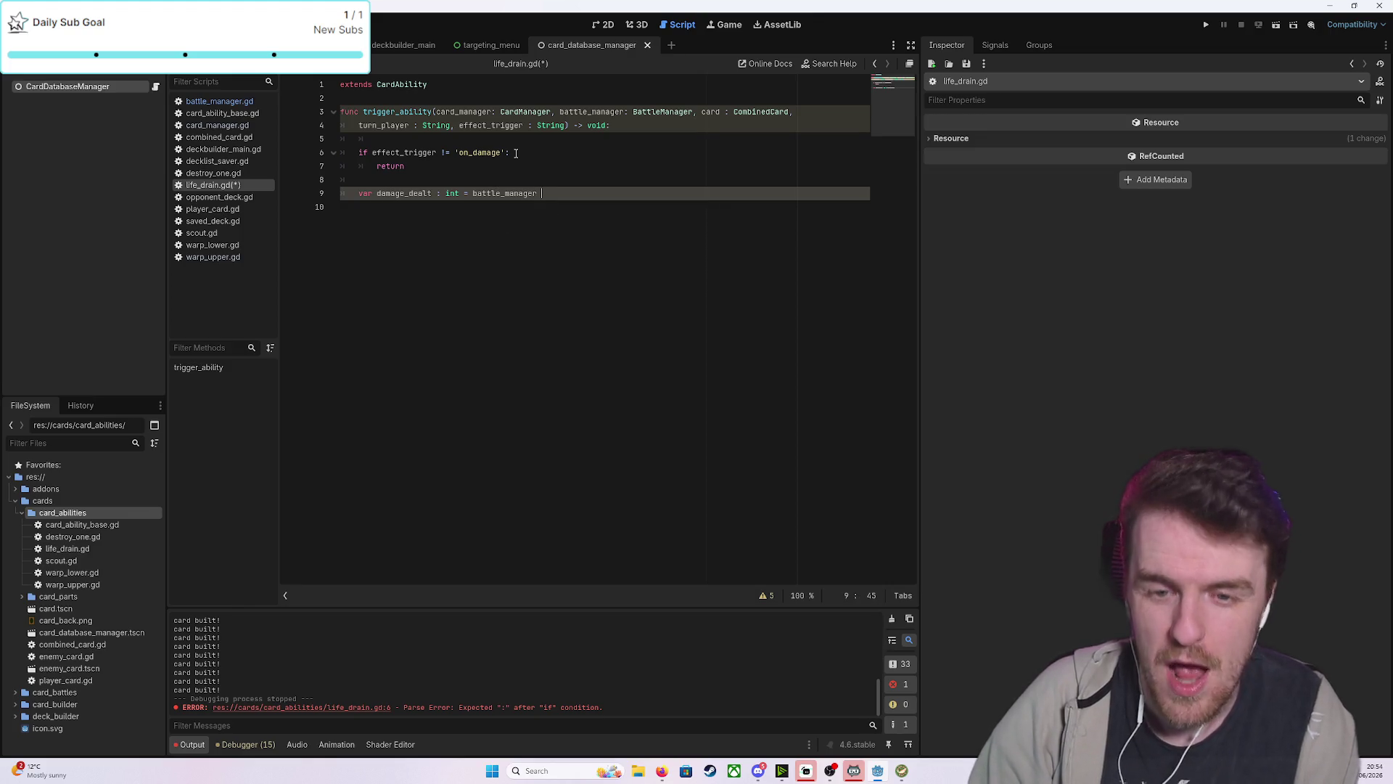
pyautogui.write('=')
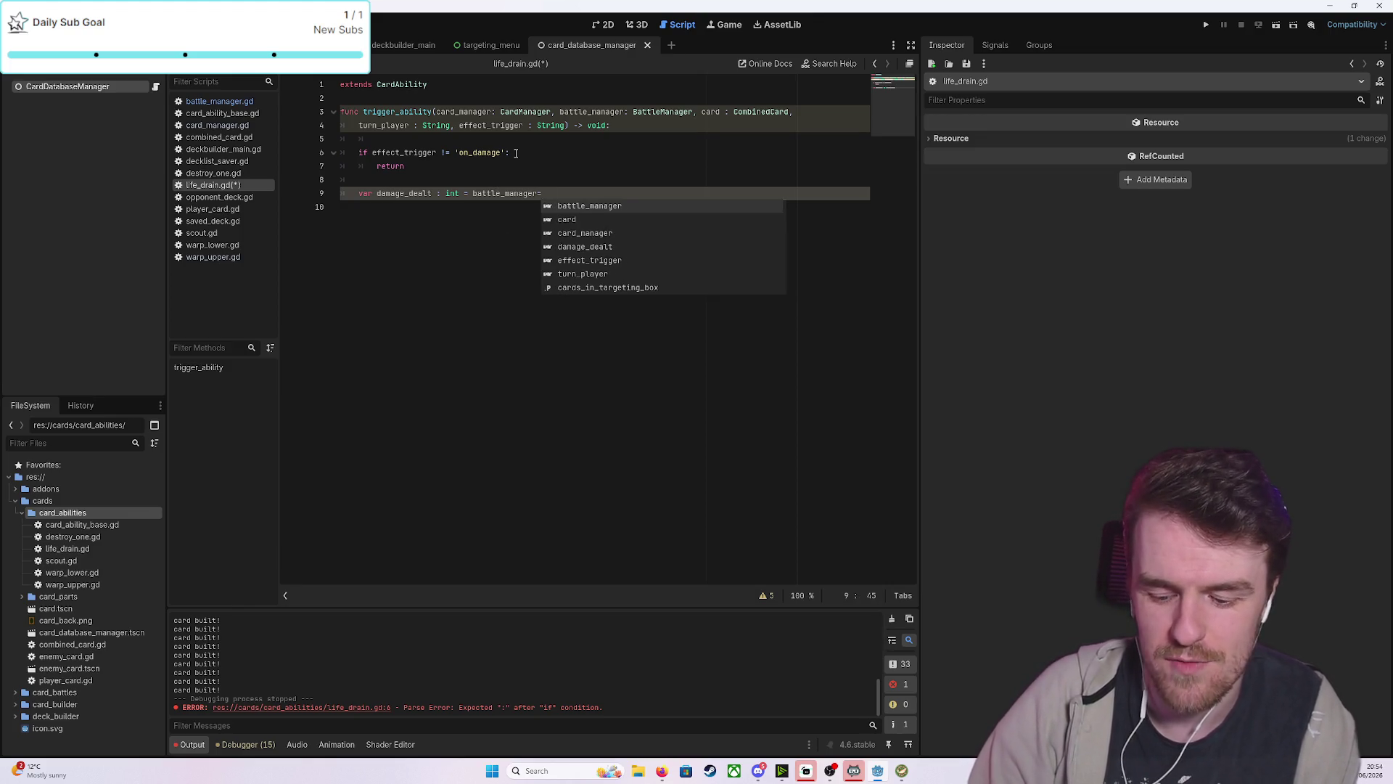
pyautogui.press('BackSpace')
pyautogui.write('= dama')
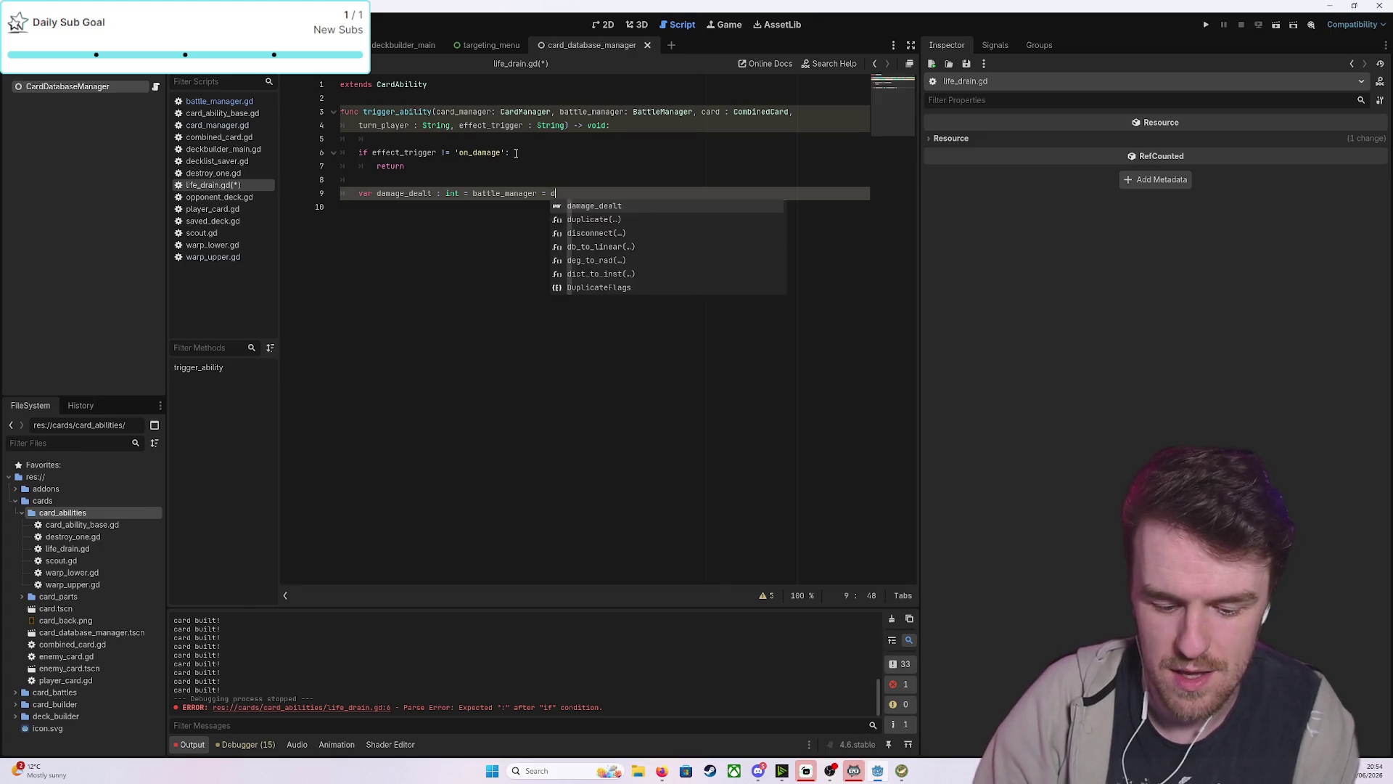
pyautogui.press('BackSpace')
pyautogui.press('BackSpace')
pyautogui.press('BackSpace')
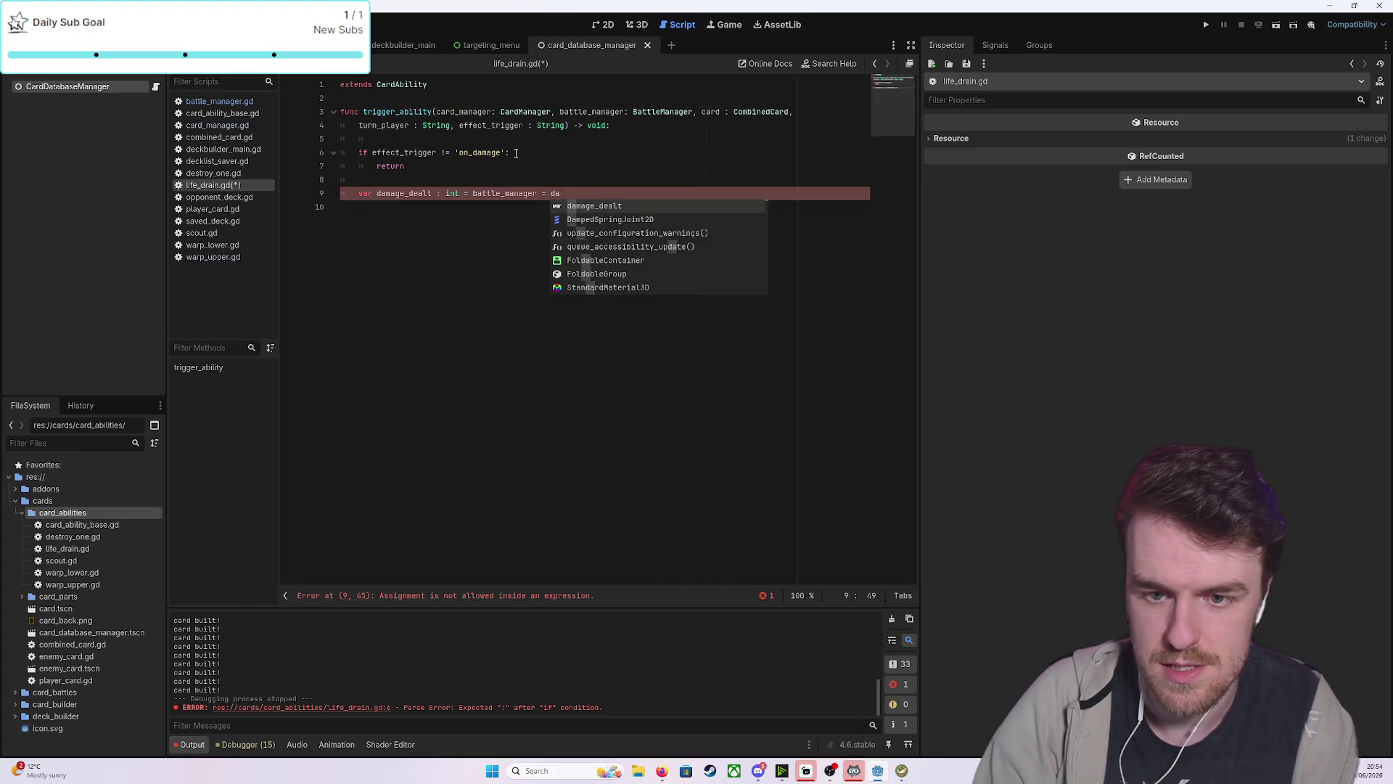
pyautogui.write('r.dam')
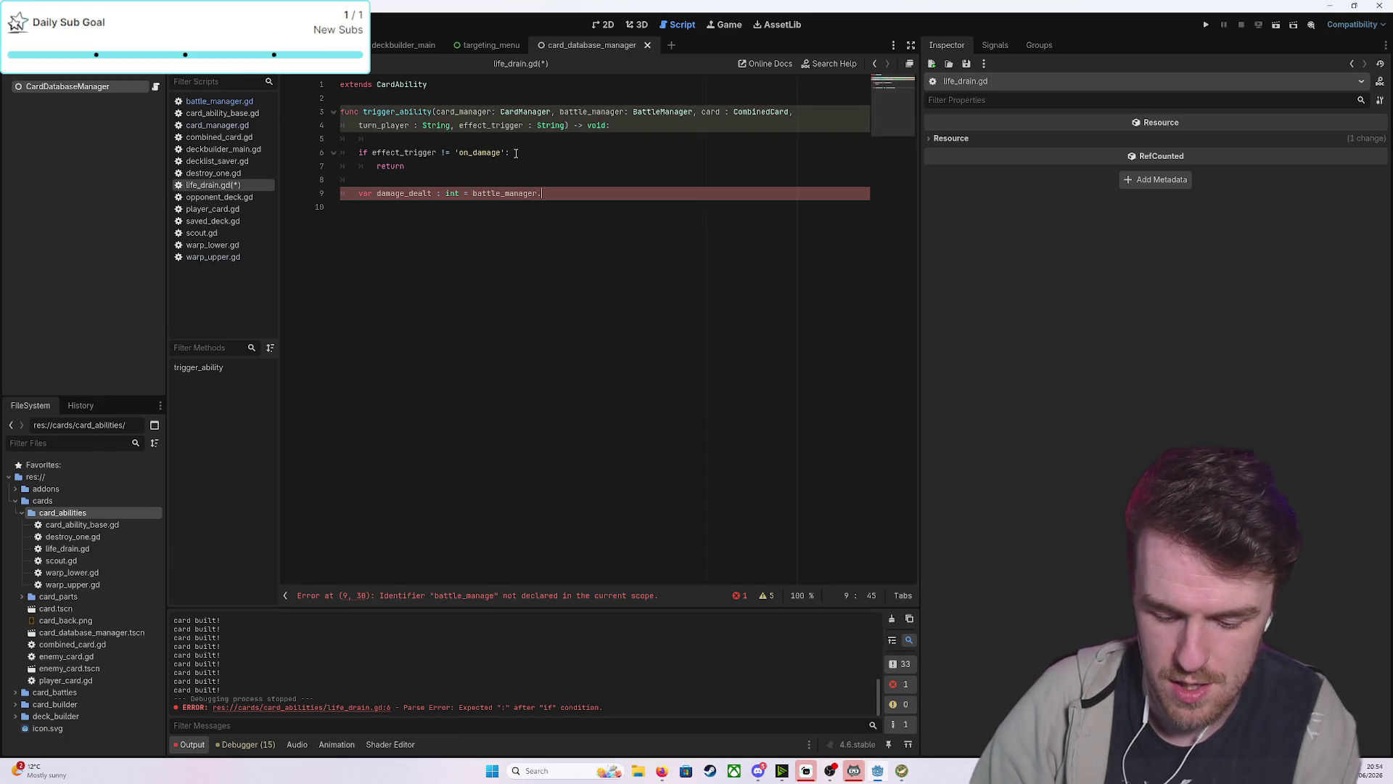
pyautogui.press('Return')
pyautogui.press('Down')
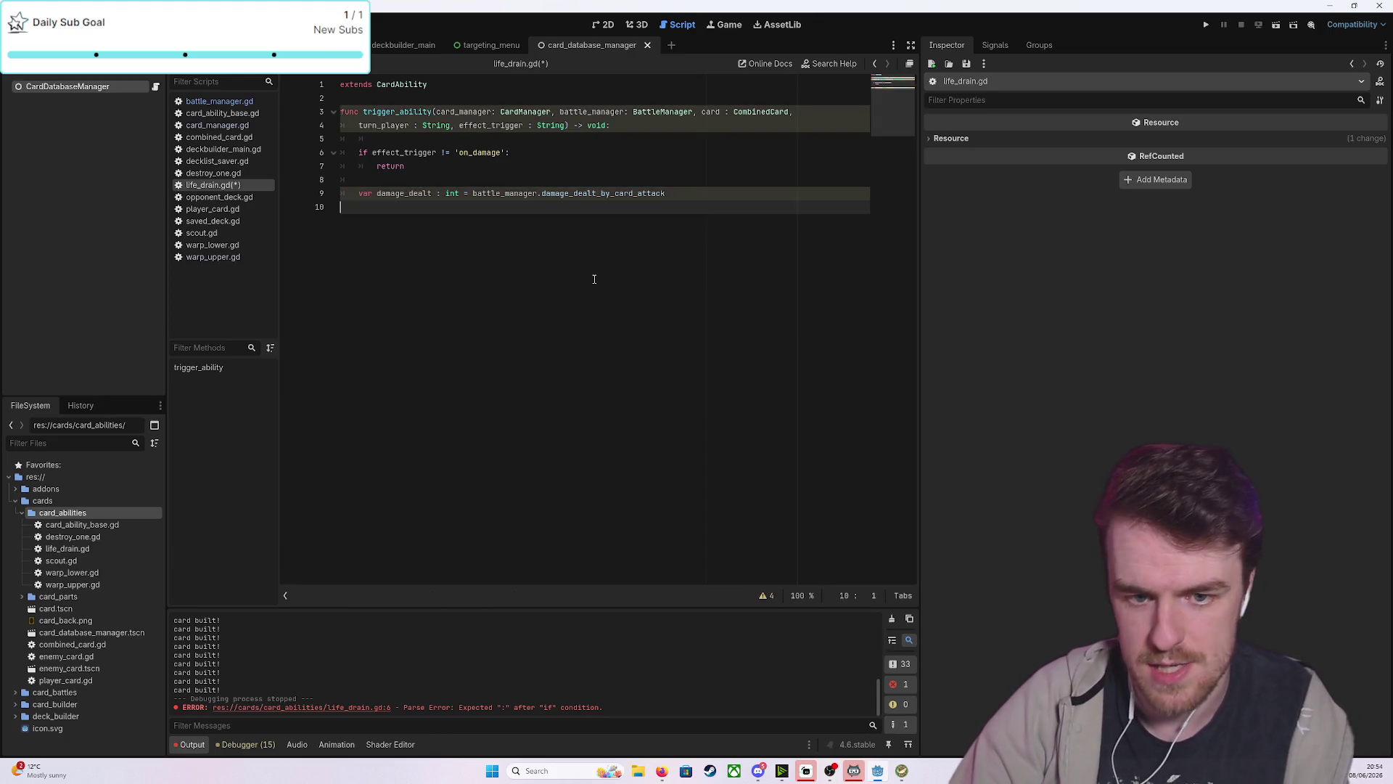
# Step: Add an if turn_player == 'Player' block after the damage_dealt assignment
pyautogui.write('if tur')
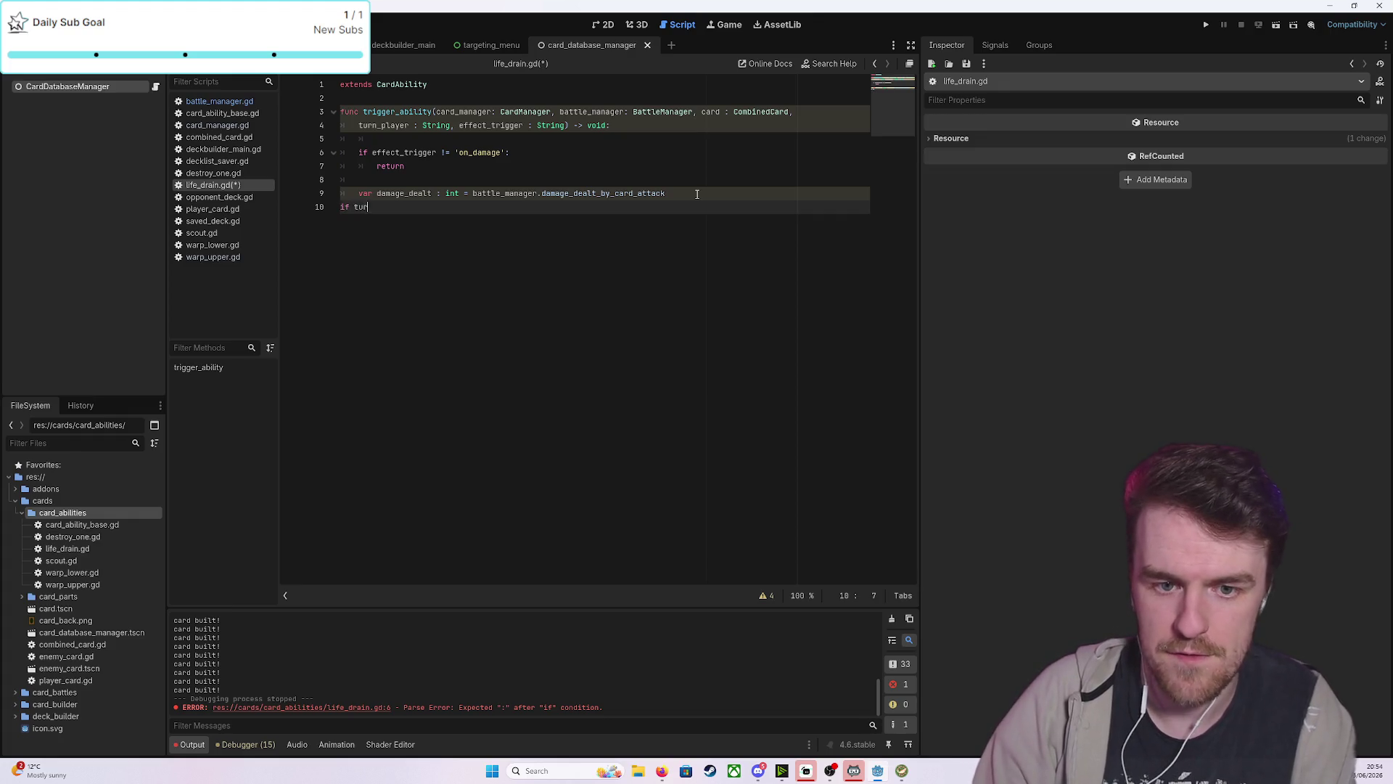
pyautogui.write('n_player ')
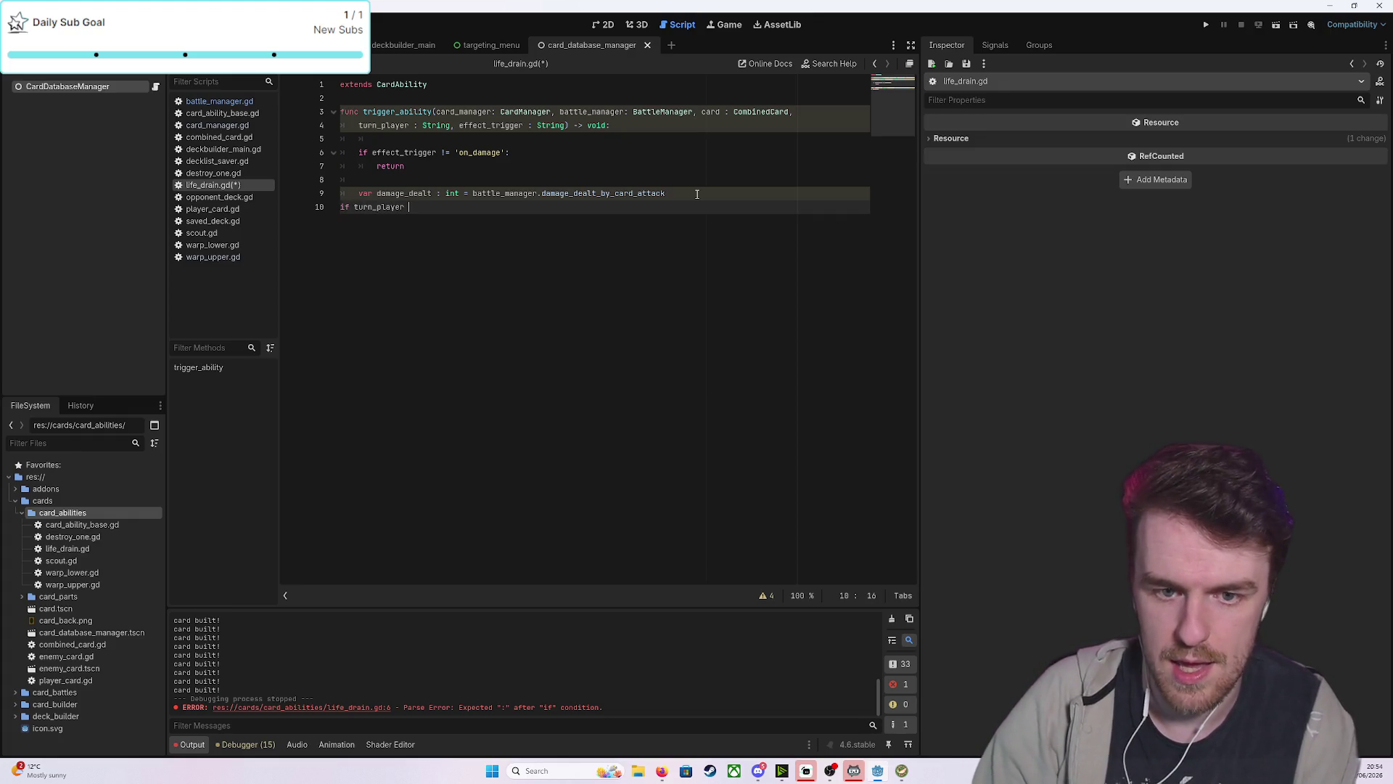
pyautogui.write("== 'Playe")
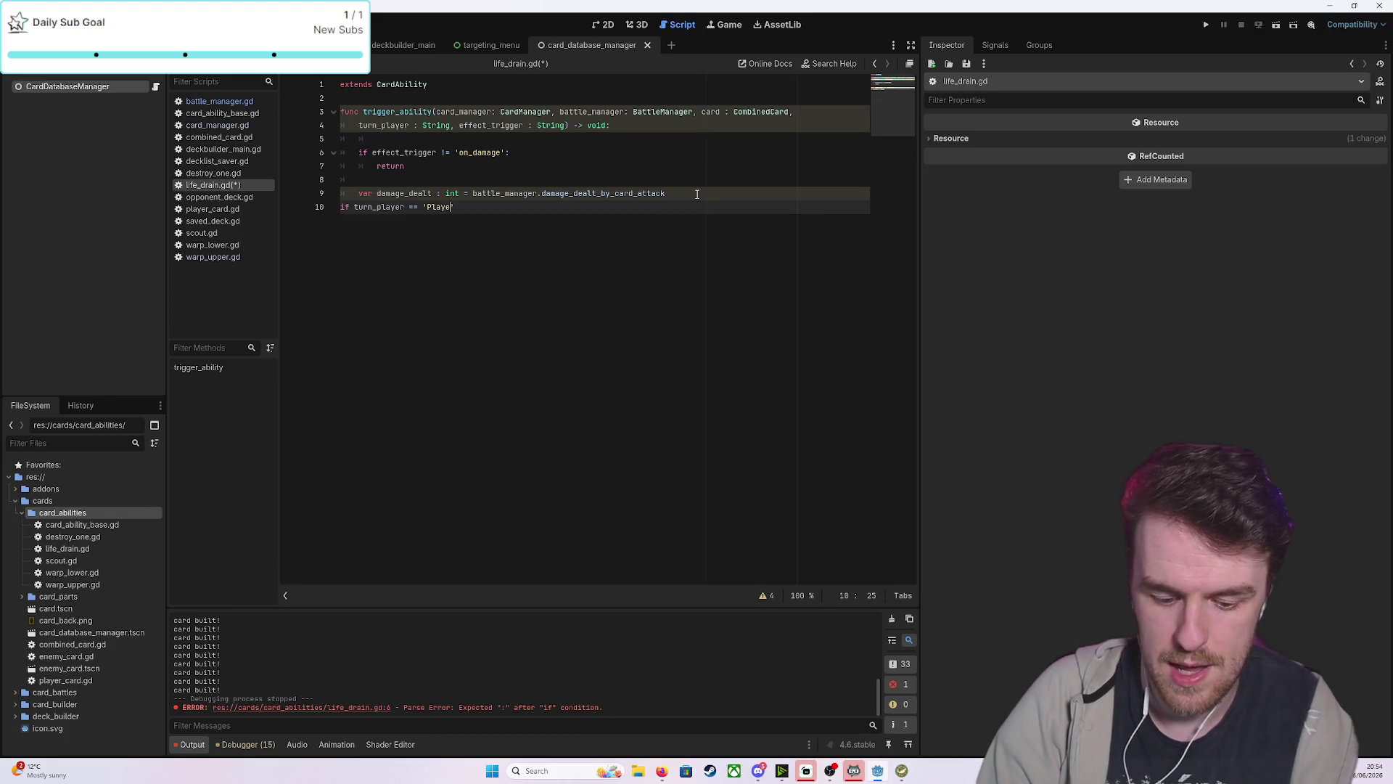
pyautogui.write("r'")
pyautogui.press('Return')
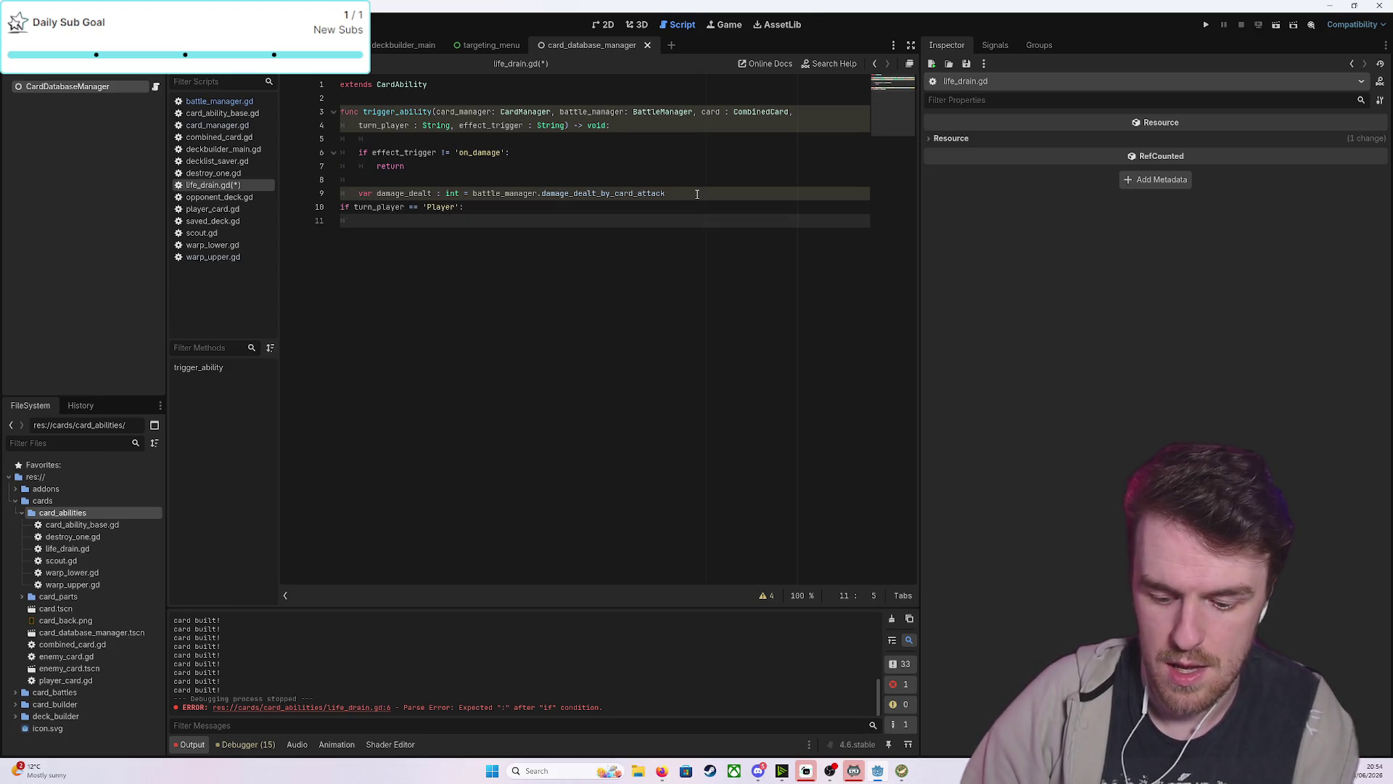
pyautogui.click(683, 198)
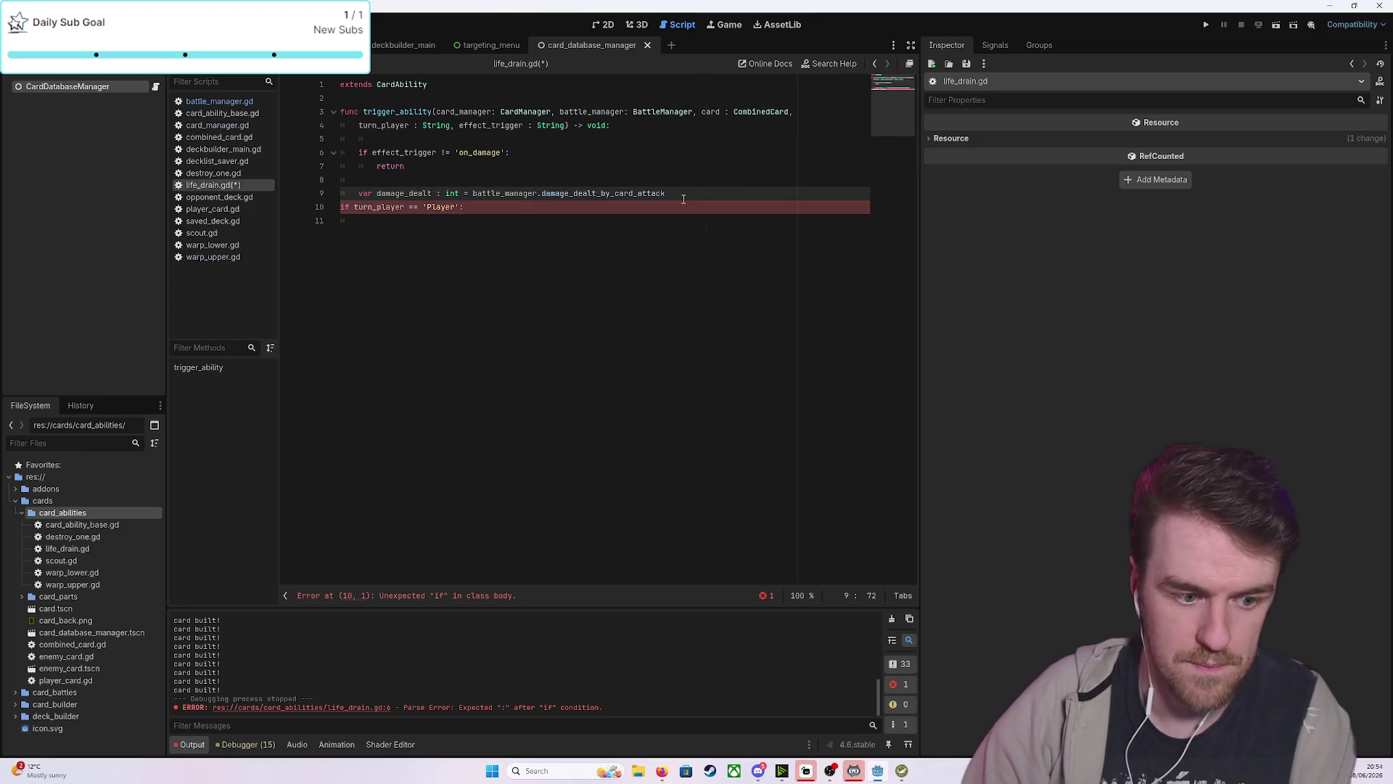
pyautogui.press('Return')
pyautogui.click(556, 217)
pyautogui.press('Down')
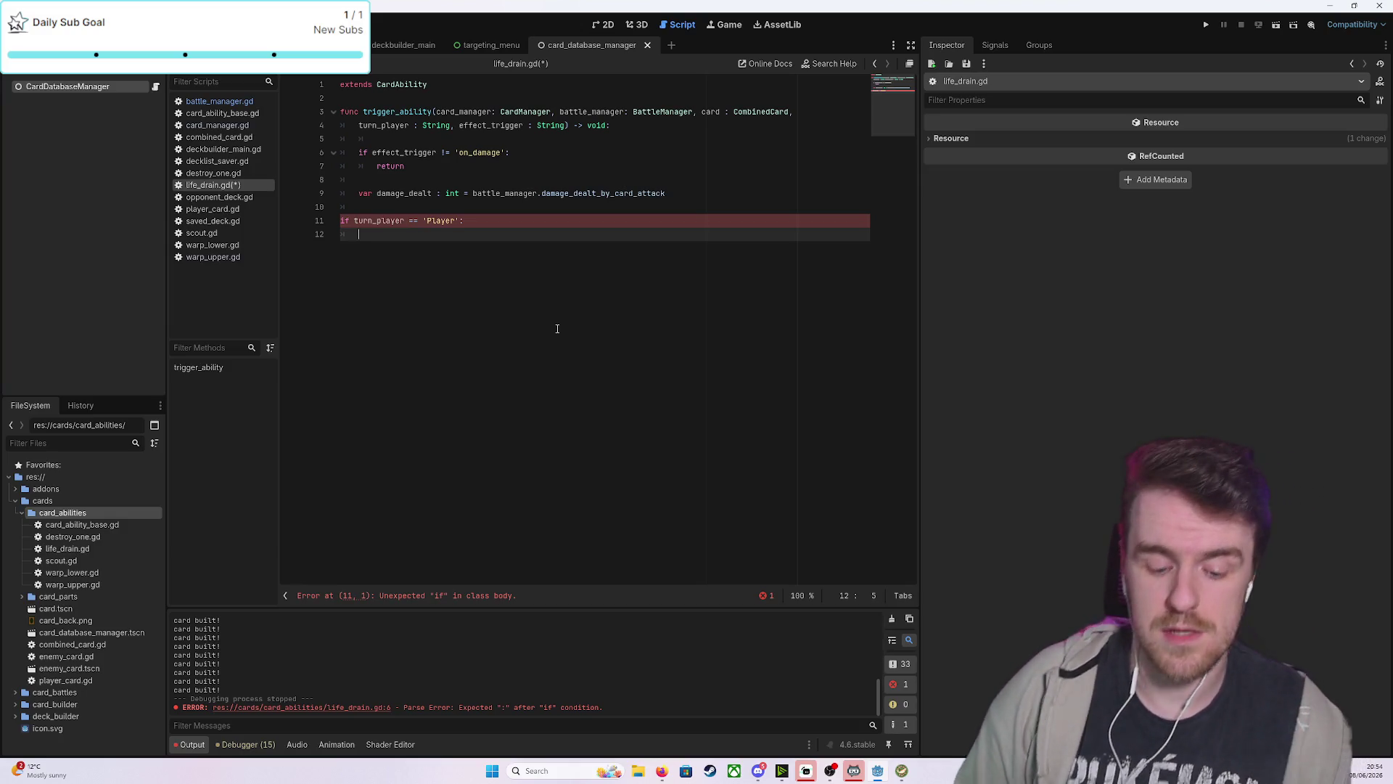
# Step: In the Player branch, call battle_manager.damage_player_life_points(-damage_dealt) and save
pyautogui.write('battle_')
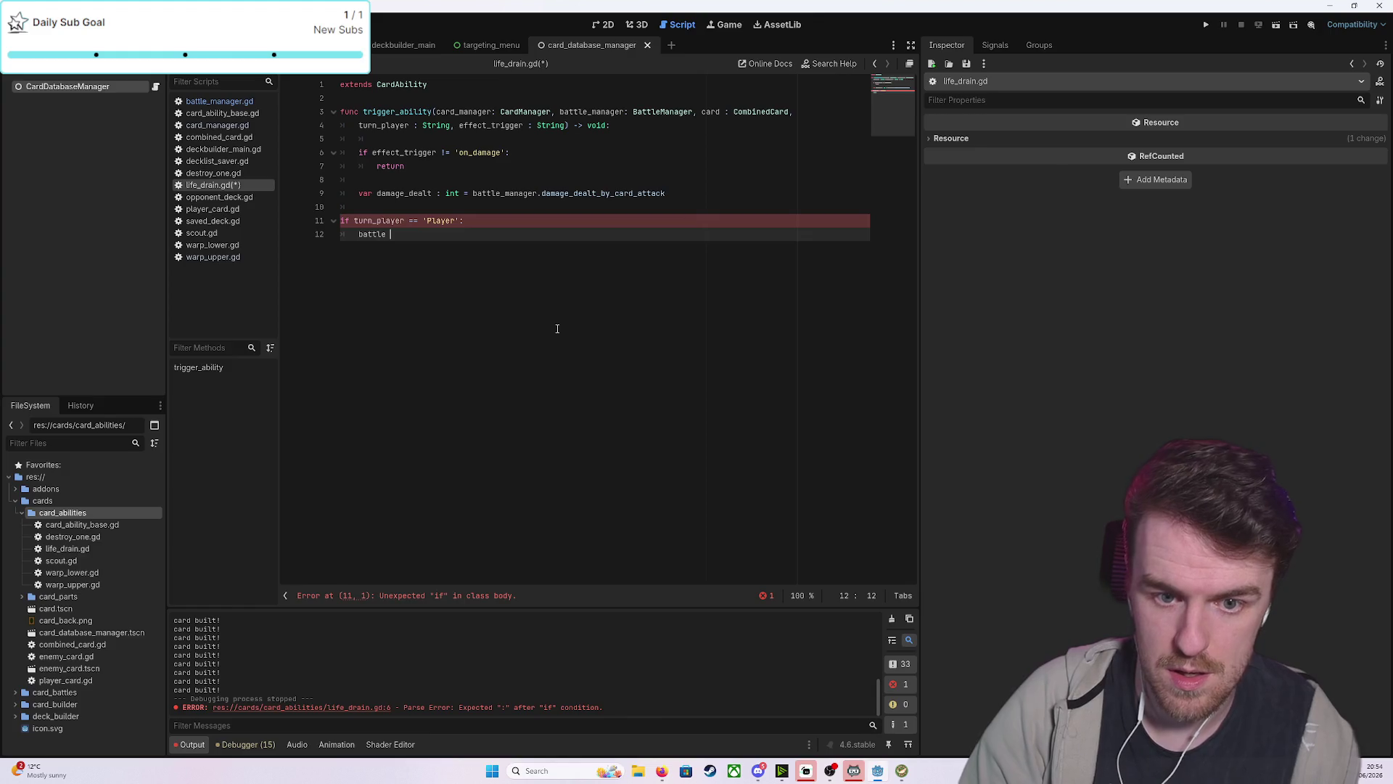
pyautogui.write('manager.d')
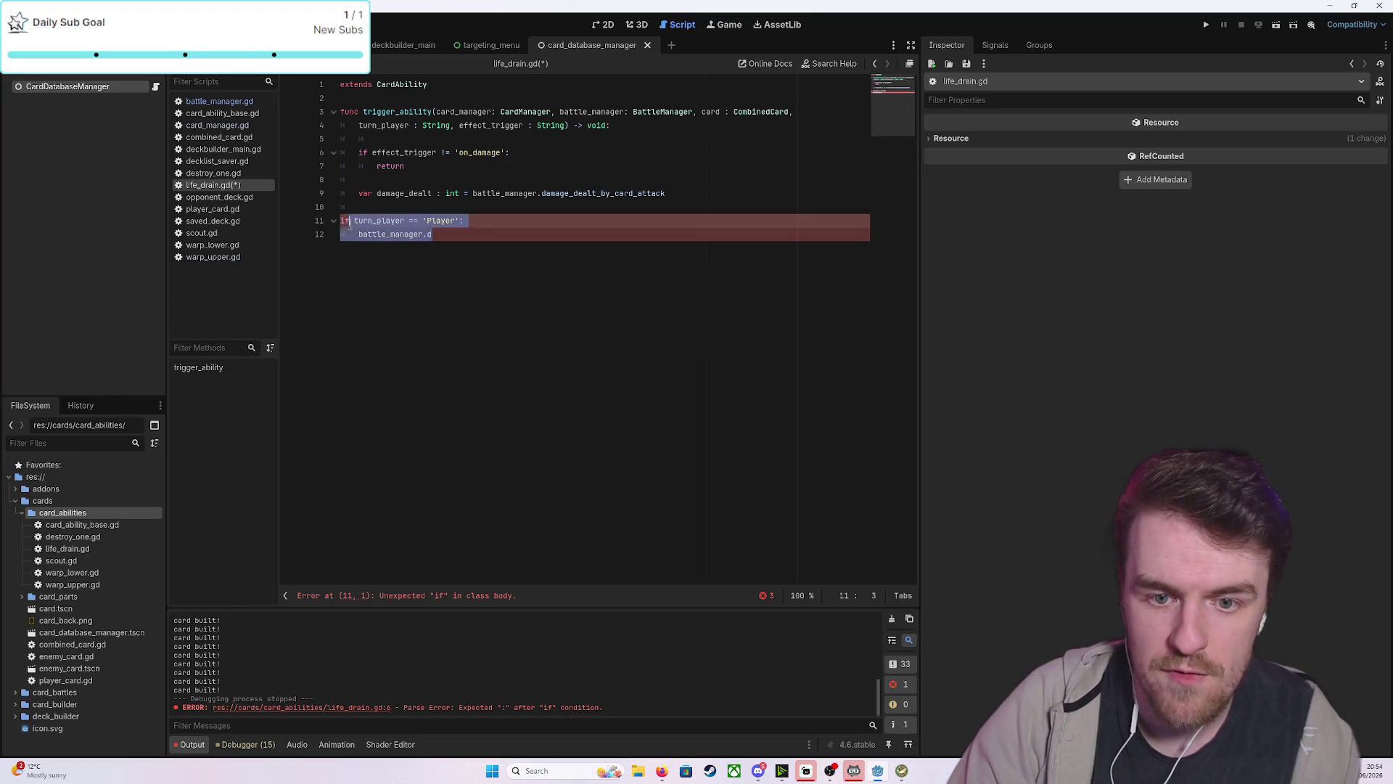
pyautogui.press('Tab')
pyautogui.click(466, 233)
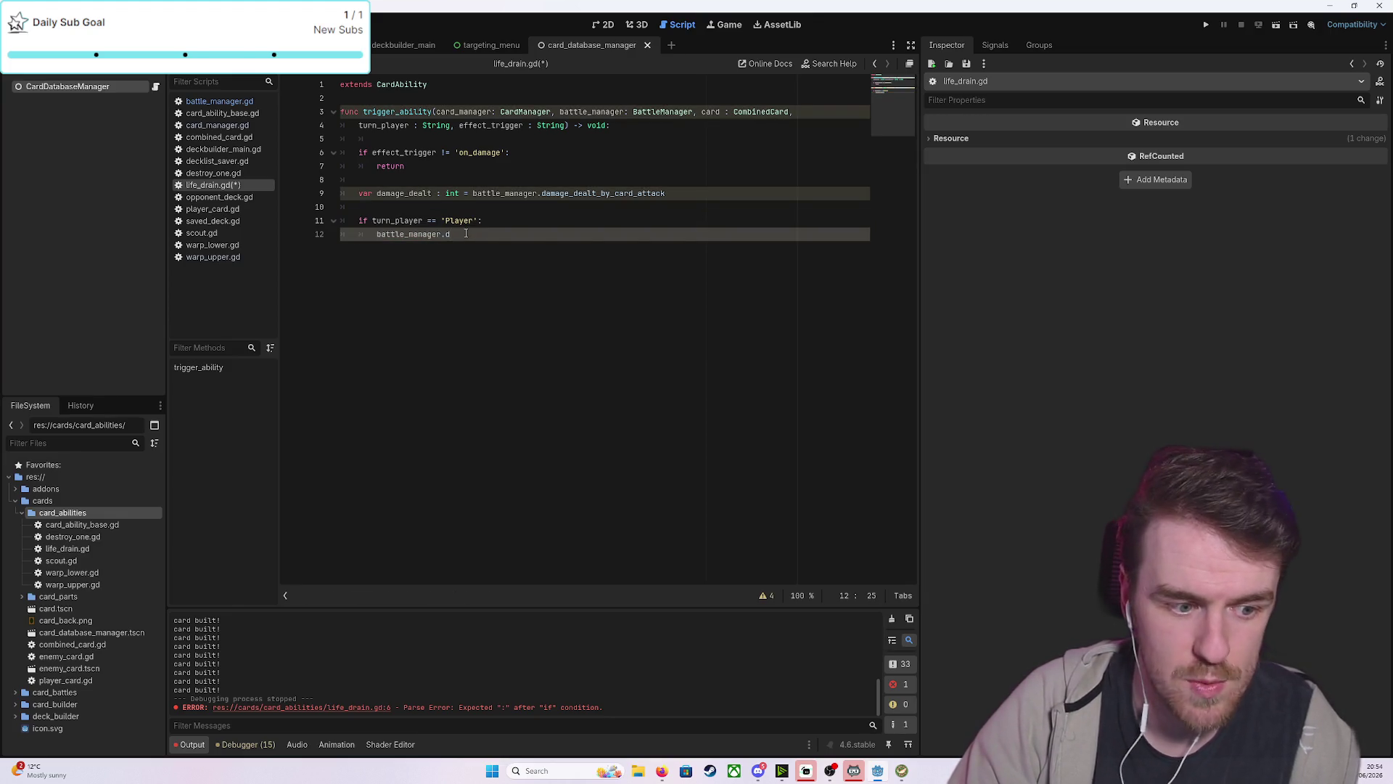
pyautogui.write('ame')
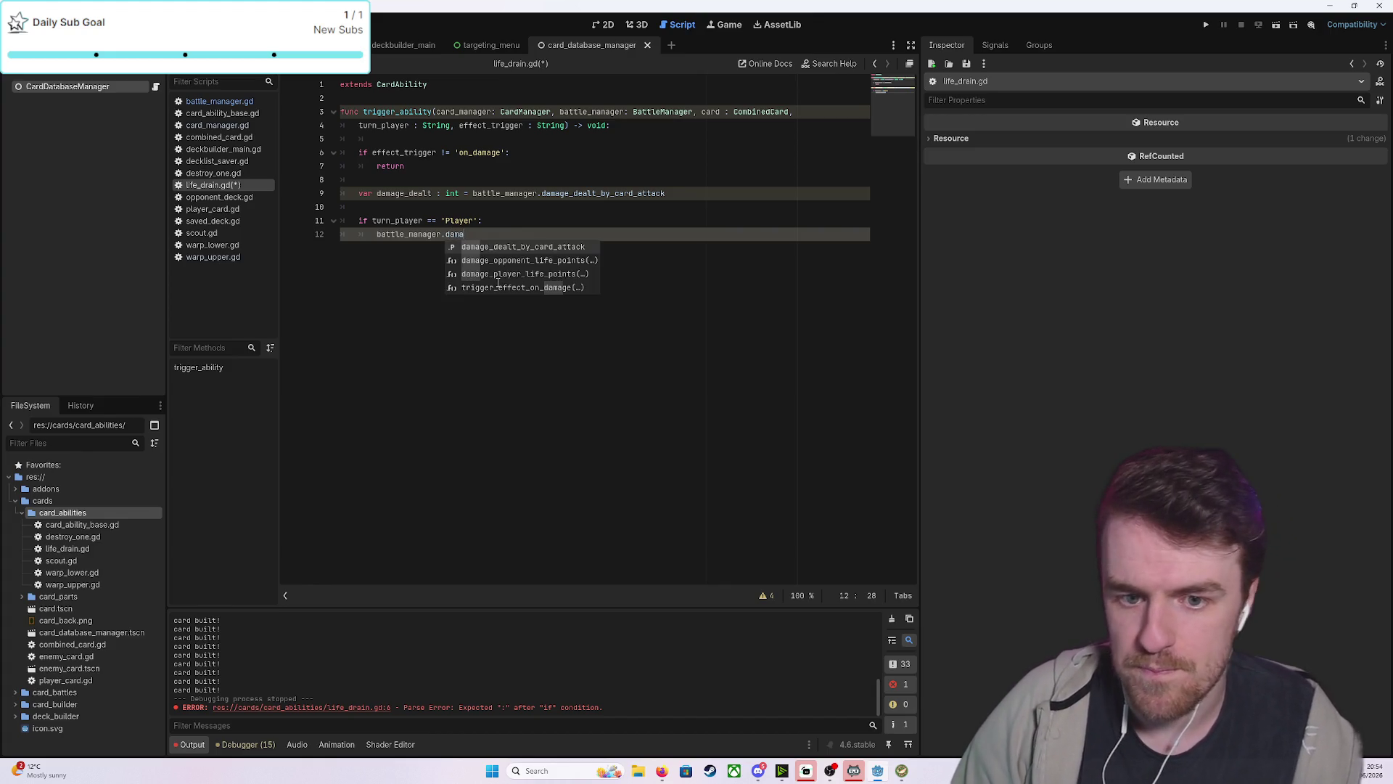
pyautogui.press('Down')
pyautogui.press('Down')
pyautogui.press('Return')
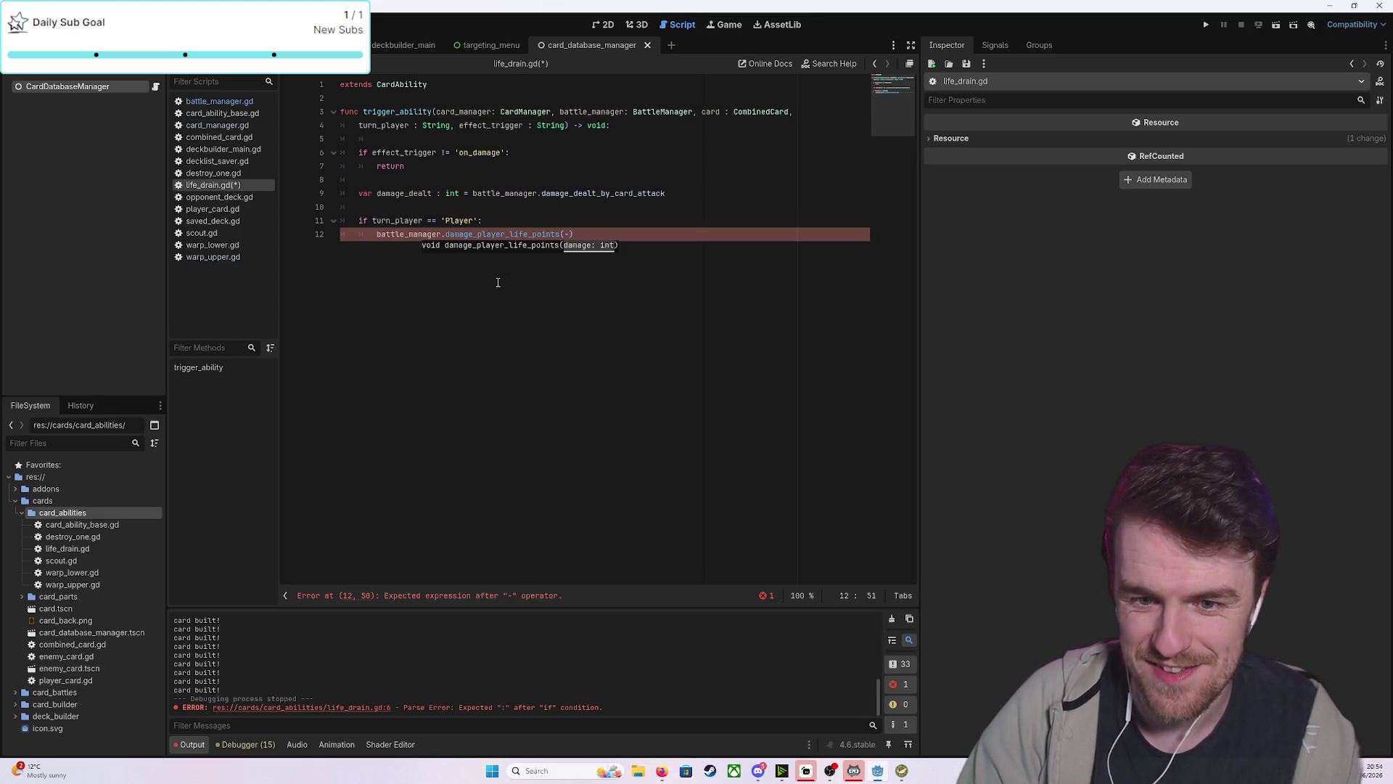
pyautogui.write('damage')
pyautogui.press('Return')
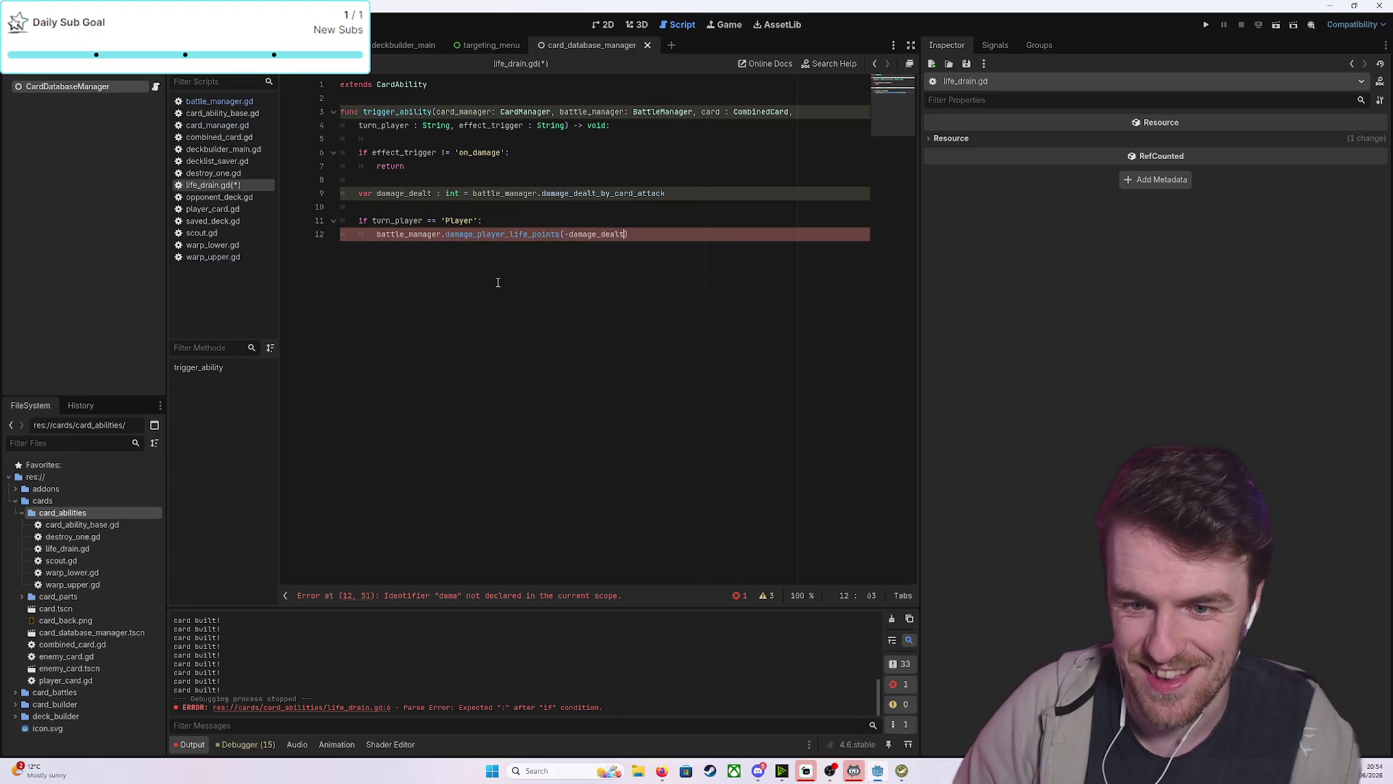
pyautogui.write(')')
pyautogui.hotkey('ctrl', 's')
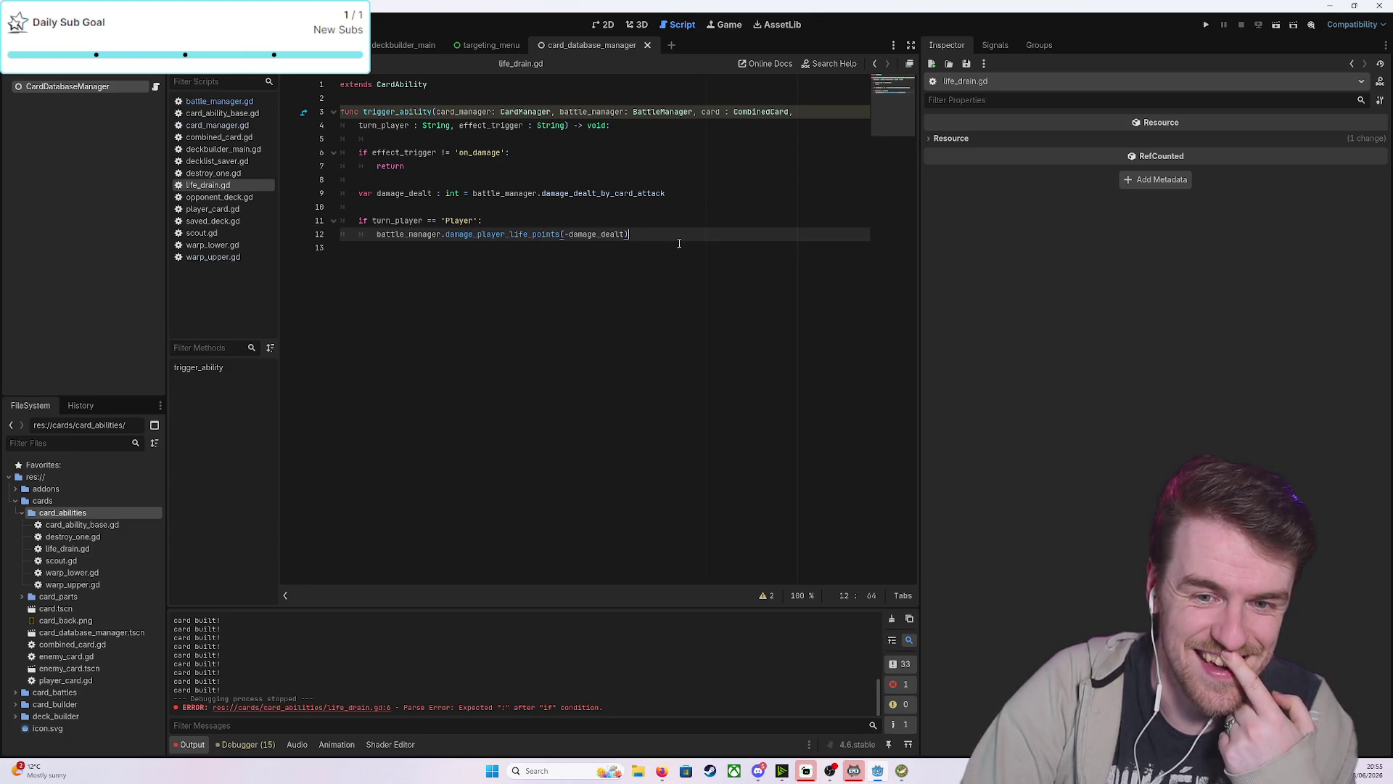
pyautogui.press('Return')
pyautogui.press('Return')
pyautogui.write('i')
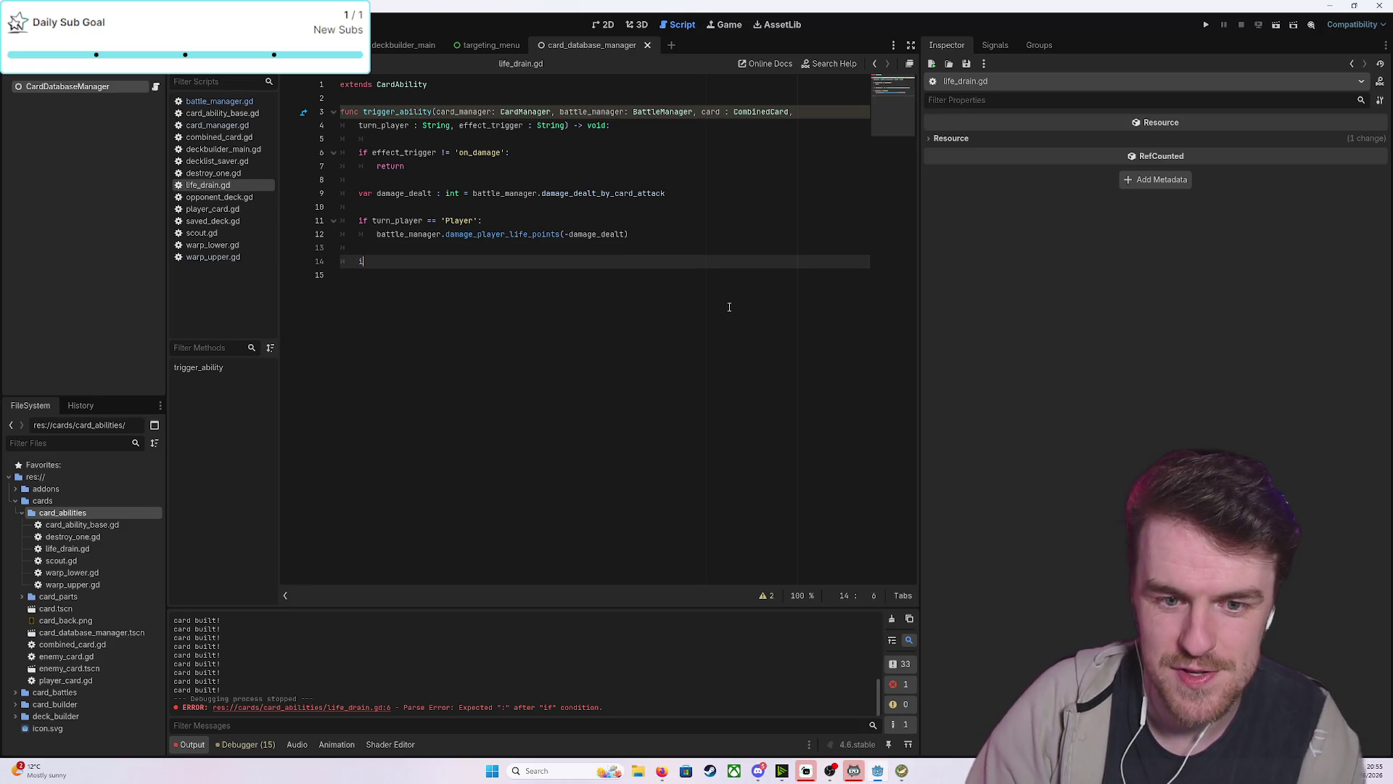
# Step: Add elif turn_player == 'Opponent' calling battle_manager.damage_opponent_life_points(-damage_dealt), then save
pyautogui.press('BackSpace')
pyautogui.press('BackSpace')
pyautogui.press('BackSpace')
pyautogui.write('t')
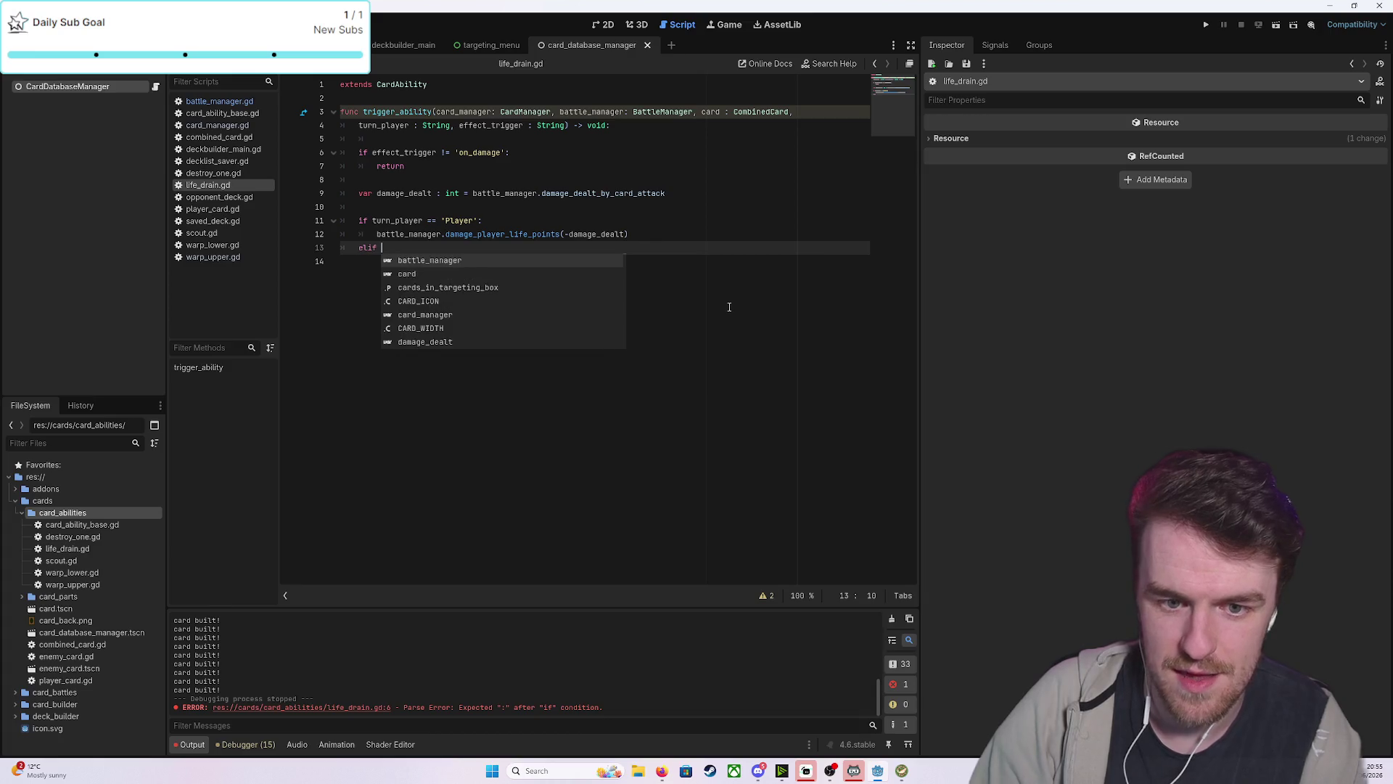
pyautogui.write('urn_player == ')
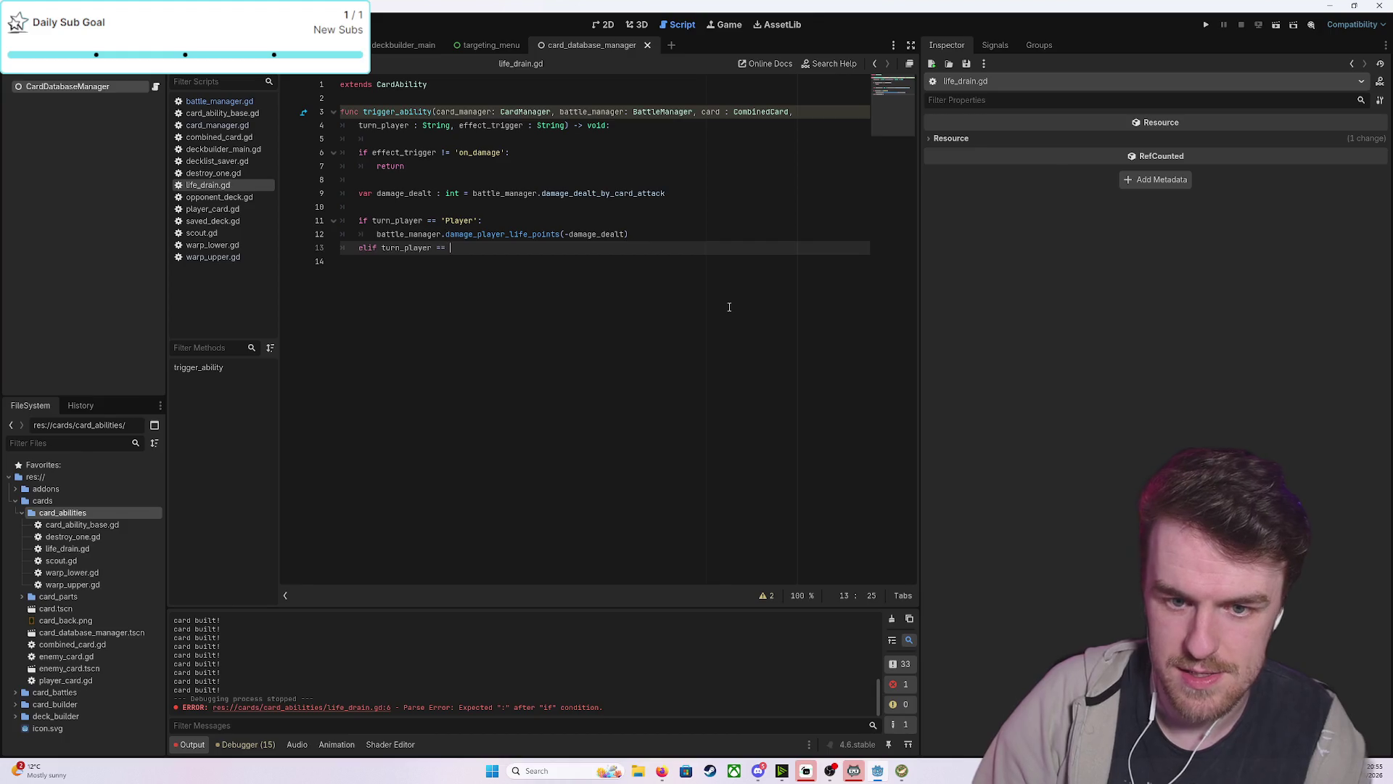
pyautogui.write("'Opponent':")
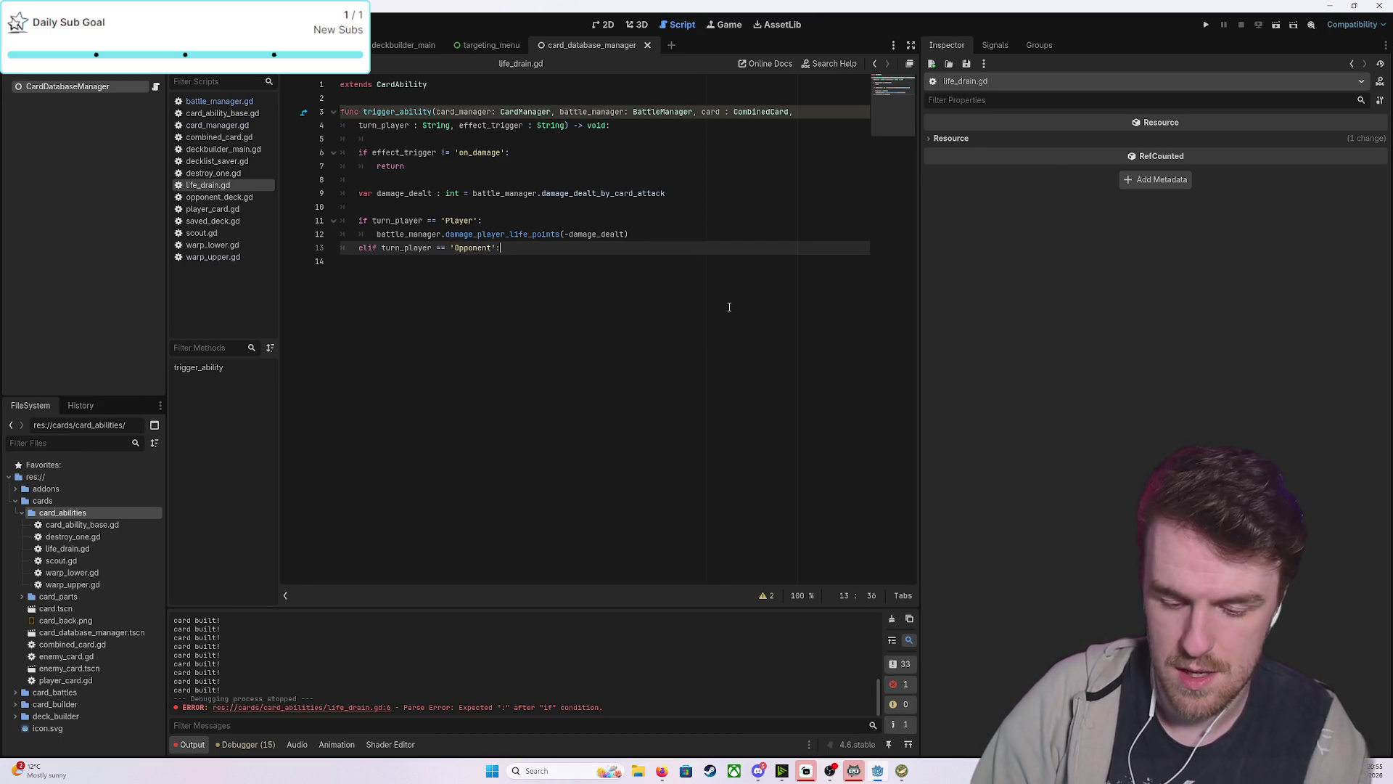
pyautogui.press('Return')
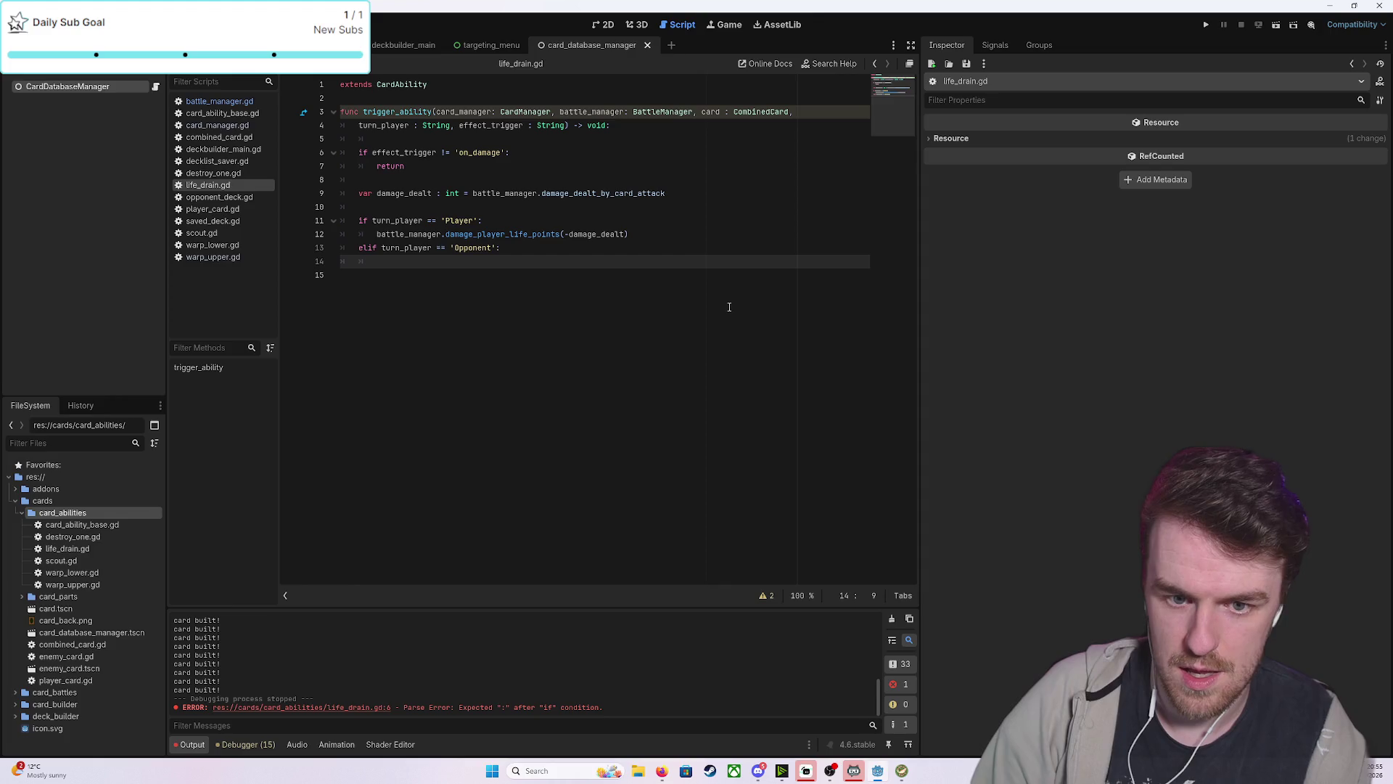
pyautogui.write('bat')
pyautogui.press('Return')
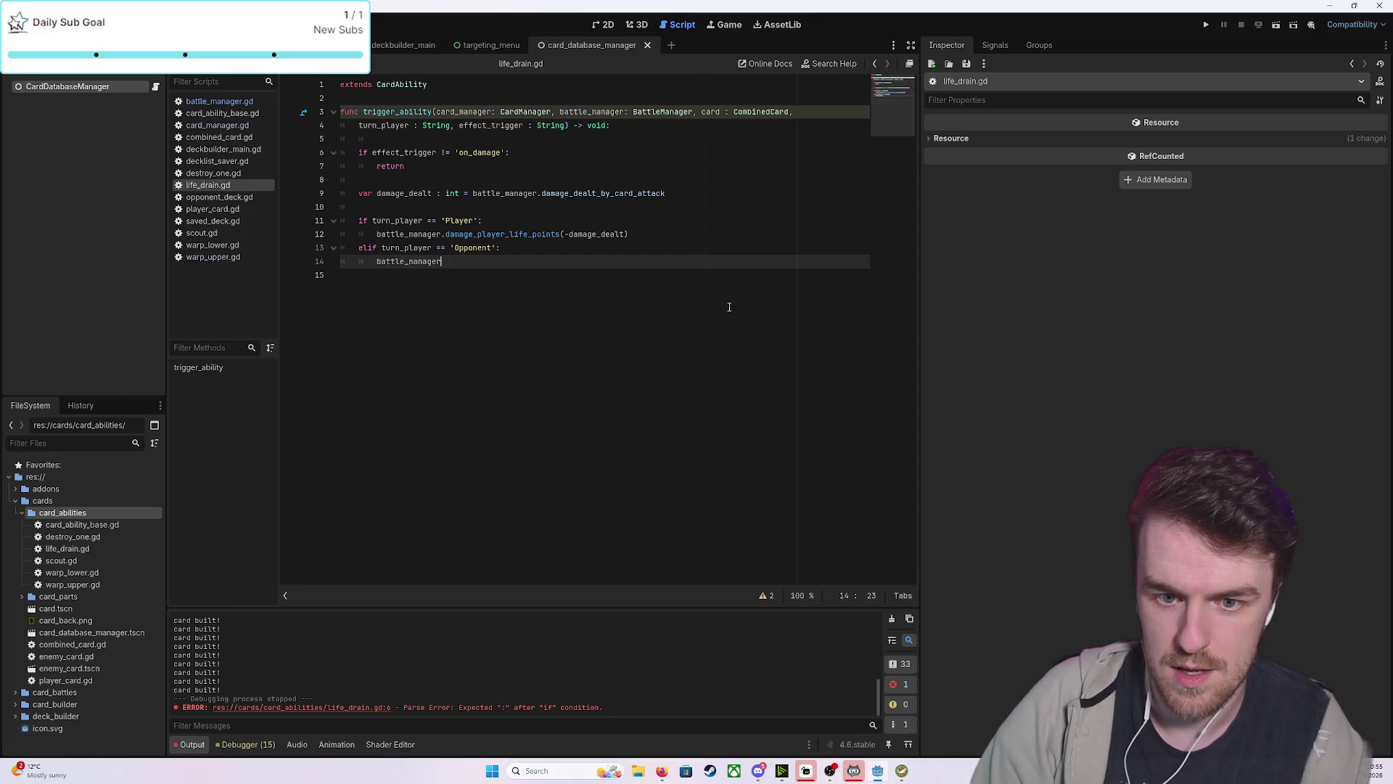
pyautogui.write('.dama')
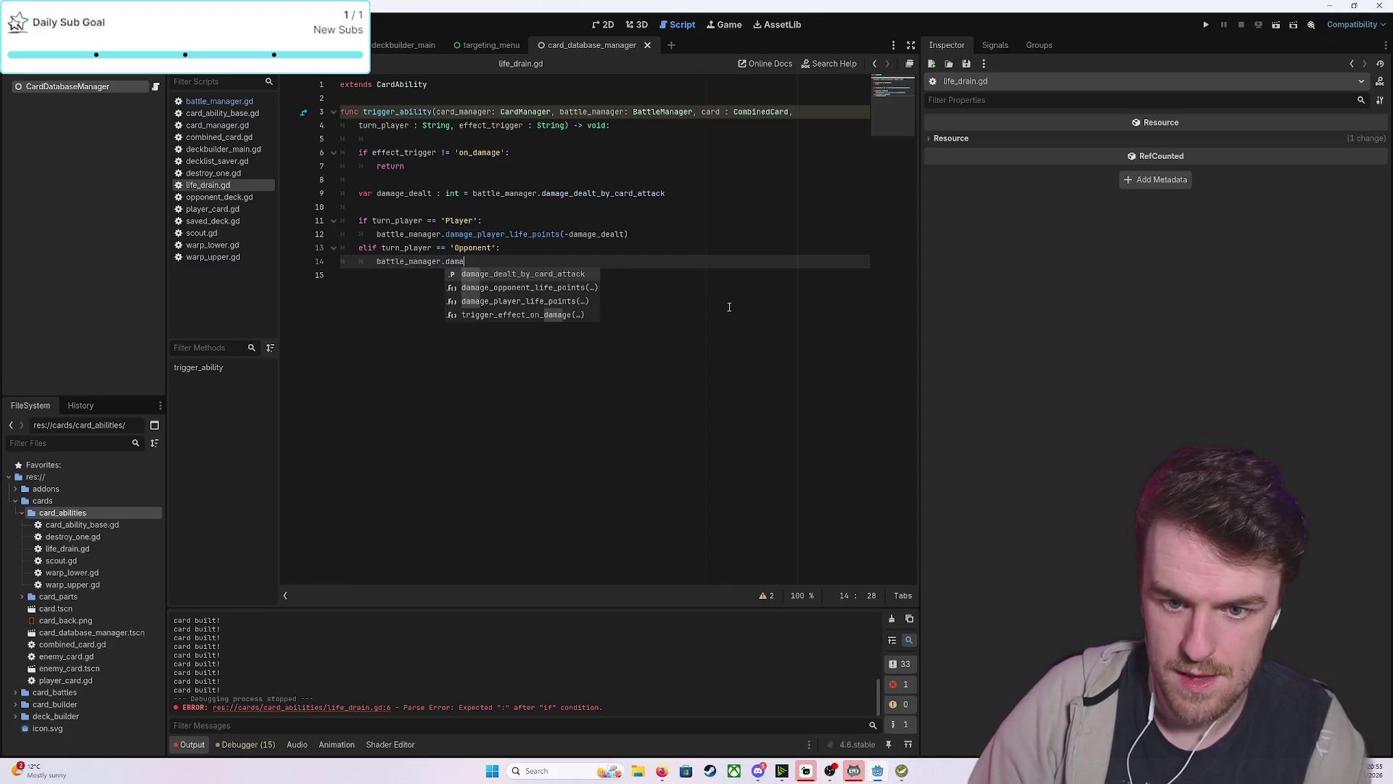
pyautogui.press('Down')
pyautogui.press('Return')
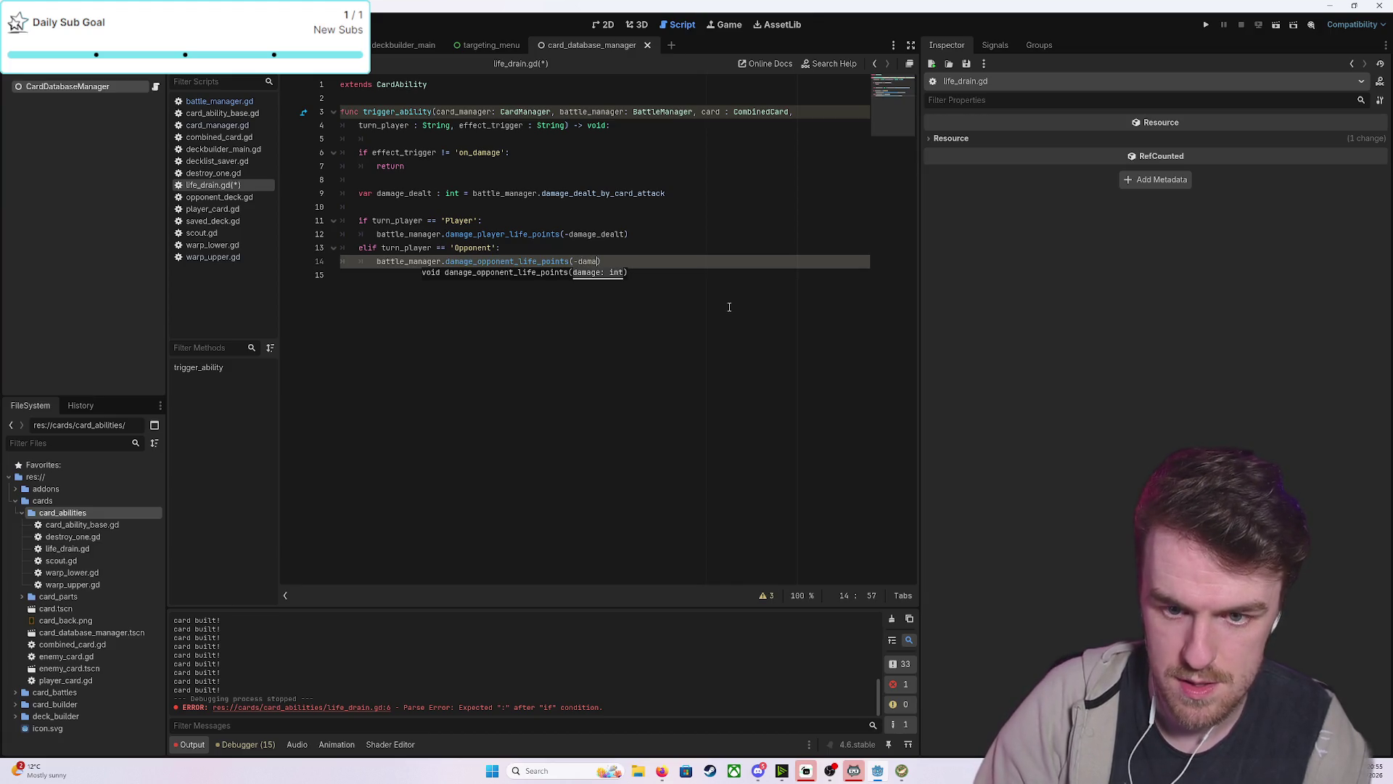
pyautogui.press('Return')
pyautogui.click(680, 321)
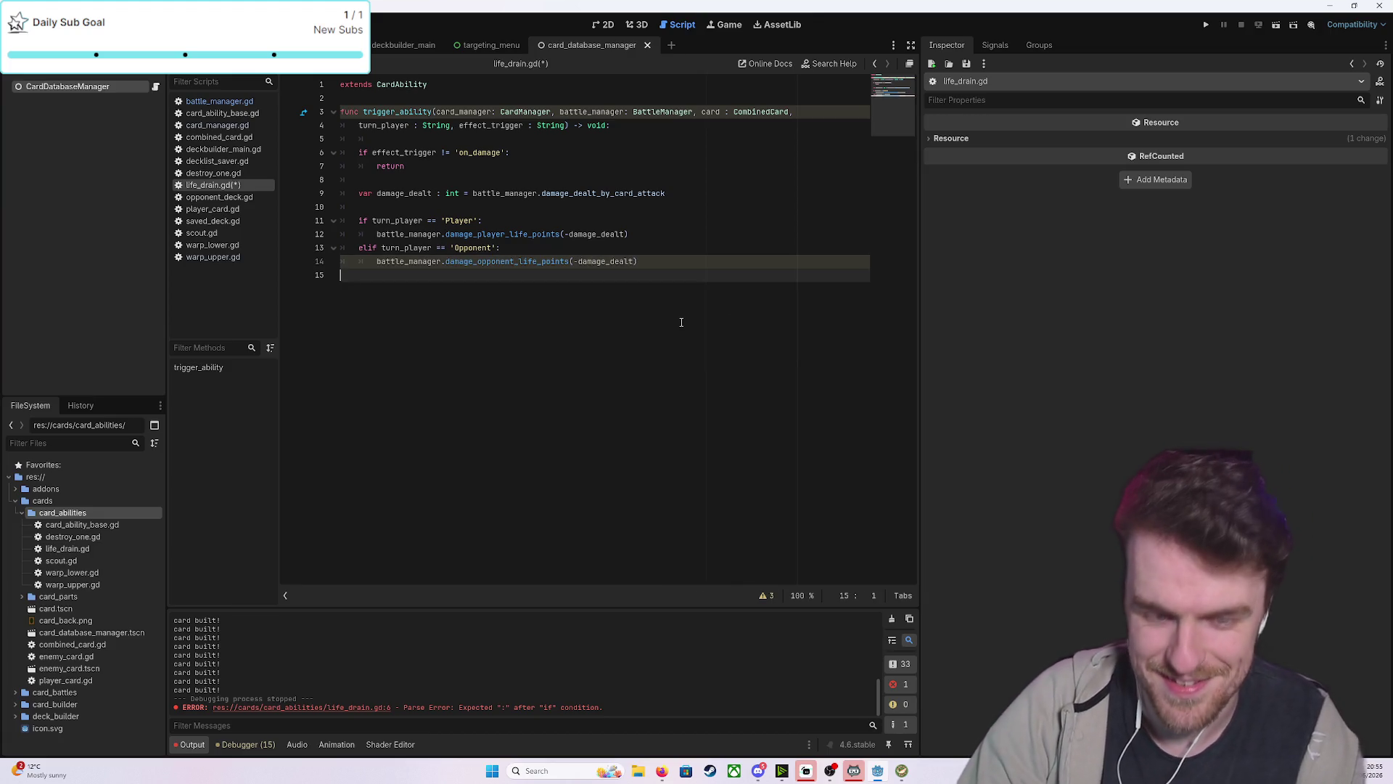
pyautogui.hotkey('ctrl', 's')
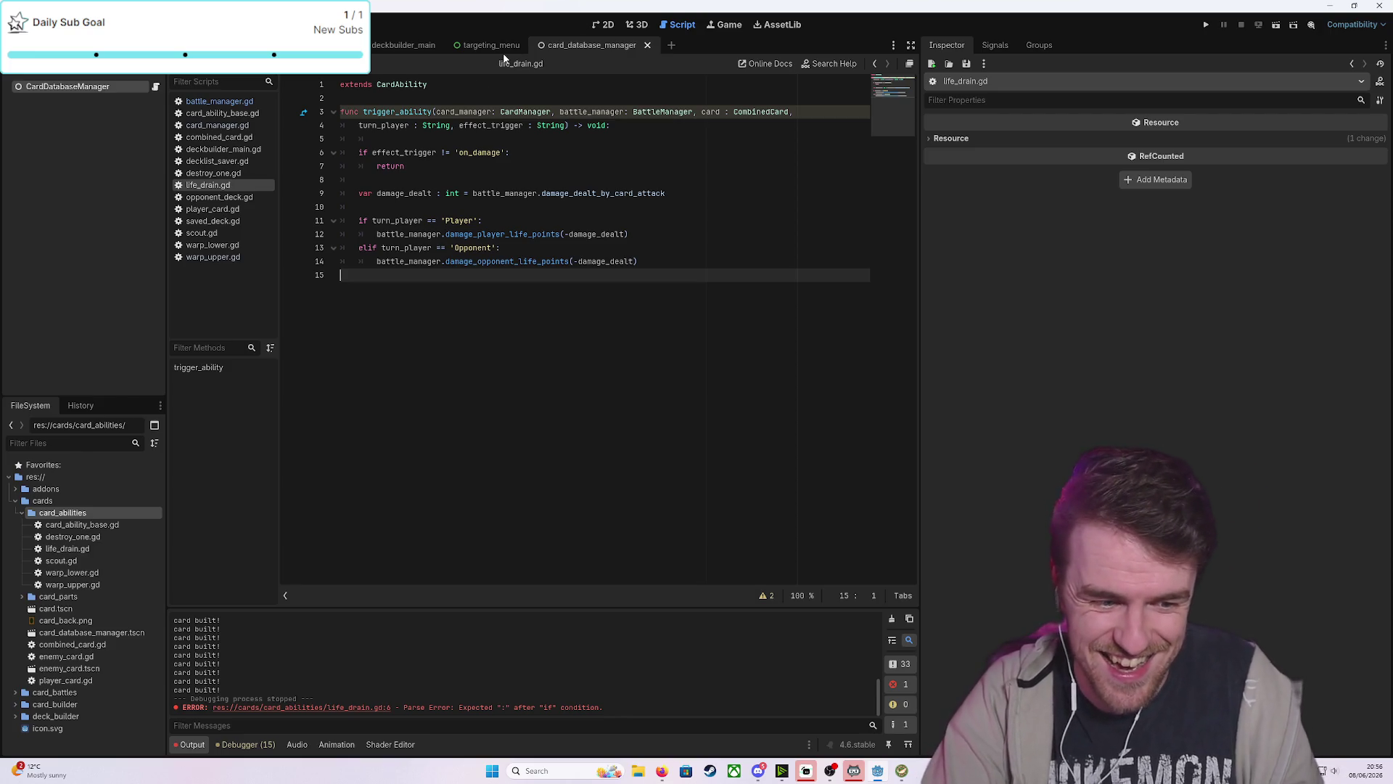
pyautogui.click(605, 26)
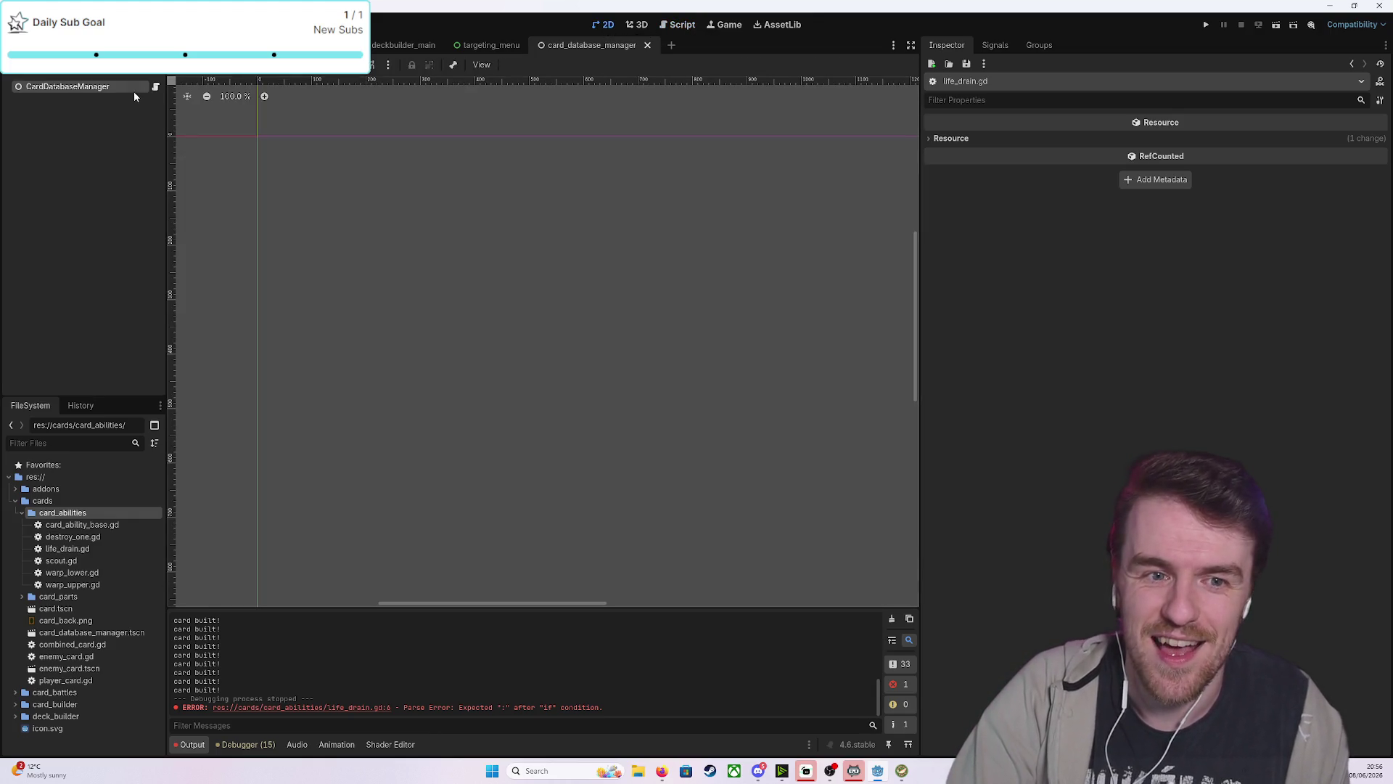
# Step: Paste life_drain.gd's UID into the night_stalker_lower part's ability script field
pyautogui.click(129, 88)
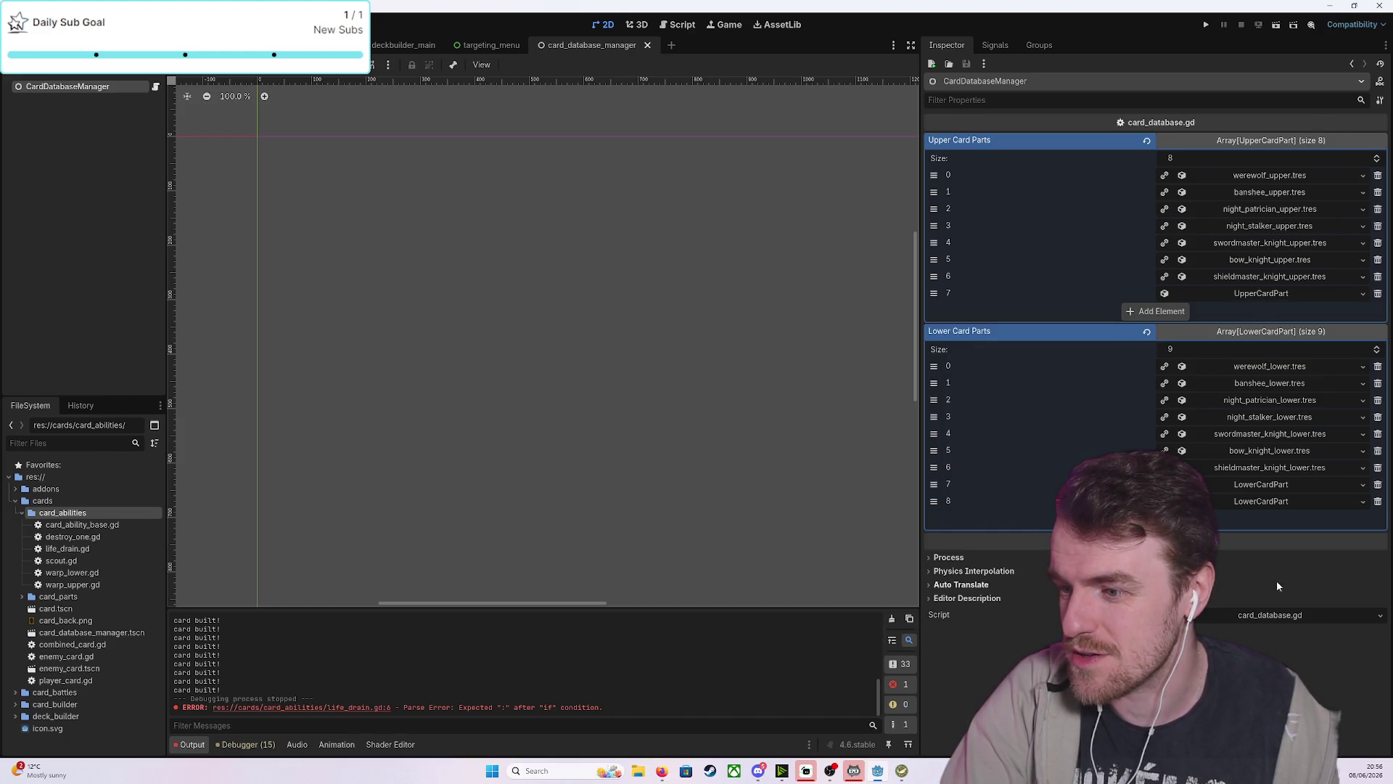
pyautogui.click(1269, 418)
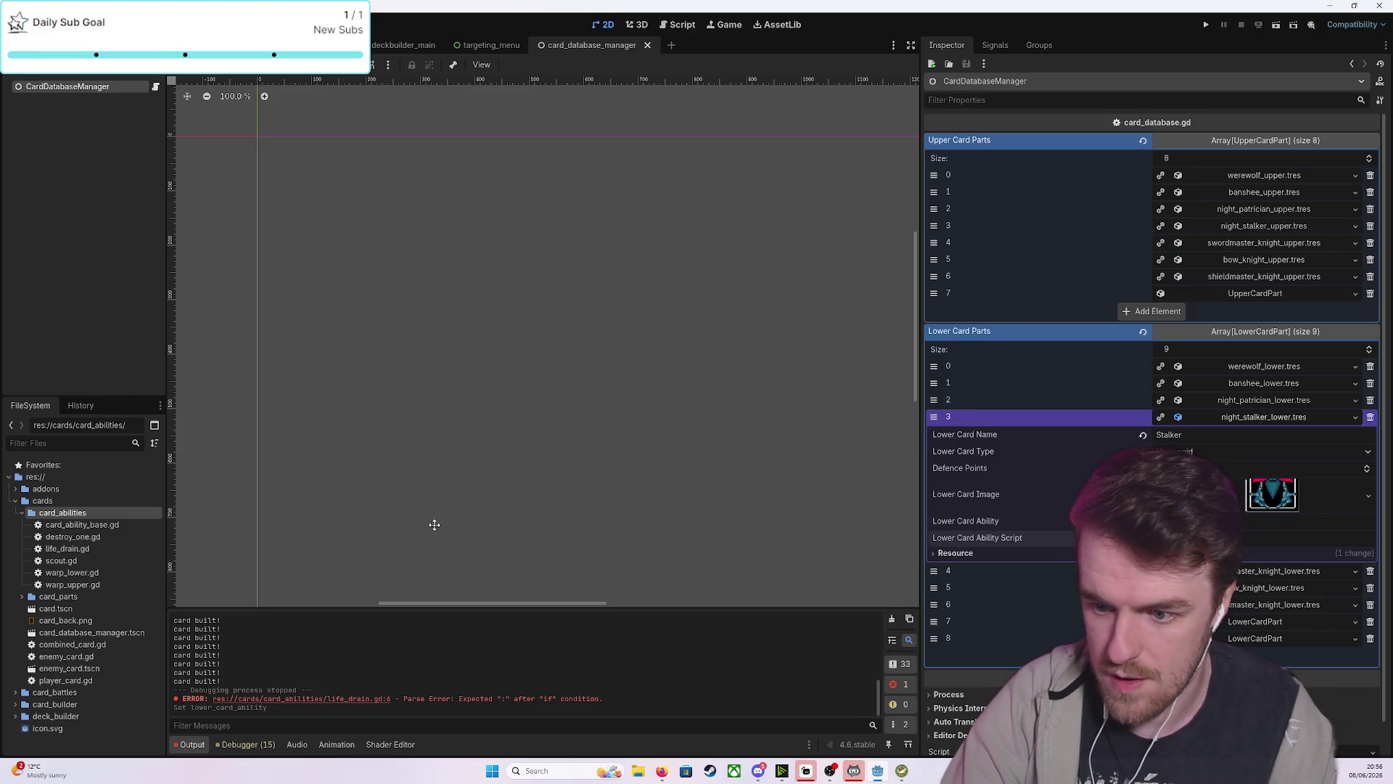
pyautogui.rightClick(84, 550)
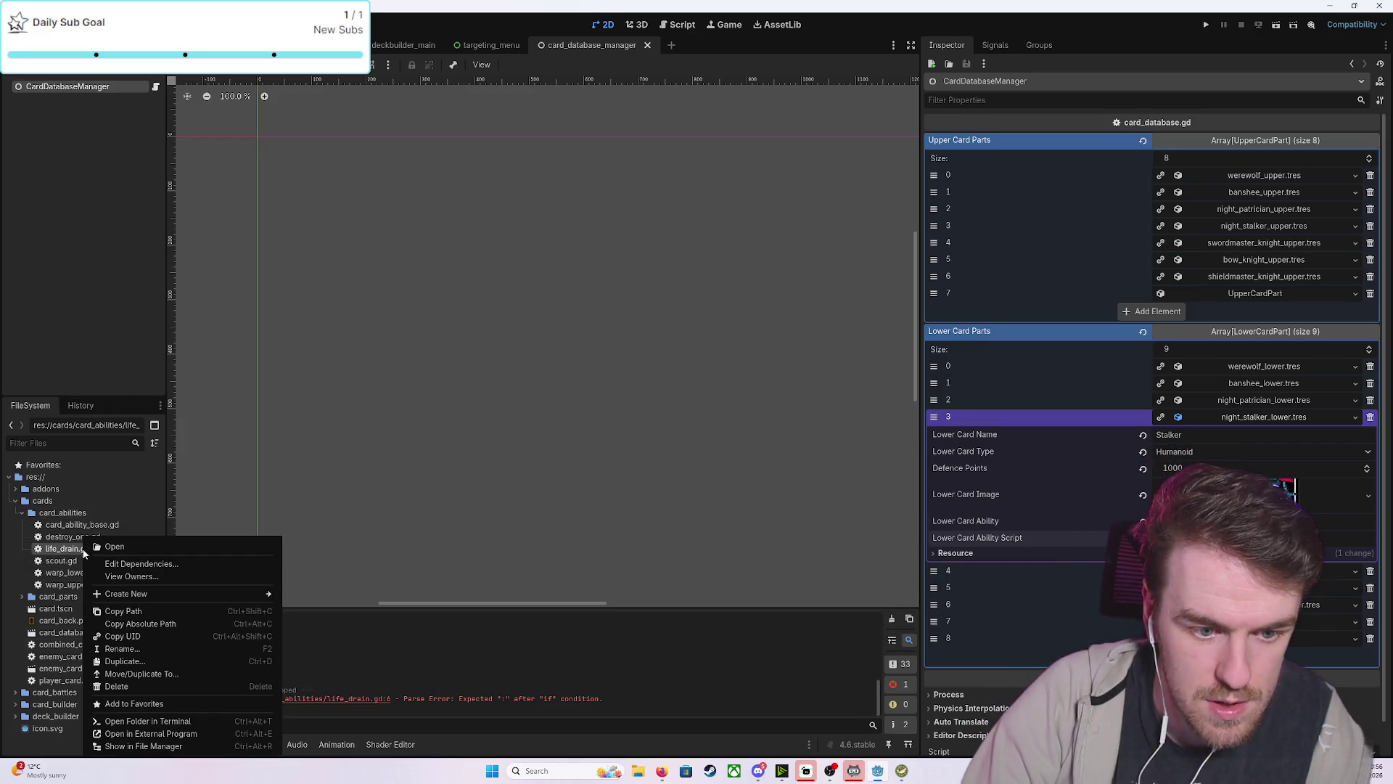
pyautogui.click(133, 639)
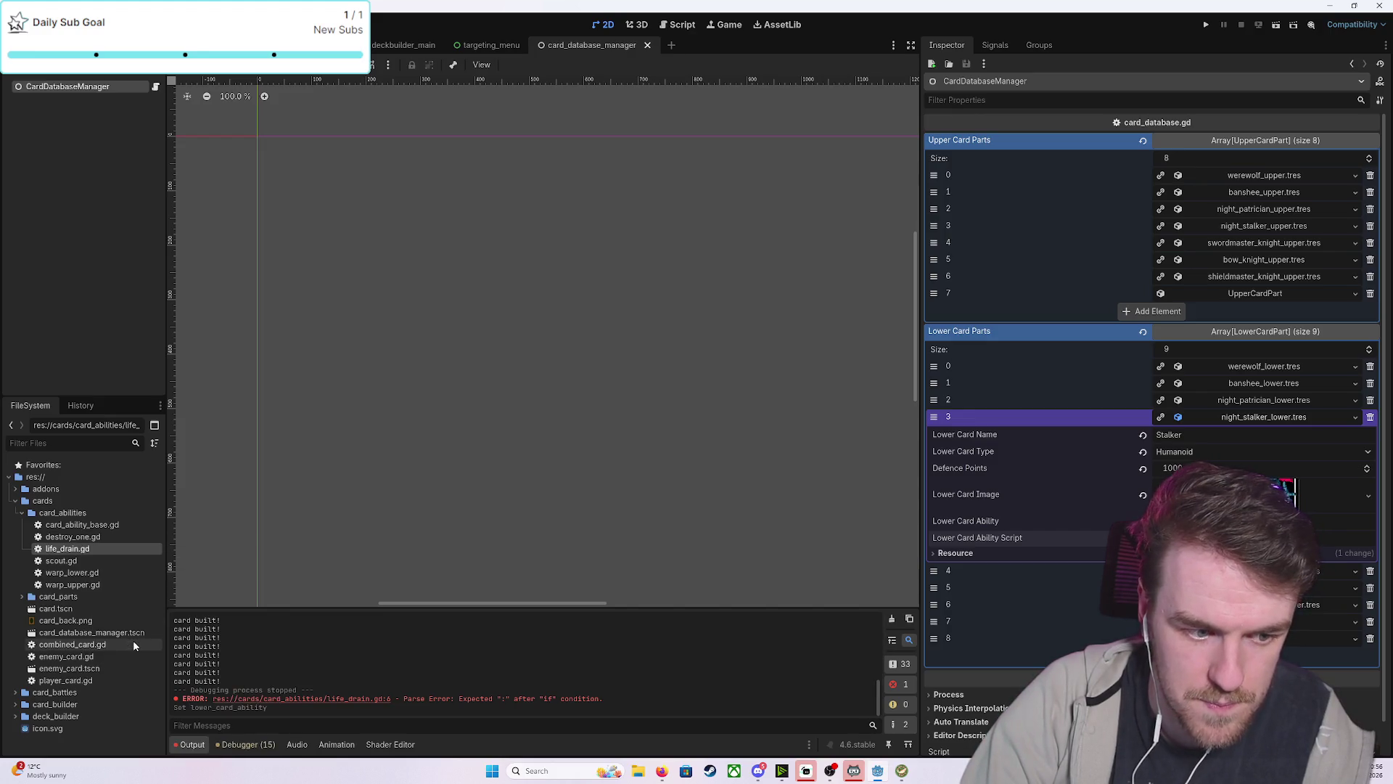
pyautogui.click(1248, 538)
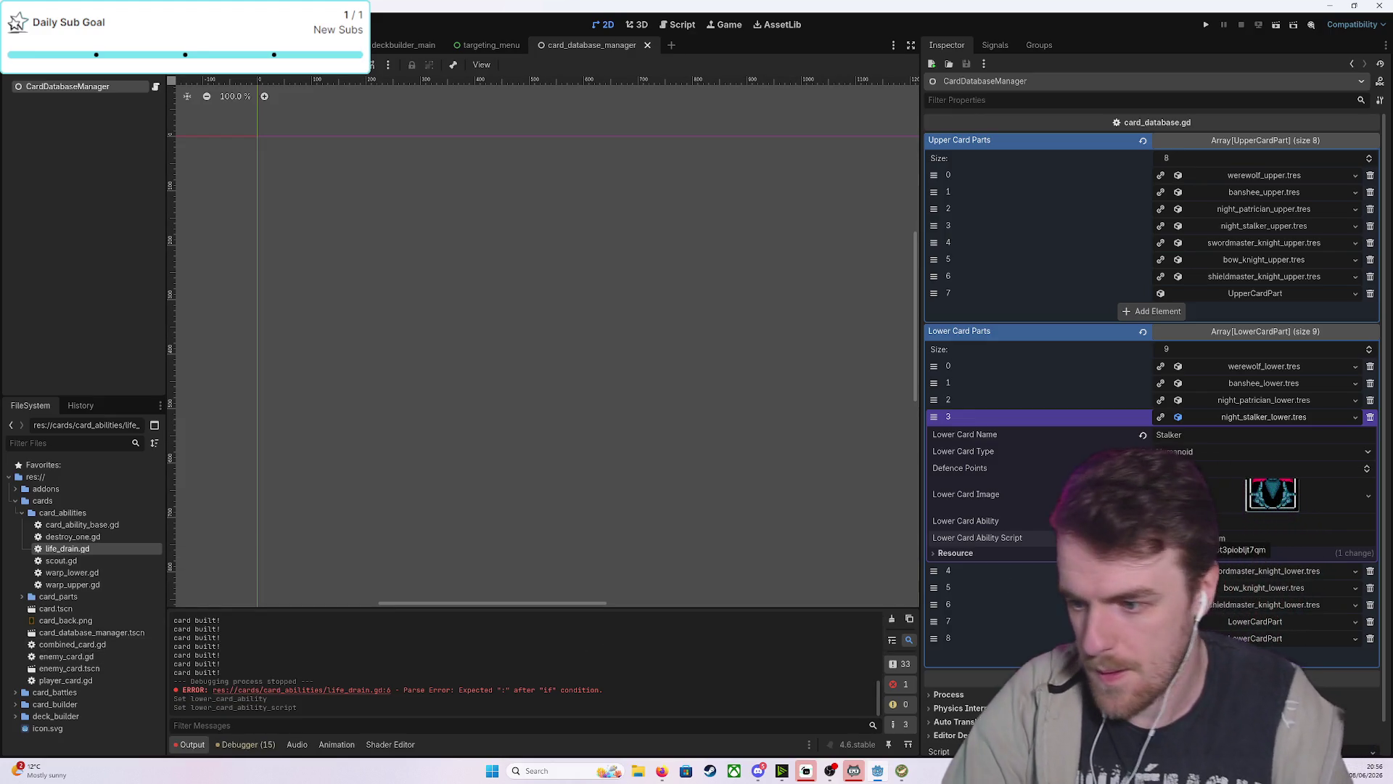
pyautogui.hotkey('ctrl', 'v')
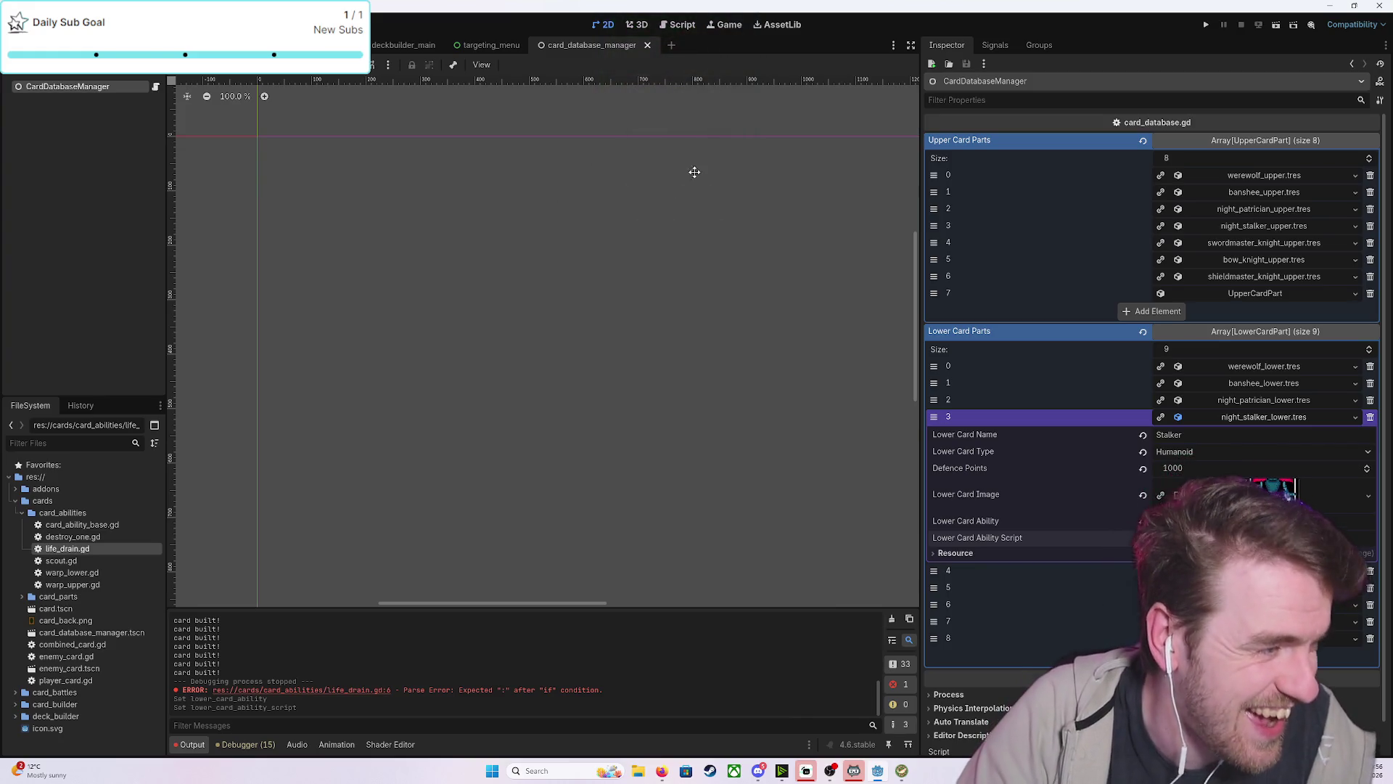
# Step: Run the game and build a HowlingStalker card from the Stalker lower and Howling upper parts
pyautogui.click(1208, 25)
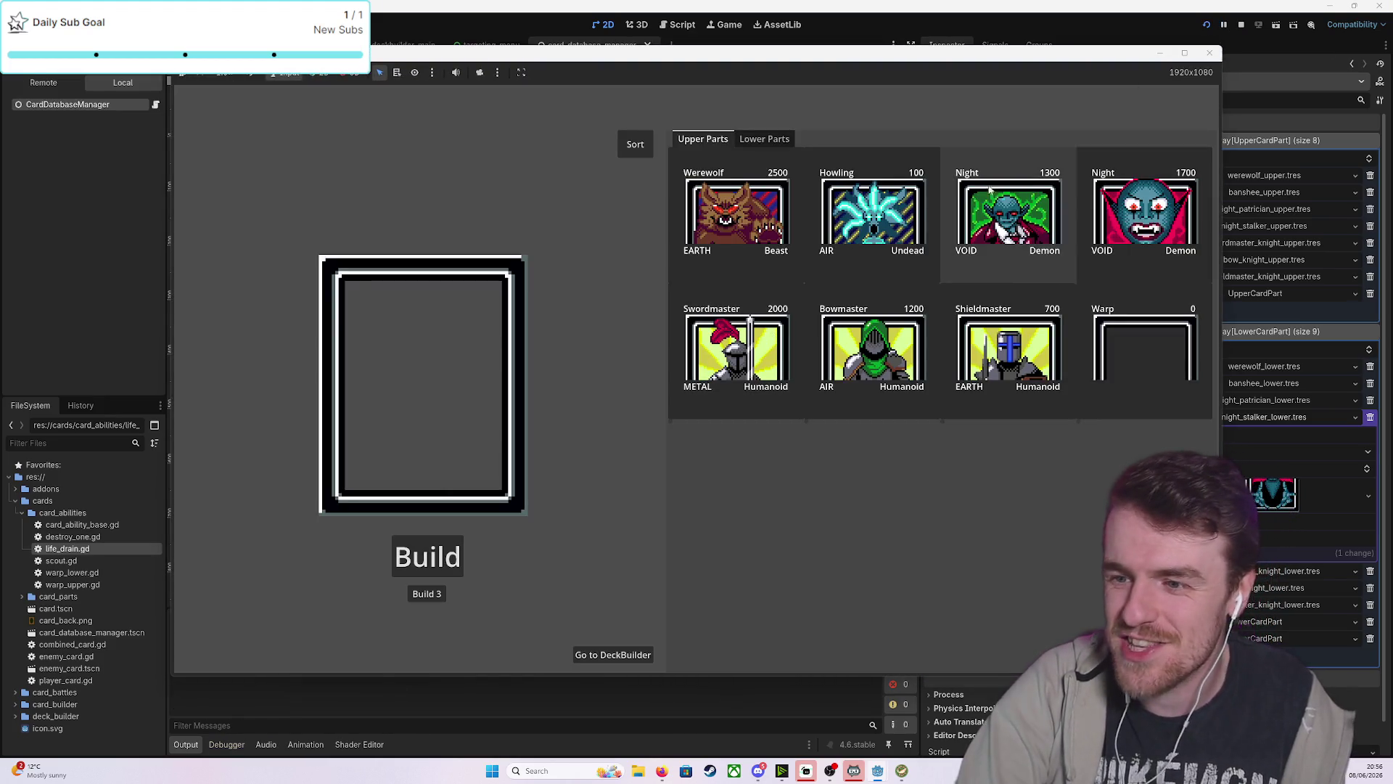
pyautogui.click(764, 138)
pyautogui.click(1154, 224)
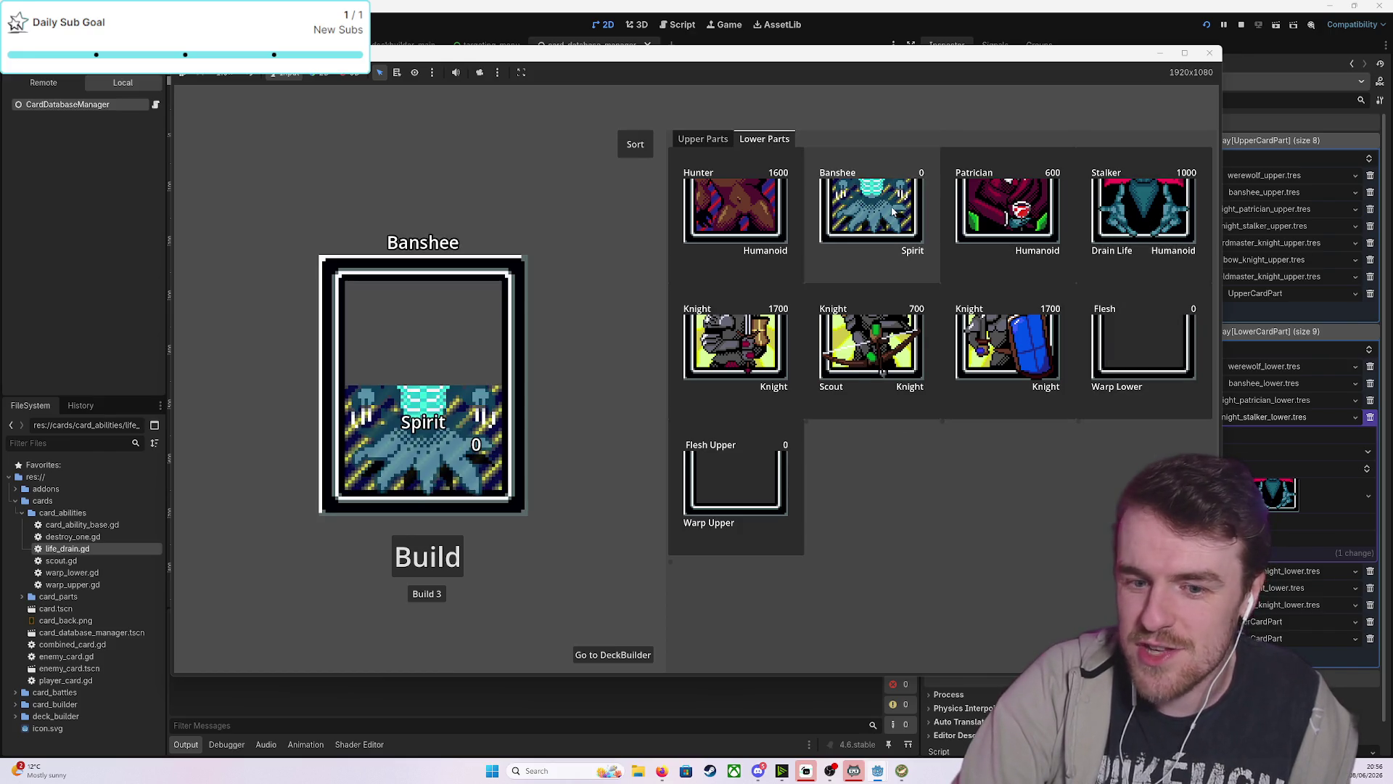
pyautogui.click(707, 140)
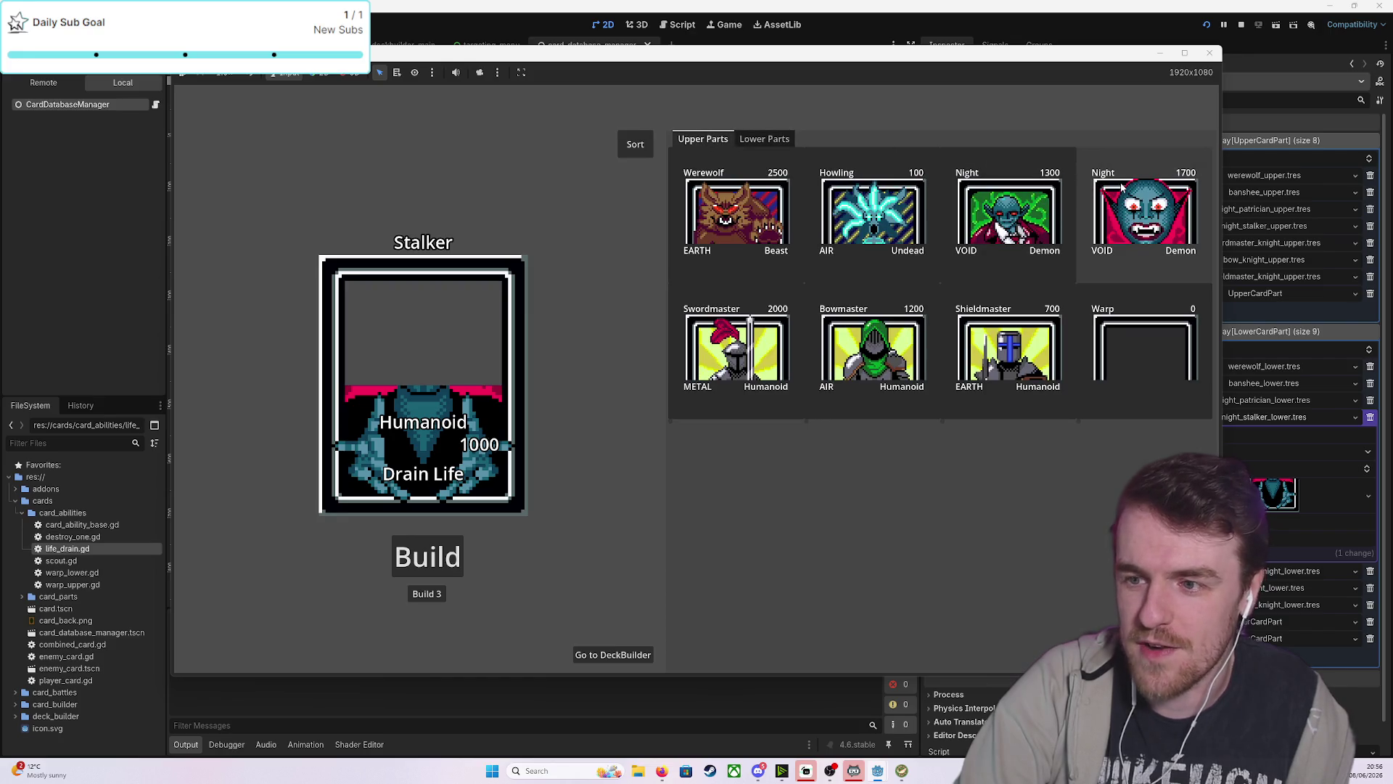
pyautogui.click(881, 201)
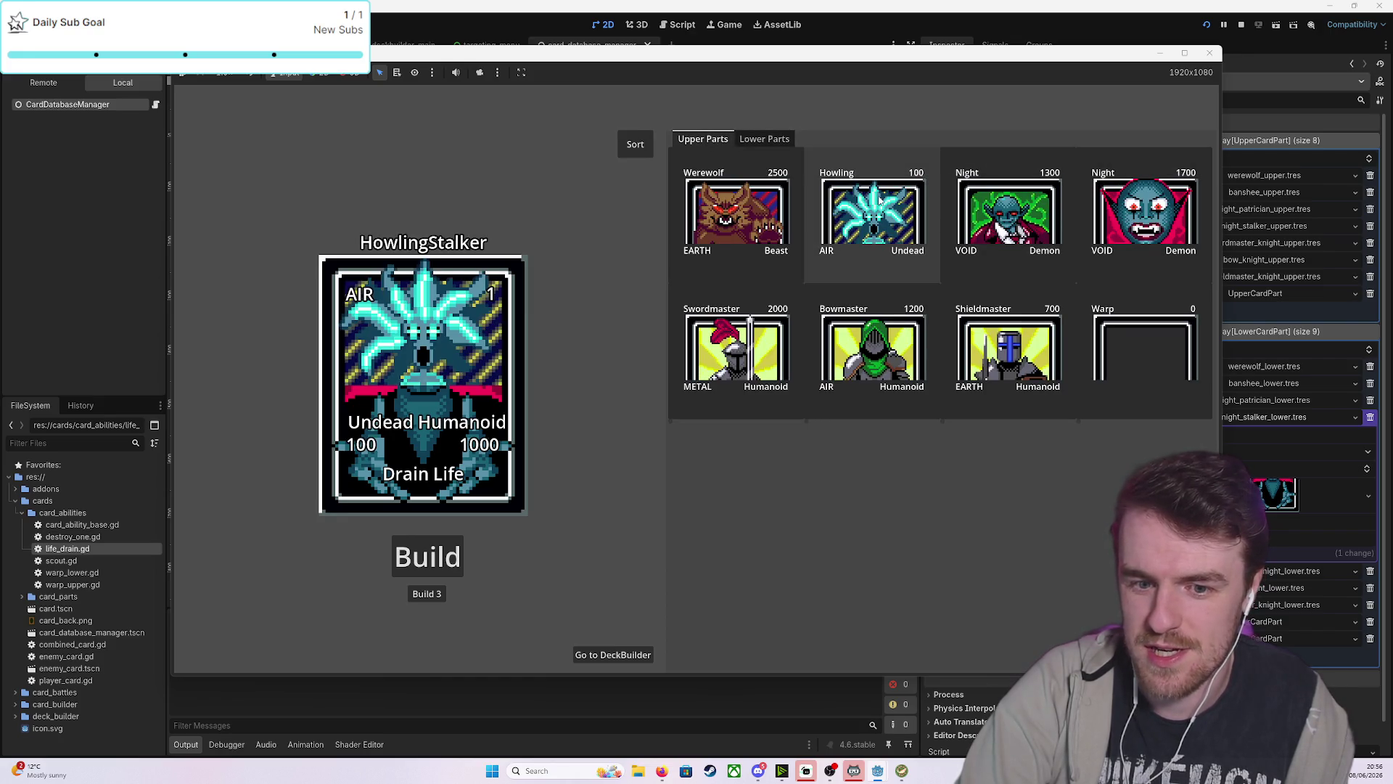
pyautogui.click(443, 595)
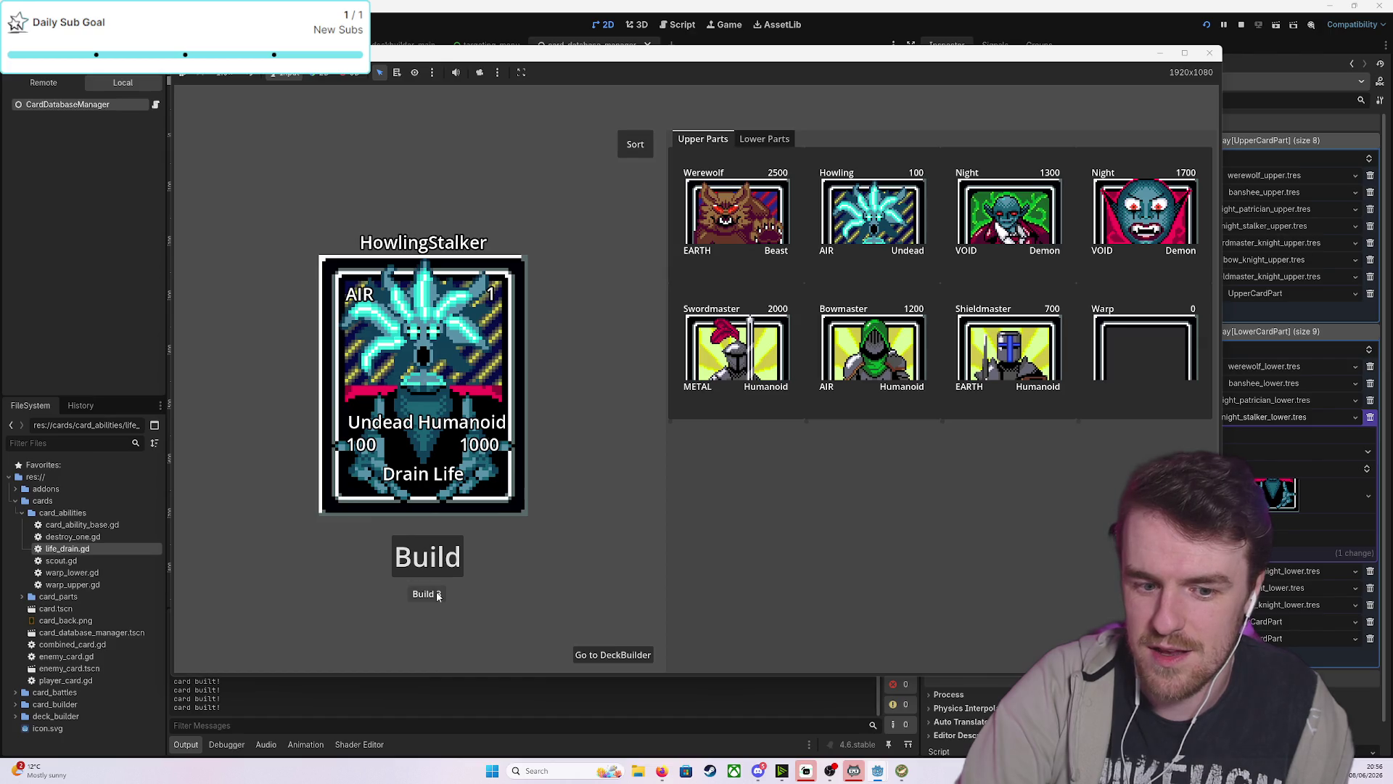
# Step: Fill the deck with 30 random cards, start a battle, and play a HowlingStalker
pyautogui.click(613, 656)
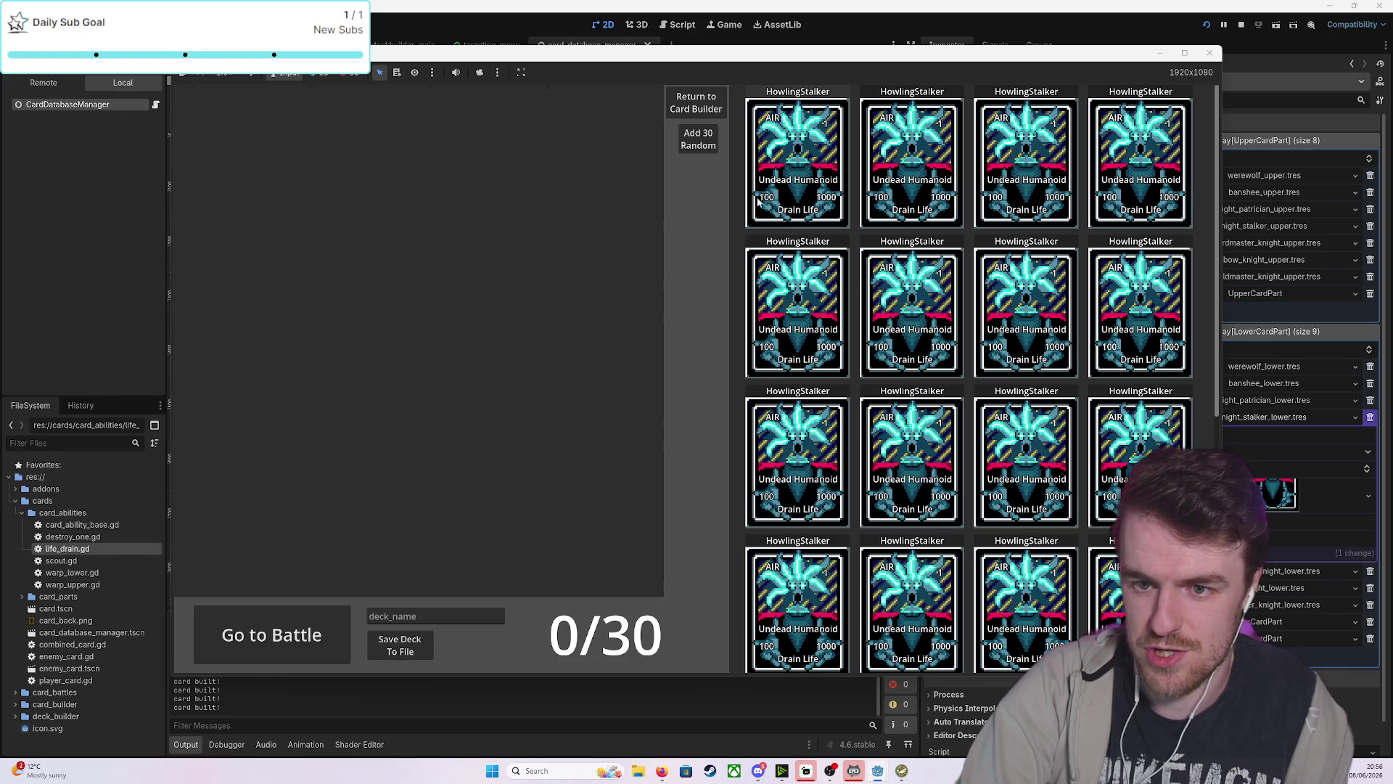
pyautogui.click(699, 138)
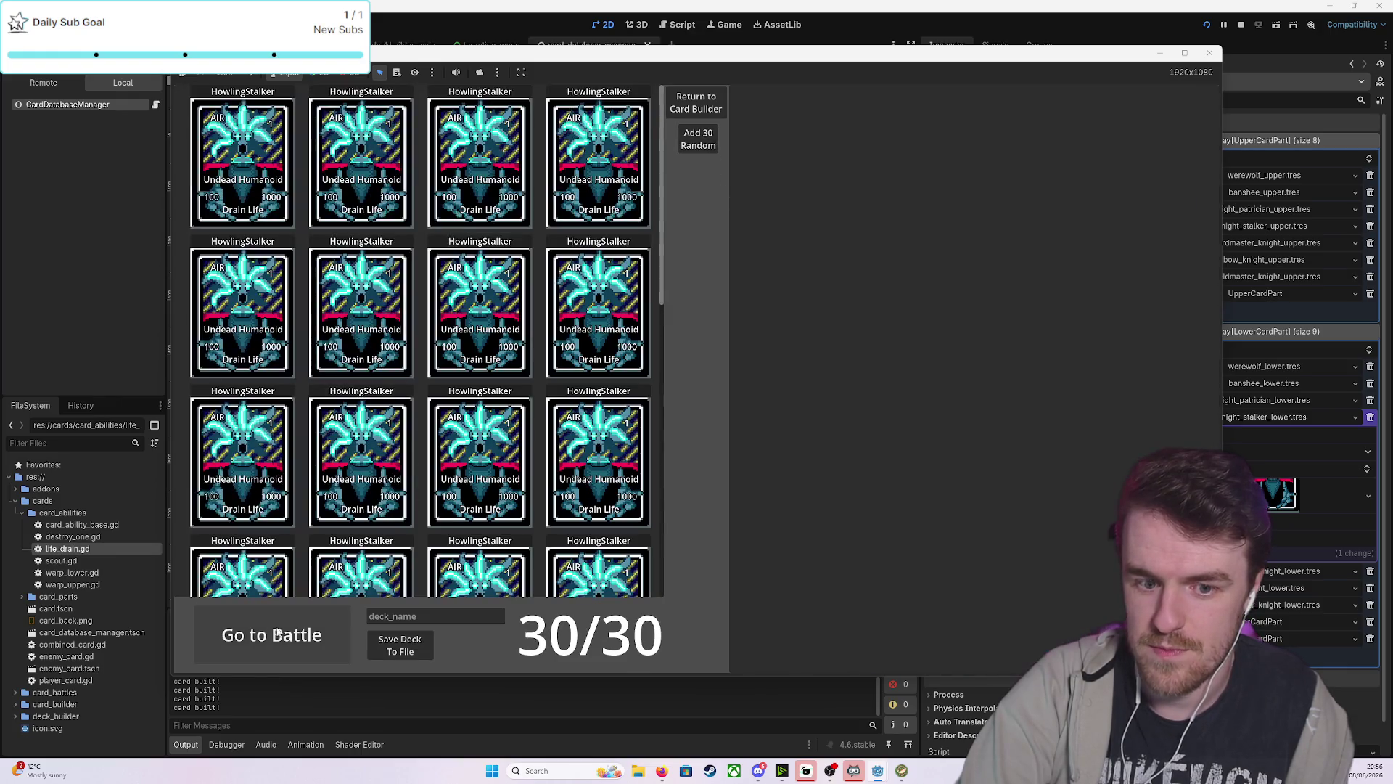
pyautogui.click(272, 635)
pyautogui.moveTo(719, 463); pyautogui.dragTo(718, 457)
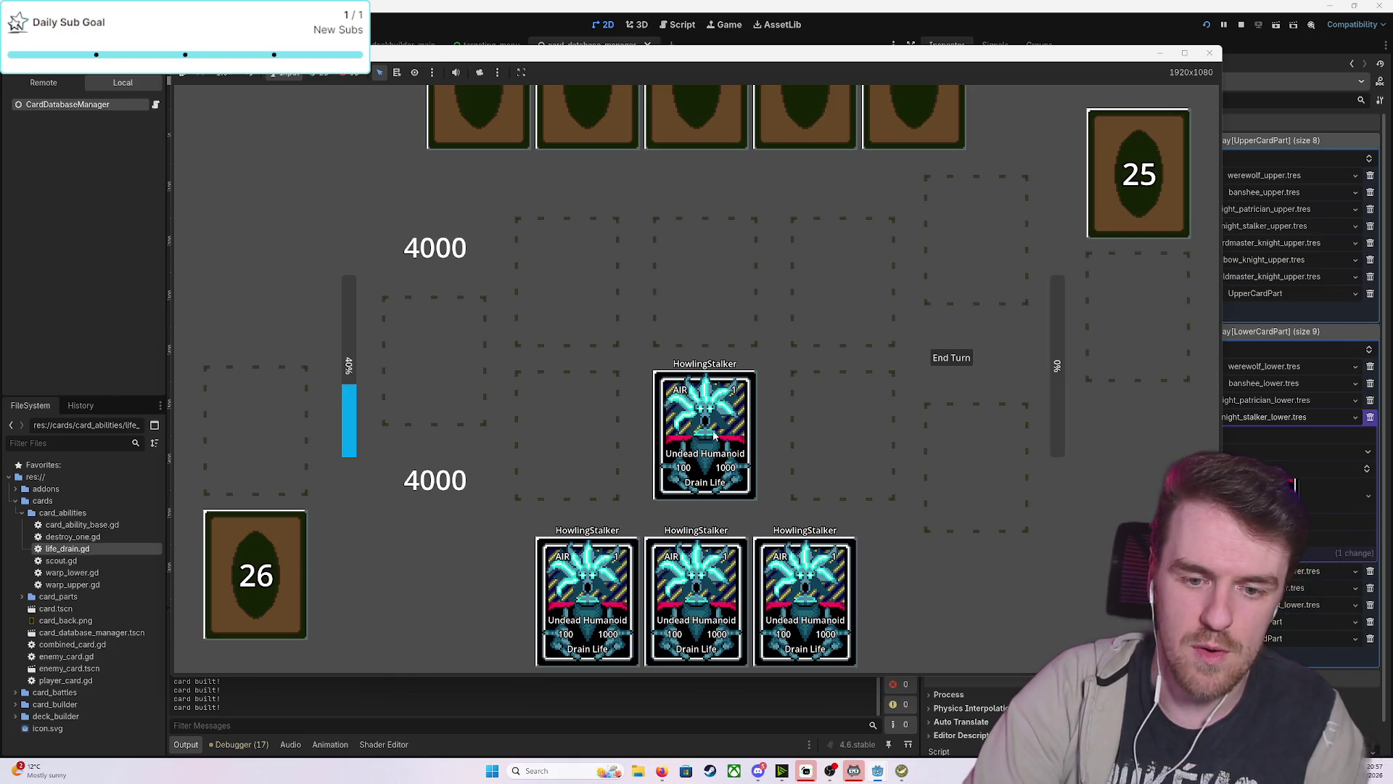
# Step: Attack the opponent directly with two HowlingStalkers over successive turns
pyautogui.click(715, 434)
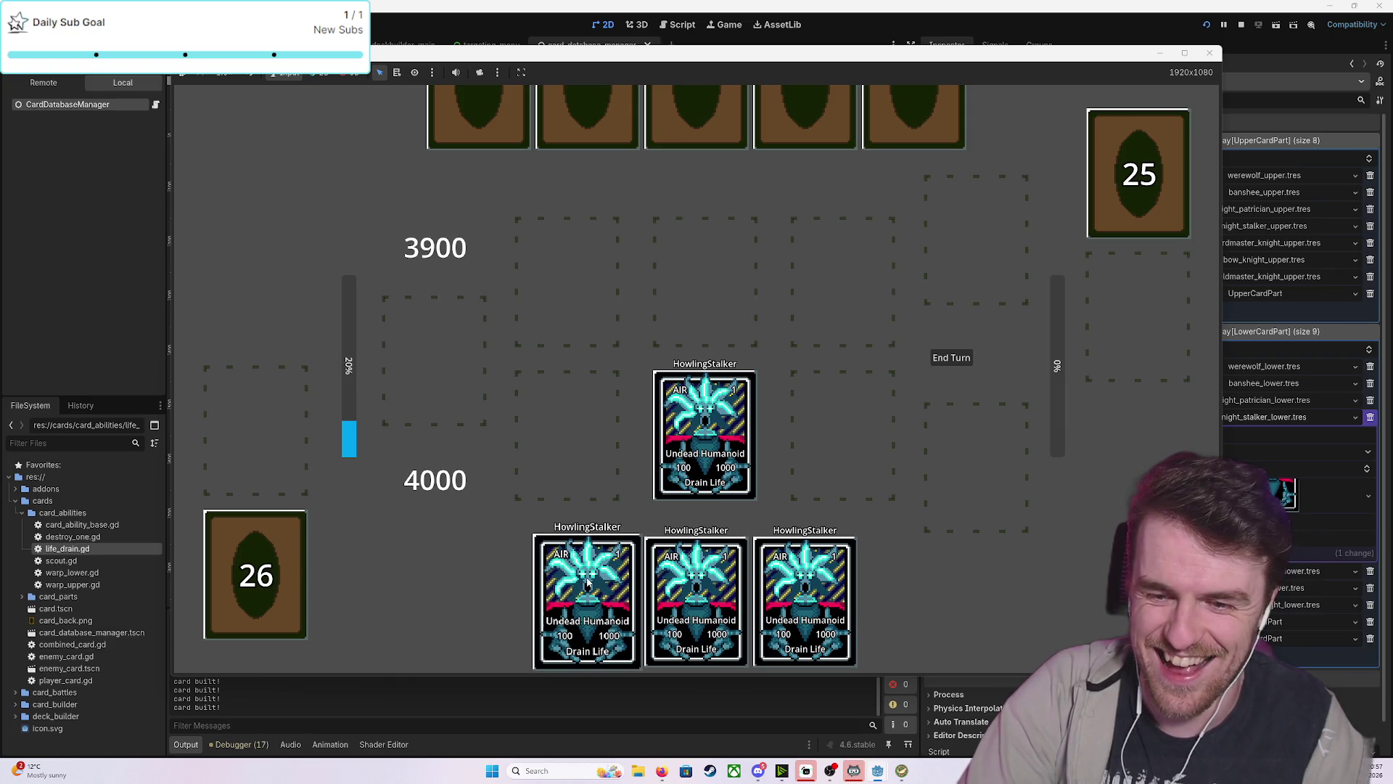
pyautogui.moveTo(587, 601); pyautogui.dragTo(567, 434)
pyautogui.click(950, 361)
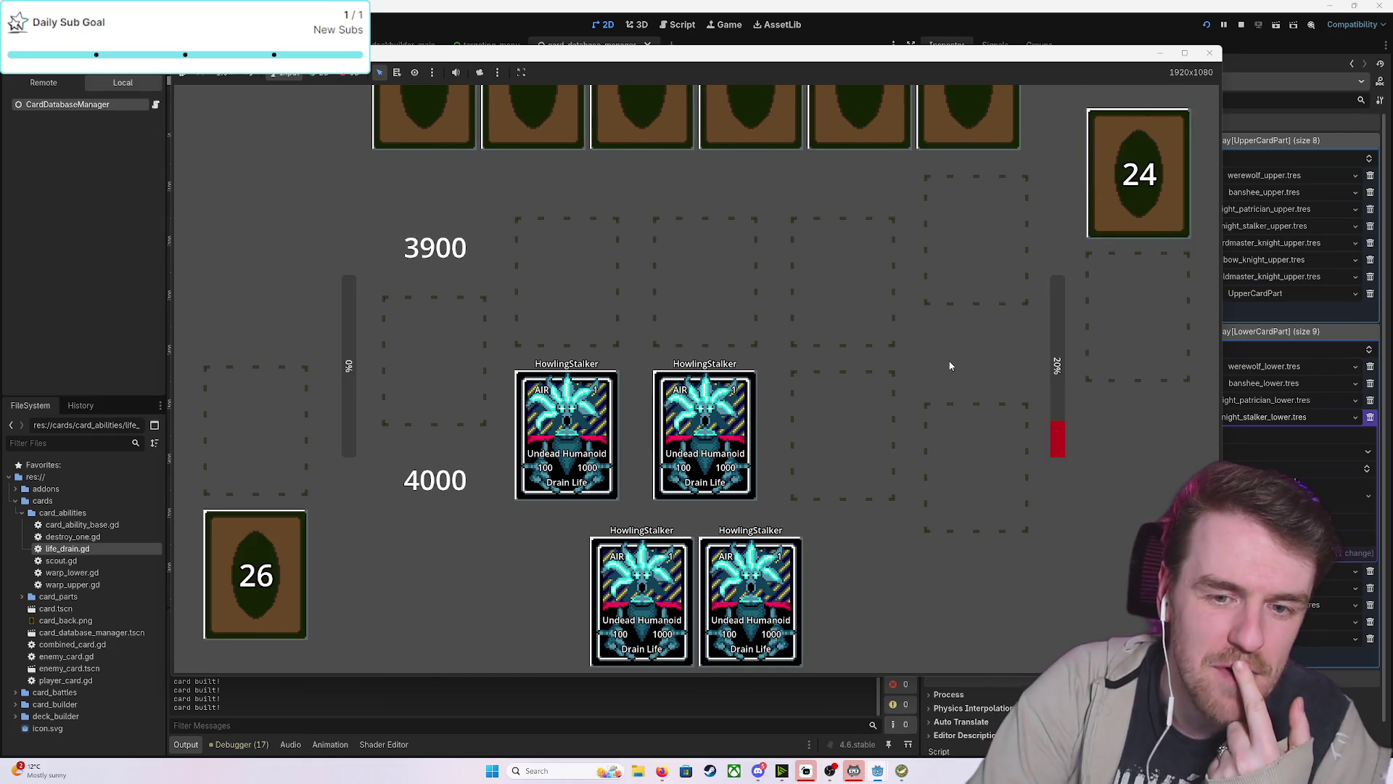
pyautogui.click(564, 450)
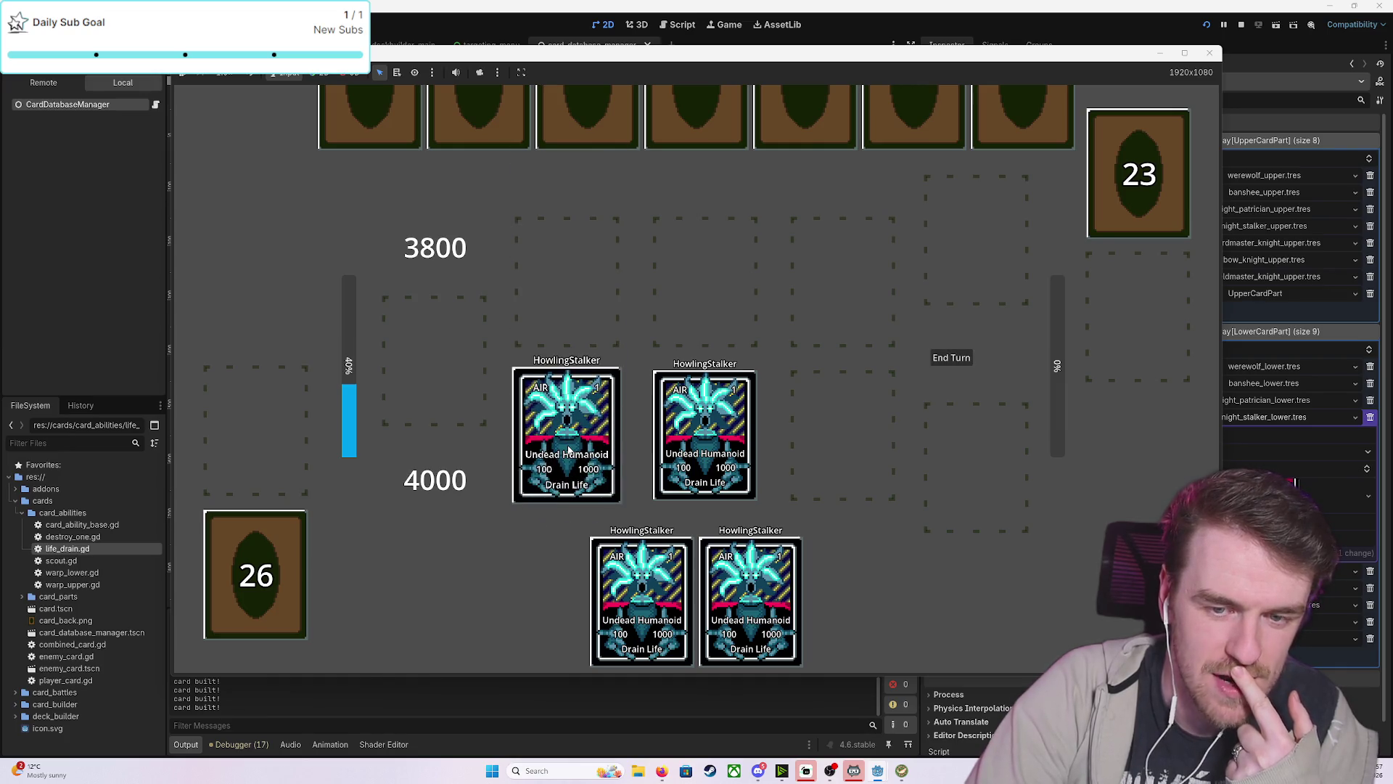
pyautogui.click(965, 359)
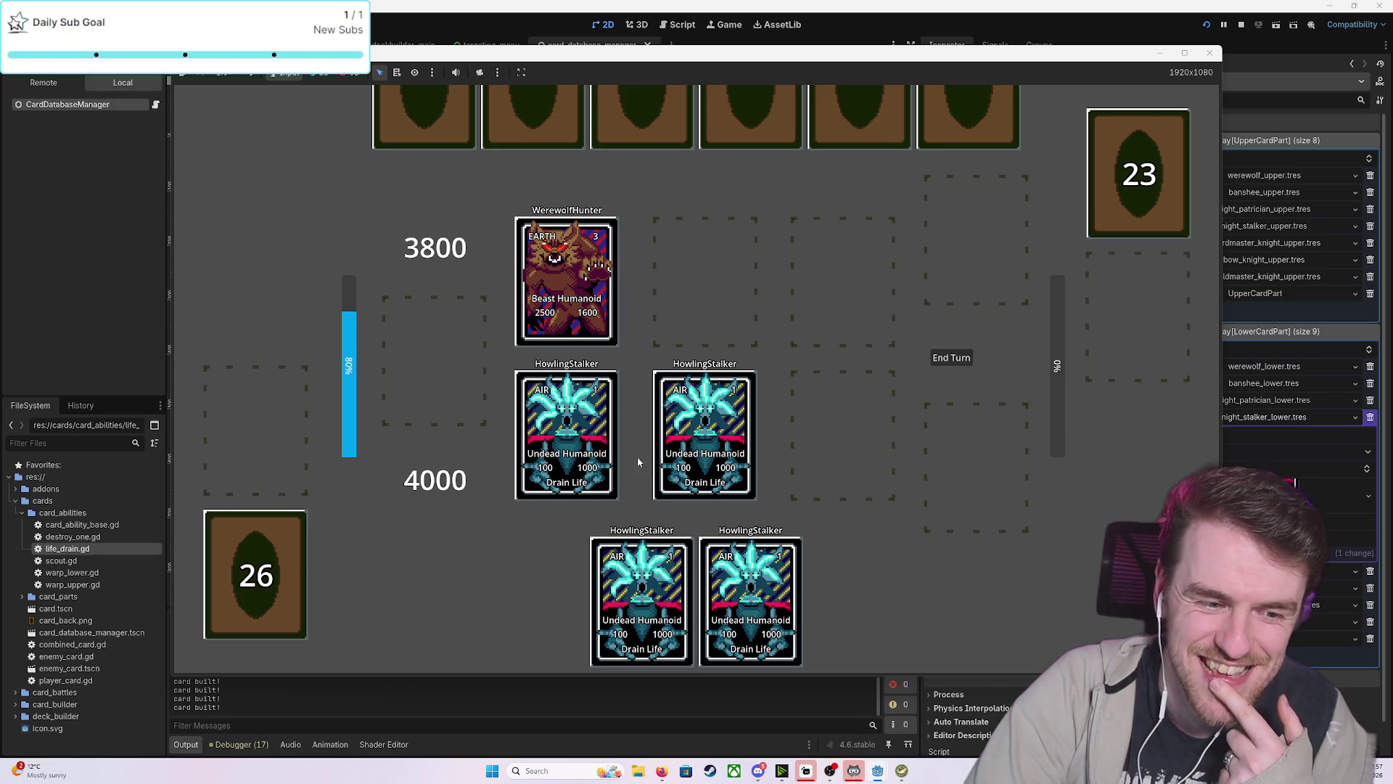
# Step: Attack the WerewolfHunter with both HowlingStalkers, then close the game
pyautogui.click(588, 363)
pyautogui.click(585, 293)
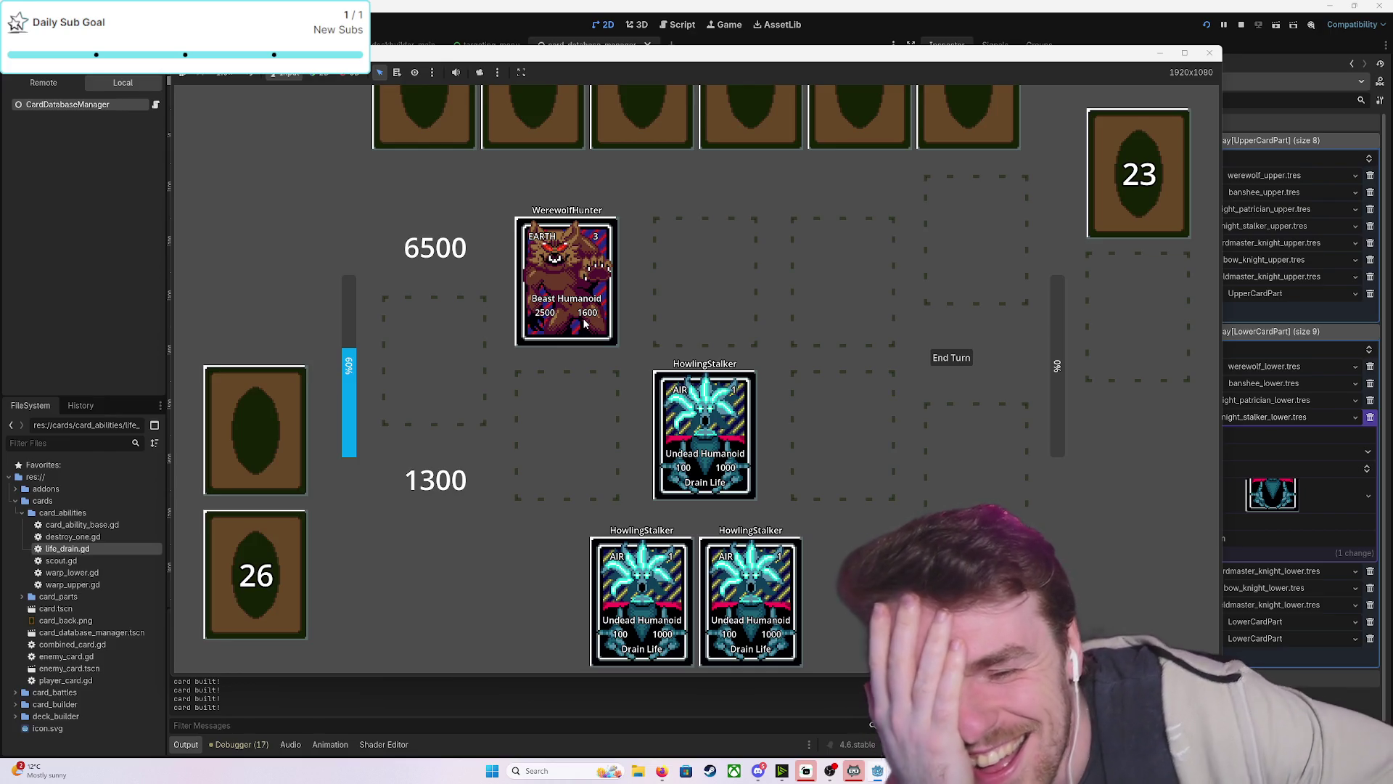
pyautogui.click(692, 452)
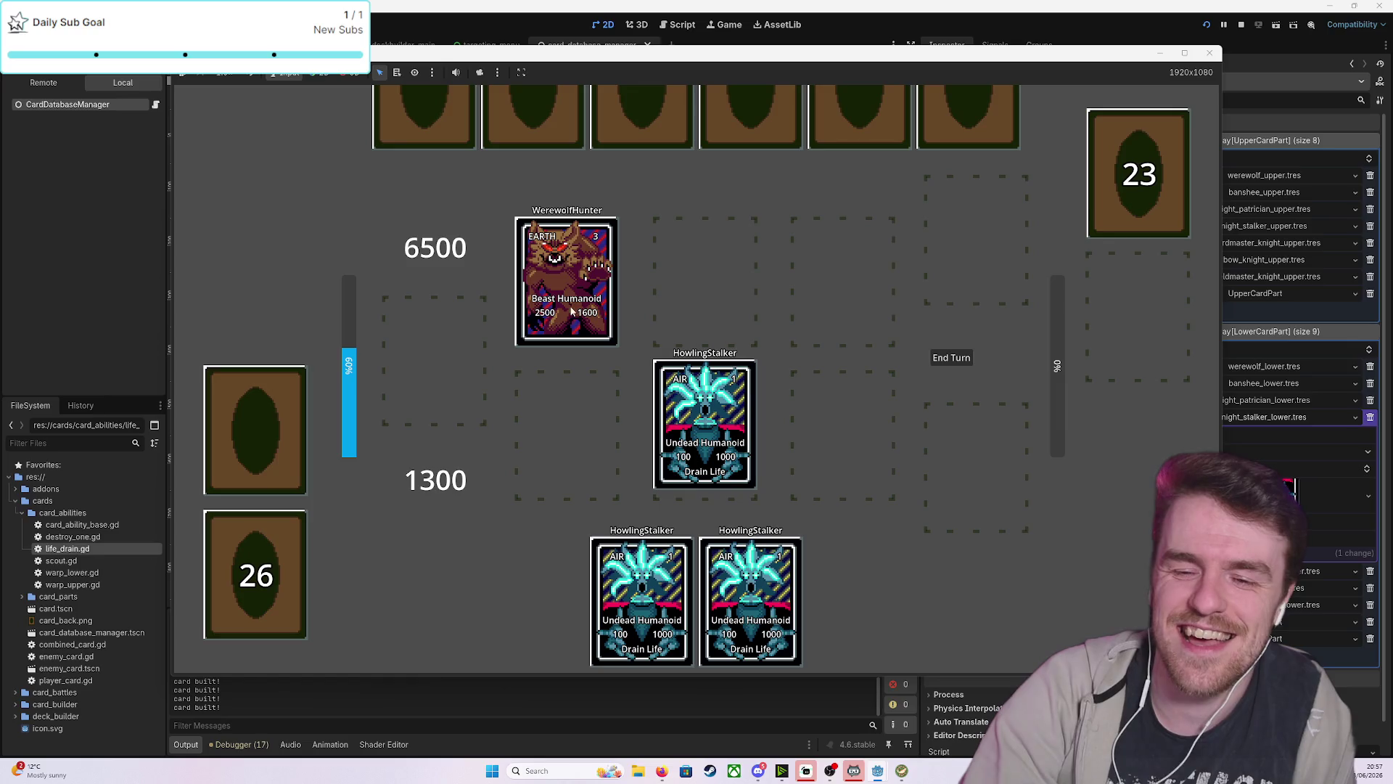
pyautogui.click(574, 295)
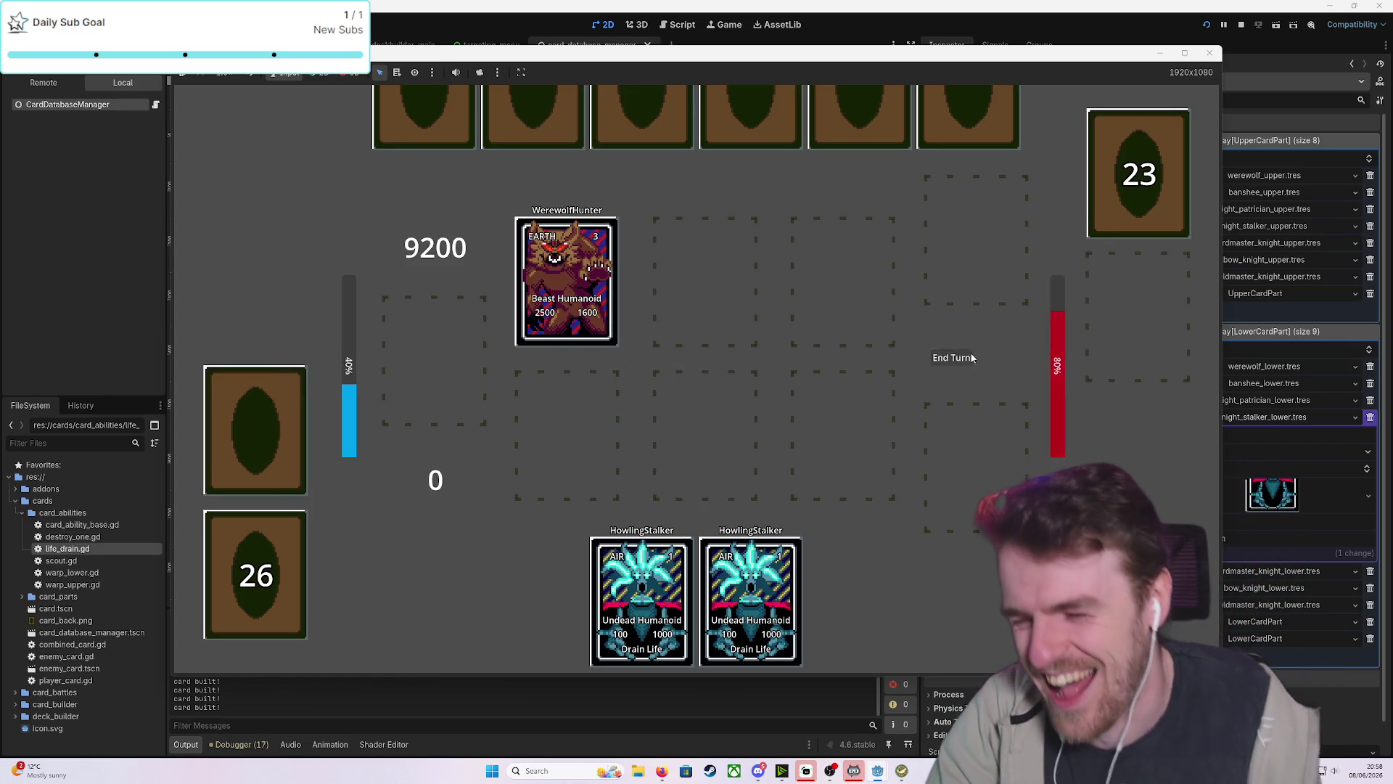
pyautogui.click(1208, 57)
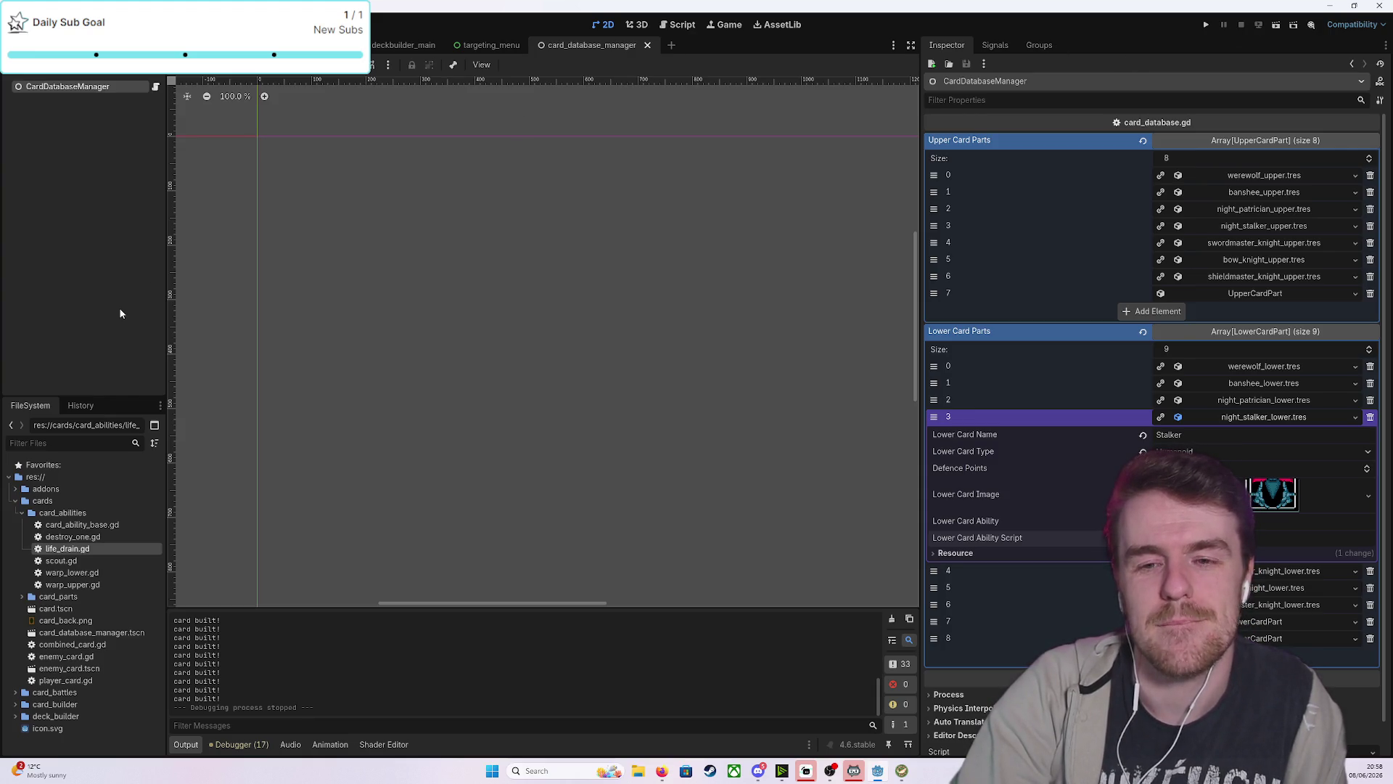
# Step: Switch to the Script workspace showing life_drain.gd, then open battle_manager.gd from the script list
pyautogui.click(679, 30)
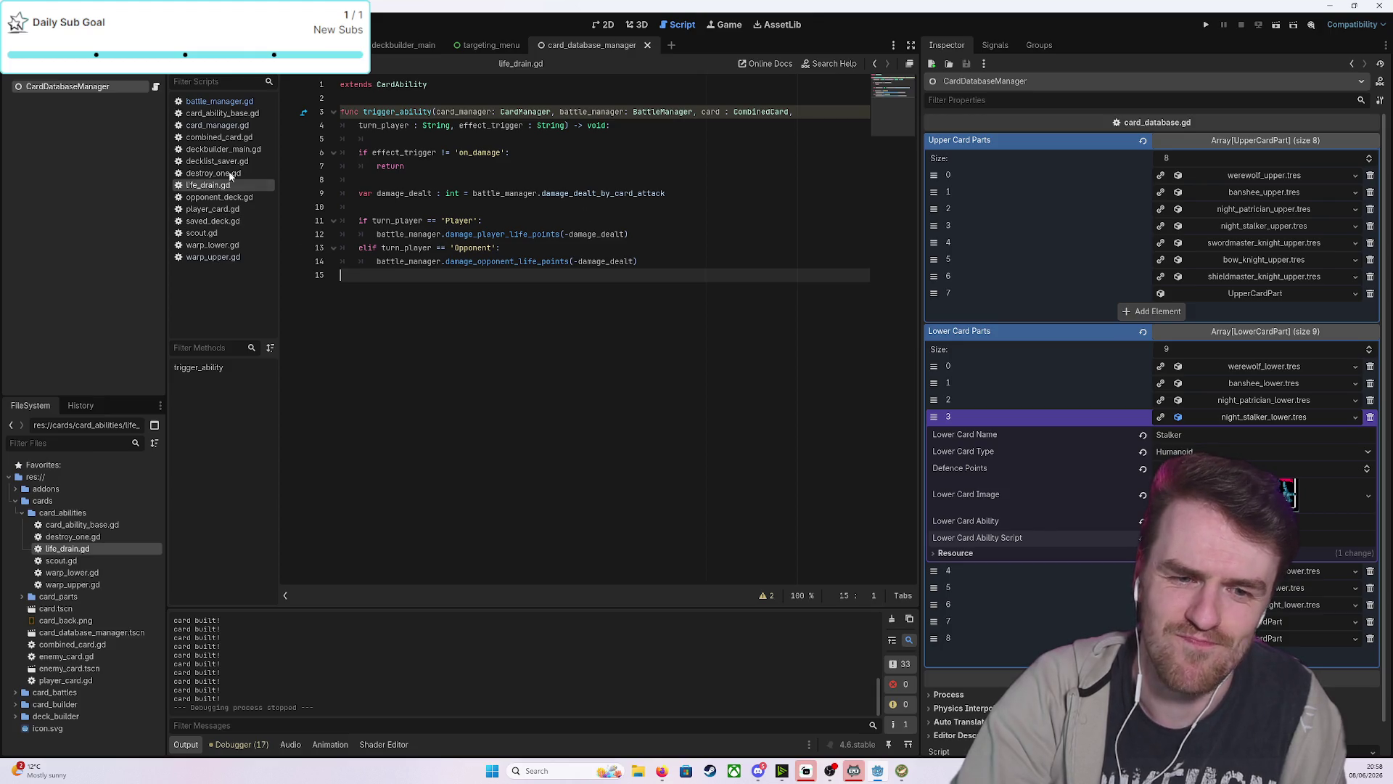
pyautogui.click(228, 103)
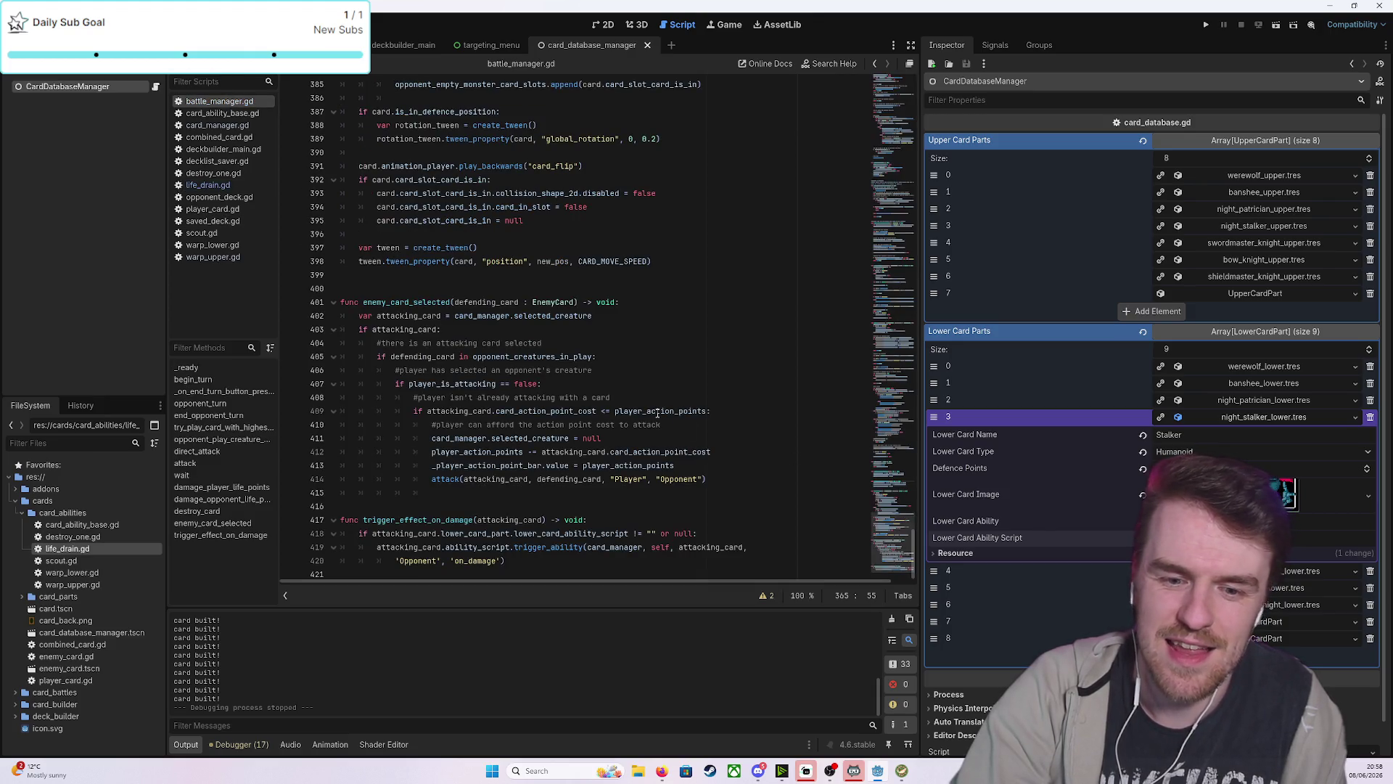
# Step: Jump to the attack function and scroll down to its #deal damage block
pyautogui.scroll(5, 657, 413)
pyautogui.scroll(10, 657, 413)
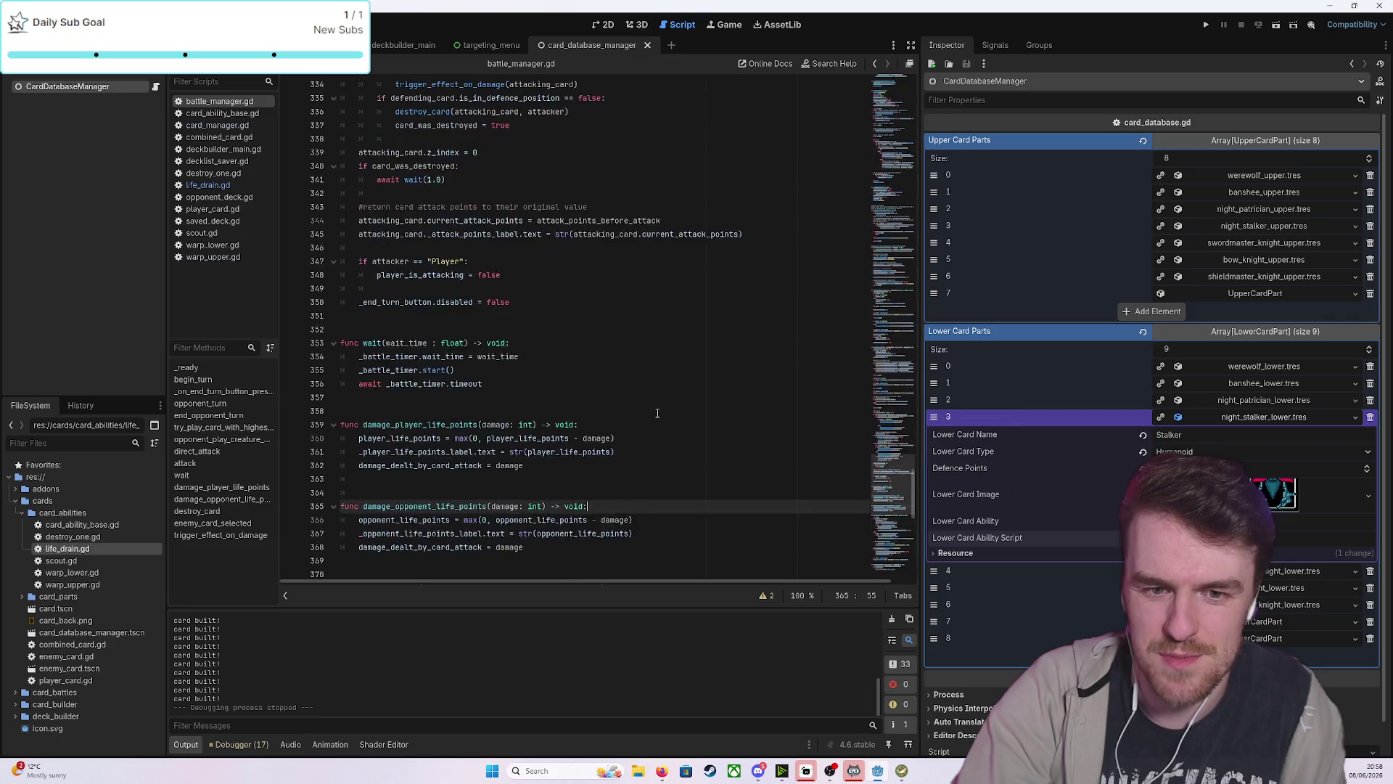
pyautogui.click(207, 466)
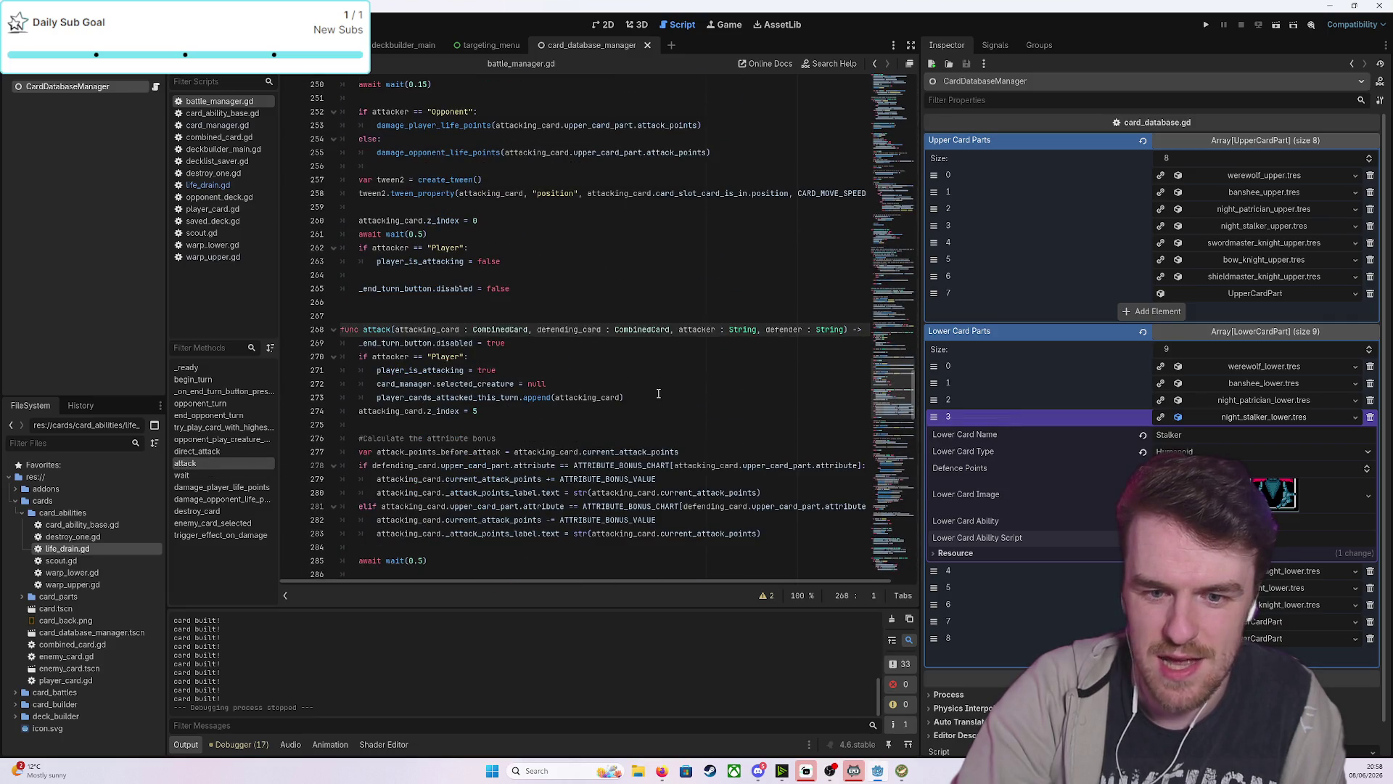
pyautogui.scroll(-7, 662, 429)
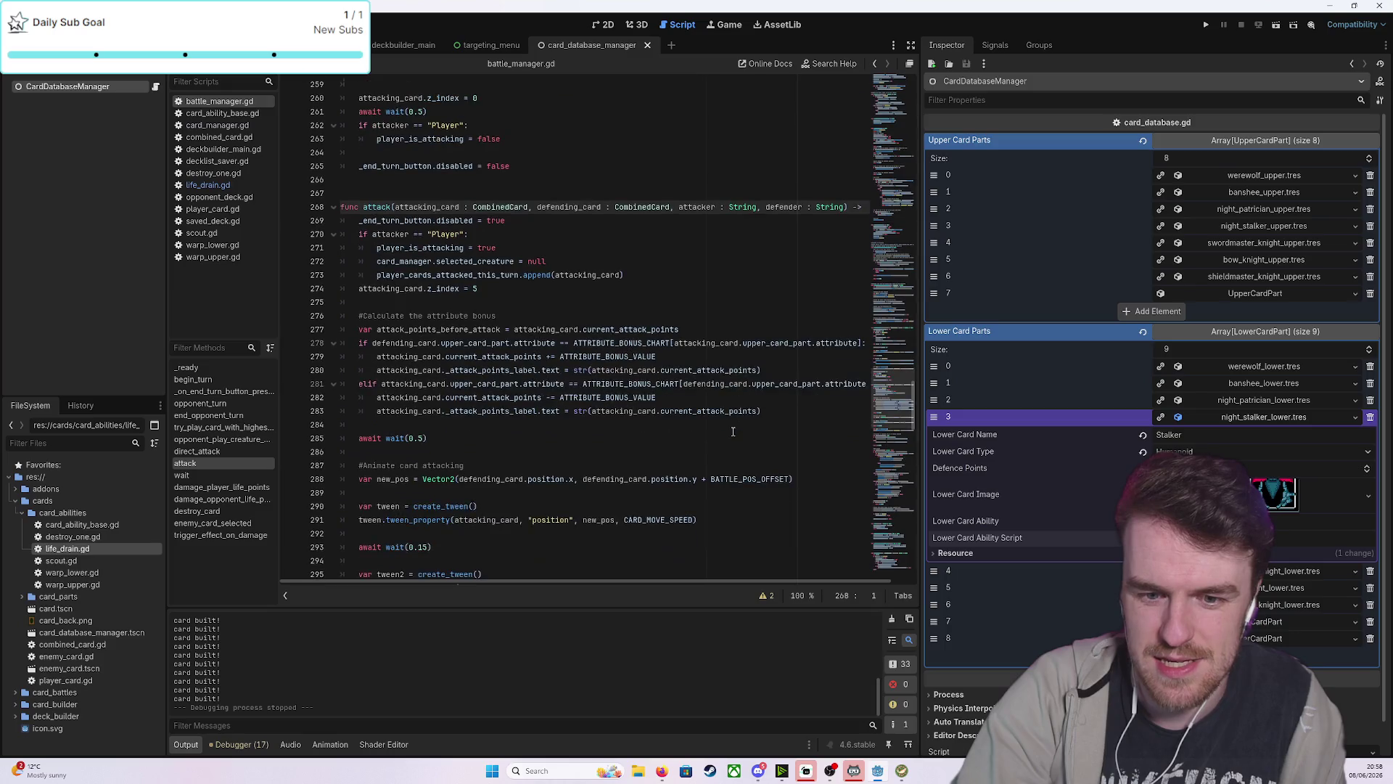
pyautogui.scroll(-1, 696, 434)
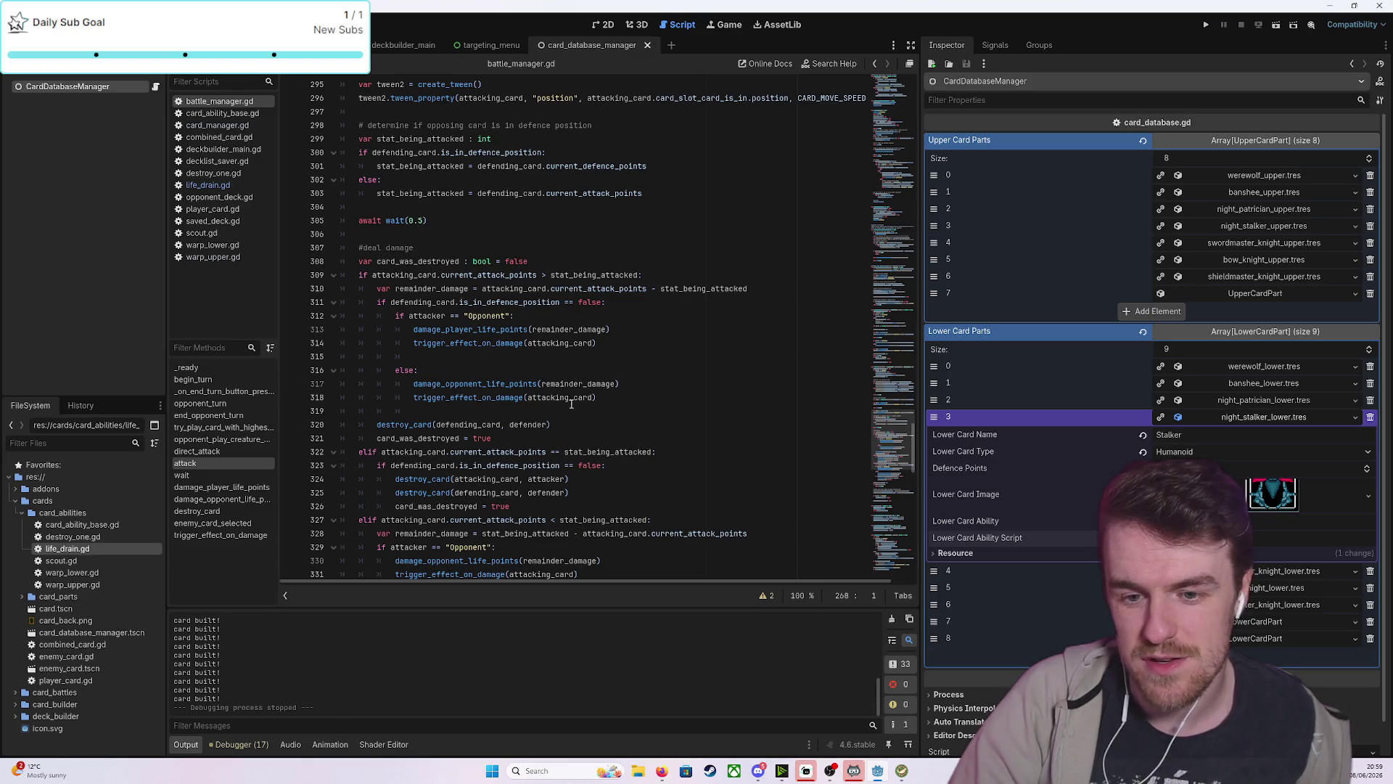
pyautogui.moveTo(577, 396)
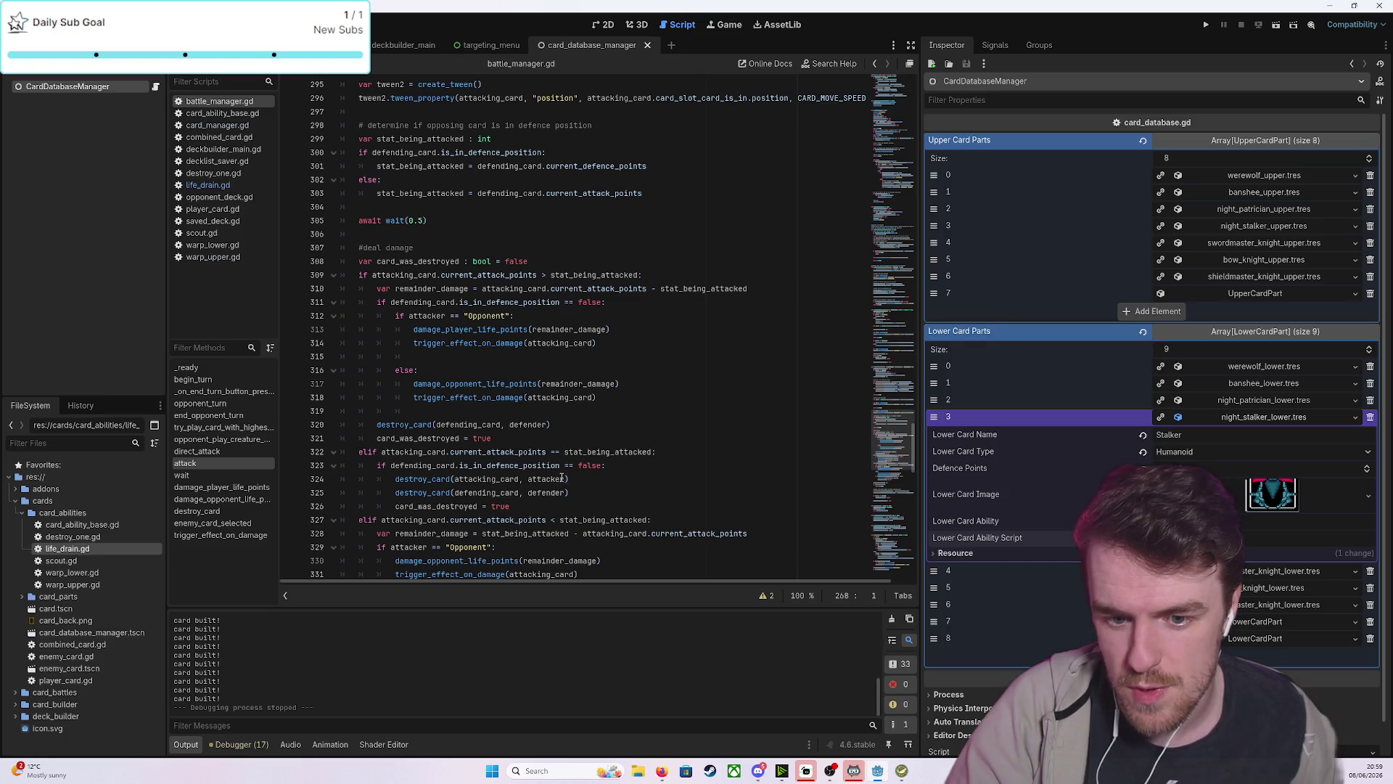
# Step: Delete the opponent-side trigger_effect_on_damage call on line 331
pyautogui.scroll(-4, 563, 478)
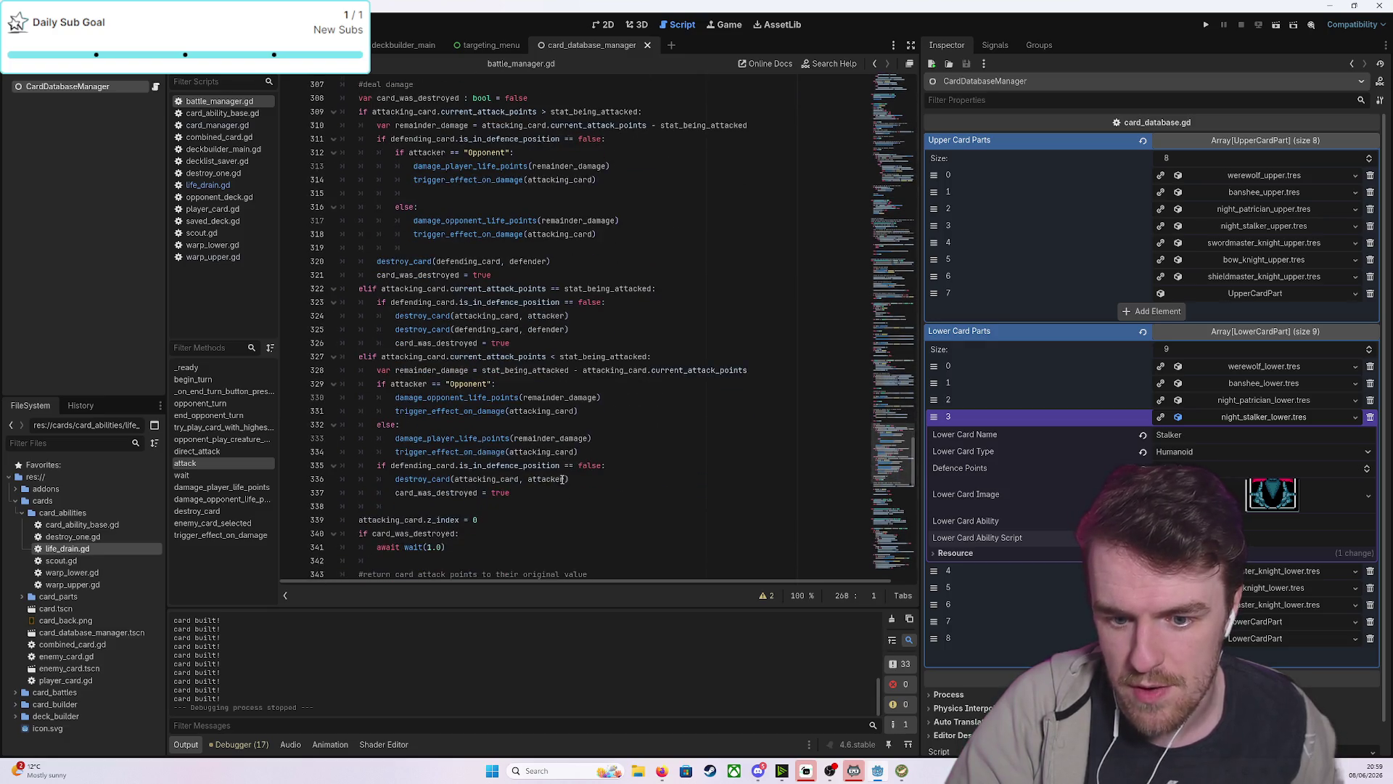
pyautogui.click(581, 411)
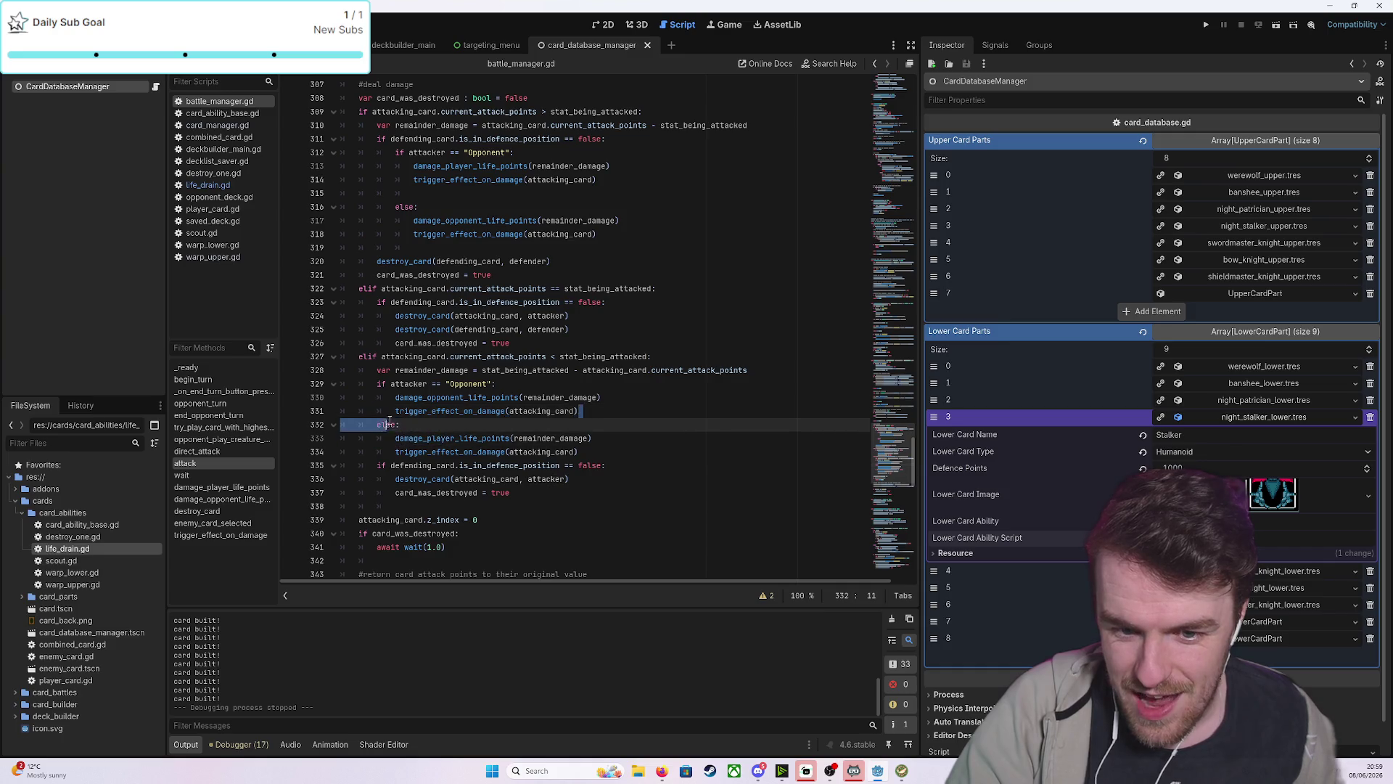
pyautogui.moveTo(581, 411); pyautogui.dragTo(397, 410)
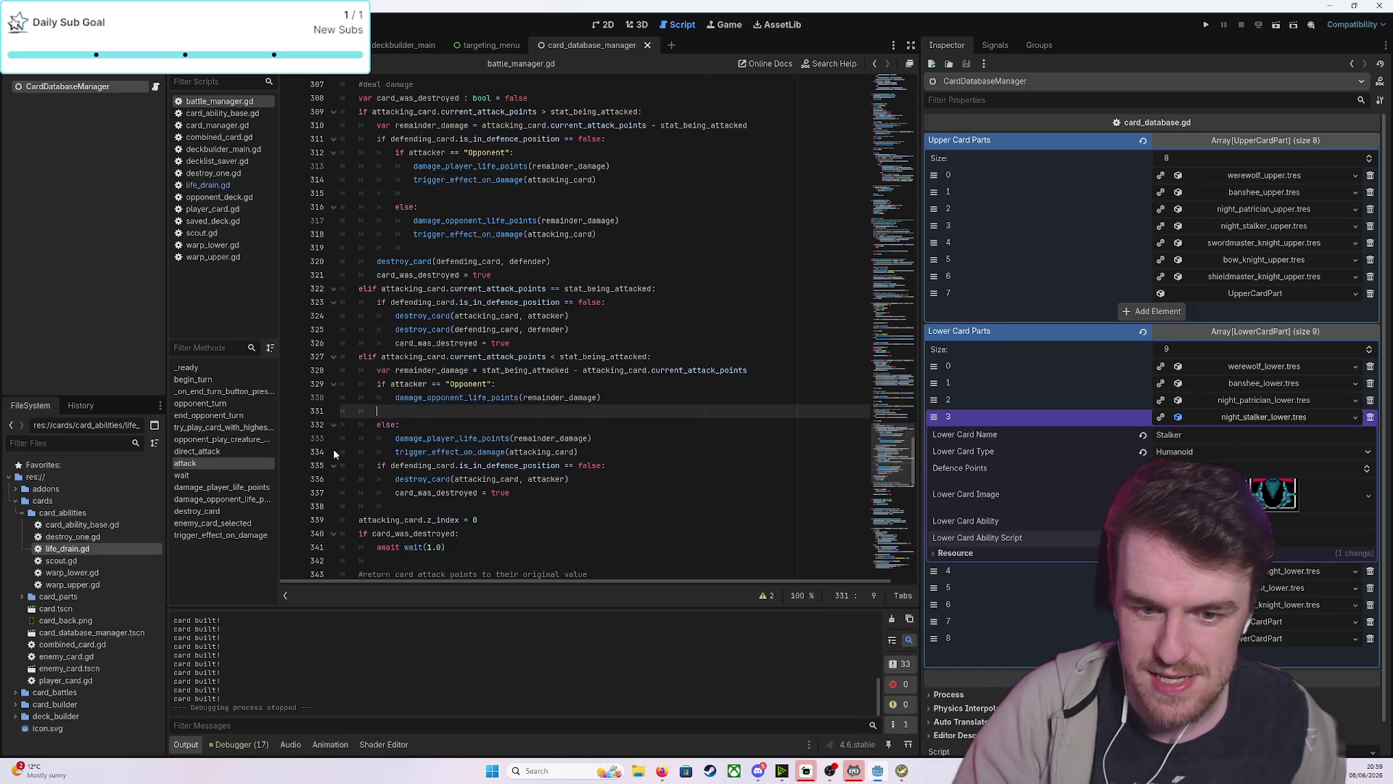
pyautogui.press('BackSpace')
pyautogui.press('BackSpace')
pyautogui.press('BackSpace')
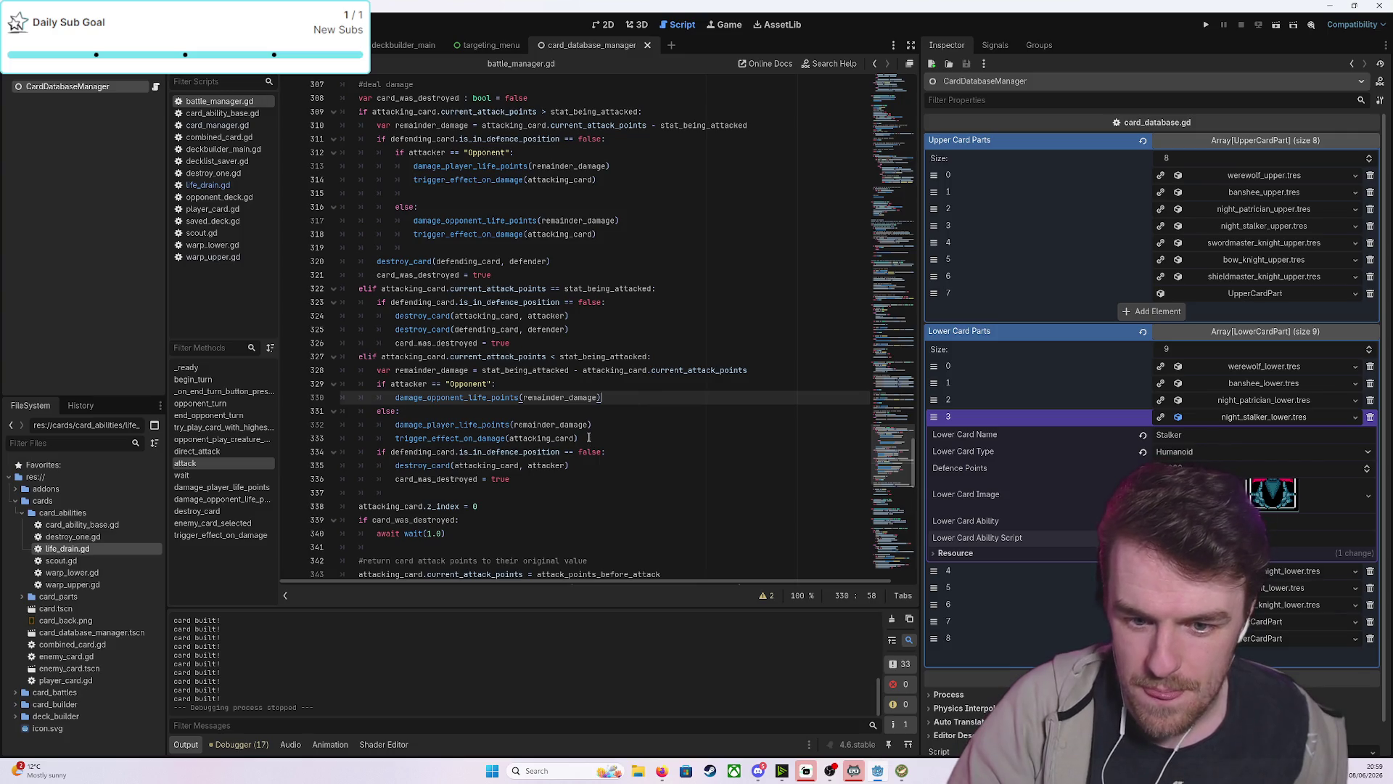
# Step: Remove the extra trigger_effect_on_damage call and leftover empty line on line 333, then run the game
pyautogui.moveTo(580, 439); pyautogui.dragTo(397, 442)
pyautogui.press('BackSpace')
pyautogui.press('BackSpace')
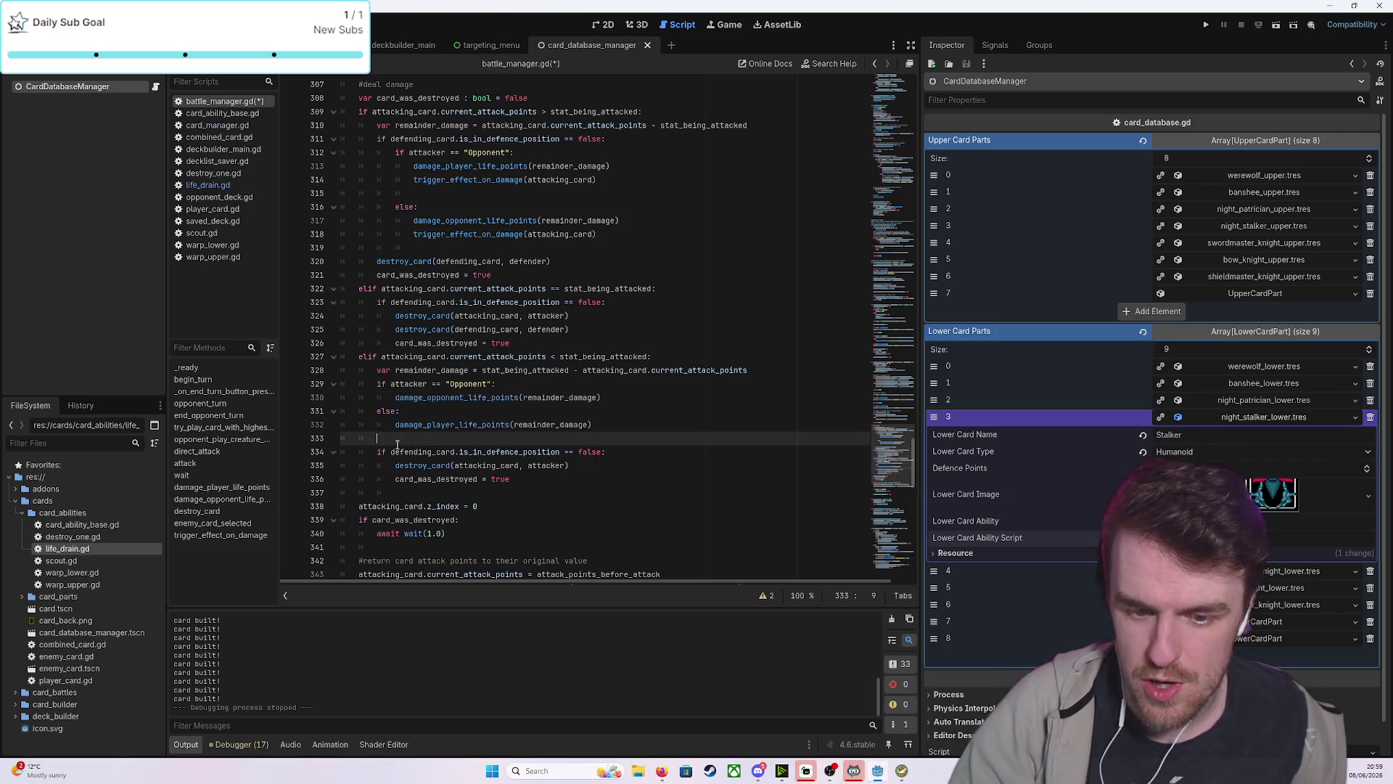
pyautogui.press('Delete')
pyautogui.press('End')
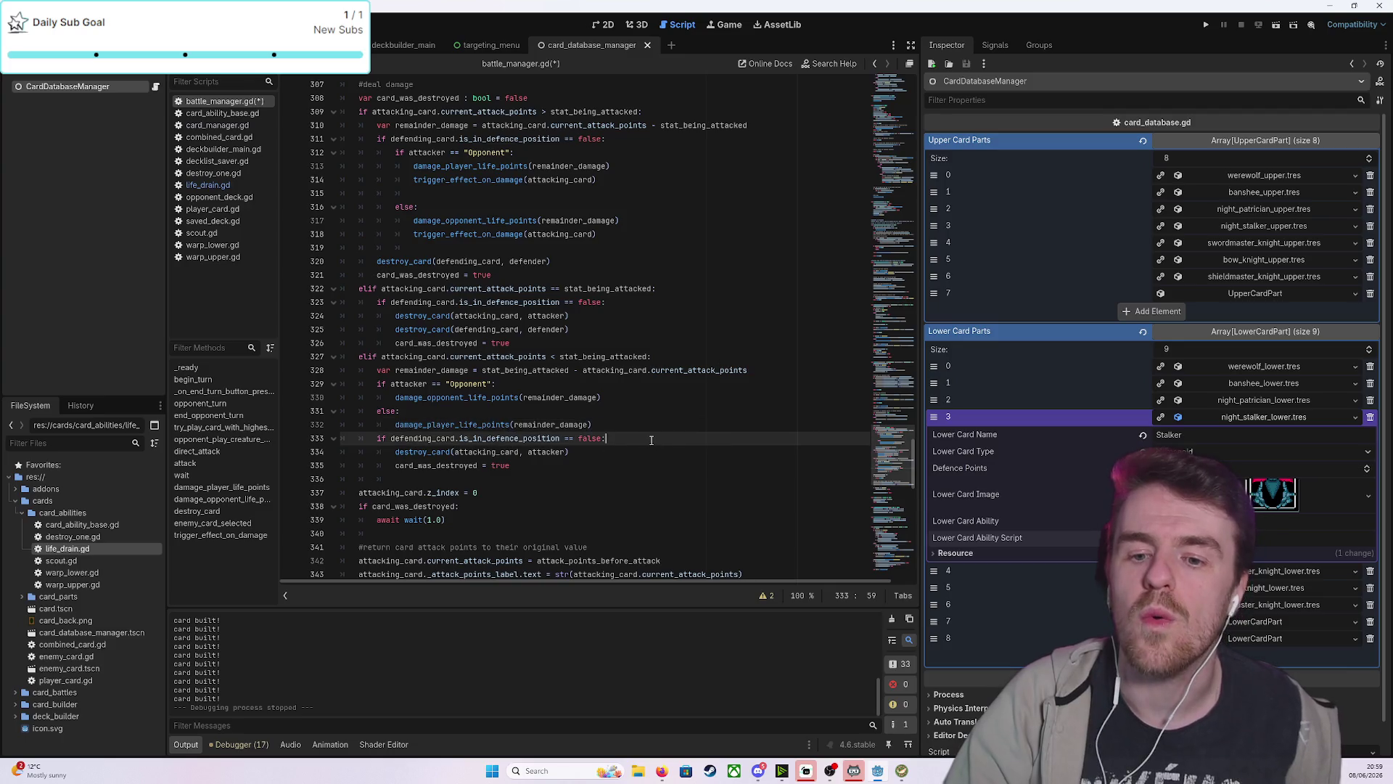
pyautogui.scroll(4, 699, 460)
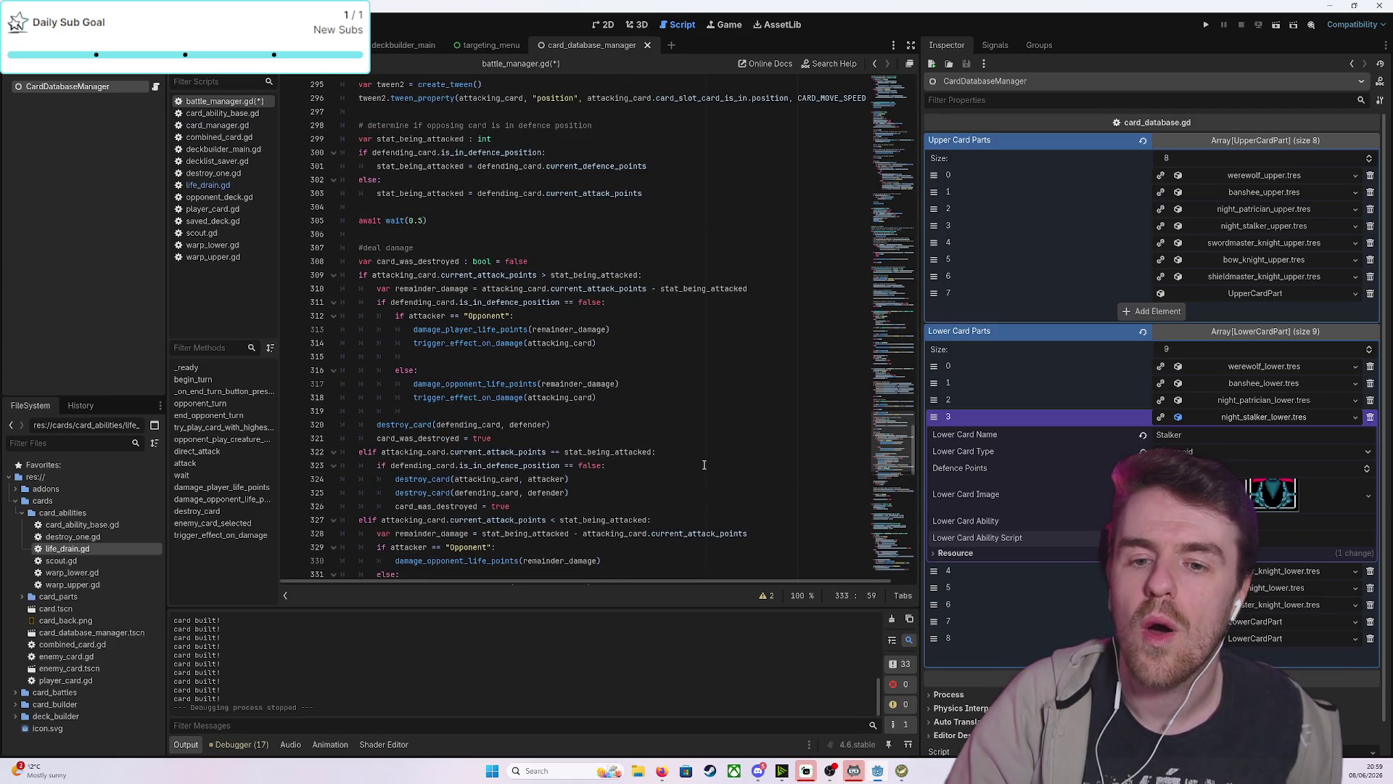
pyautogui.scroll(-2, 704, 464)
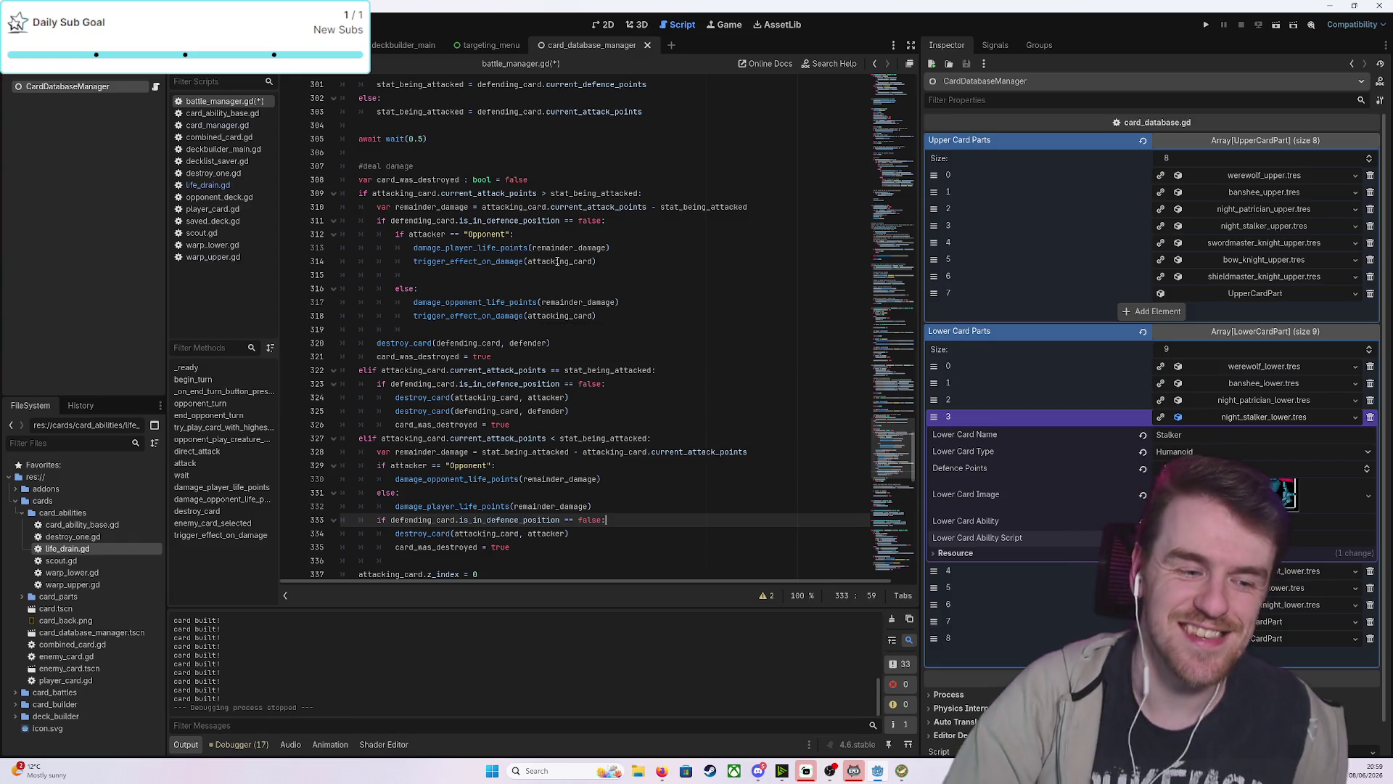
pyautogui.click(1209, 24)
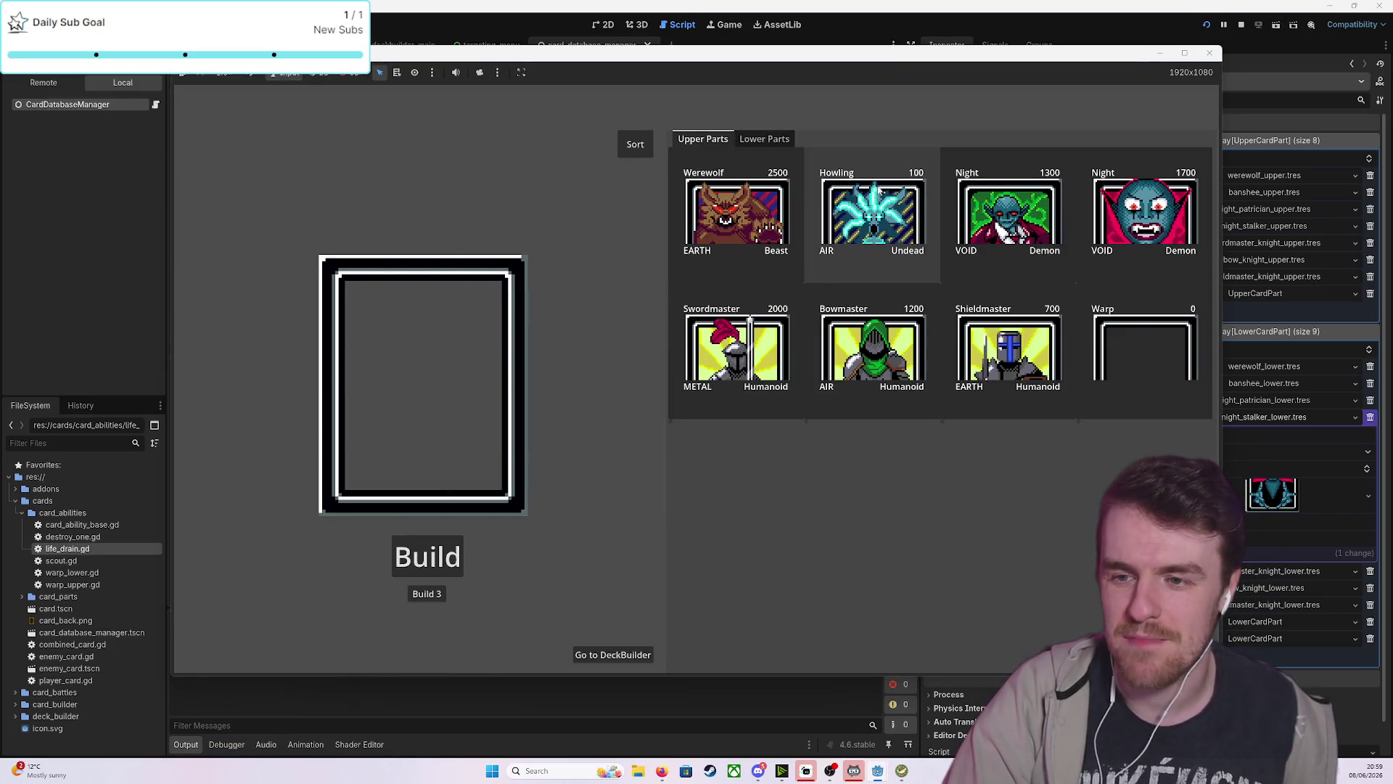
# Step: Build three HowlingStalker cards from the Howling upper and Stalker lower parts
pyautogui.click(843, 229)
pyautogui.click(764, 139)
pyautogui.click(1152, 217)
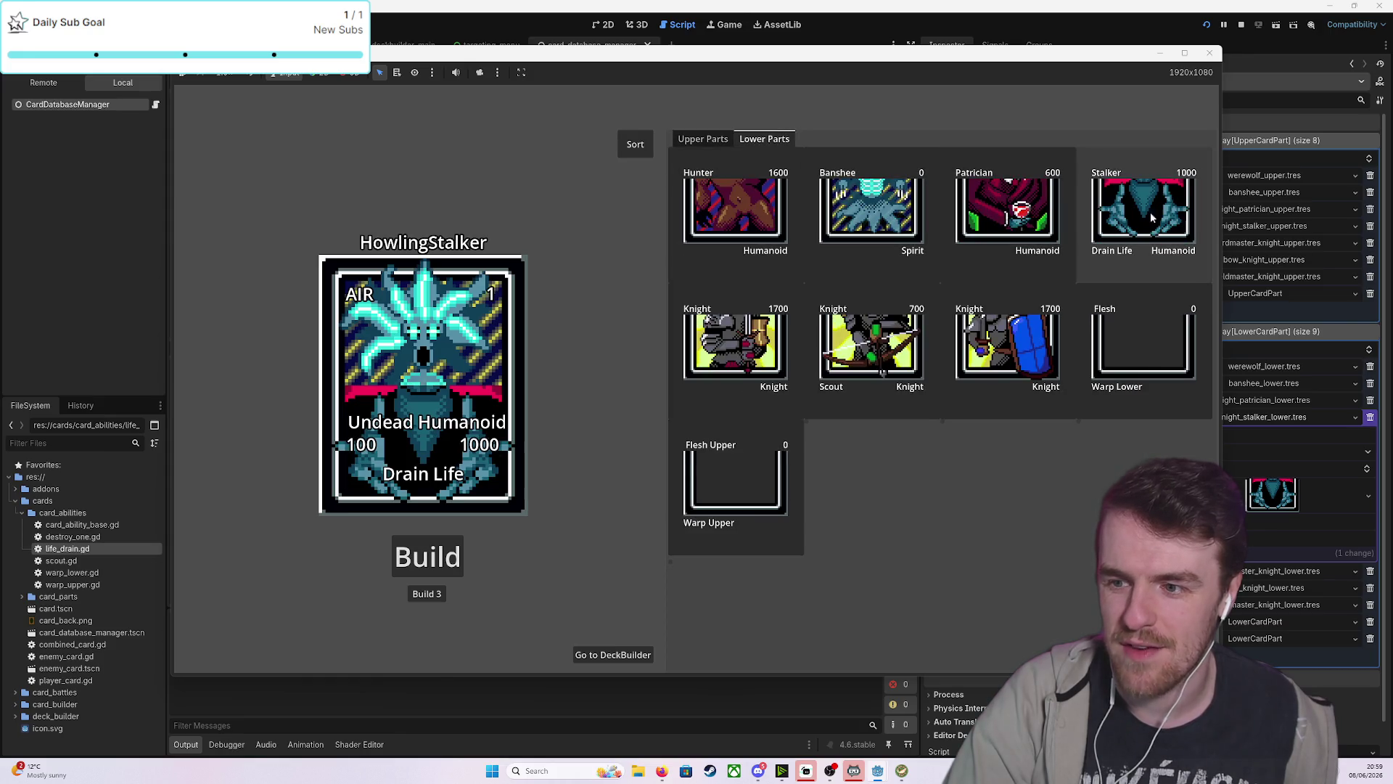
pyautogui.click(429, 594)
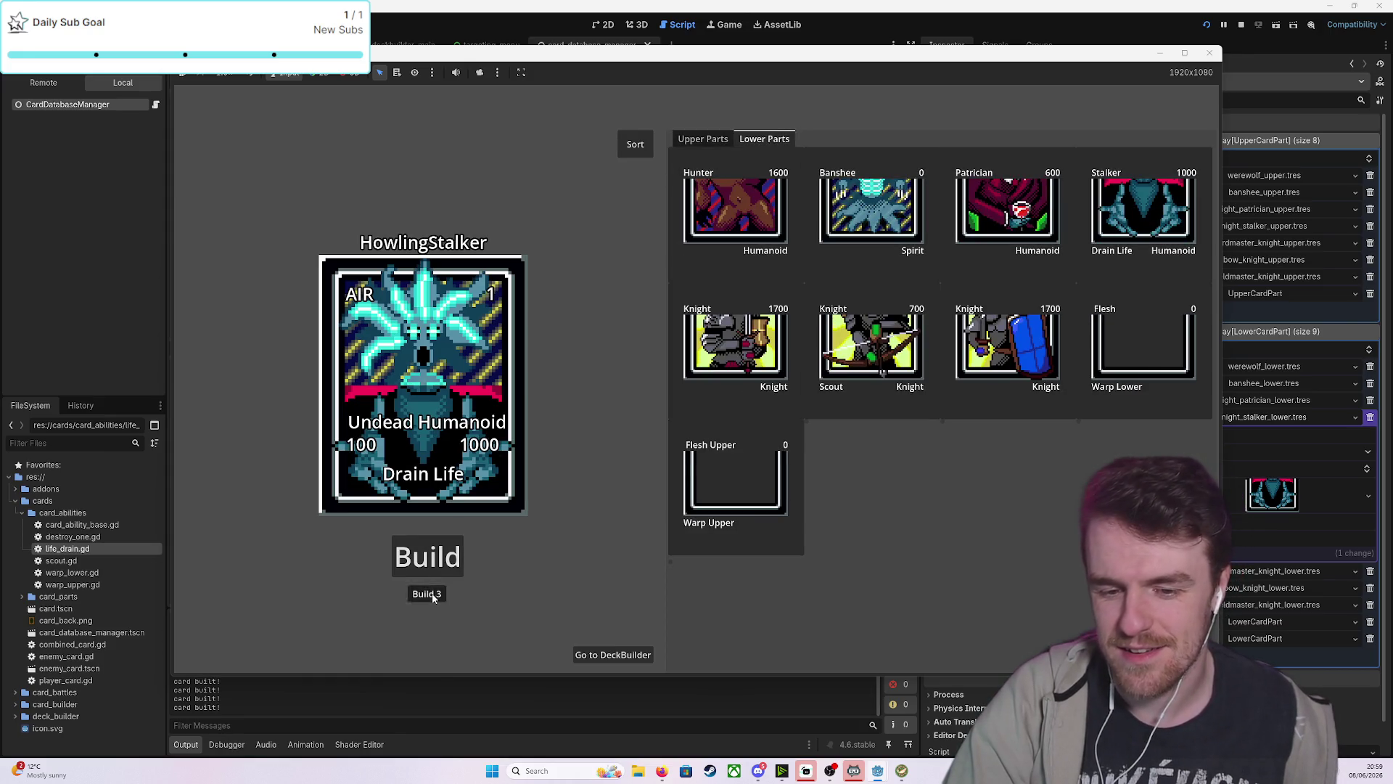
# Step: Fill the deck with 30 random cards in the deck builder, then stop the game
pyautogui.click(614, 654)
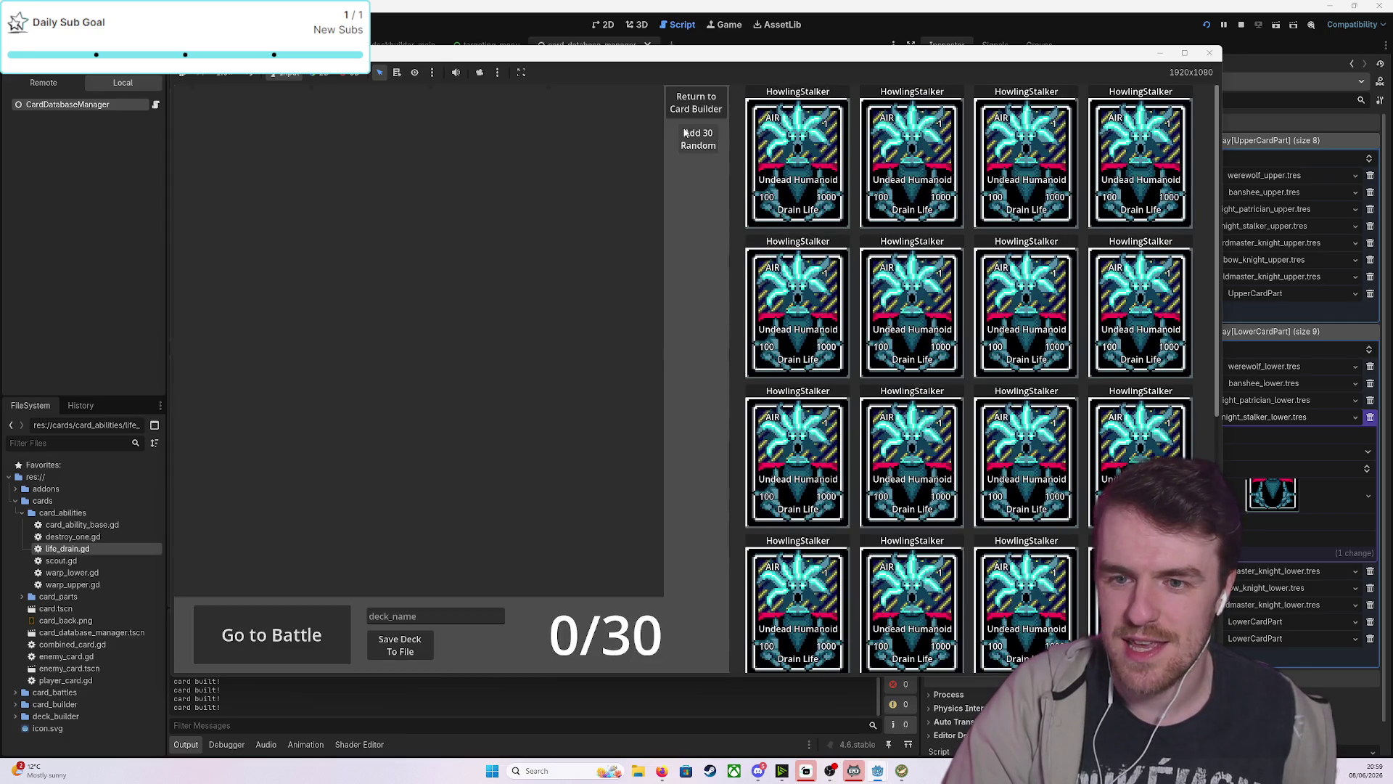
pyautogui.click(786, 143)
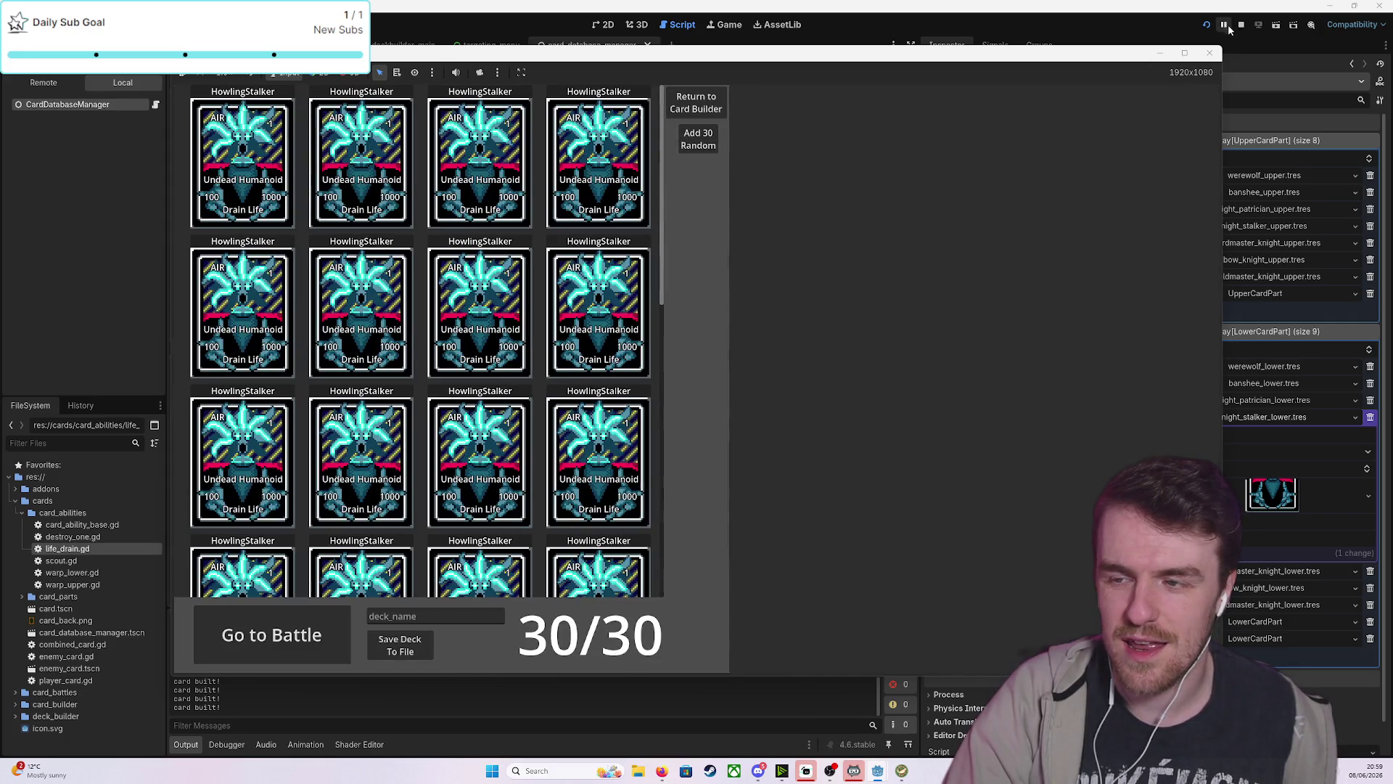
pyautogui.click(1210, 52)
pyautogui.scroll(20, 472, 313)
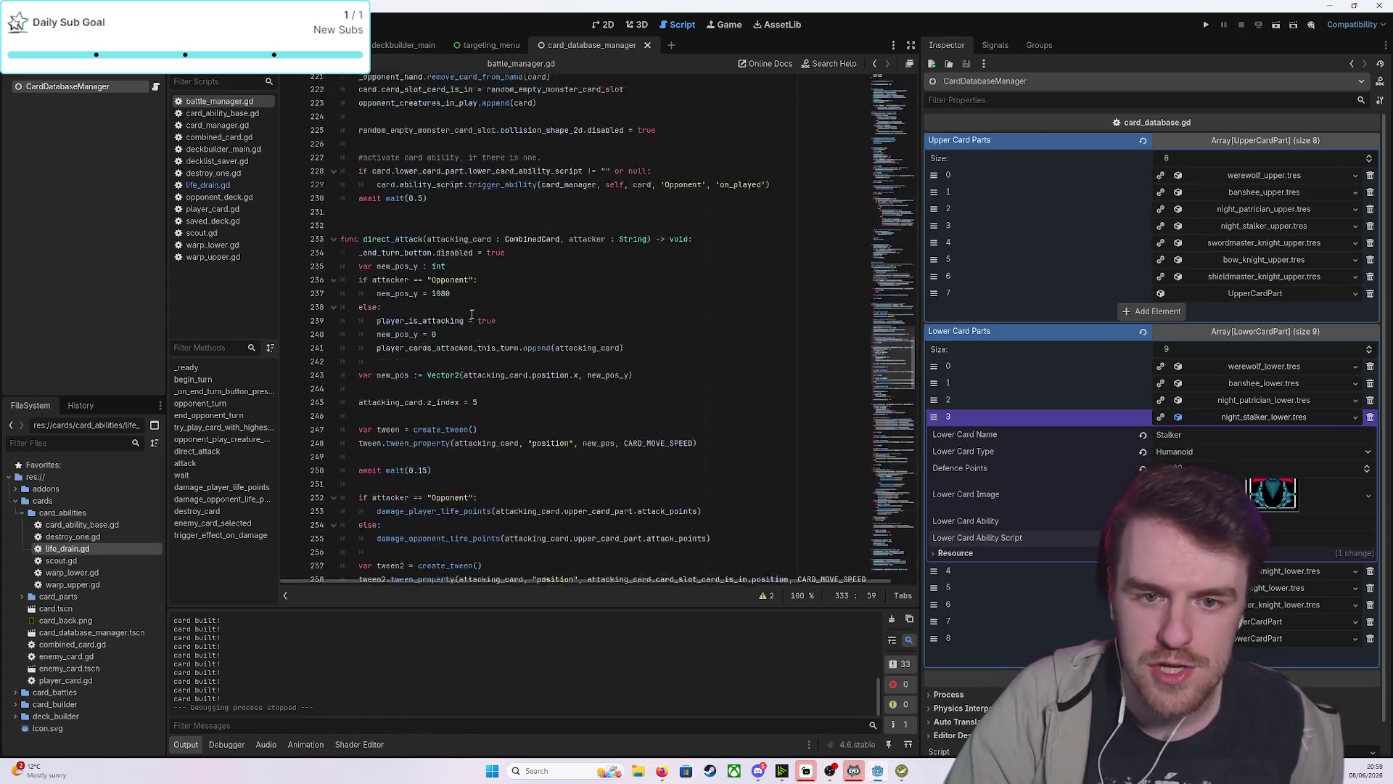
pyautogui.scroll(20, 472, 314)
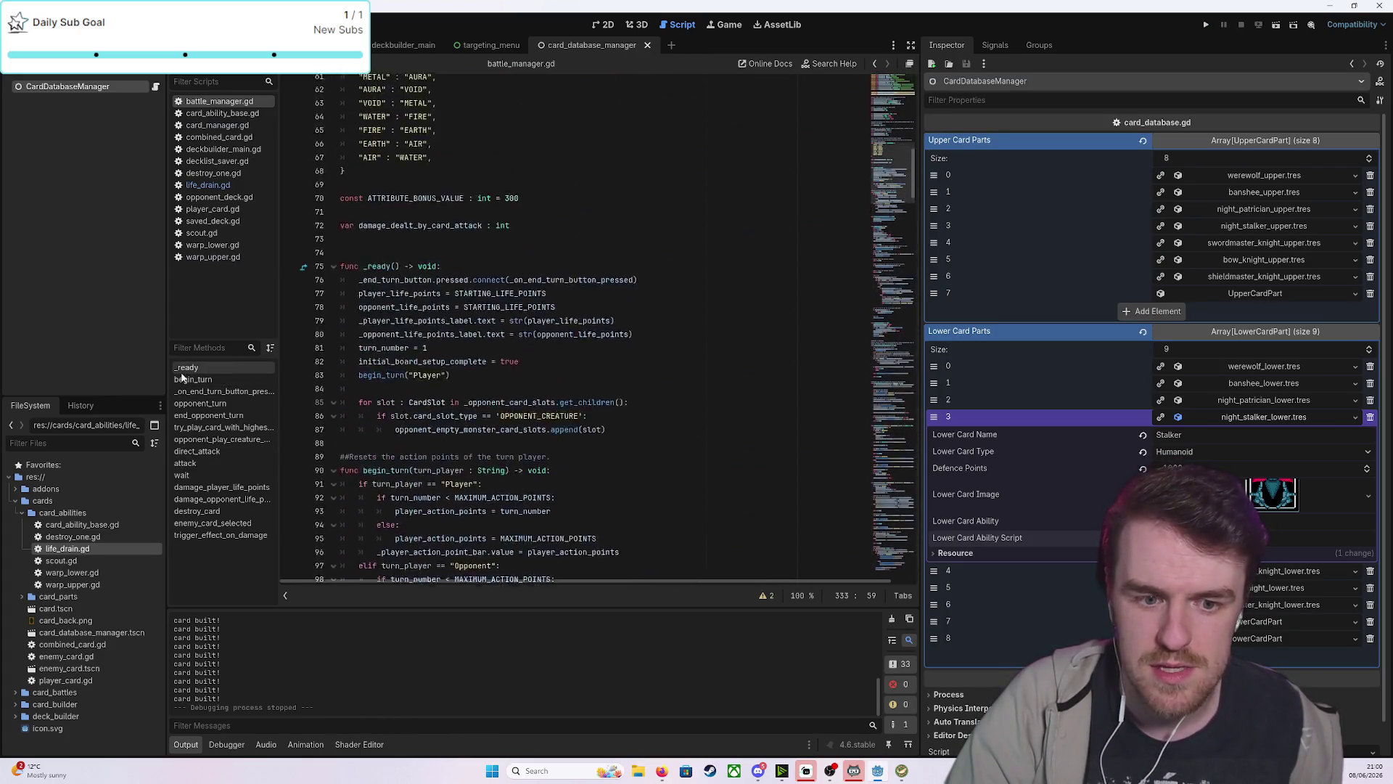
pyautogui.scroll(4, 615, 233)
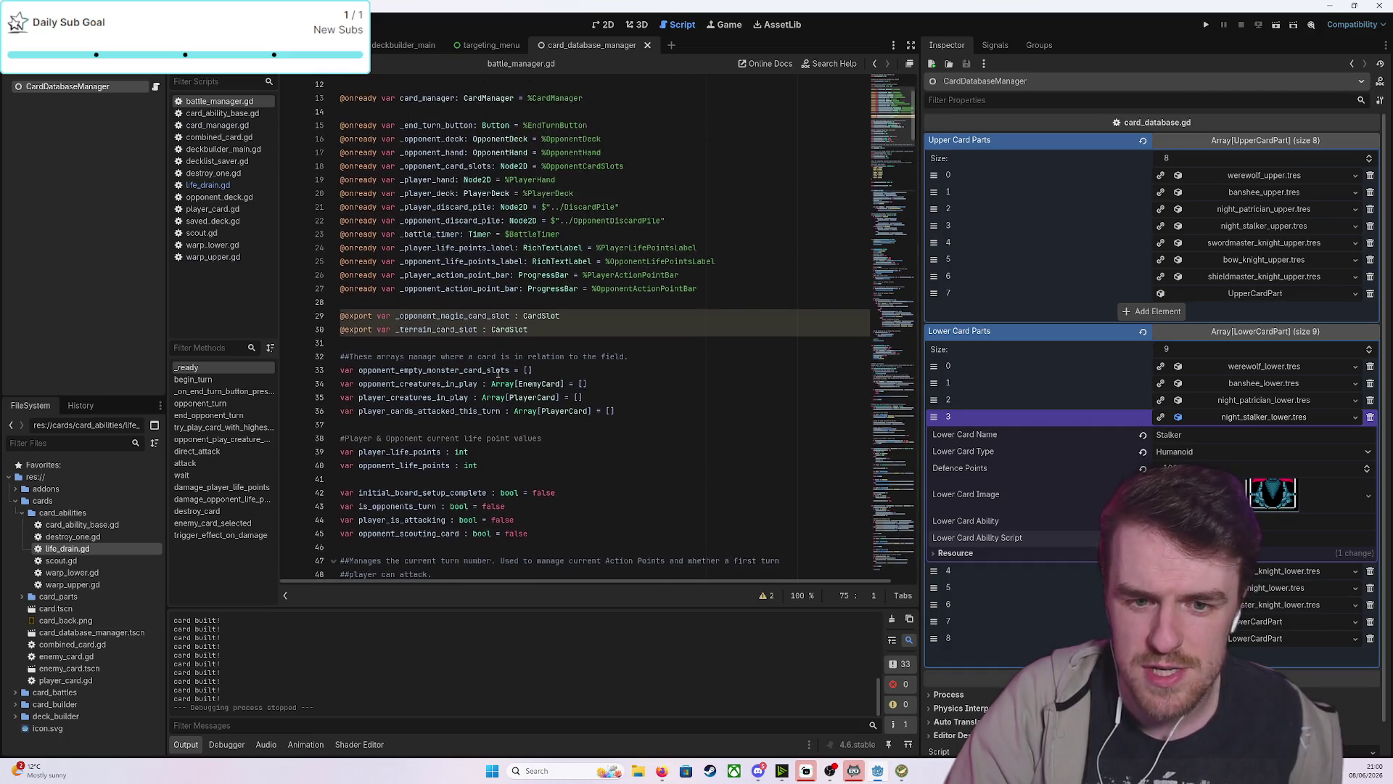
pyautogui.scroll(-6, 497, 372)
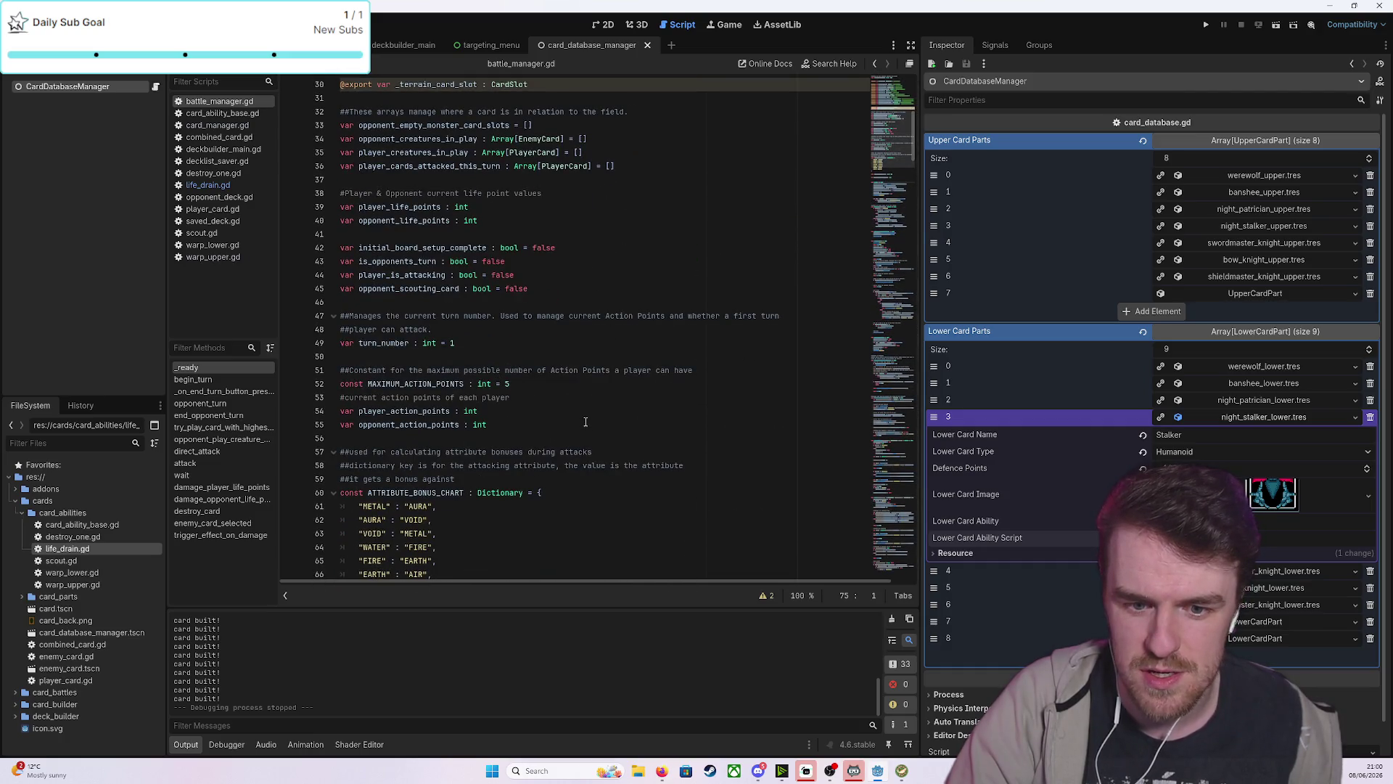
pyautogui.scroll(8, 585, 420)
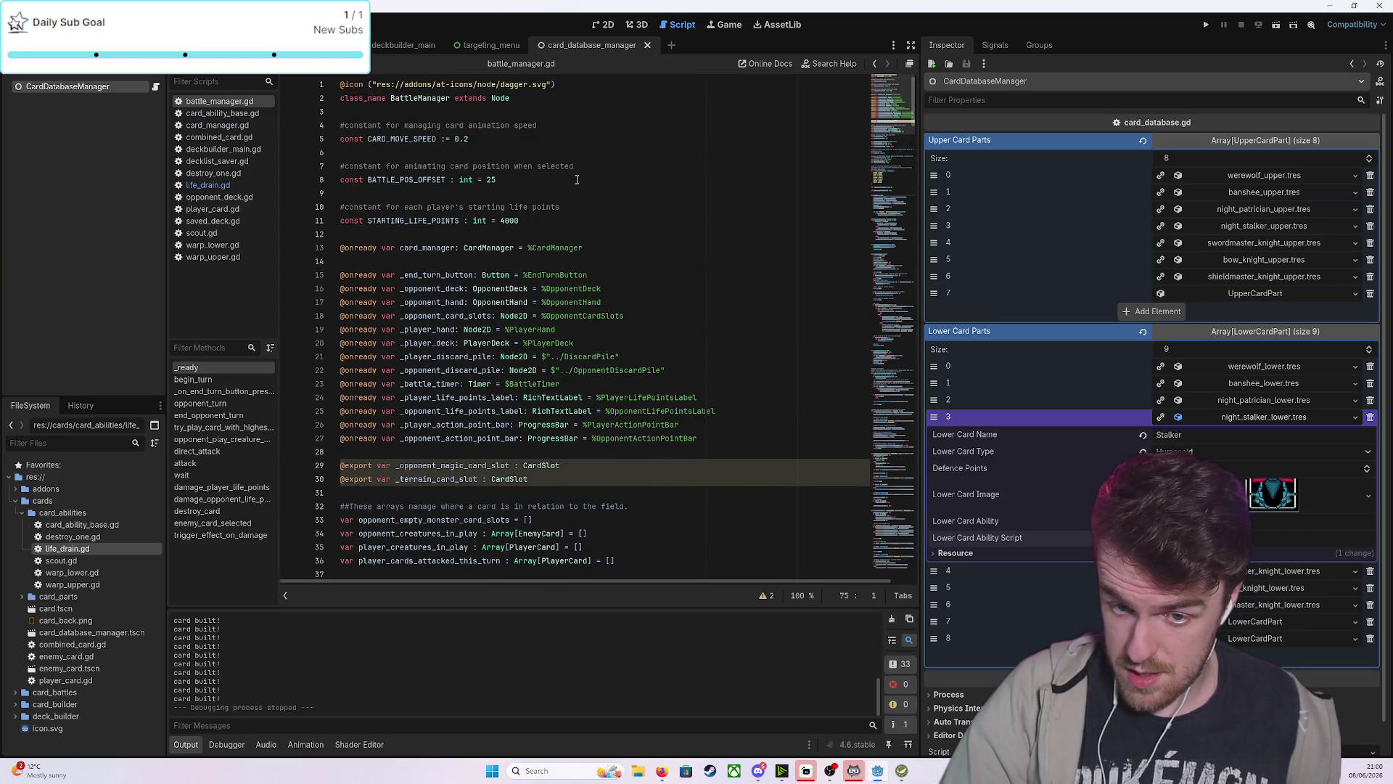
pyautogui.click(507, 220)
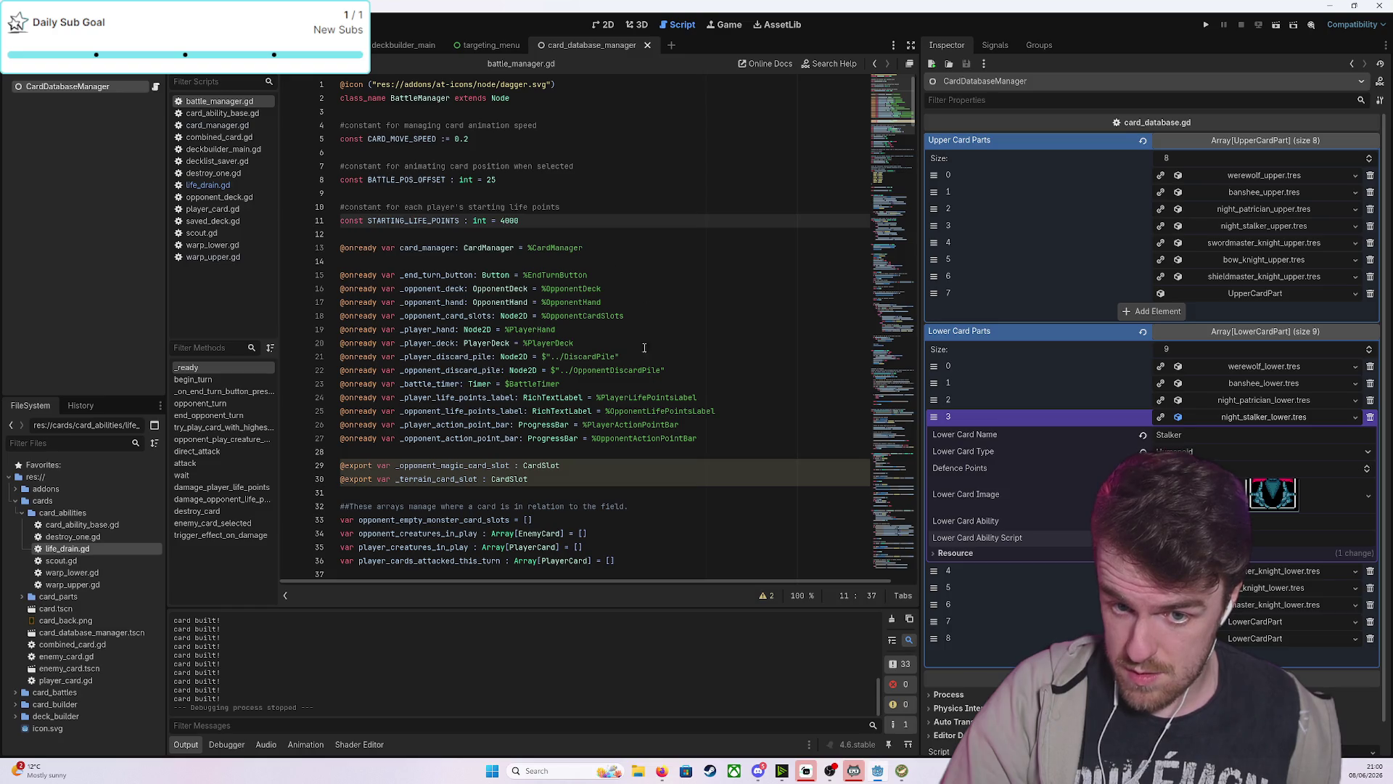
pyautogui.scroll(-20, 644, 348)
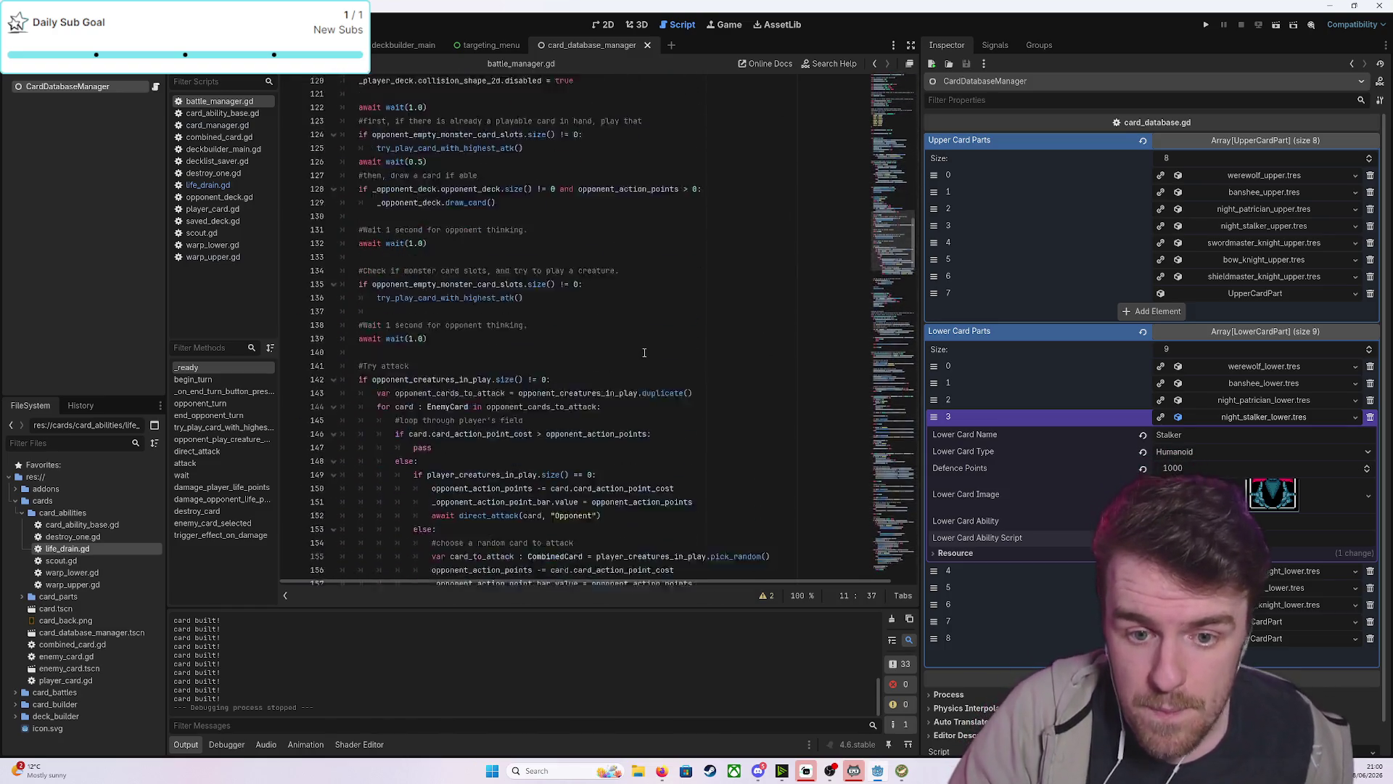
pyautogui.scroll(10, 643, 352)
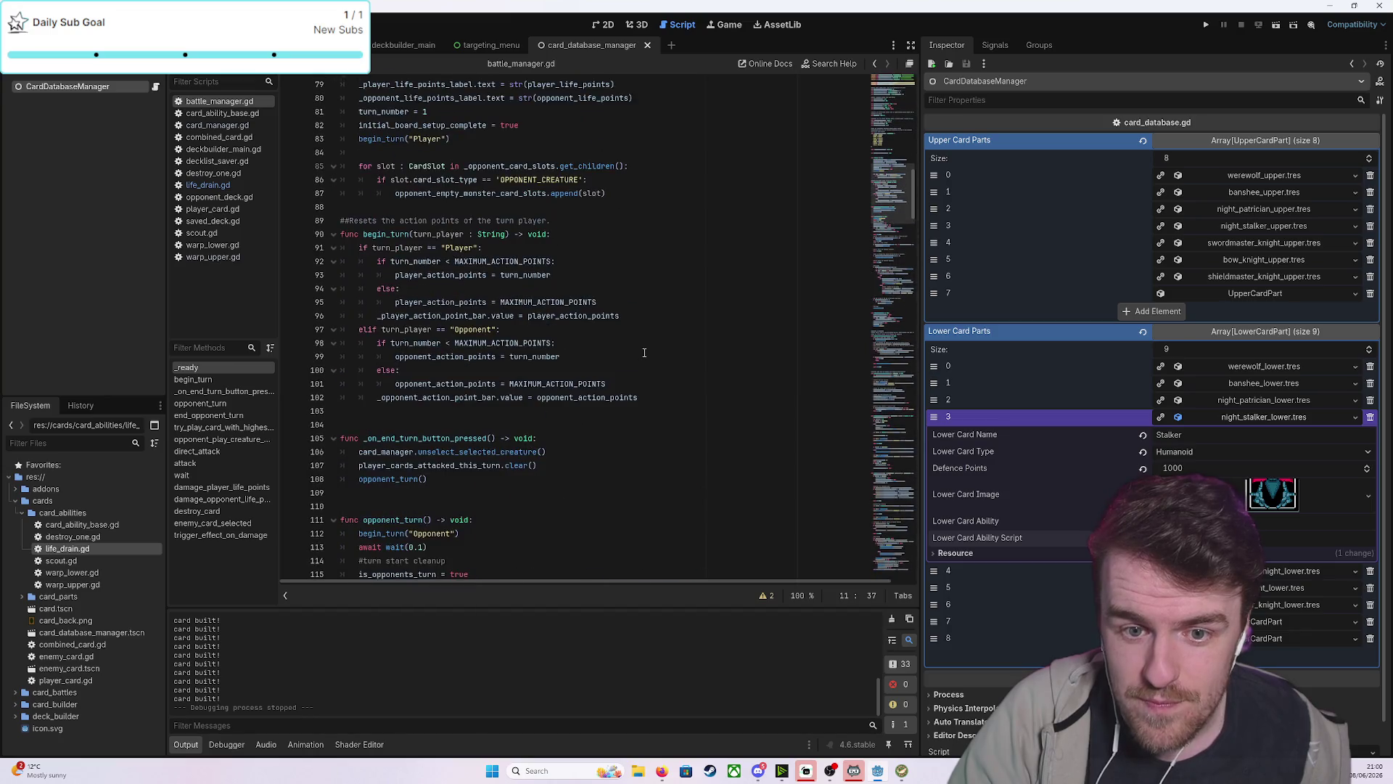
pyautogui.scroll(-7, 644, 352)
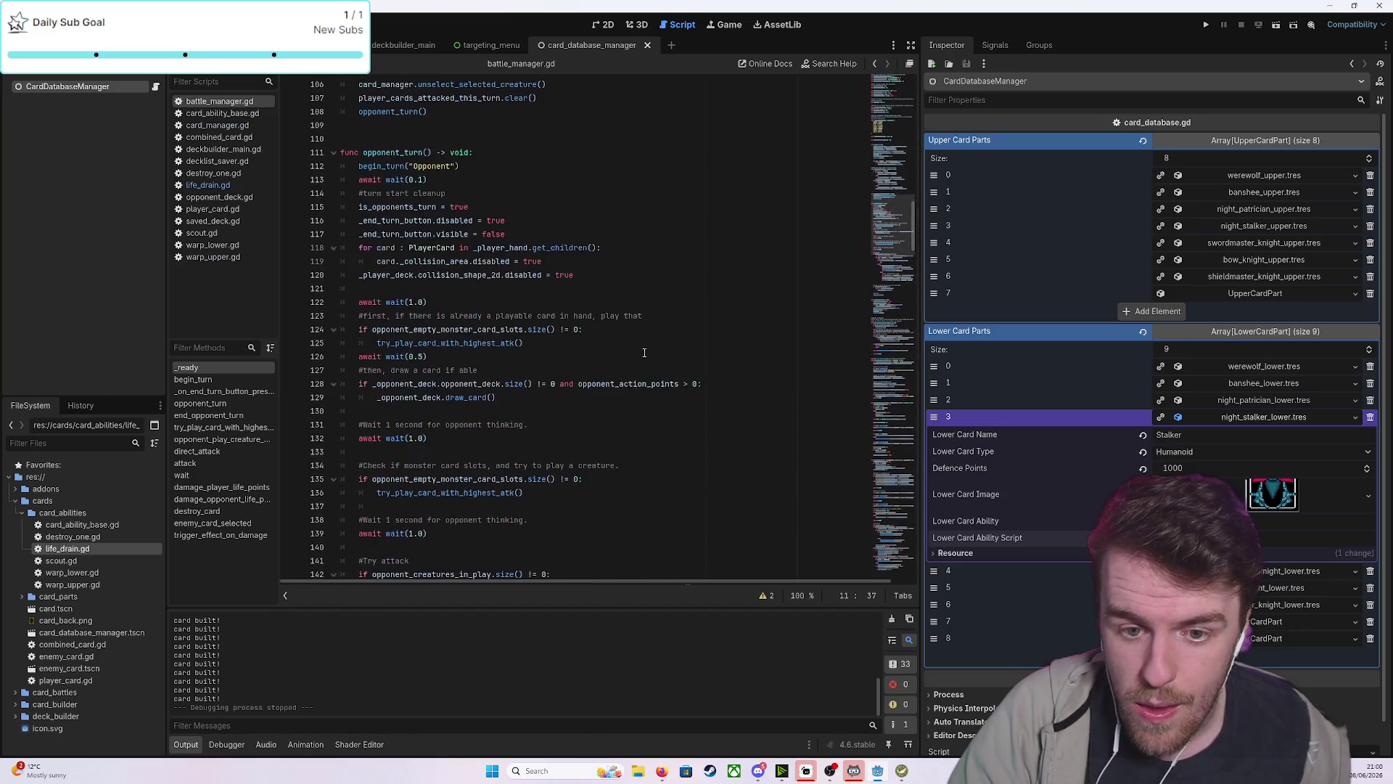
pyautogui.scroll(-6, 643, 353)
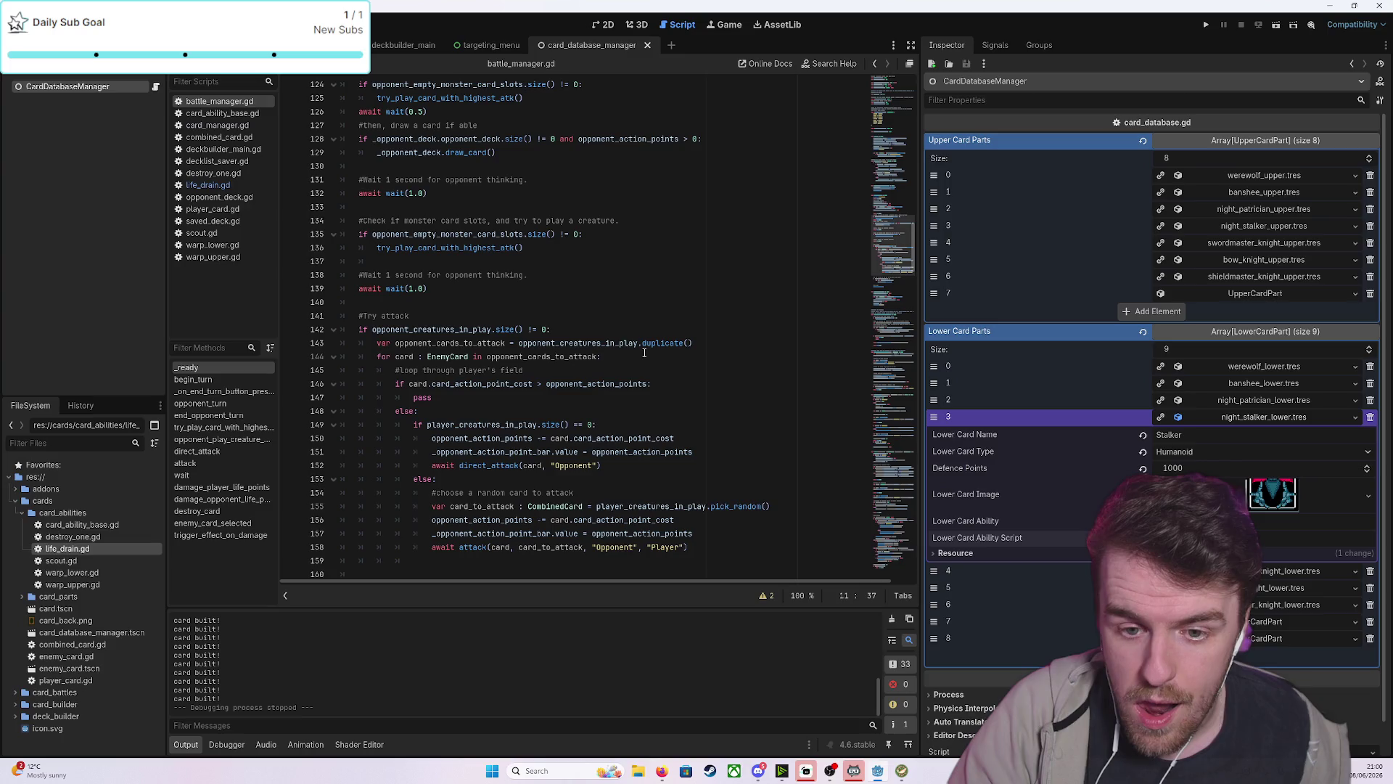
pyautogui.scroll(-9, 644, 353)
pyautogui.scroll(-15, 644, 352)
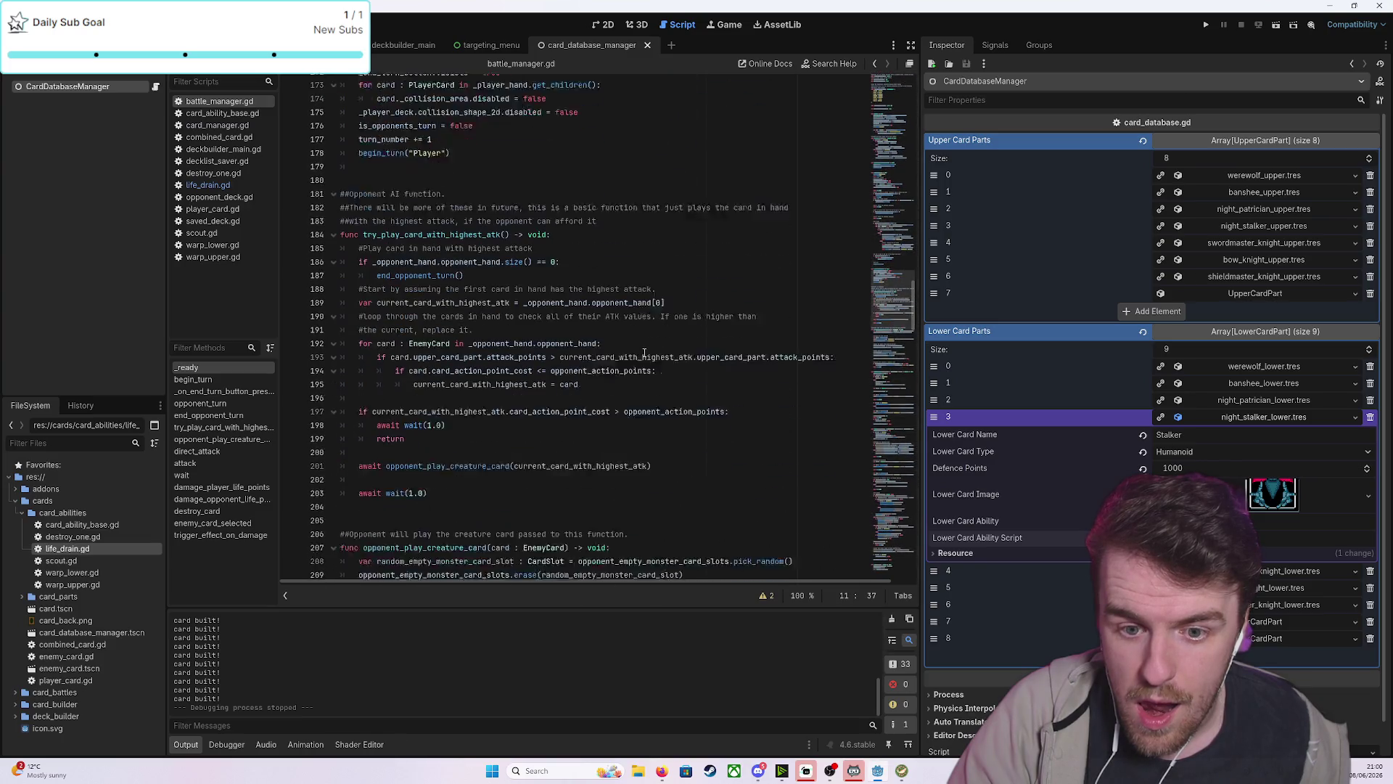
pyautogui.scroll(-20, 643, 353)
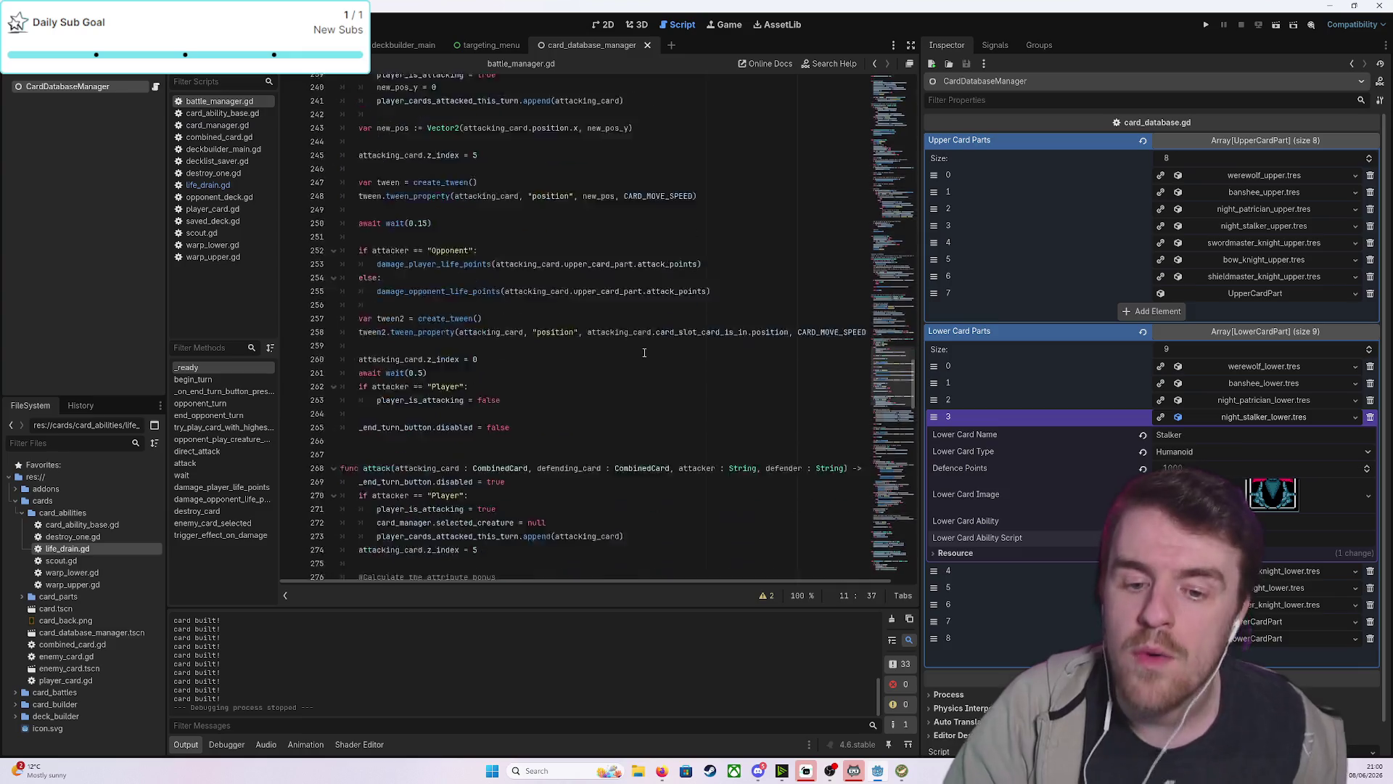
pyautogui.scroll(-20, 644, 353)
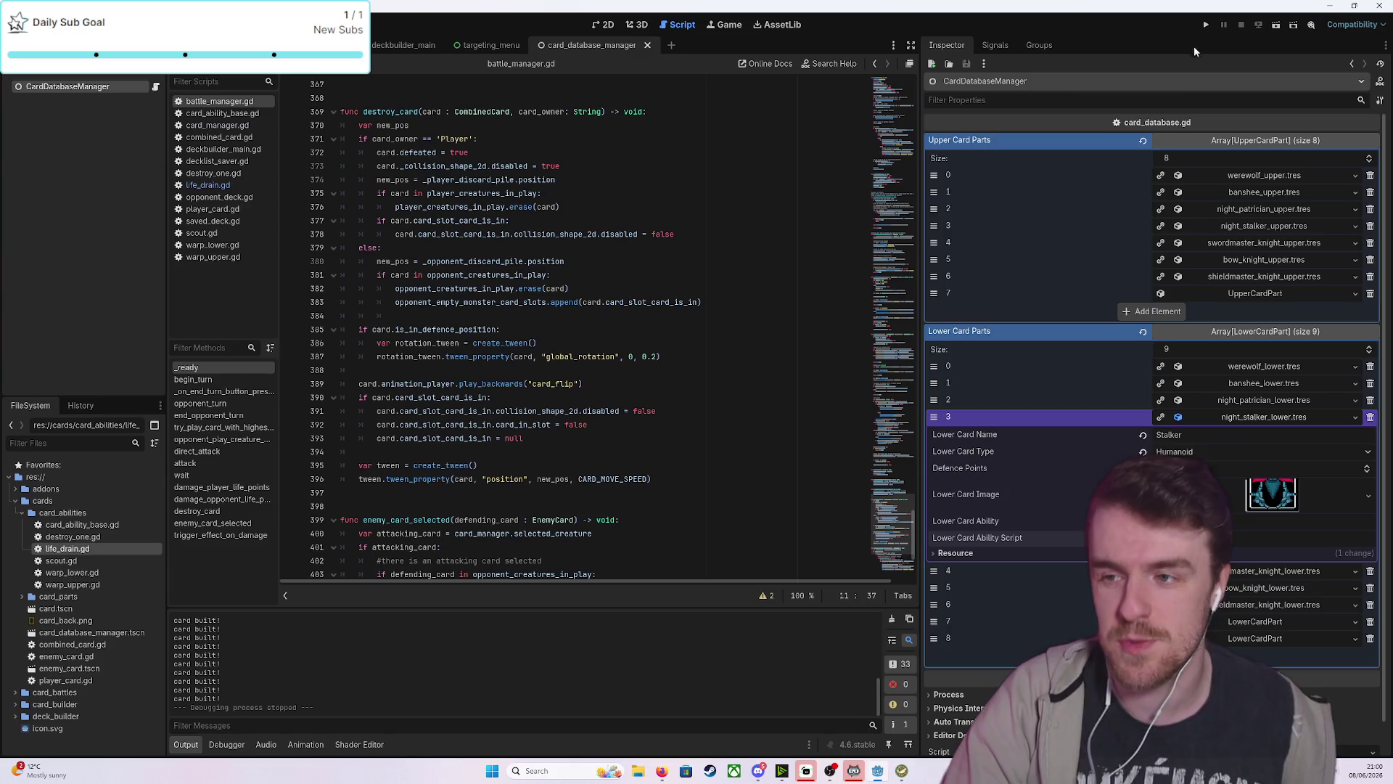
pyautogui.scroll(-2, 664, 340)
pyautogui.scroll(-3, 664, 340)
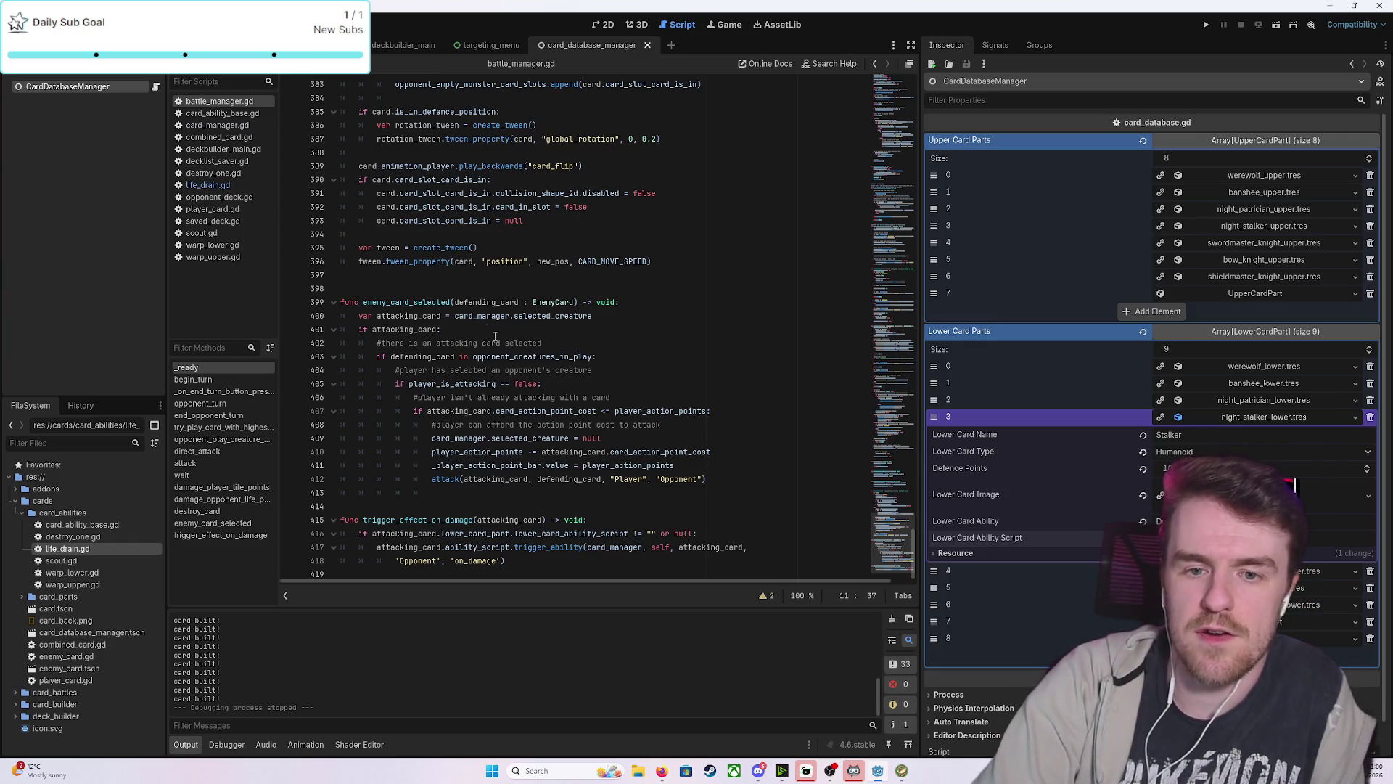
pyautogui.scroll(8, 426, 234)
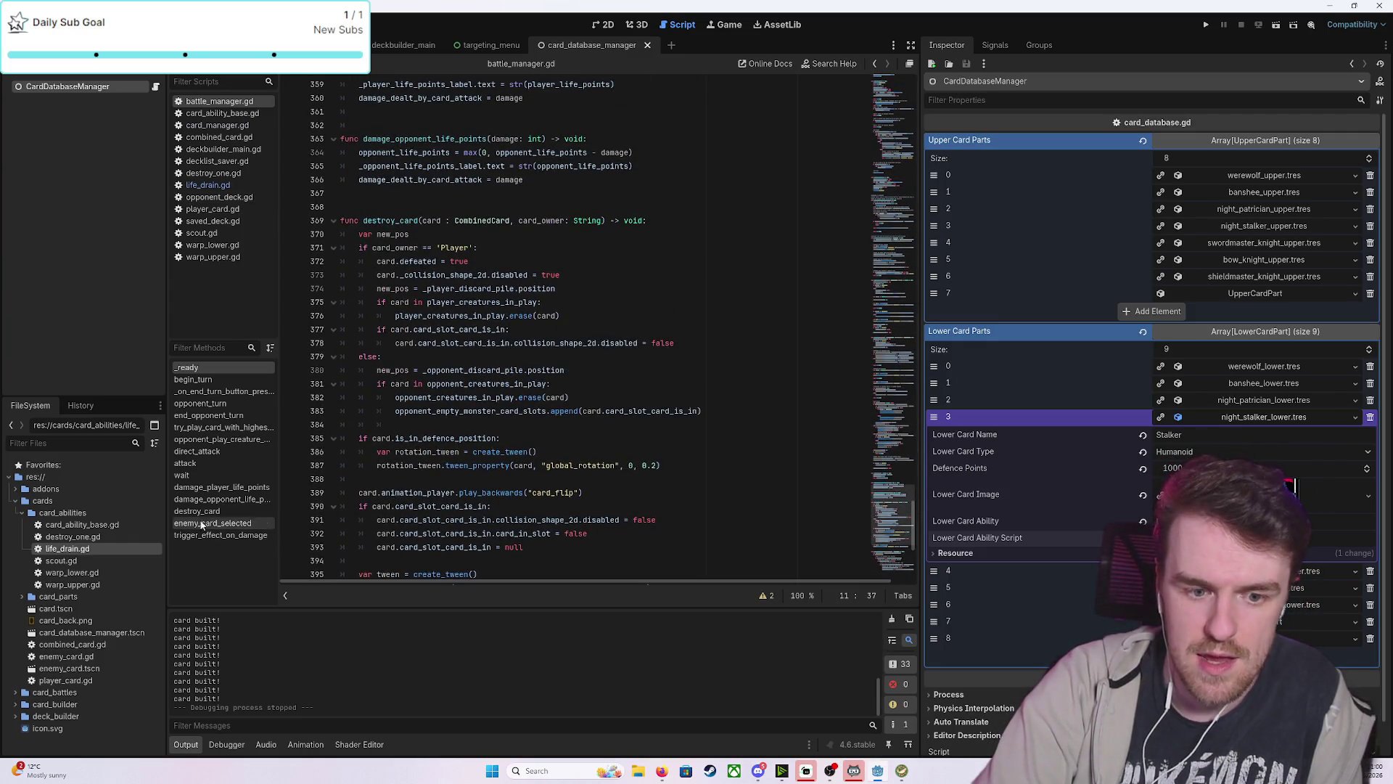
# Step: Move the damage_dealt_by_card_attack line to the top of damage_opponent_life_points
pyautogui.click(220, 500)
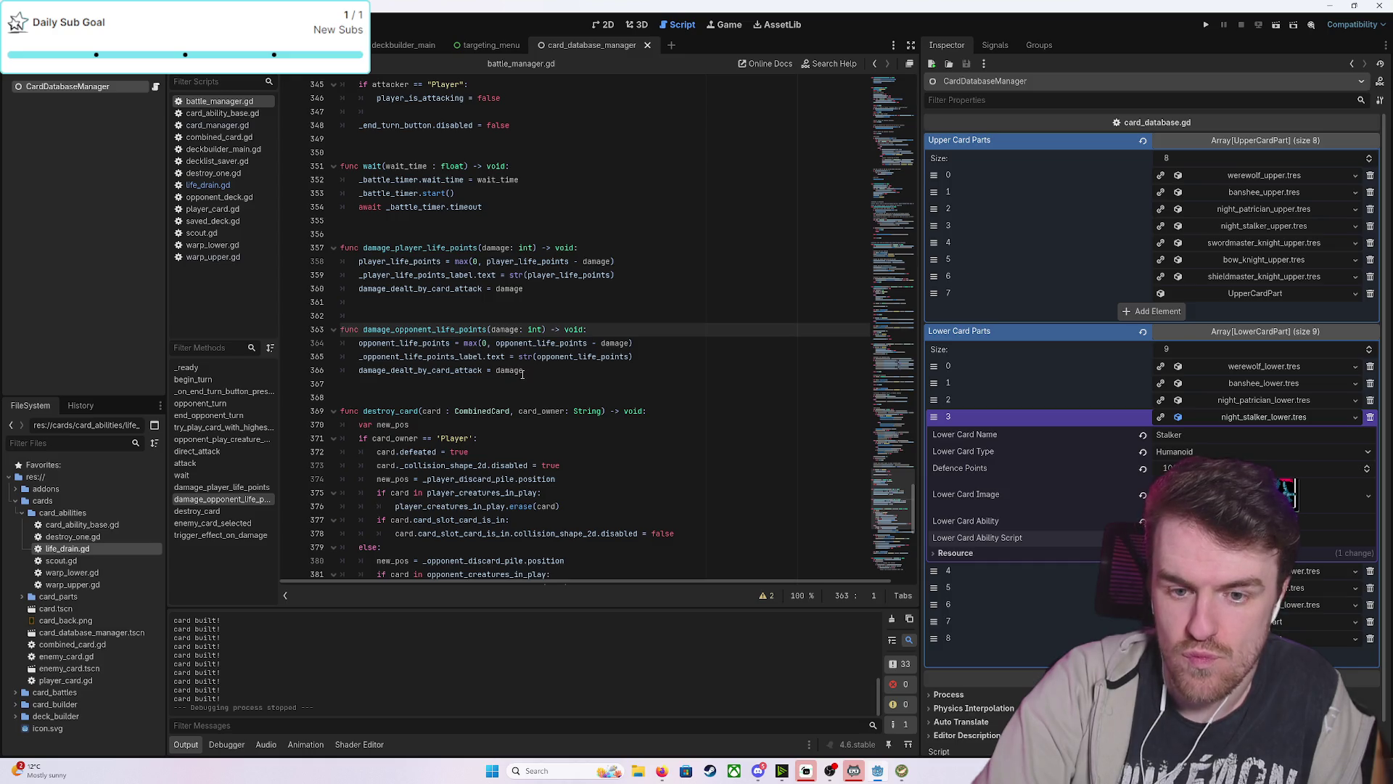
pyautogui.moveTo(523, 372); pyautogui.dragTo(360, 371)
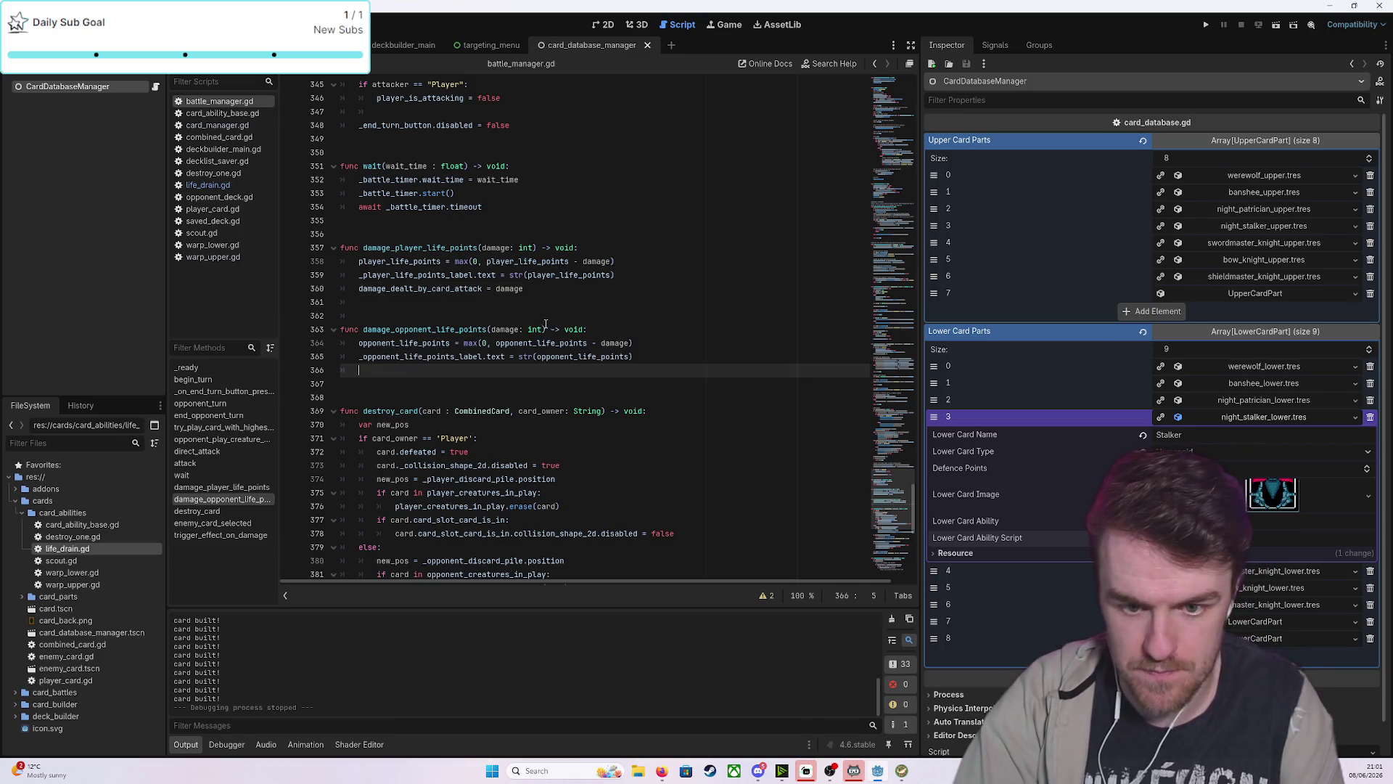
pyautogui.hotkey('ctrl', 'x')
pyautogui.click(594, 332)
pyautogui.press('Return')
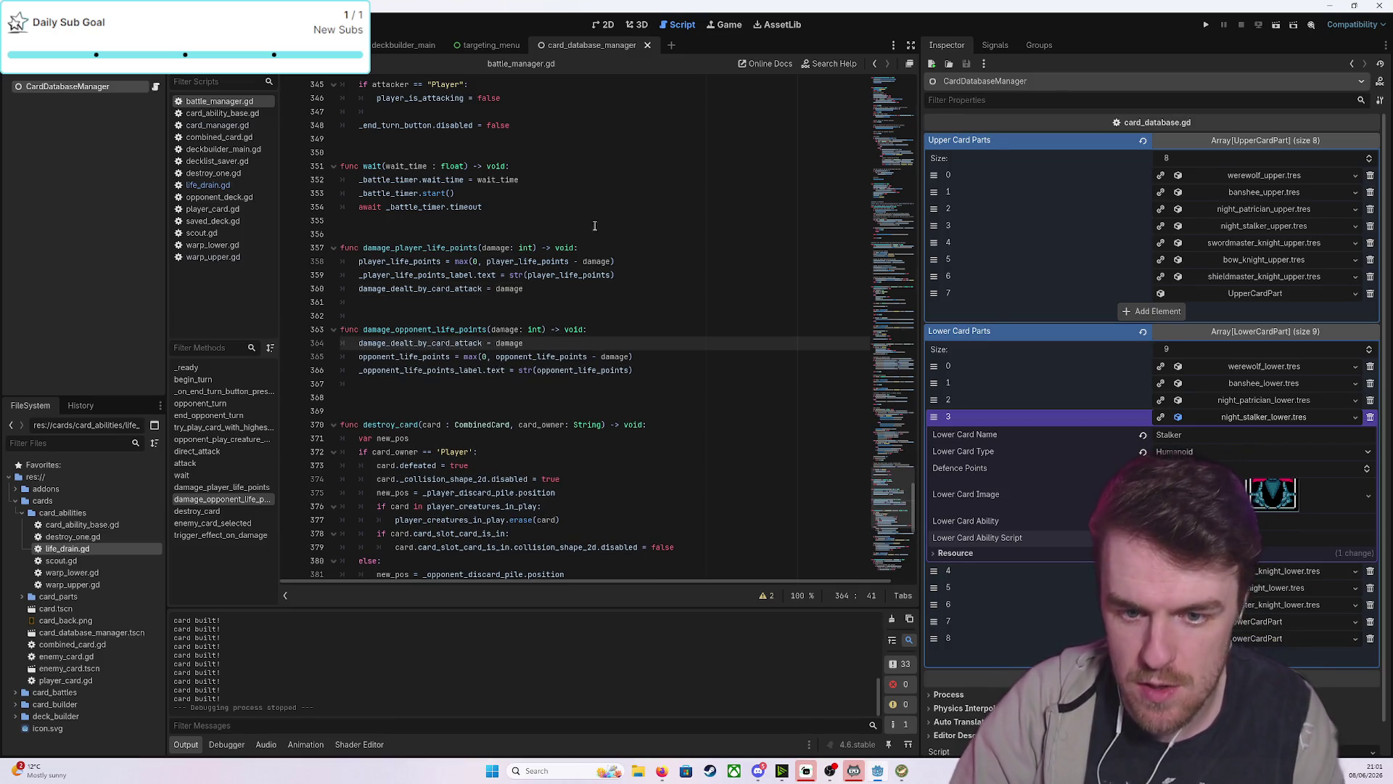
pyautogui.hotkey('ctrl', 'v')
# Step: Move the same line to the top of damage_player_life_points and save the script
pyautogui.moveTo(523, 289); pyautogui.dragTo(413, 289)
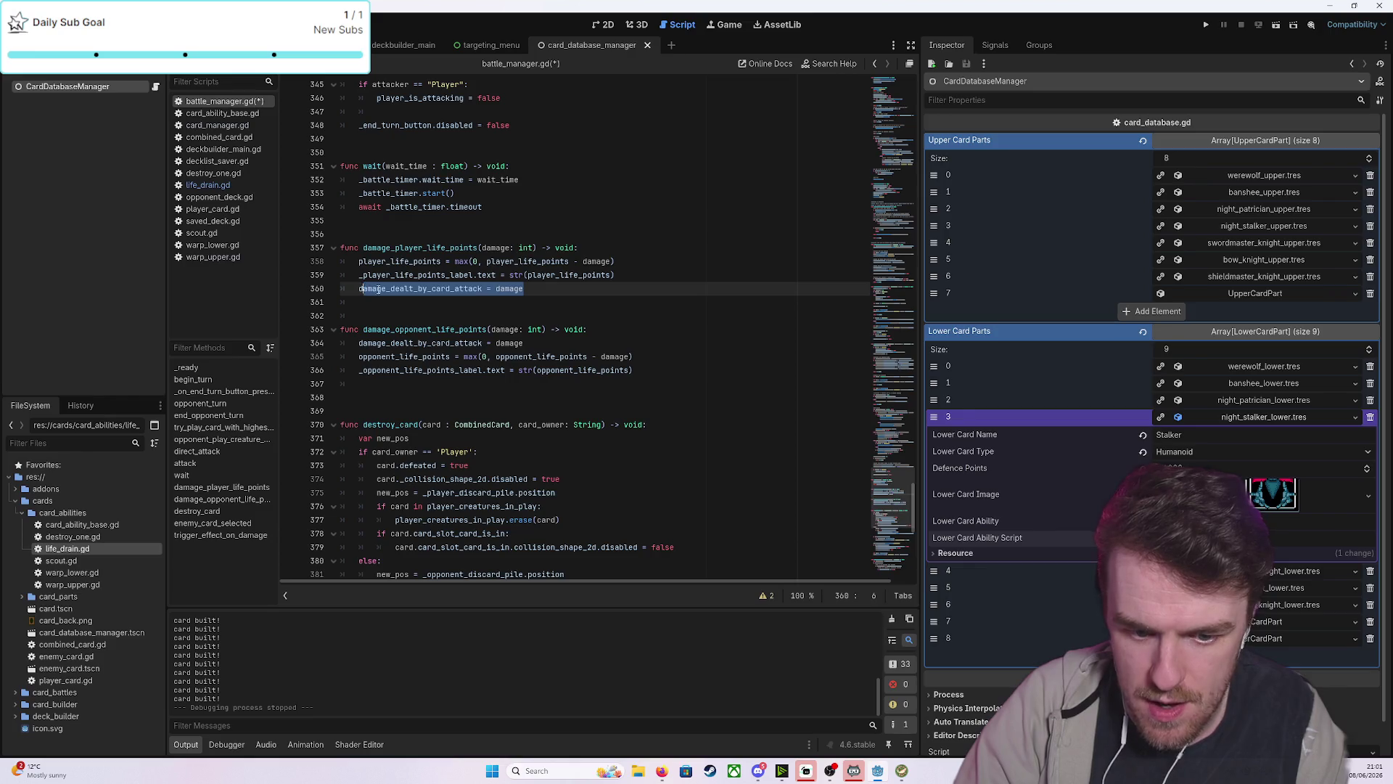
pyautogui.moveTo(523, 289); pyautogui.dragTo(358, 289)
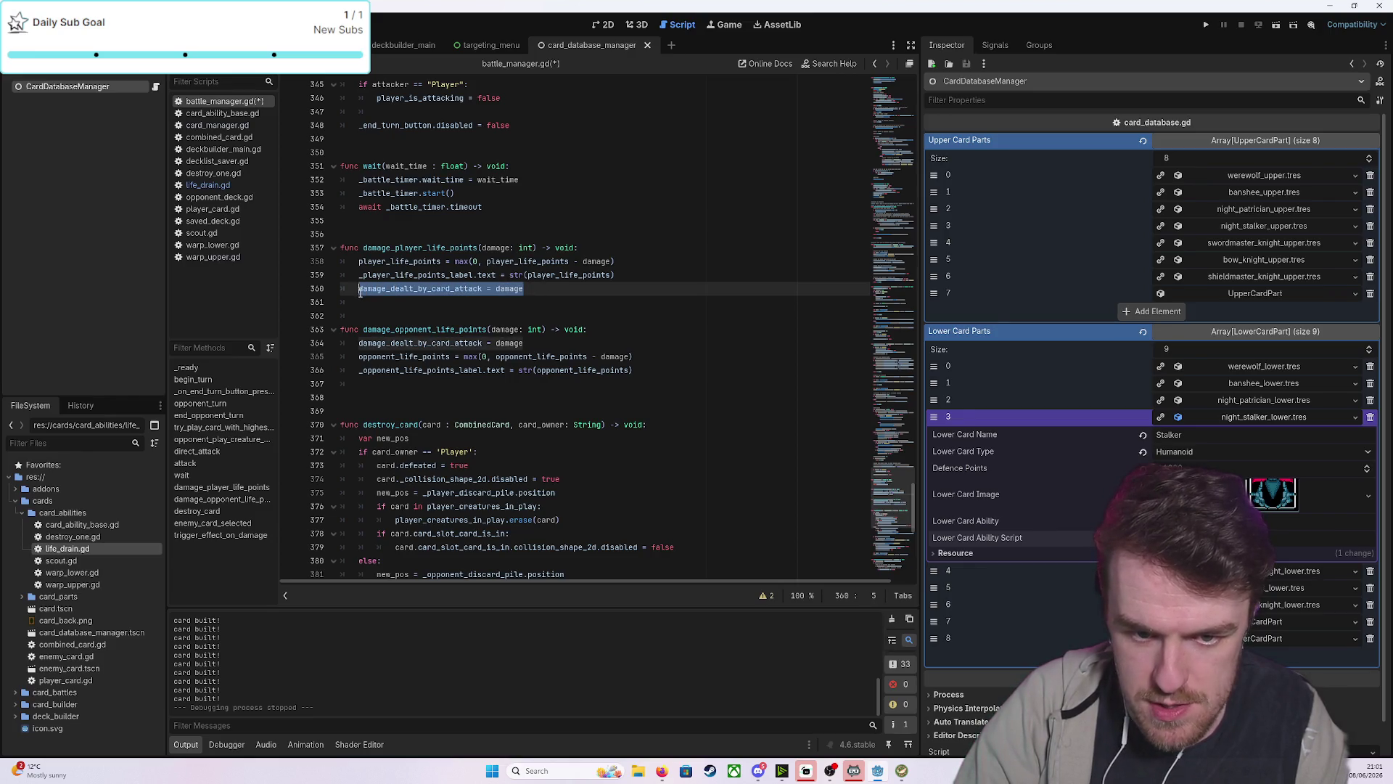
pyautogui.press('BackSpace')
pyautogui.click(602, 250)
pyautogui.press('Return')
pyautogui.hotkey('ctrl', 'v')
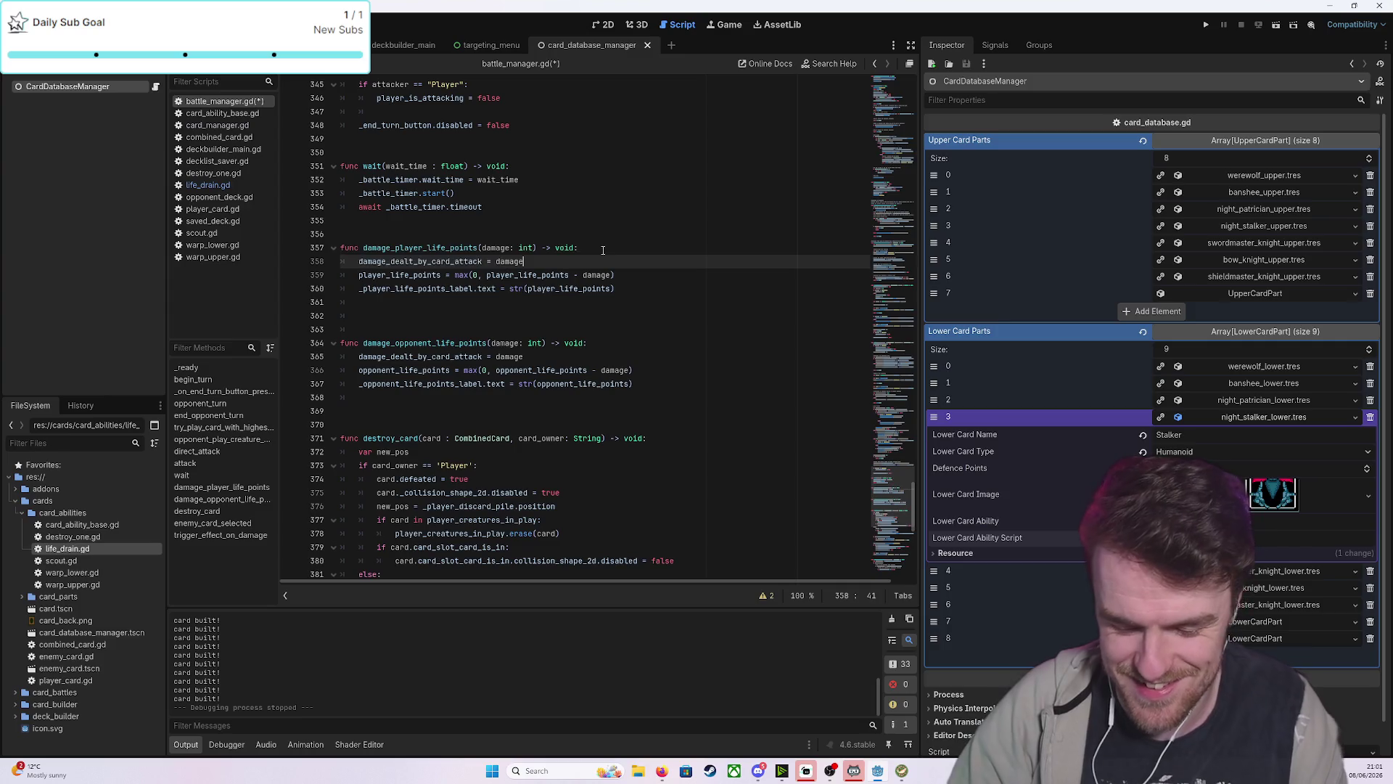
pyautogui.hotkey('ctrl', 's')
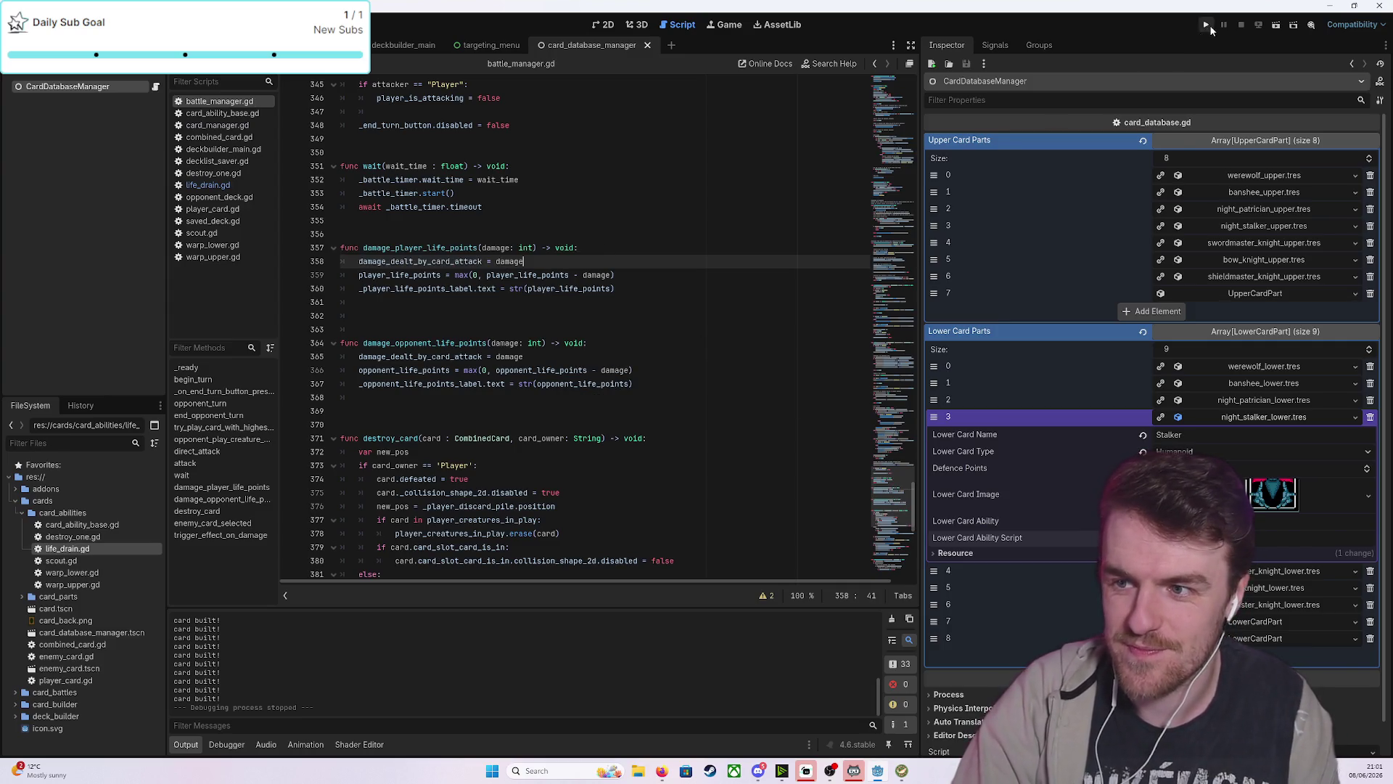
# Step: Run the game and build HowlingBanshee cards from the Howling and Banshee parts
pyautogui.click(1208, 24)
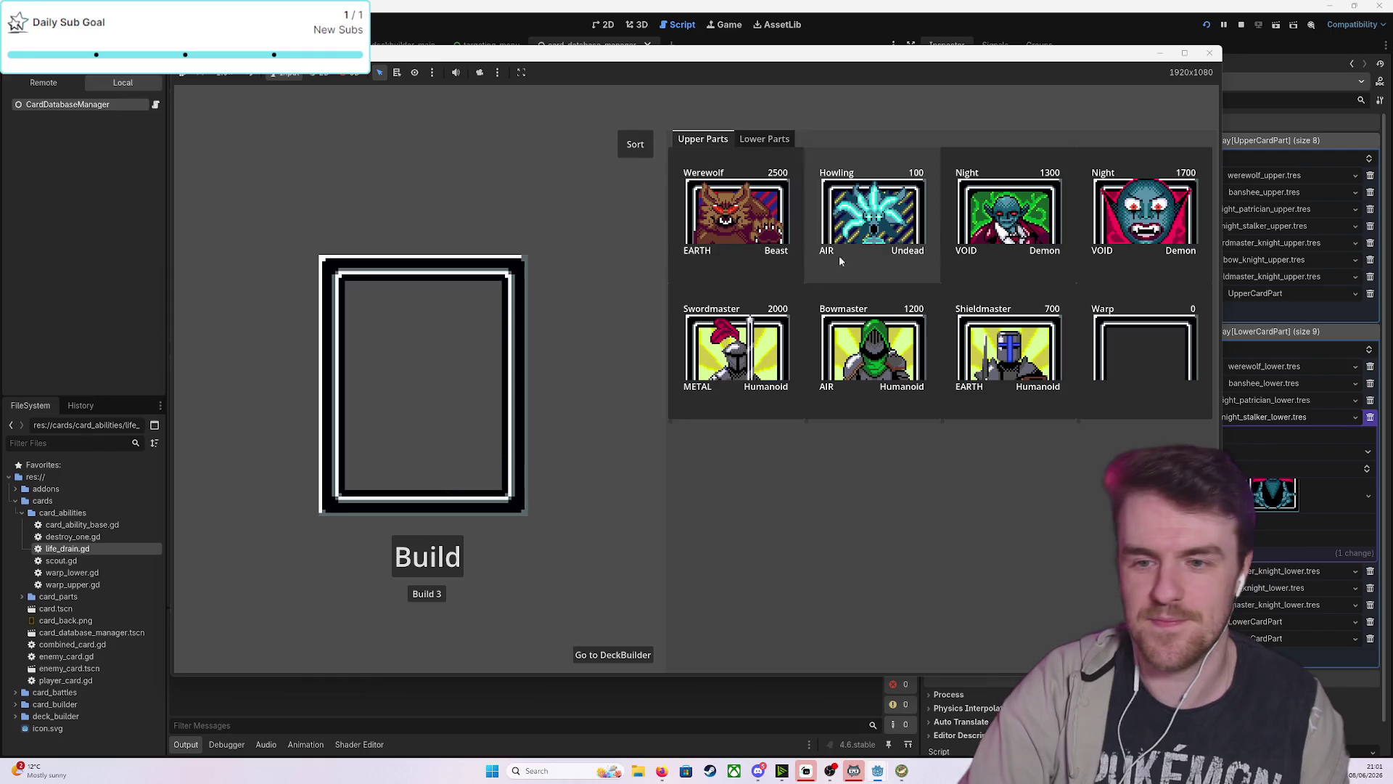
pyautogui.click(840, 260)
pyautogui.click(770, 142)
pyautogui.click(871, 214)
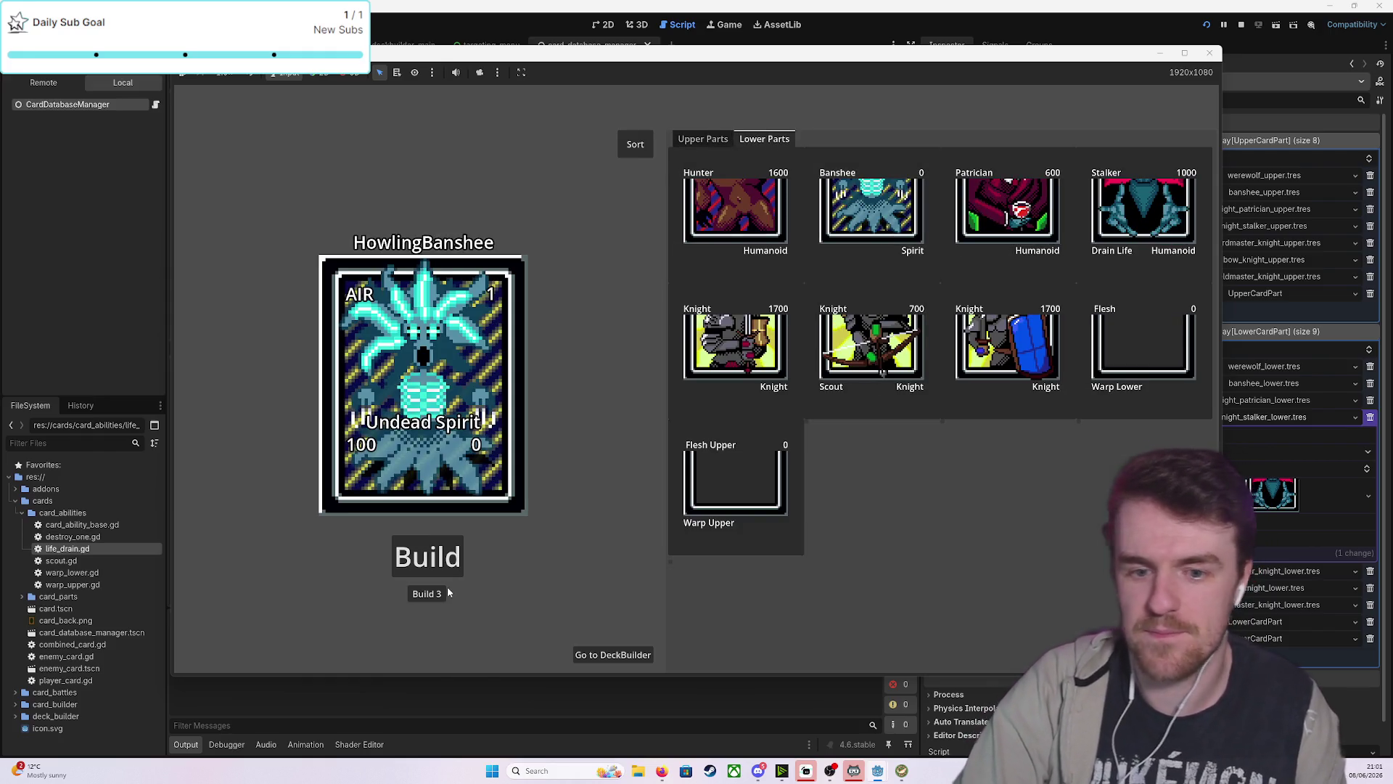
pyautogui.click(435, 593)
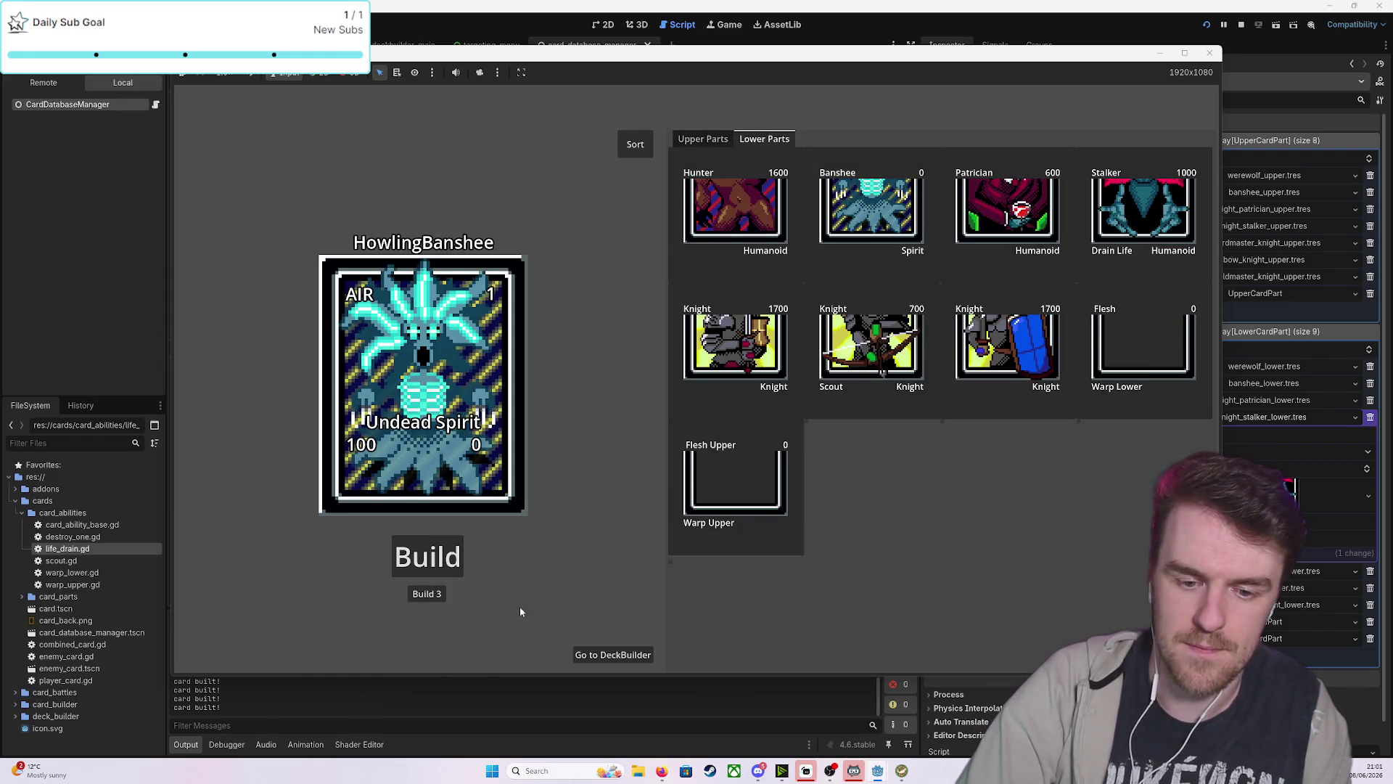
# Step: Fill the deck, play a HowlingBanshee in battle, end the turn, then stop the game
pyautogui.click(613, 655)
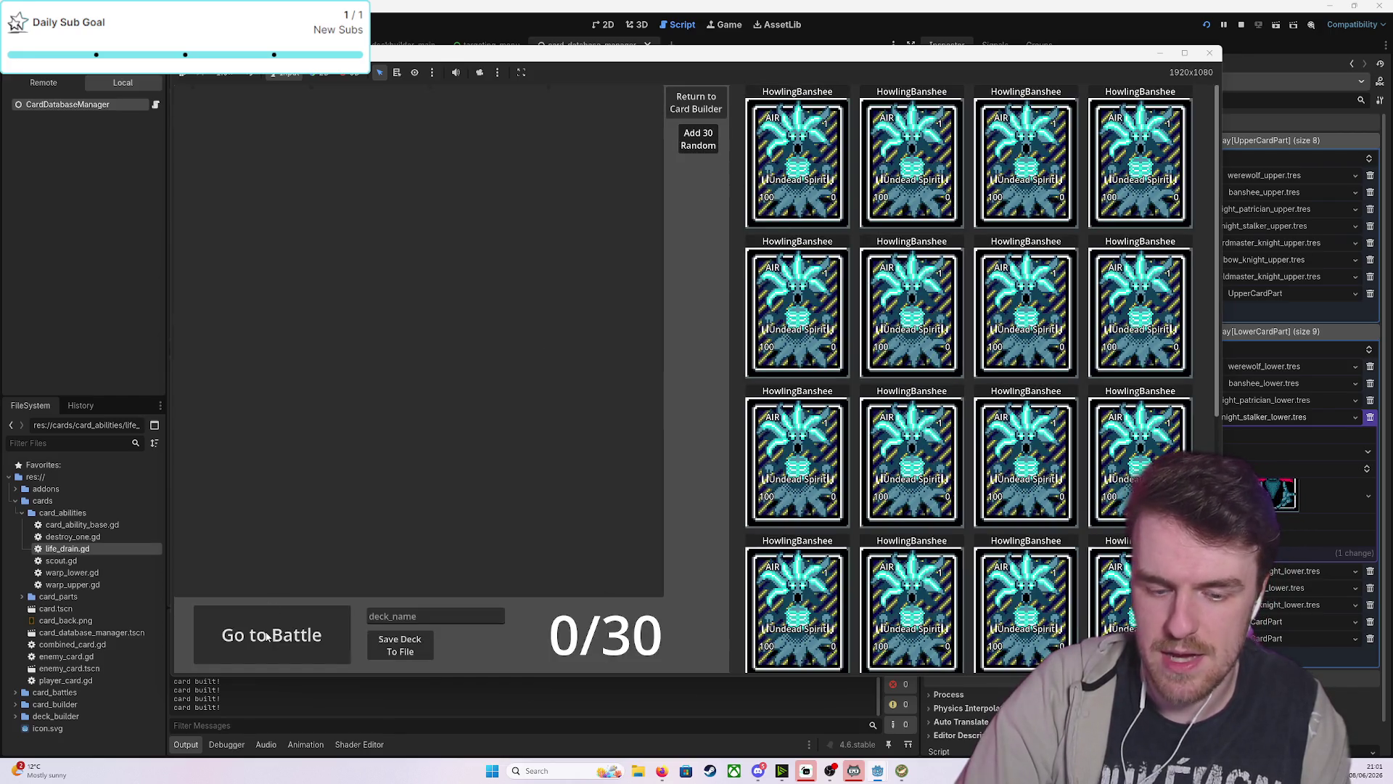
pyautogui.click(267, 637)
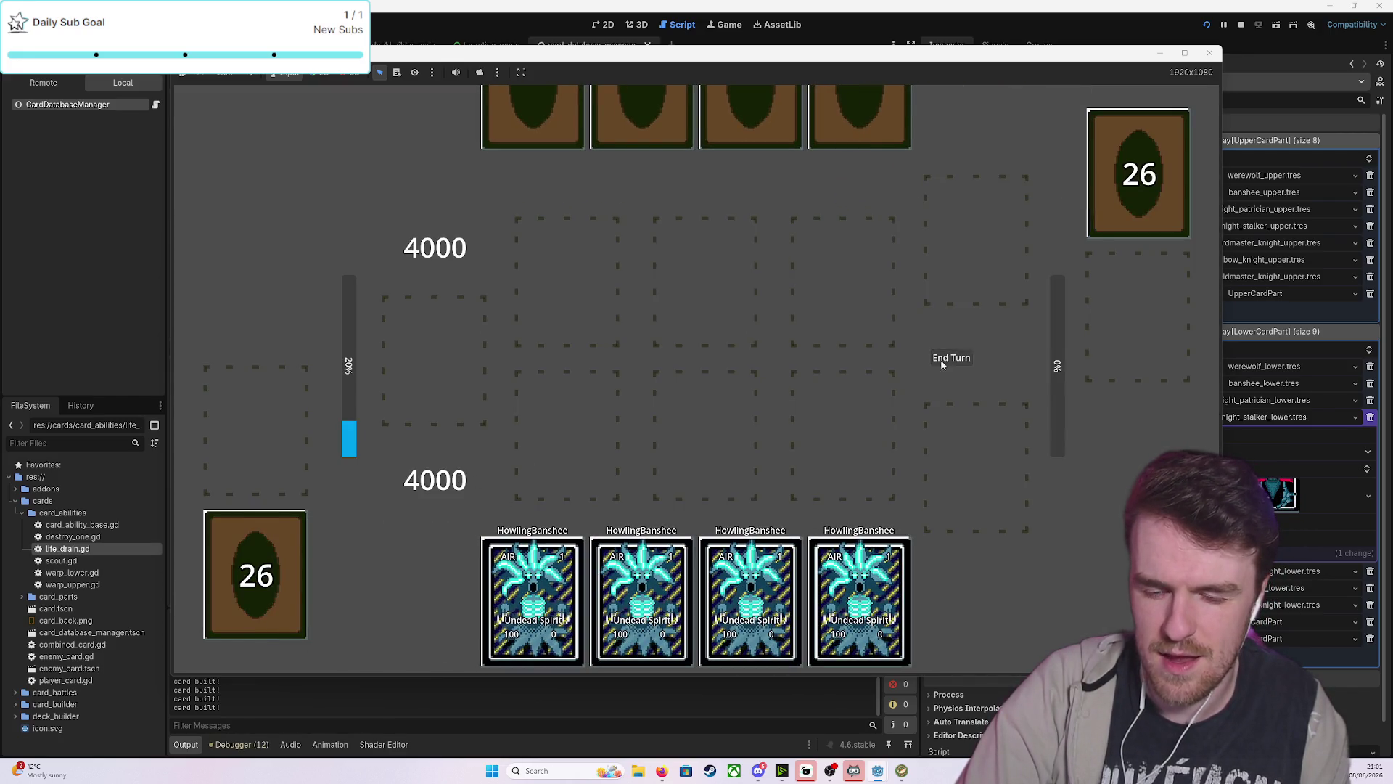
pyautogui.moveTo(532, 602); pyautogui.dragTo(689, 415)
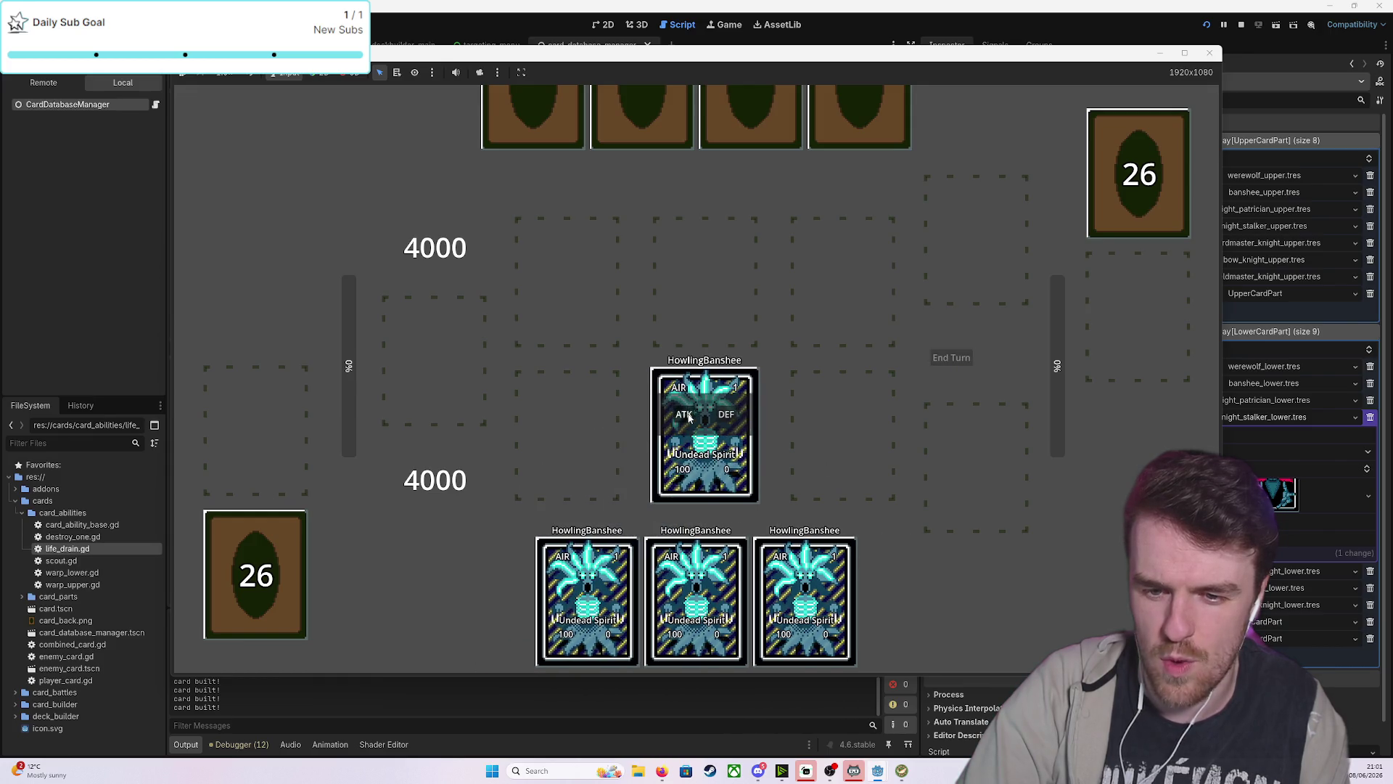
pyautogui.click(936, 360)
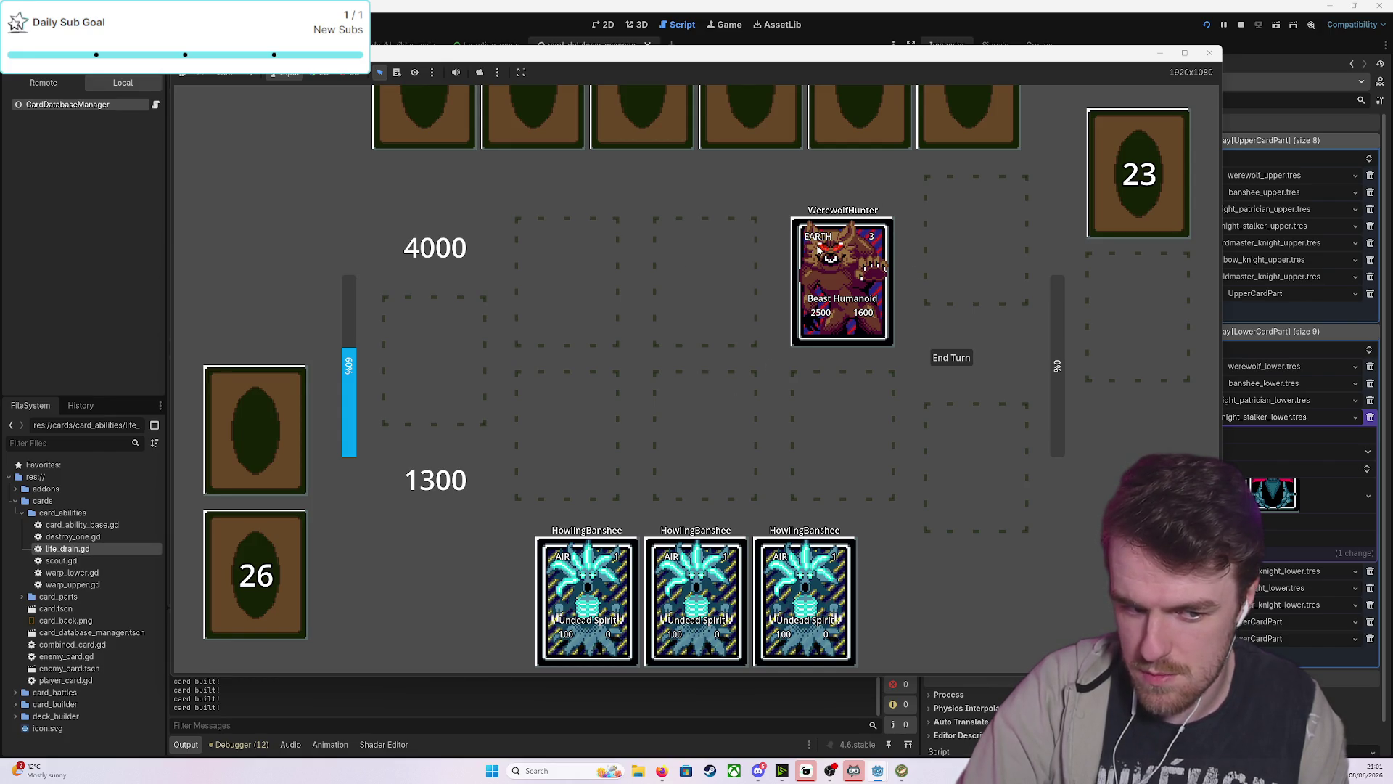
pyautogui.click(1209, 53)
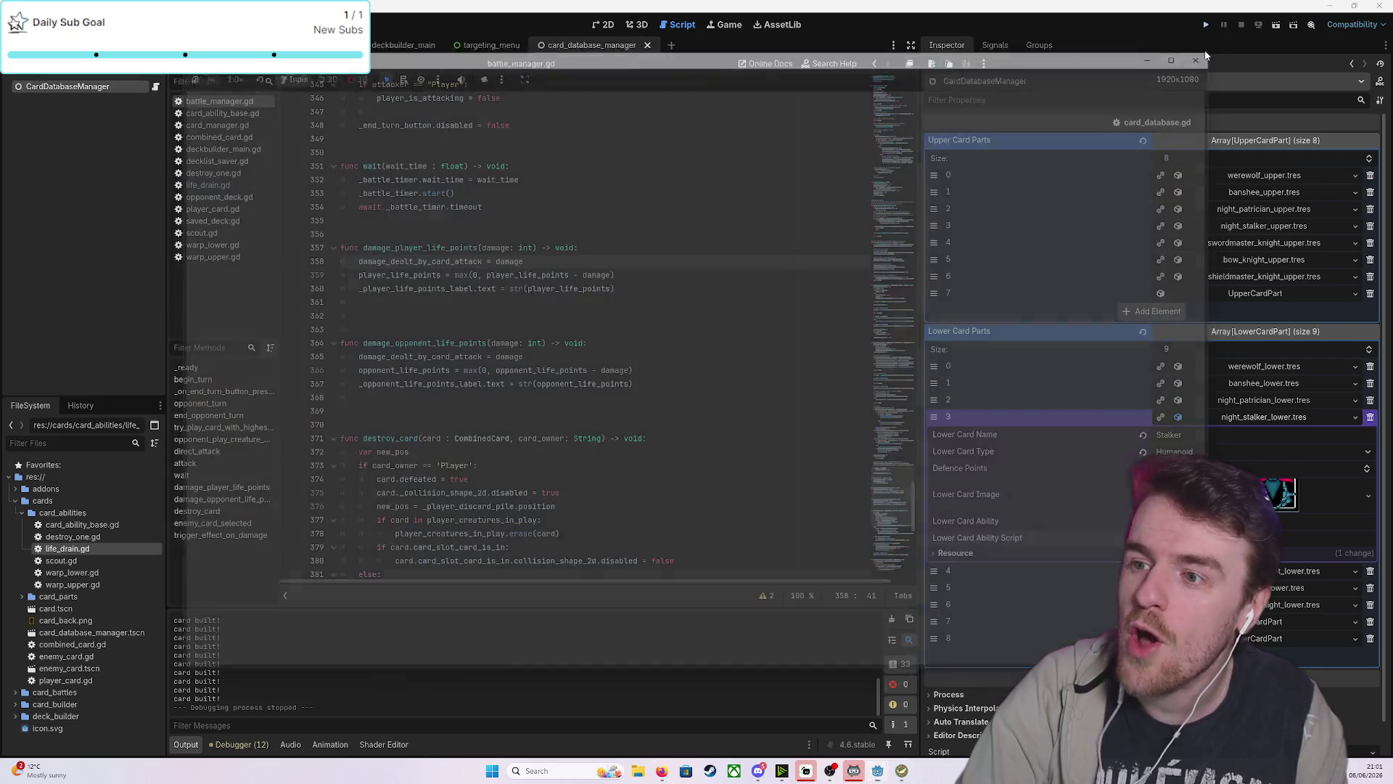
# Step: Remove the extra blank line above func destroy_card and the stray # line on line 363
pyautogui.click(360, 426)
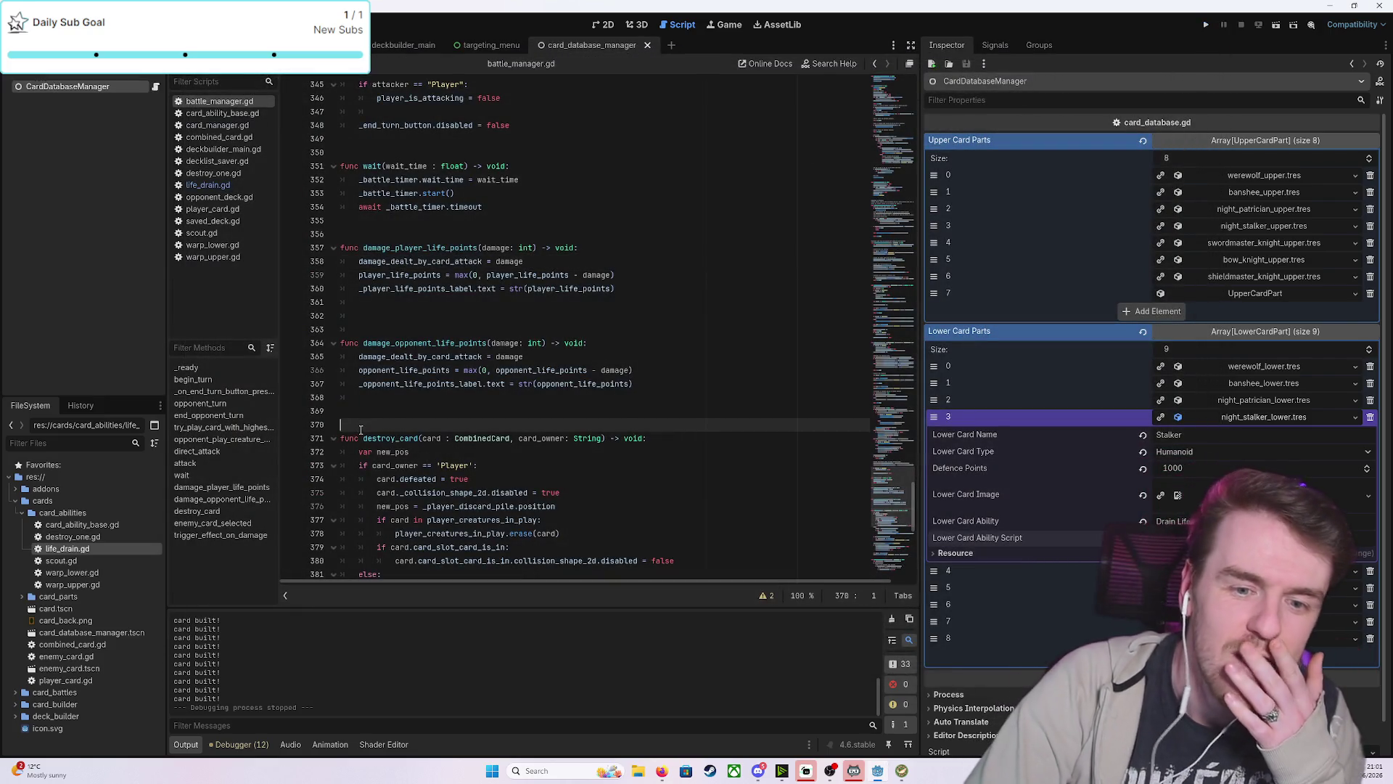
pyautogui.press('BackSpace')
pyautogui.click(414, 331)
pyautogui.write('#')
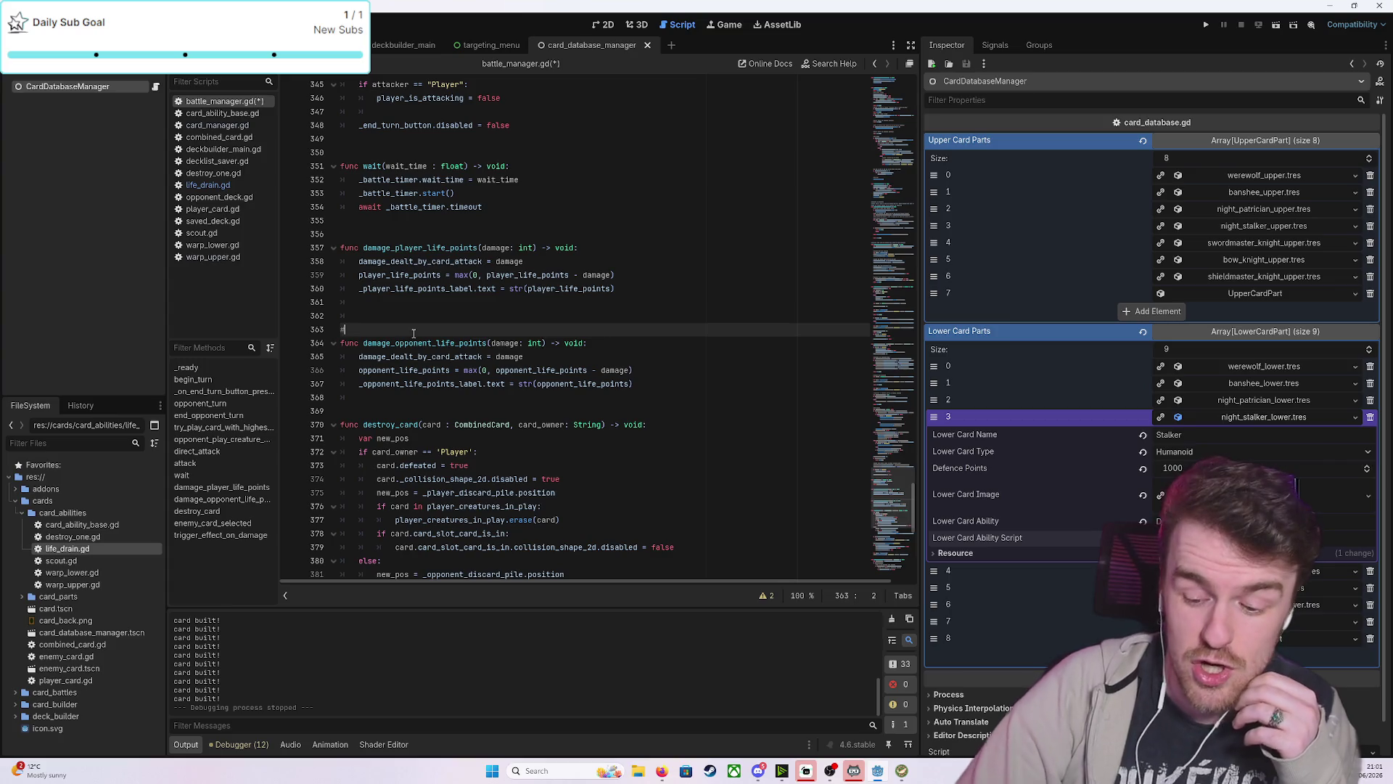
pyautogui.press('BackSpace')
pyautogui.press('BackSpace')
# Step: Review the code around the max call on line 365, then run the game
pyautogui.scroll(2, 457, 373)
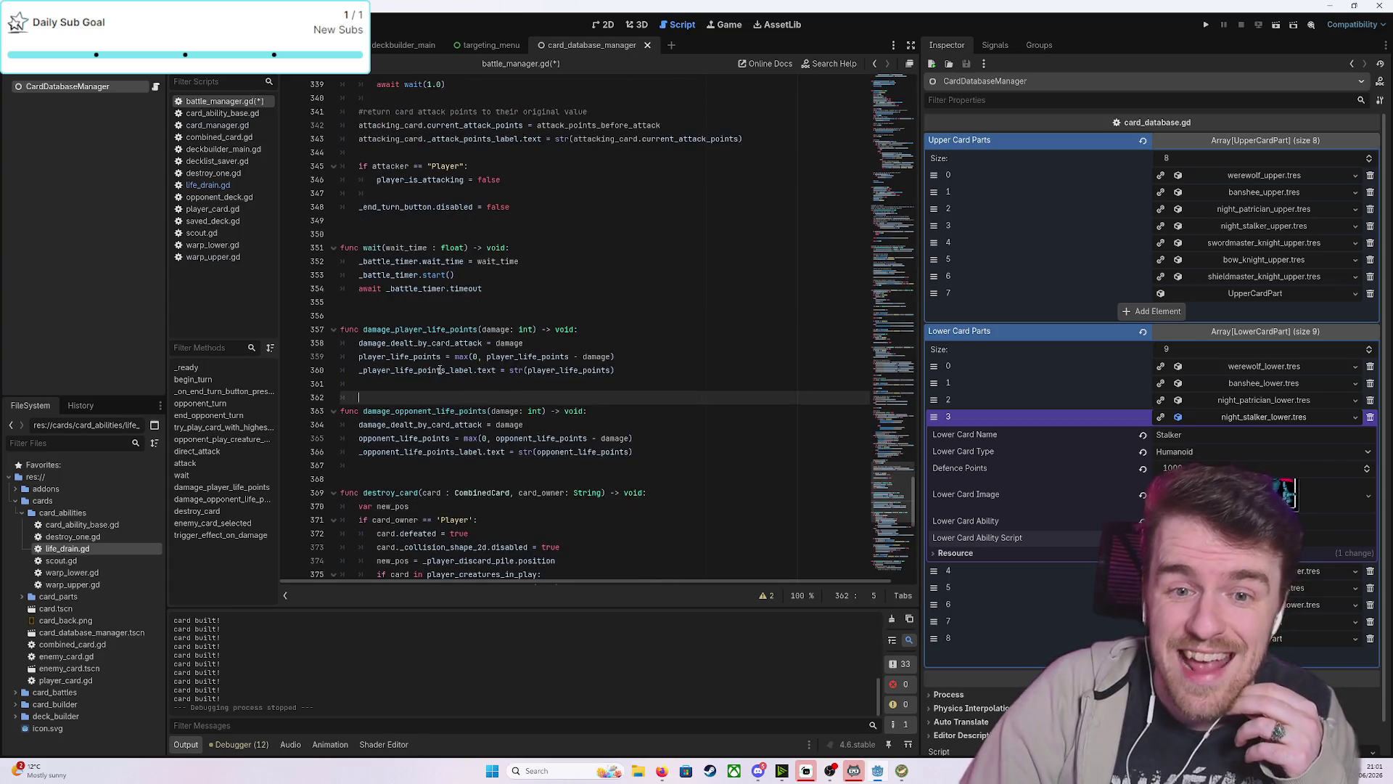
pyautogui.scroll(2, 428, 351)
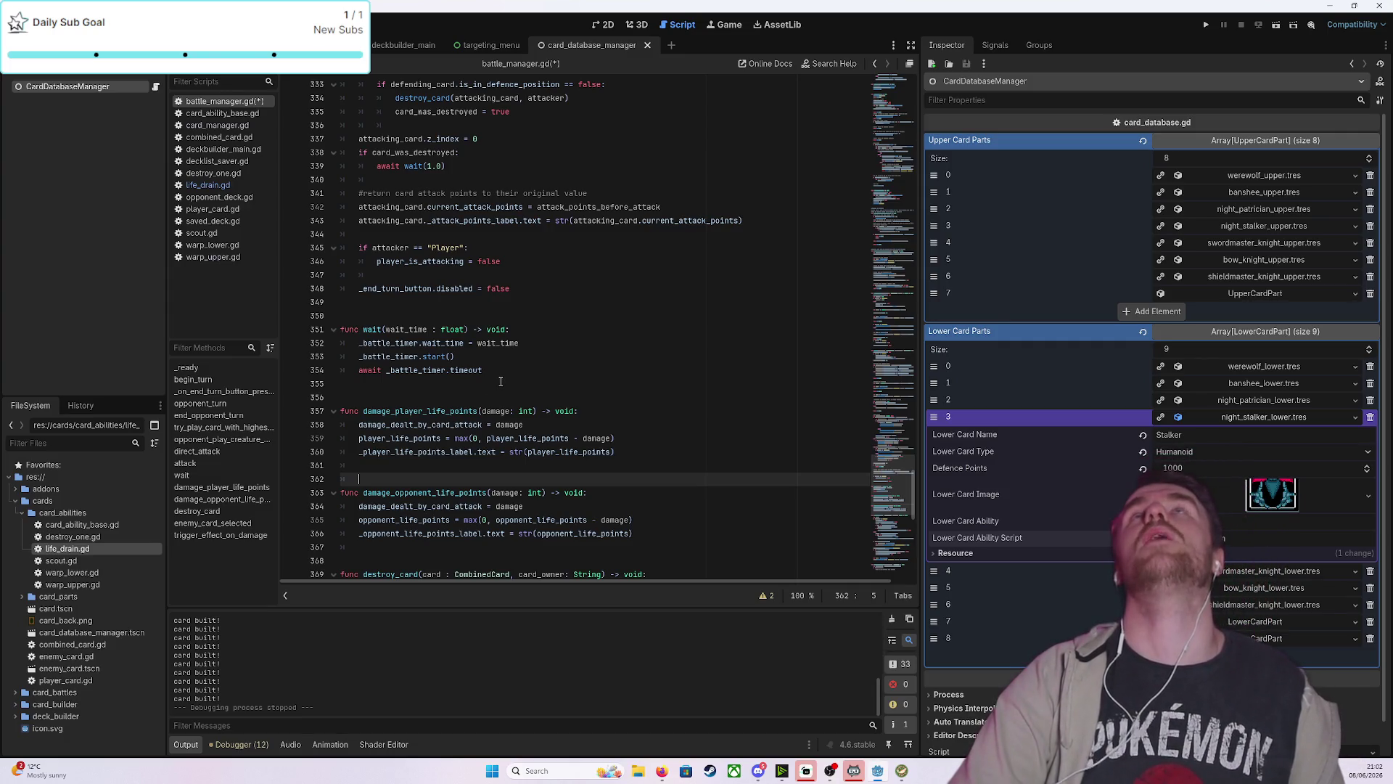
pyautogui.scroll(-6, 500, 387)
pyautogui.scroll(1, 500, 382)
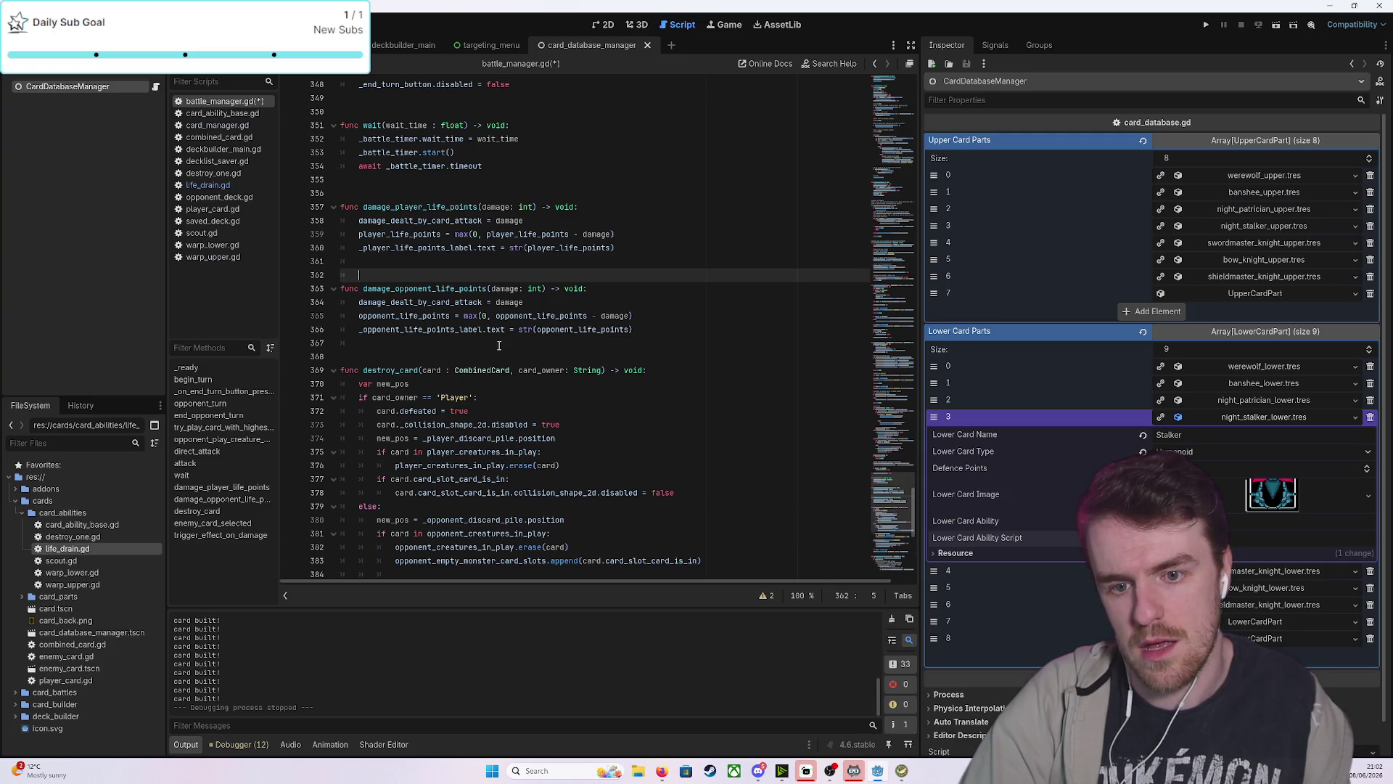
pyautogui.click(486, 315)
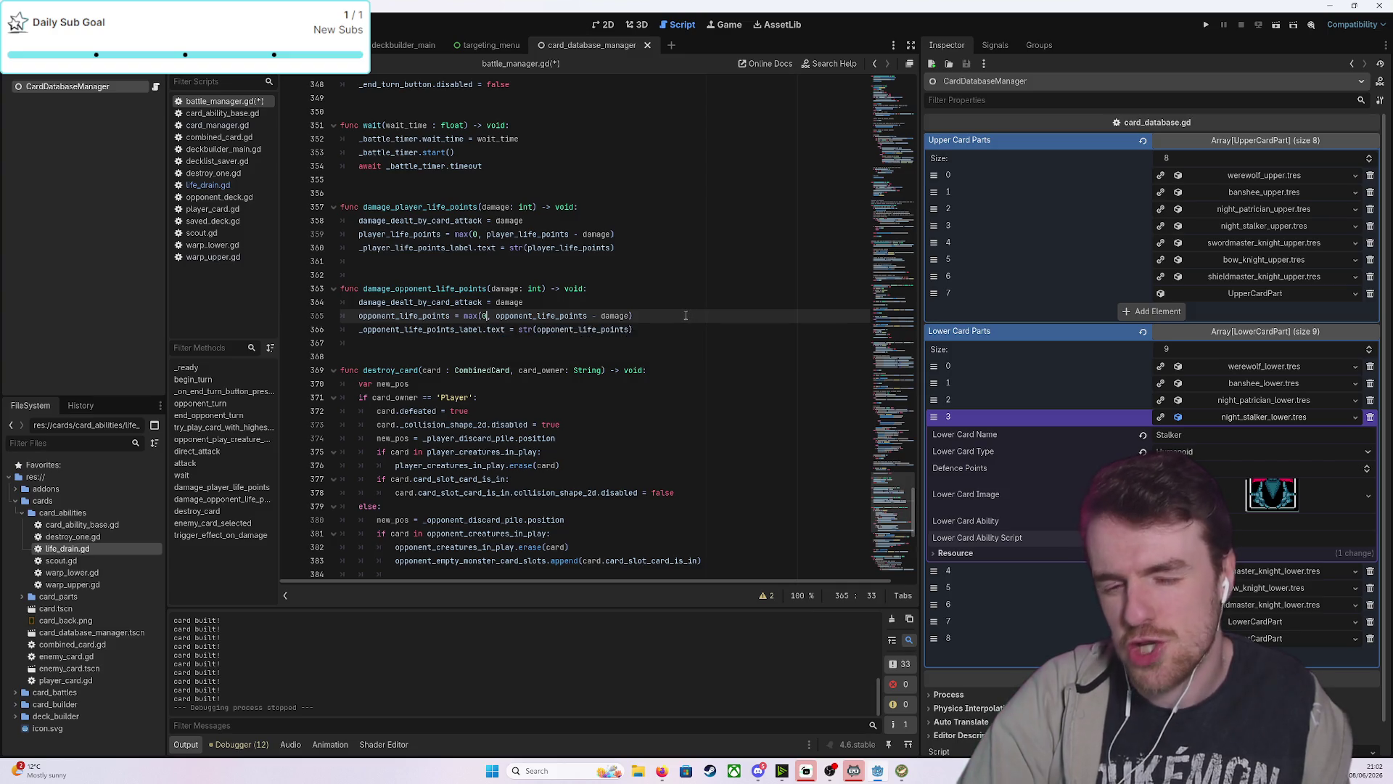
pyautogui.scroll(1, 688, 314)
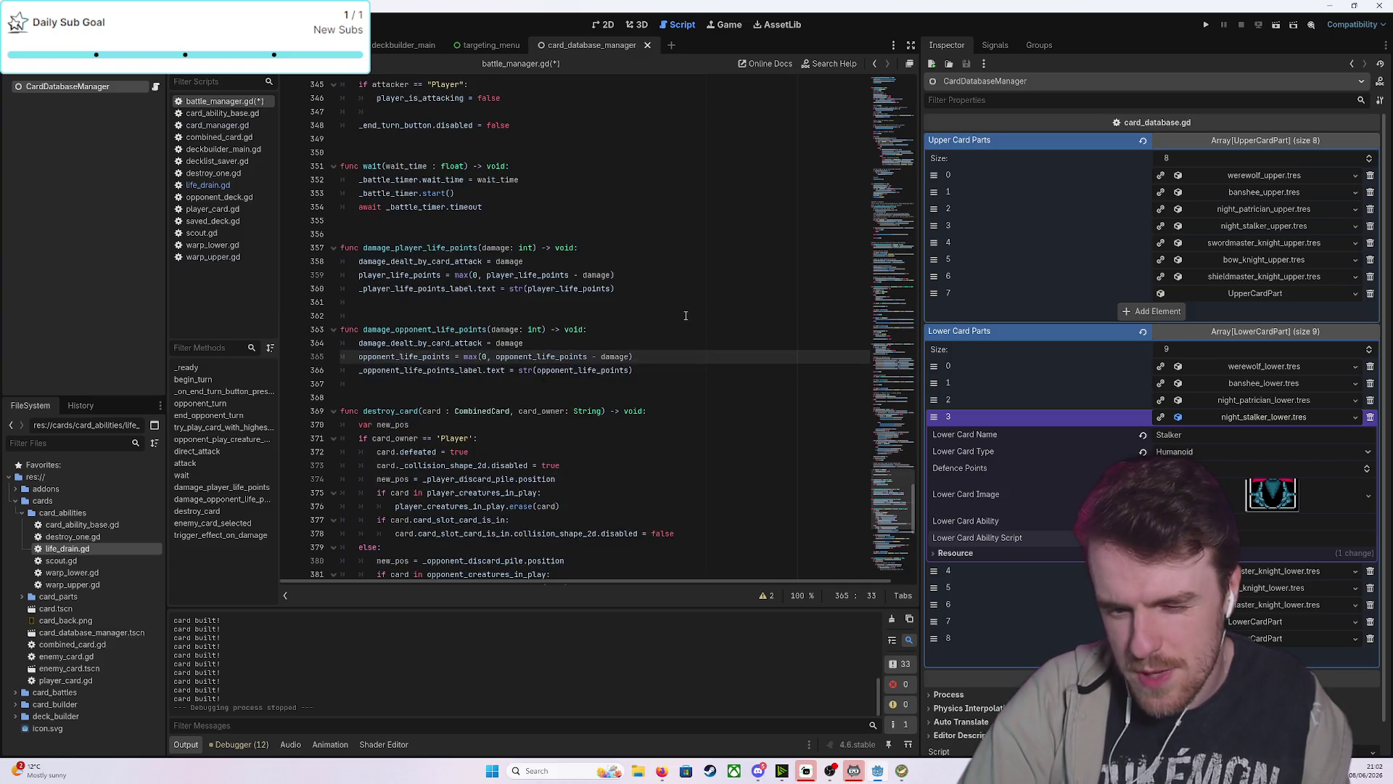
pyautogui.click(651, 290)
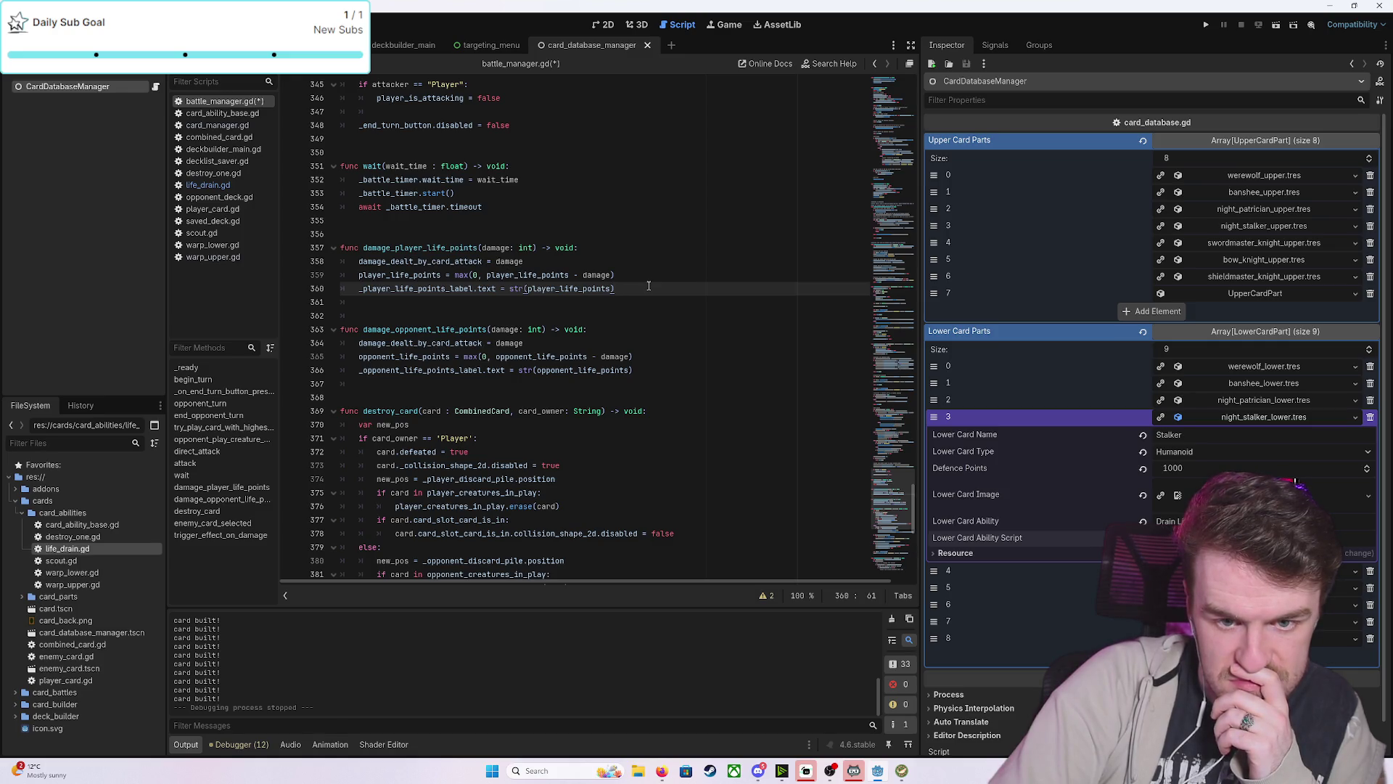
pyautogui.click(1205, 24)
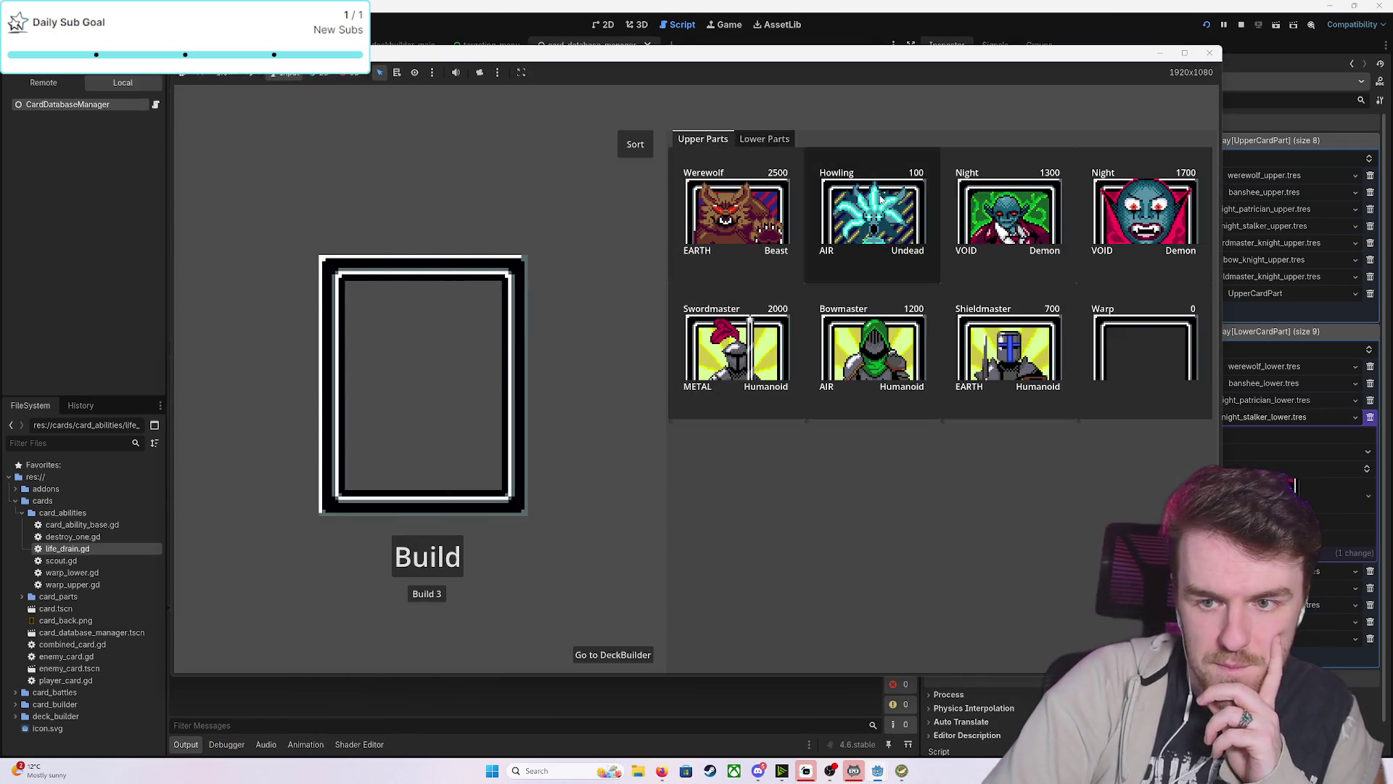
# Step: Build HowlingBanshee cards, attack with the field card to drop the opponent to 3900, then close the game
pyautogui.click(871, 211)
pyautogui.click(764, 138)
pyautogui.click(871, 211)
pyautogui.click(427, 593)
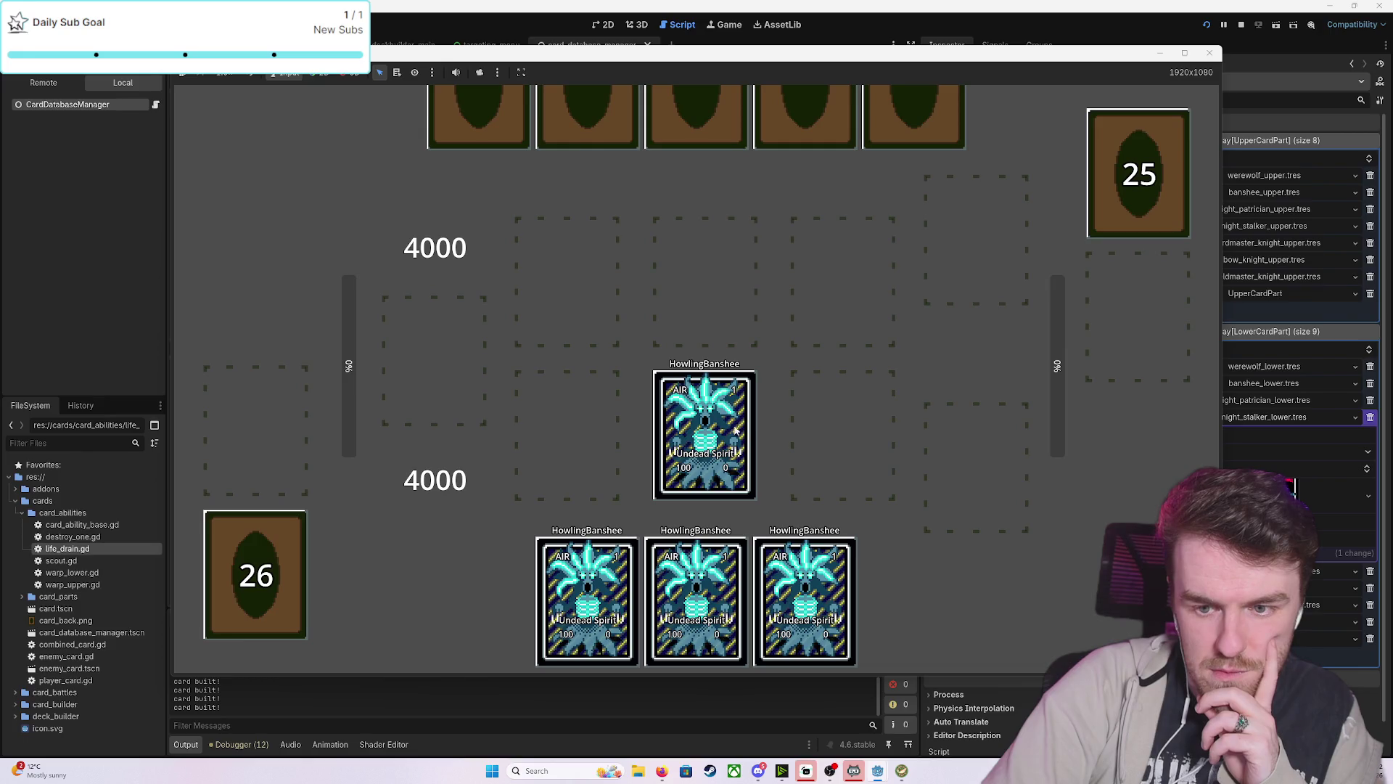
pyautogui.click(705, 427)
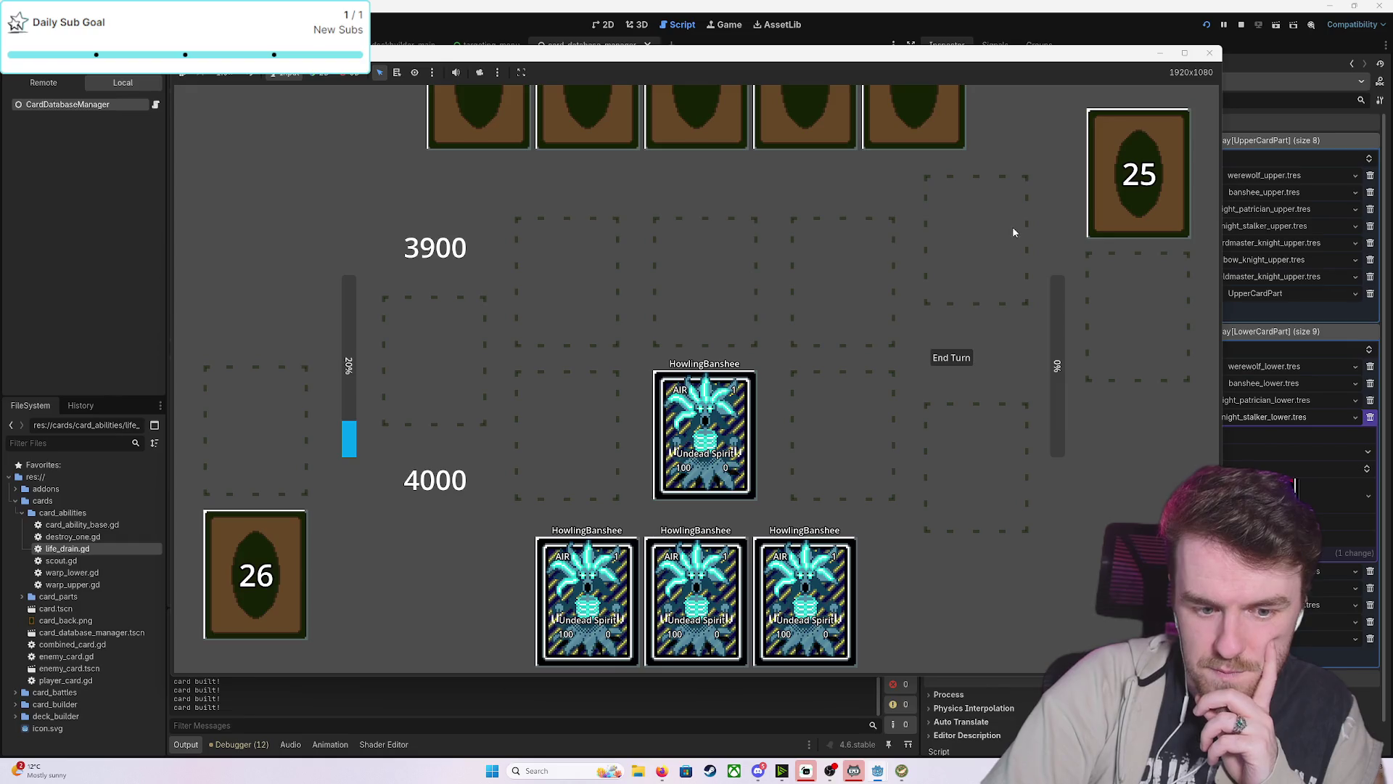
pyautogui.click(1210, 55)
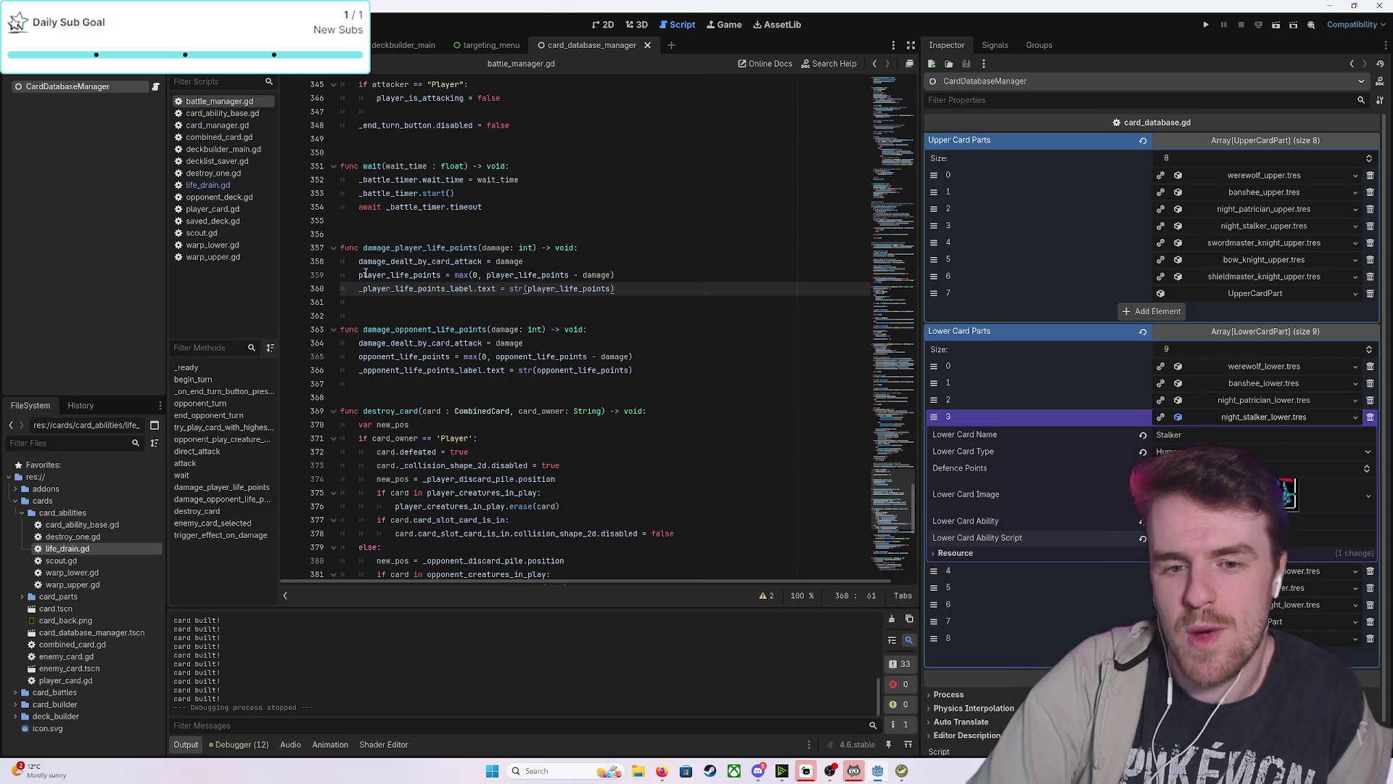
pyautogui.moveTo(359, 274); pyautogui.dragTo(616, 274)
pyautogui.click(435, 315)
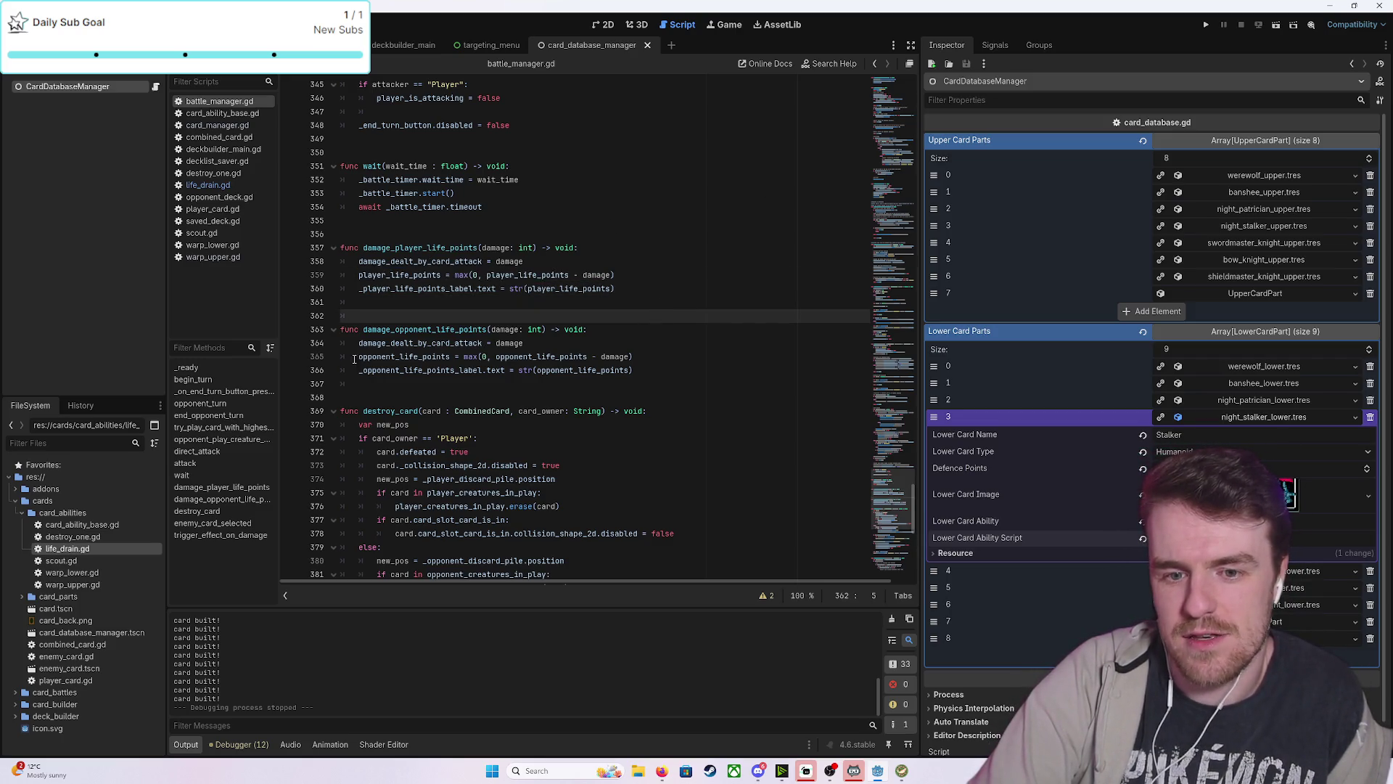
pyautogui.keyDown('ctrl'); pyautogui.click(467, 358); pyautogui.keyUp('ctrl')
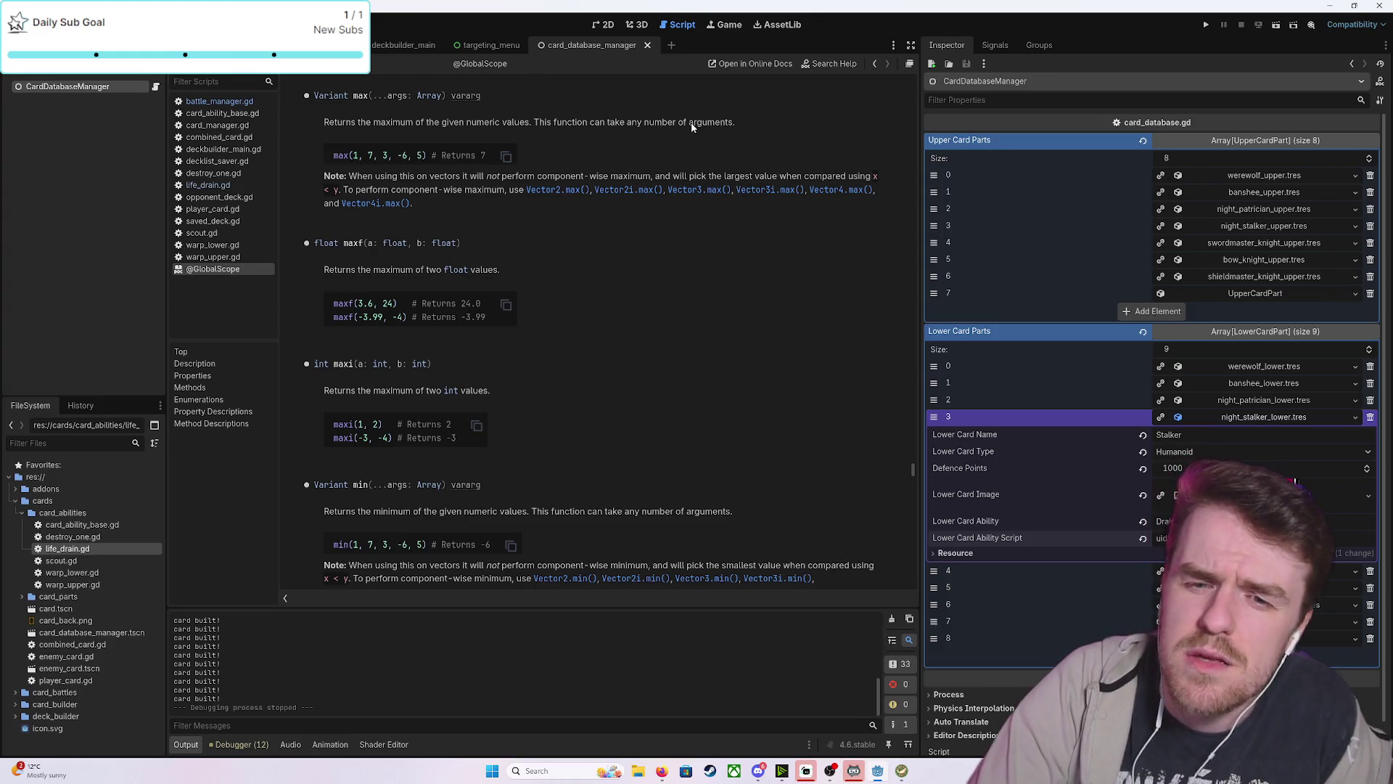
pyautogui.scroll(3, 559, 314)
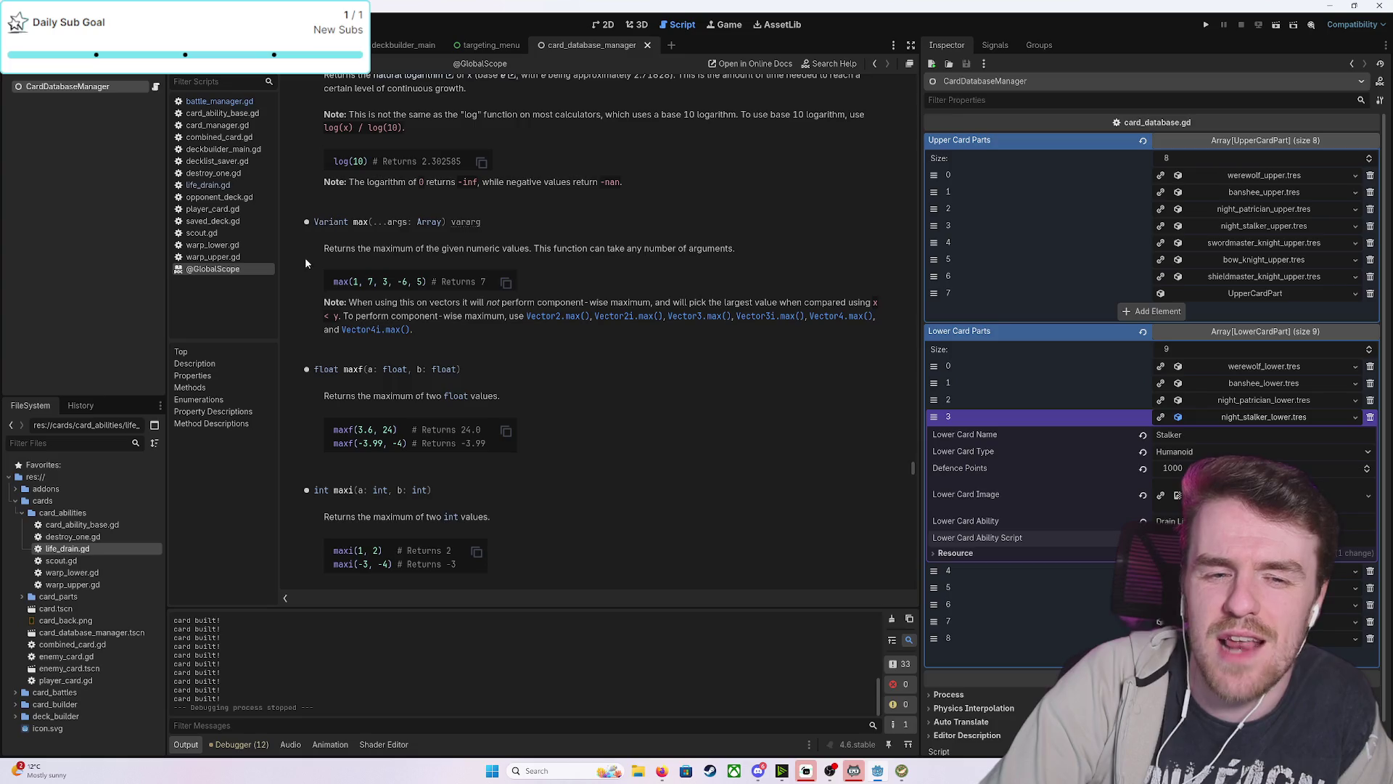
pyautogui.click(836, 64)
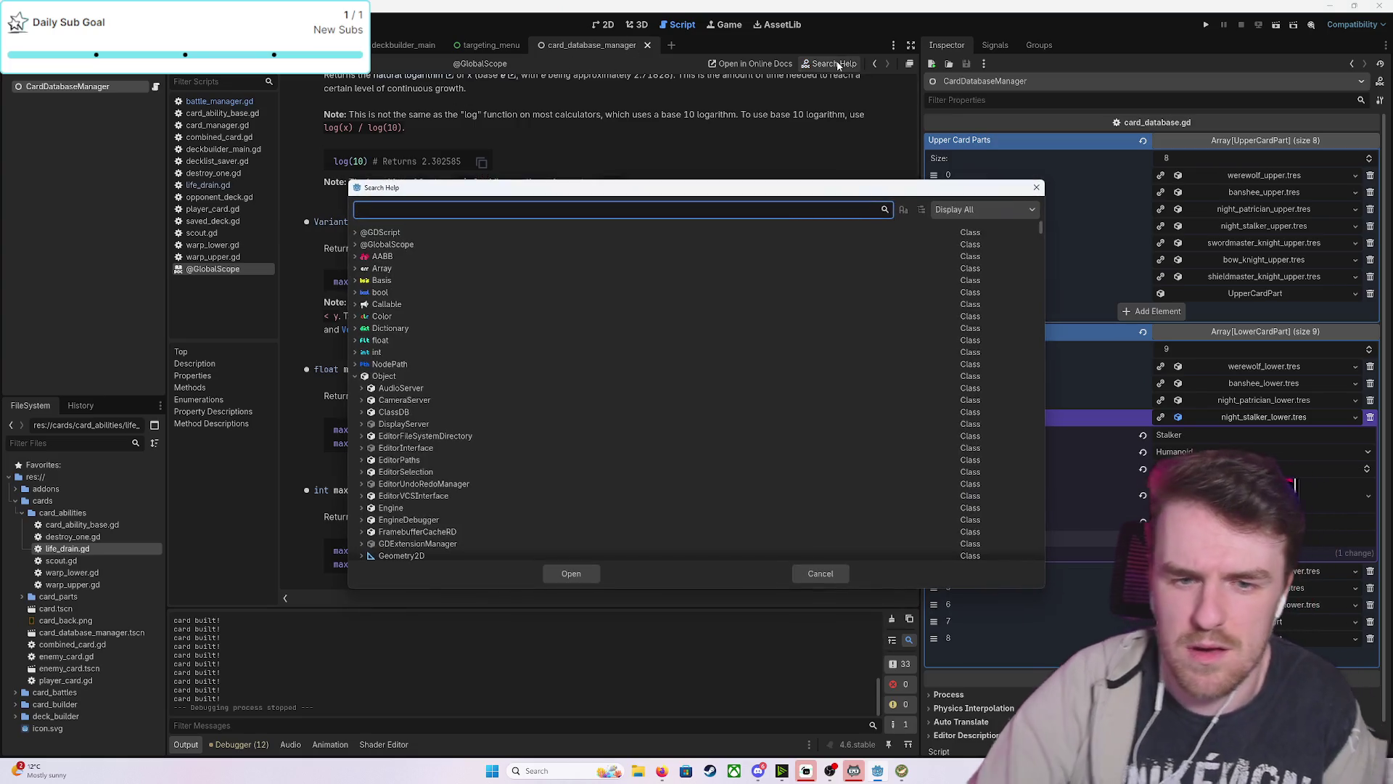
pyautogui.write('clam')
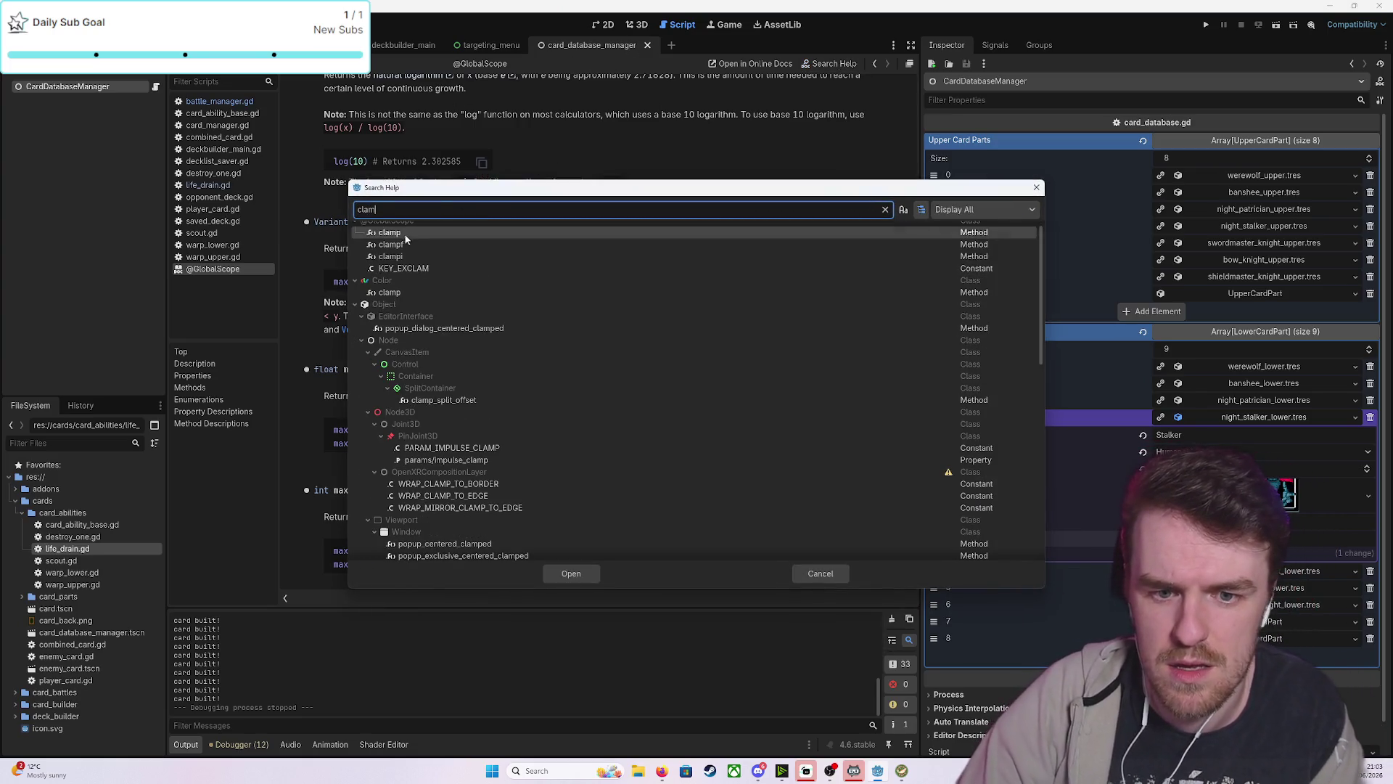
pyautogui.click(392, 256)
pyautogui.click(577, 573)
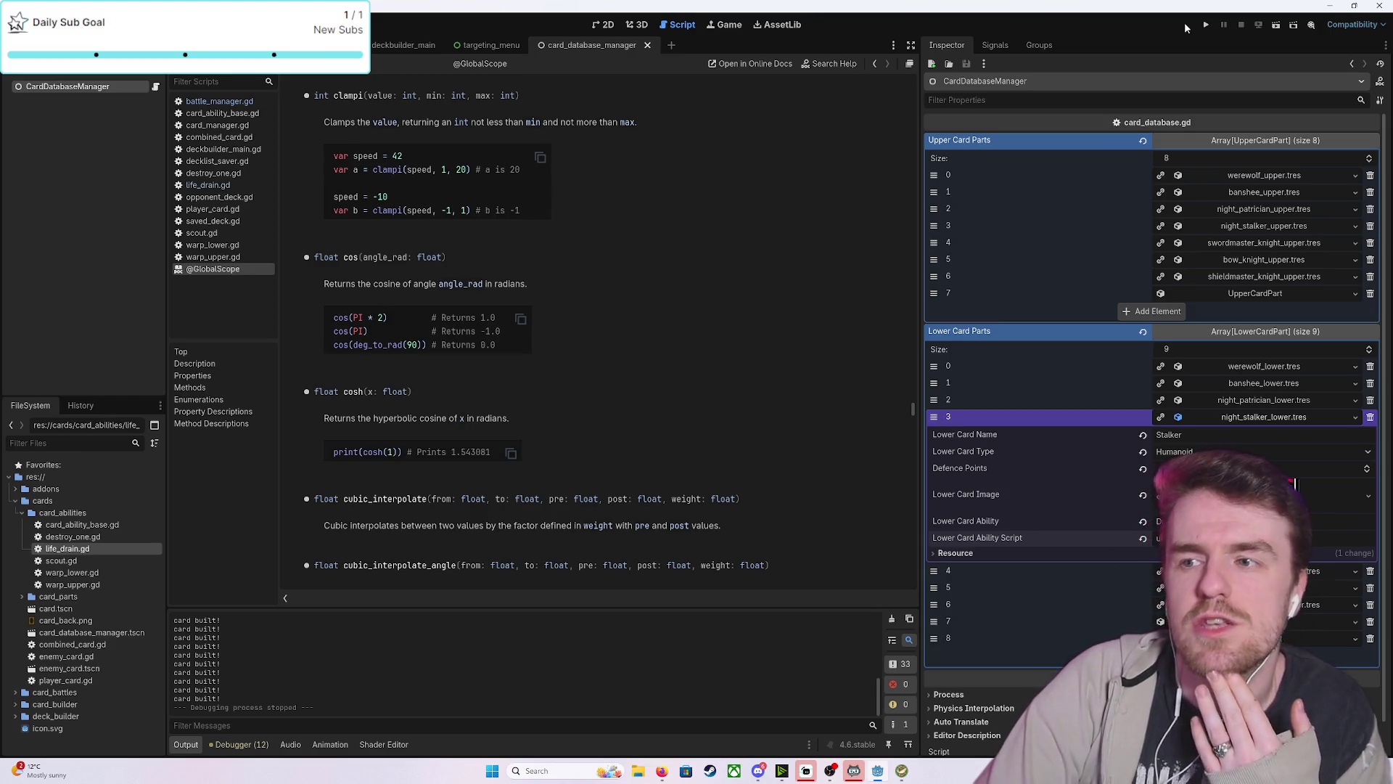
pyautogui.rightClick(214, 273)
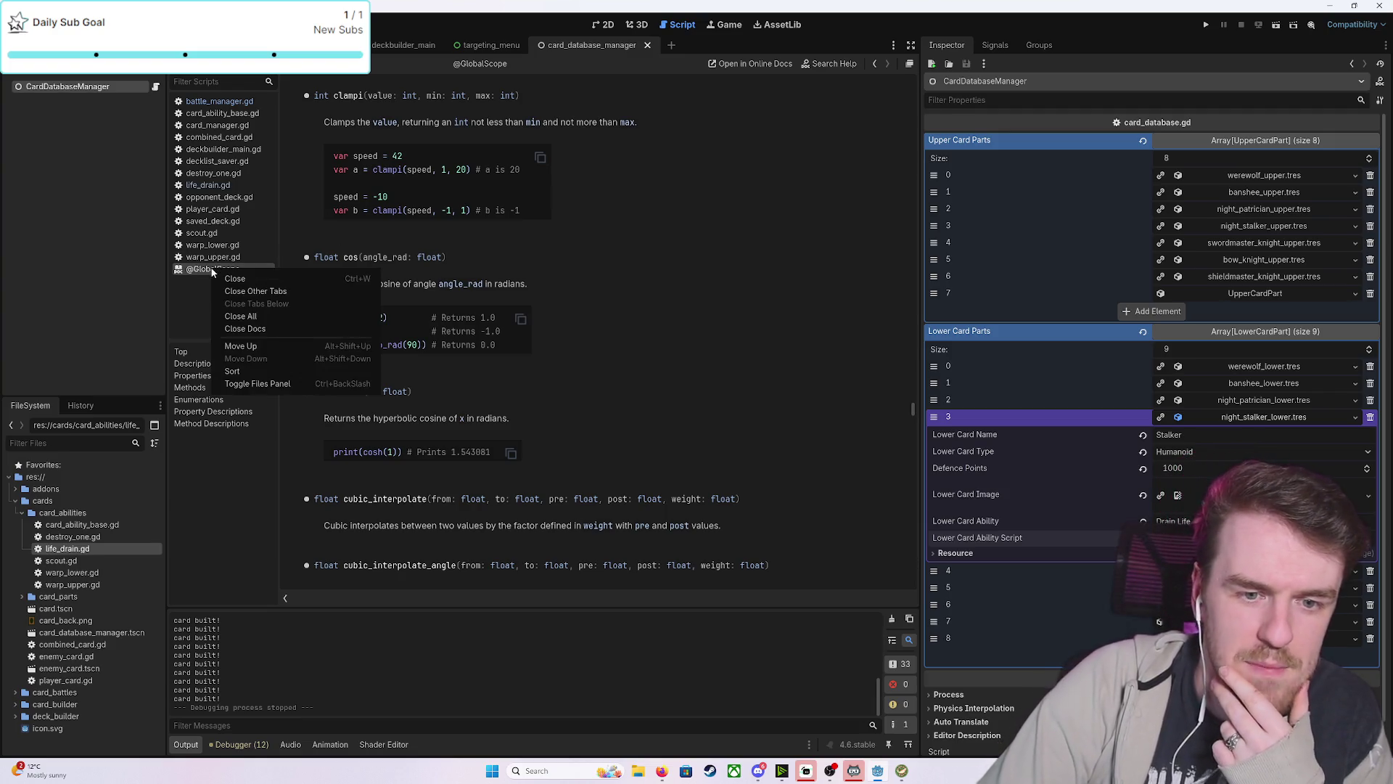
pyautogui.click(256, 280)
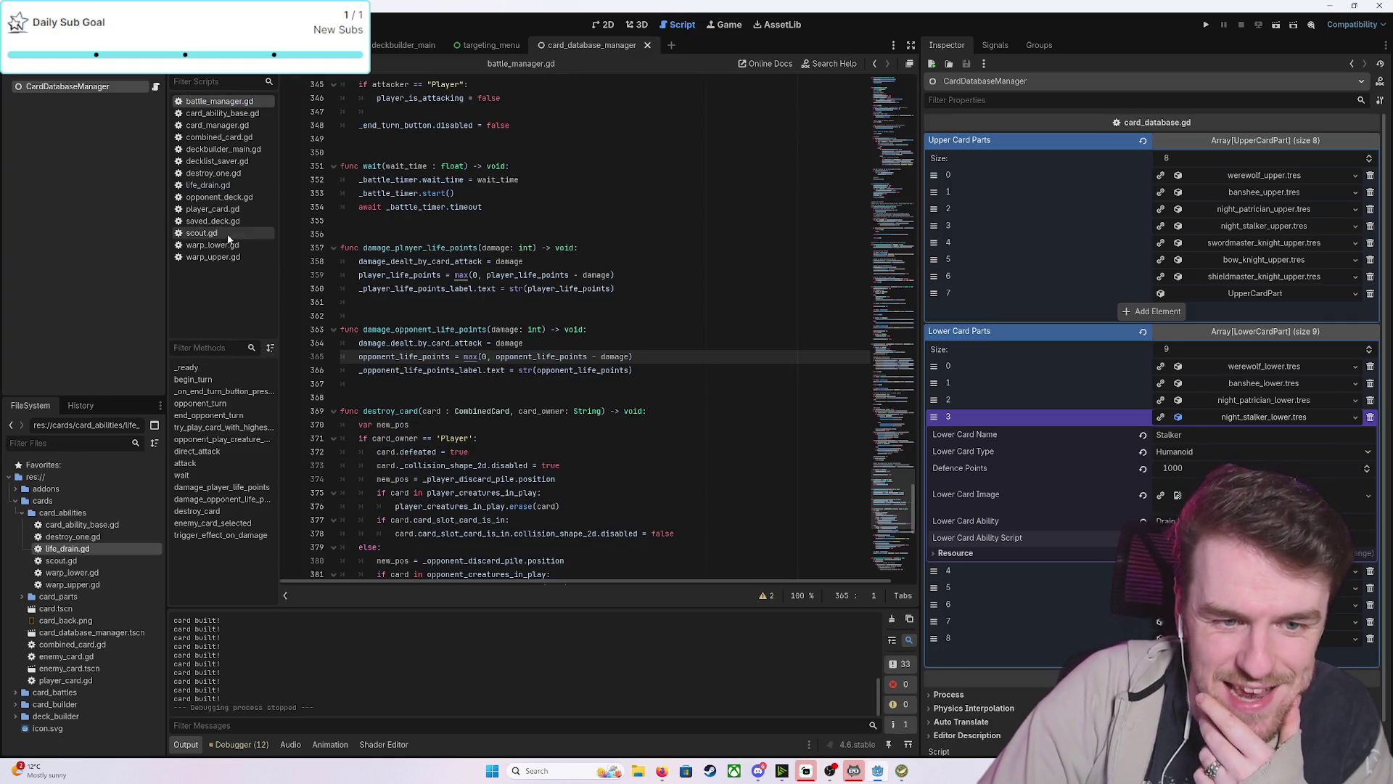
# Step: Review life_drain.gd, glance at battle_manager.gd, then return to life_drain.gd
pyautogui.click(226, 186)
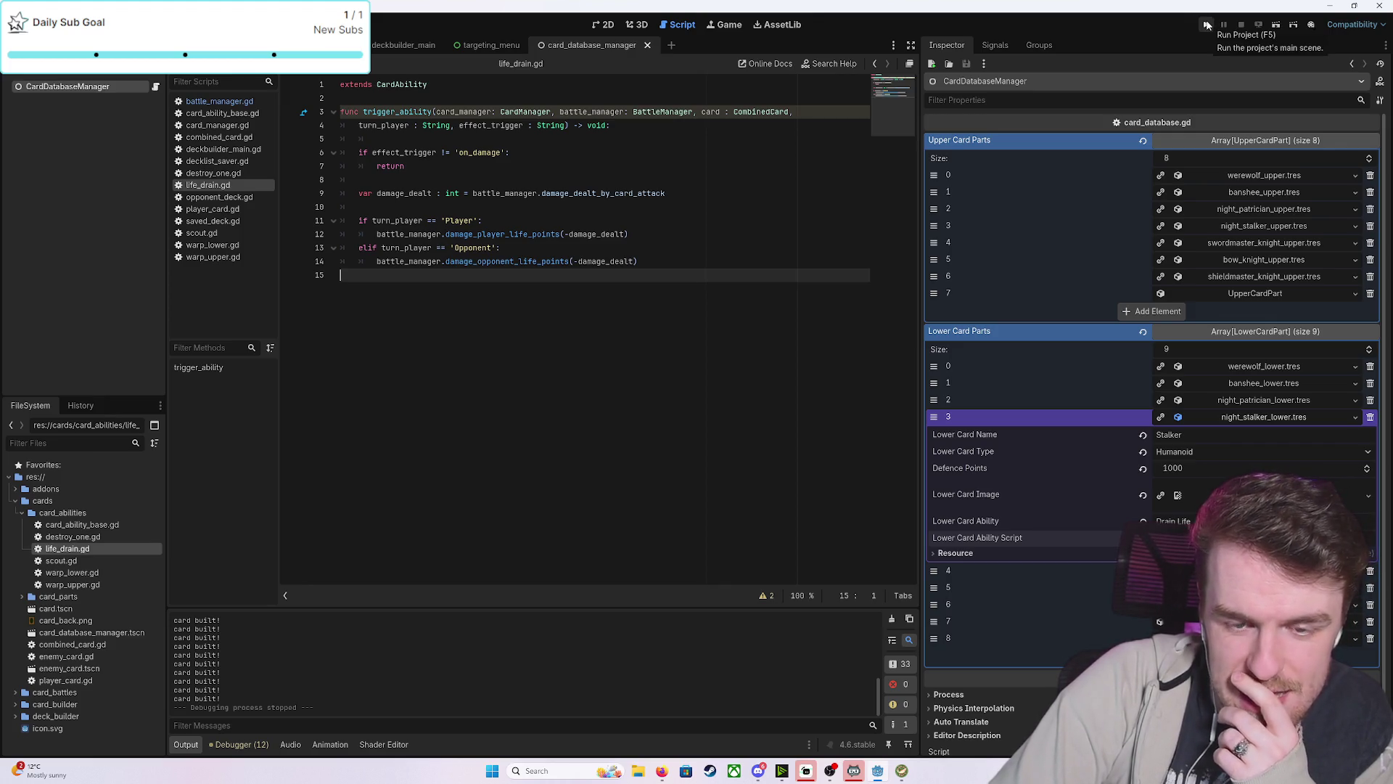
pyautogui.click(255, 100)
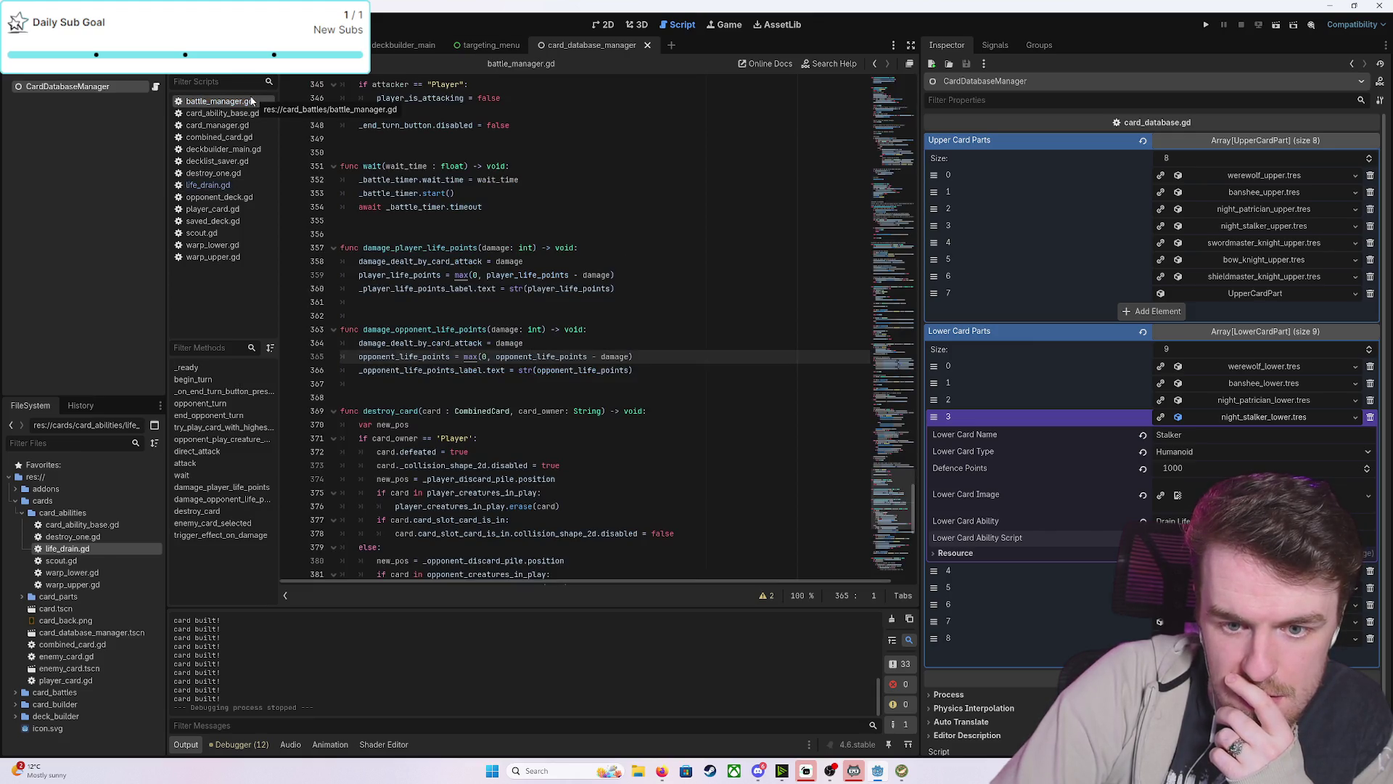
pyautogui.click(211, 186)
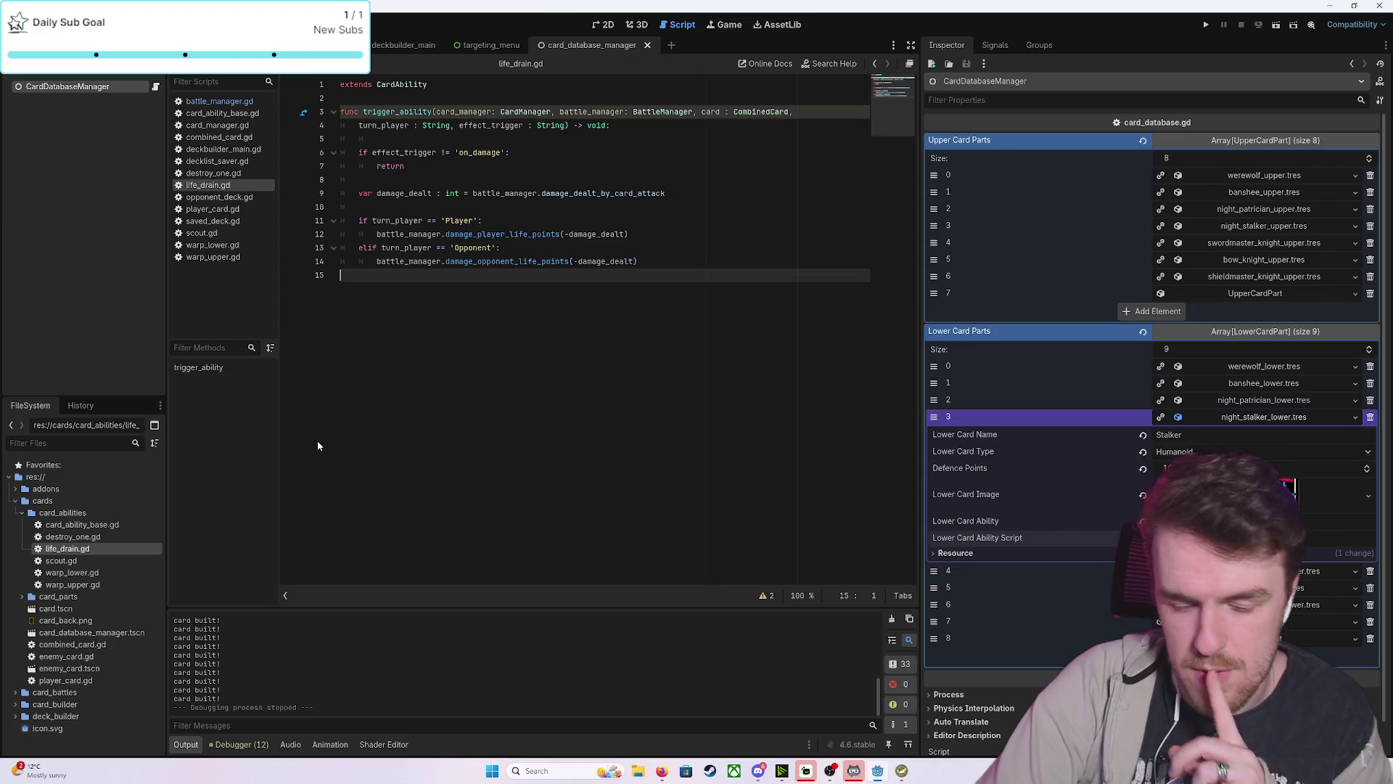
pyautogui.rightClick(93, 515)
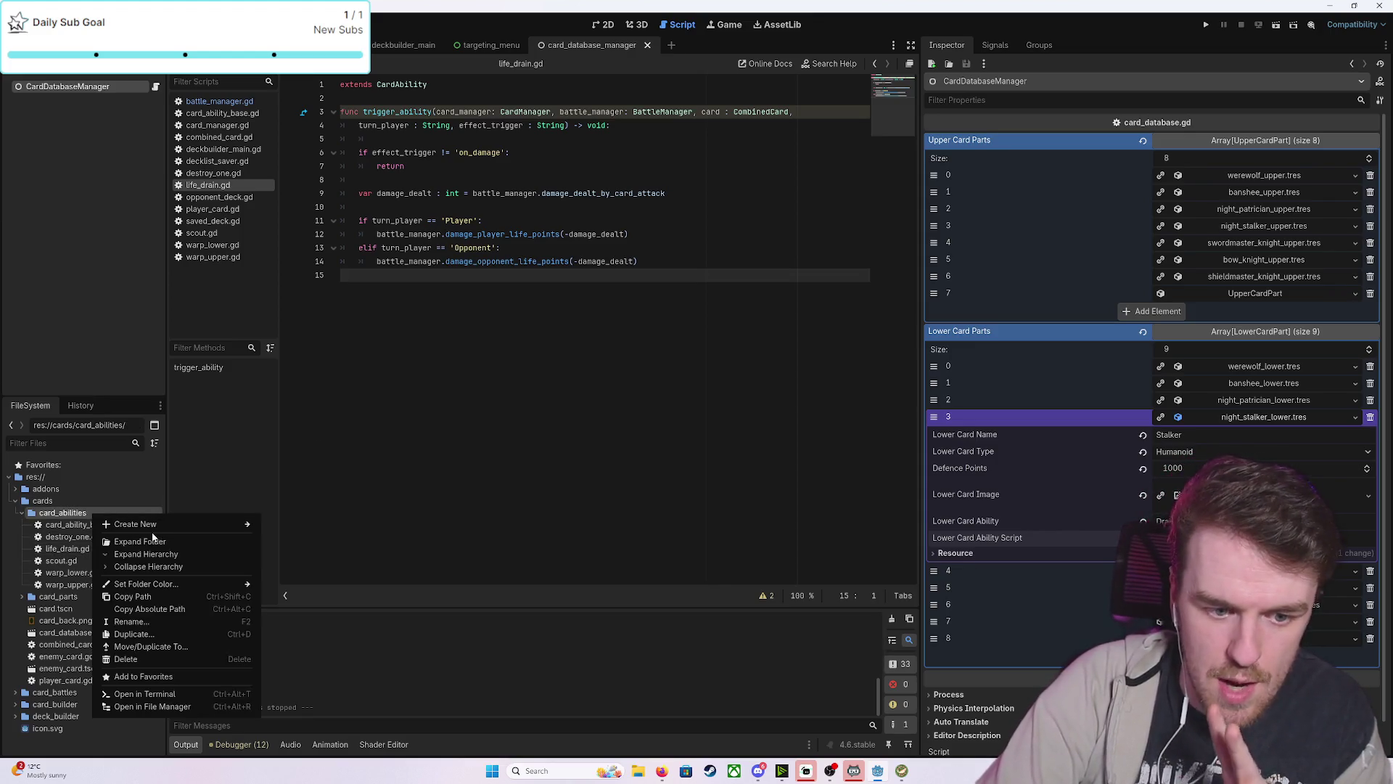
# Step: Create a new script named burn.gd in the card_abilities folder
pyautogui.moveTo(159, 532)
pyautogui.click(290, 549)
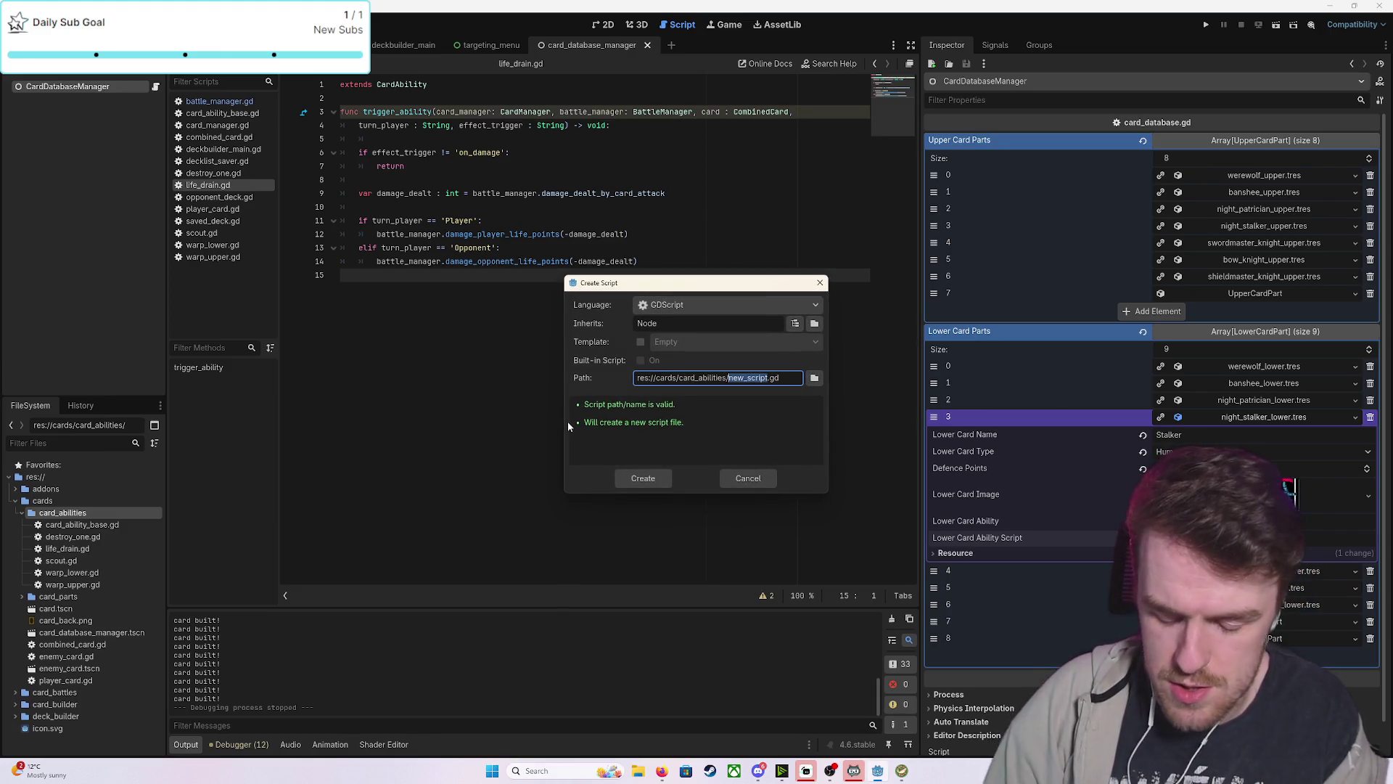
pyautogui.write('burn')
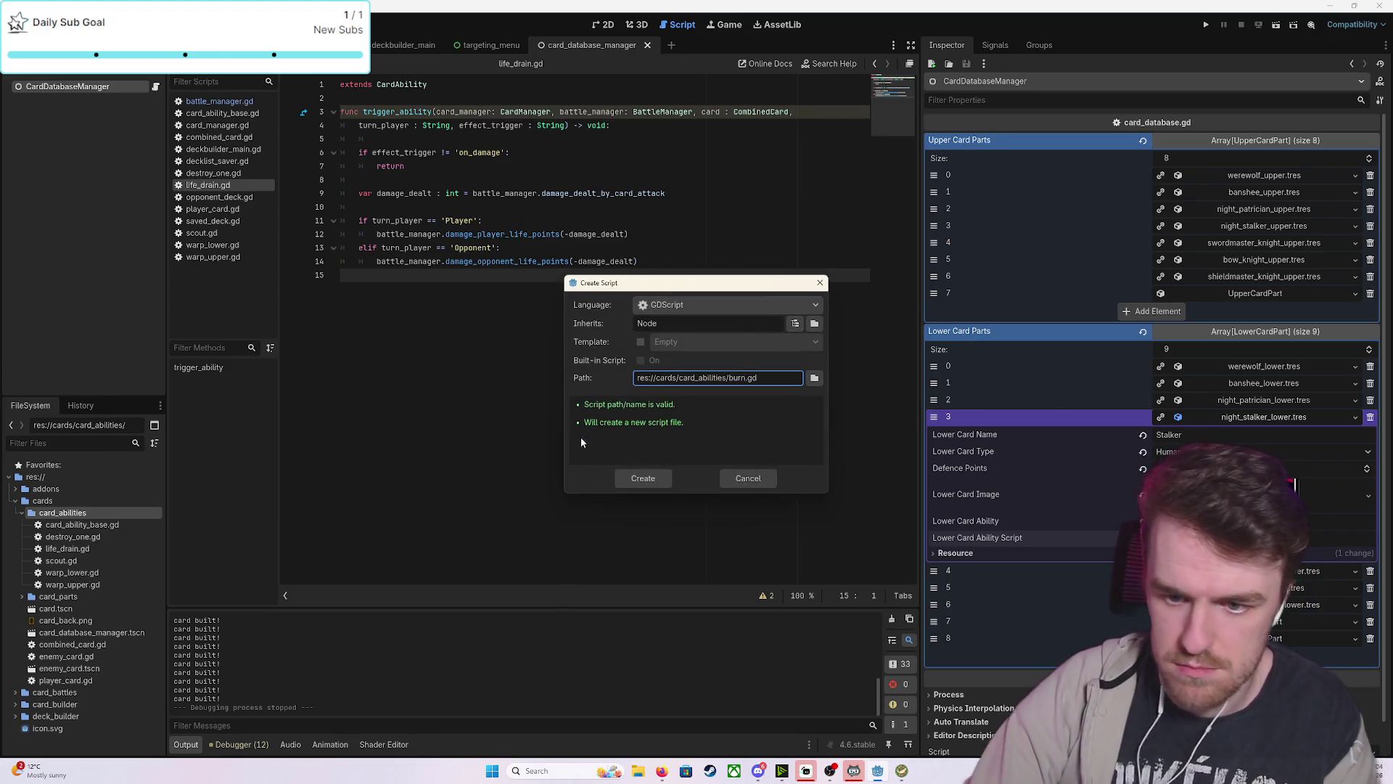
pyautogui.click(626, 486)
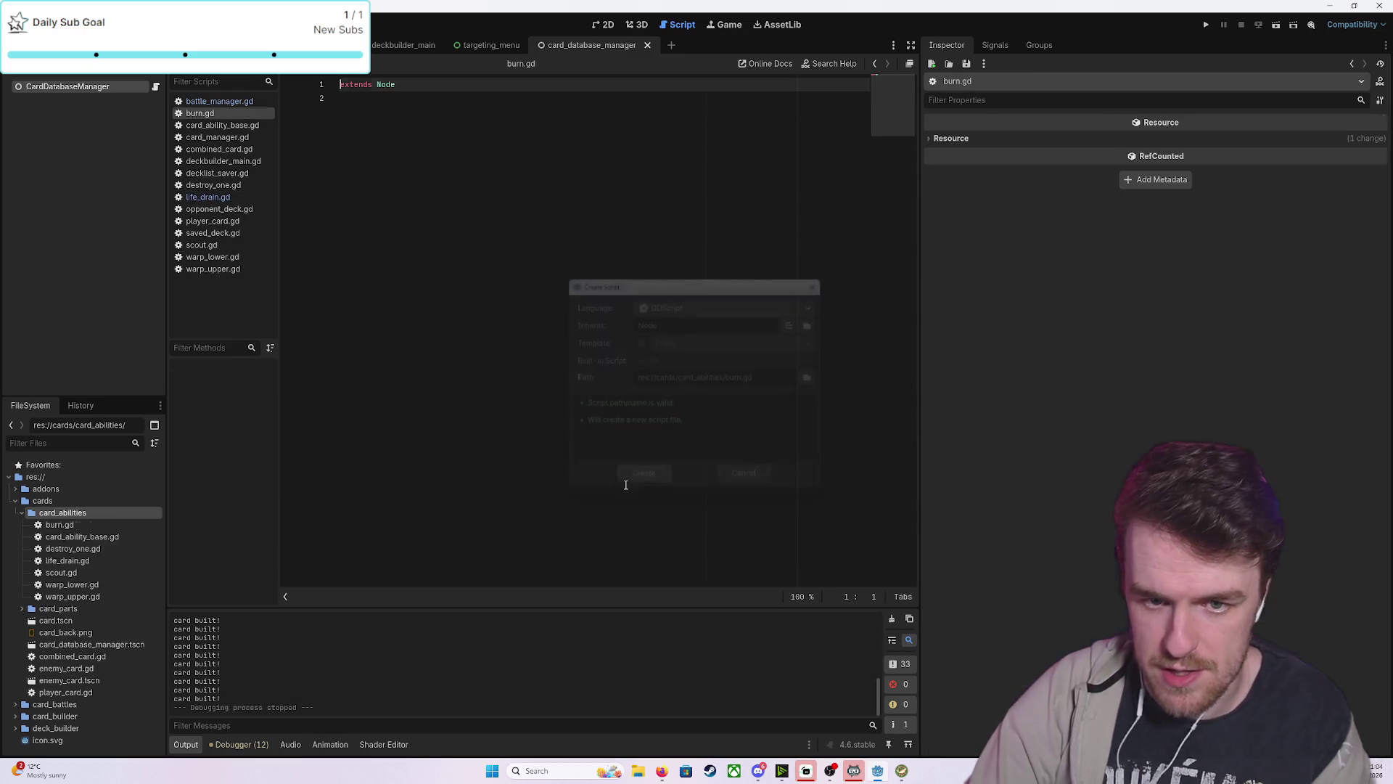
# Step: Make burn.gd extend CardAbility and add the trigger_ability function signature
pyautogui.doubleClick(386, 84)
pyautogui.write('Card')
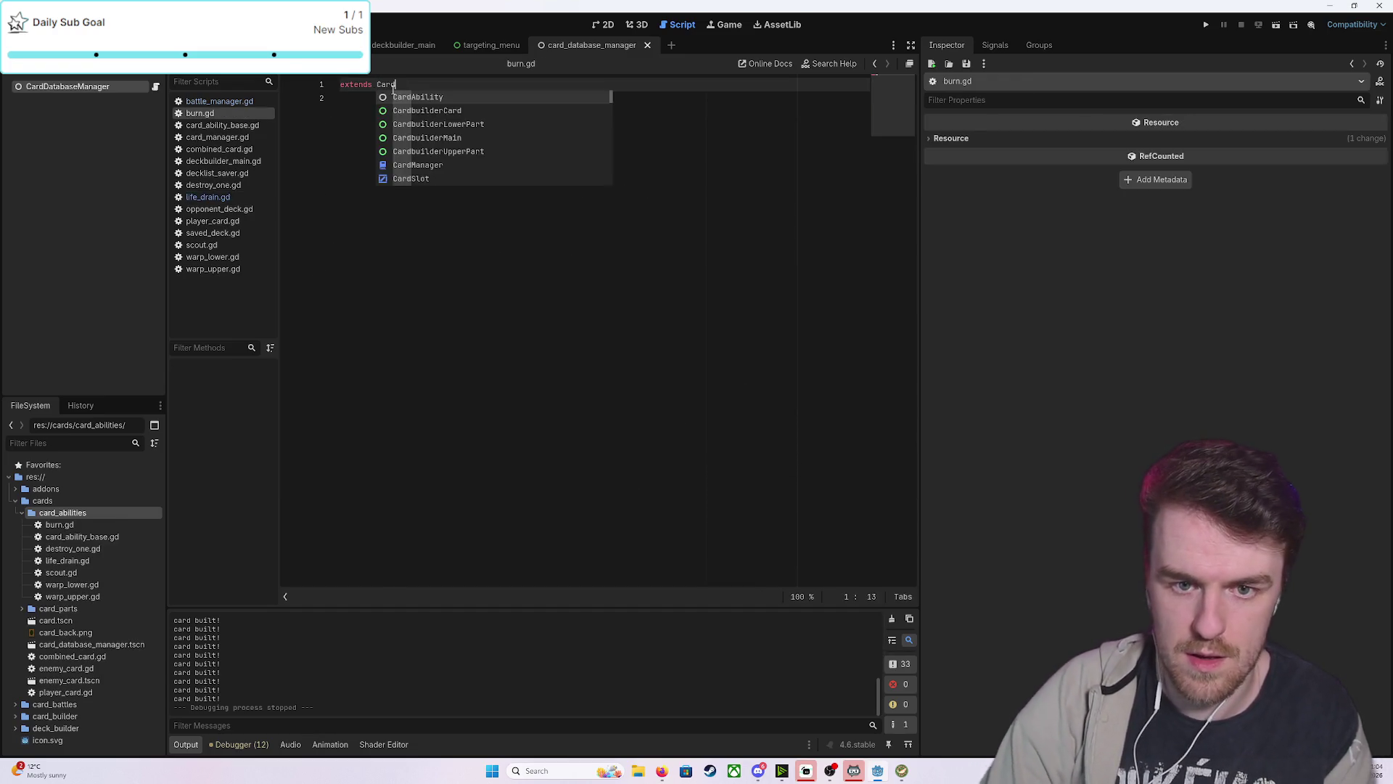
pyautogui.press('Return')
pyautogui.press('Return')
pyautogui.press('Return')
pyautogui.write('f')
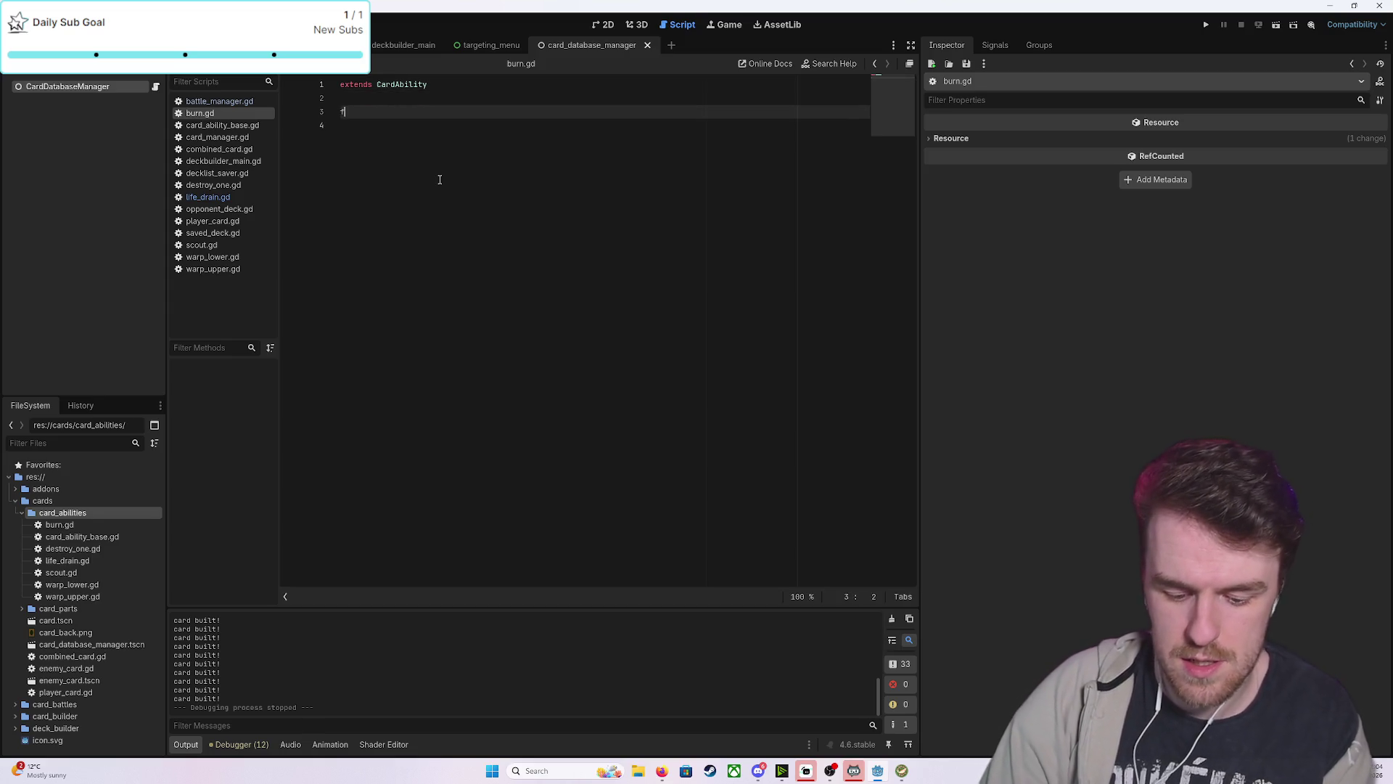
pyautogui.write('unc tri')
pyautogui.press('Return')
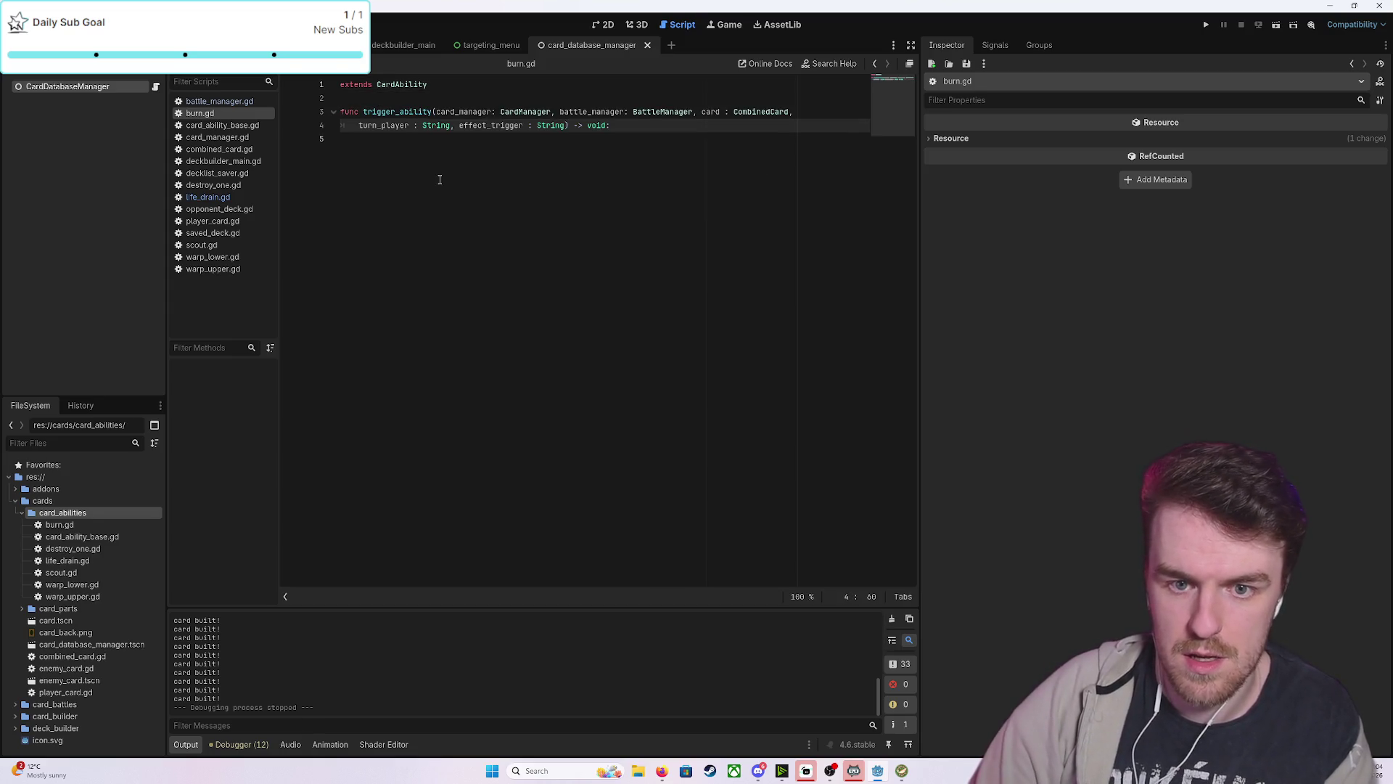
# Step: Add a guard that returns early unless effect_trigger is 'on_played'
pyautogui.press('Return')
pyautogui.press('Return')
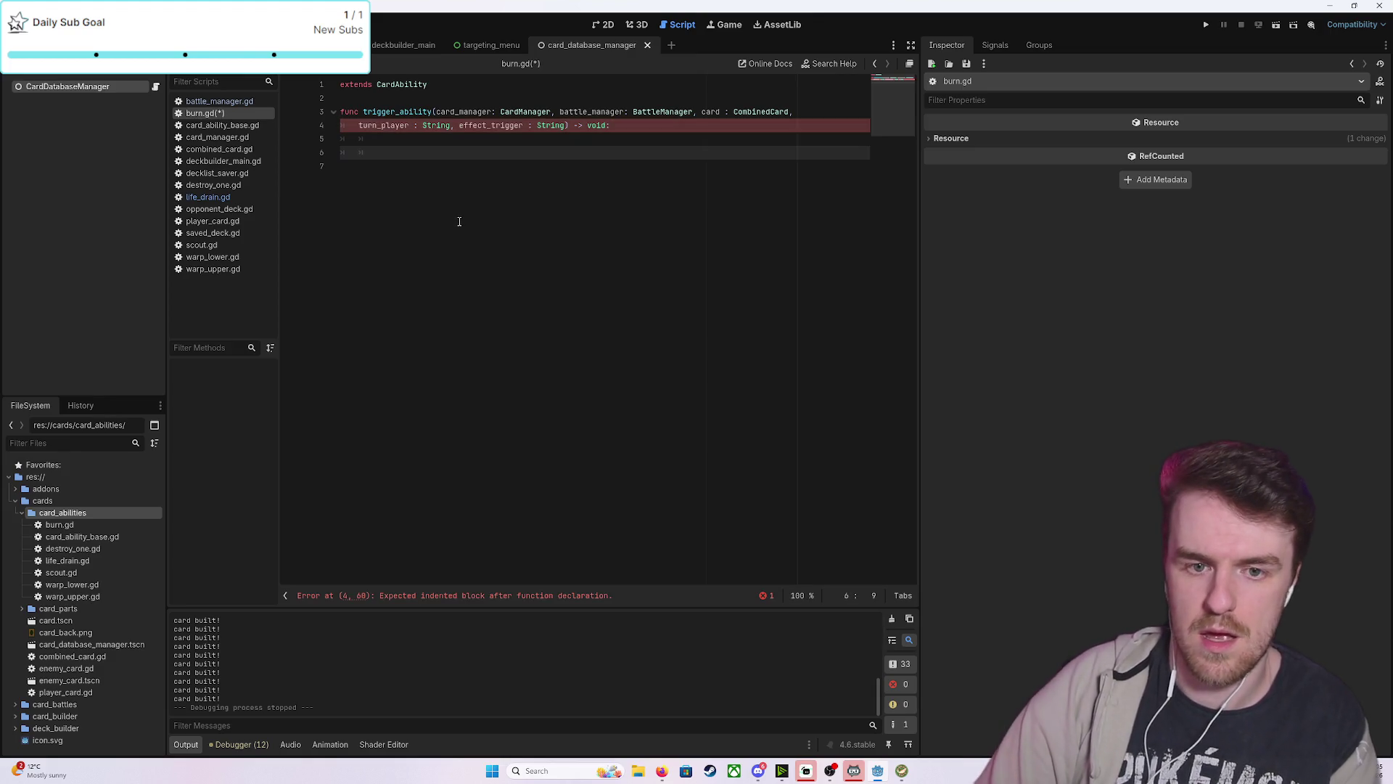
pyautogui.write('if ')
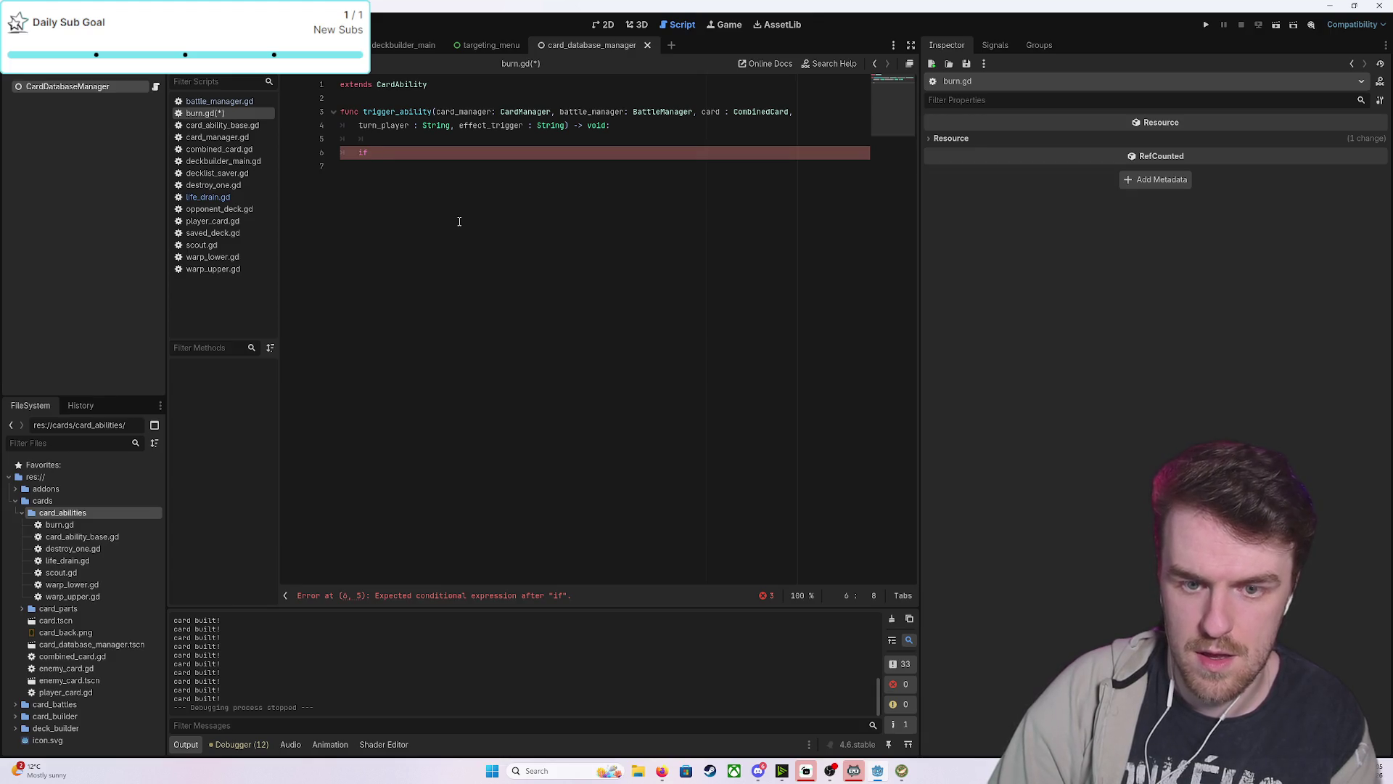
pyautogui.write('effect_trigge')
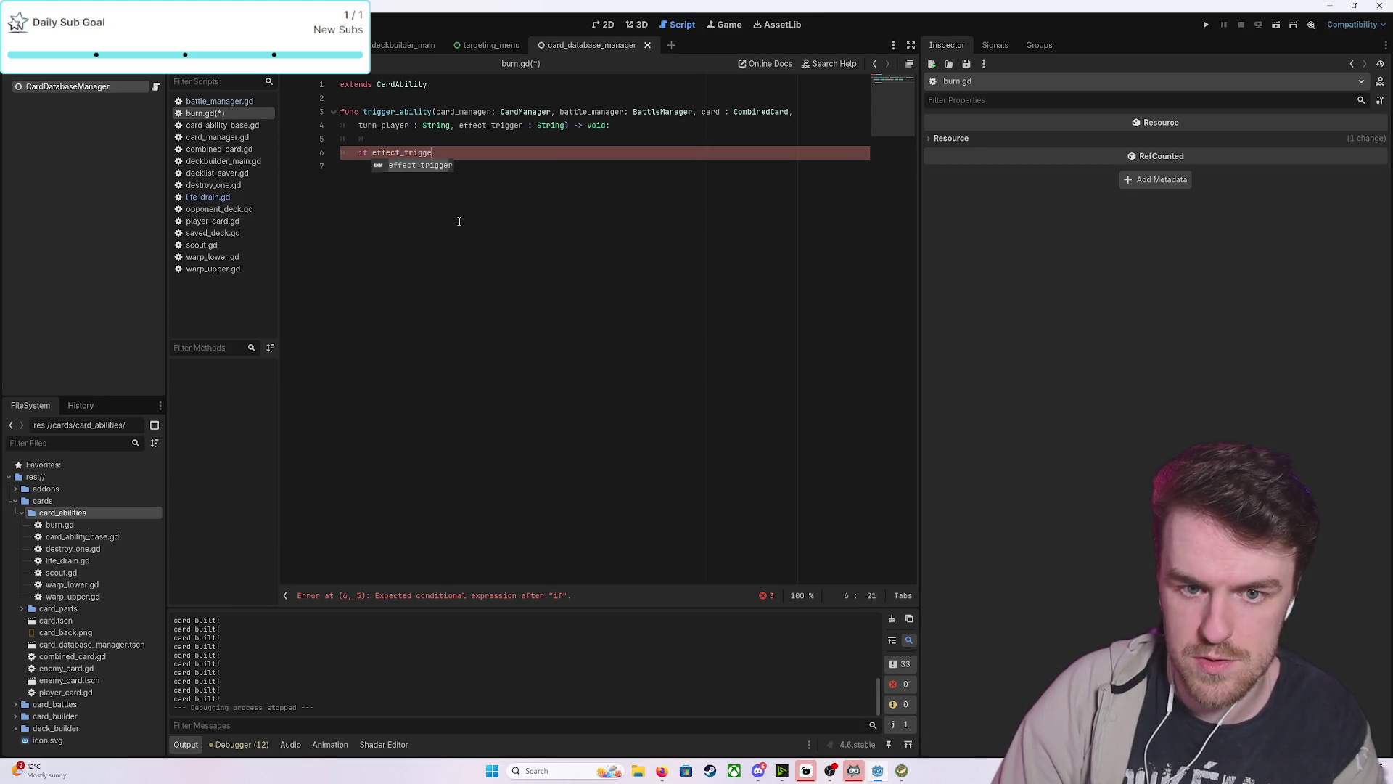
pyautogui.press('Return')
pyautogui.write('!=')
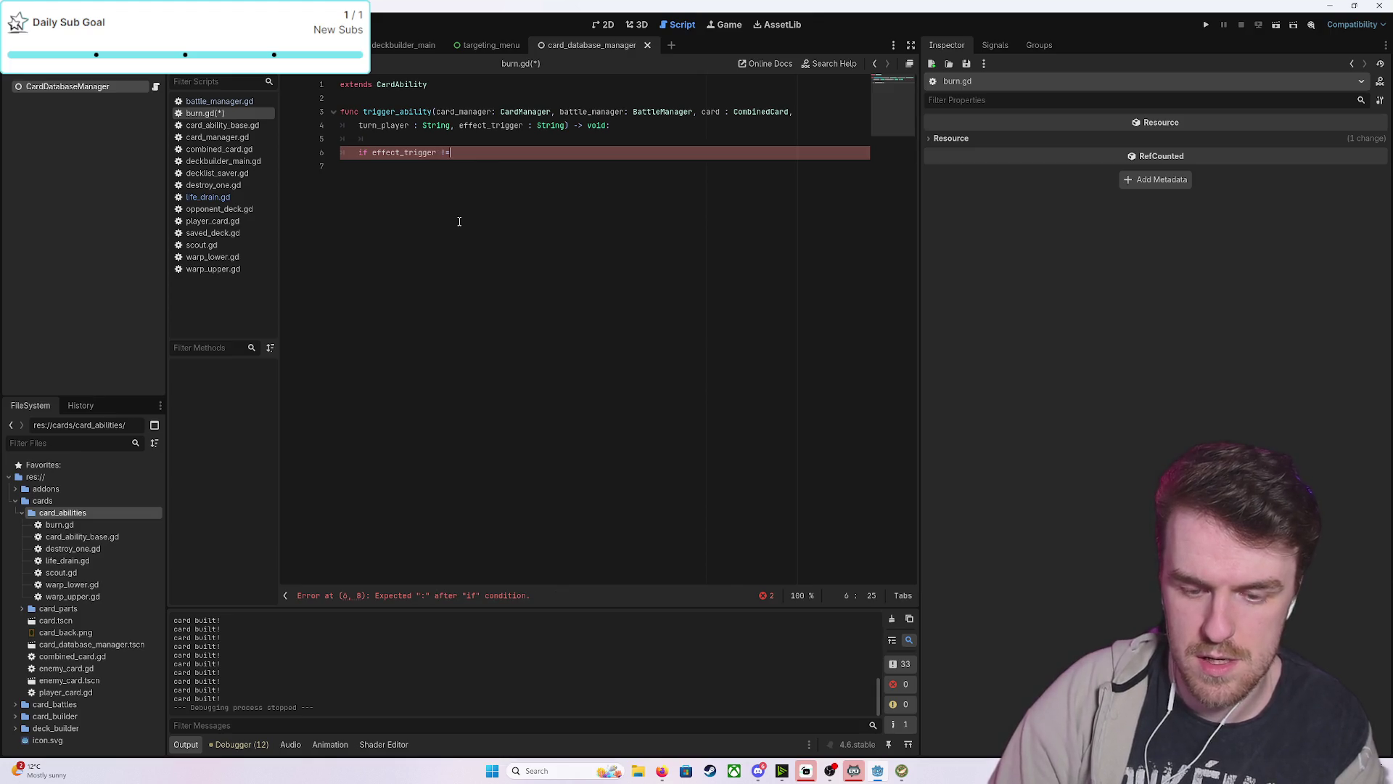
pyautogui.write(" 'o")
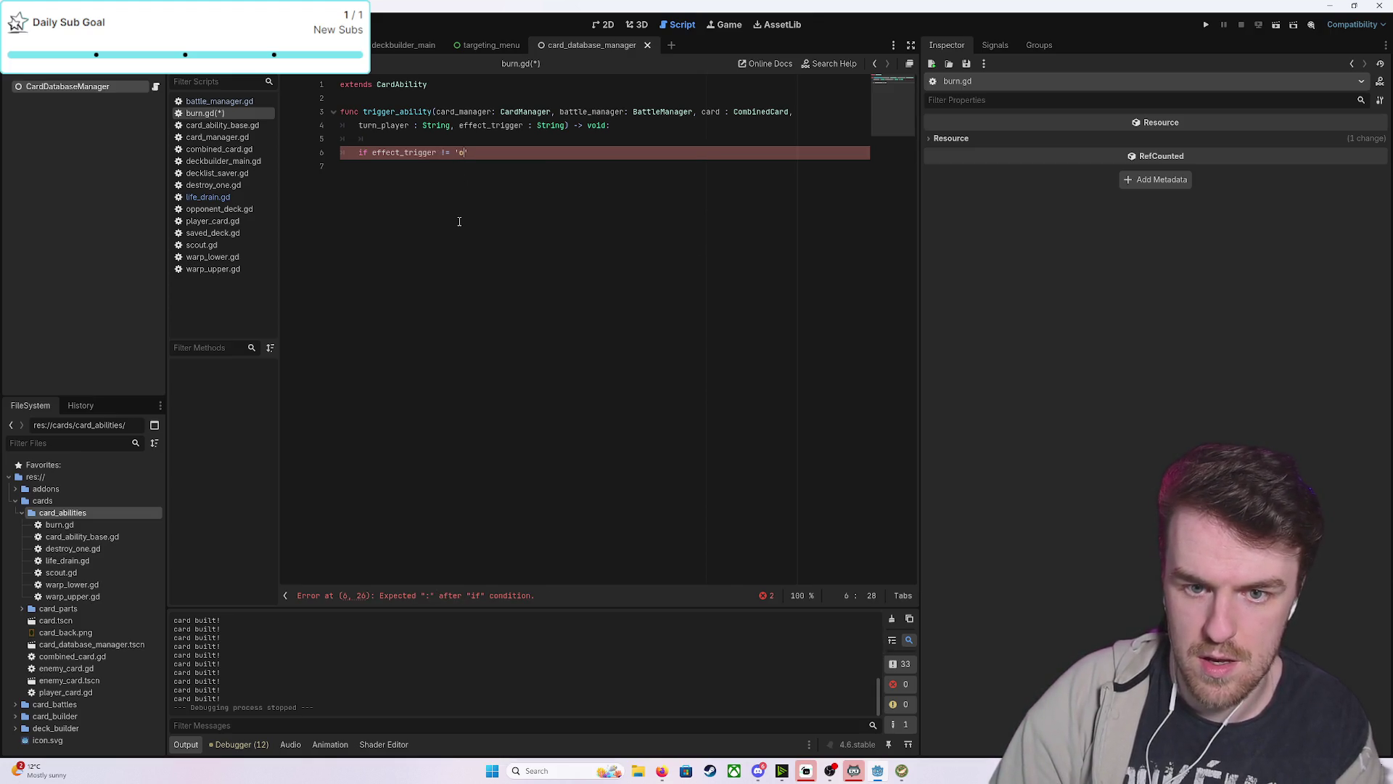
pyautogui.write('n_player')
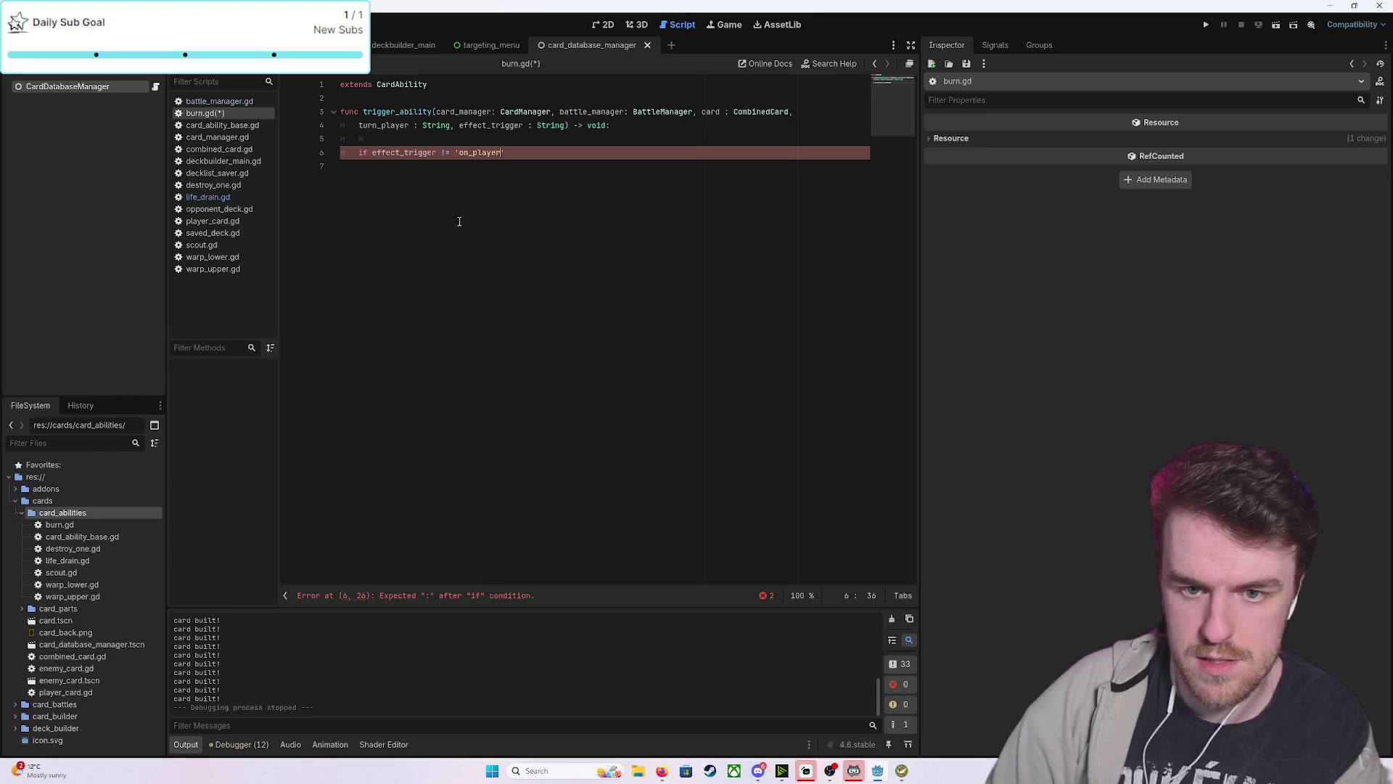
pyautogui.press('BackSpace')
pyautogui.write("d':")
pyautogui.press('Return')
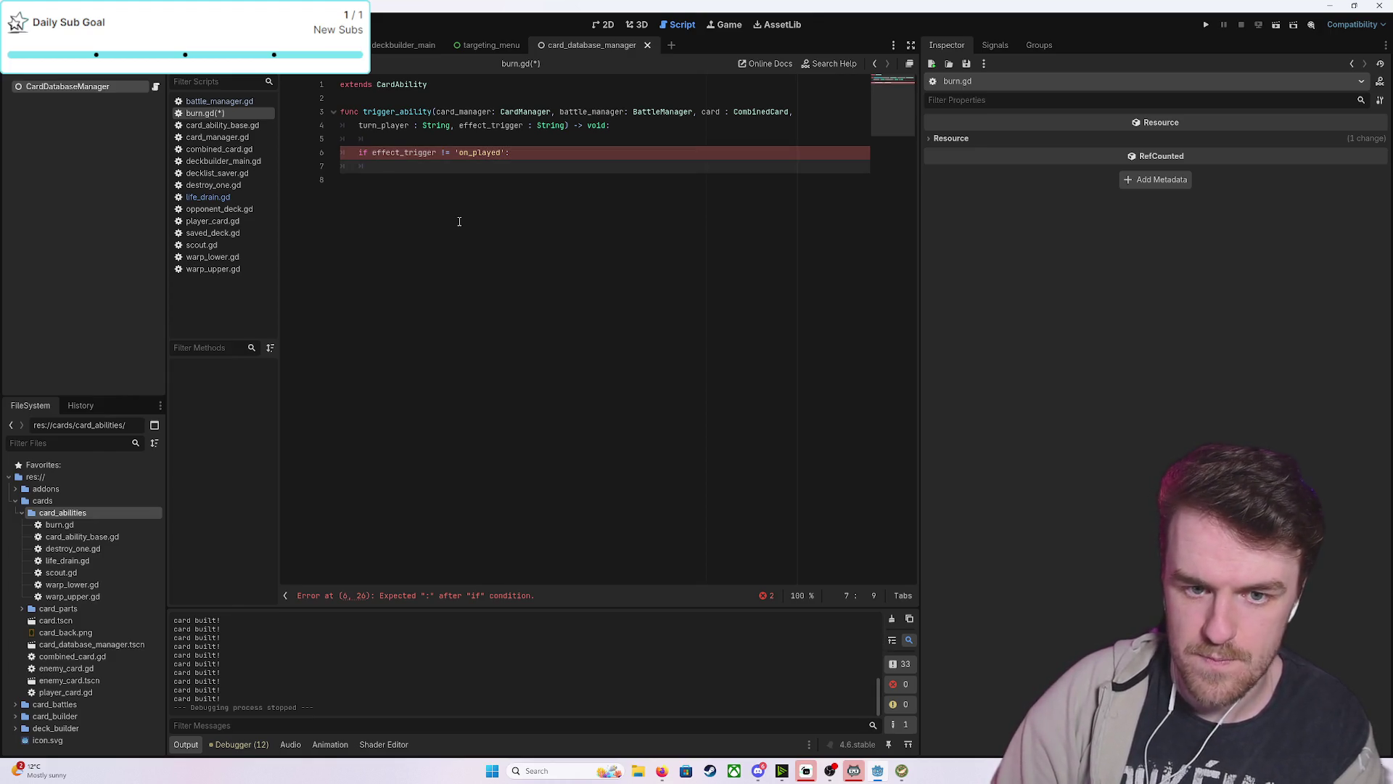
pyautogui.write('return')
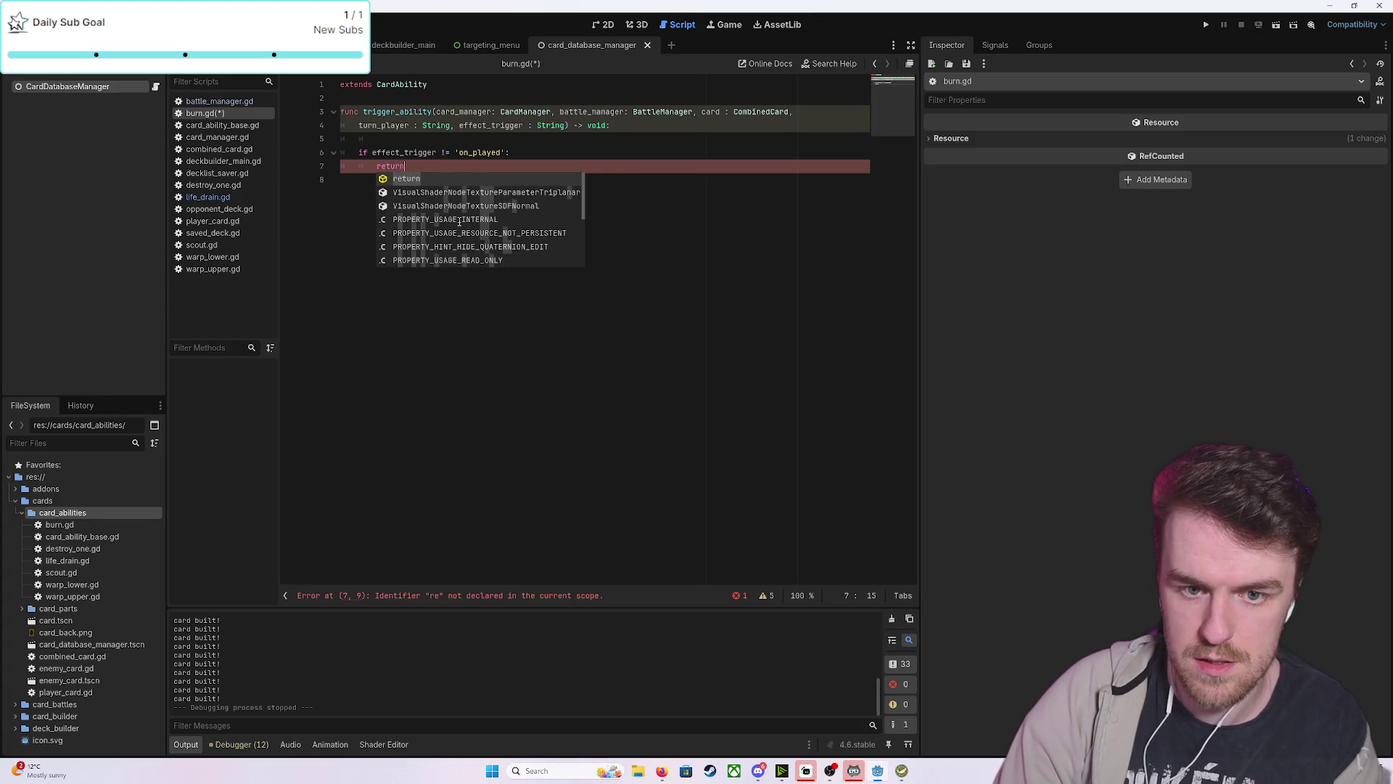
pyautogui.press('Return')
pyautogui.press('Return')
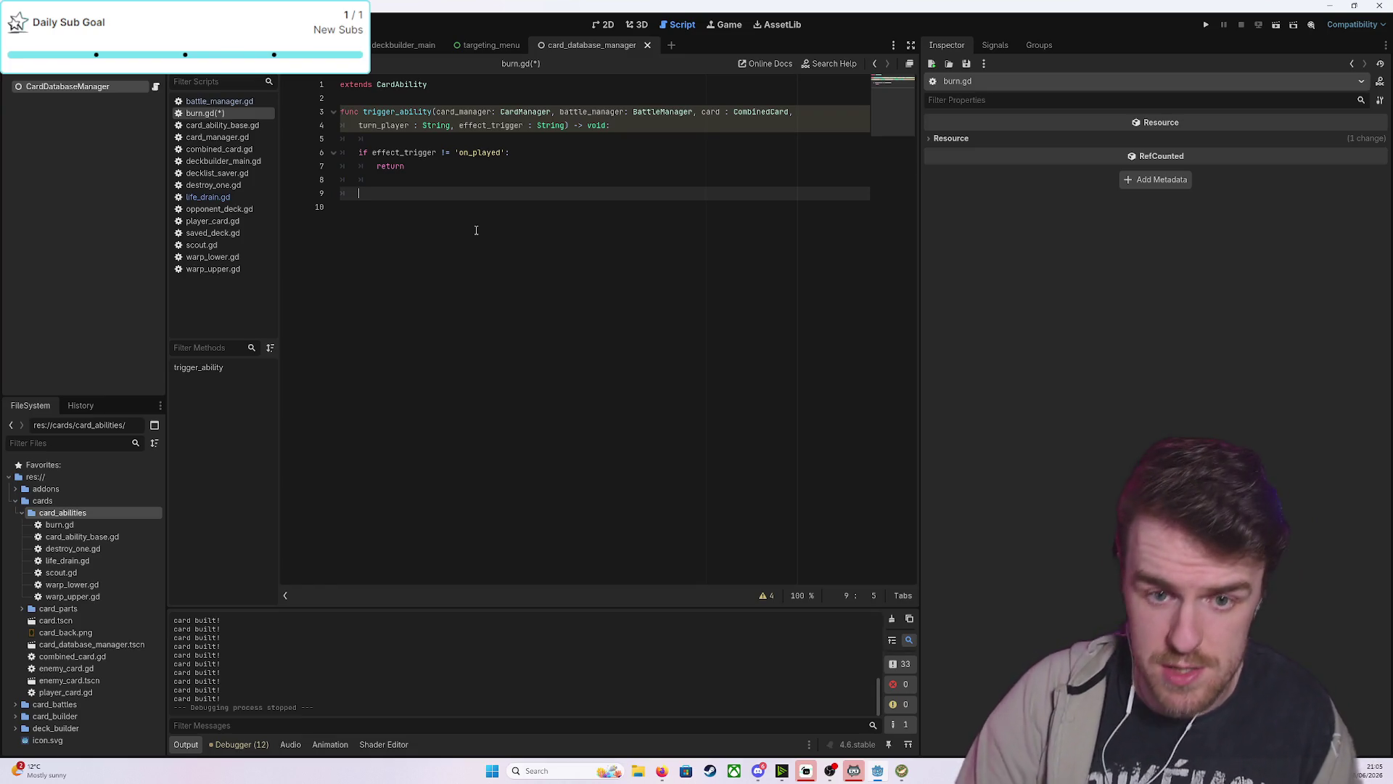
pyautogui.click(452, 84)
# Step: Declare const BURN_DAMAGE : int = 200 below the extends line and save burn.gd
pyautogui.press('Return')
pyautogui.press('Return')
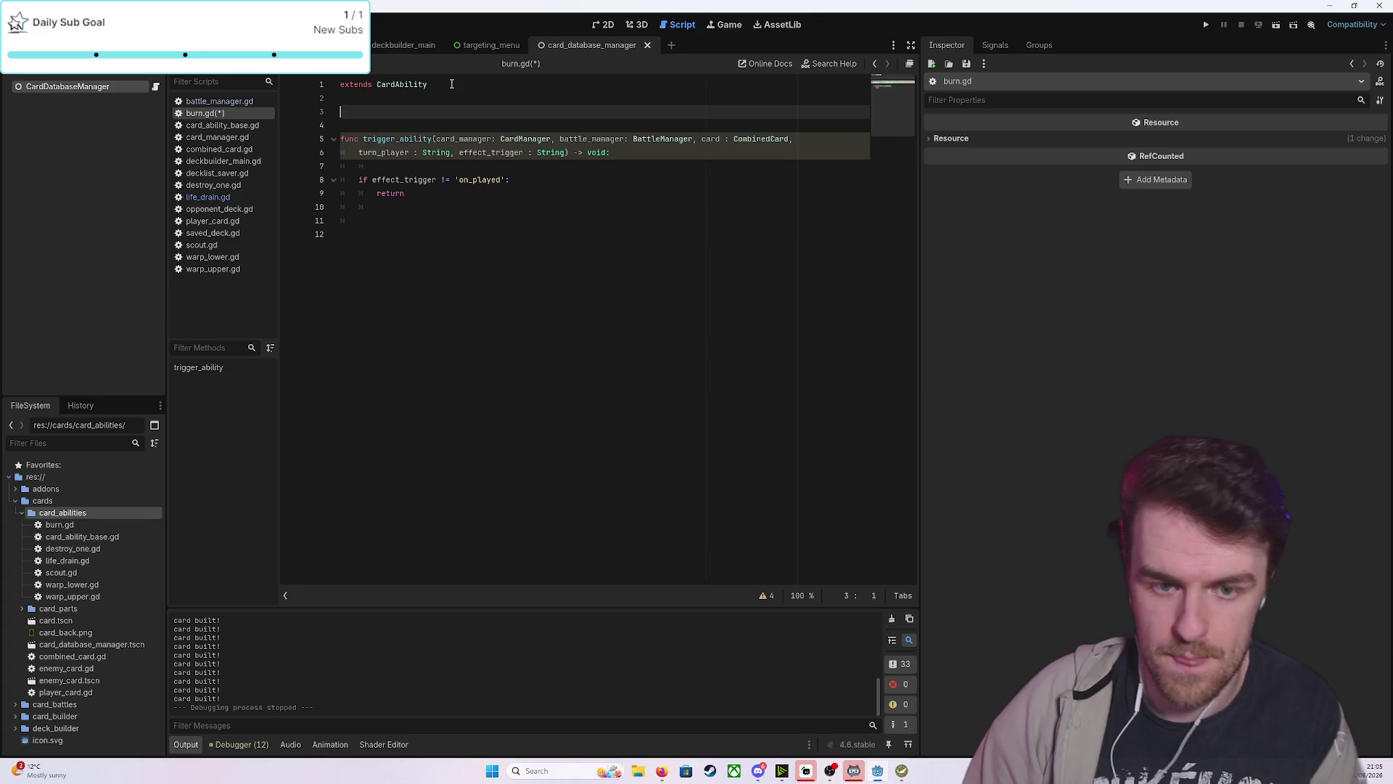
pyautogui.write('const BURN_DA')
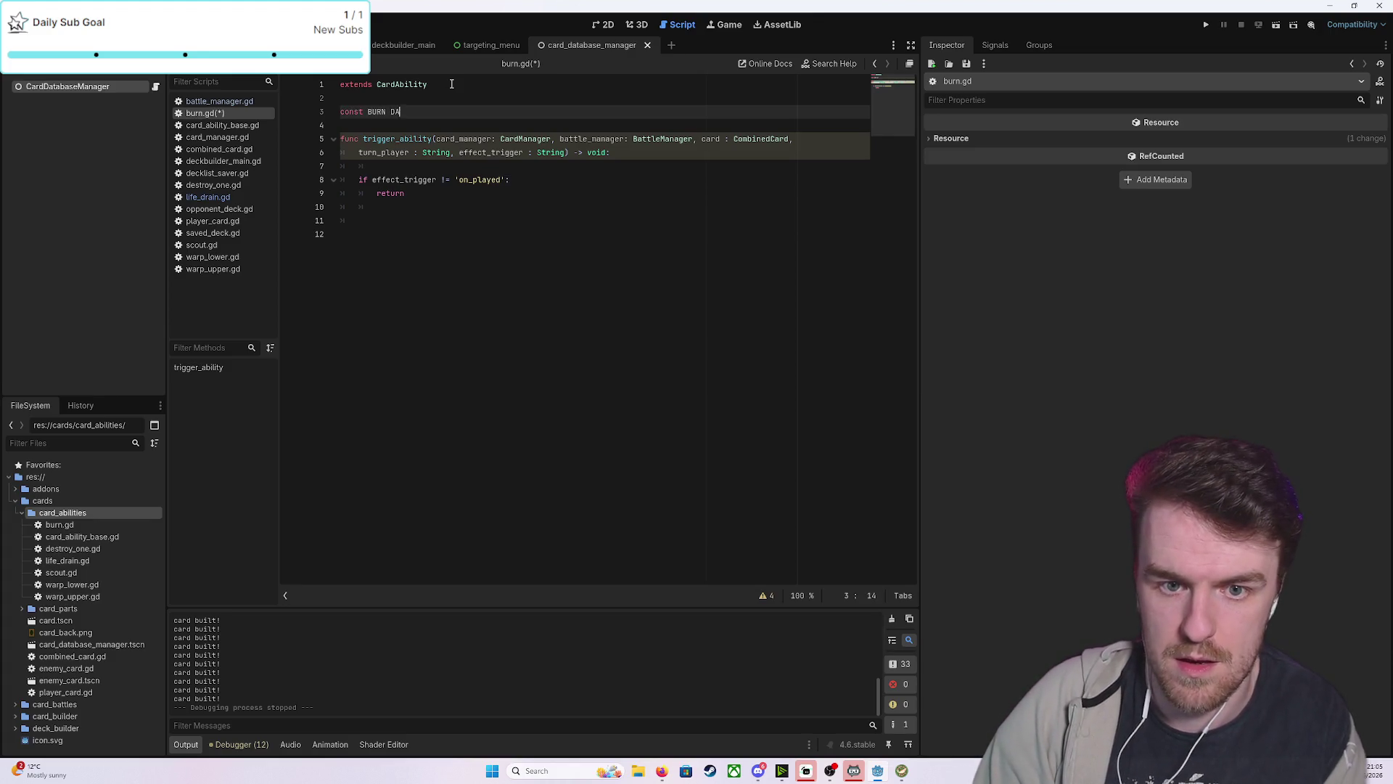
pyautogui.press('BackSpace')
pyautogui.press('BackSpace')
pyautogui.press('BackSpace')
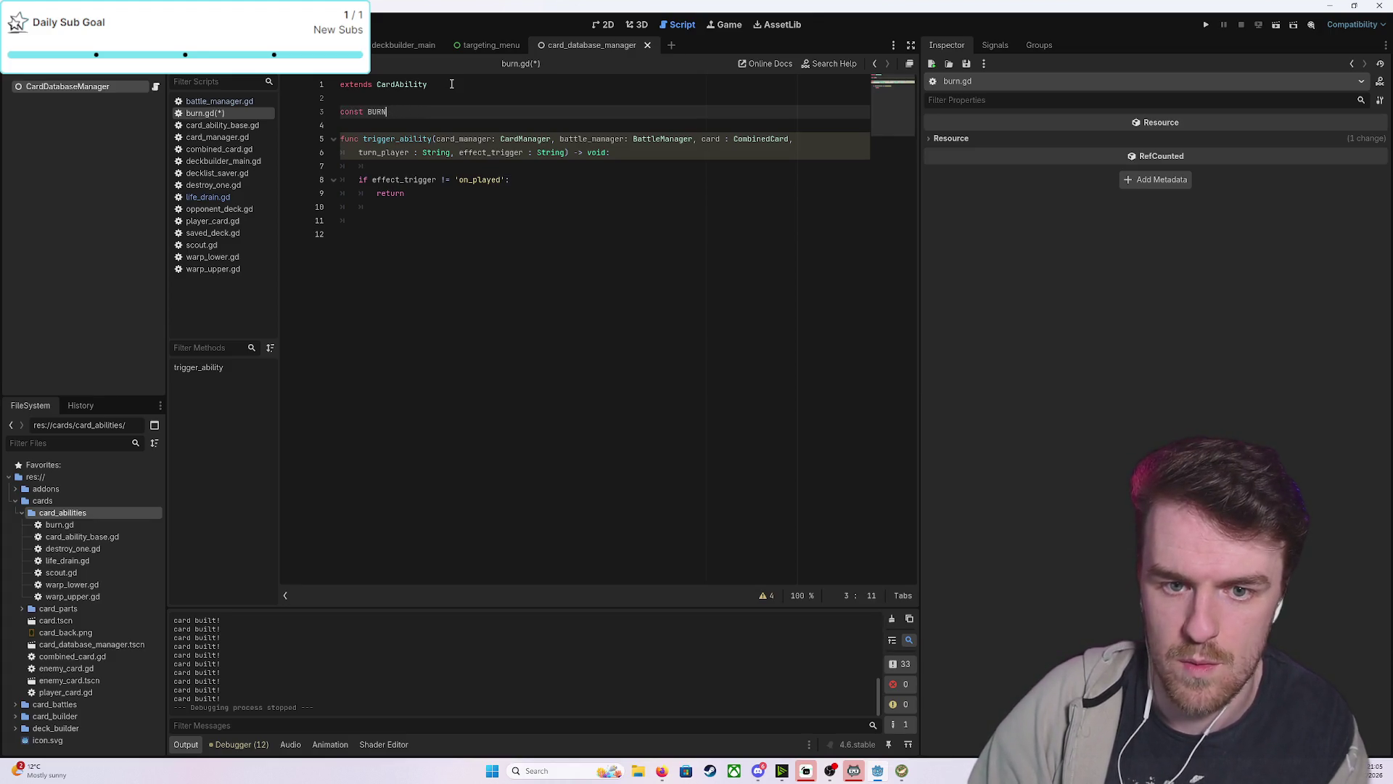
pyautogui.write('_DAMAGE ')
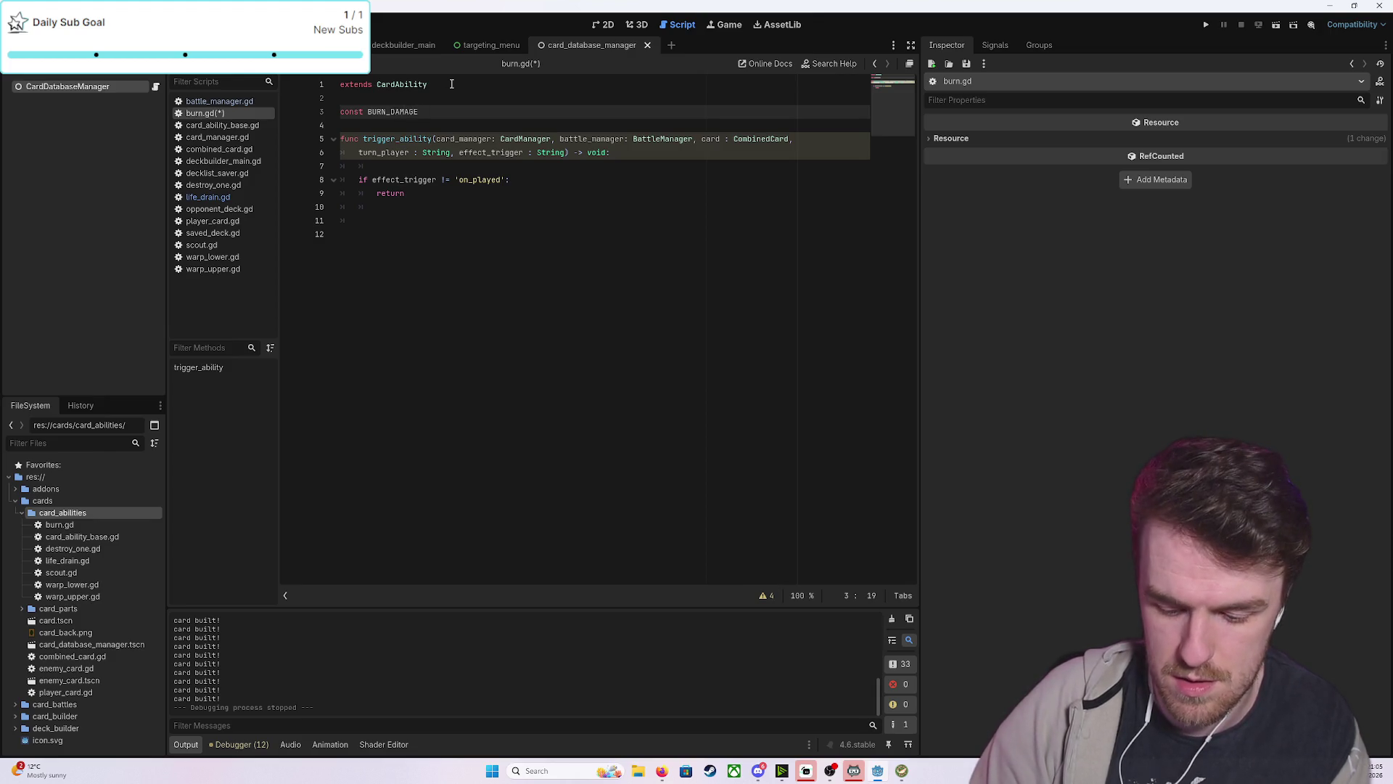
pyautogui.write(': int = 200')
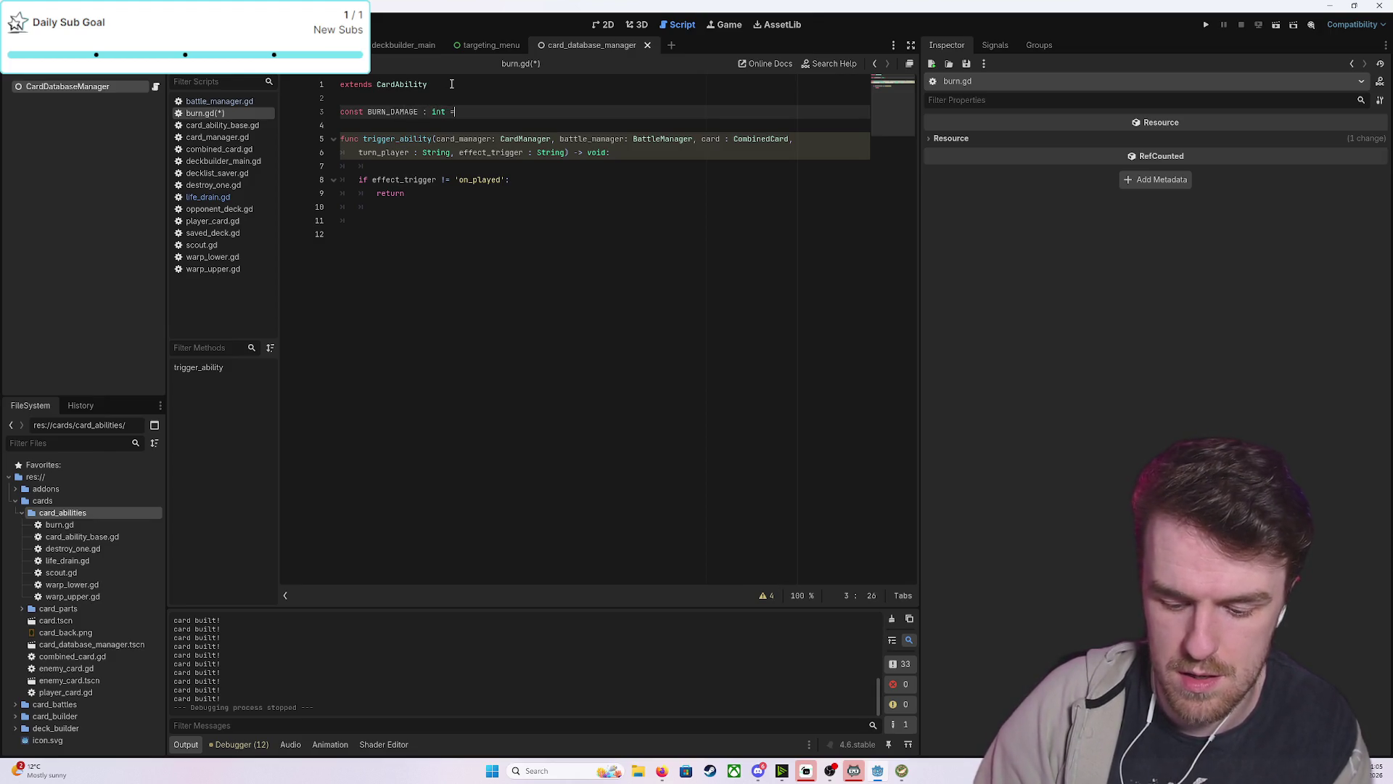
pyautogui.click(506, 324)
pyautogui.hotkey('ctrl', 's')
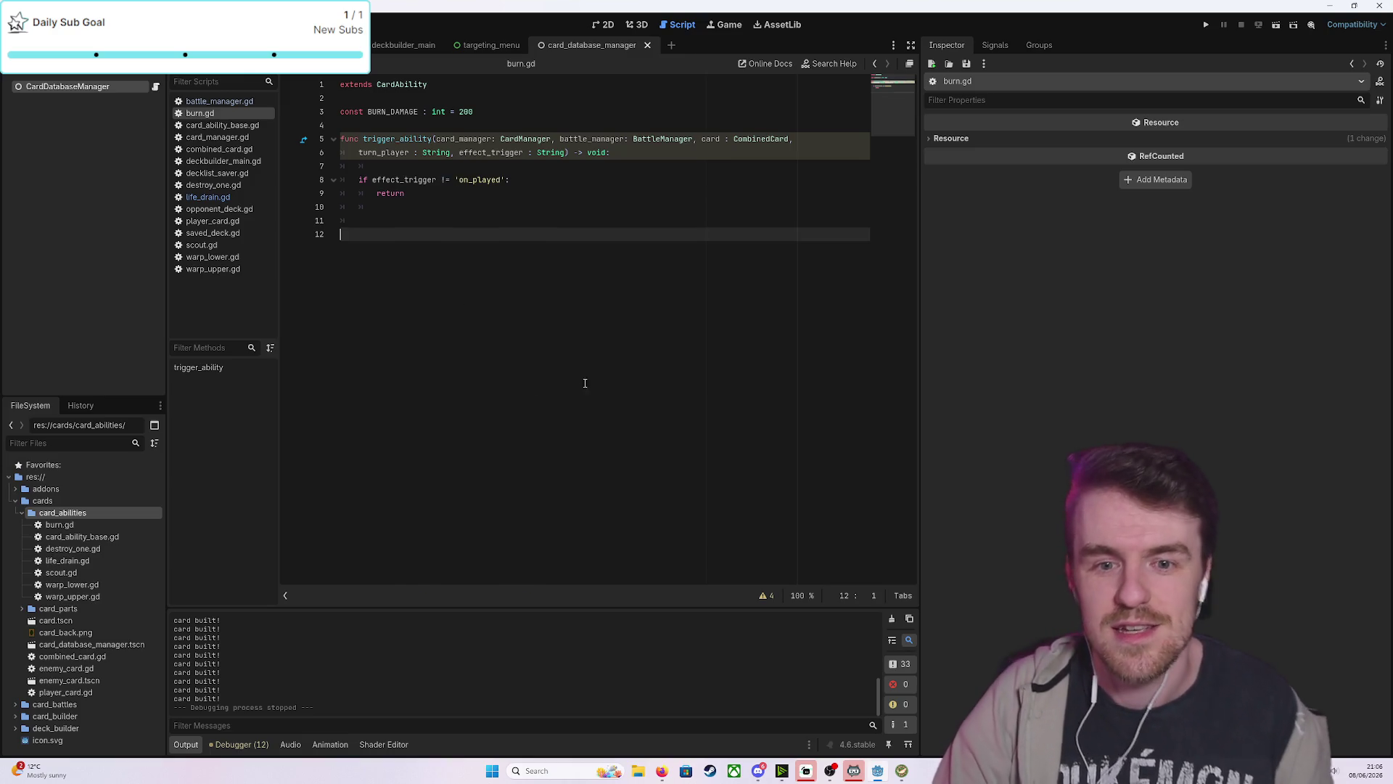
pyautogui.click(385, 221)
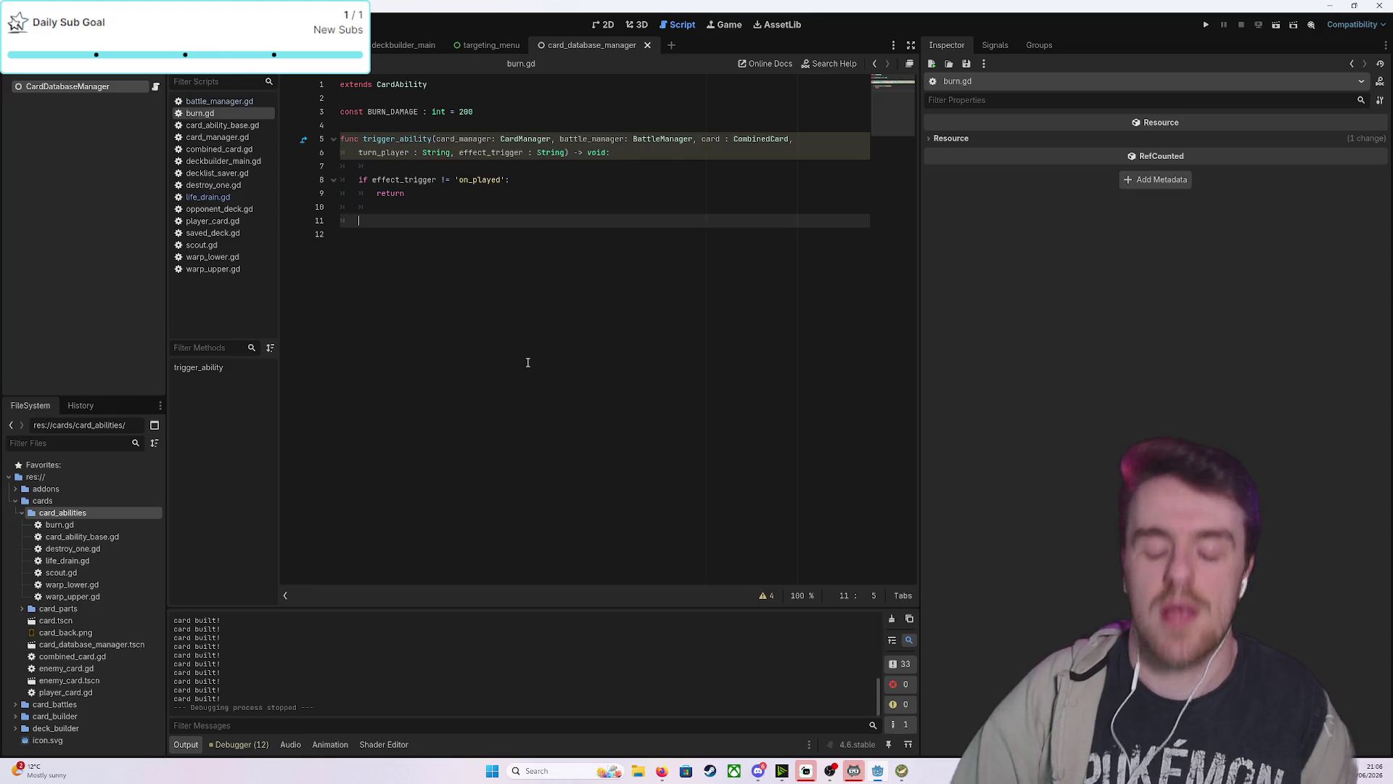
# Step: Add an if turn_player == 'Player' branch calling battle_manager.damage_opponent_life_points(BURN_DAMAGE)
pyautogui.write('if turn')
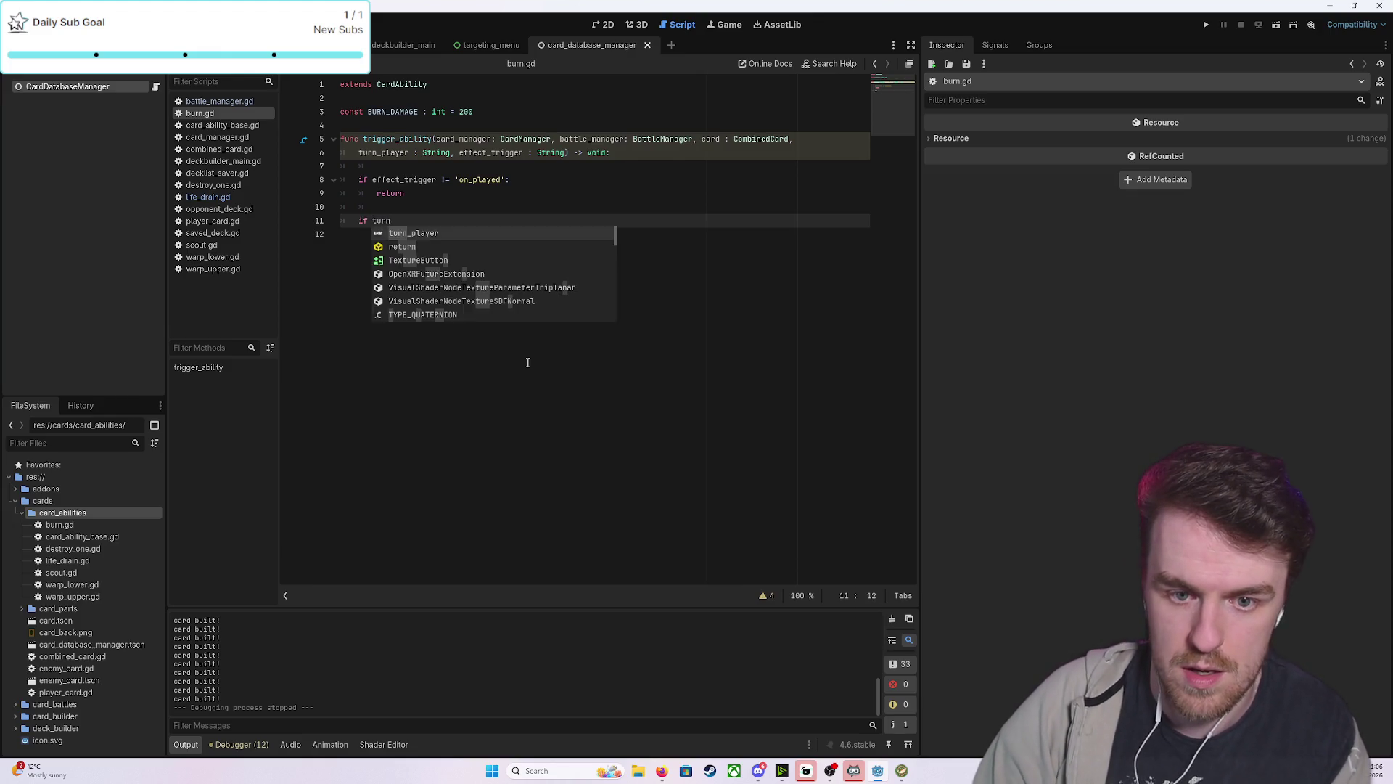
pyautogui.press('Return')
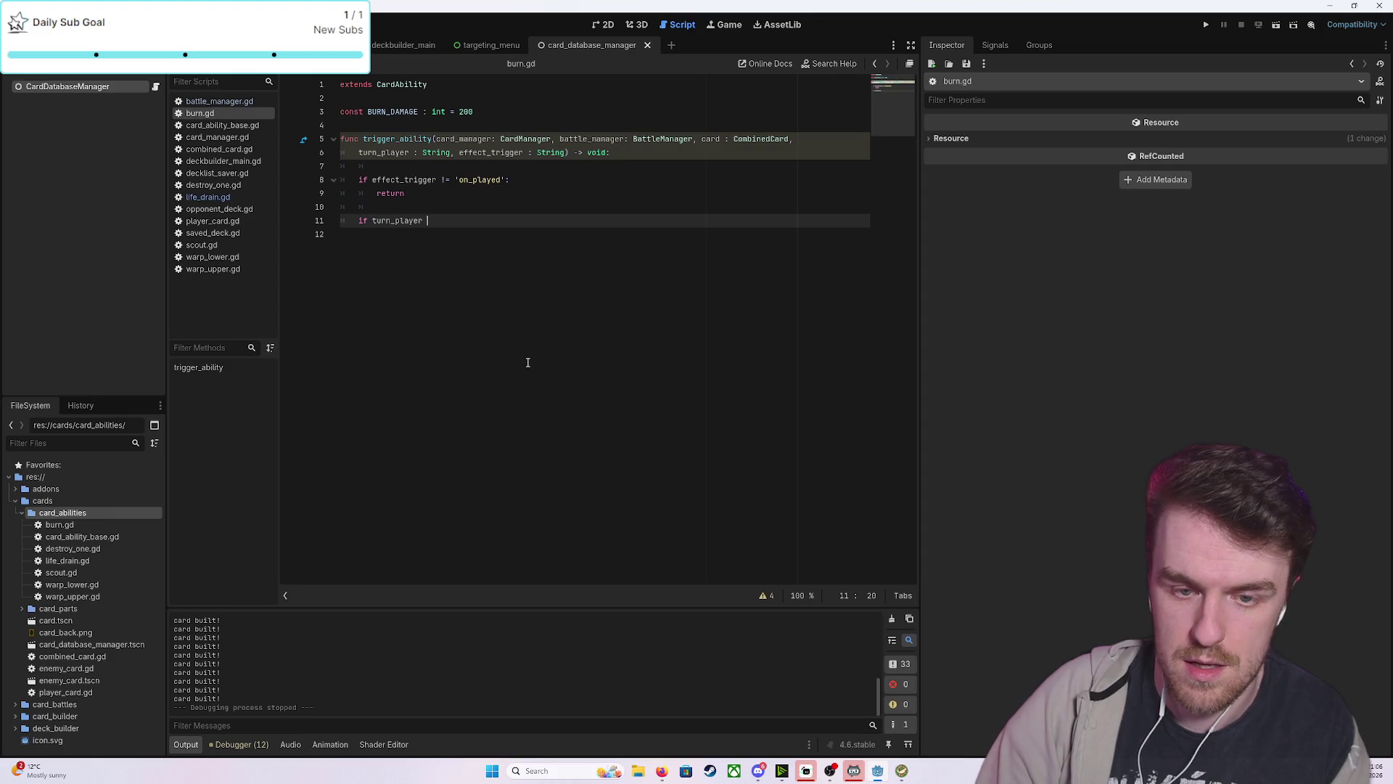
pyautogui.write('== ')
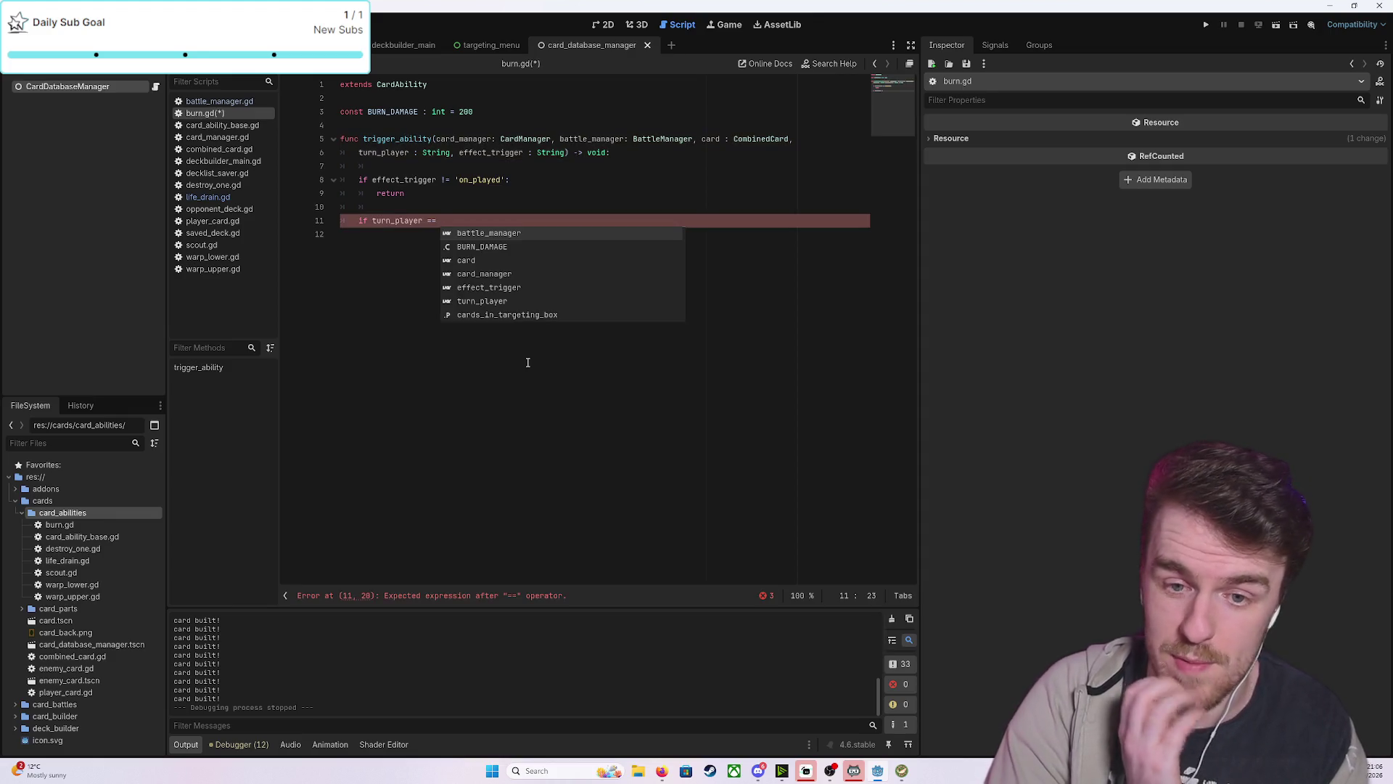
pyautogui.write("'")
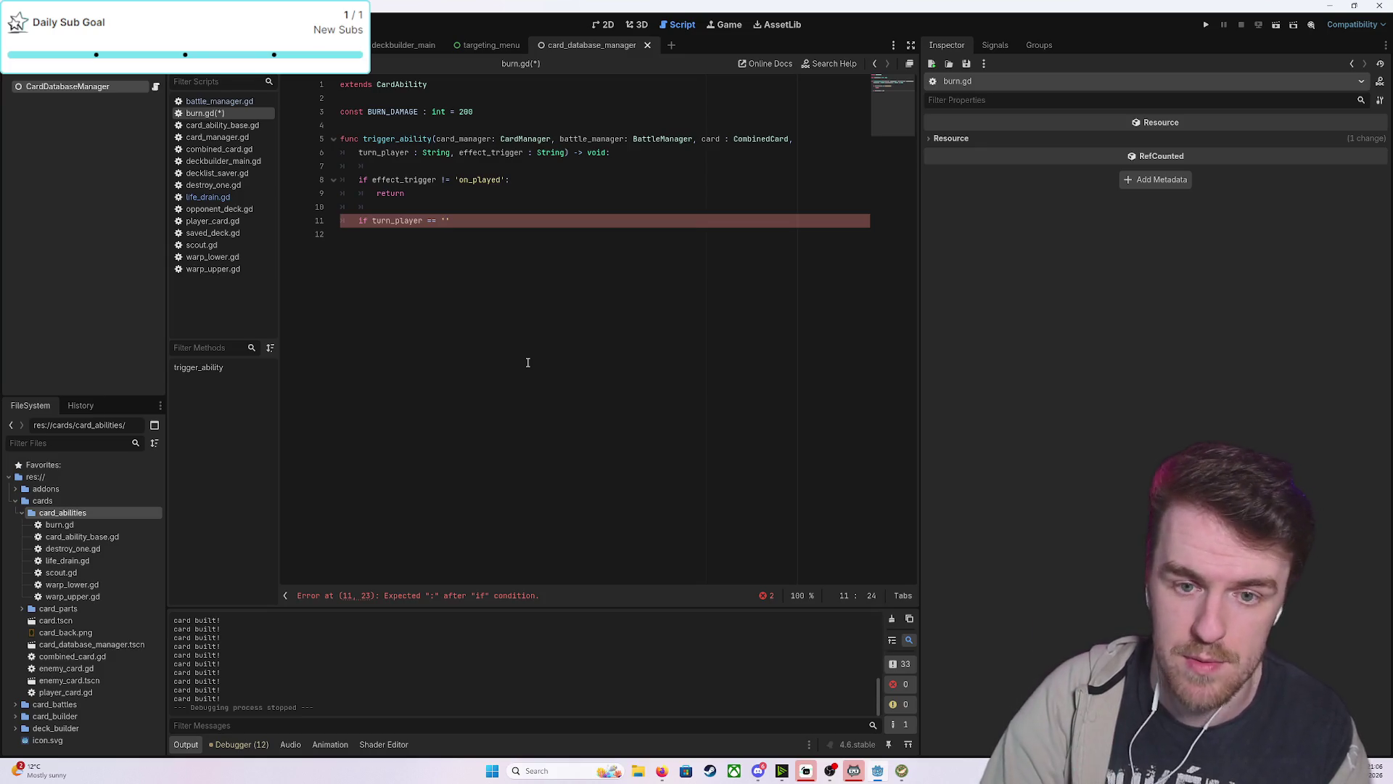
pyautogui.write("Player'")
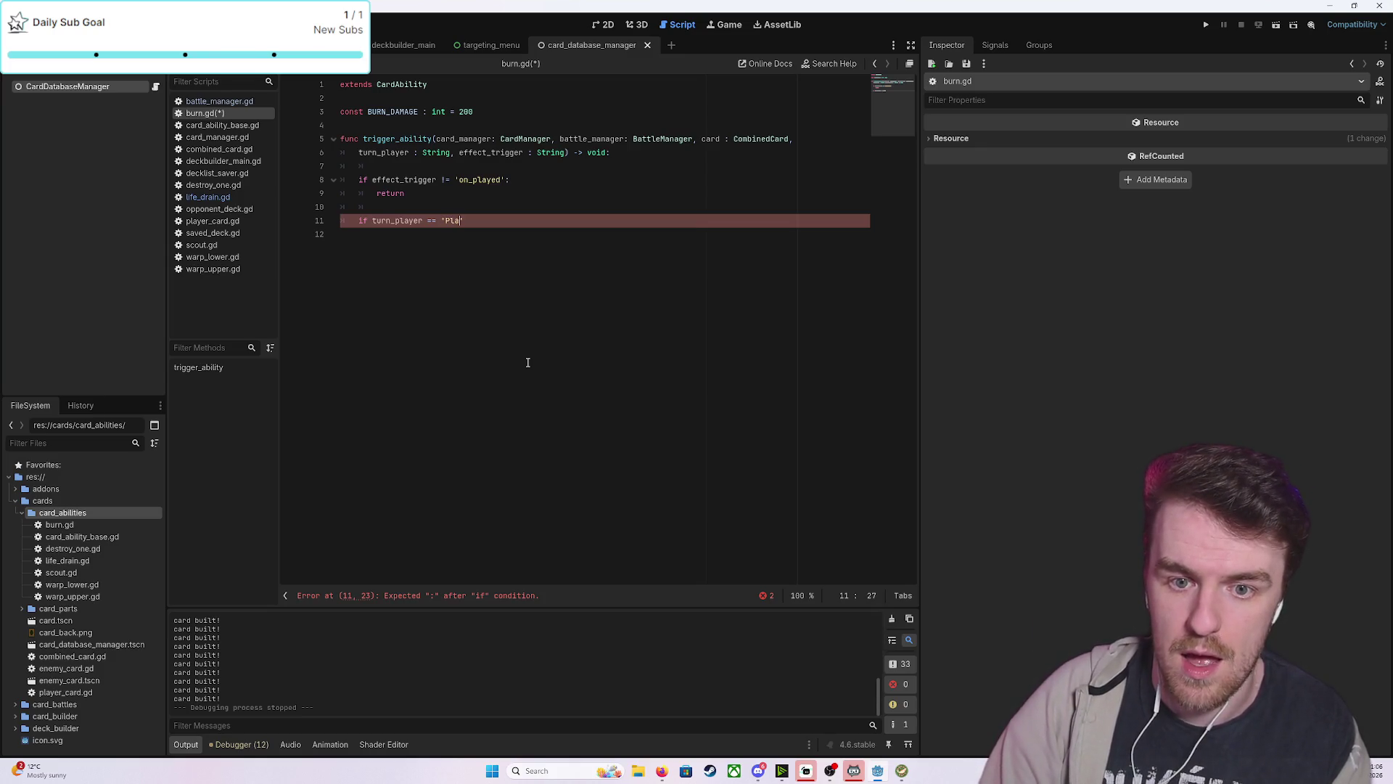
pyautogui.write(':')
pyautogui.press('Return')
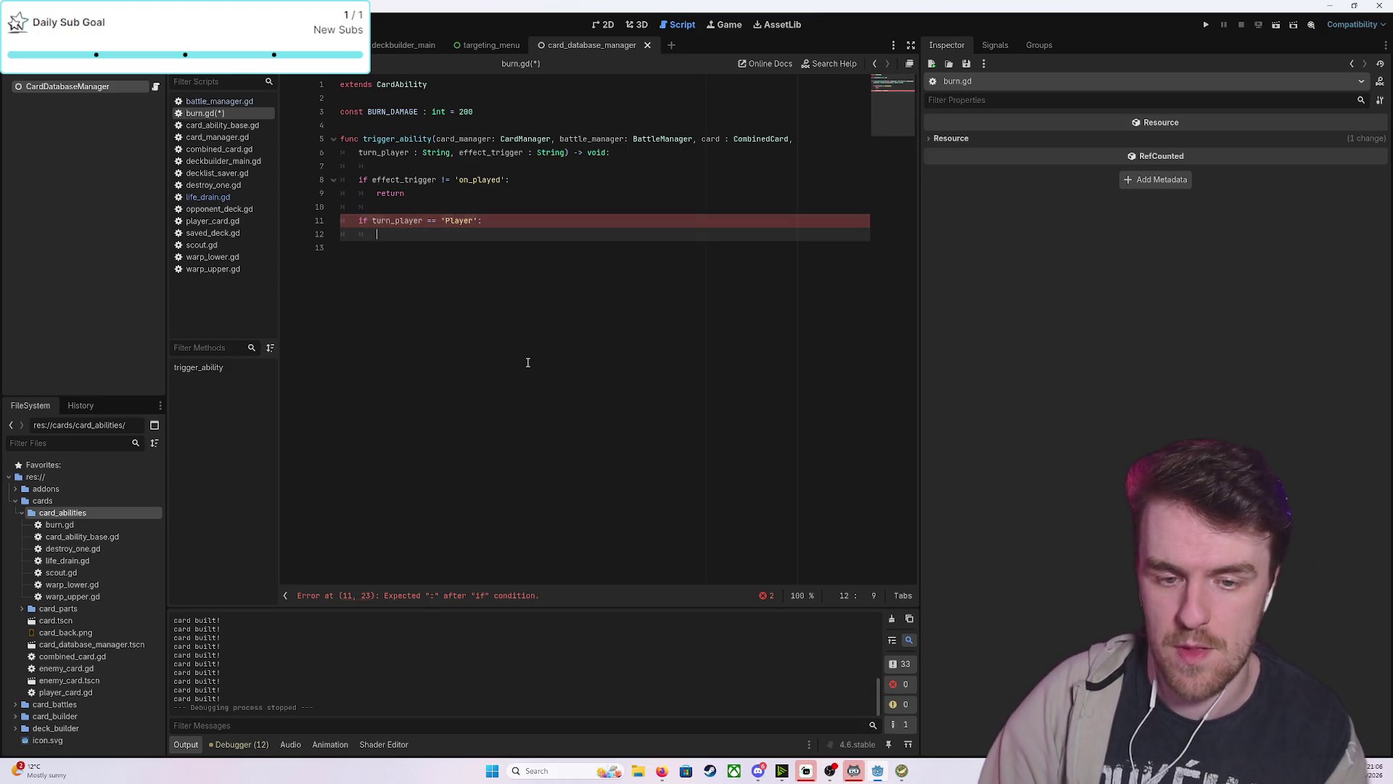
pyautogui.write('dama')
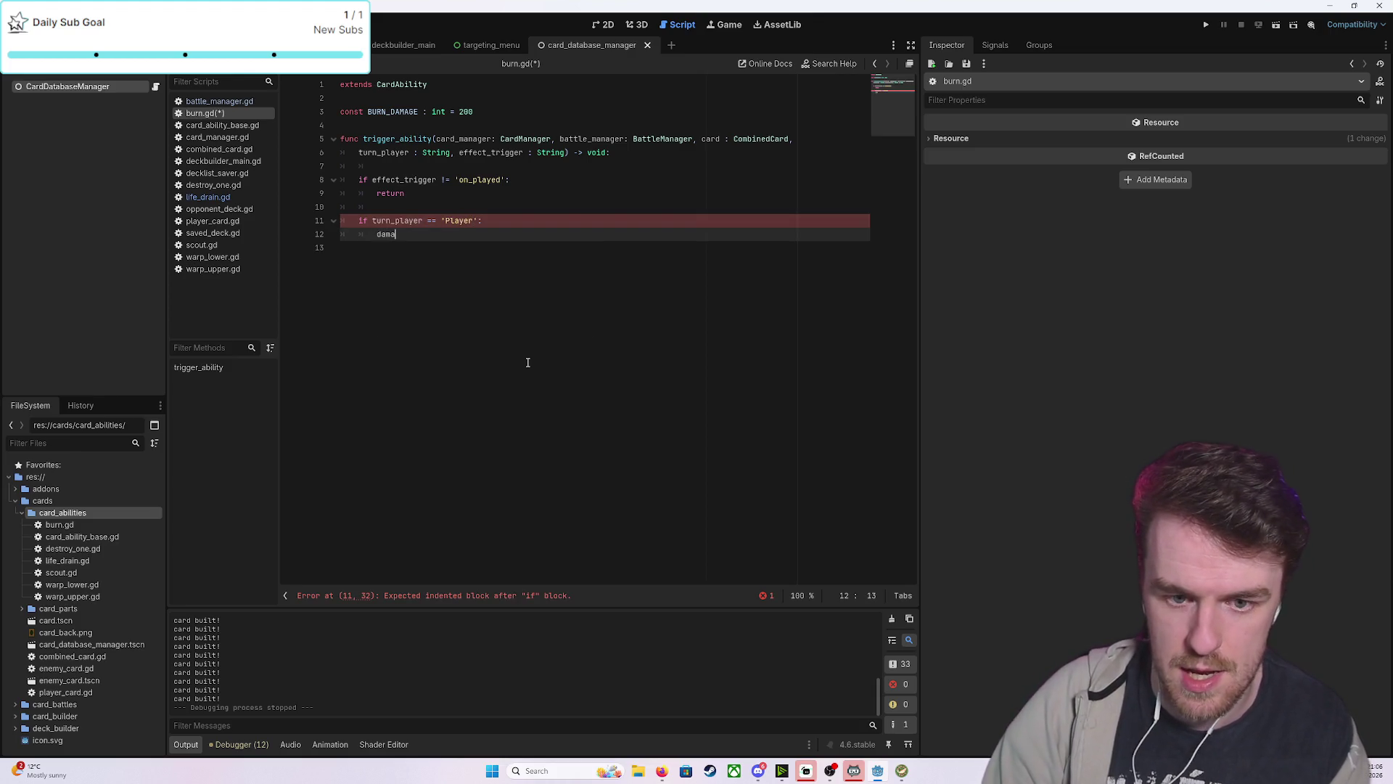
pyautogui.press('BackSpace')
pyautogui.press('BackSpace')
pyautogui.press('BackSpace')
pyautogui.write('battle')
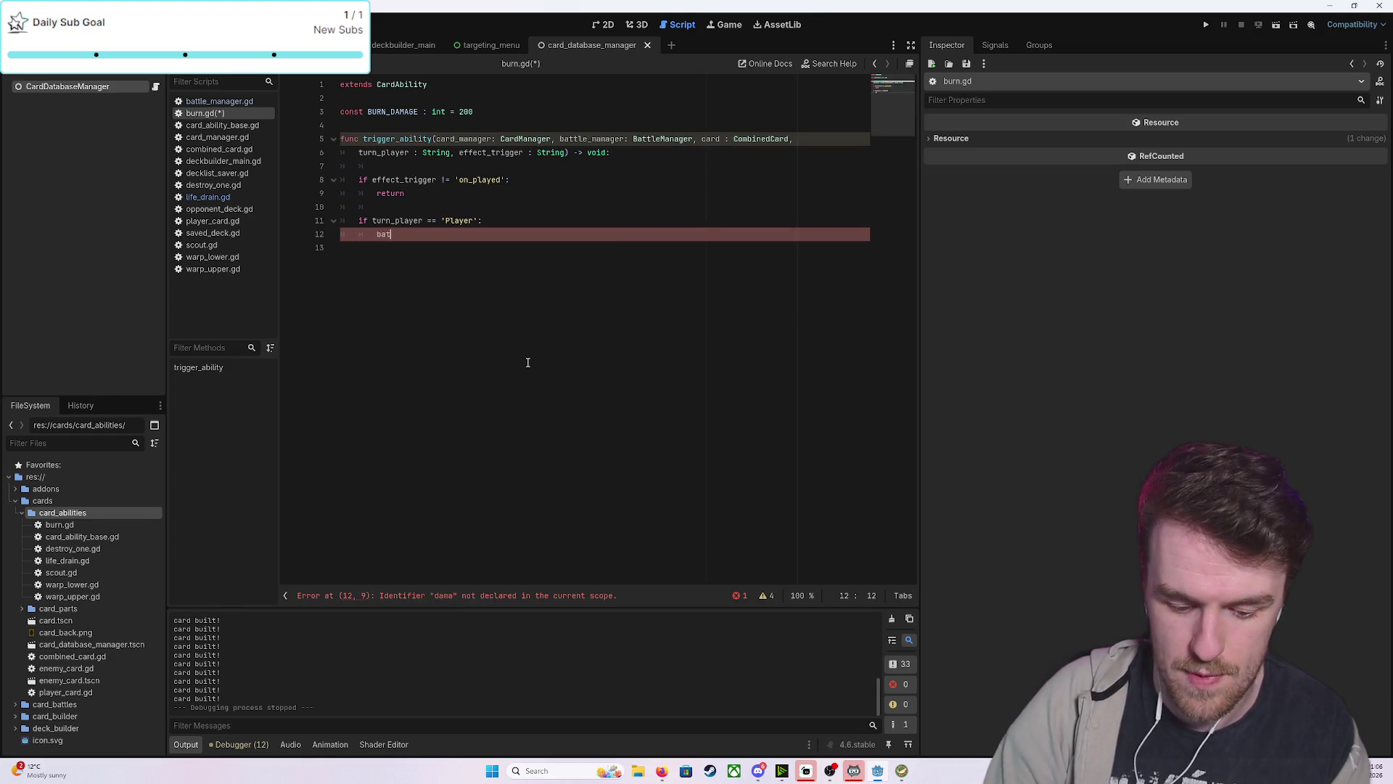
pyautogui.press('Return')
pyautogui.write('.dama')
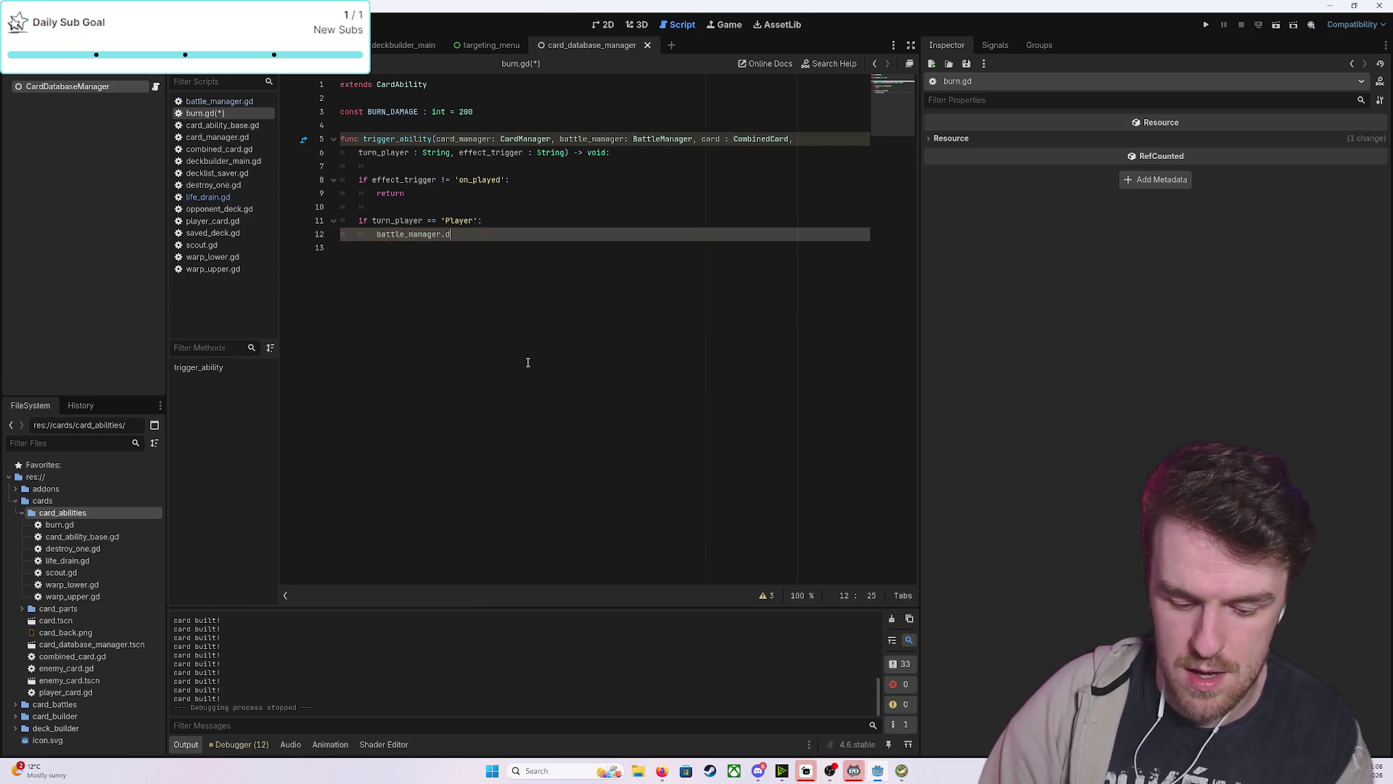
pyautogui.press('Down')
pyautogui.press('Return')
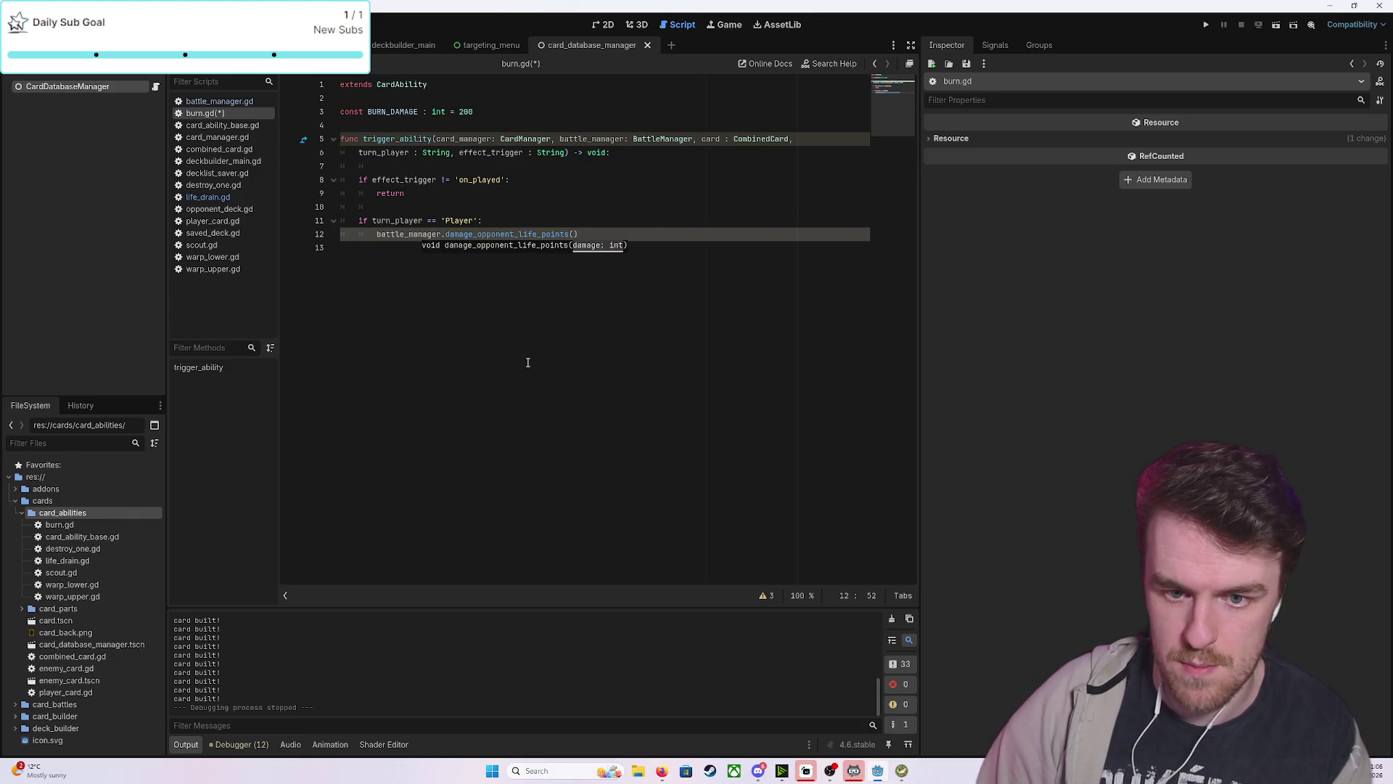
pyautogui.write('BURN_DAMAGE')
pyautogui.press('Return')
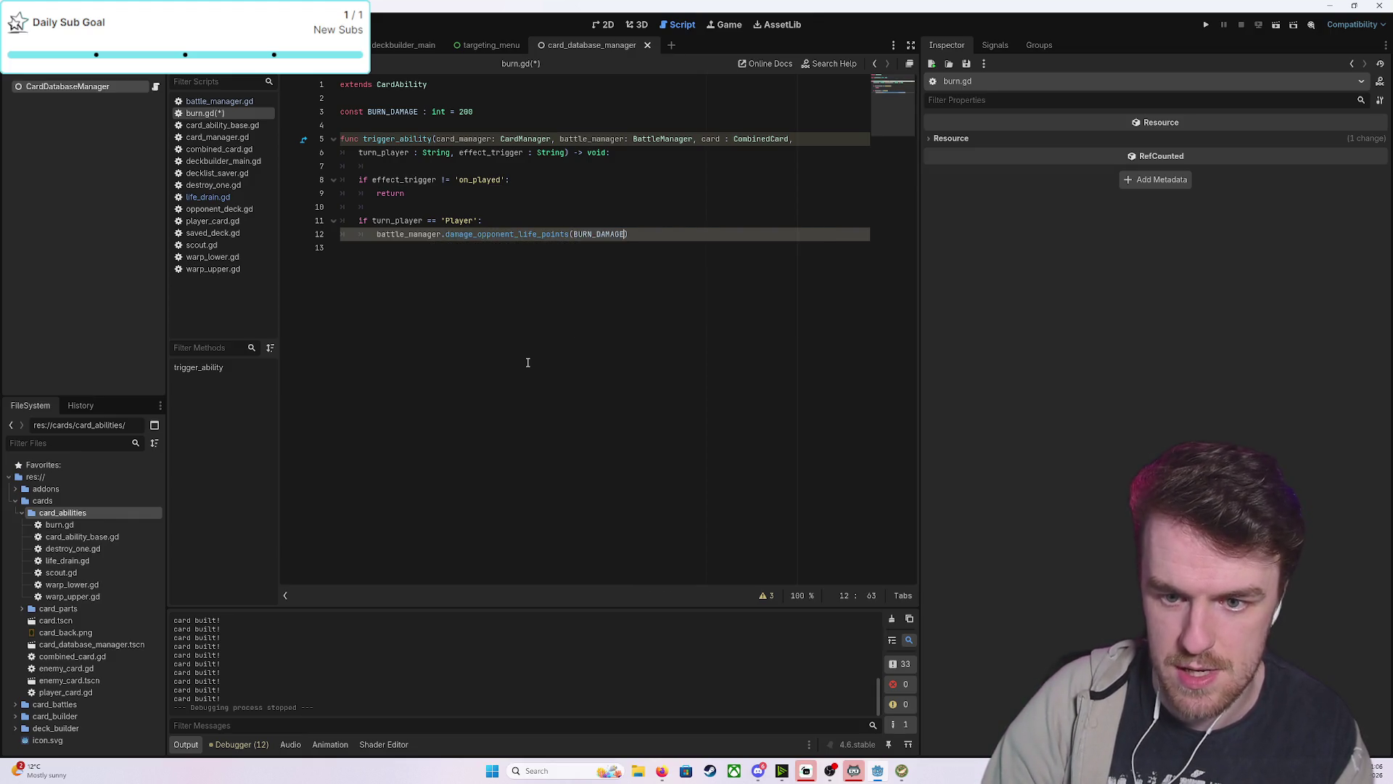
pyautogui.press('Return')
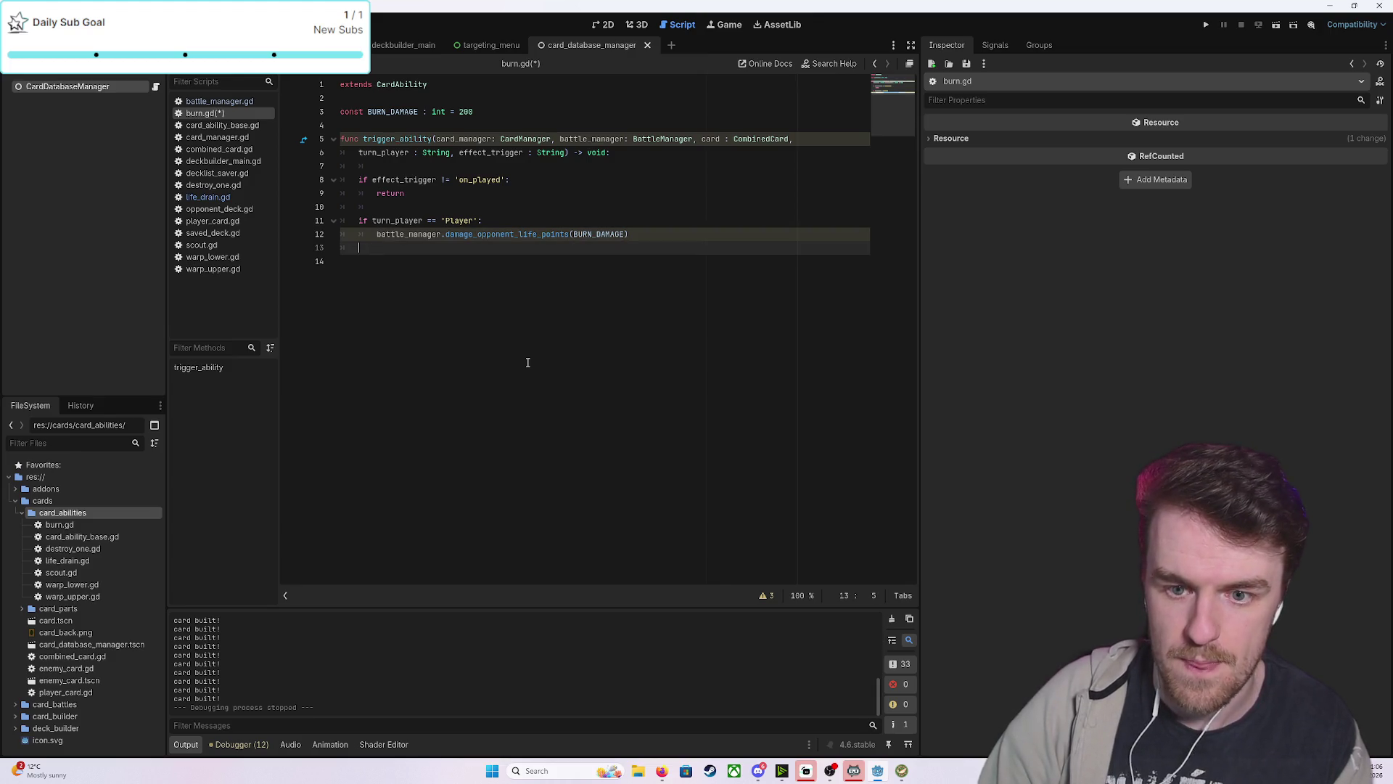
# Step: Add an elif 'Opponent' branch calling damage_player_life_points(BURN_DAMAGE), then save burn.gd
pyautogui.write('elif ')
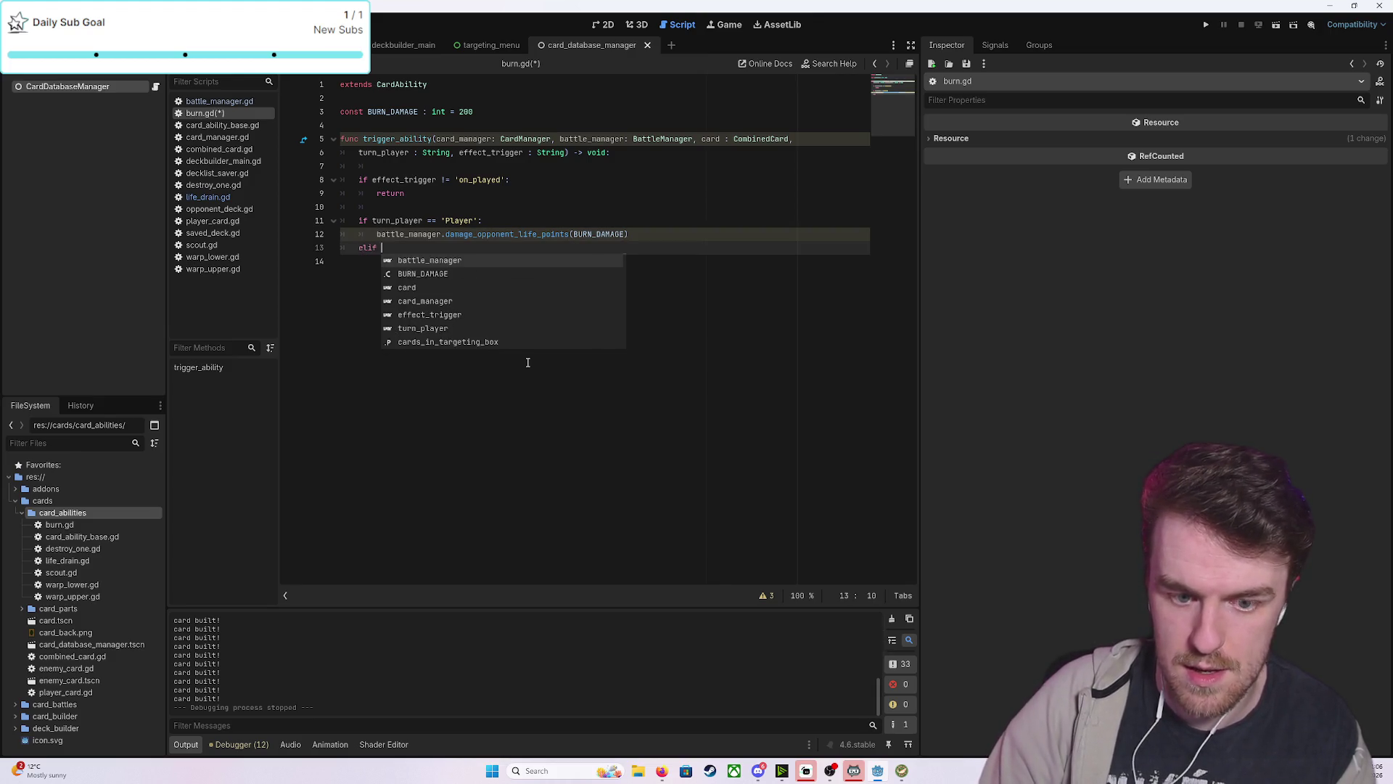
pyautogui.write('turn_pl')
pyautogui.press('Return')
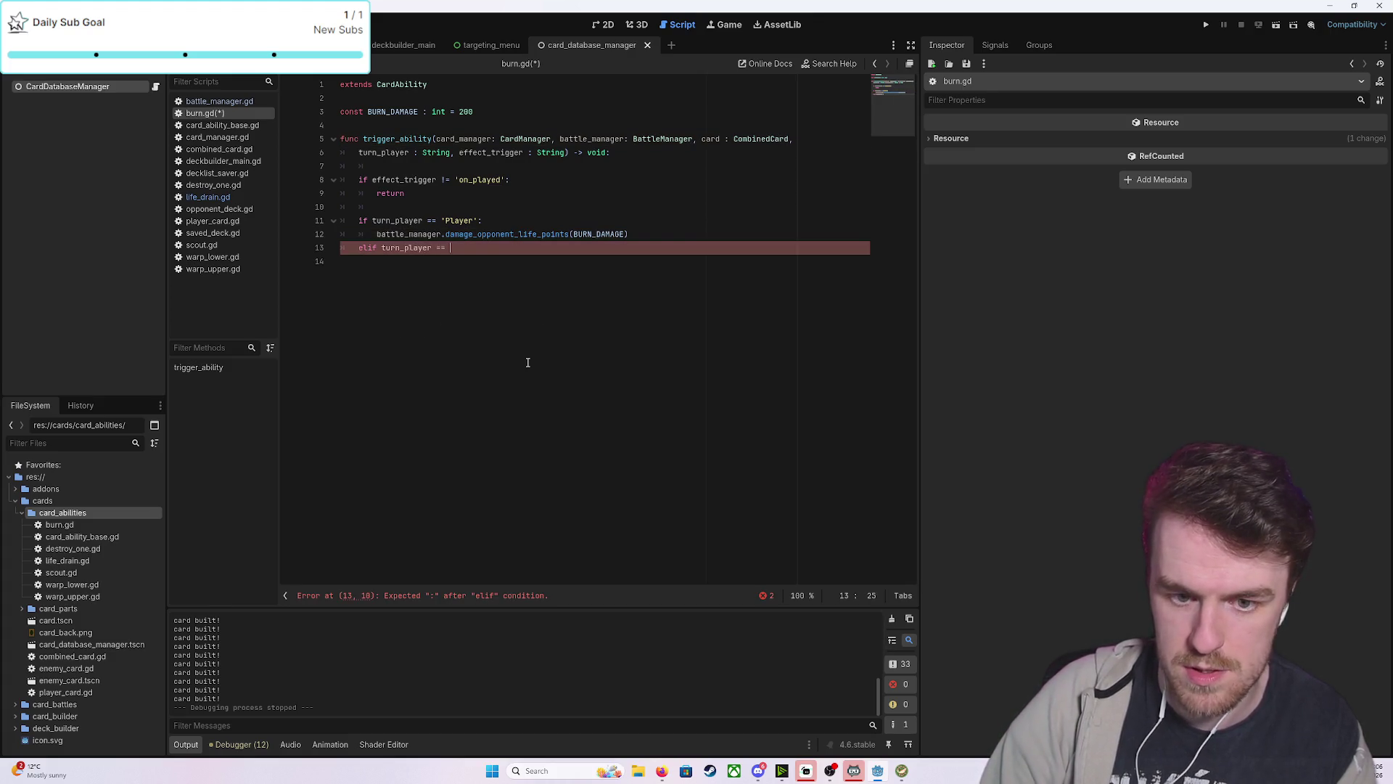
pyautogui.write("'Opponent")
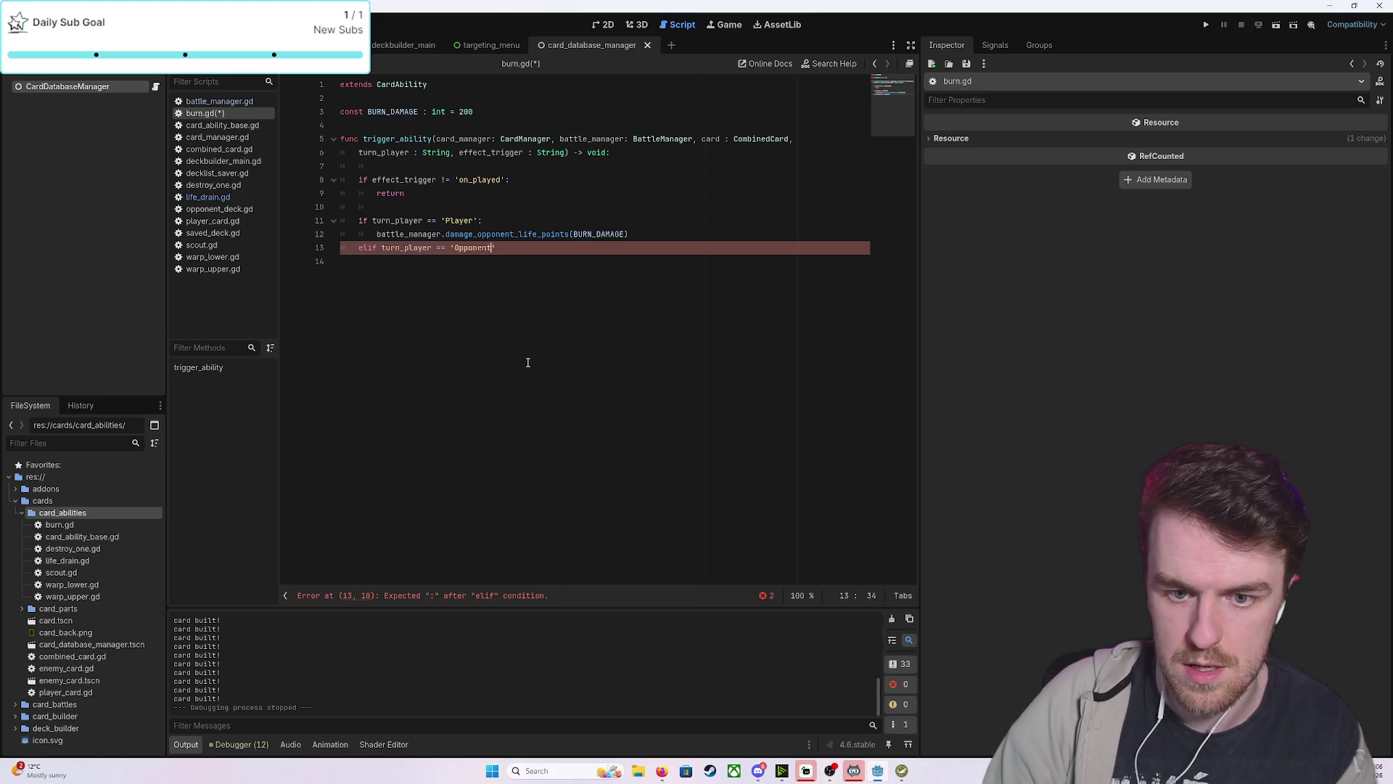
pyautogui.write("':")
pyautogui.press('Return')
pyautogui.write('battl')
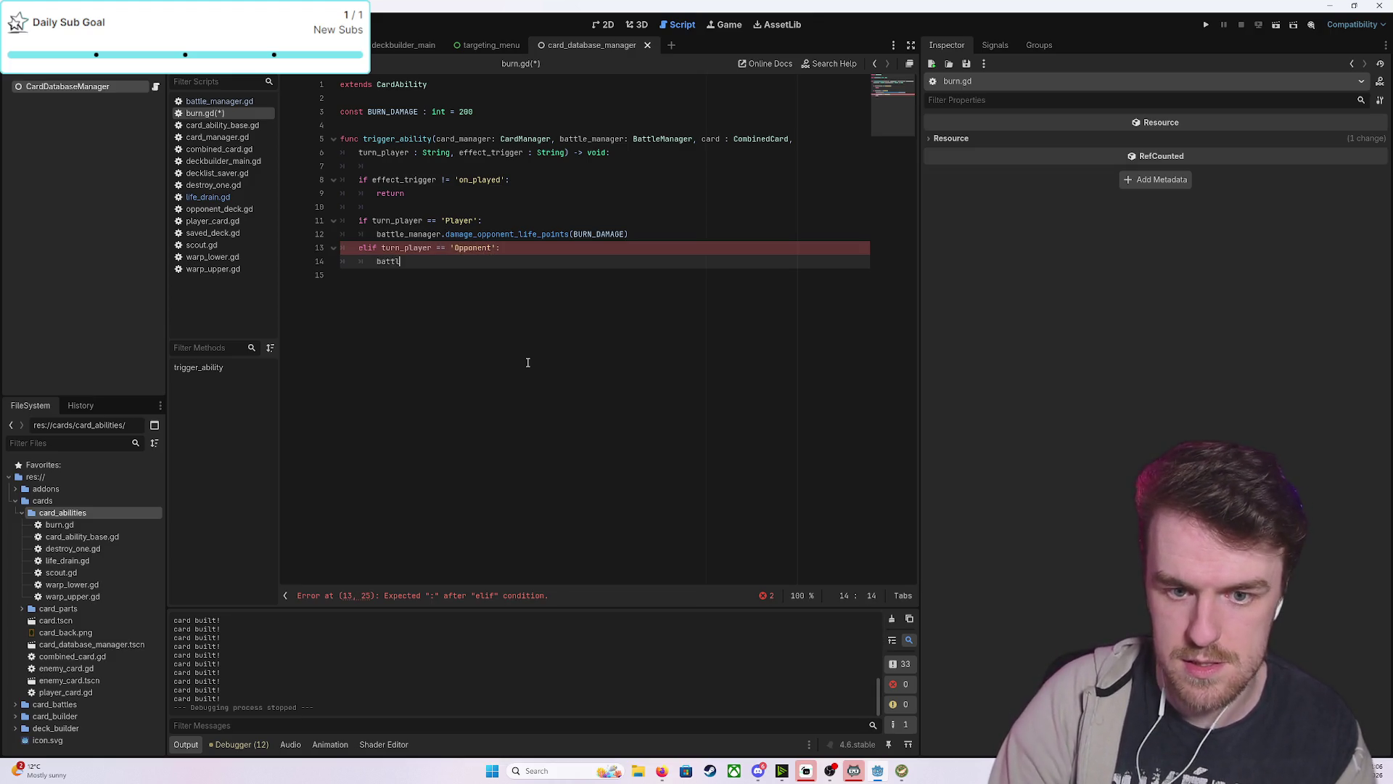
pyautogui.write('e_mana')
pyautogui.press('Return')
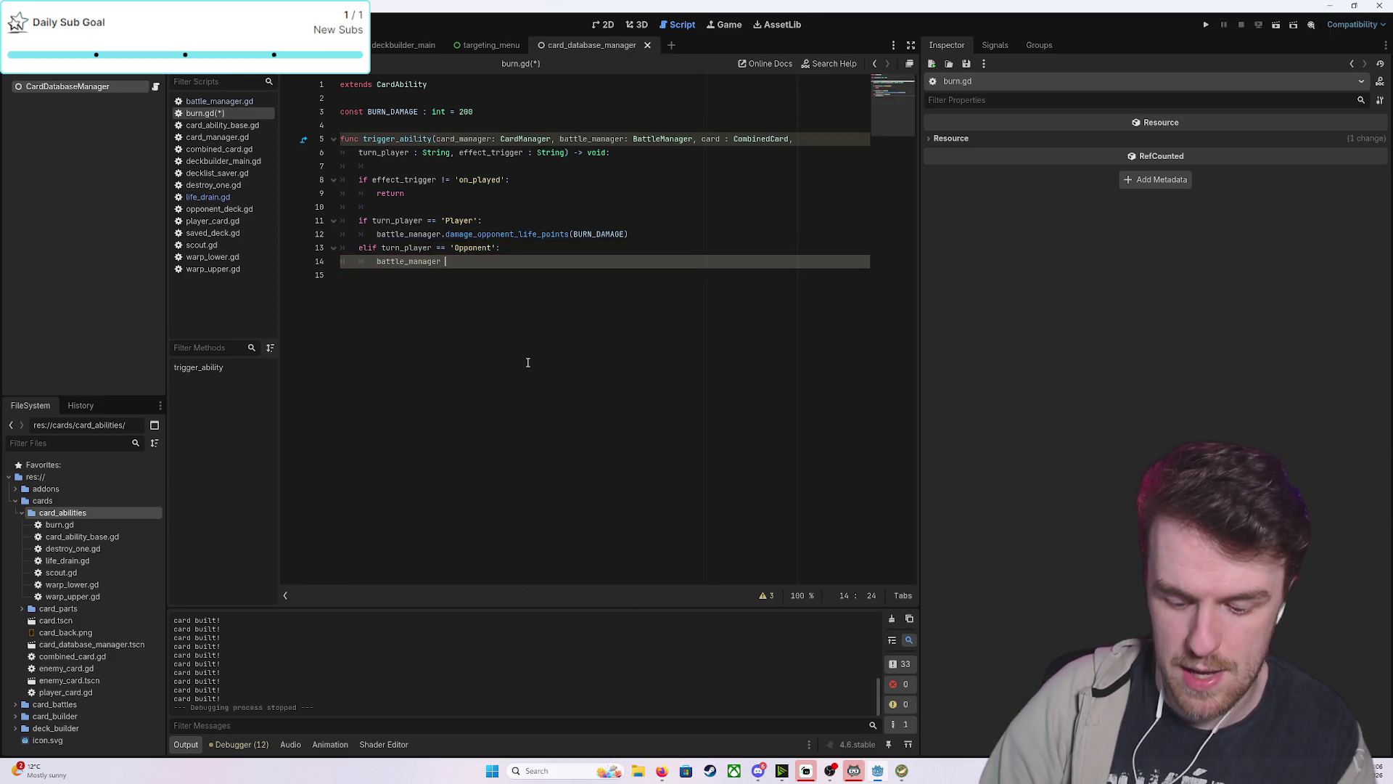
pyautogui.write('.damage')
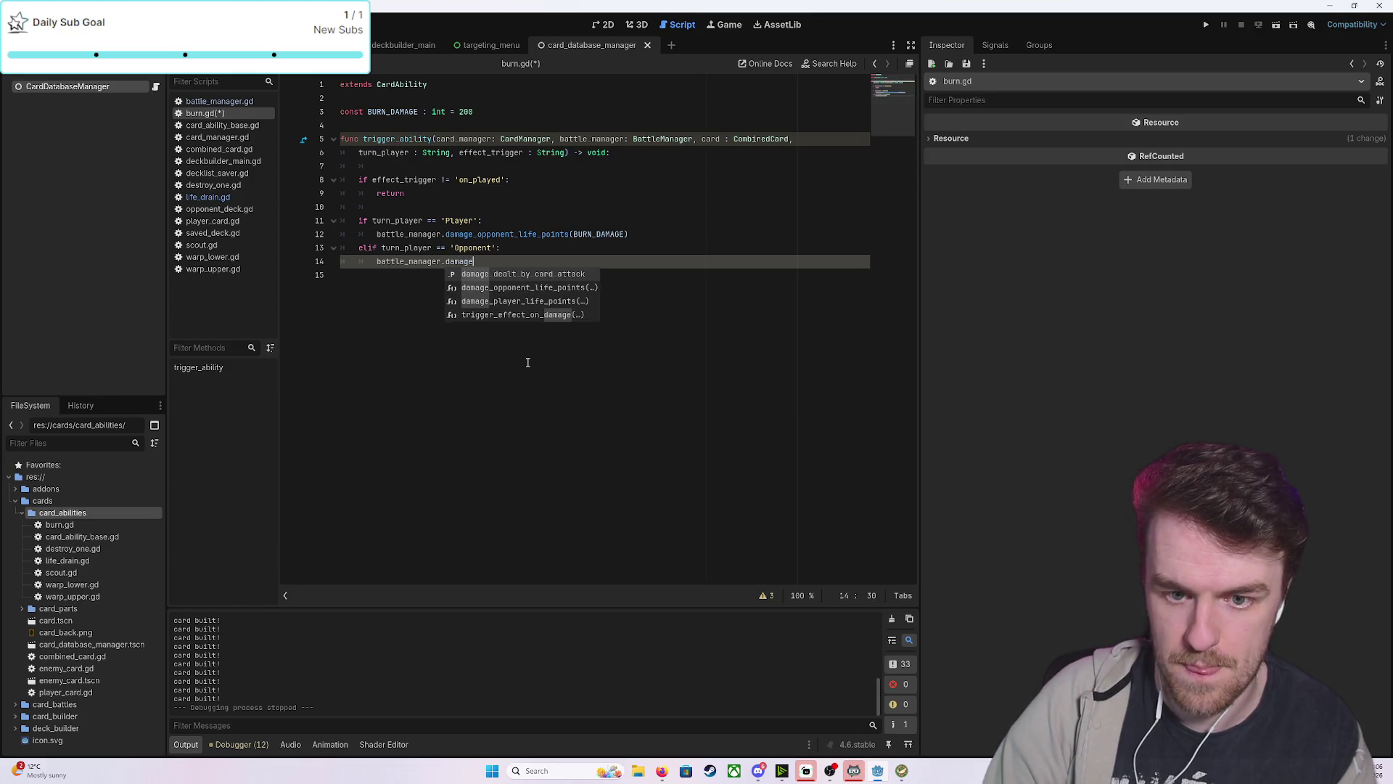
pyautogui.press('Down')
pyautogui.press('Down')
pyautogui.press('Return')
pyautogui.write('Burn')
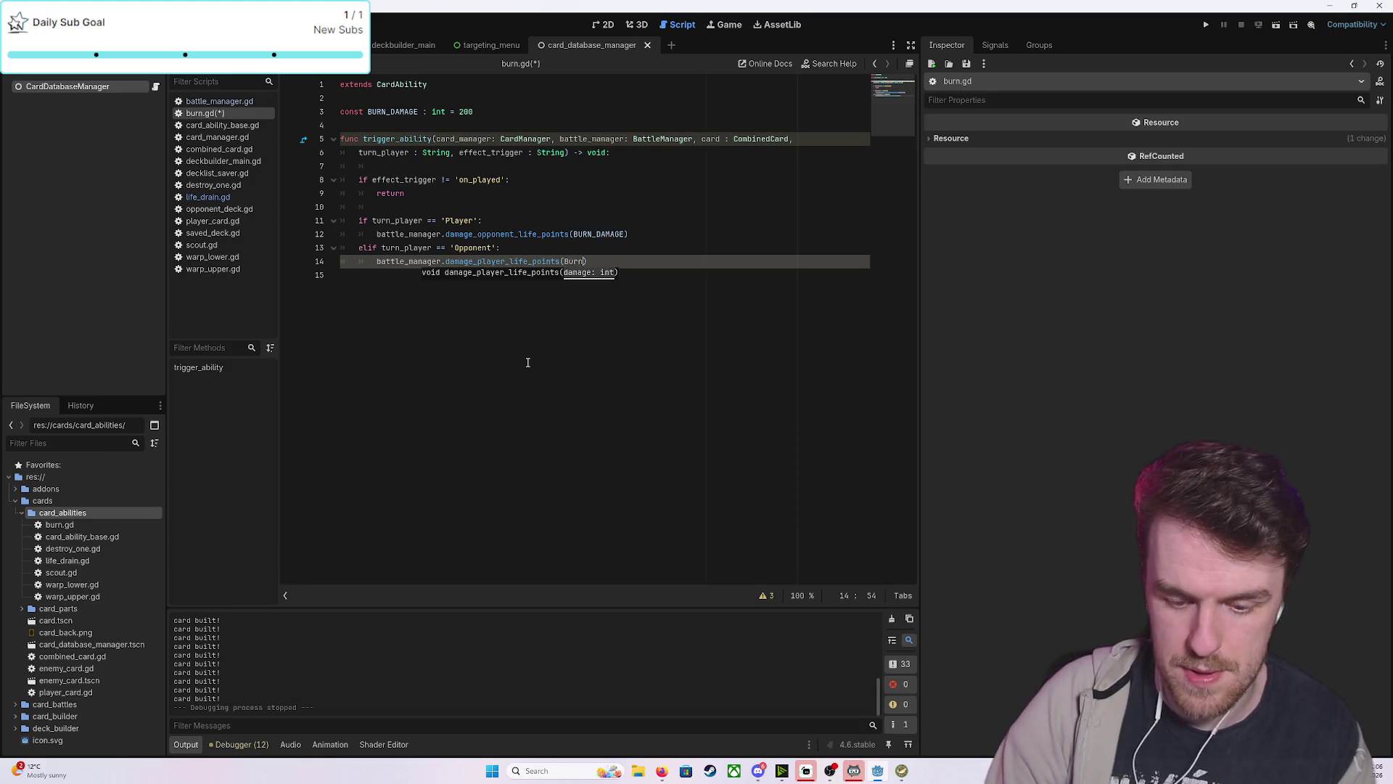
pyautogui.press('Return')
pyautogui.click(528, 362)
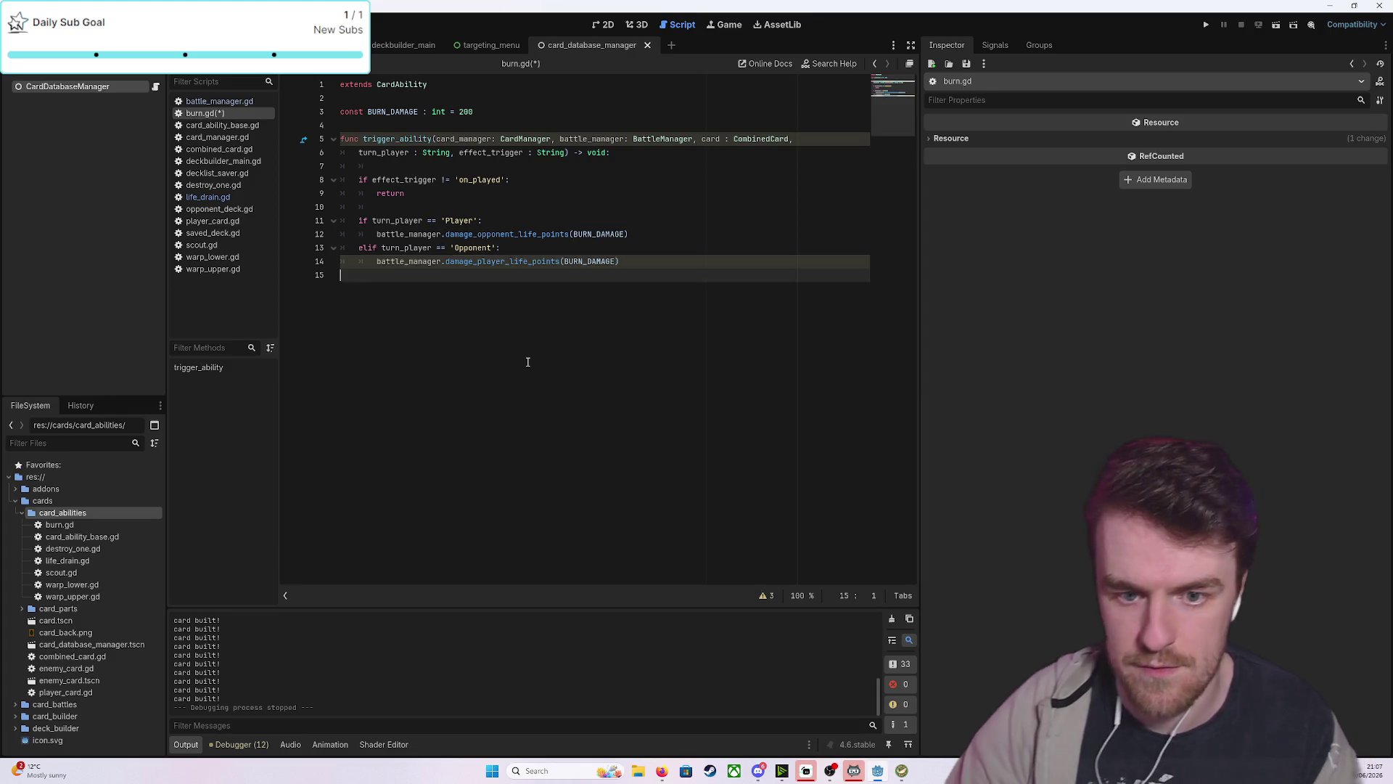
pyautogui.hotkey('ctrl', 's')
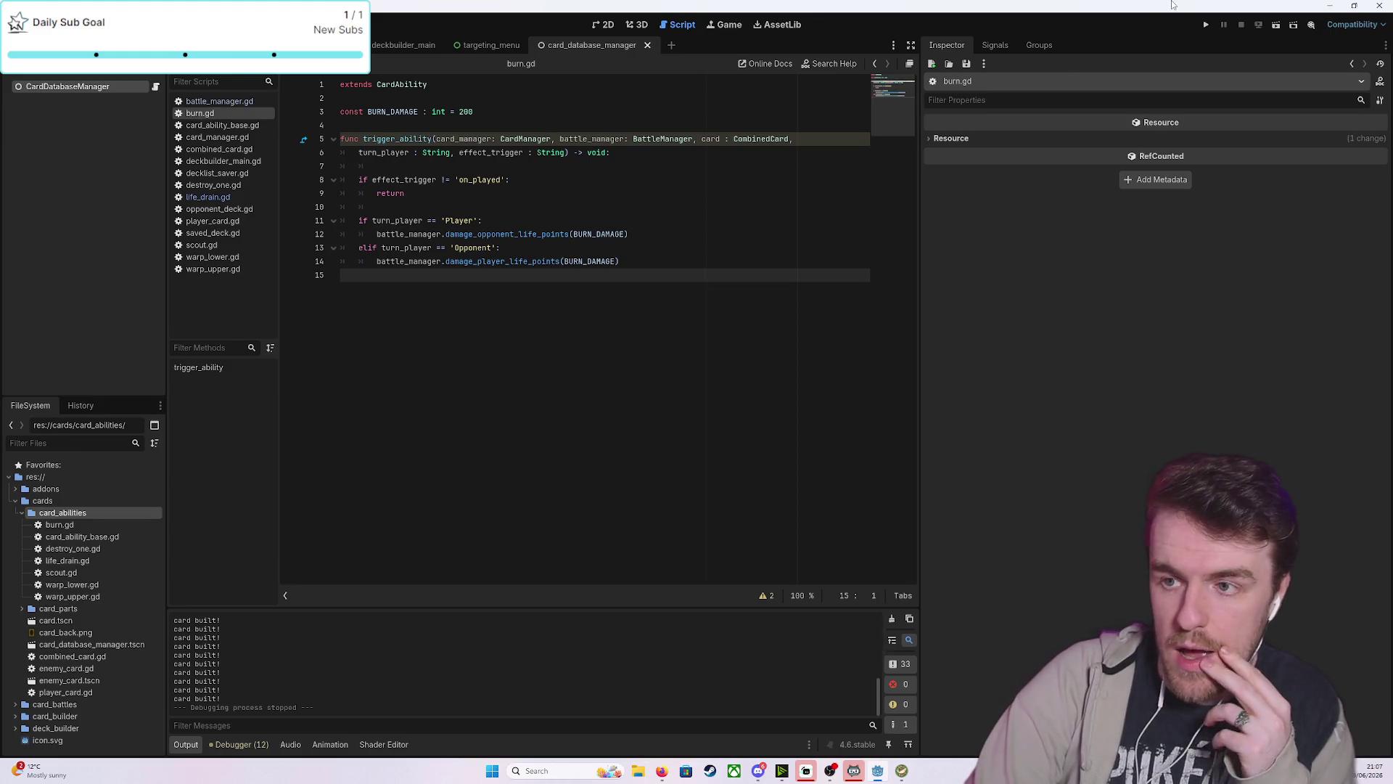
pyautogui.click(1208, 25)
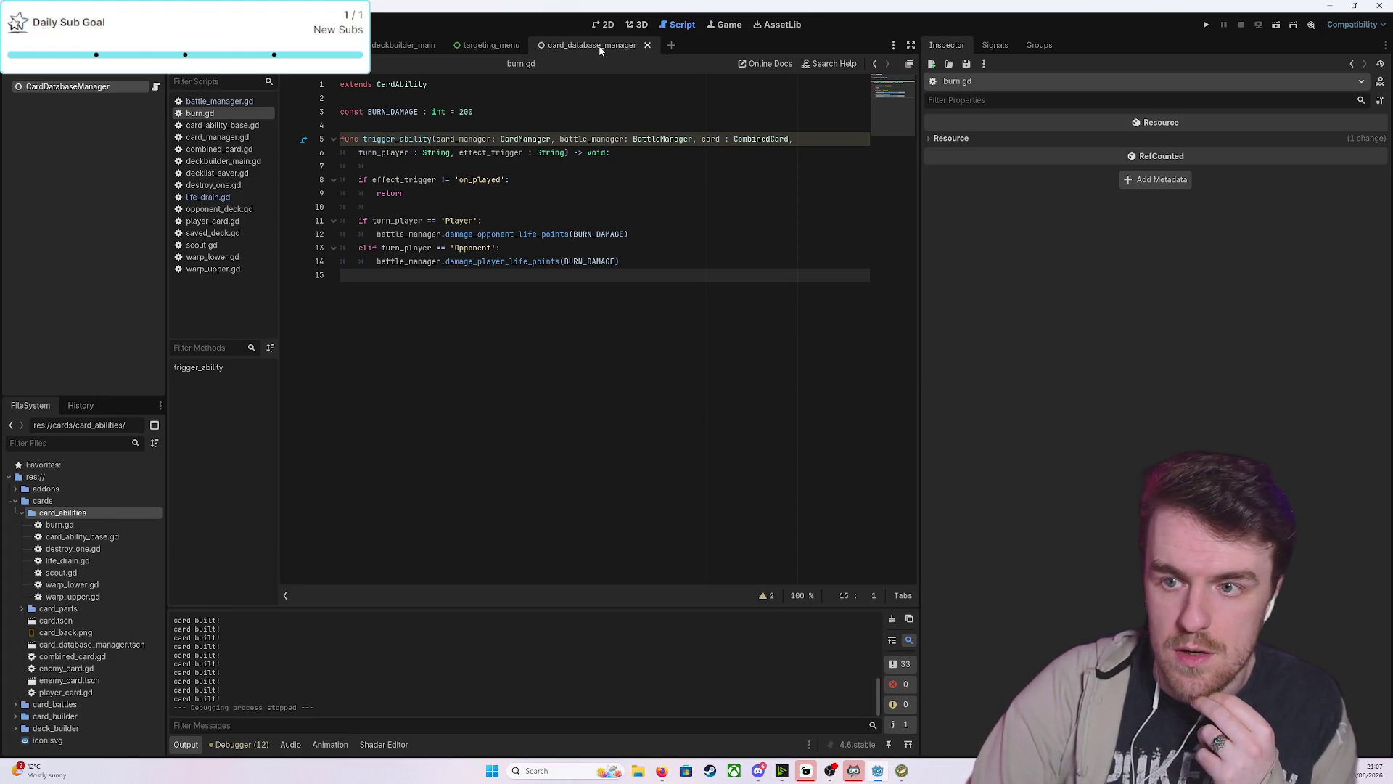
# Step: Enable the Werewolf lower part's card ability, paste burn.gd's path as its script, and save
pyautogui.click(68, 87)
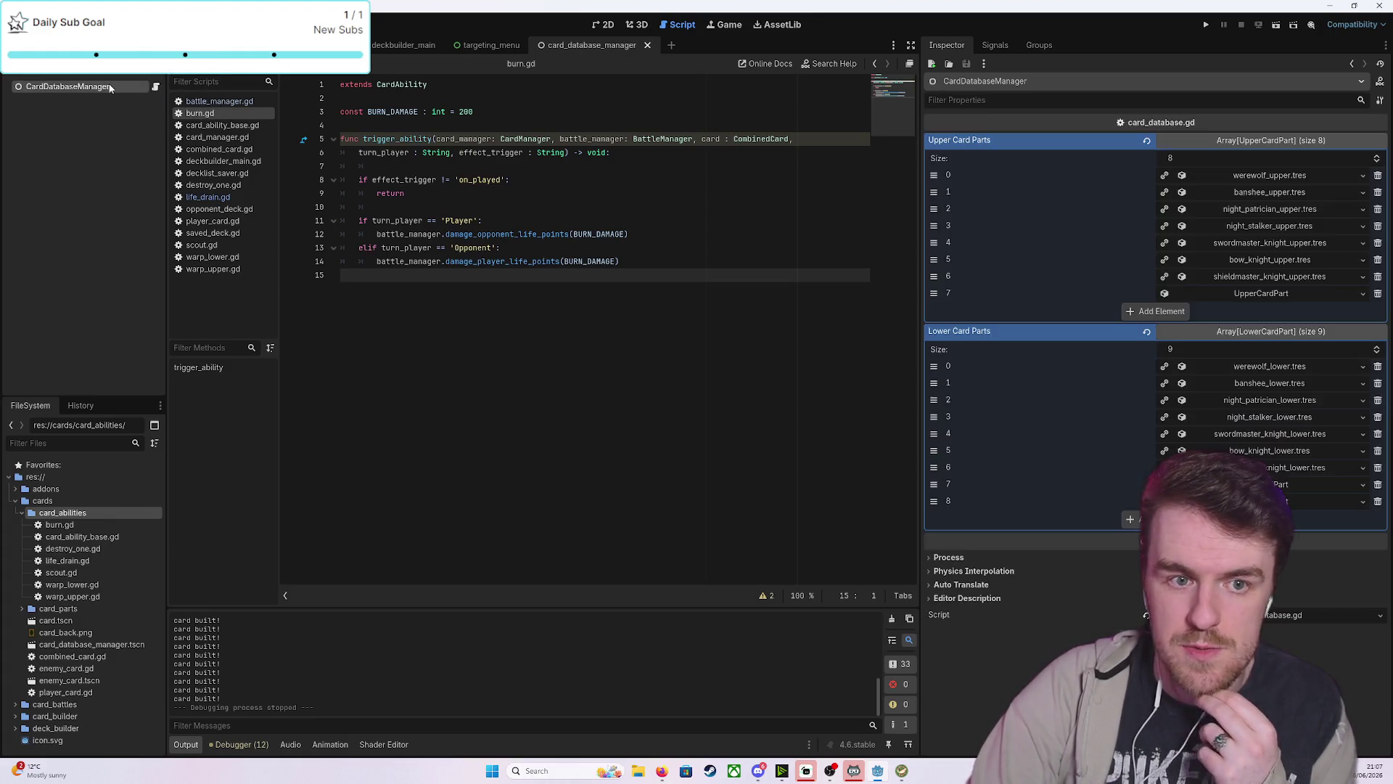
pyautogui.click(1263, 175)
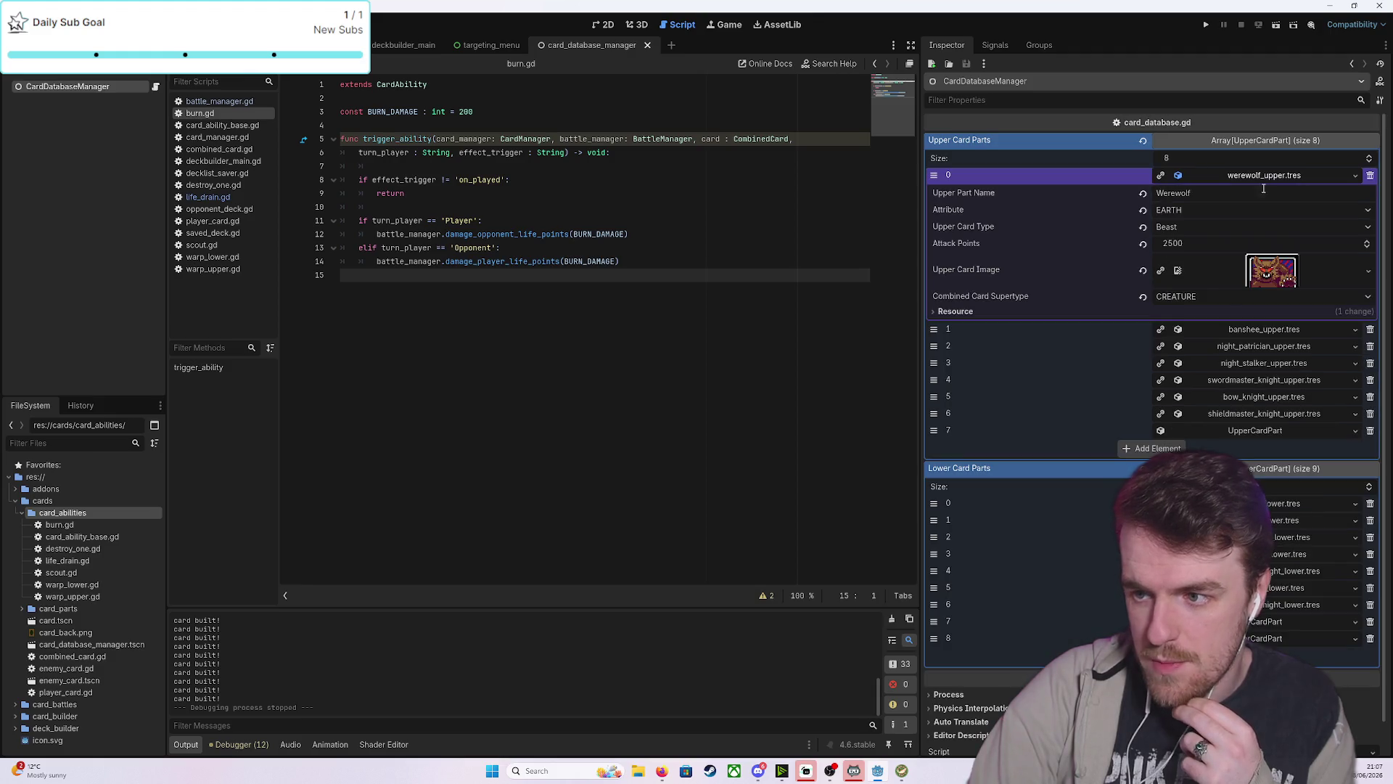
pyautogui.click(1270, 503)
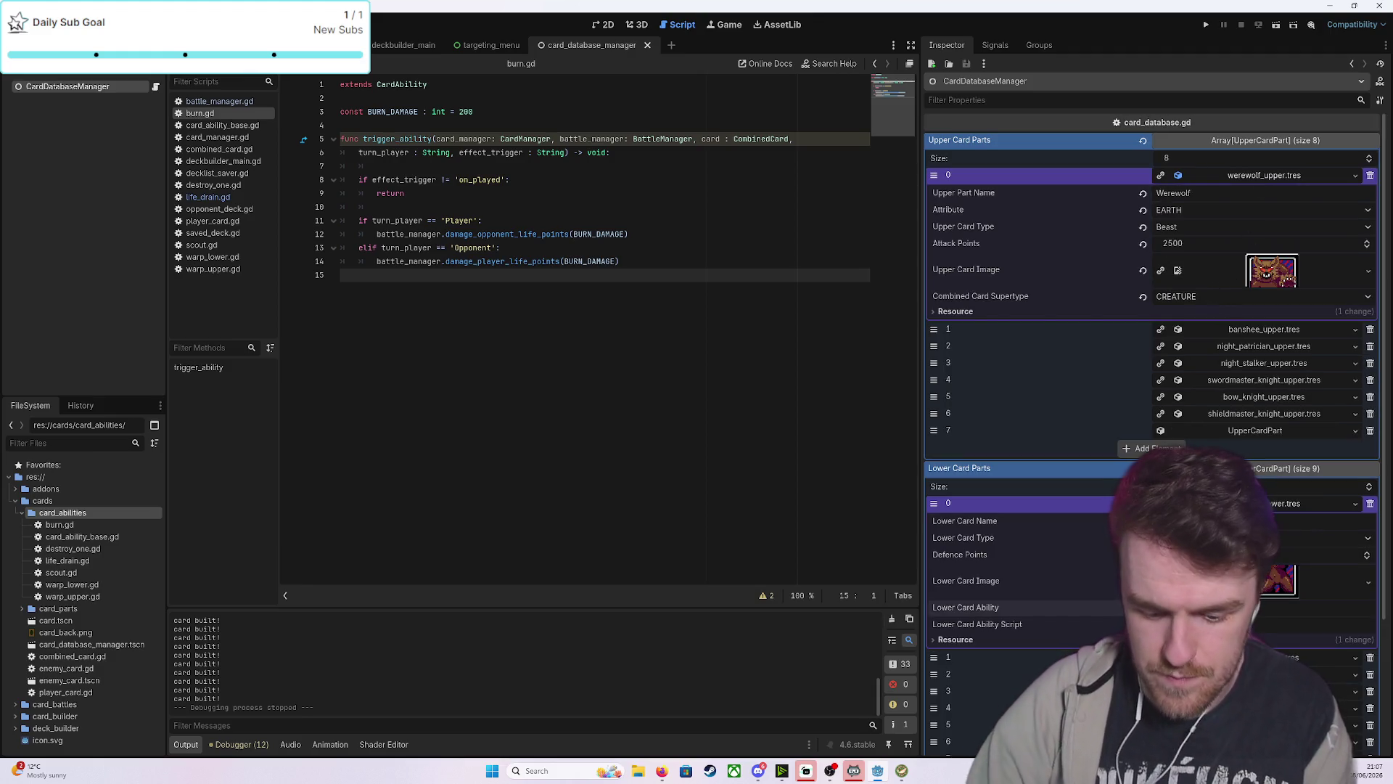
pyautogui.click(1161, 606)
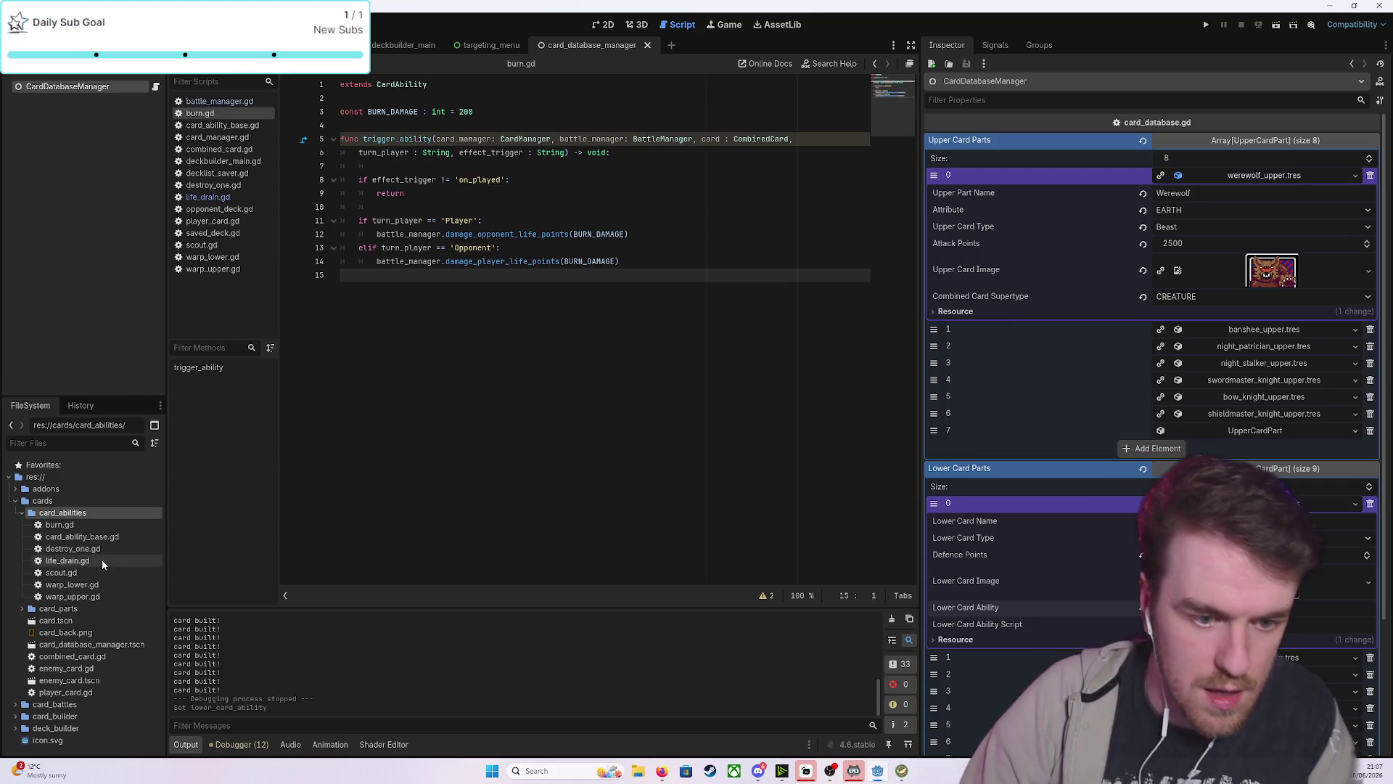
pyautogui.rightClick(72, 523)
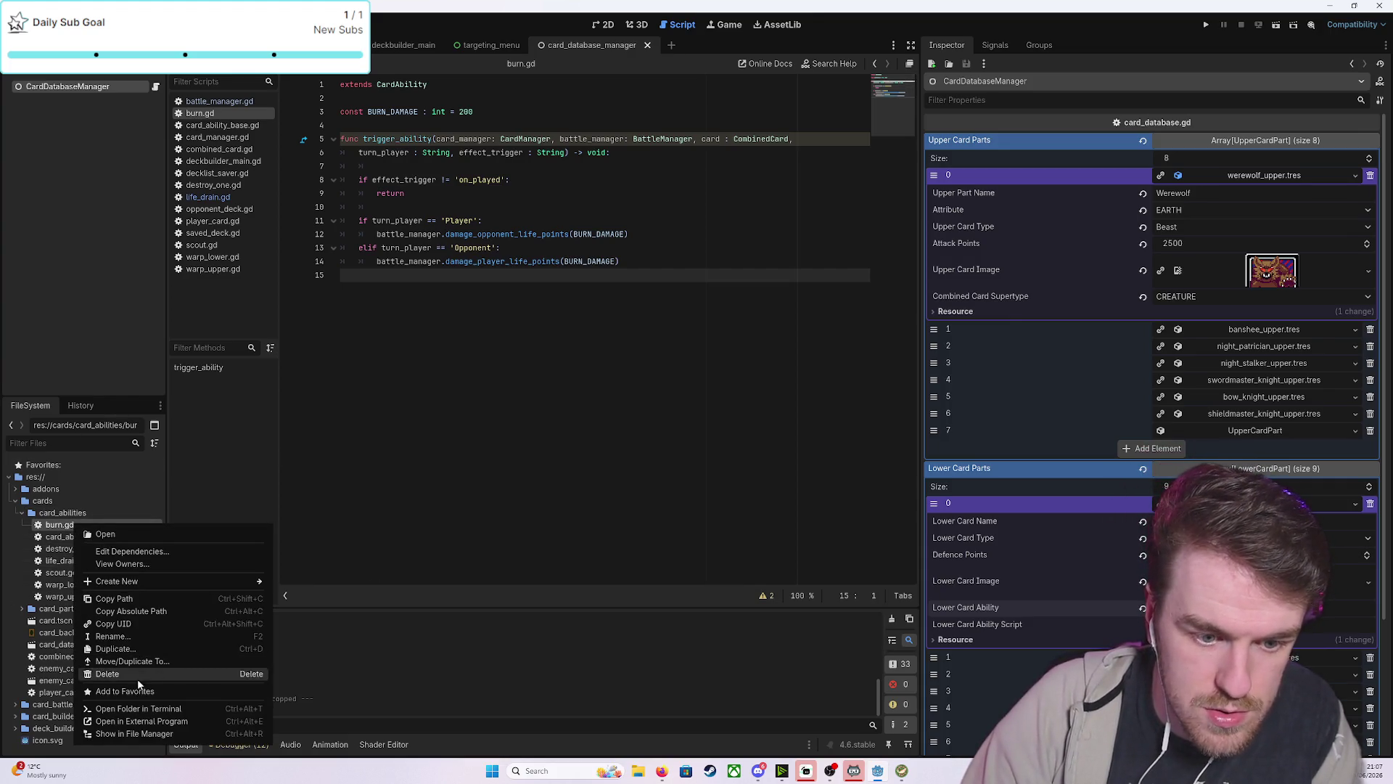
pyautogui.click(238, 625)
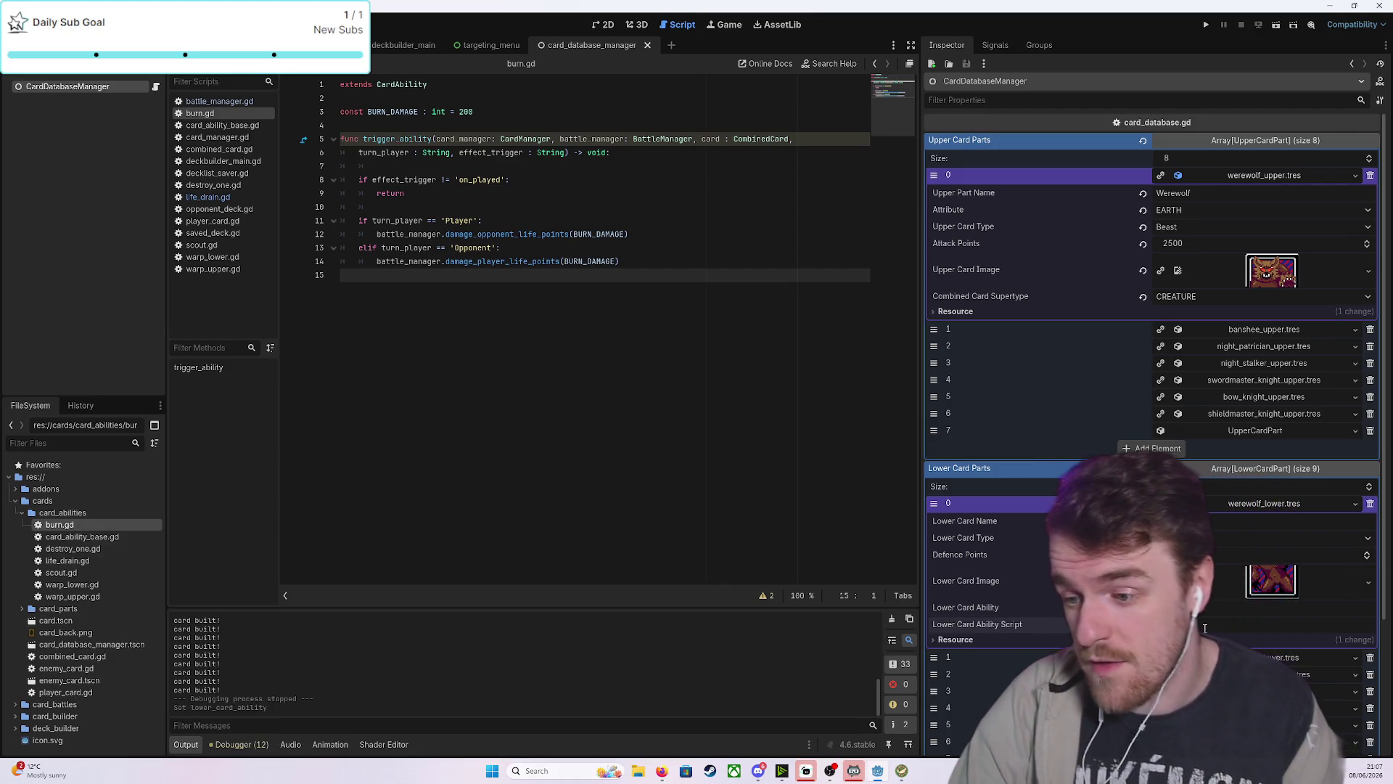
pyautogui.click(1205, 628)
pyautogui.hotkey('ctrl', 'v')
pyautogui.hotkey('ctrl', 's')
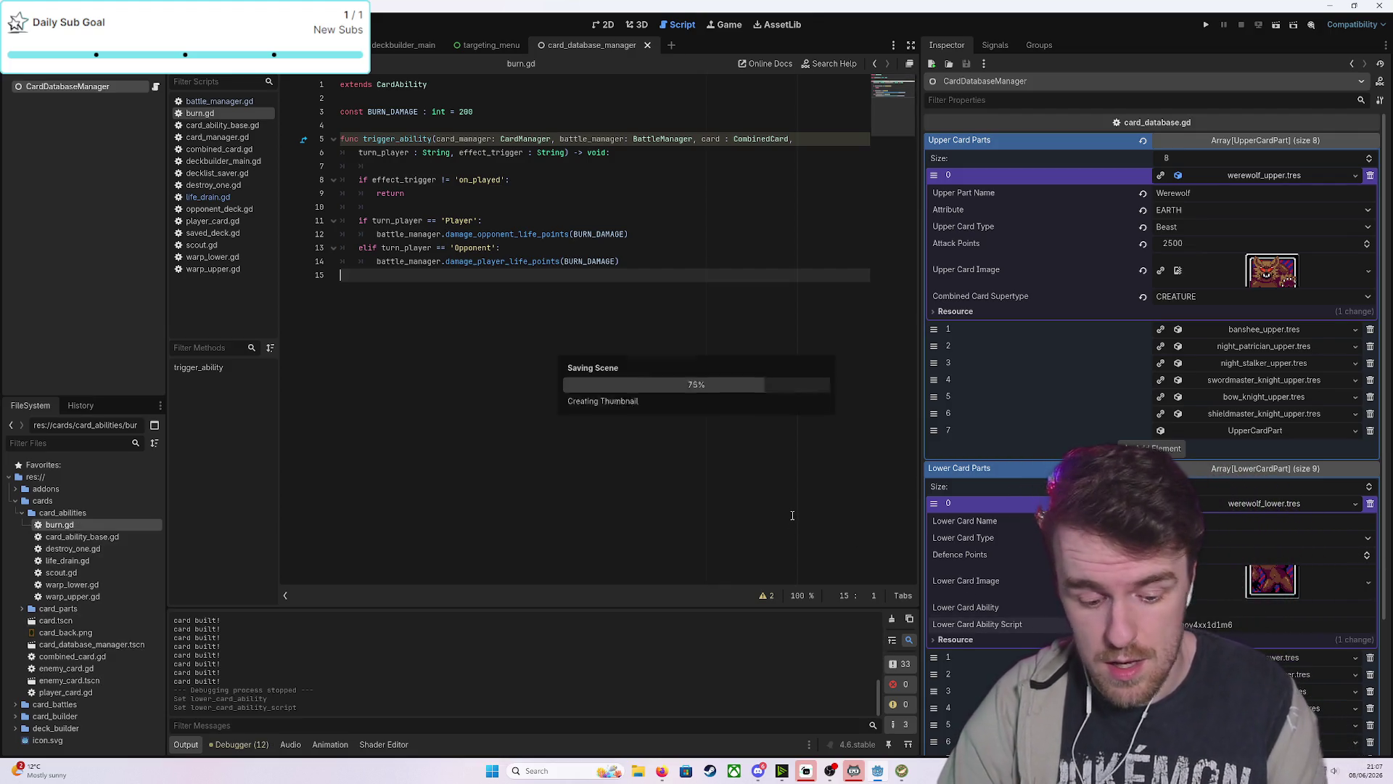
# Step: Run the game, build a HowlingBanshee card, and start a battle with 30 random cards
pyautogui.click(1204, 27)
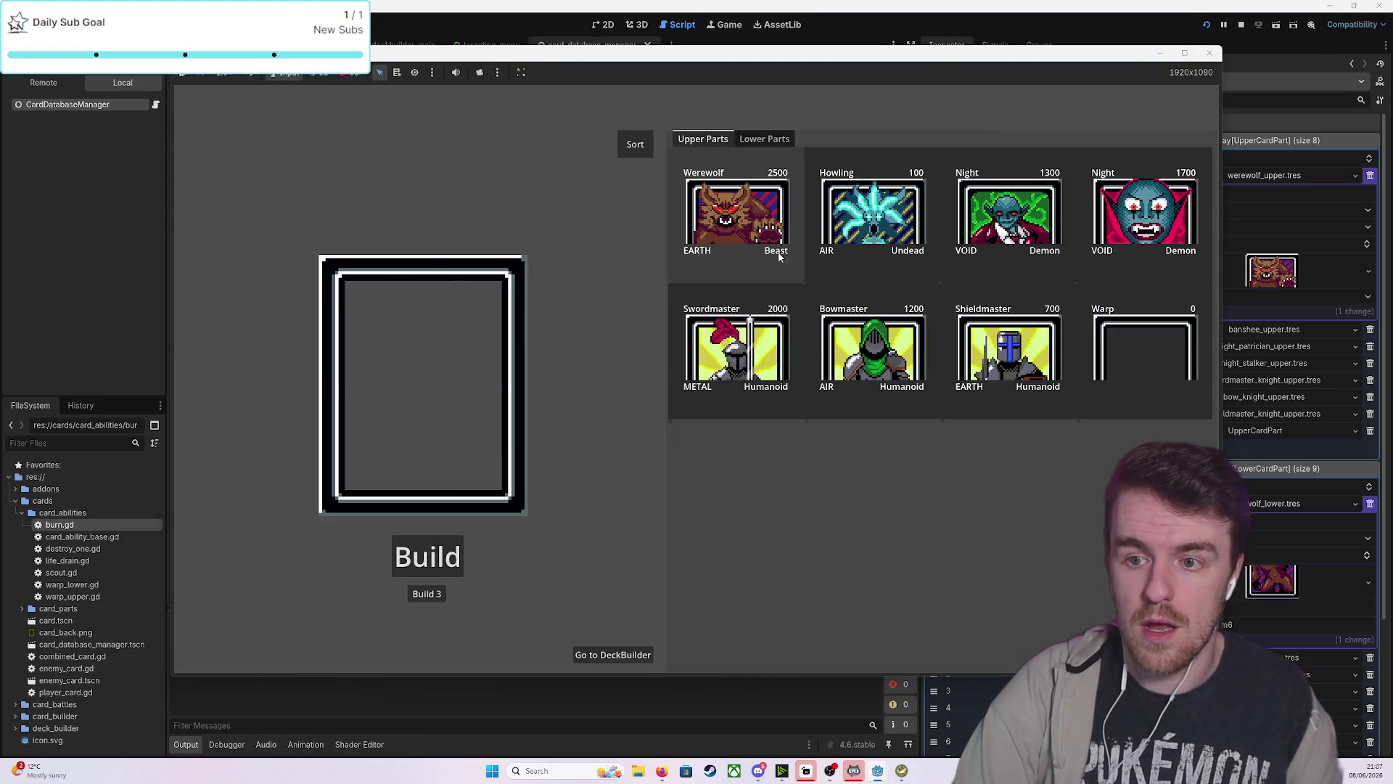
pyautogui.click(871, 348)
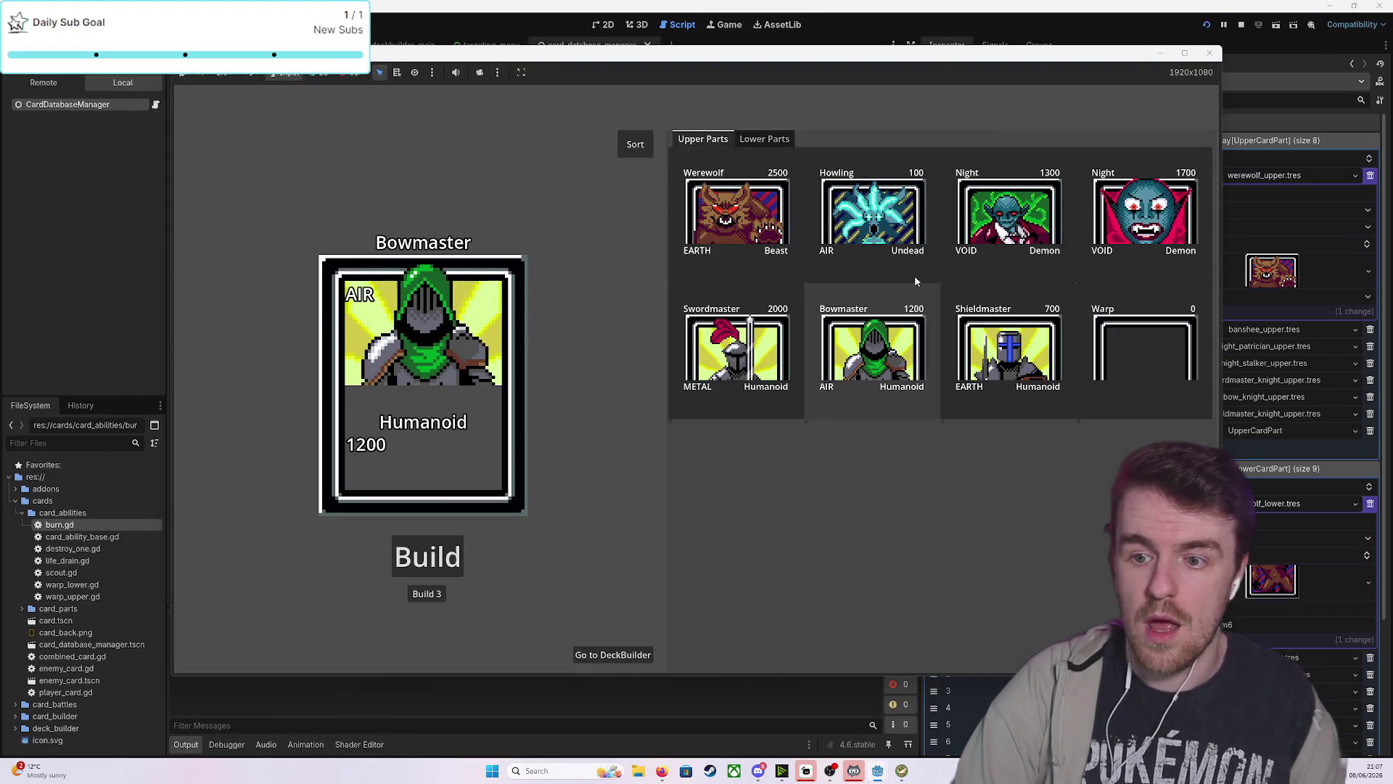
pyautogui.click(871, 211)
pyautogui.click(764, 138)
pyautogui.click(871, 210)
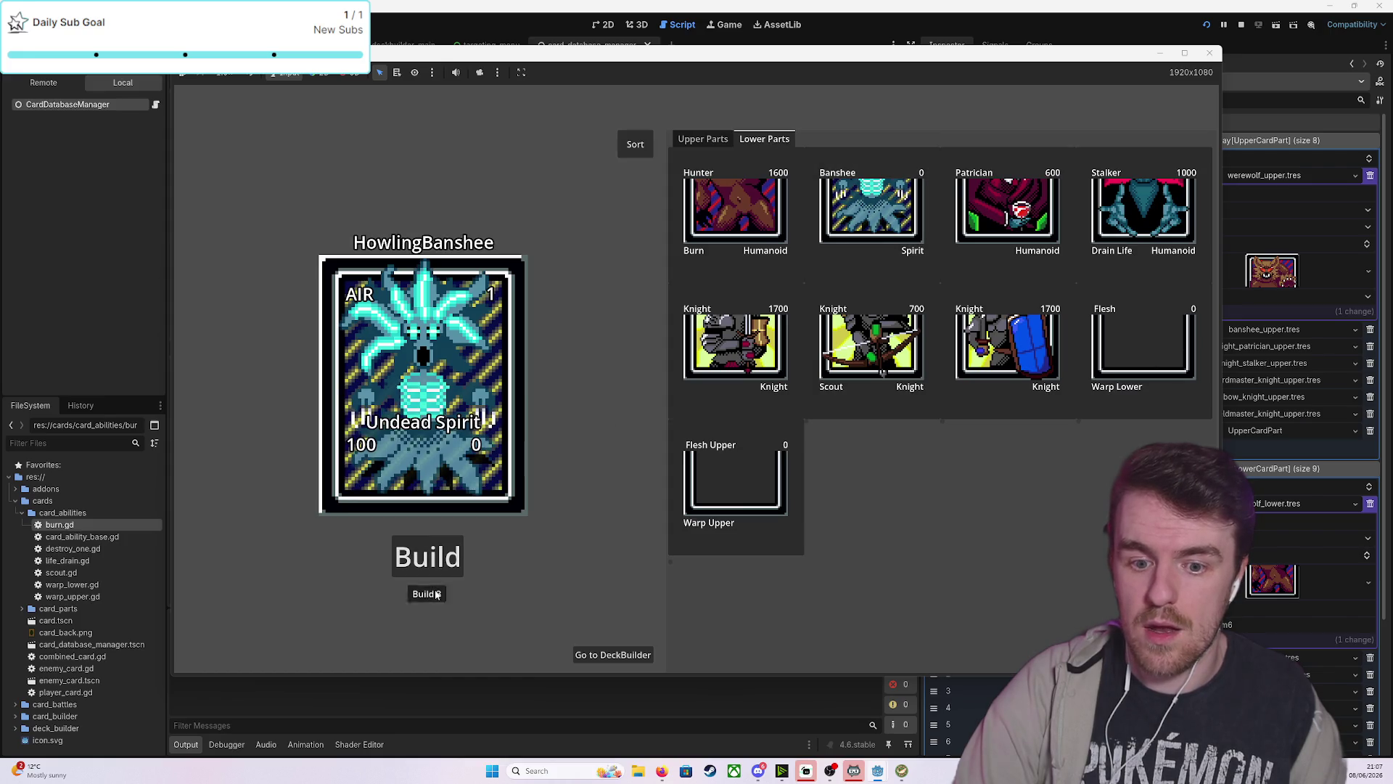
pyautogui.click(419, 568)
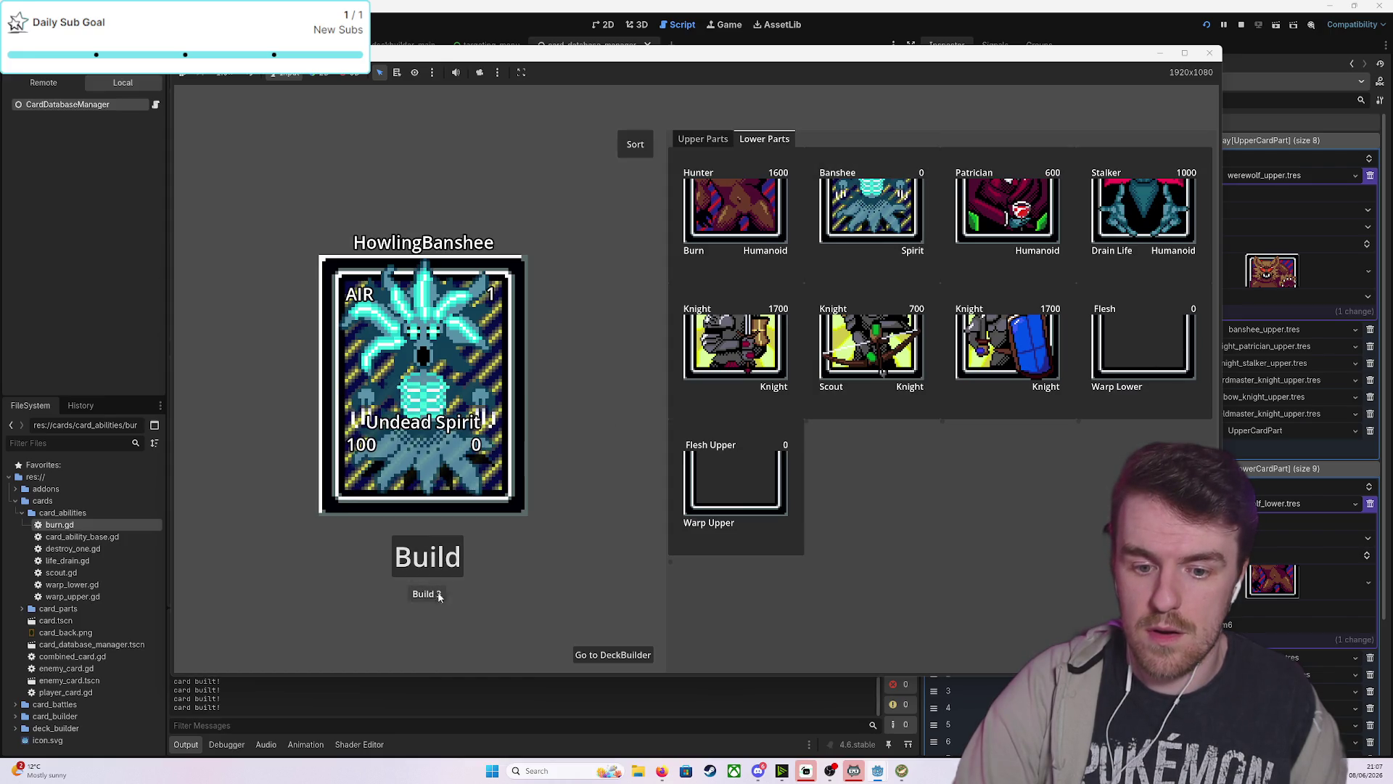
pyautogui.click(613, 655)
pyautogui.click(706, 143)
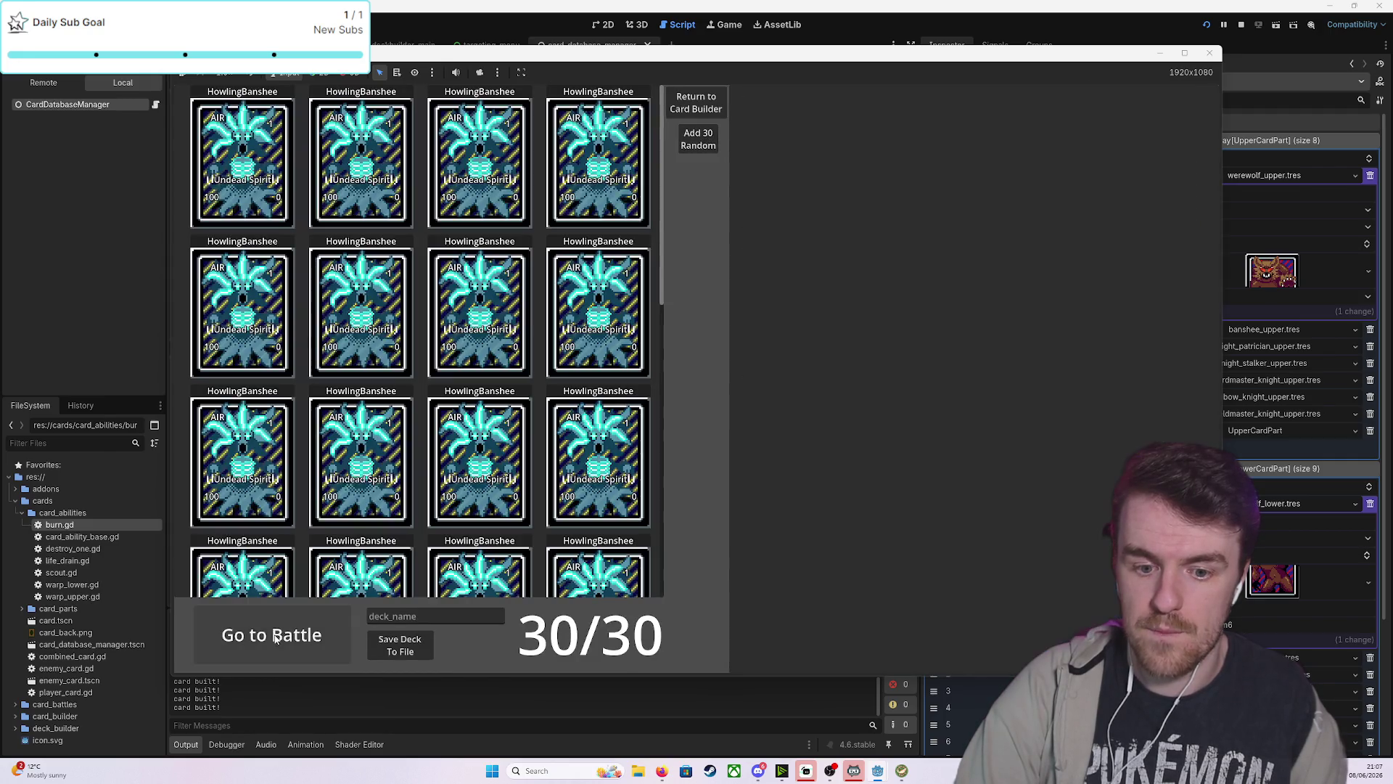
pyautogui.click(313, 629)
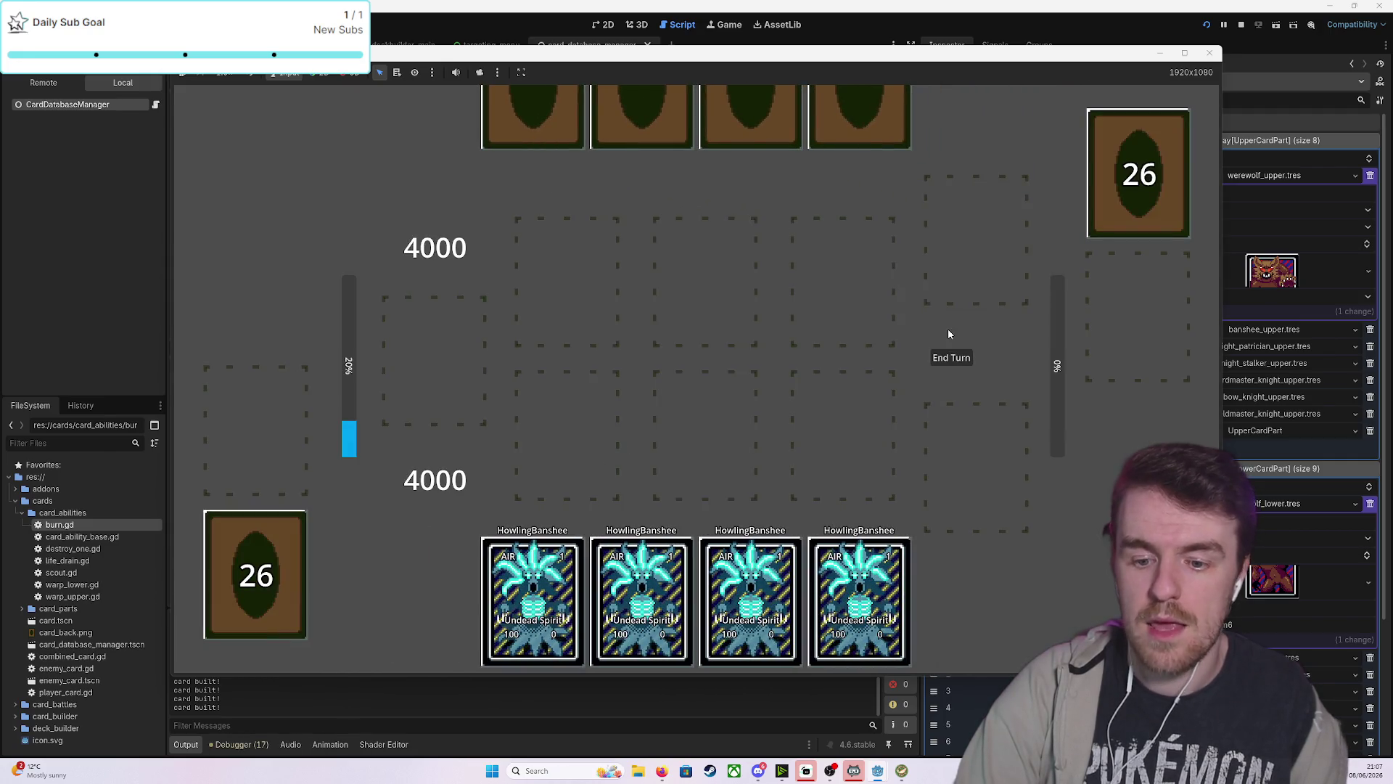
# Step: End turns until the opponent's WerewolfHunter burns the player from 4000 to 3800, then close the game
pyautogui.click(955, 360)
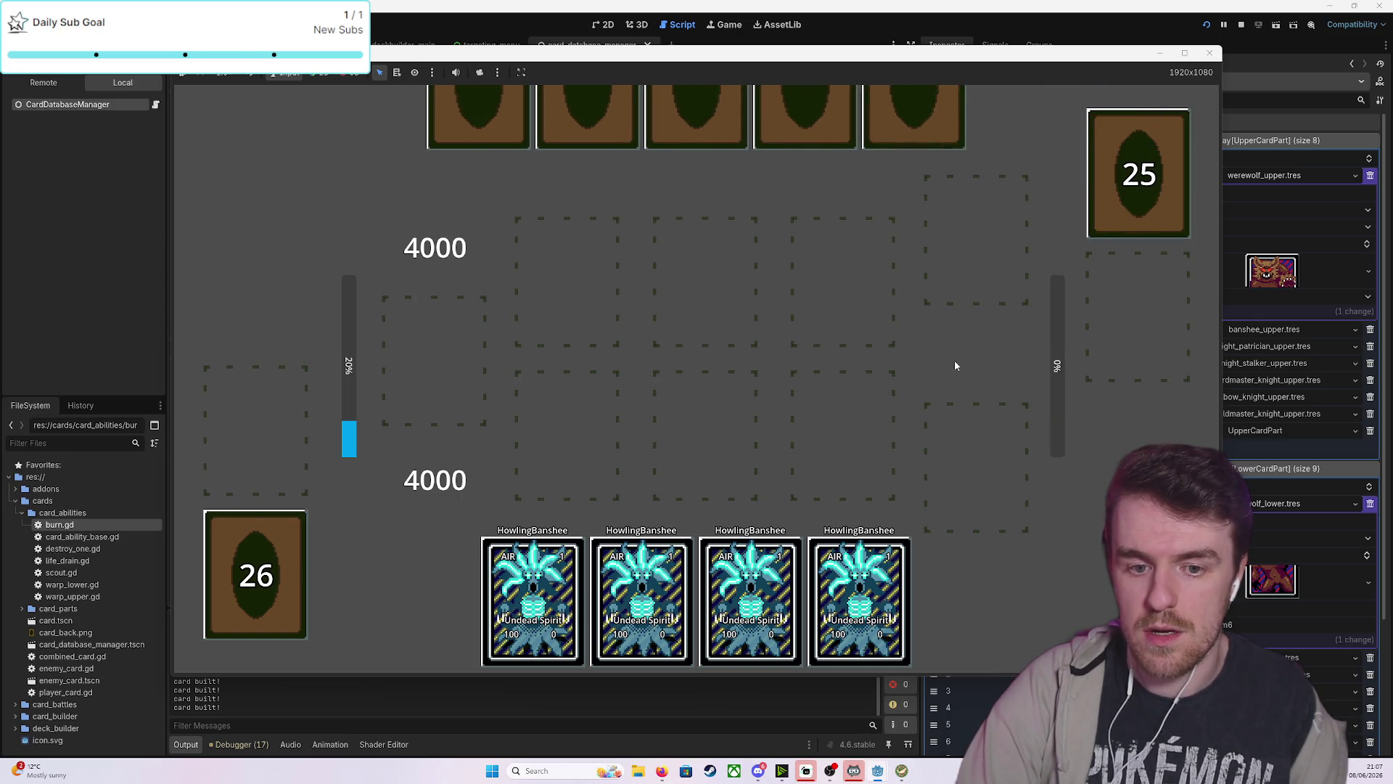
pyautogui.click(955, 359)
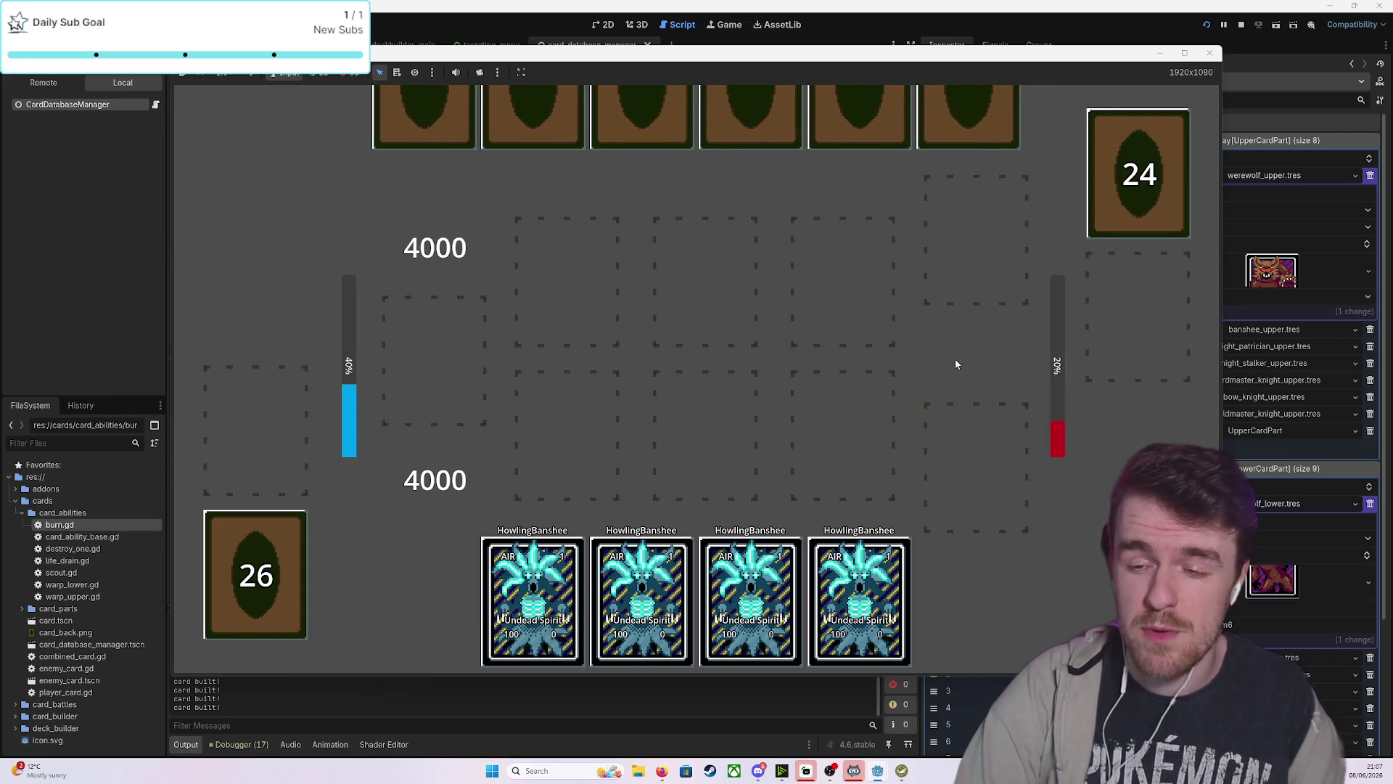
pyautogui.click(955, 364)
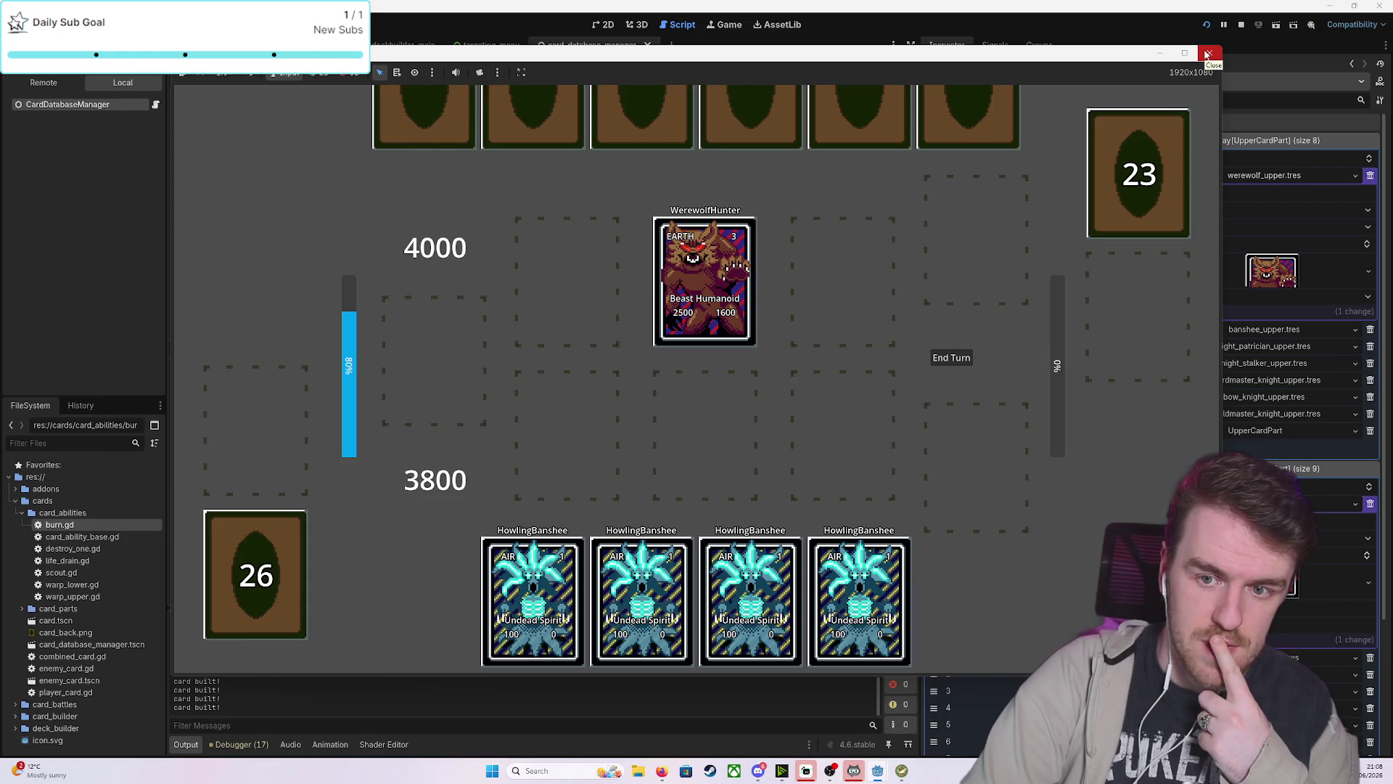
pyautogui.click(1207, 54)
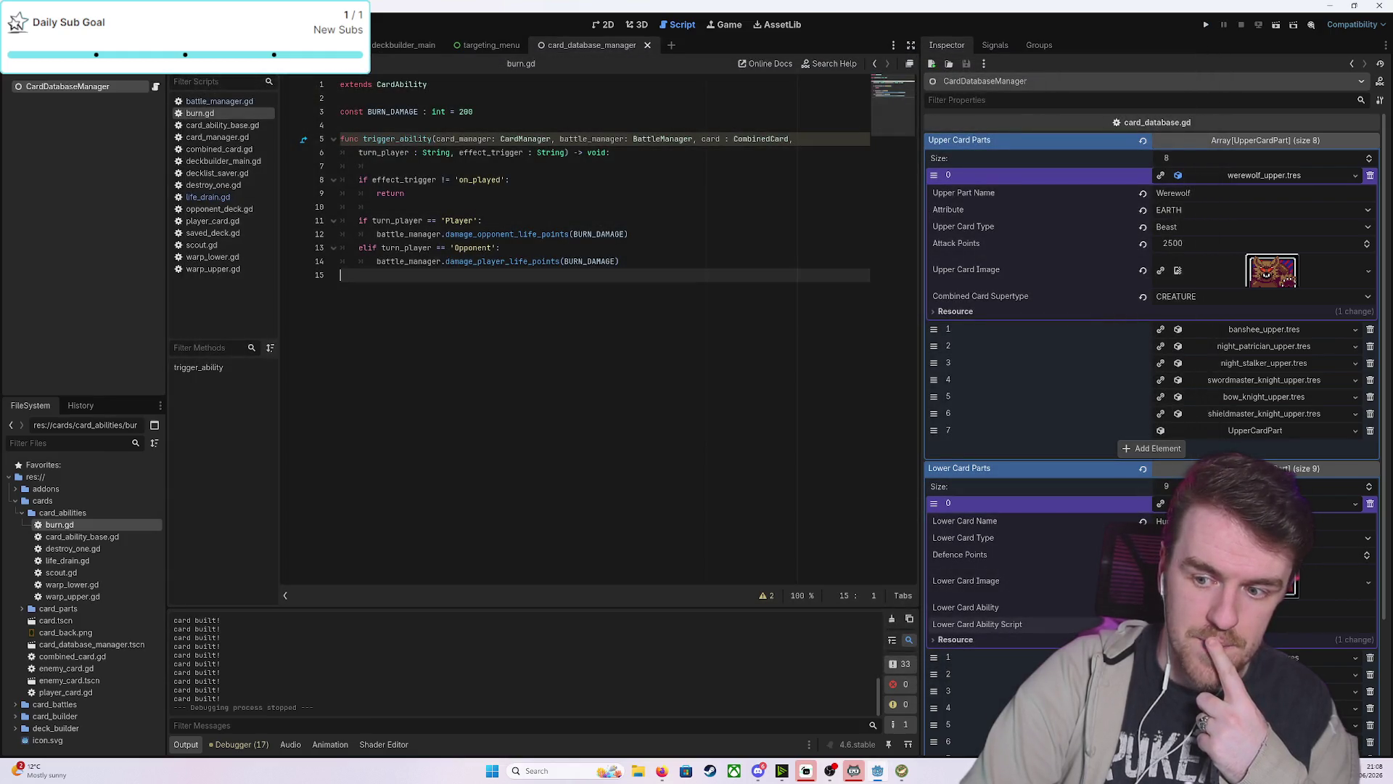
# Step: Assign the Werewolf lower ability, run the game, build a WerewolfHunter, and start a battle
pyautogui.click(1278, 619)
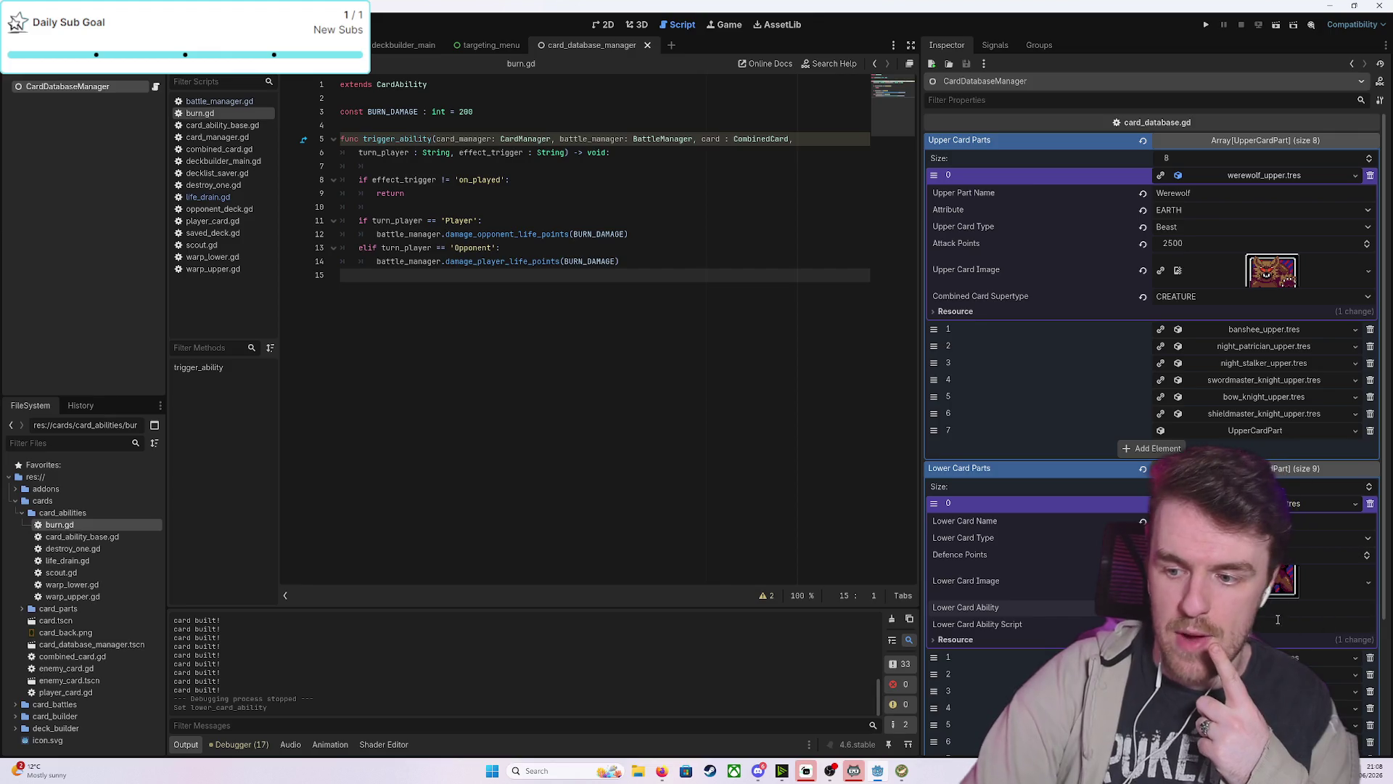
pyautogui.click(1205, 26)
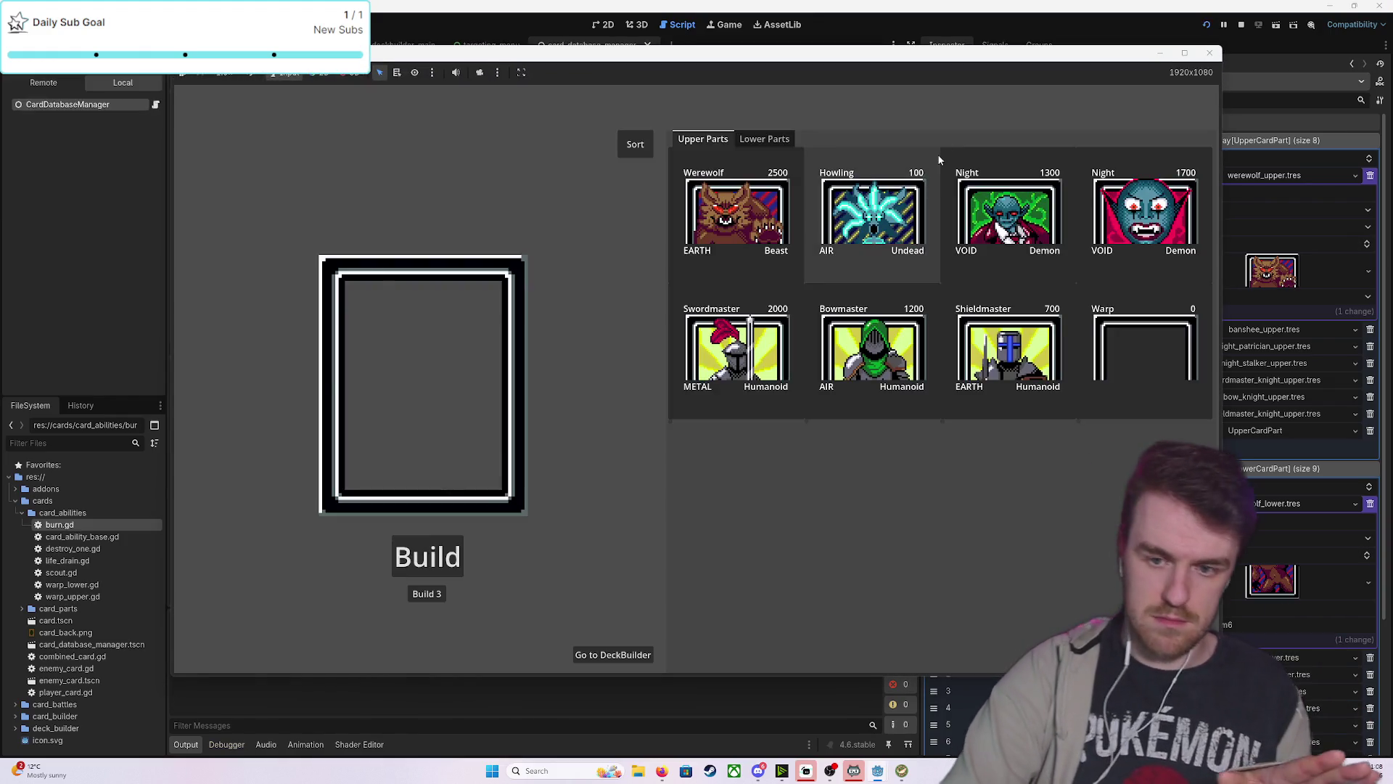
pyautogui.click(736, 210)
pyautogui.click(764, 138)
pyautogui.click(735, 209)
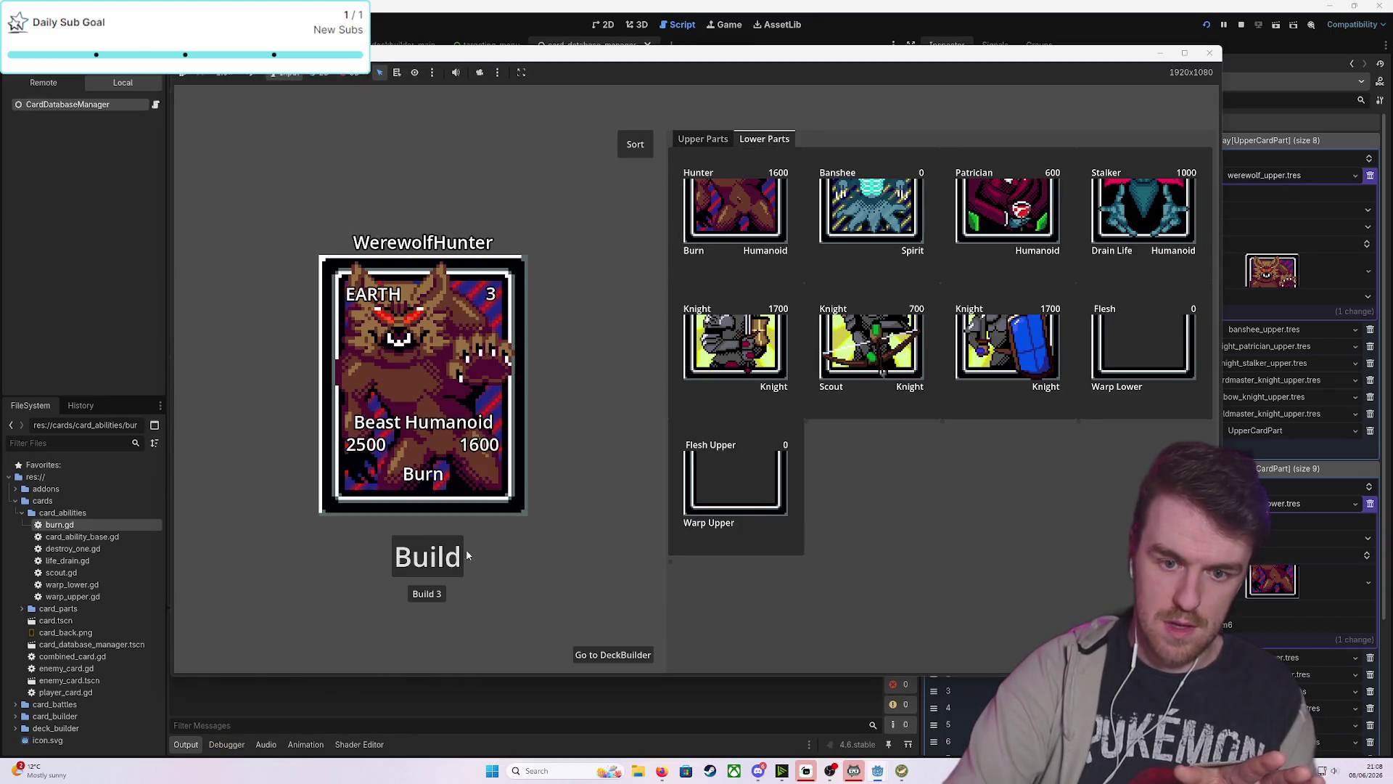
pyautogui.click(425, 592)
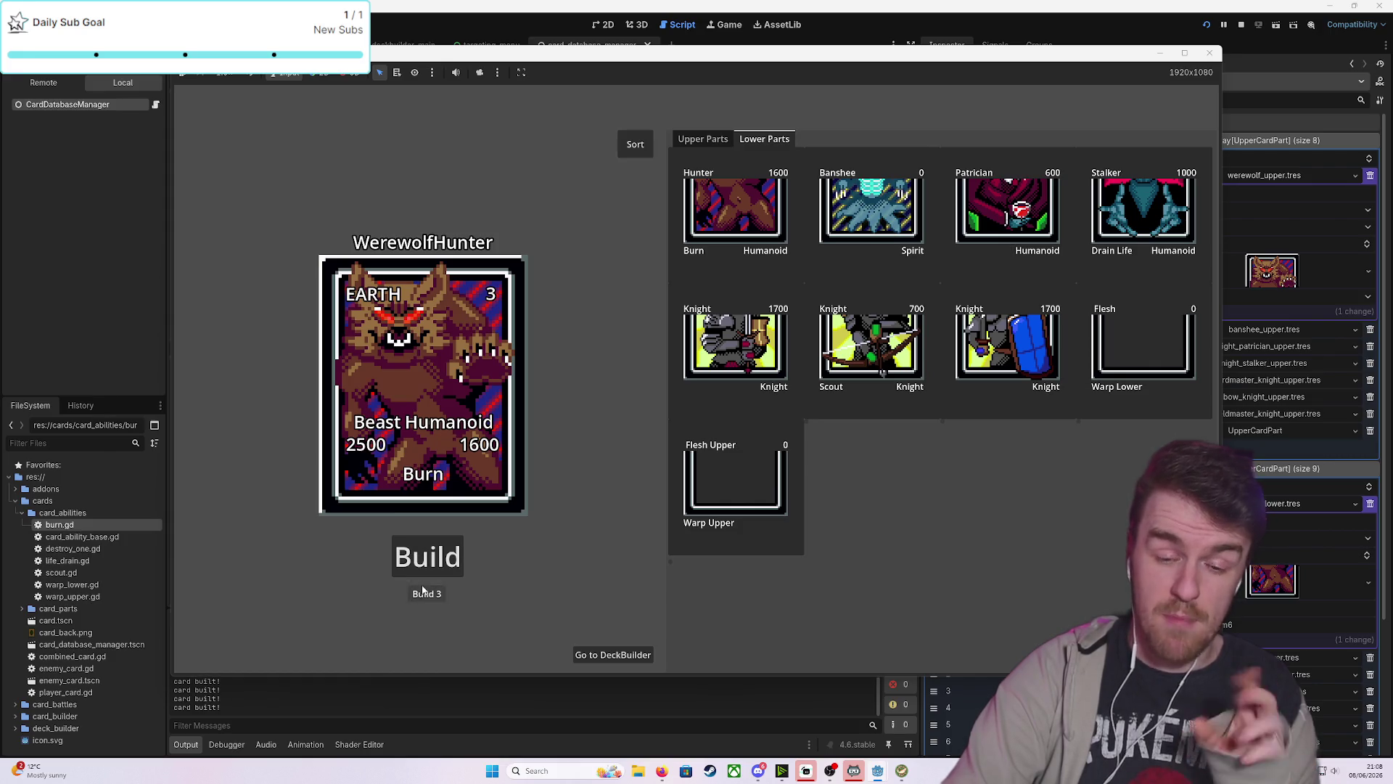
pyautogui.click(602, 655)
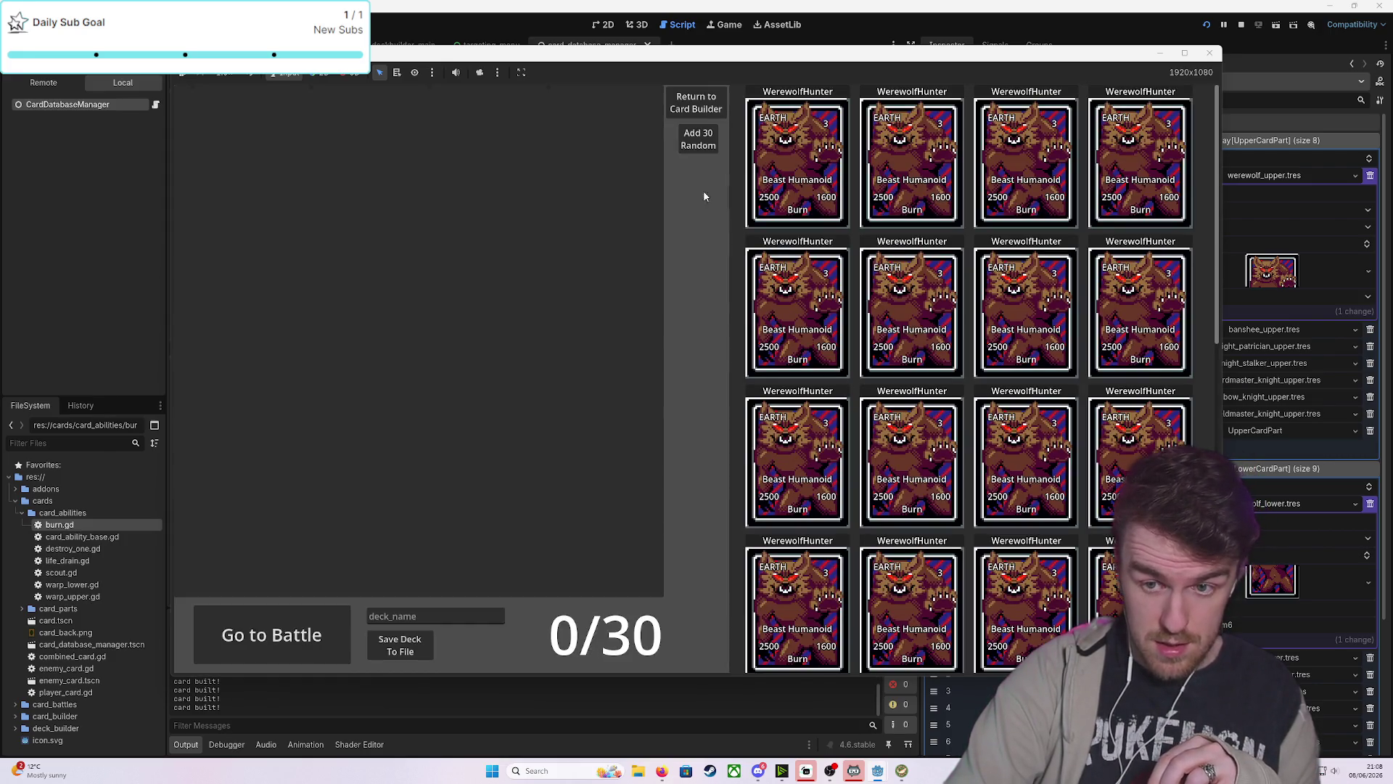
pyautogui.click(300, 631)
# Step: Play a WerewolfHunter to burn the opponent from 4000 to 3800, then close the game
pyautogui.click(980, 362)
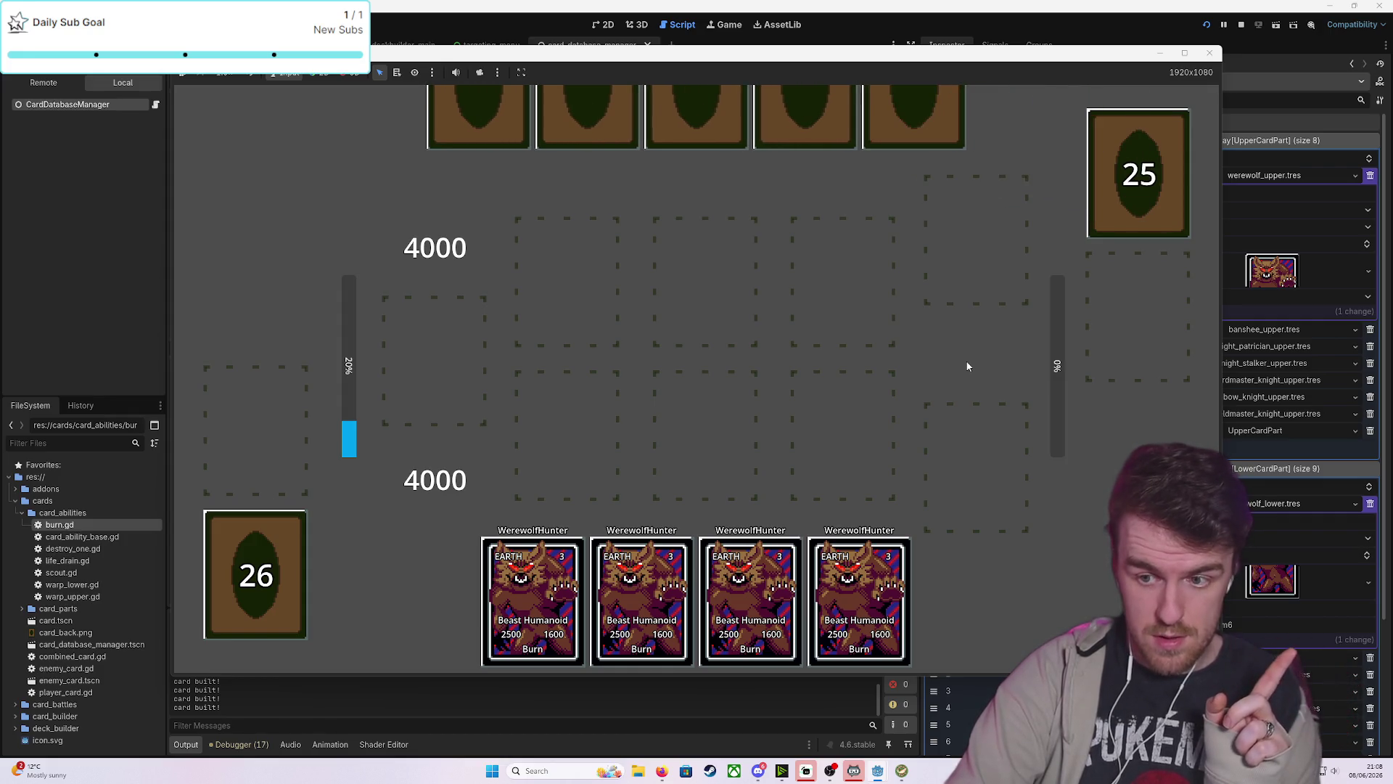
pyautogui.click(967, 363)
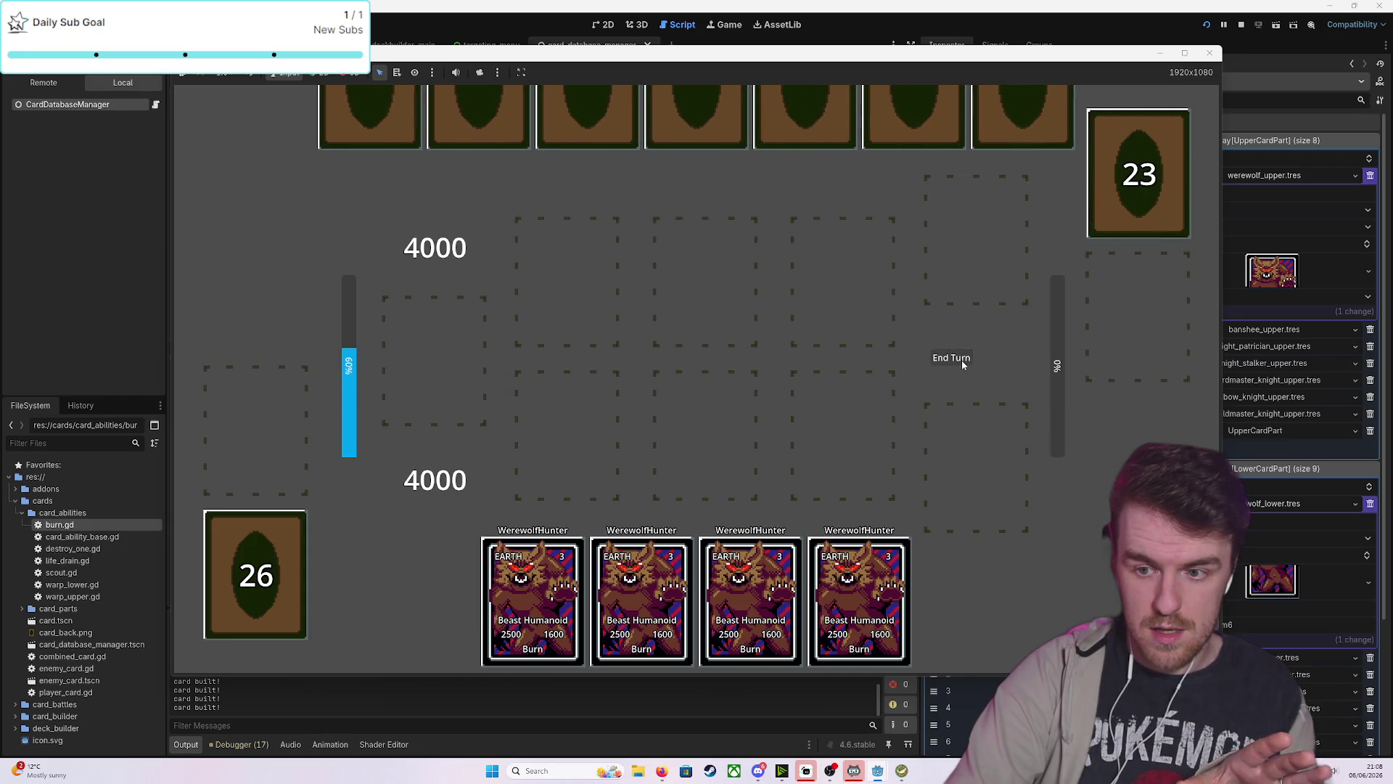
pyautogui.moveTo(532, 603)
pyautogui.mouseDown()
pyautogui.moveTo(788, 419)
pyautogui.moveTo(708, 432)
pyautogui.mouseUp()
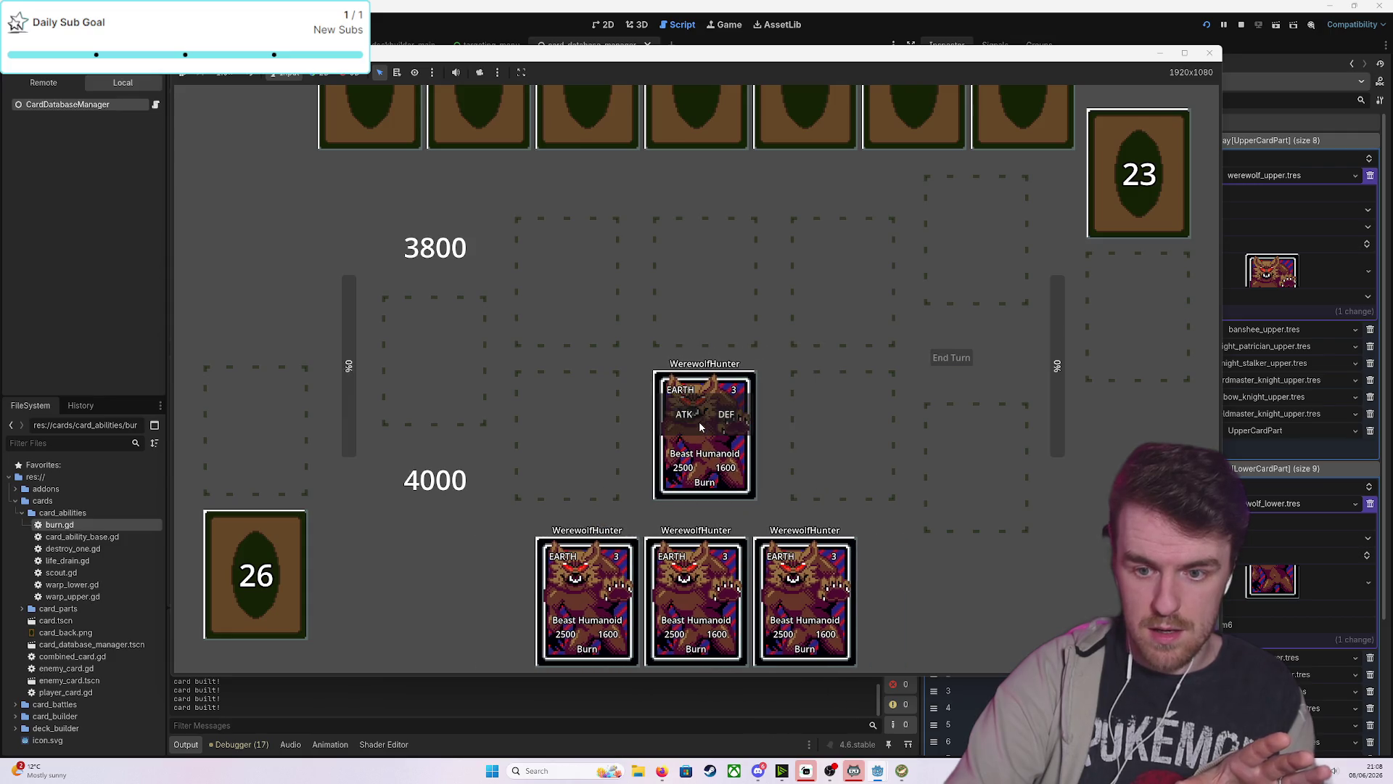
pyautogui.click(1184, 53)
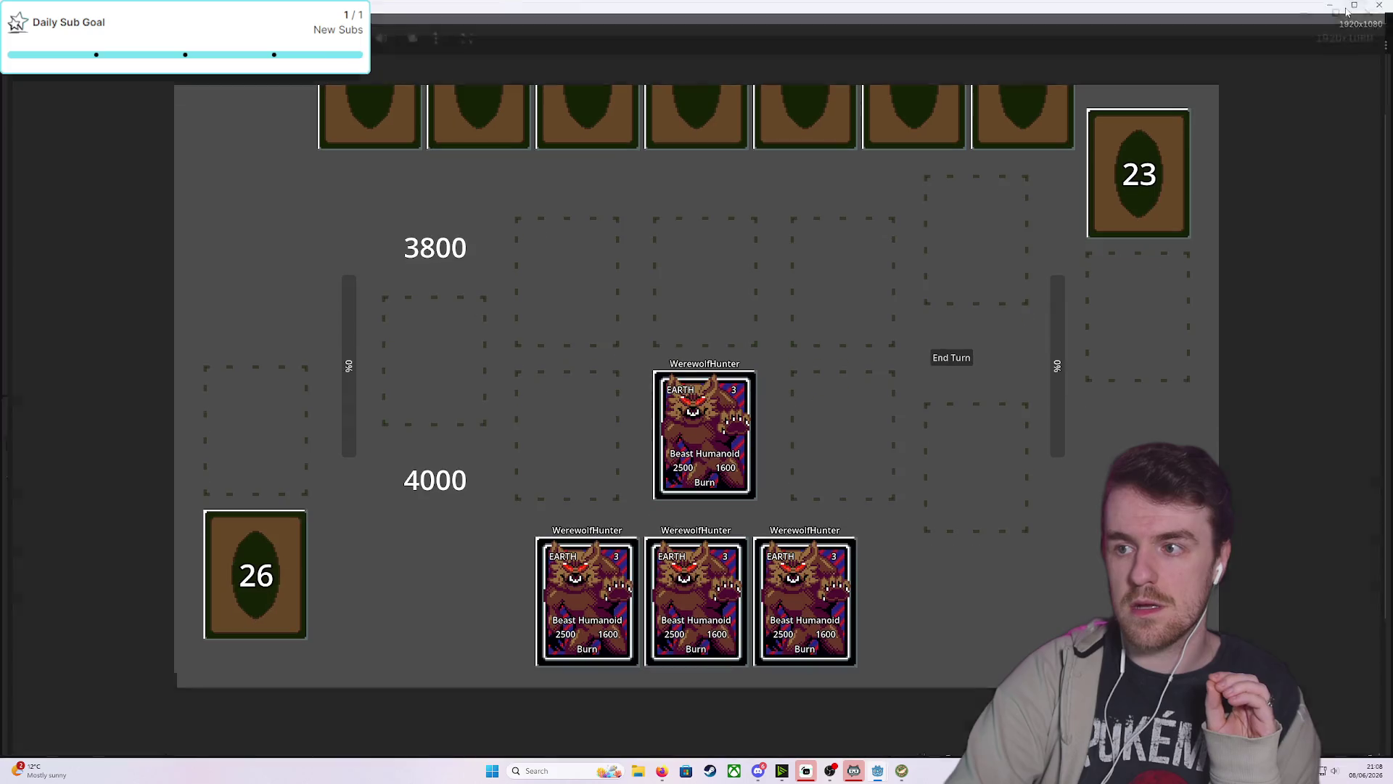
pyautogui.click(1353, 6)
pyautogui.click(1210, 54)
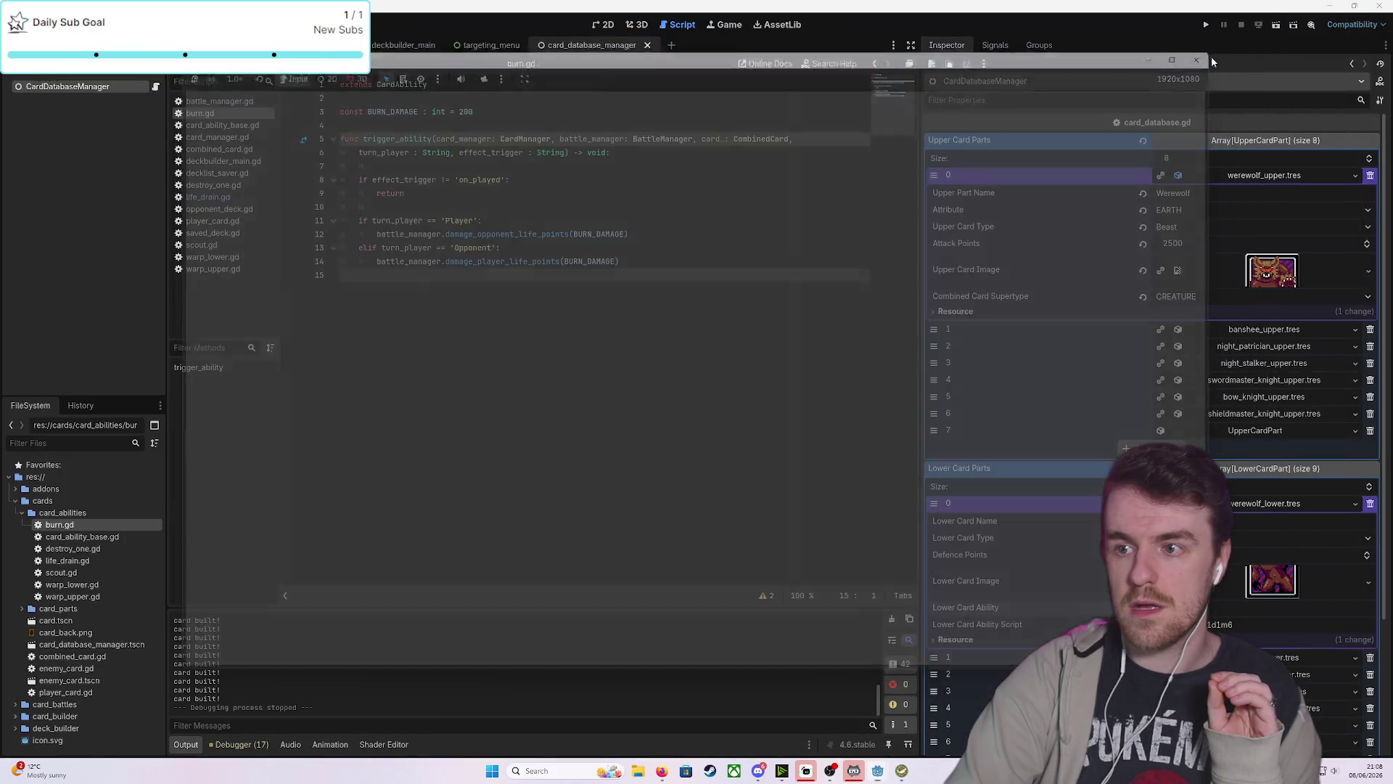
# Step: Add an if turn_player == 'Player' and card.card_supertype == 'CREATURE': condition to burn.gd
pyautogui.click(384, 164)
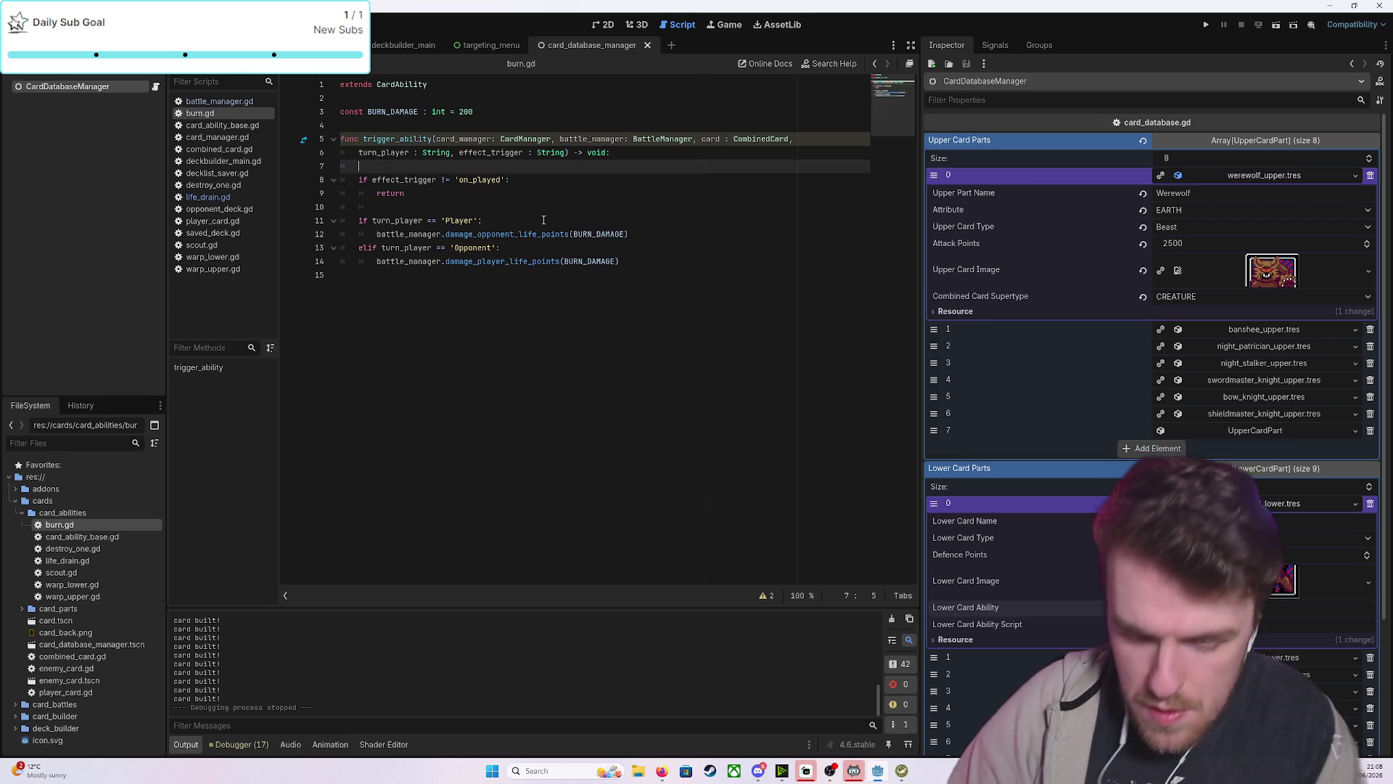
pyautogui.press('BackSpace')
pyautogui.press('Return')
pyautogui.write('if turn')
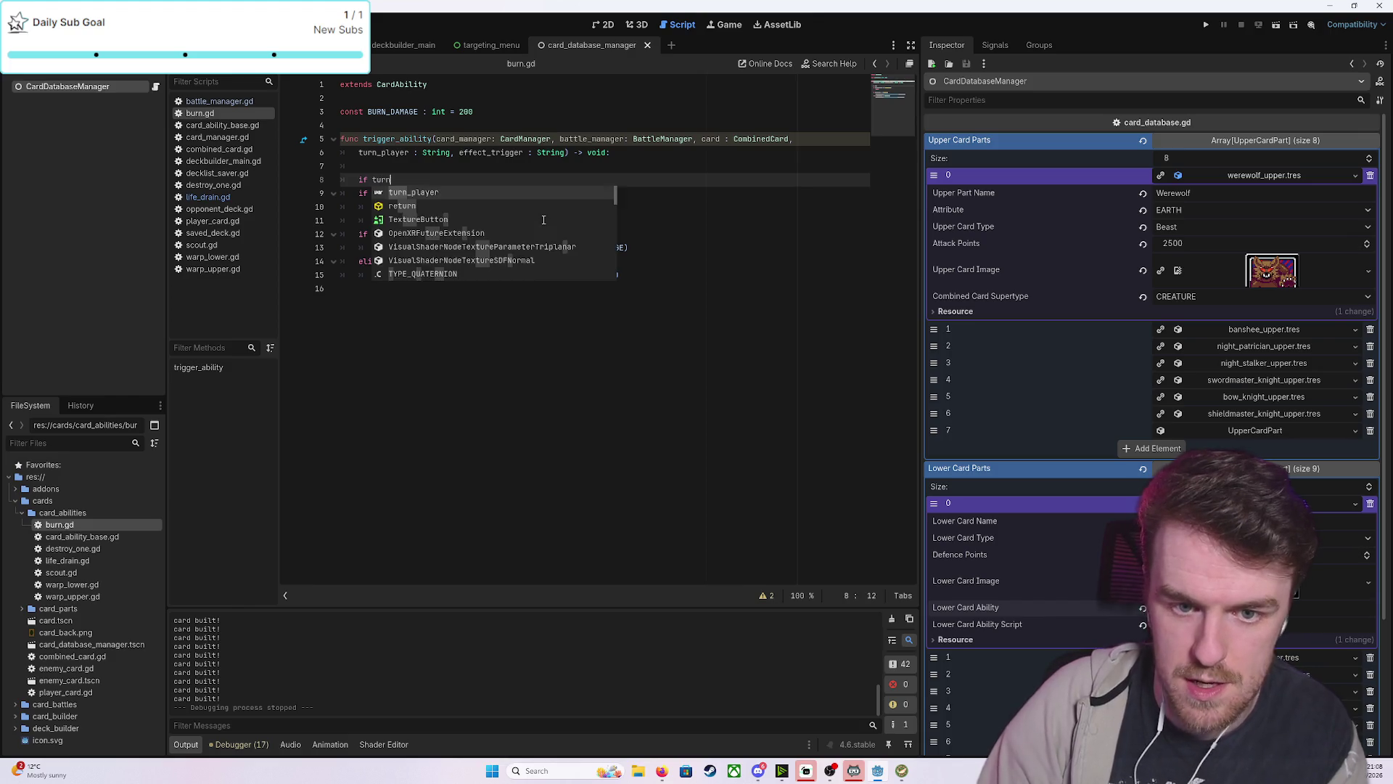
pyautogui.write('_player == ')
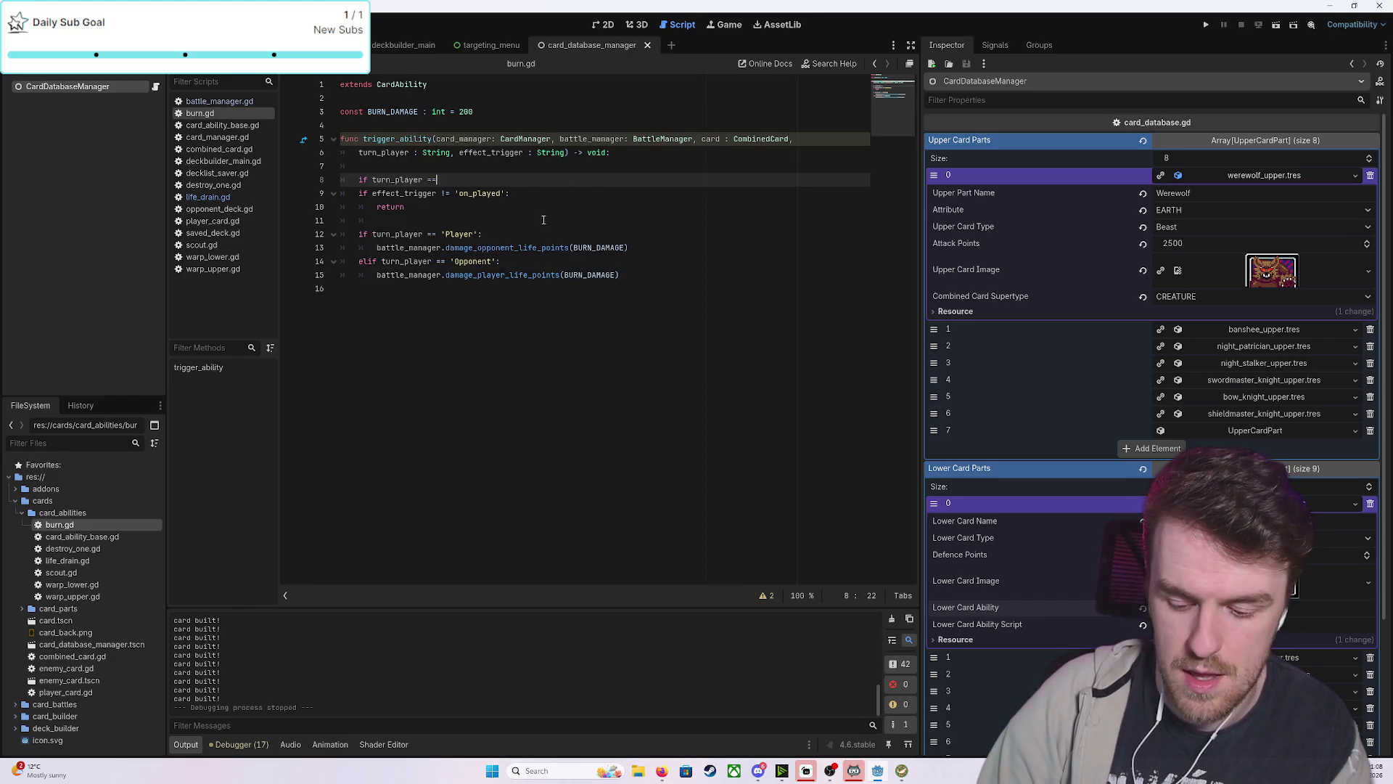
pyautogui.write("'Player' anm")
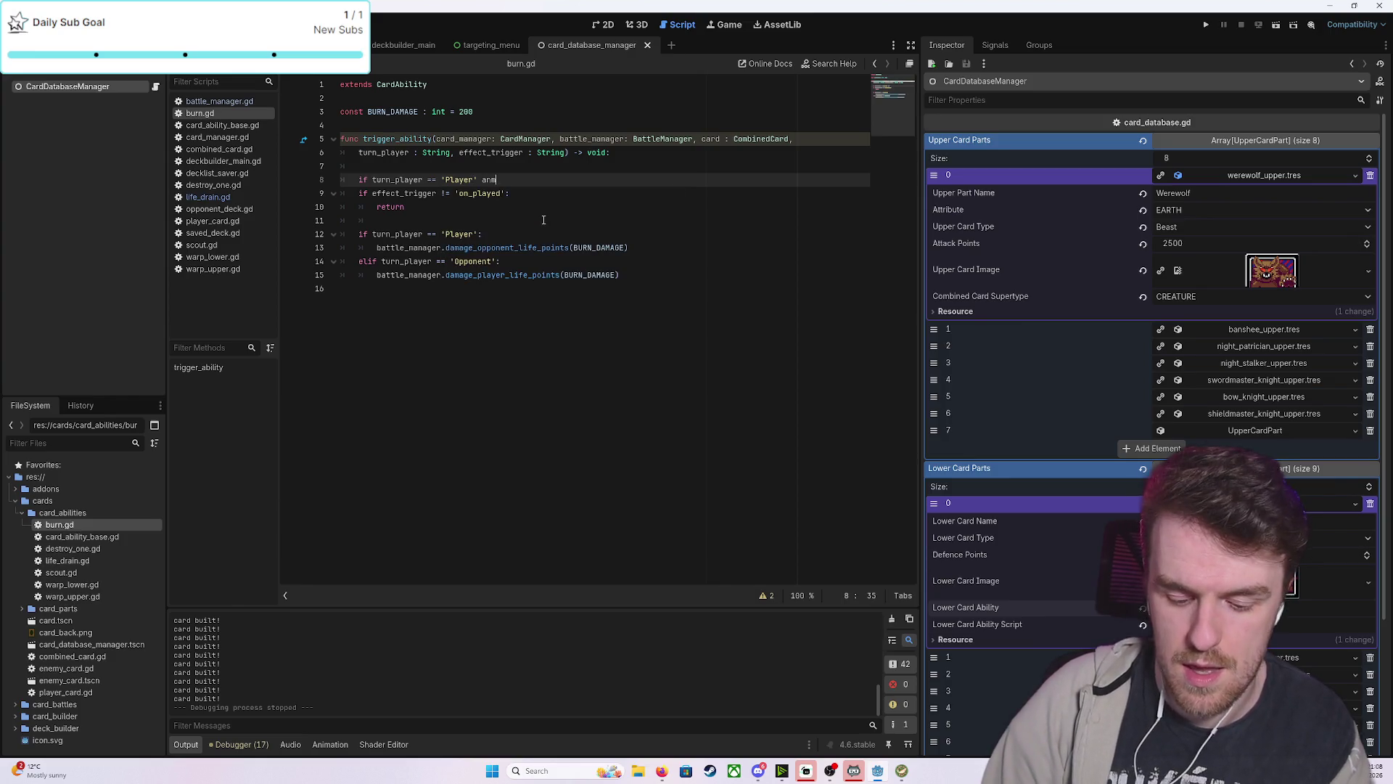
pyautogui.press('BackSpace')
pyautogui.write('d ')
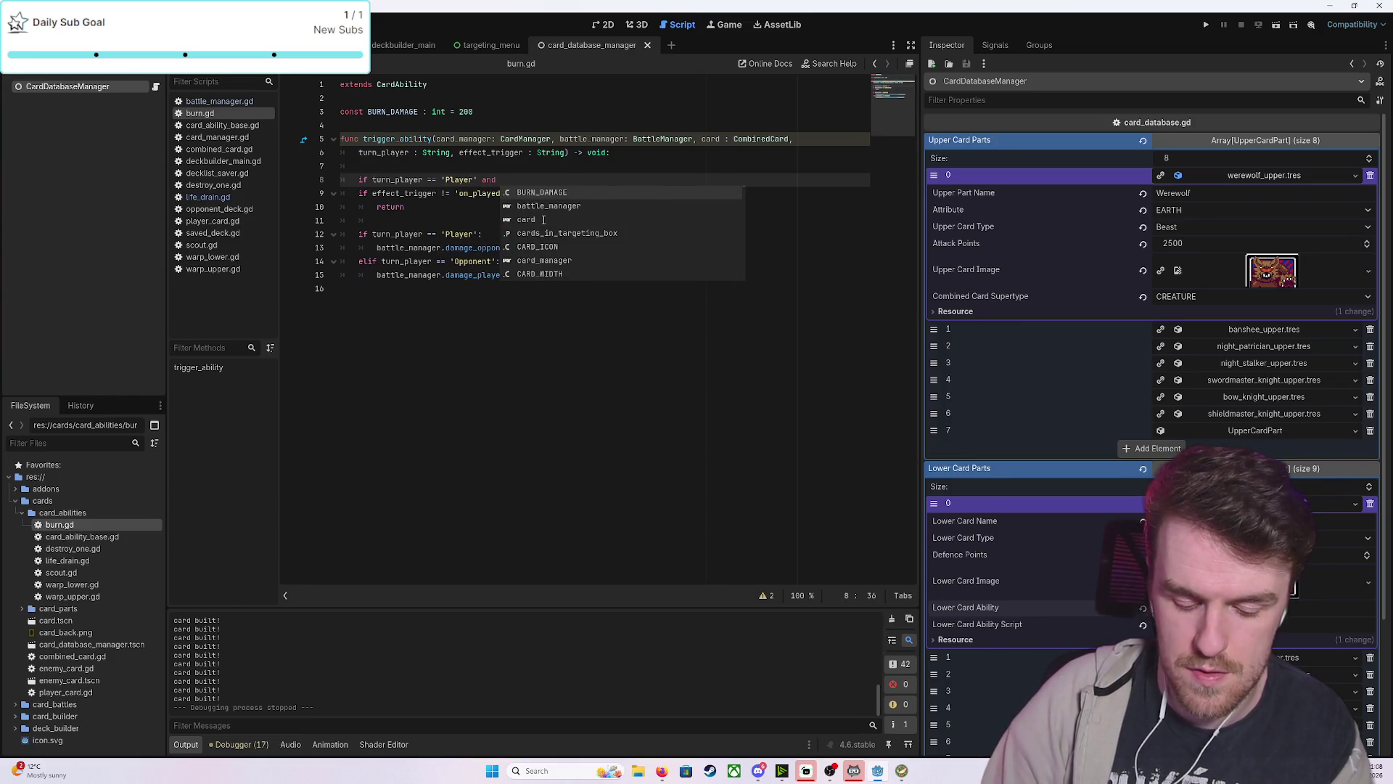
pyautogui.write('card.c')
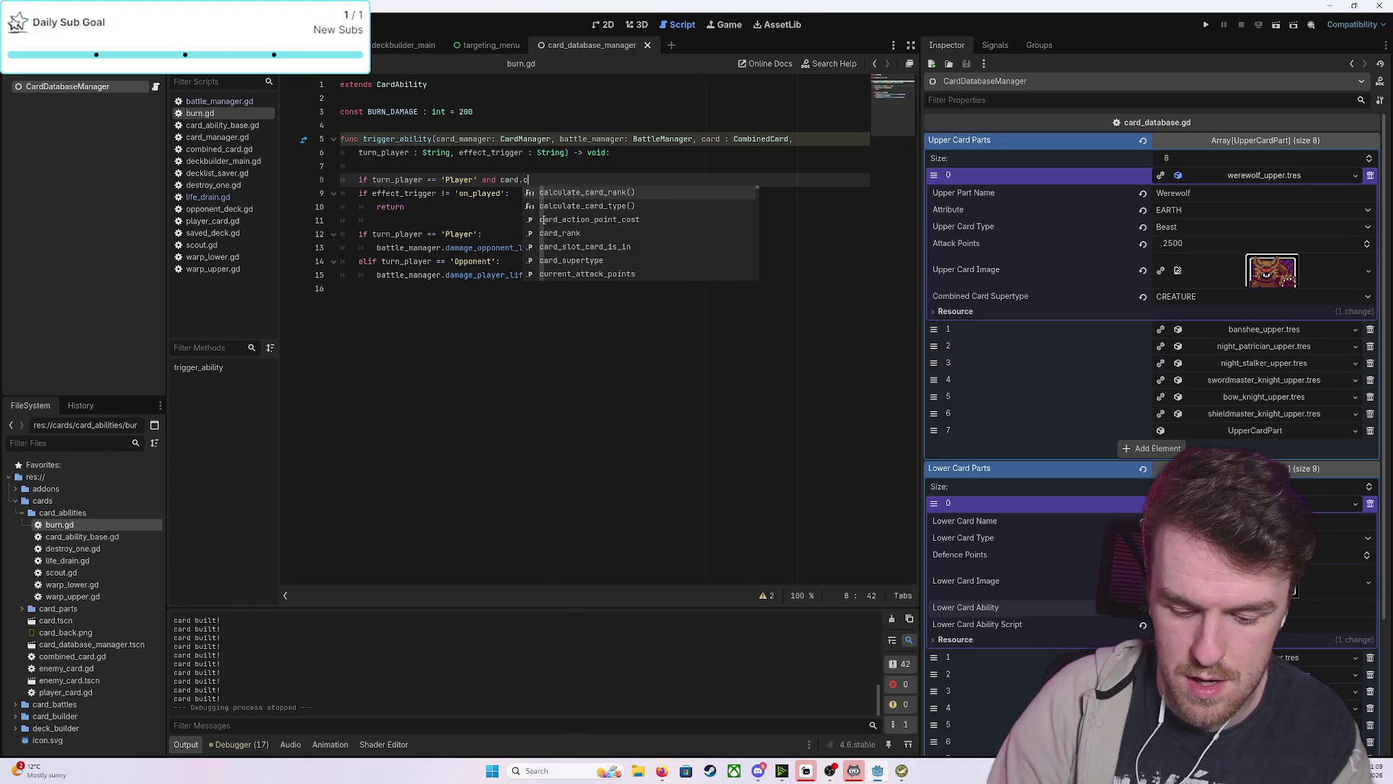
pyautogui.write('ard_su')
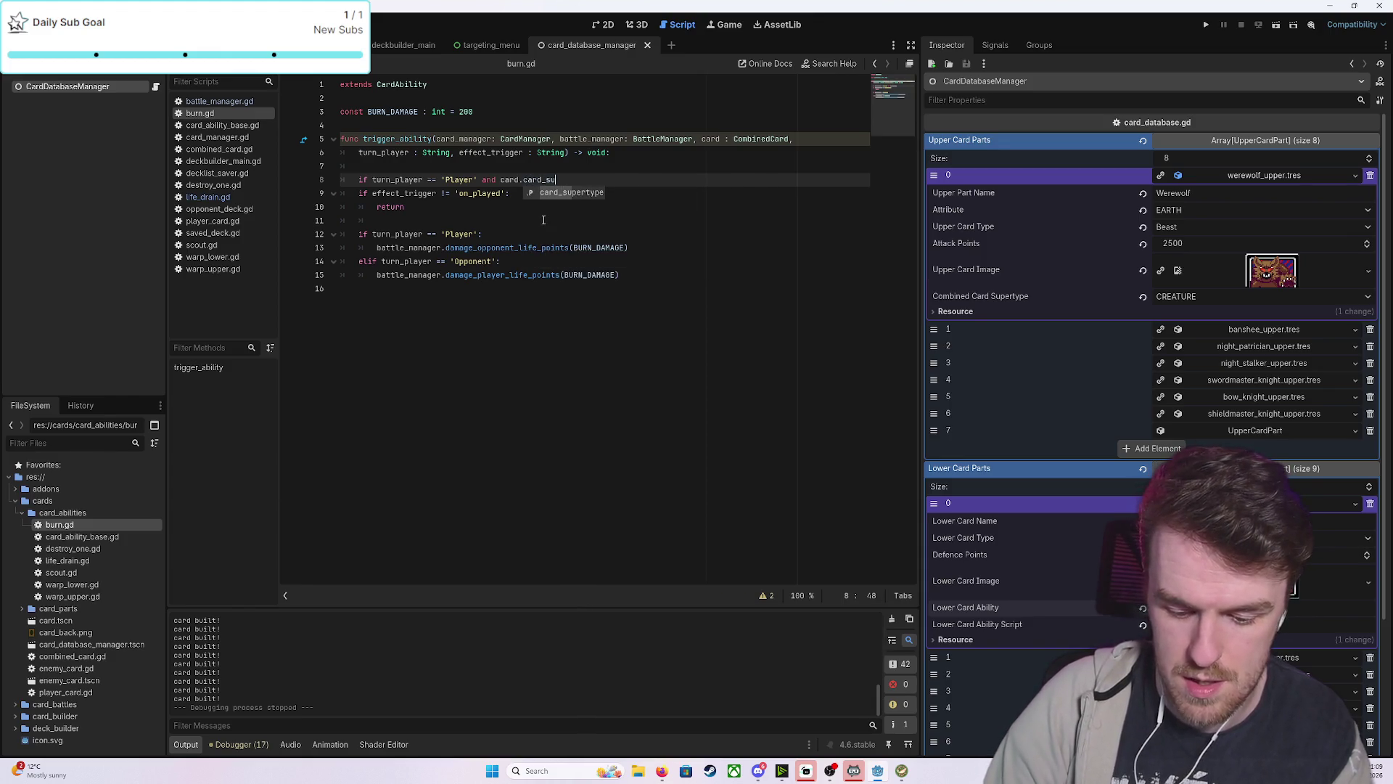
pyautogui.press('Return')
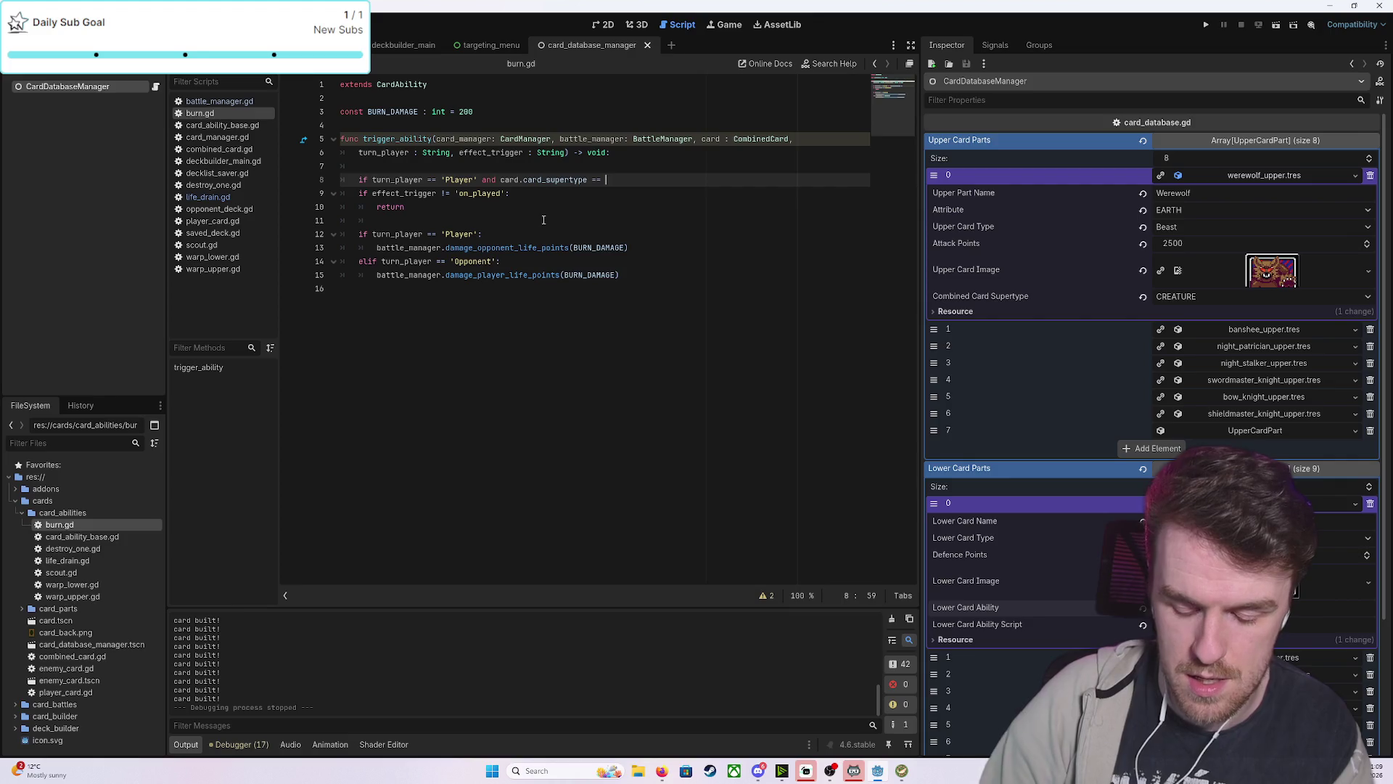
pyautogui.write("'CREATURE")
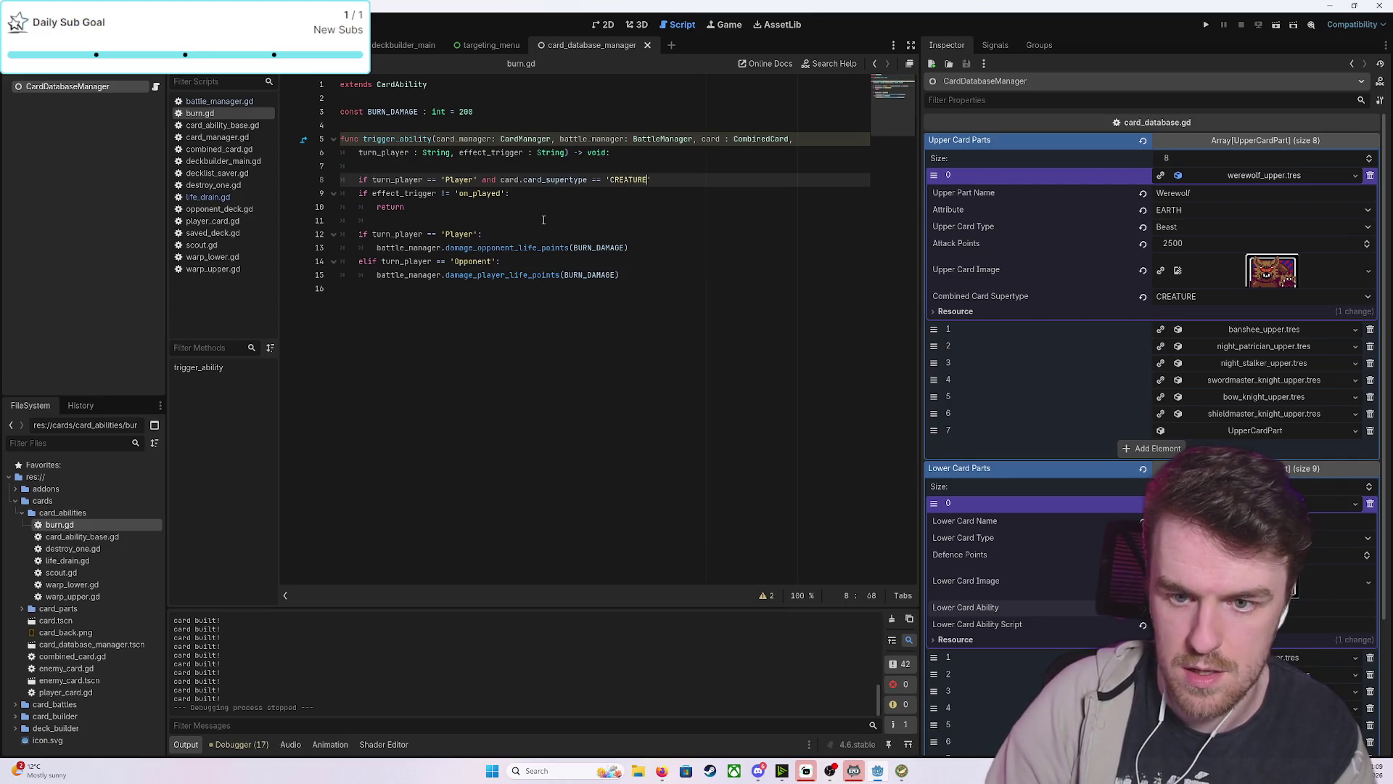
pyautogui.write(':')
pyautogui.press('Return')
pyautogui.write('await card')
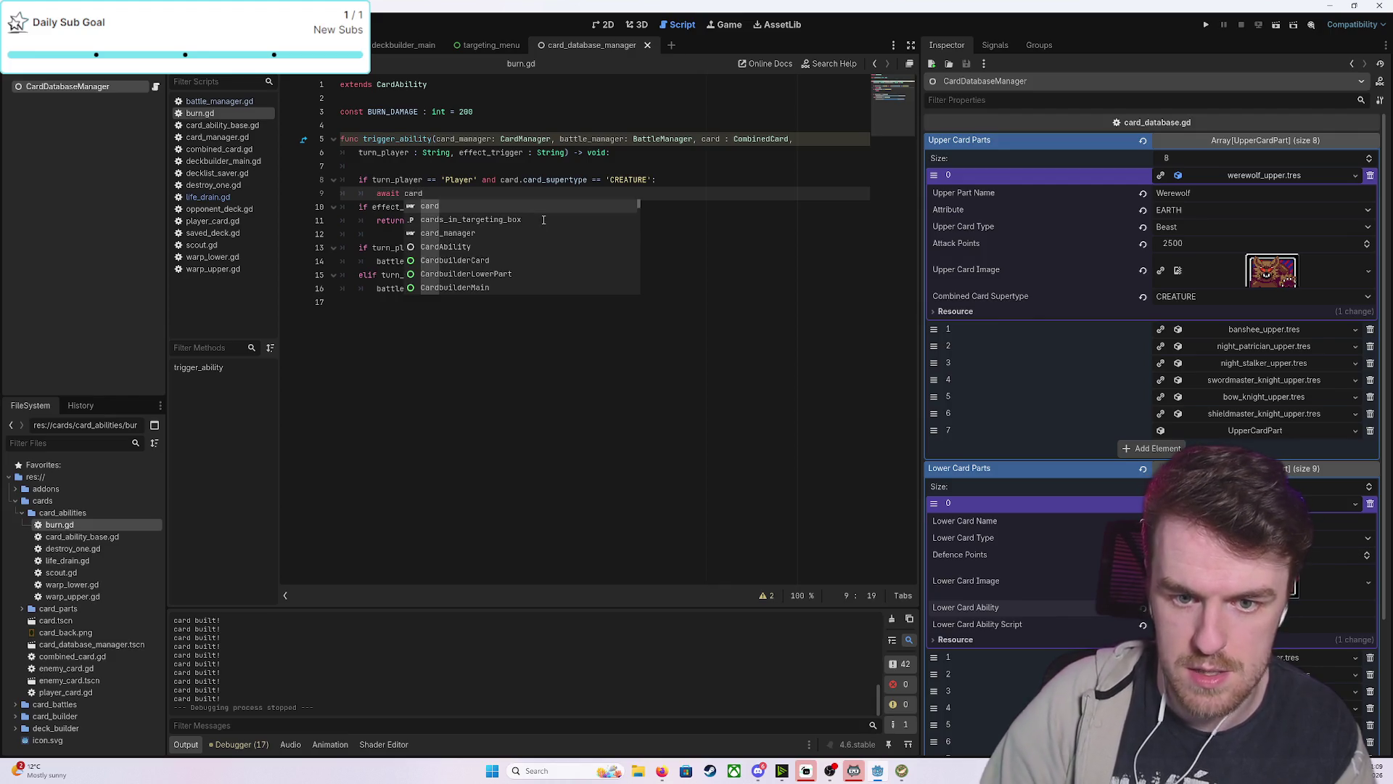
# Step: Make that branch await card_manager.position_selected
pyautogui.write('_')
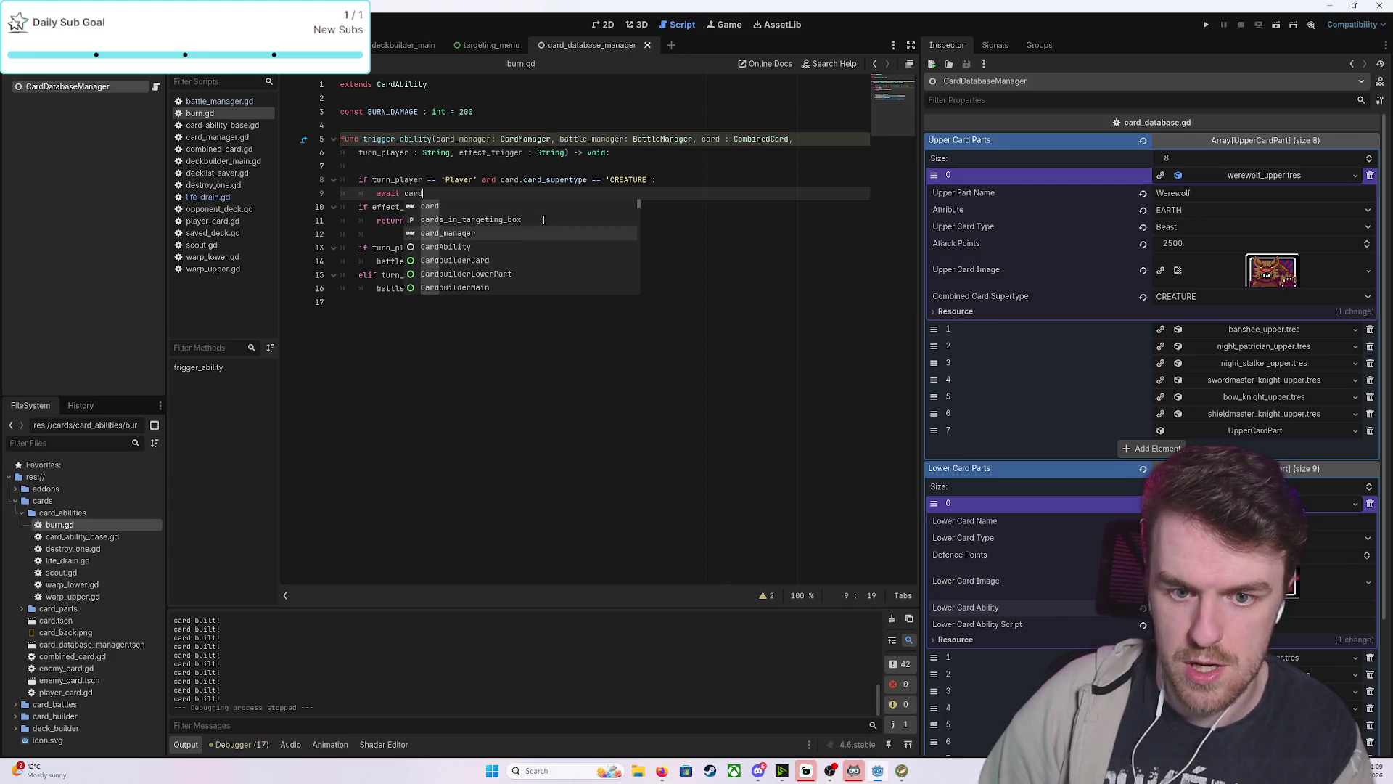
pyautogui.press('Return')
pyautogui.write('s')
pyautogui.press('Return')
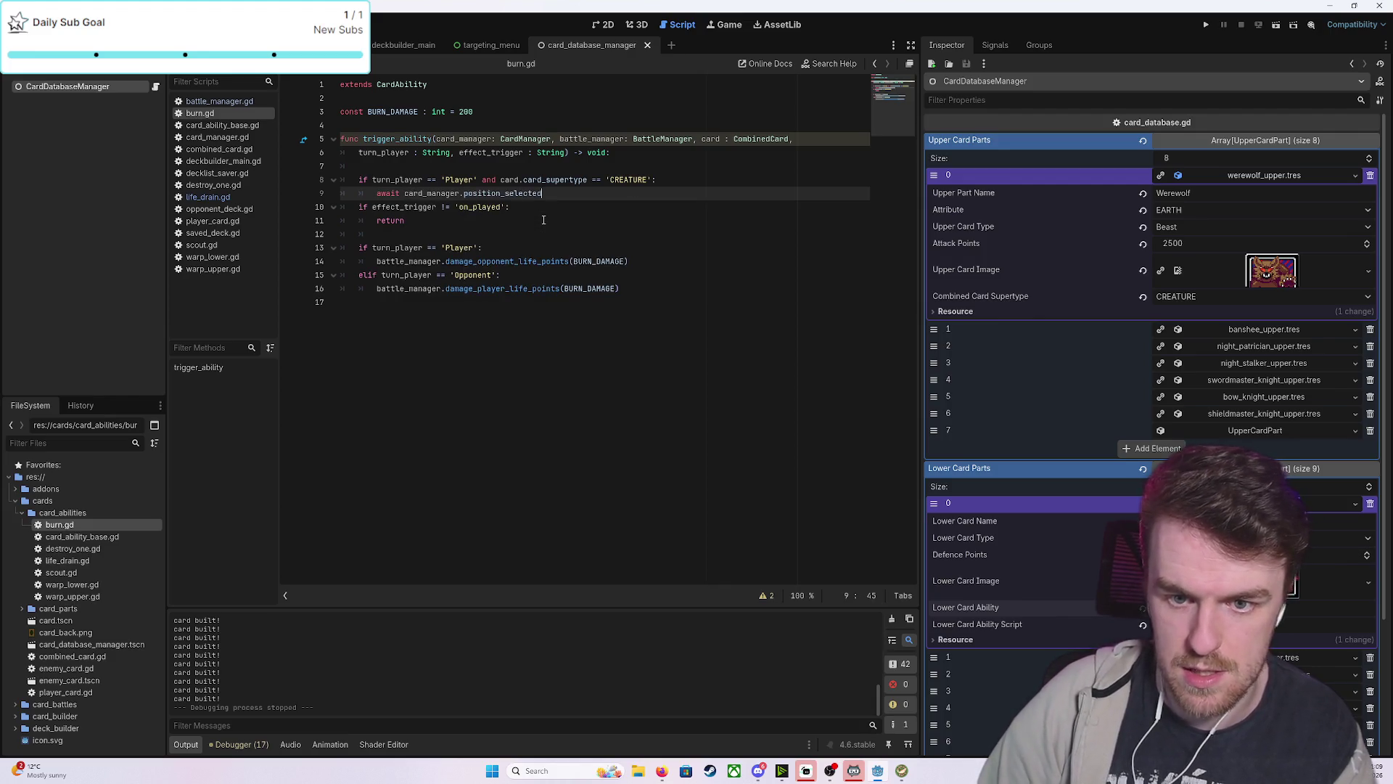
pyautogui.press('Return')
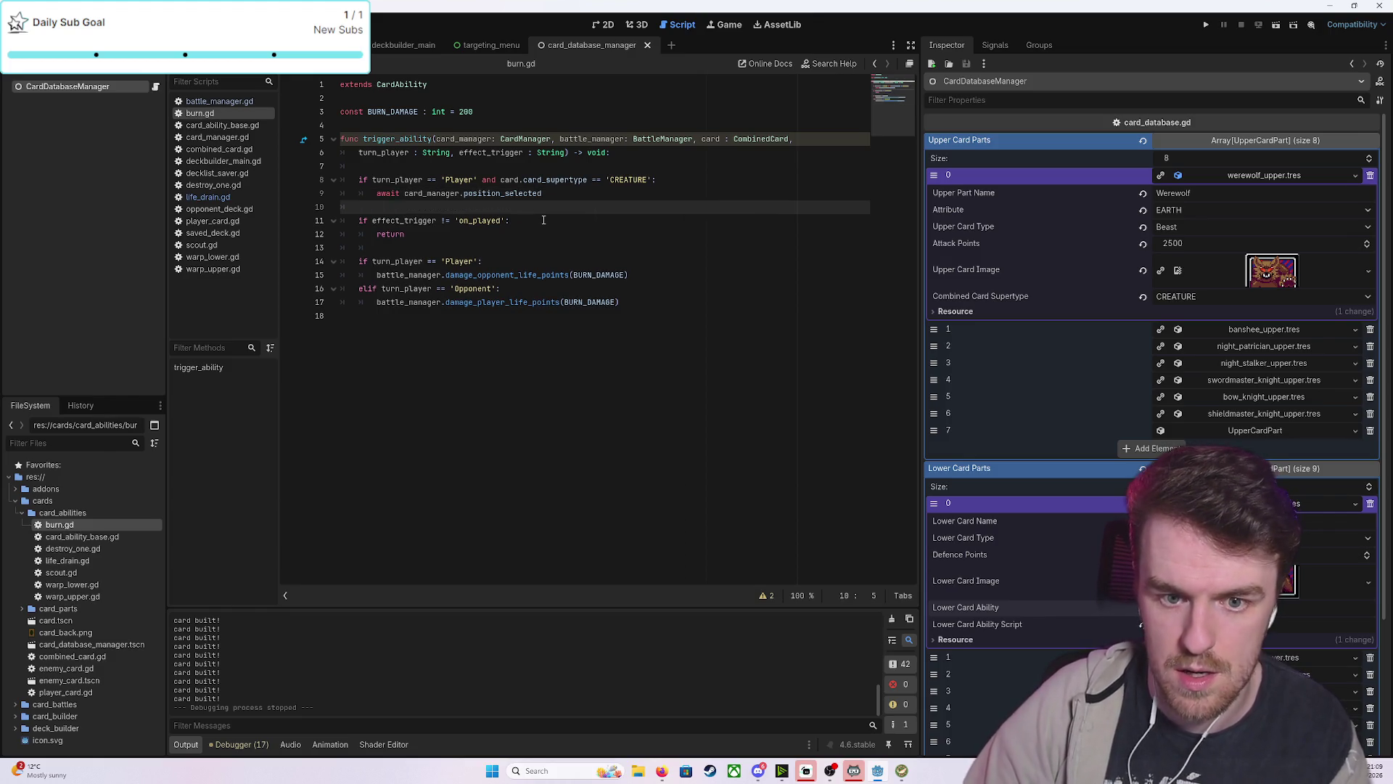
pyautogui.click(611, 275)
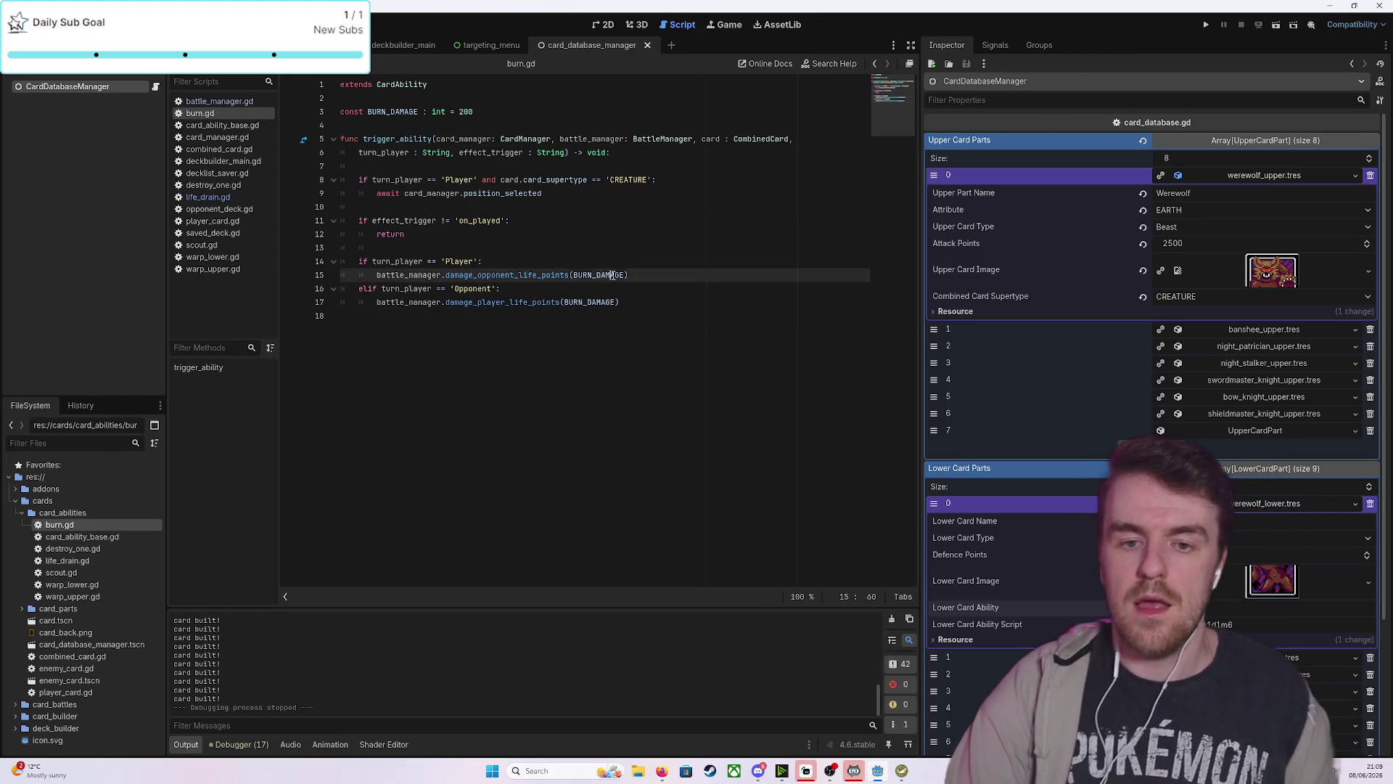
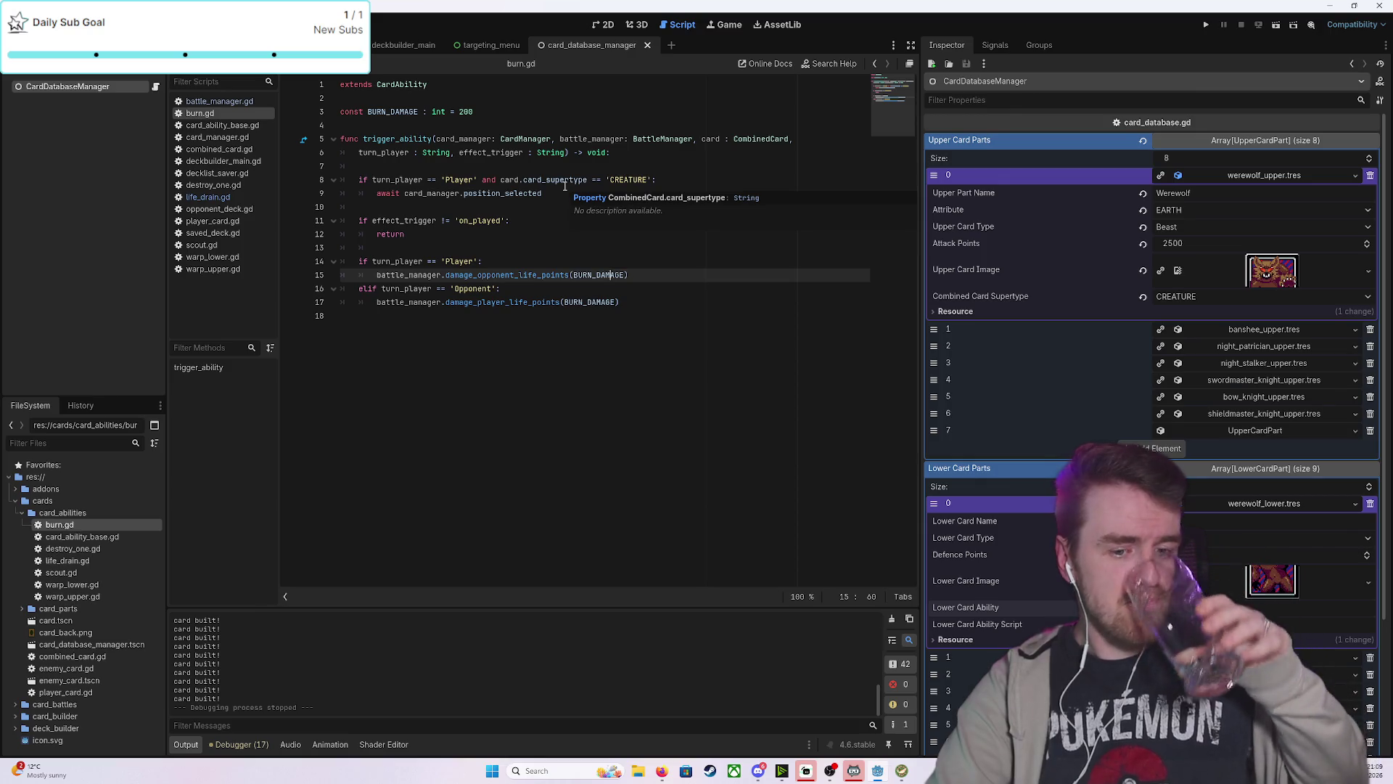
# Step: Show the debugger's Errors (17) list, scroll to its end, and place the cursor on burn.gd line 18
pyautogui.click(239, 745)
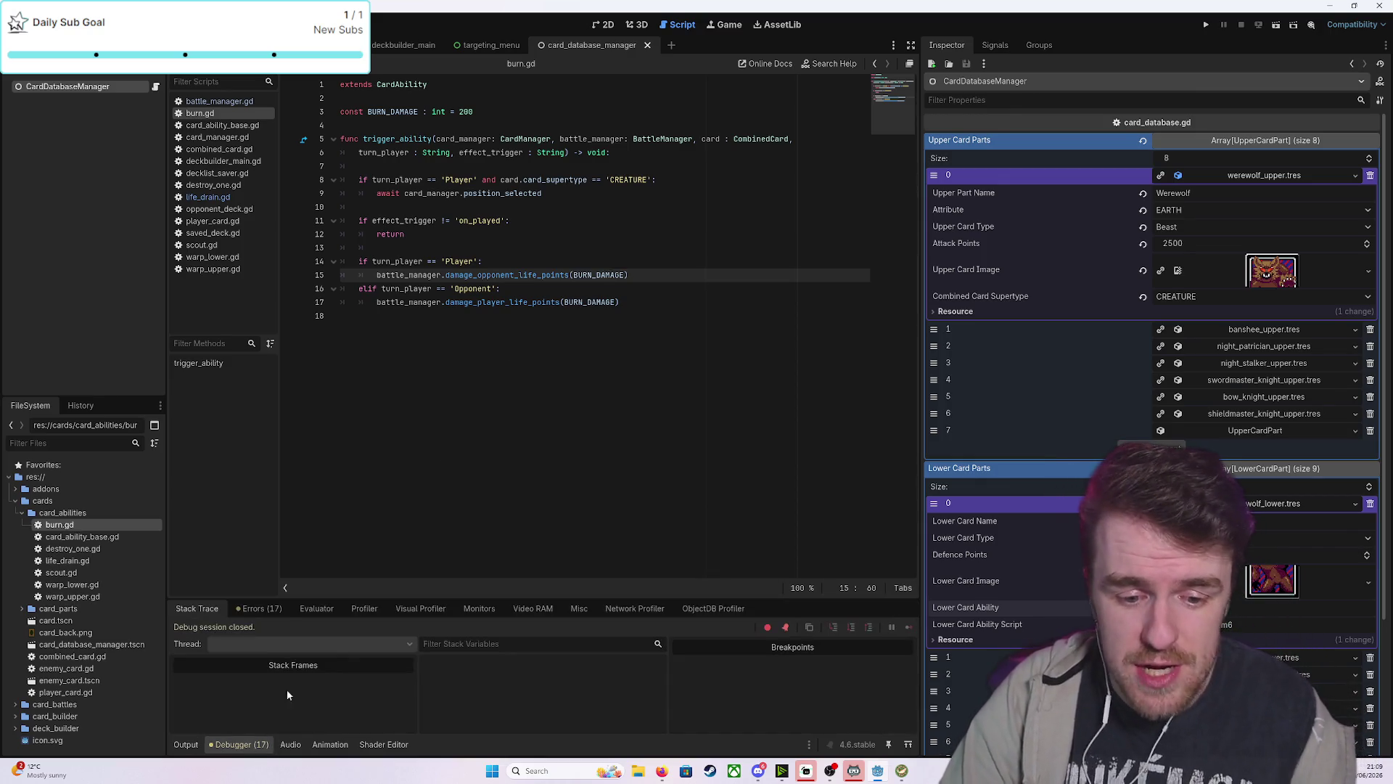
pyautogui.click(259, 608)
pyautogui.scroll(-5, 365, 697)
pyautogui.scroll(-2, 365, 704)
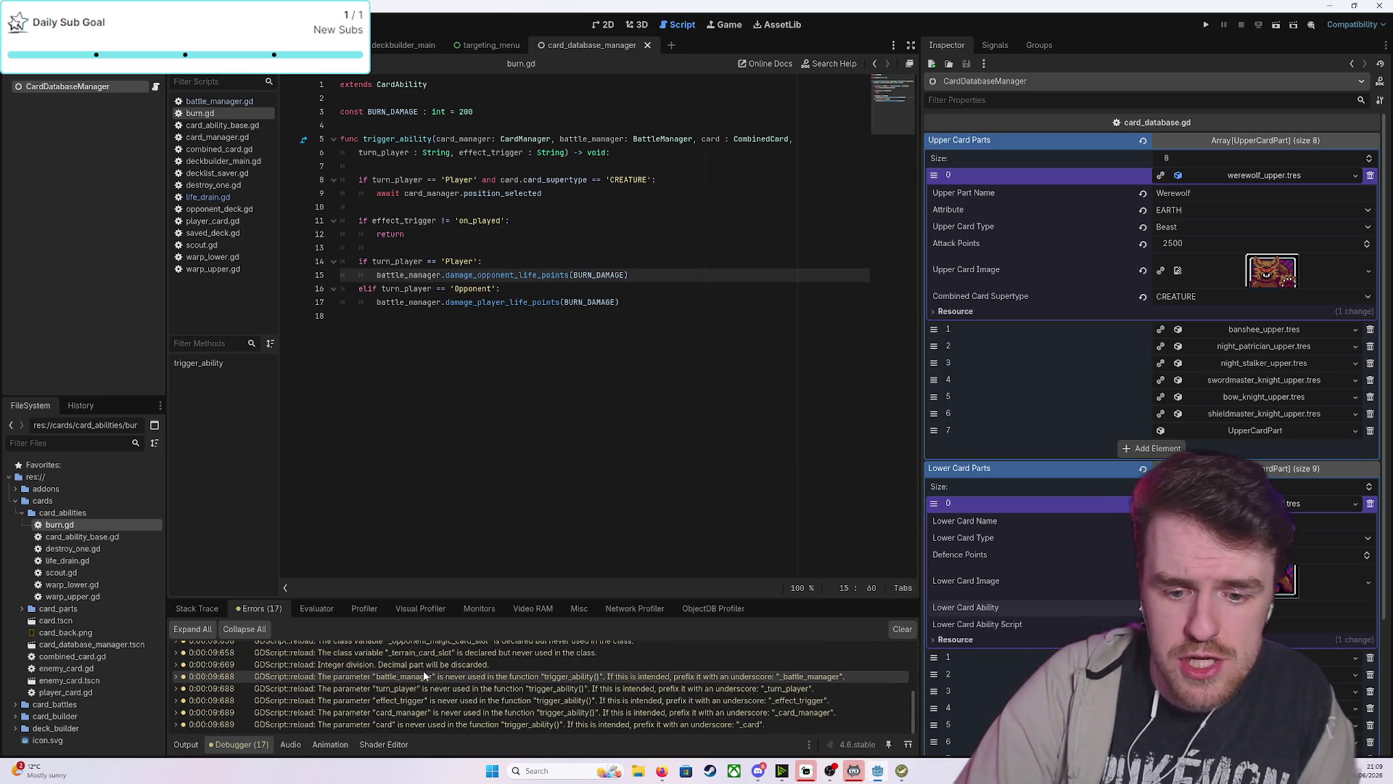
pyautogui.click(594, 451)
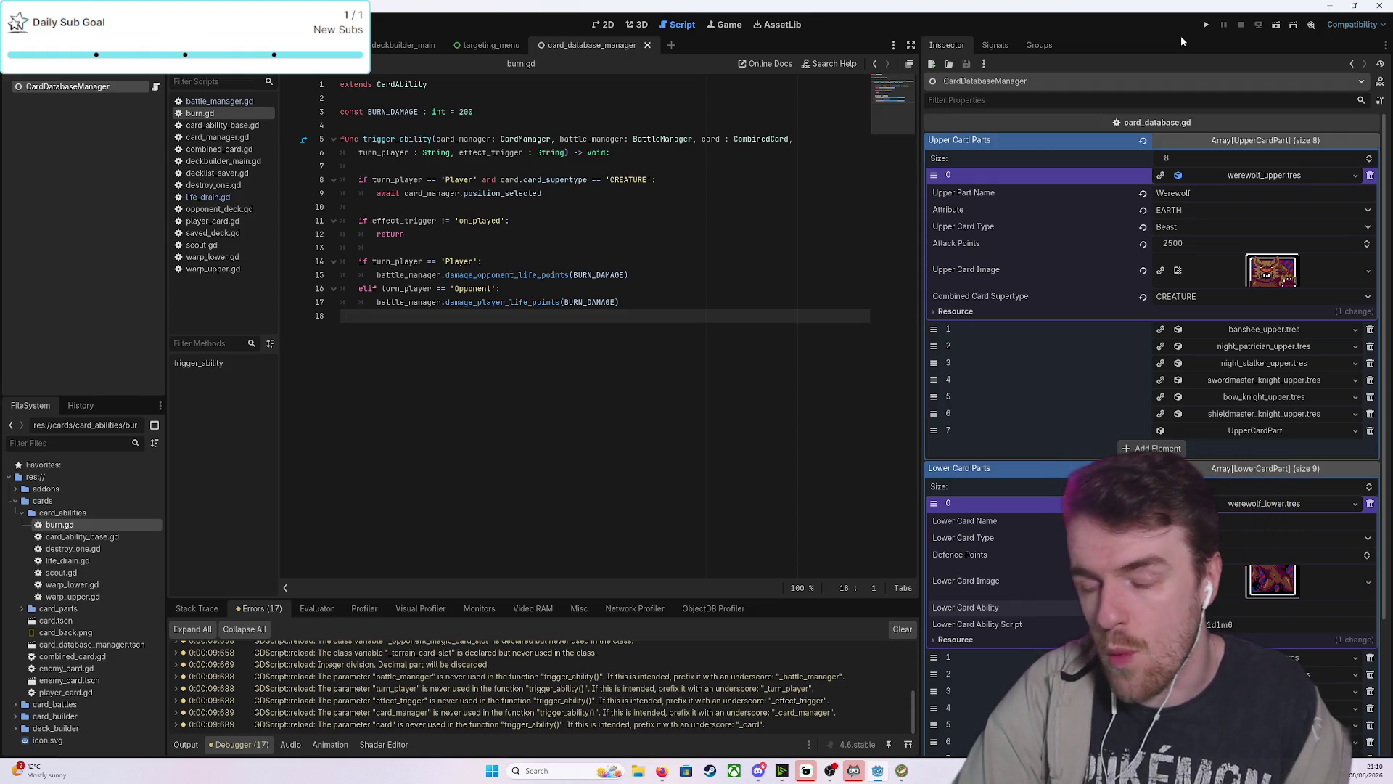
pyautogui.click(1208, 32)
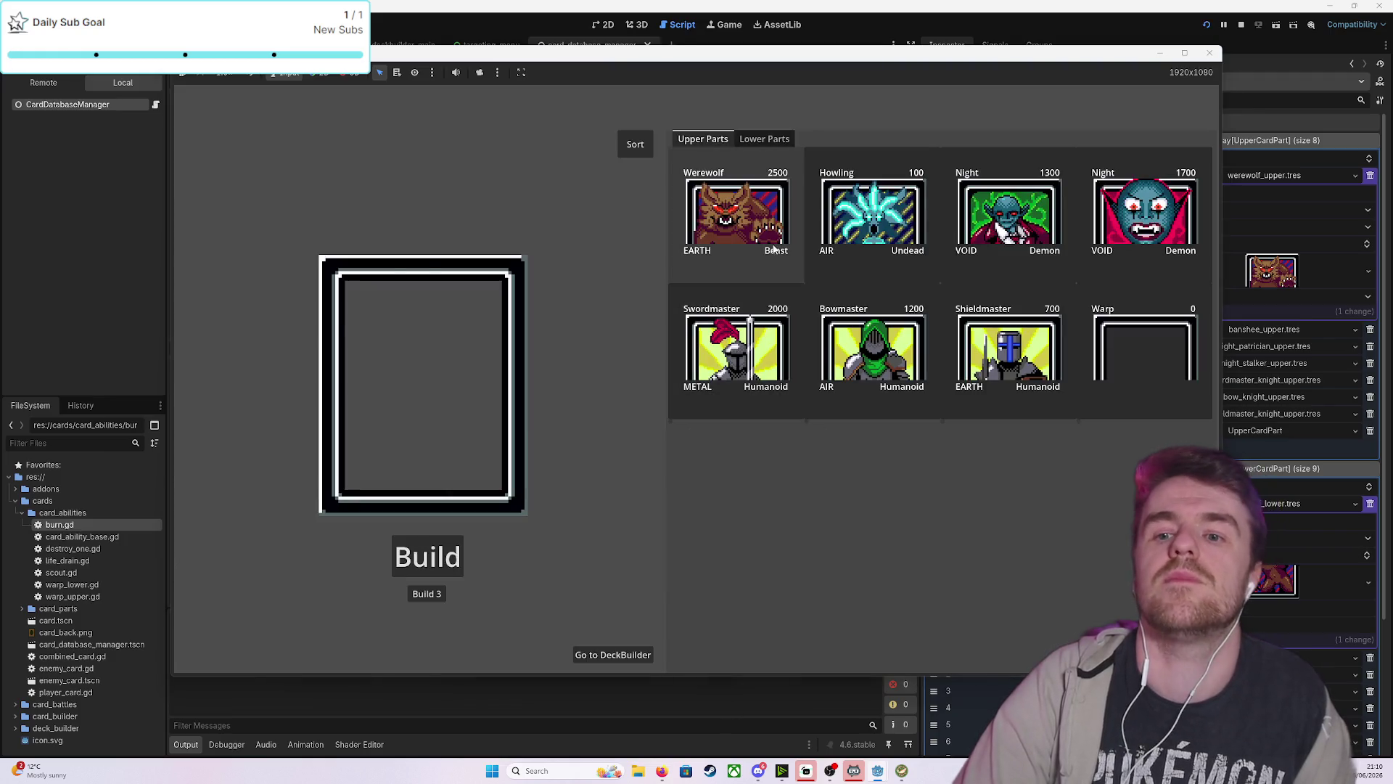
pyautogui.click(871, 211)
pyautogui.click(764, 139)
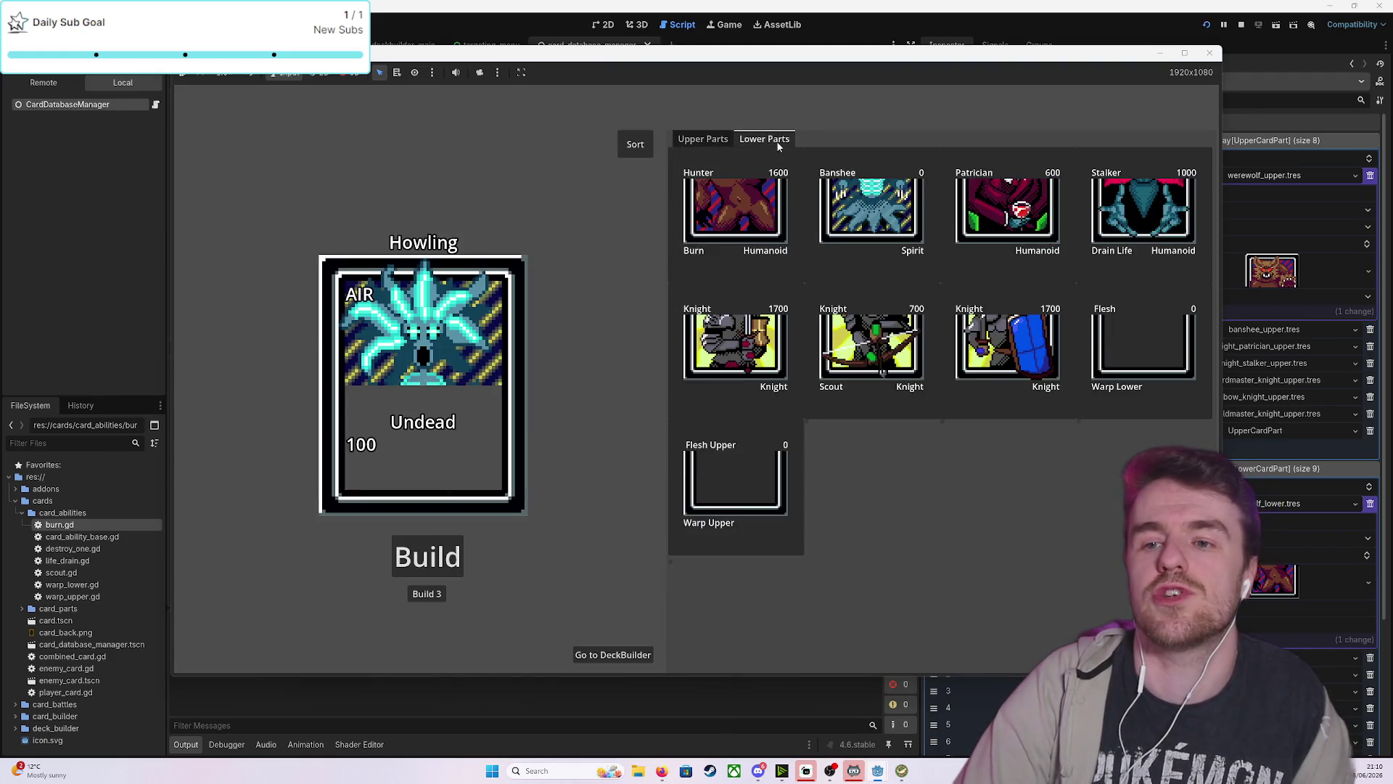
pyautogui.click(871, 210)
pyautogui.click(428, 599)
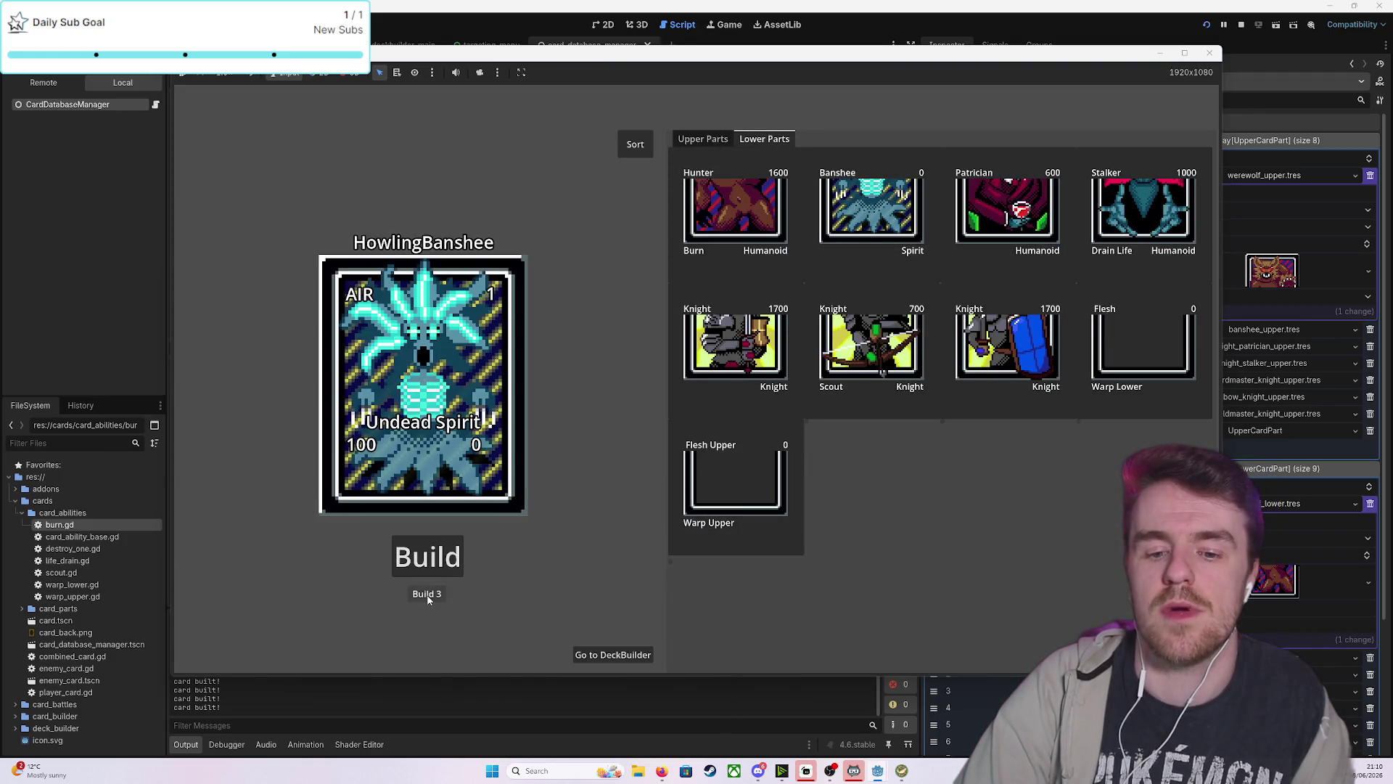
pyautogui.click(624, 654)
pyautogui.click(714, 138)
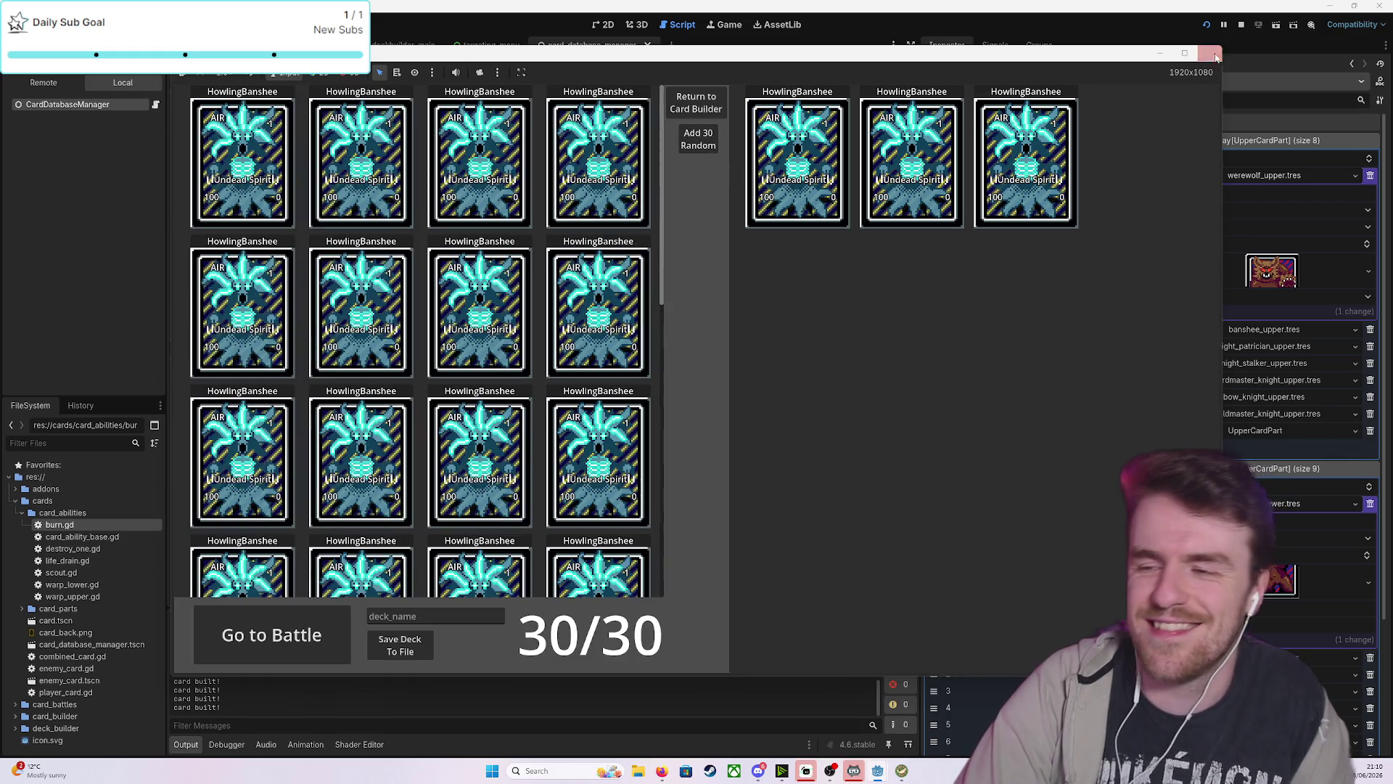
pyautogui.click(1209, 53)
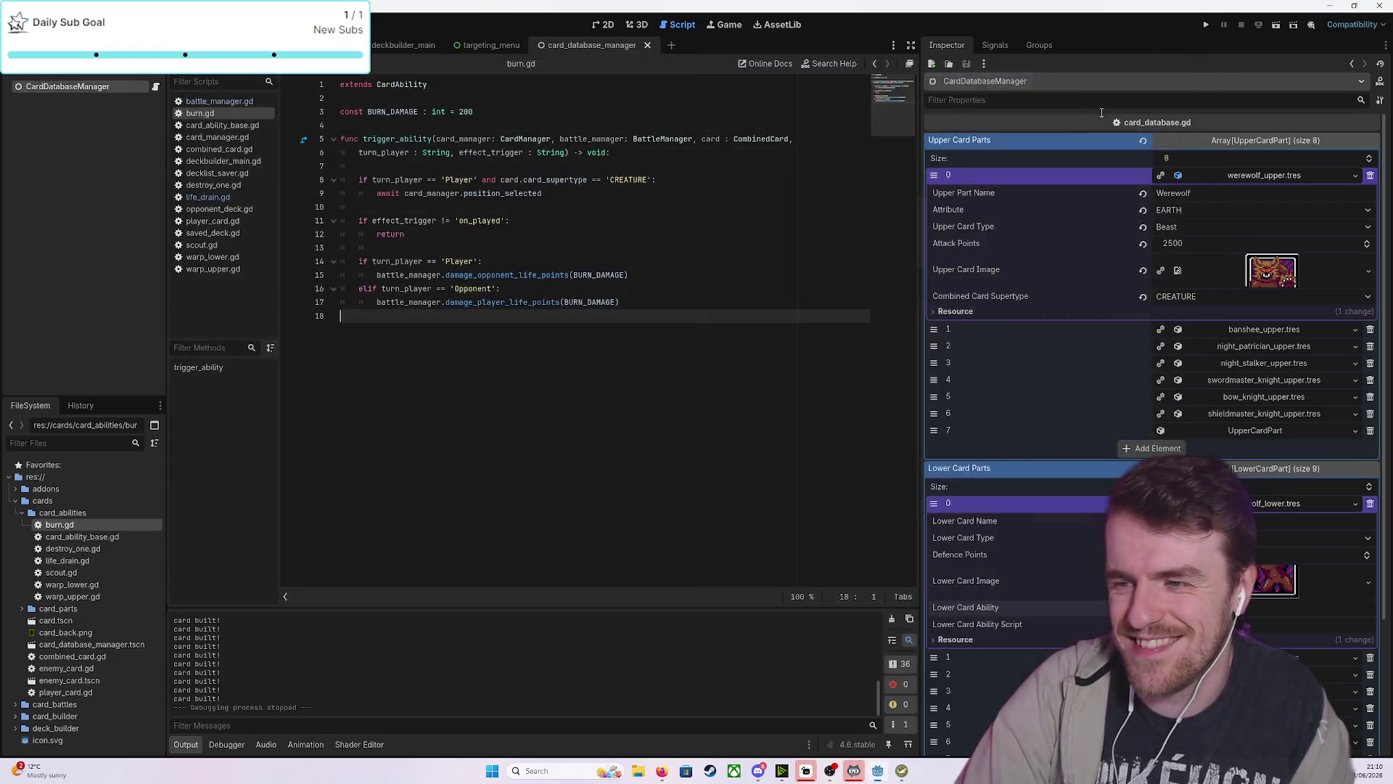
pyautogui.click(1208, 25)
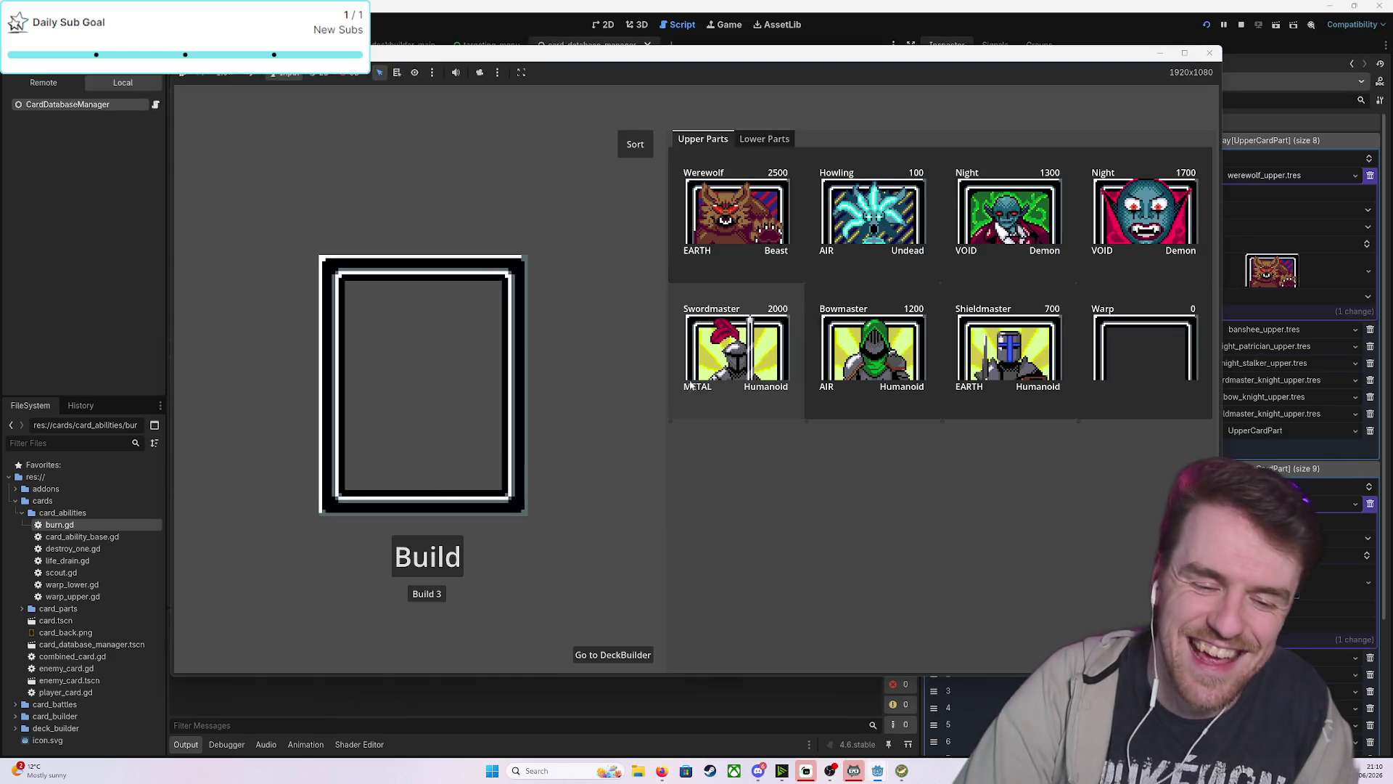
pyautogui.click(759, 139)
pyautogui.click(1082, 206)
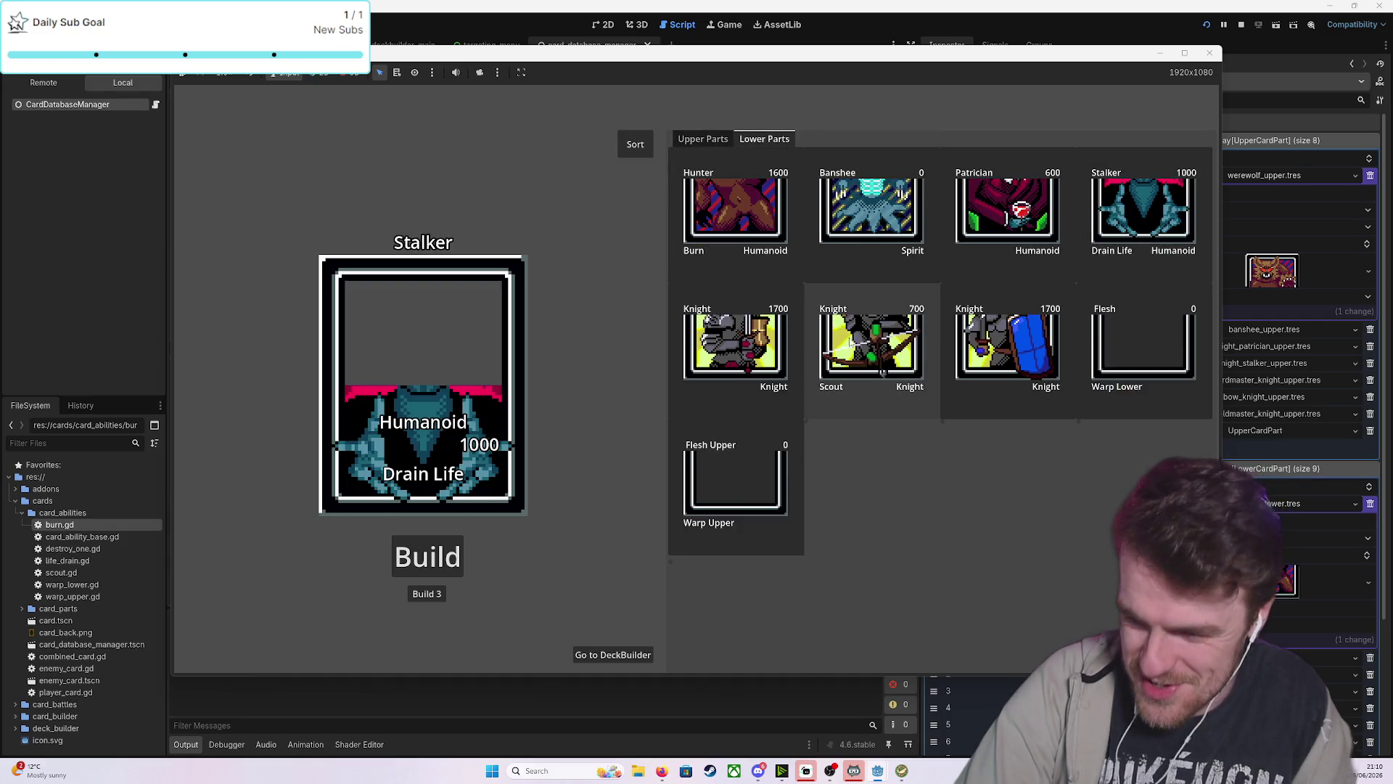
pyautogui.click(702, 139)
pyautogui.click(871, 211)
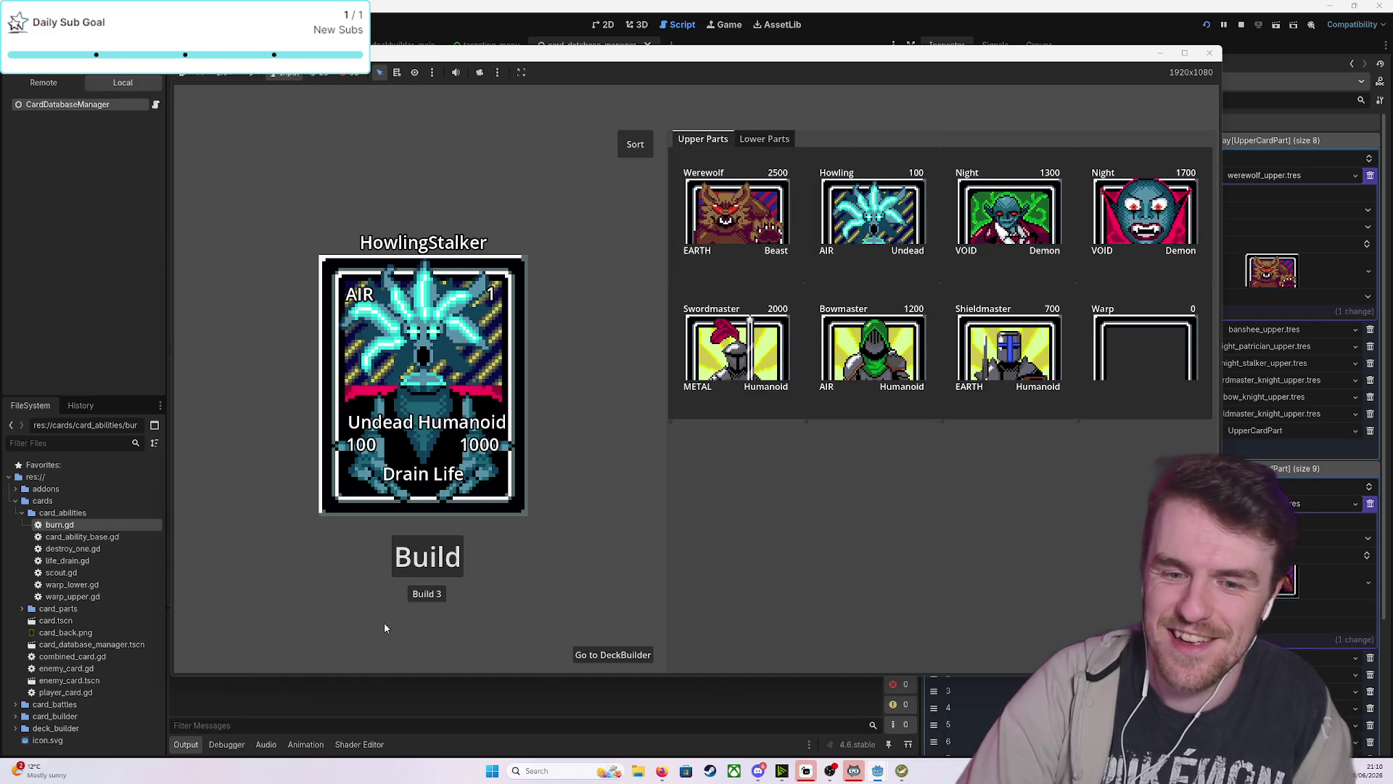
pyautogui.click(433, 594)
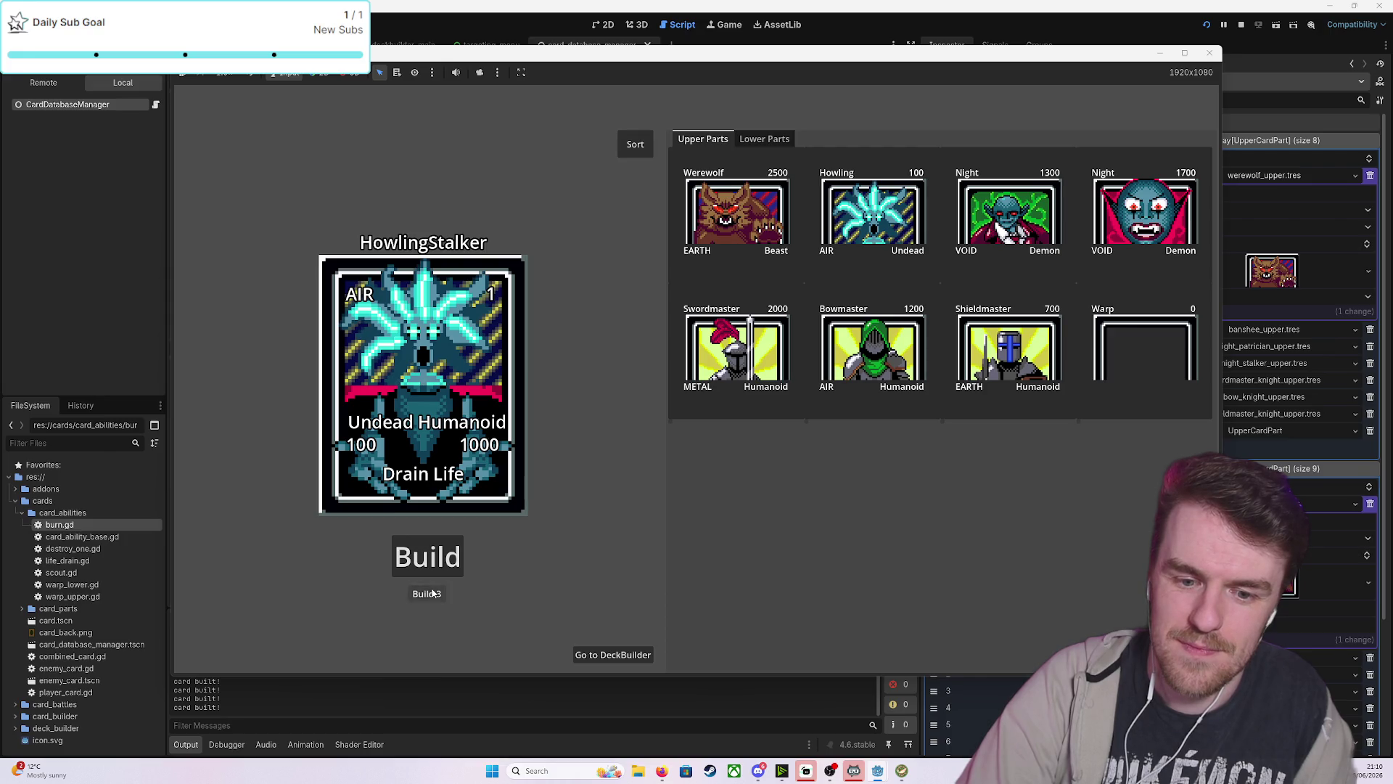
pyautogui.click(633, 657)
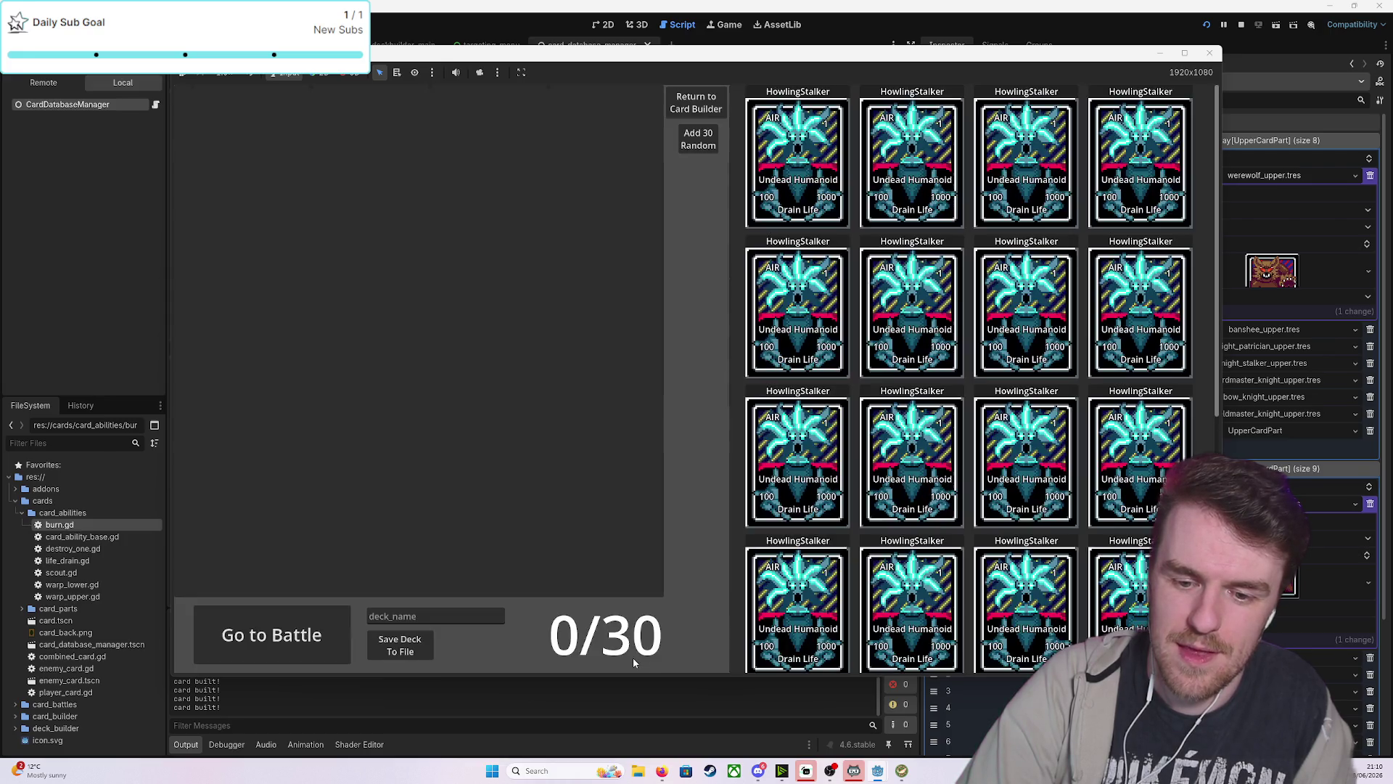
pyautogui.click(709, 136)
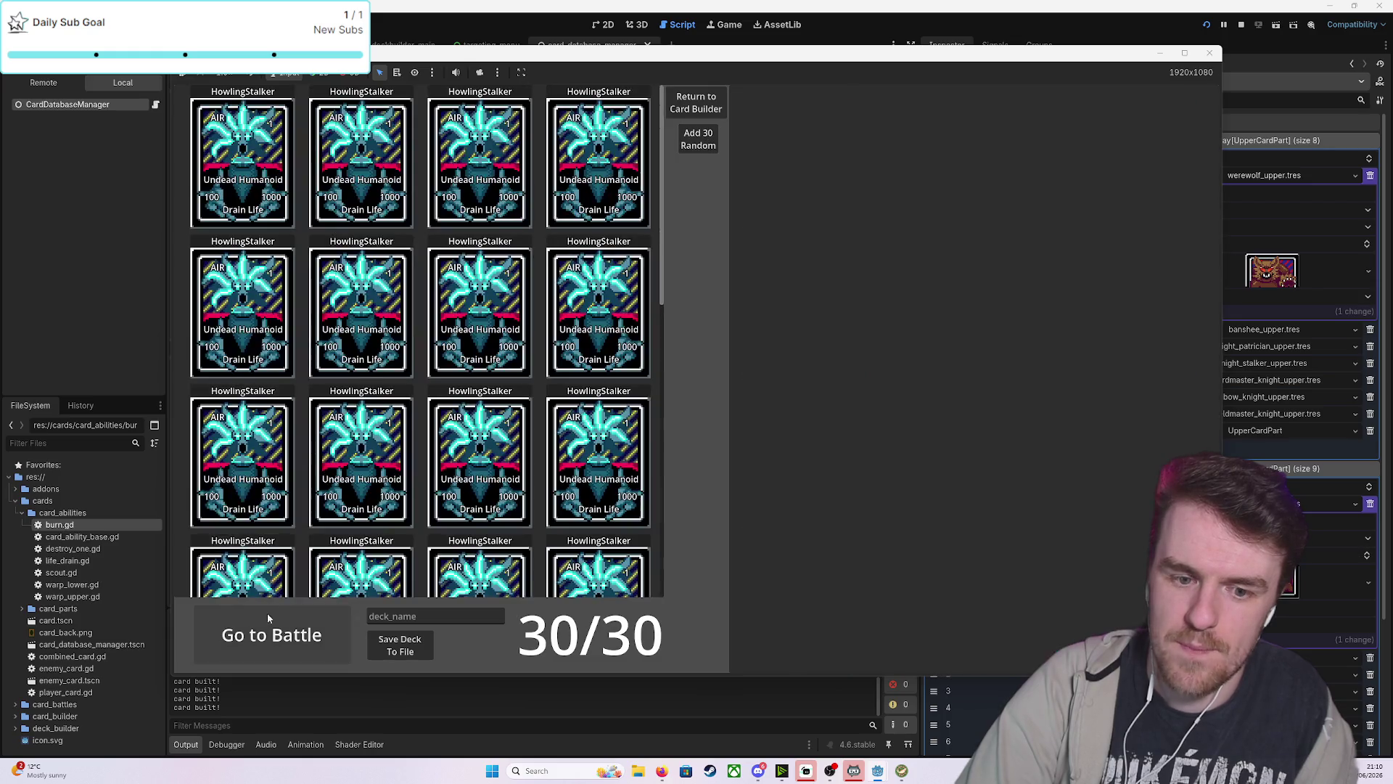
pyautogui.click(271, 635)
pyautogui.moveTo(533, 595)
pyautogui.mouseDown()
pyautogui.moveTo(752, 453)
pyautogui.moveTo(693, 436)
pyautogui.mouseUp()
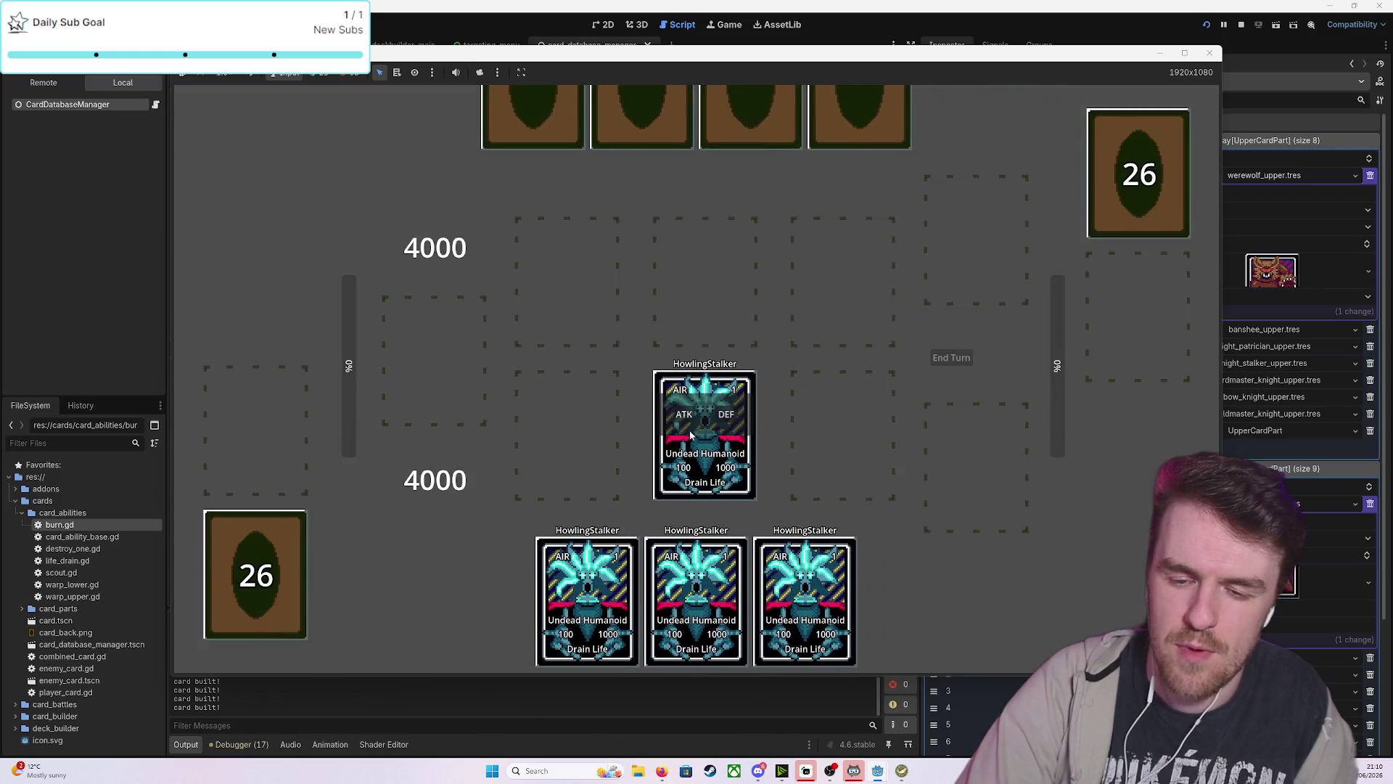
pyautogui.click(950, 358)
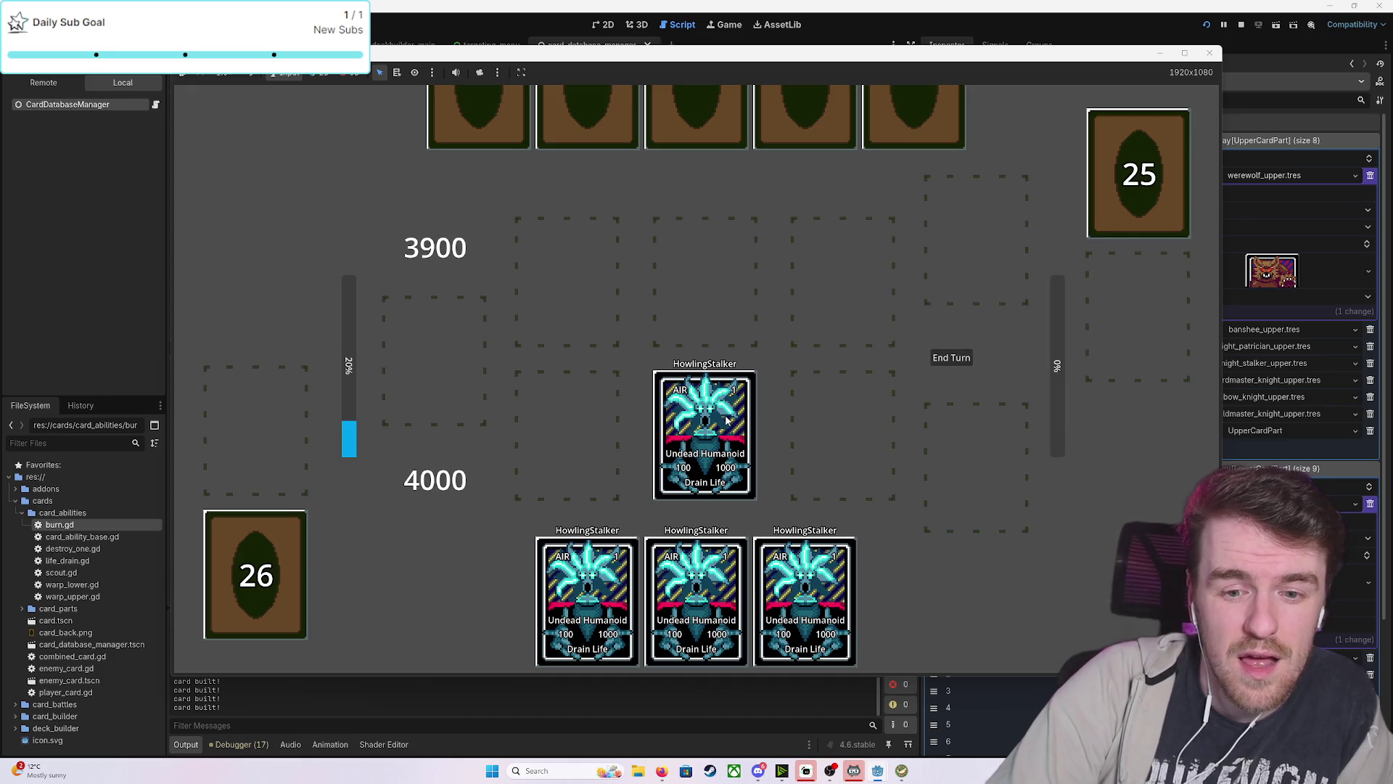
pyautogui.click(1209, 53)
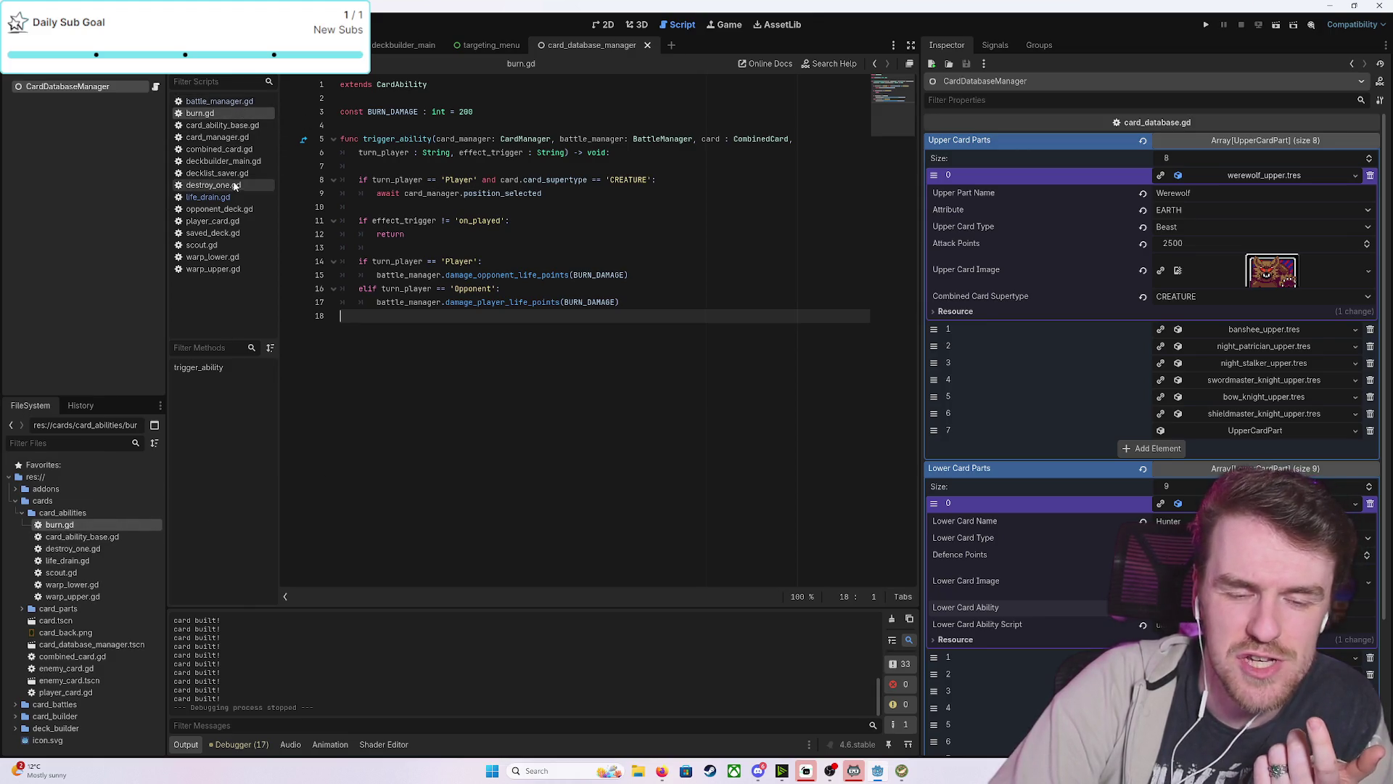
# Step: In battle_manager.gd's _ready, add a damage_player_life_points(2000) call after the board setup line
pyautogui.click(221, 101)
pyautogui.scroll(20, 490, 311)
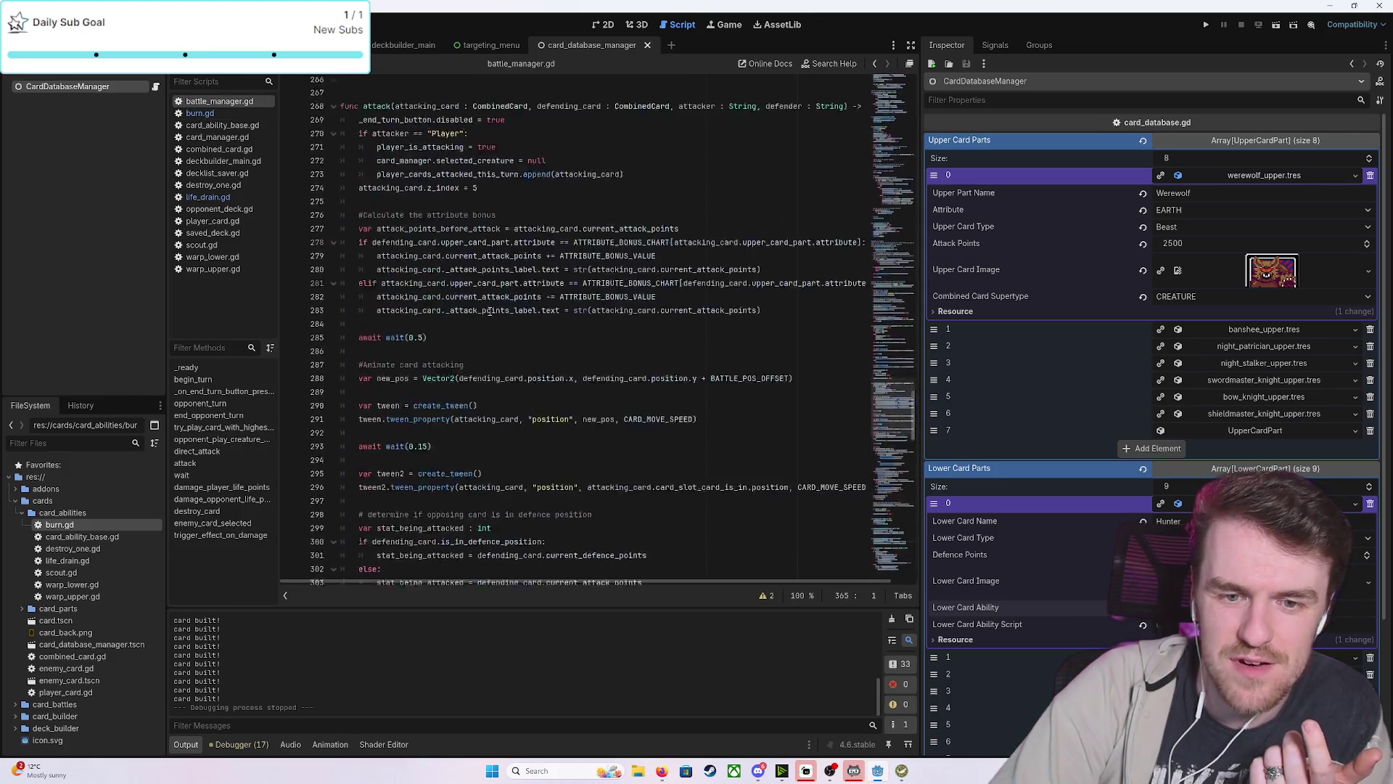
pyautogui.click(187, 367)
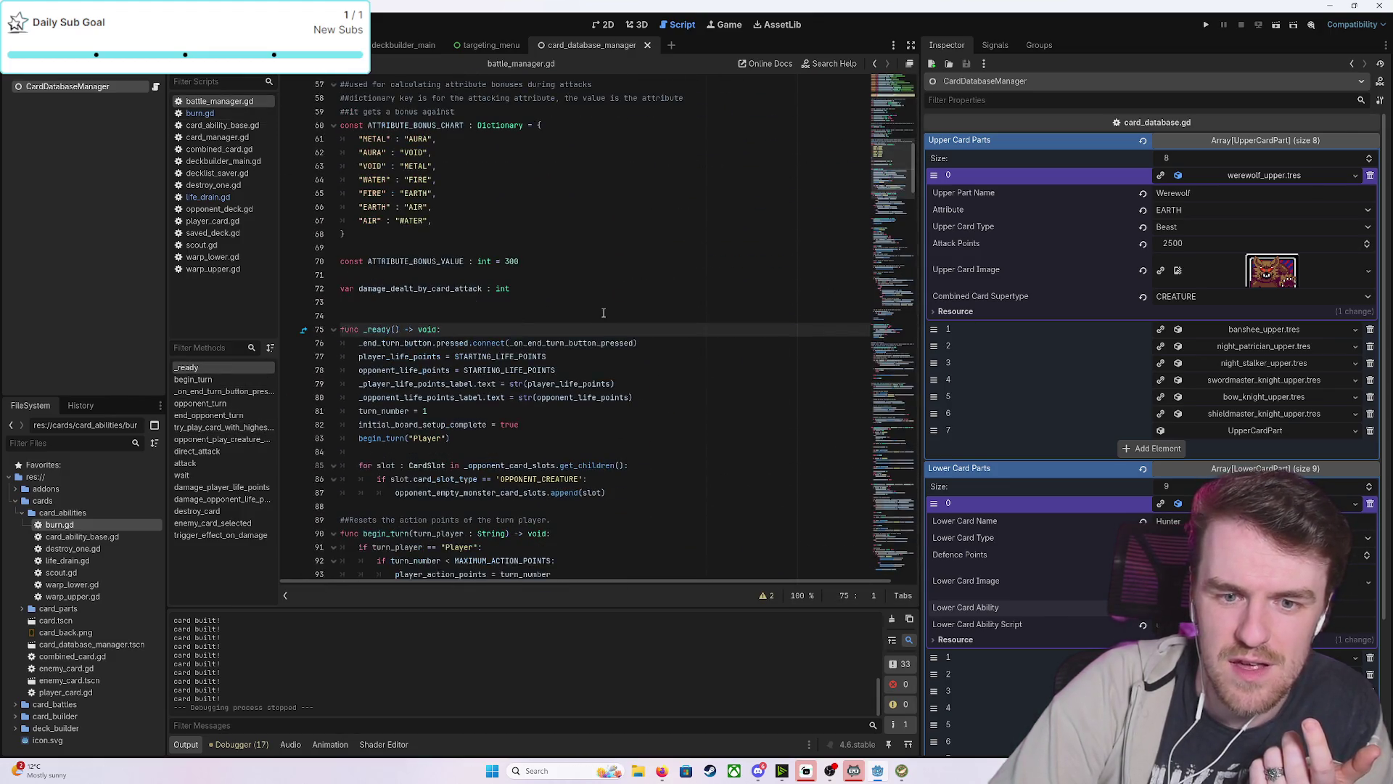
pyautogui.scroll(-4, 604, 312)
pyautogui.click(521, 261)
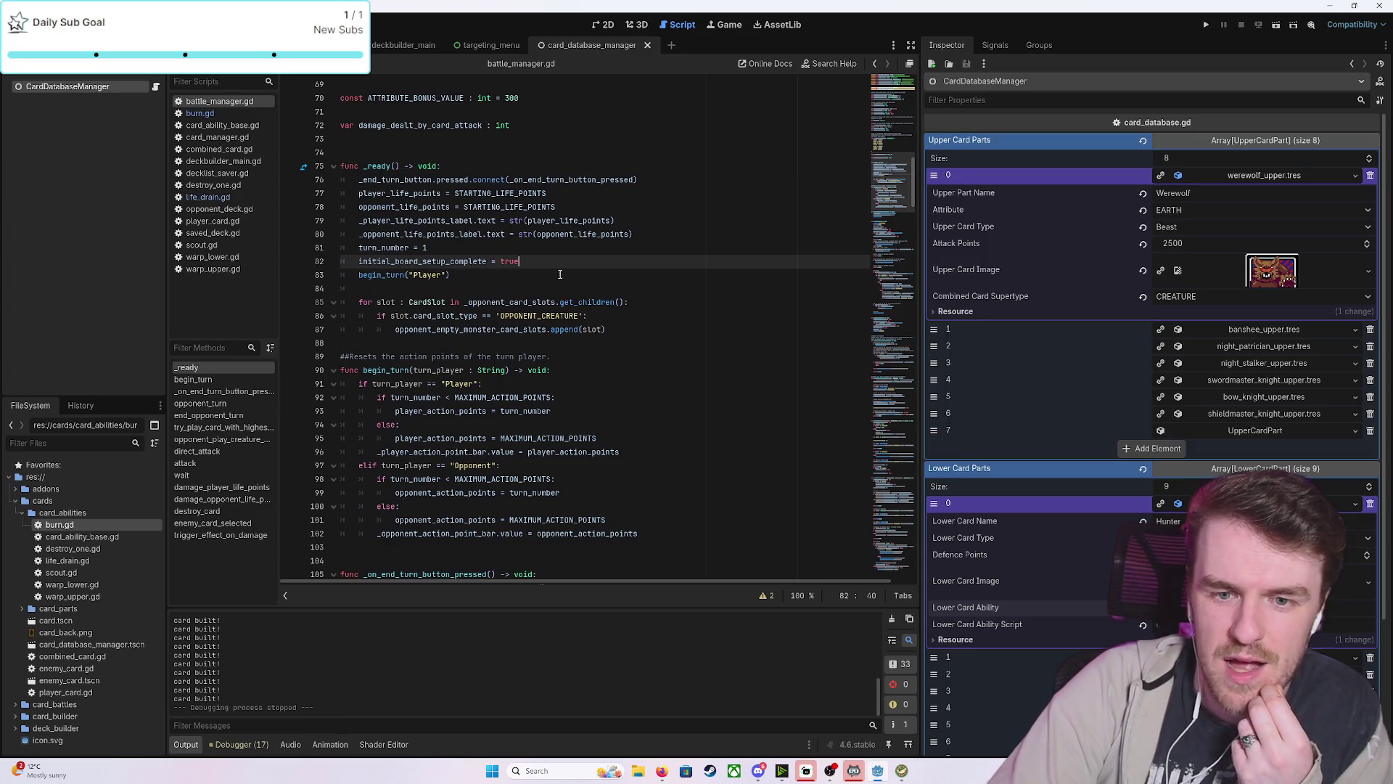
pyautogui.press('Return')
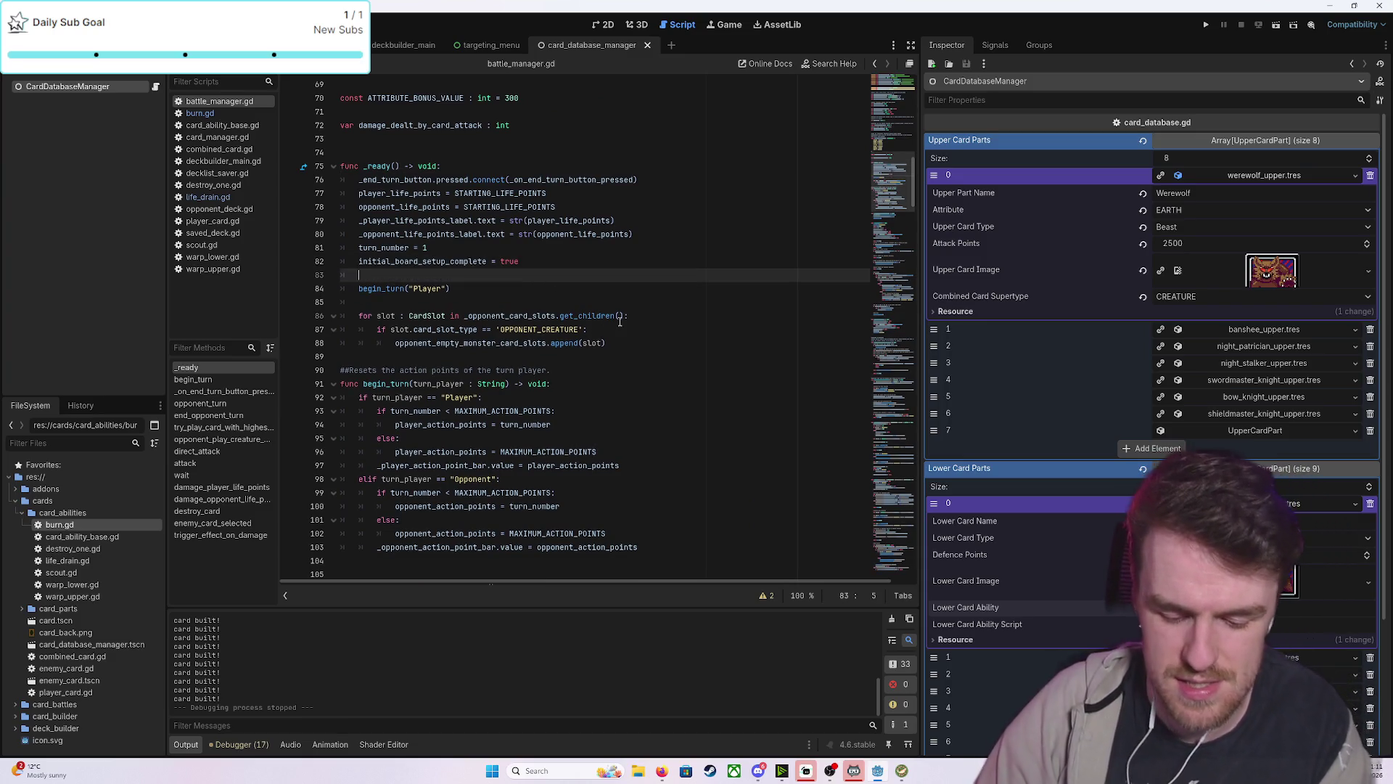
pyautogui.write('damage')
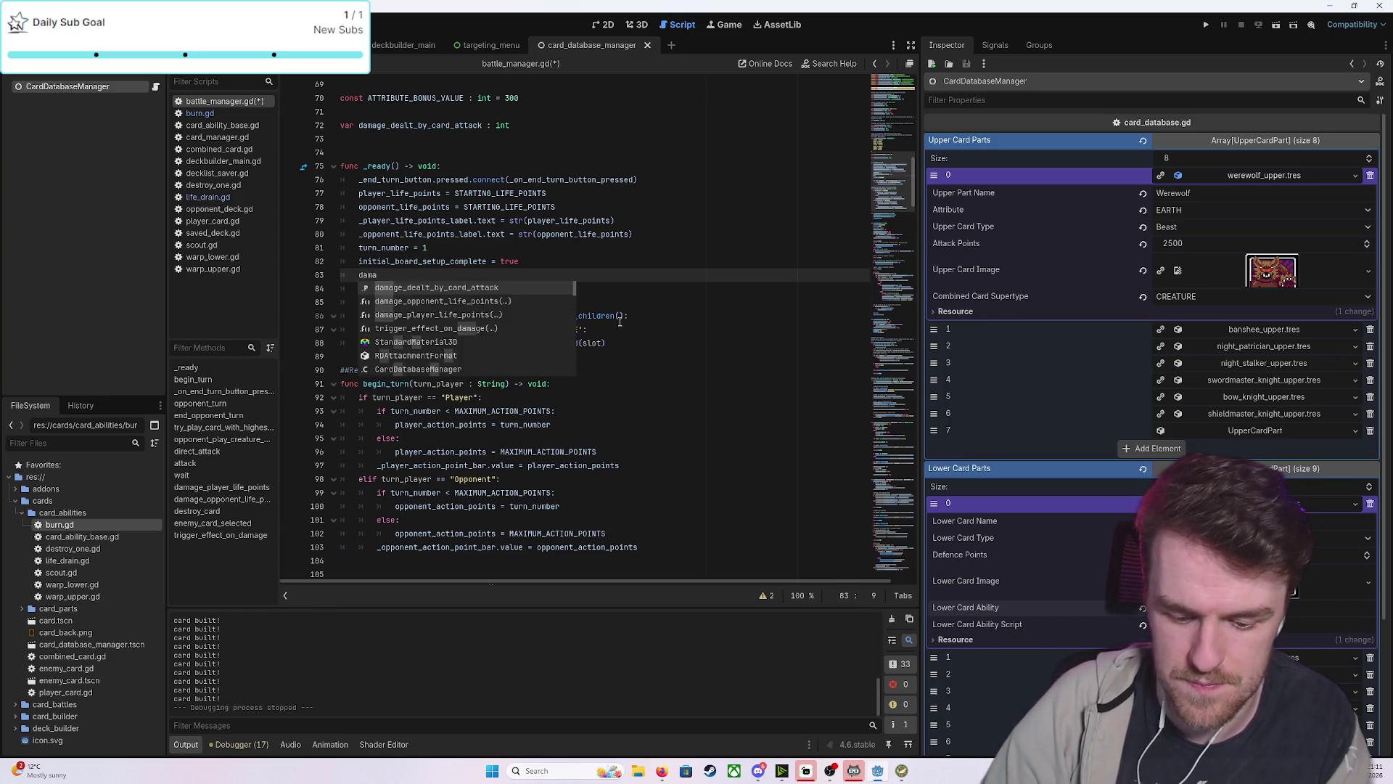
pyautogui.press('Down')
pyautogui.press('Down')
pyautogui.press('Return')
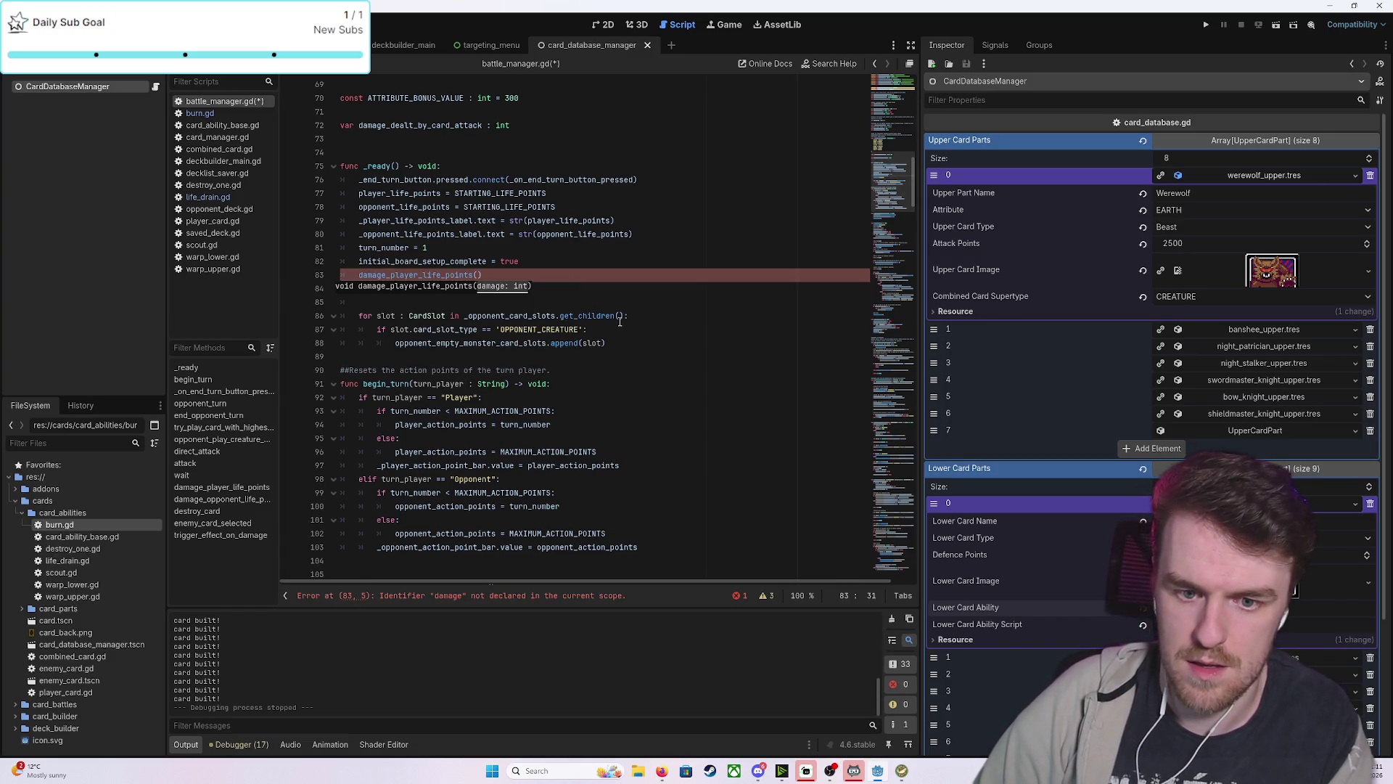
pyautogui.write('2000')
# Step: Save battle_manager.gd and run the game
pyautogui.hotkey('ctrl', 's')
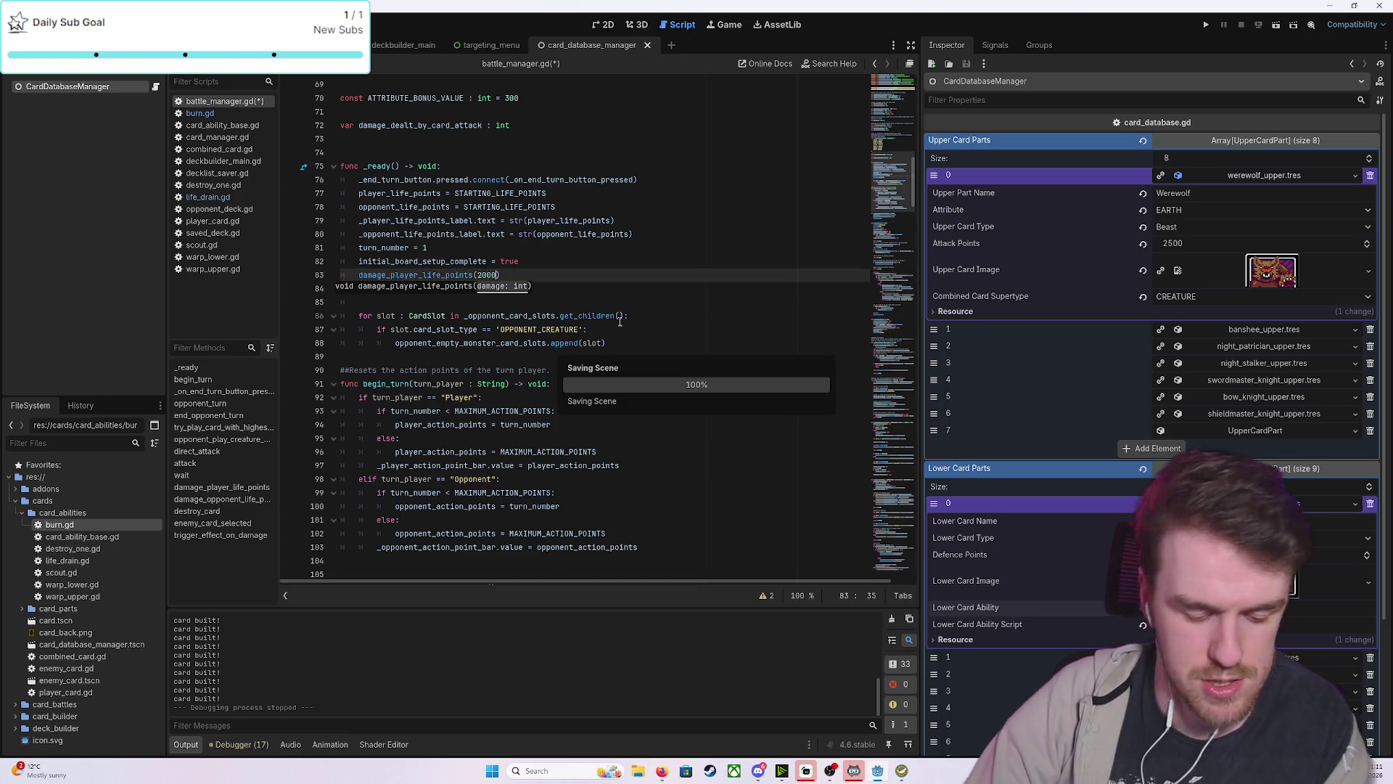
pyautogui.click(699, 260)
pyautogui.click(1206, 24)
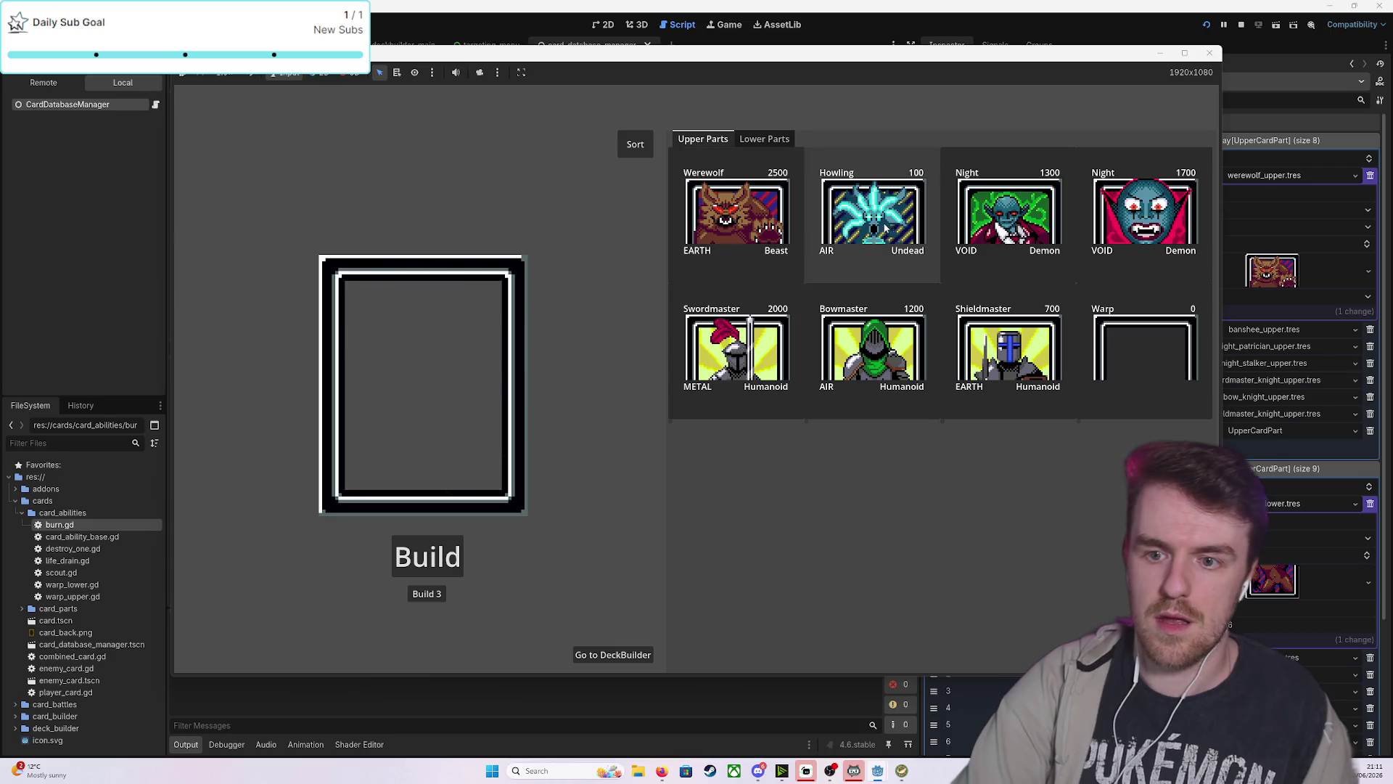
# Step: Build HowlingStalker cards from the Howling upper part and Stalker lower part
pyautogui.click(885, 229)
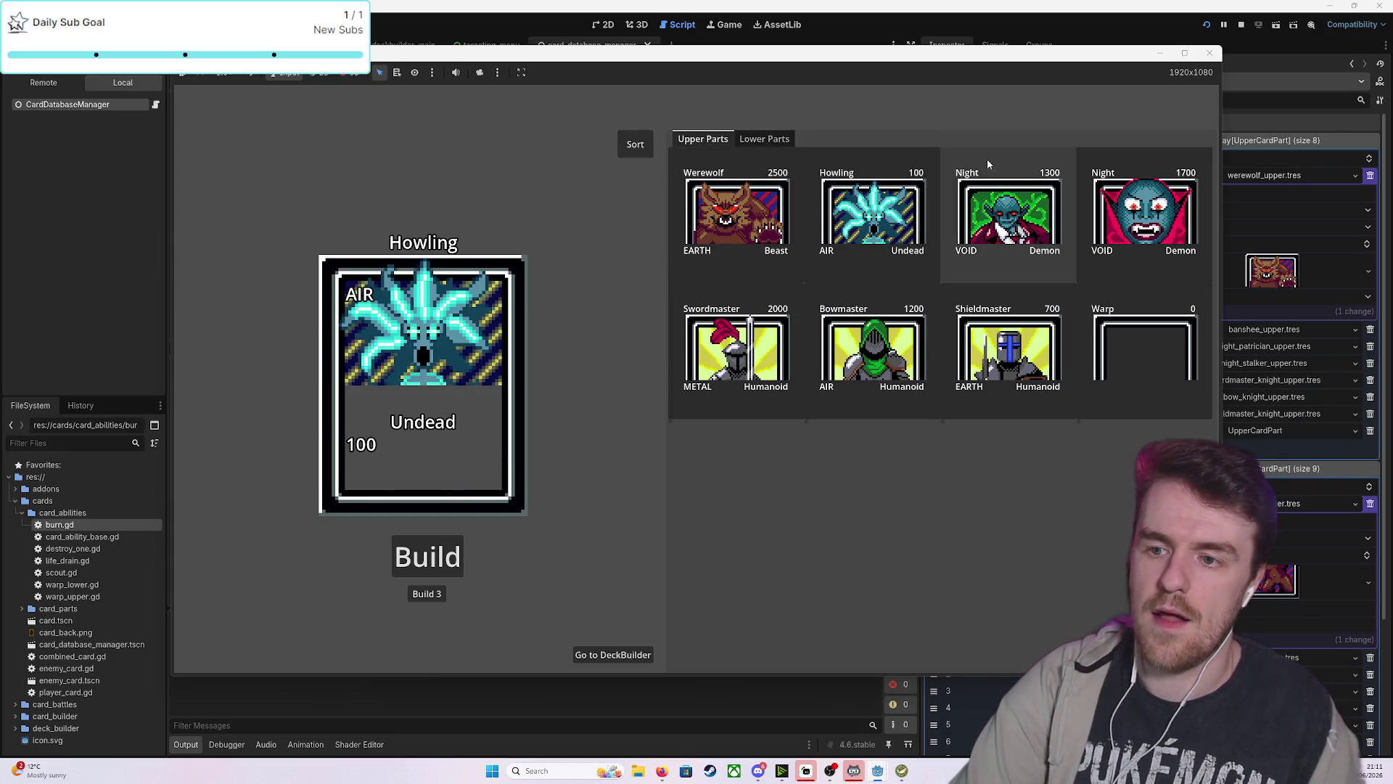
pyautogui.click(764, 138)
pyautogui.click(1108, 196)
pyautogui.click(427, 594)
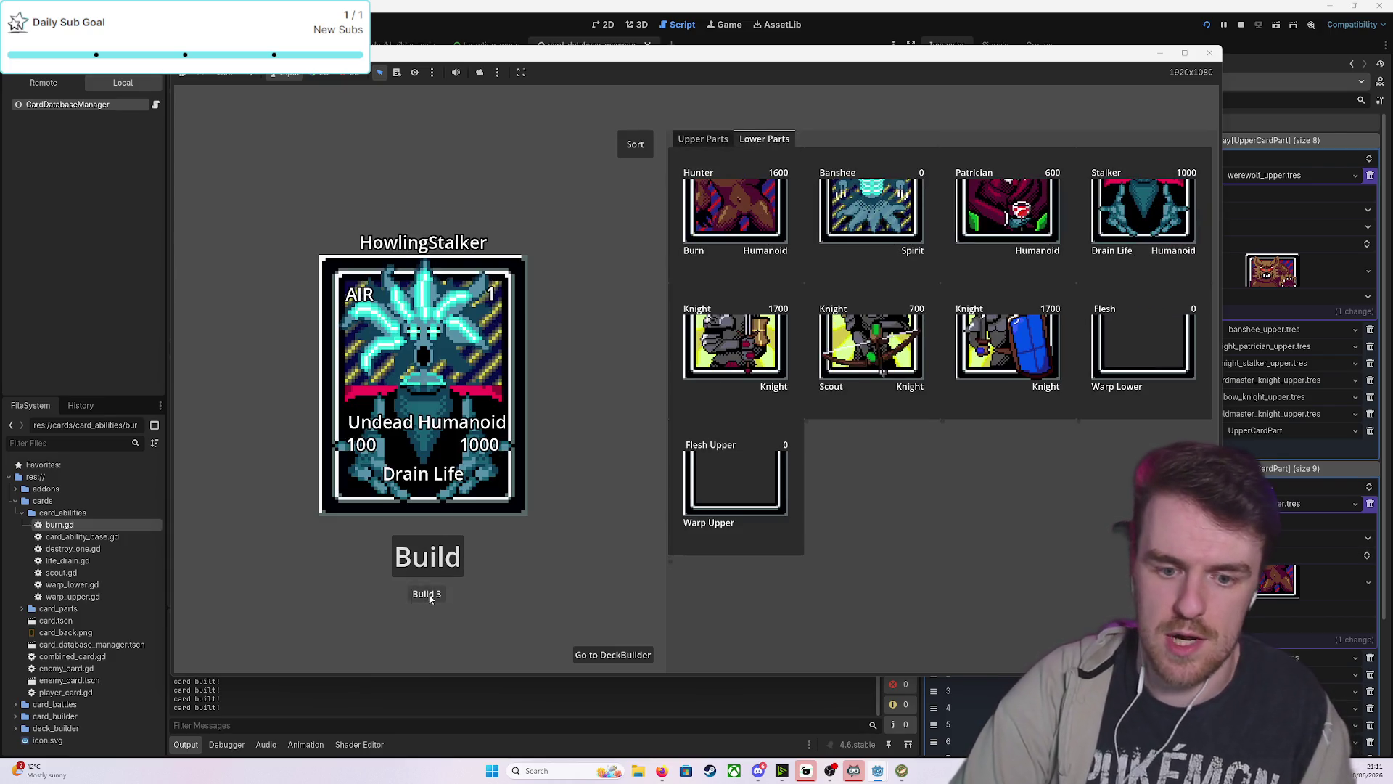
pyautogui.click(429, 595)
pyautogui.click(428, 595)
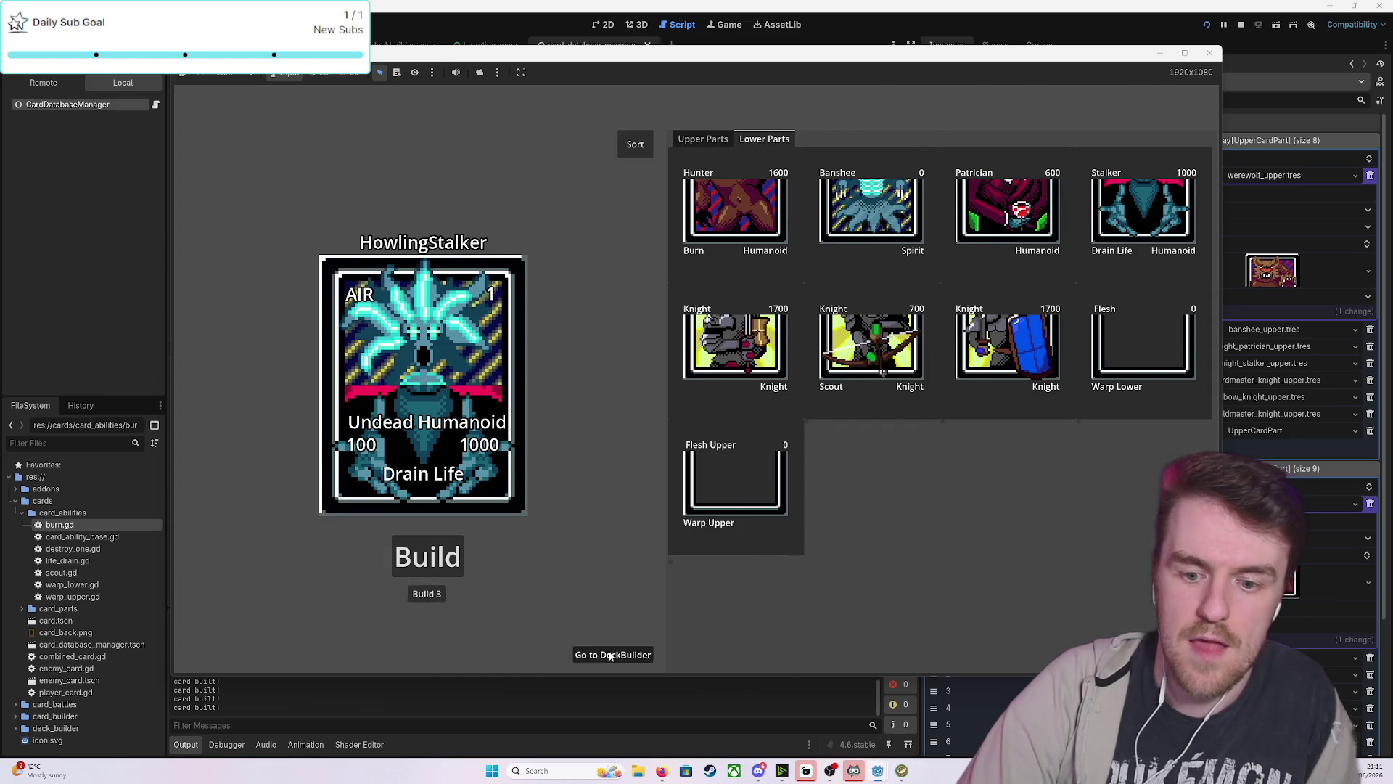
# Step: Start a battle, play a HowlingStalker, end the turn, attack with it, then close the game
pyautogui.click(612, 655)
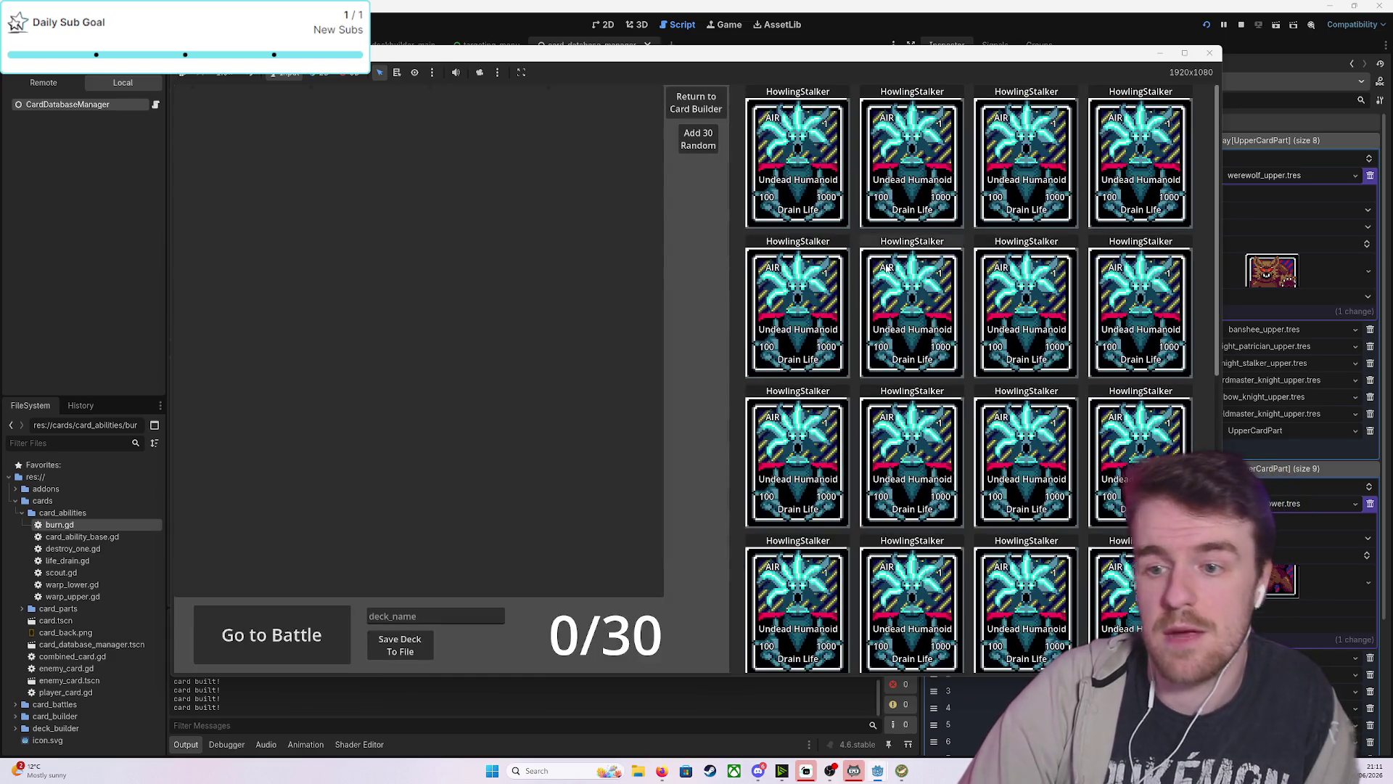
pyautogui.click(286, 629)
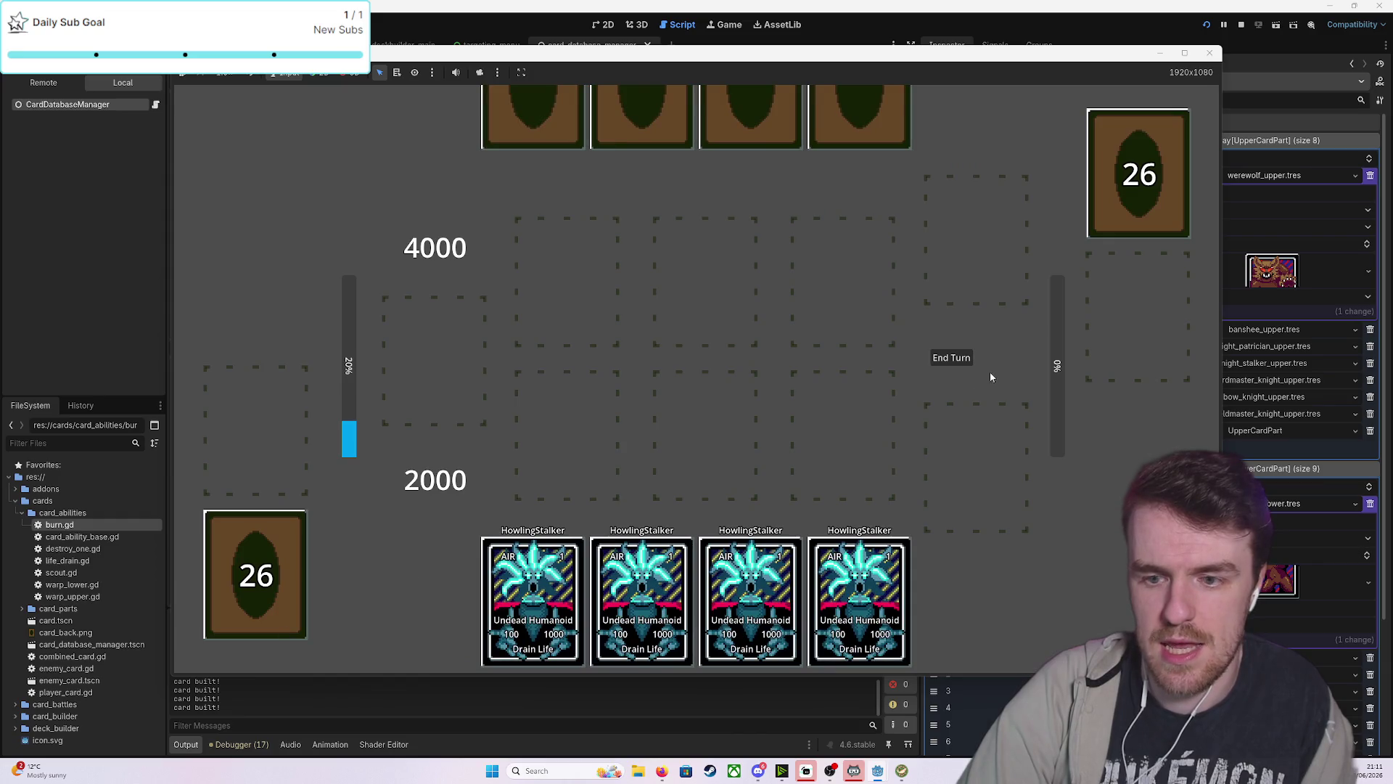
pyautogui.moveTo(675, 532); pyautogui.dragTo(683, 490)
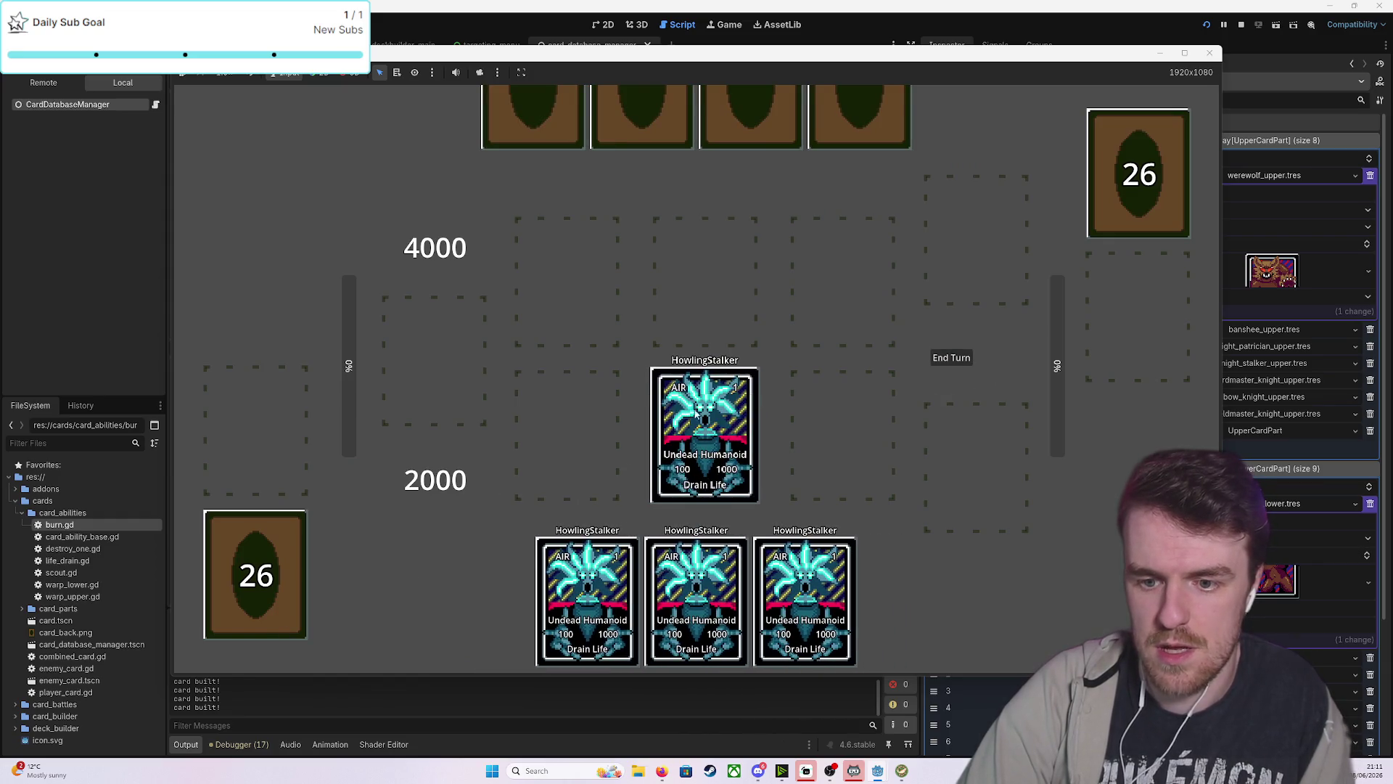
pyautogui.click(973, 358)
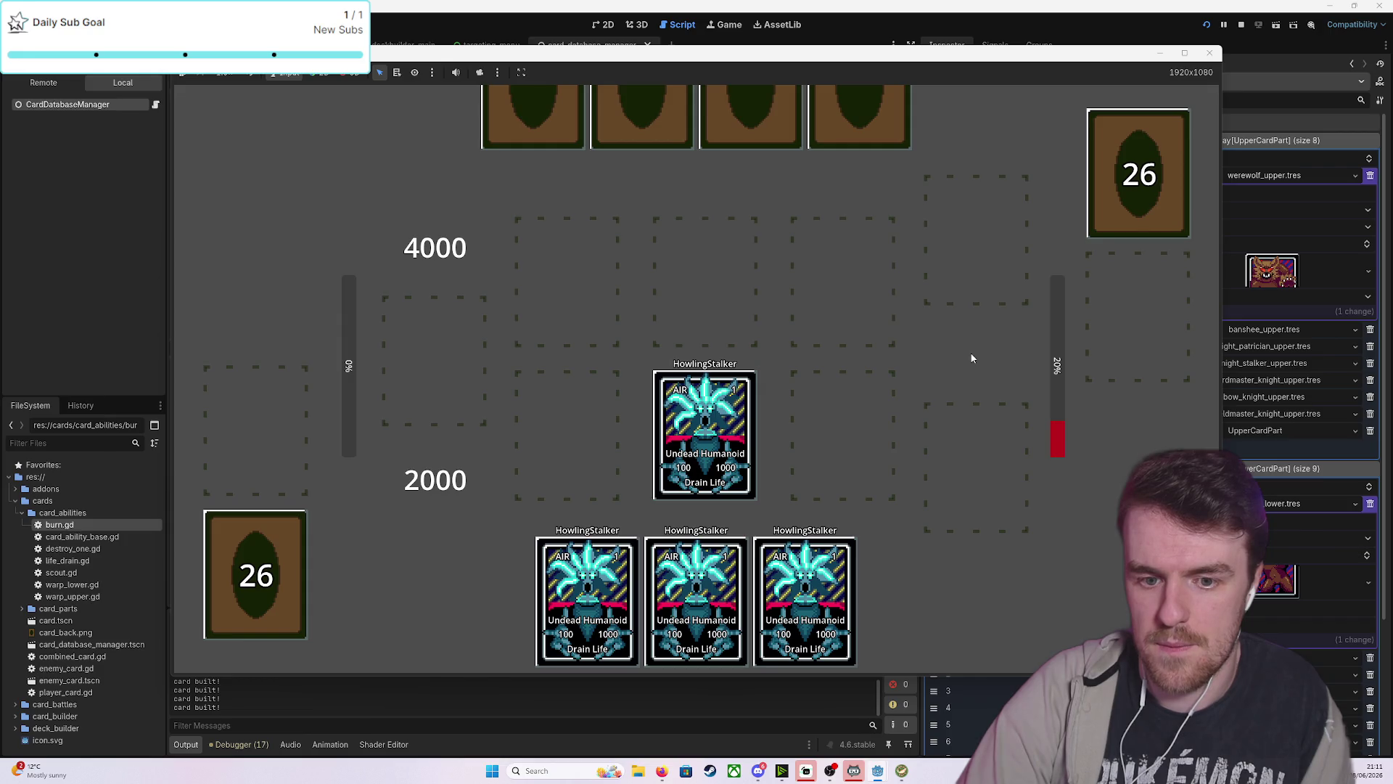
pyautogui.click(711, 435)
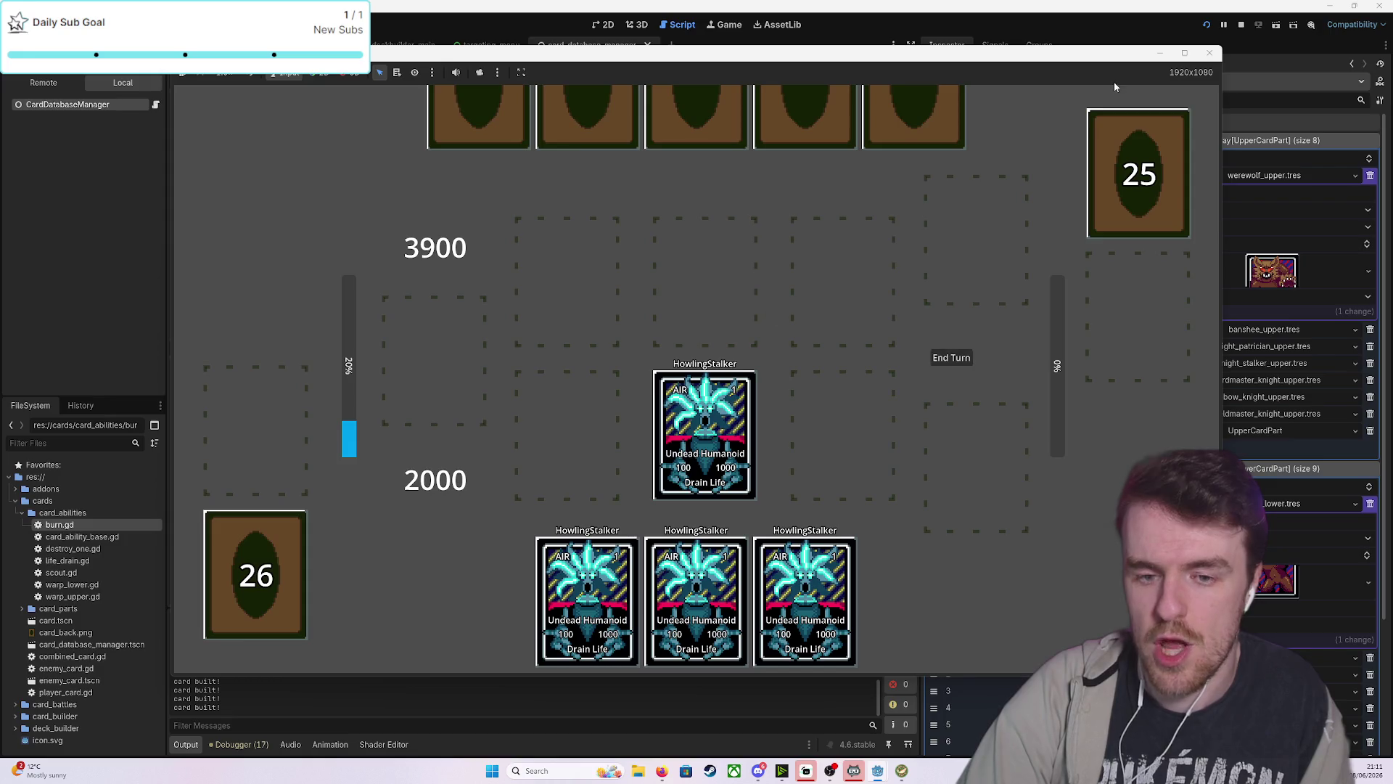
pyautogui.click(1210, 53)
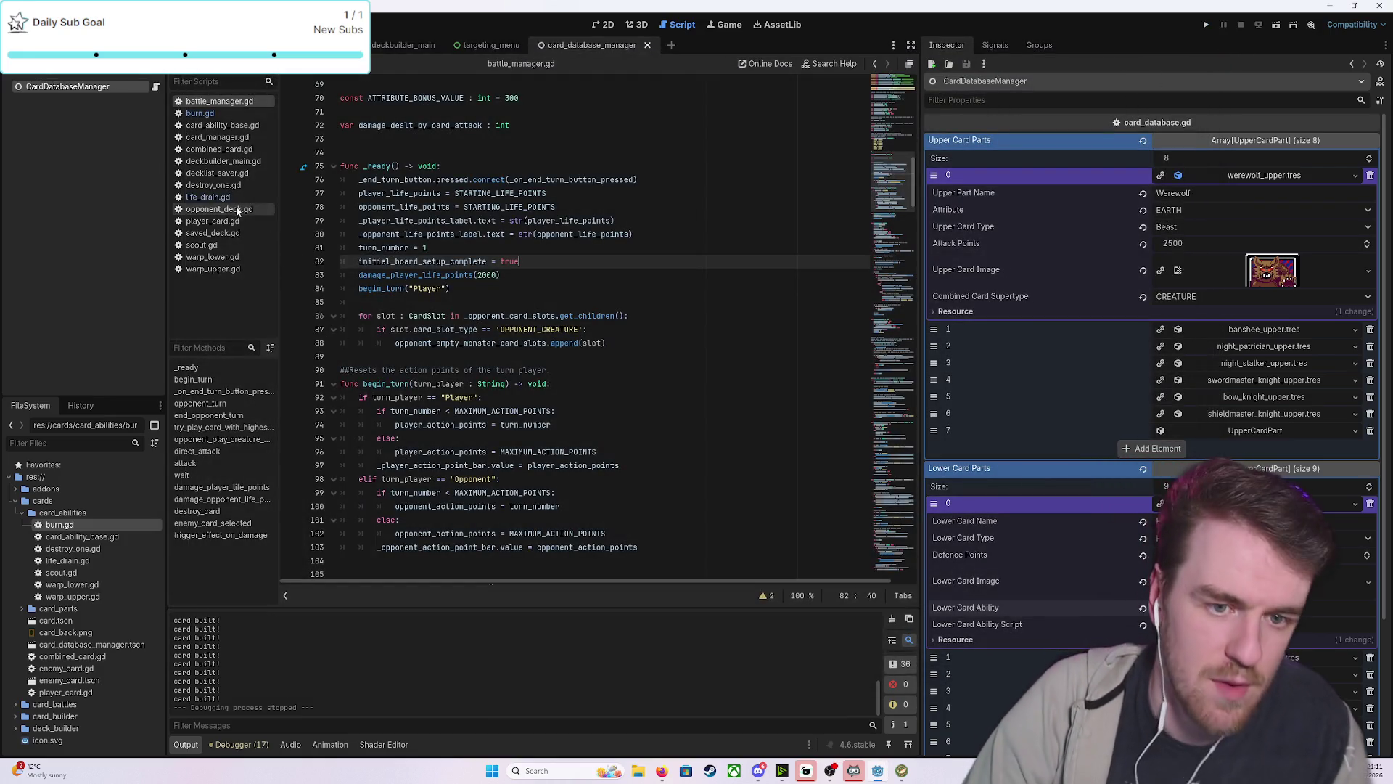
# Step: In life_drain.gd, change line 9 to (0 - battle_manager.damage_dealt_by_card_attack)
pyautogui.click(207, 196)
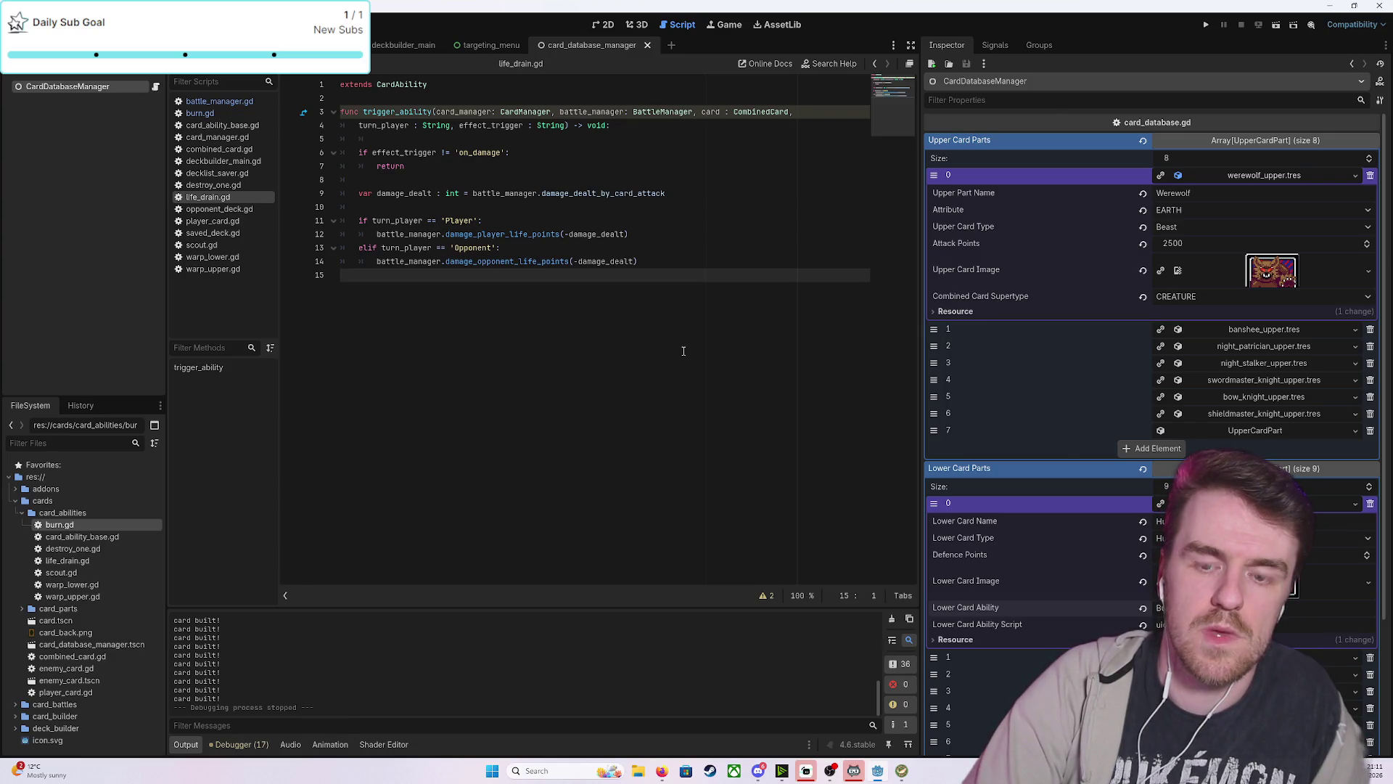
pyautogui.click(474, 194)
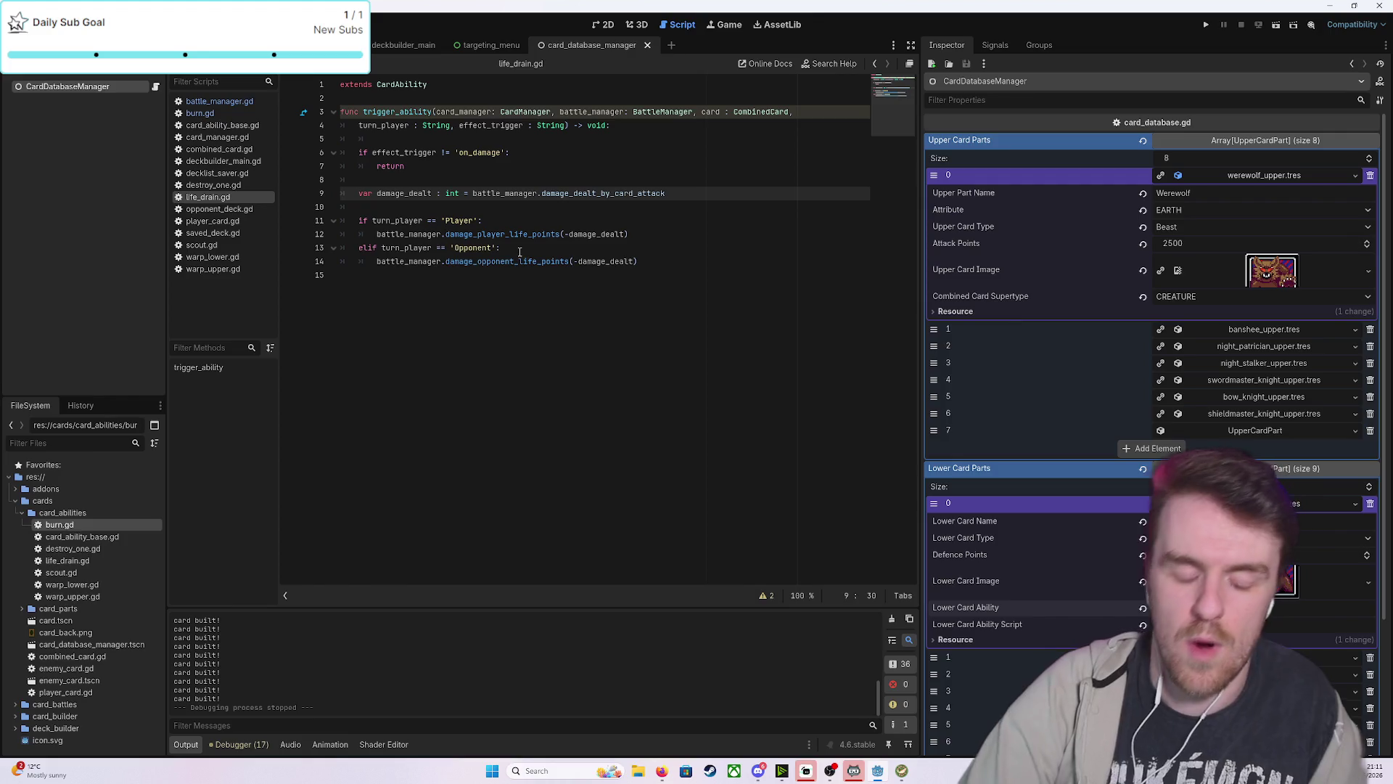
pyautogui.write('0 -')
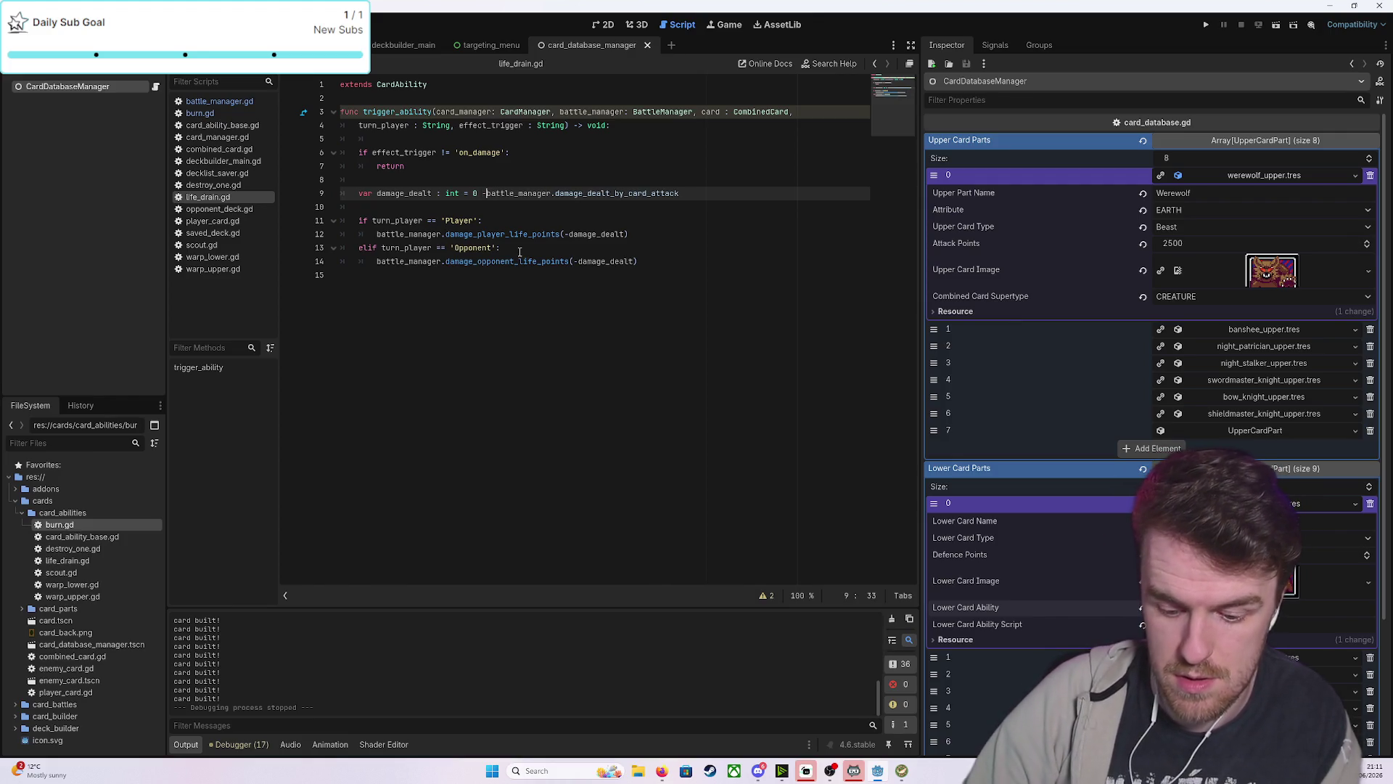
pyautogui.click(474, 191)
pyautogui.write('(')
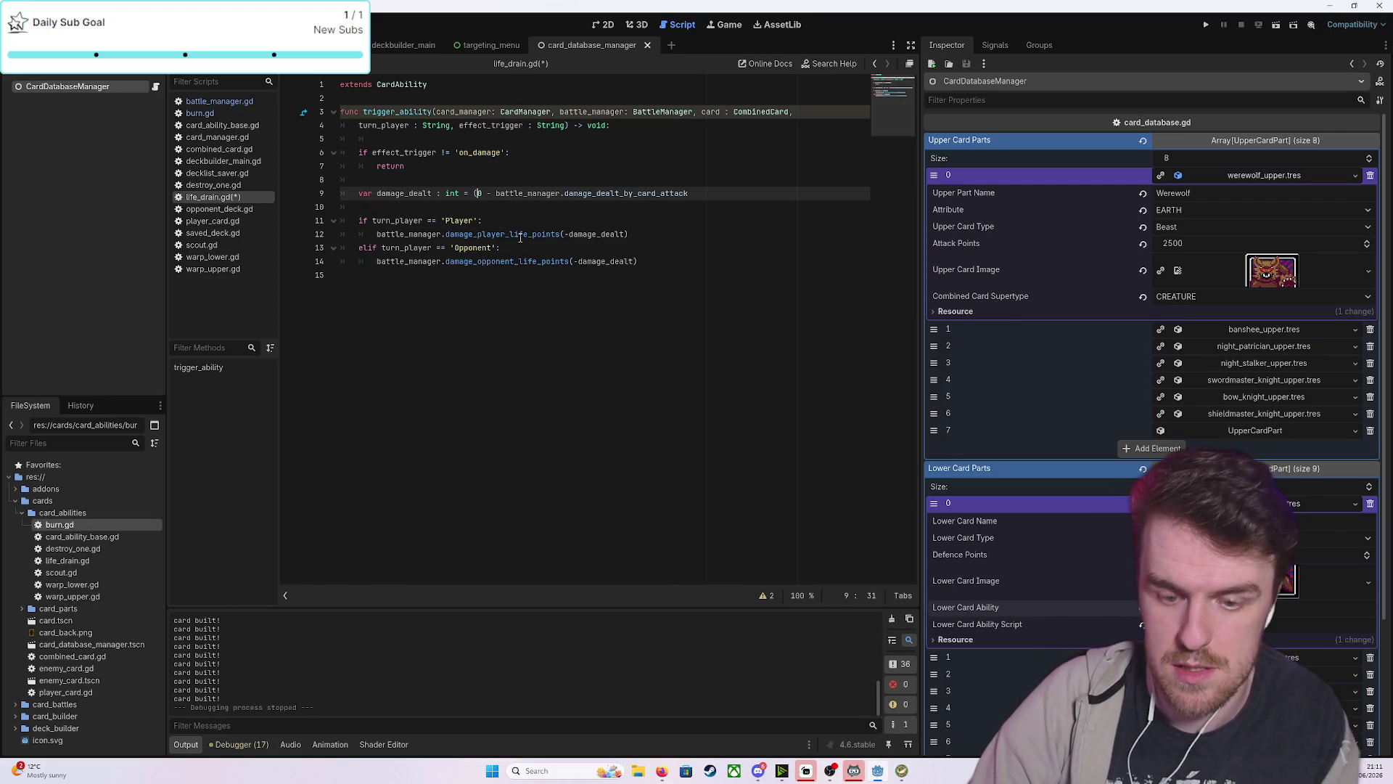
pyautogui.click(700, 193)
pyautogui.write(')')
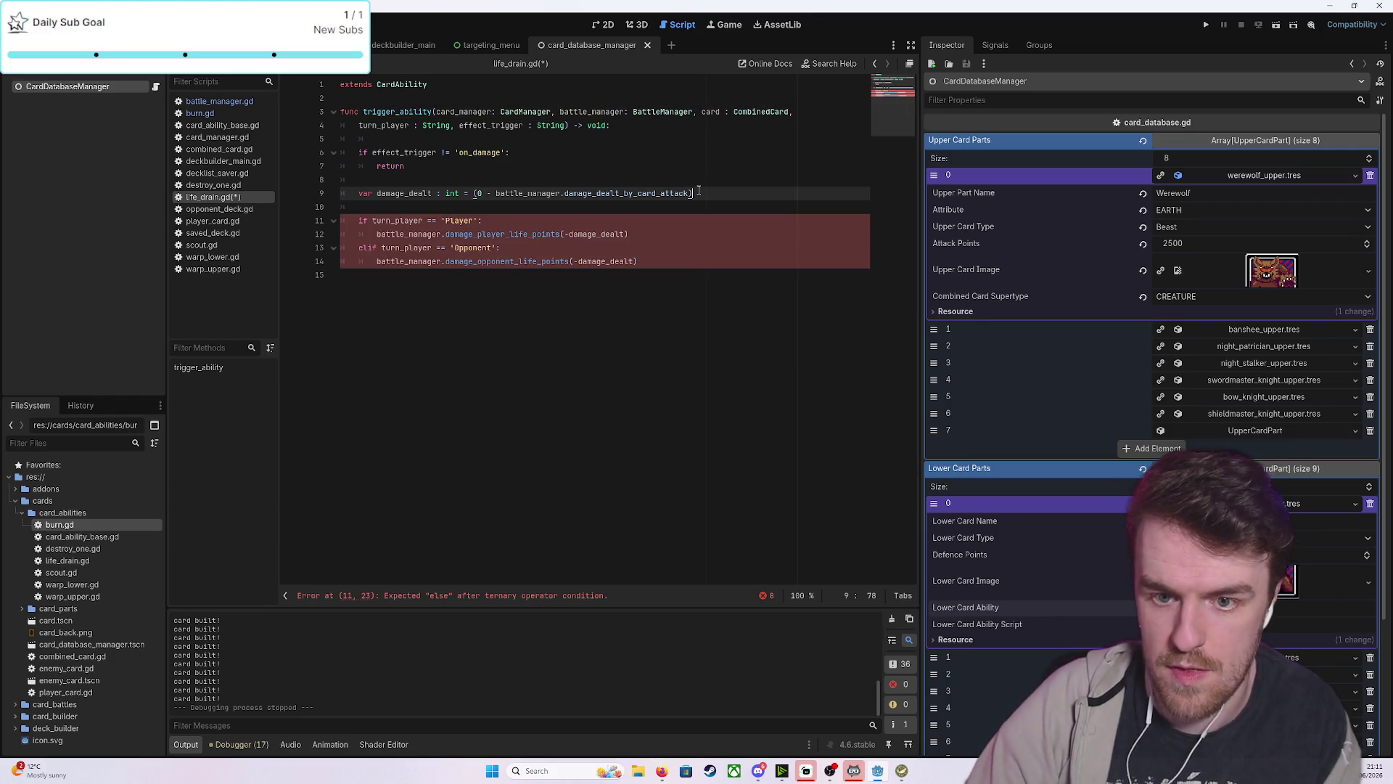
# Step: Remove the minus signs before damage_dealt on lines 12 and 14 and save the script
pyautogui.click(571, 233)
pyautogui.press('BackSpace')
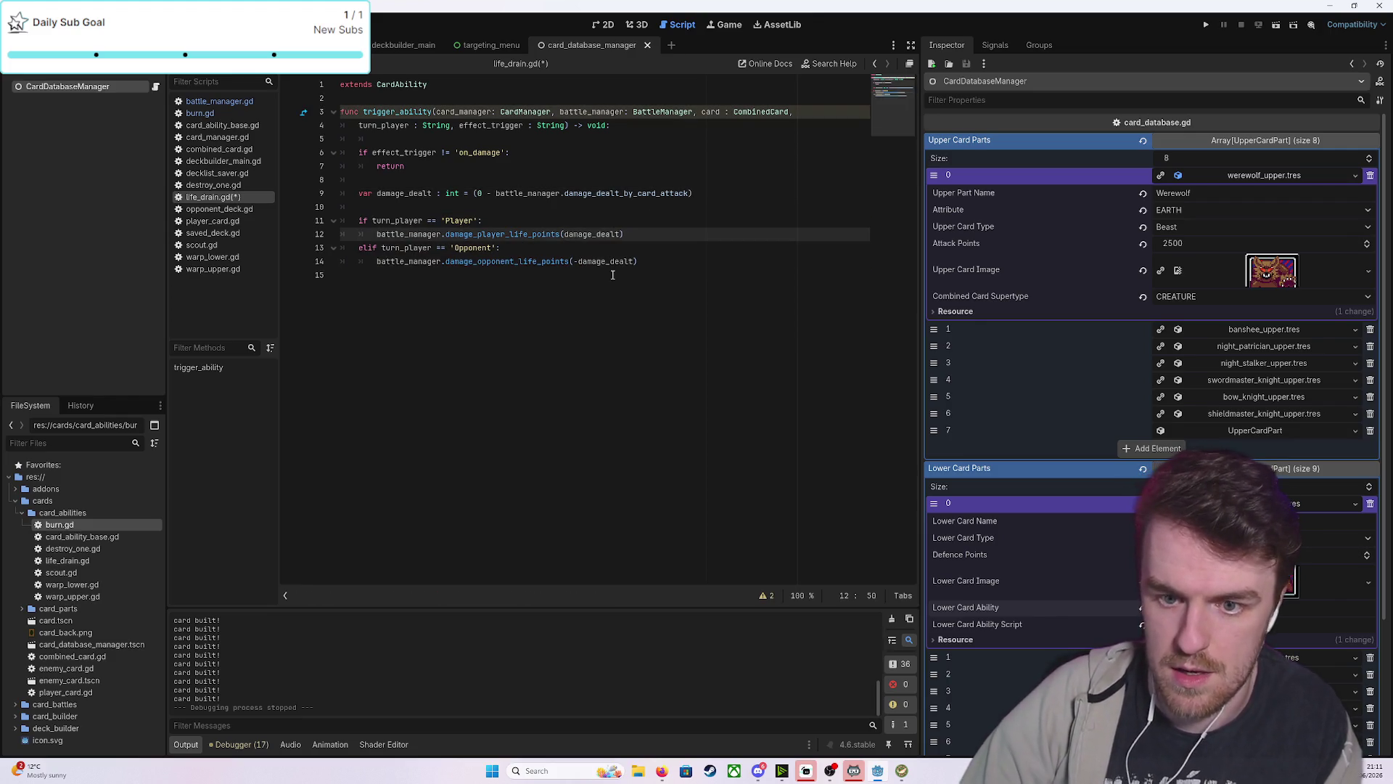
pyautogui.click(576, 262)
pyautogui.press('BackSpace')
pyautogui.click(561, 333)
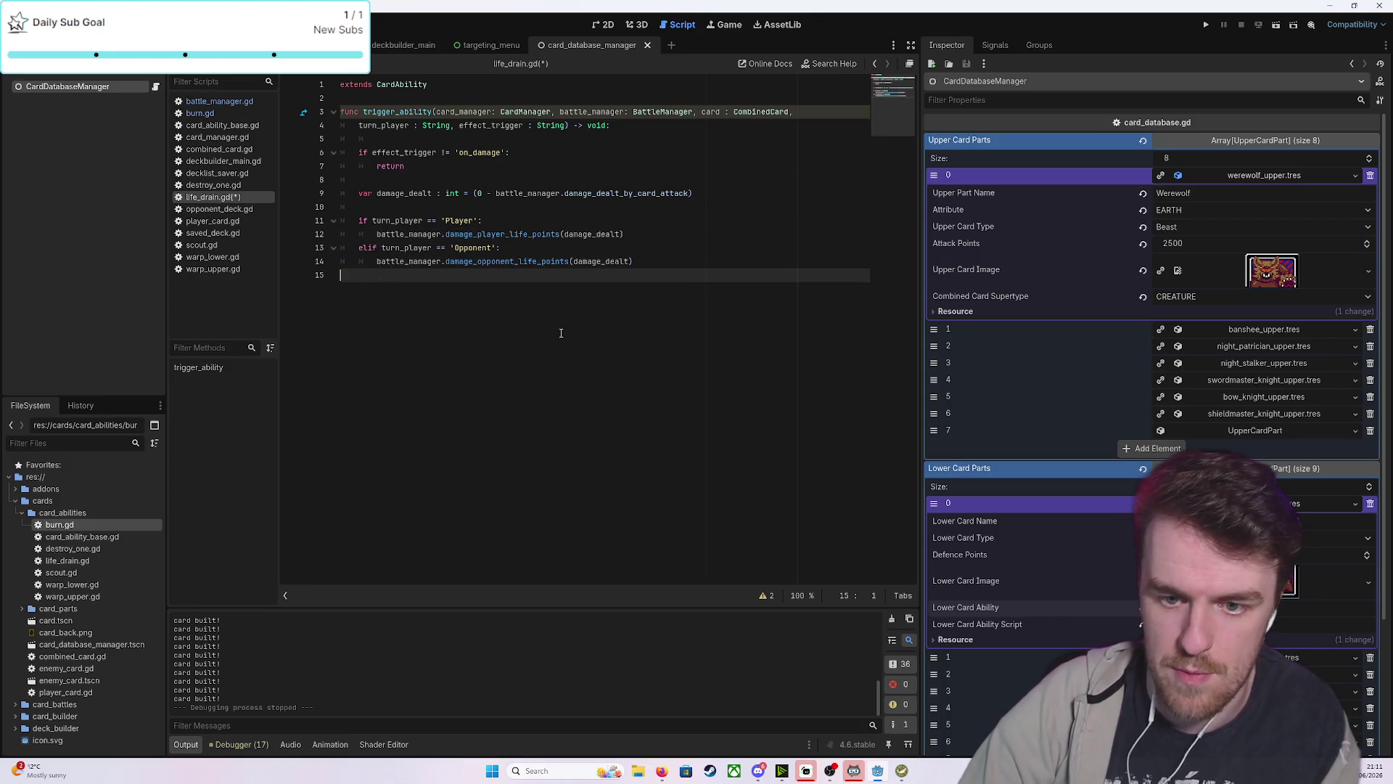
pyautogui.hotkey('ctrl', 's')
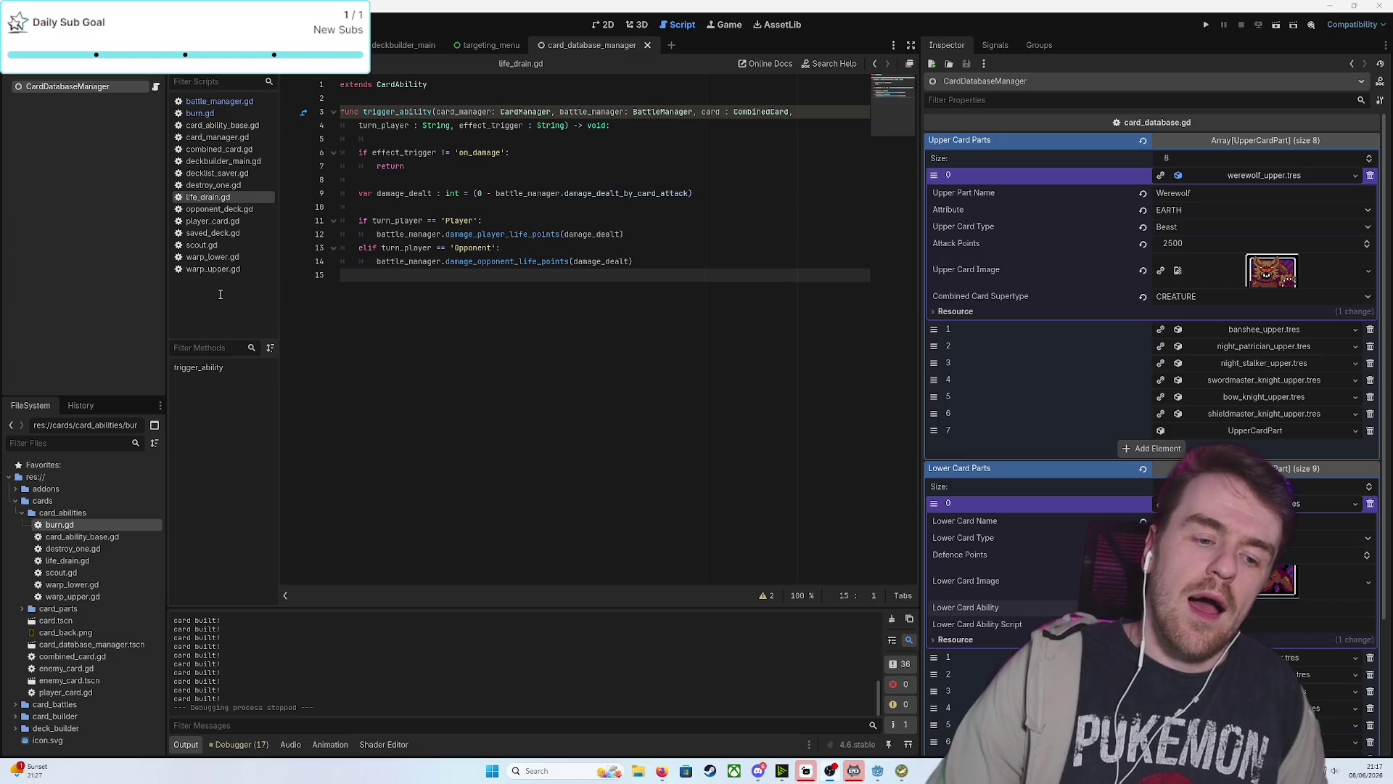
pyautogui.click(241, 106)
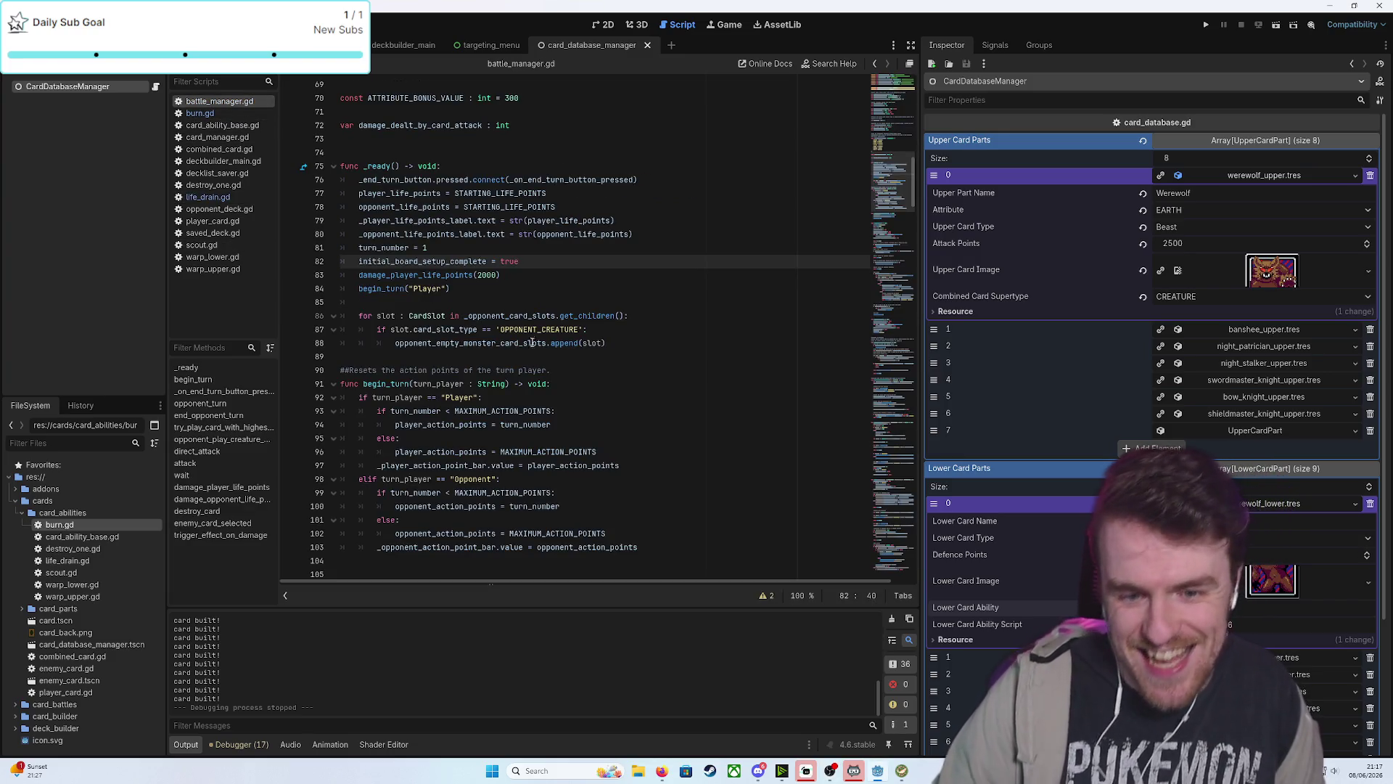
# Step: Jump to the damage_player_life_points function in battle_manager.gd from the methods list
pyautogui.scroll(-20, 529, 344)
pyautogui.scroll(-5, 529, 343)
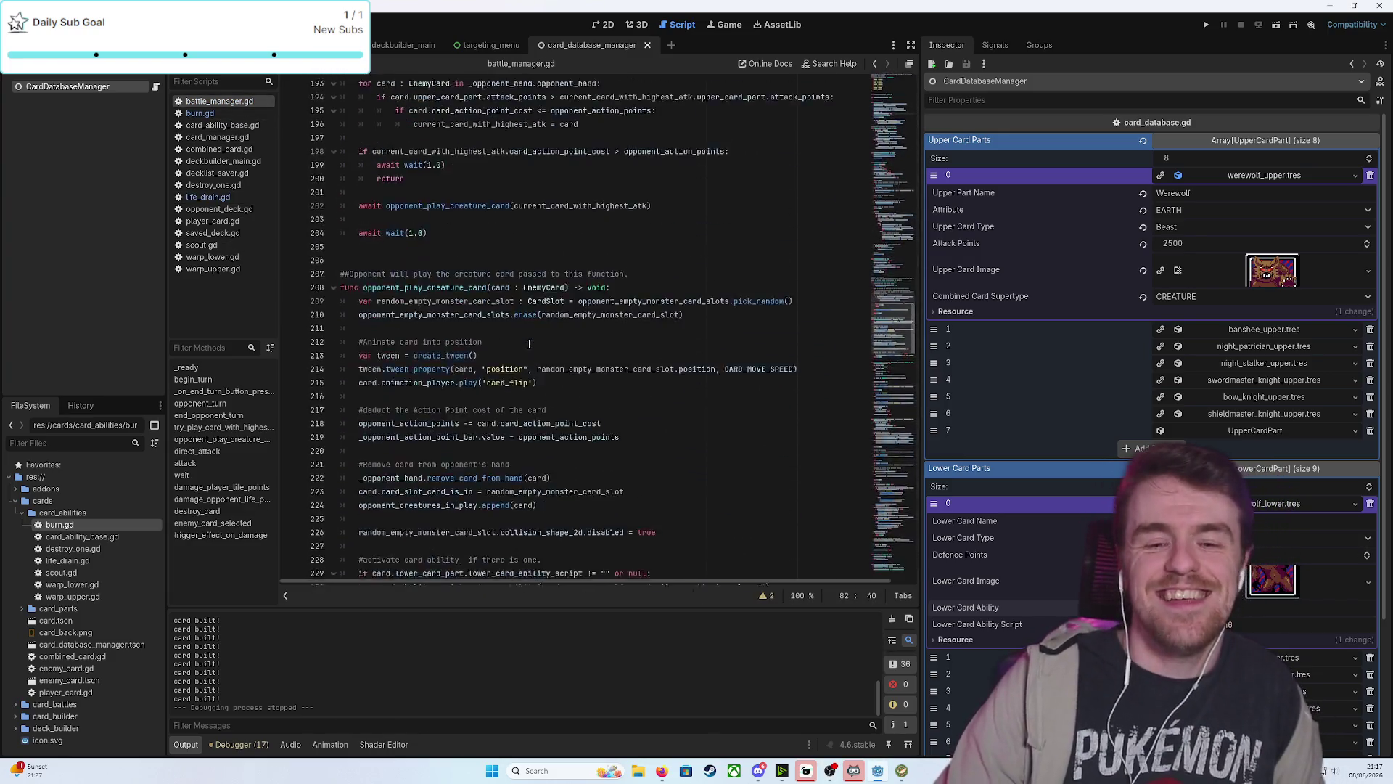
pyautogui.scroll(5, 523, 344)
pyautogui.scroll(-3, 517, 345)
pyautogui.scroll(-15, 517, 345)
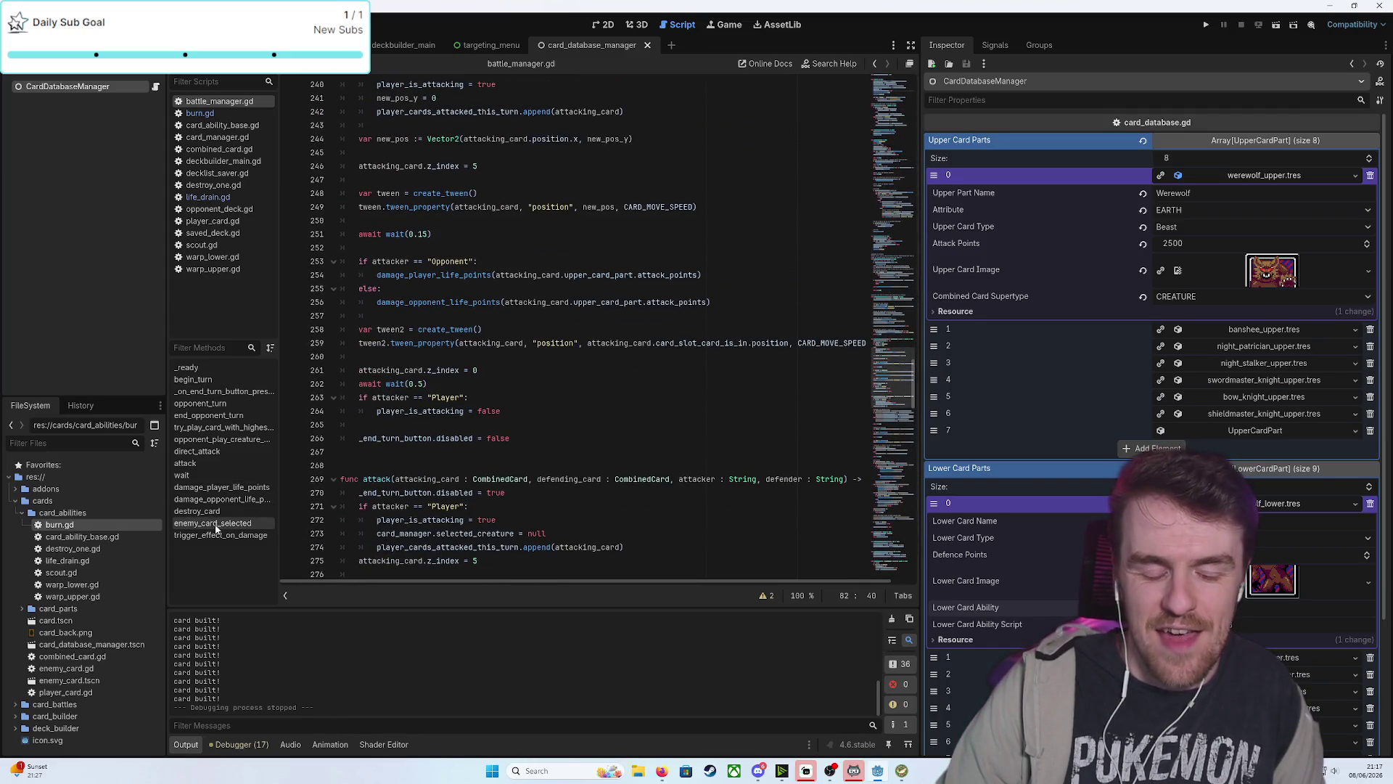
pyautogui.click(227, 489)
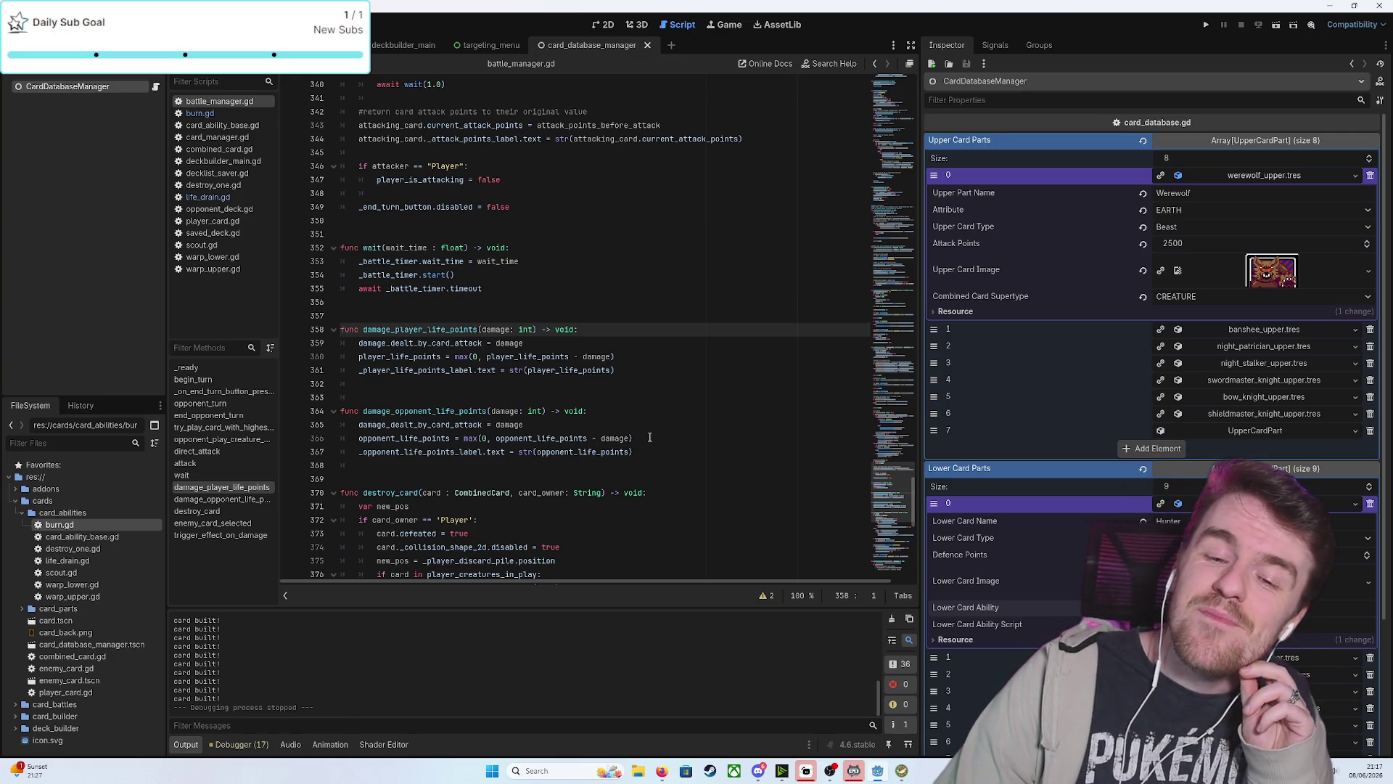
pyautogui.scroll(-3, 650, 438)
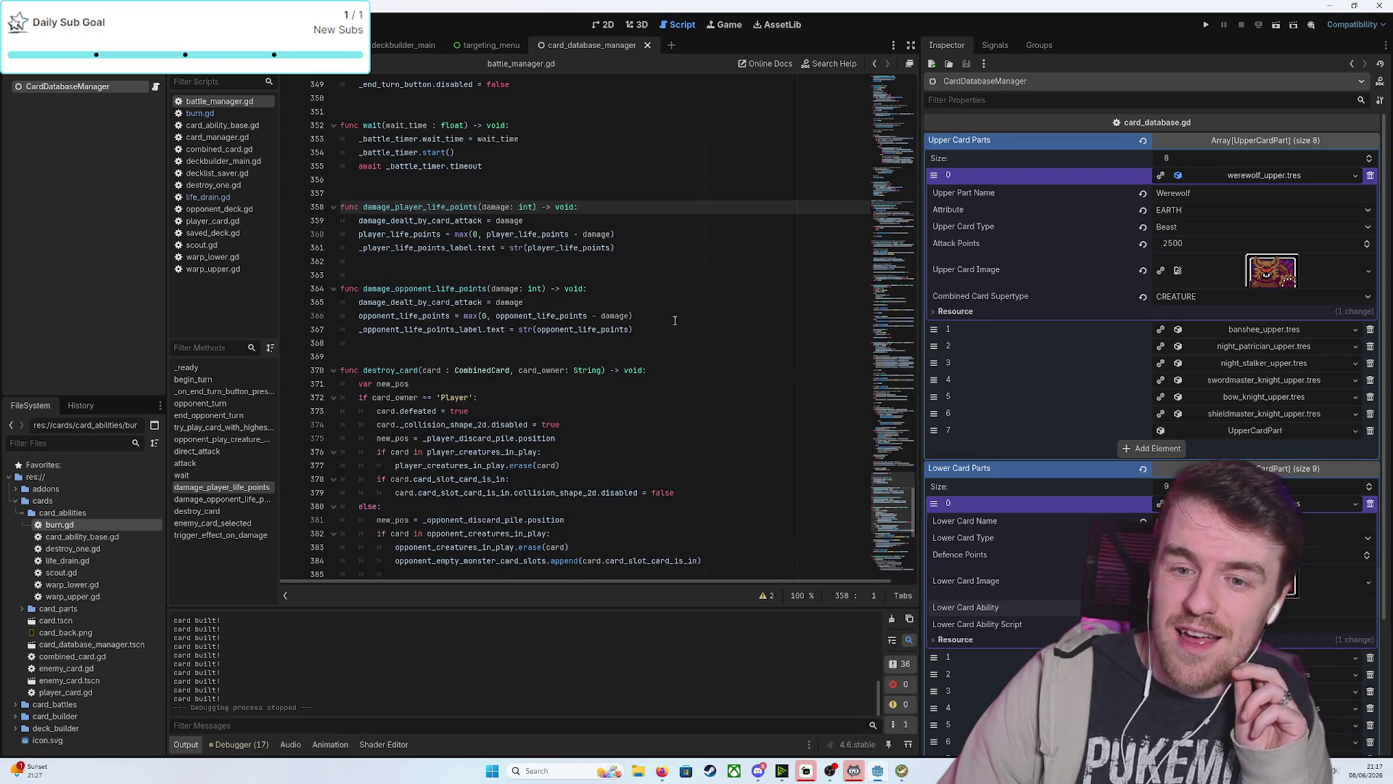
# Step: Paste a copy of the damage_player_life_points function above destroy_card
pyautogui.moveTo(616, 251)
pyautogui.mouseDown()
pyautogui.moveTo(465, 247)
pyautogui.moveTo(435, 221)
pyautogui.moveTo(344, 208)
pyautogui.mouseUp()
pyautogui.hotkey('ctrl', 'c')
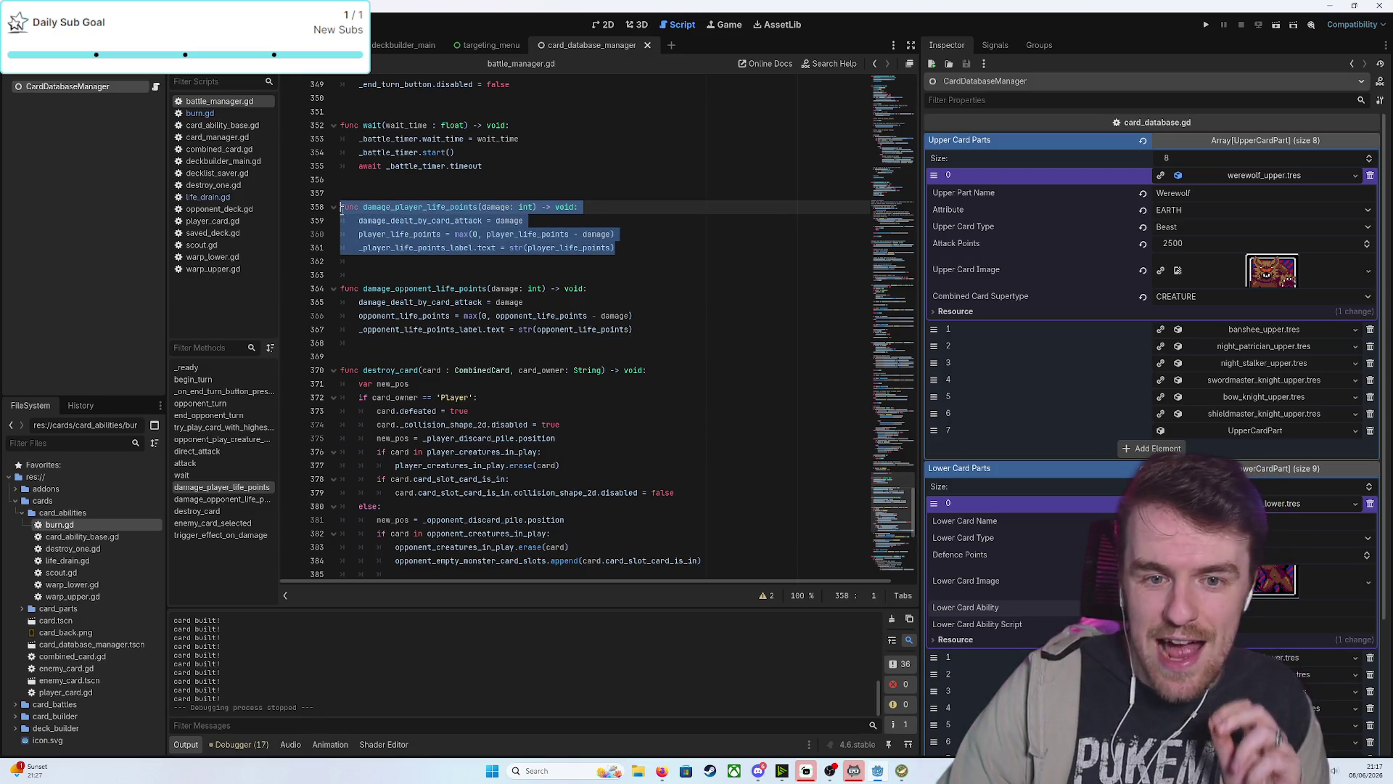
pyautogui.click(510, 356)
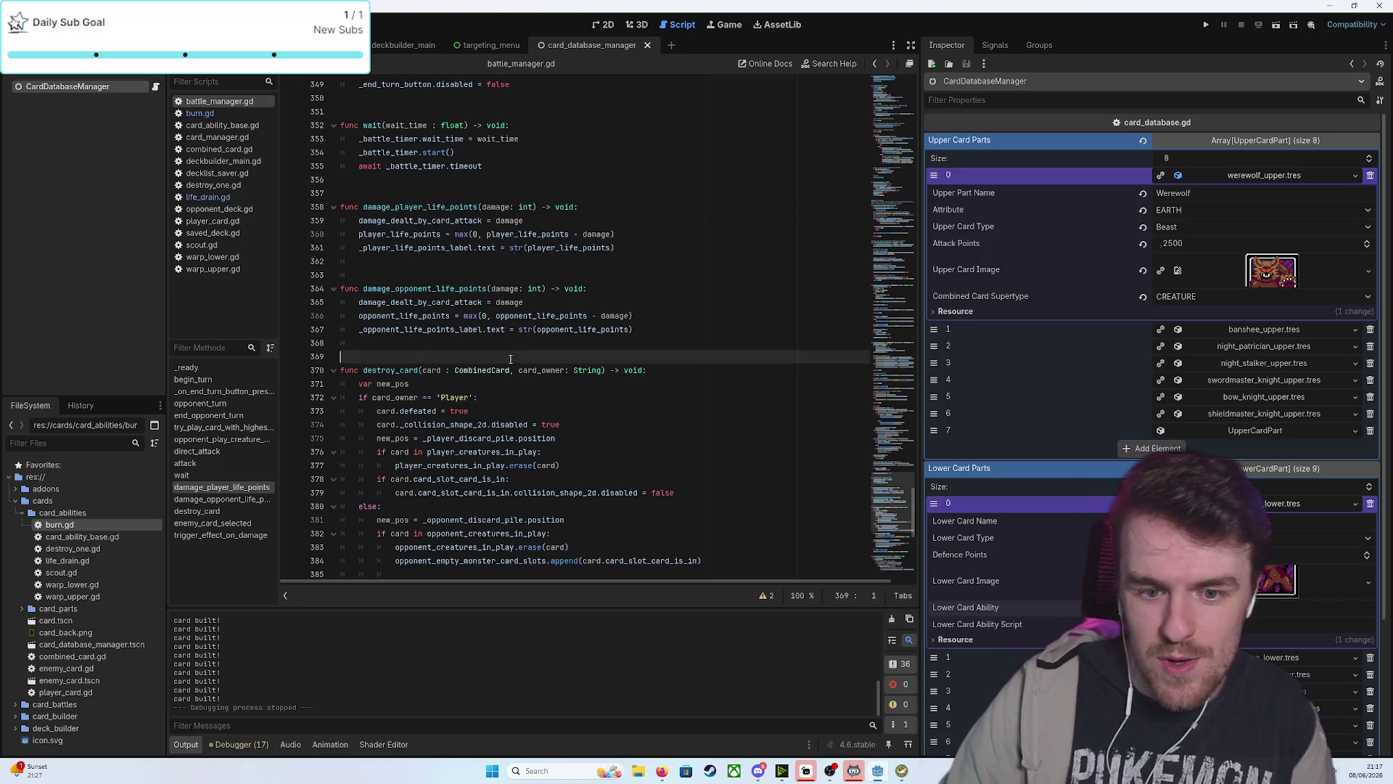
pyautogui.press('Return')
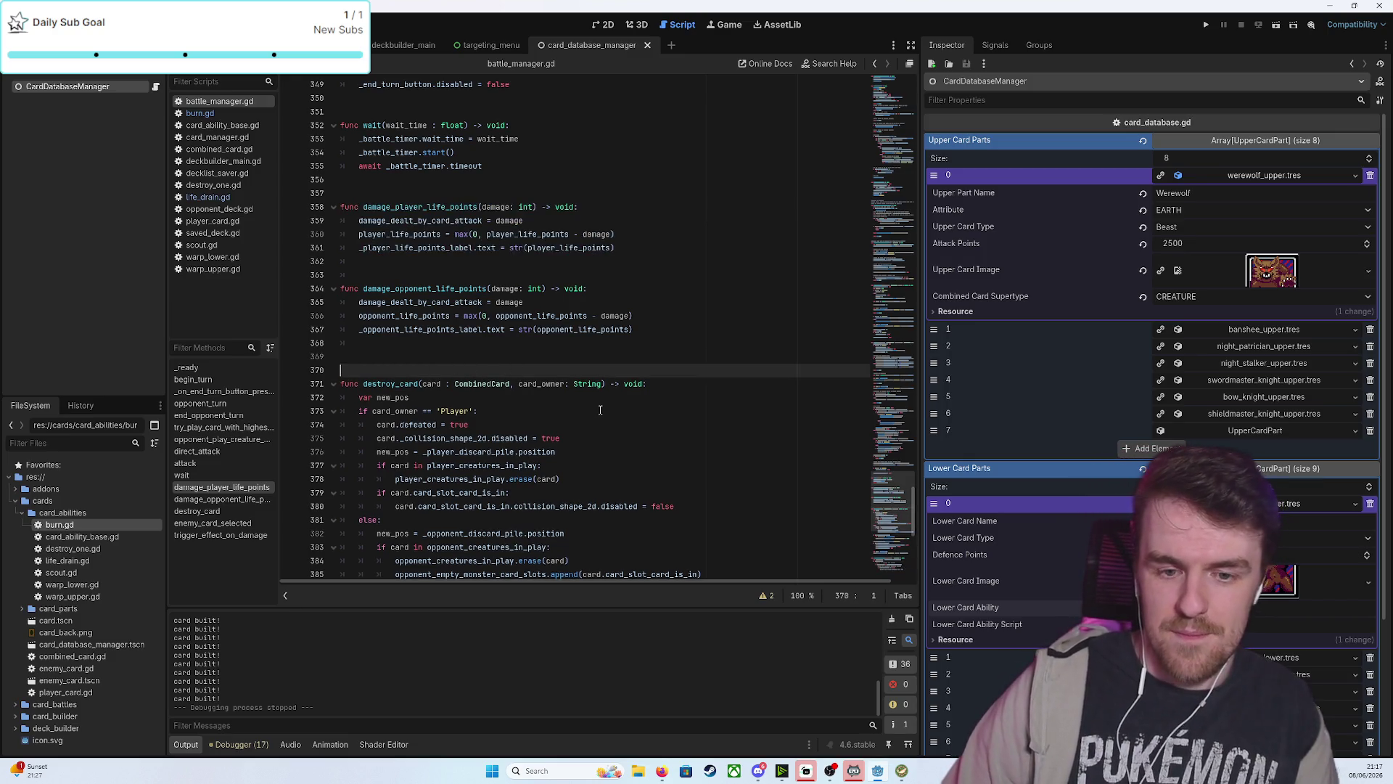
pyautogui.hotkey('ctrl', 'v')
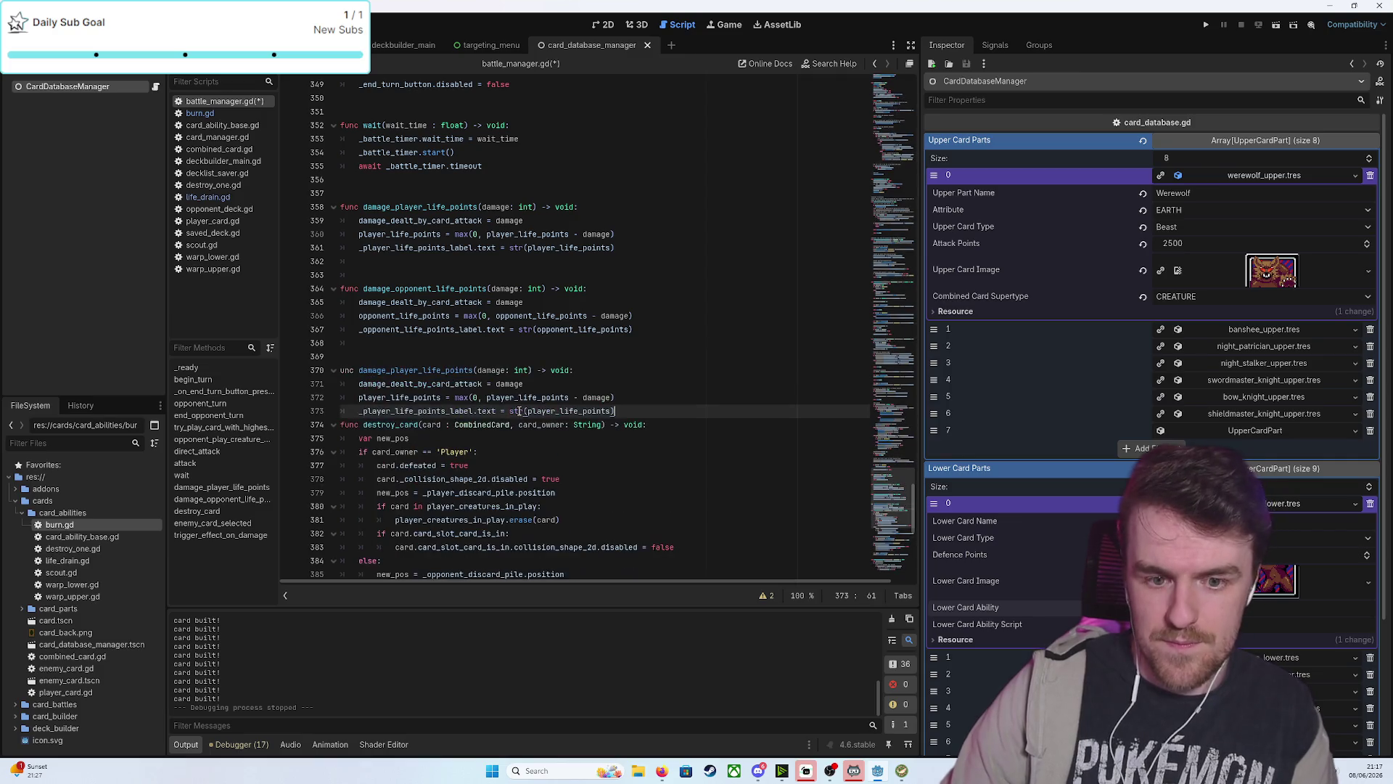
pyautogui.press('Return')
pyautogui.press('Return')
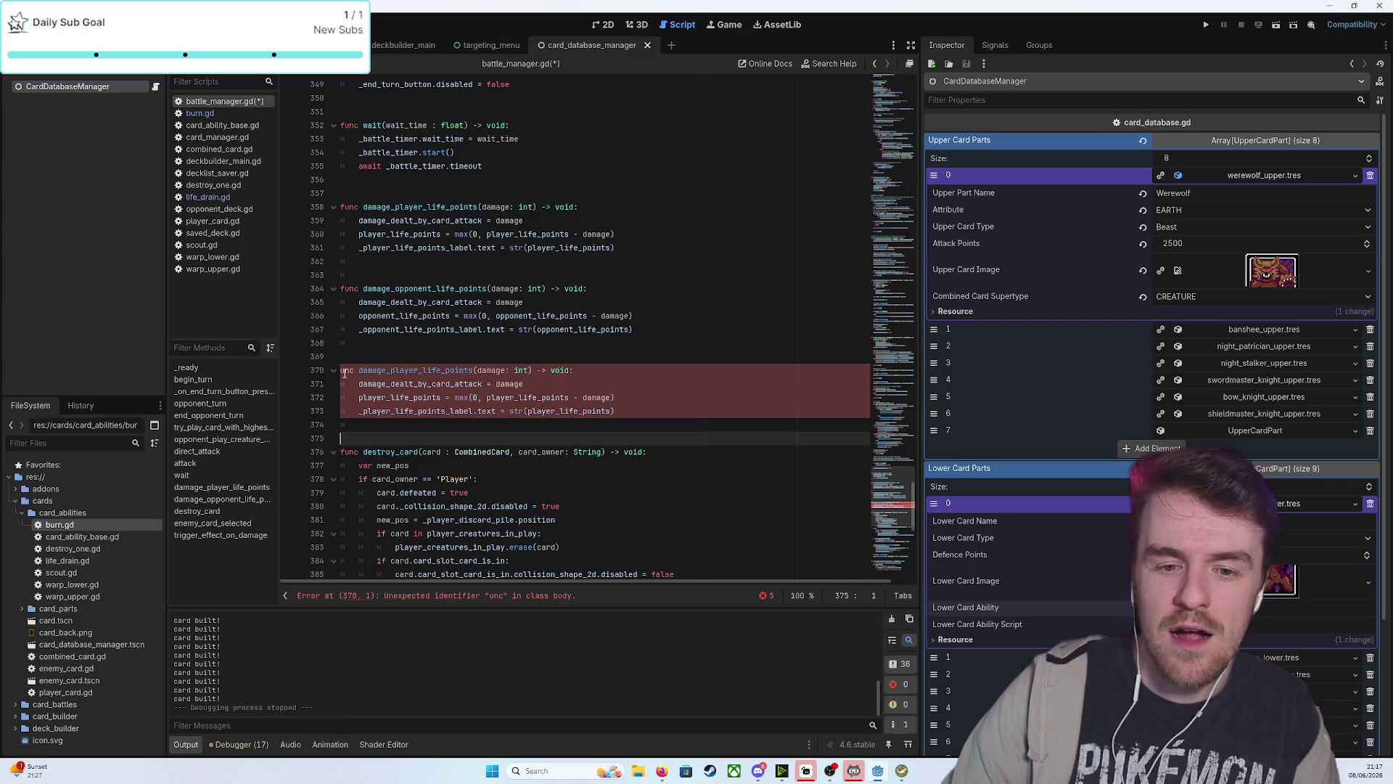
# Step: Rename the copied function to heal_player_life_points with a healing parameter
pyautogui.click(344, 372)
pyautogui.write('f')
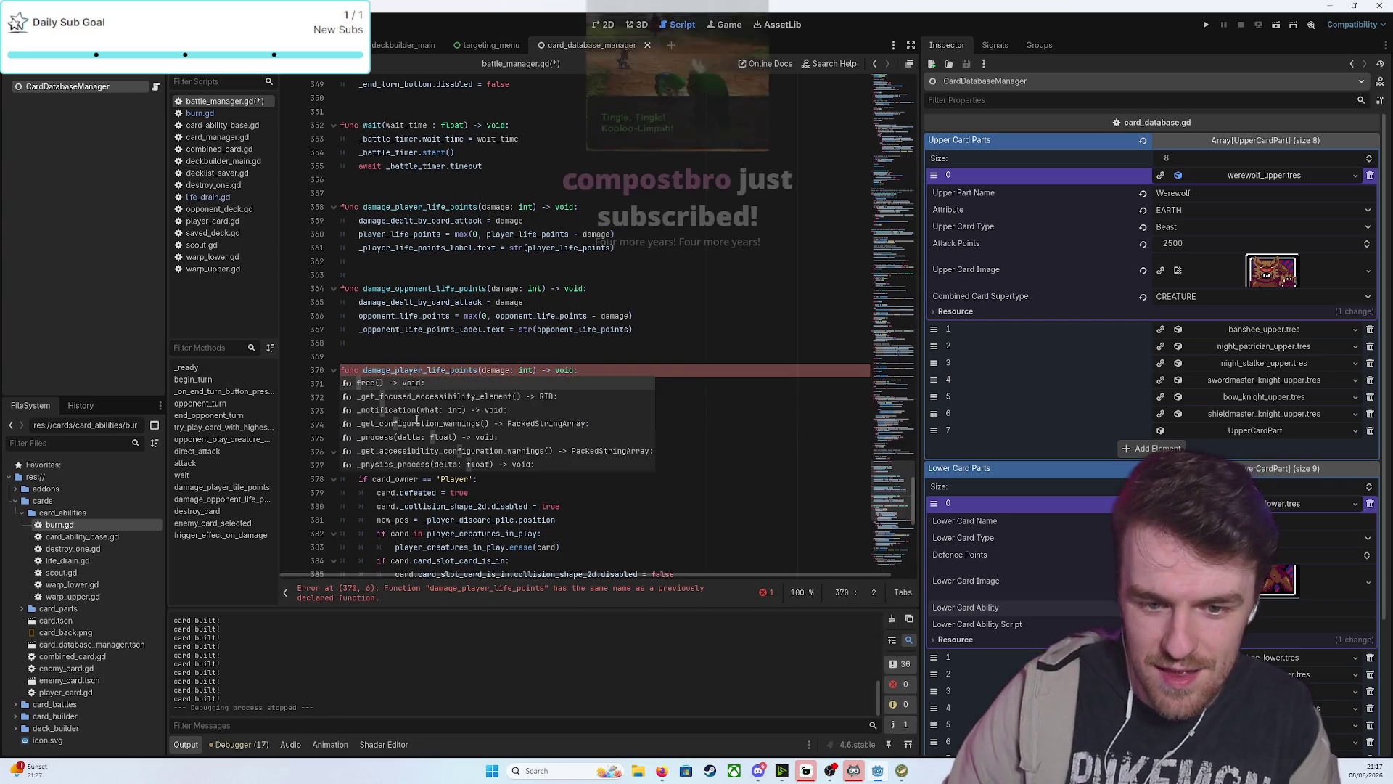
pyautogui.click(718, 396)
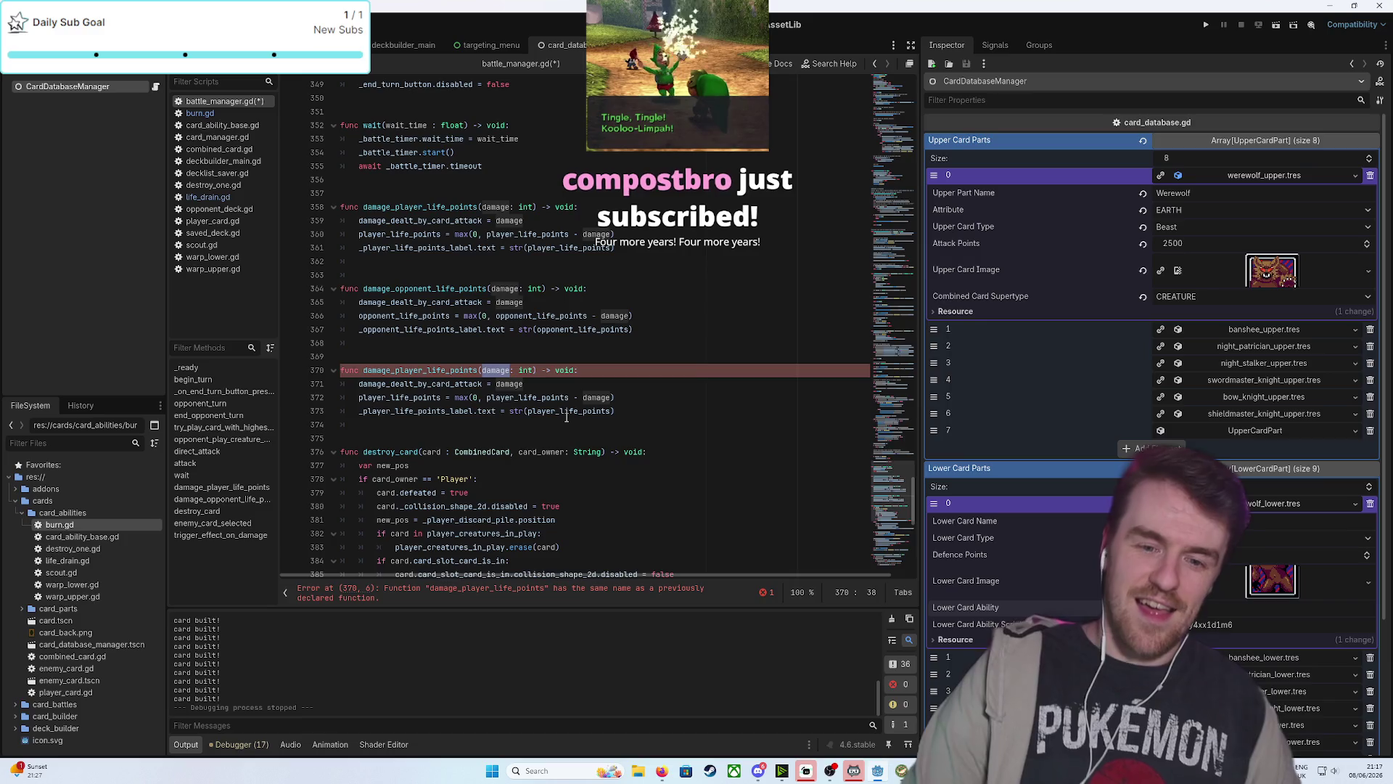
pyautogui.write('healing')
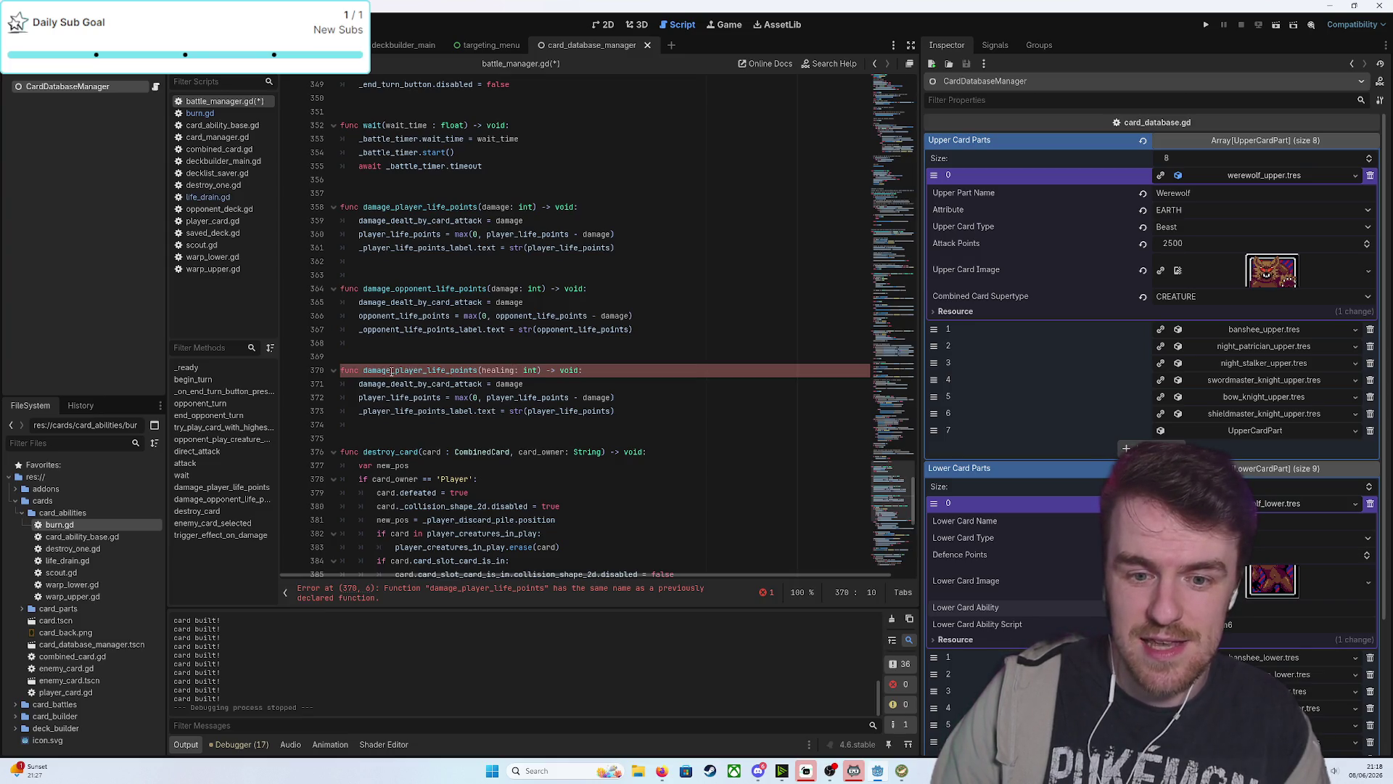
pyautogui.moveTo(392, 371); pyautogui.dragTo(364, 373)
pyautogui.write('heal')
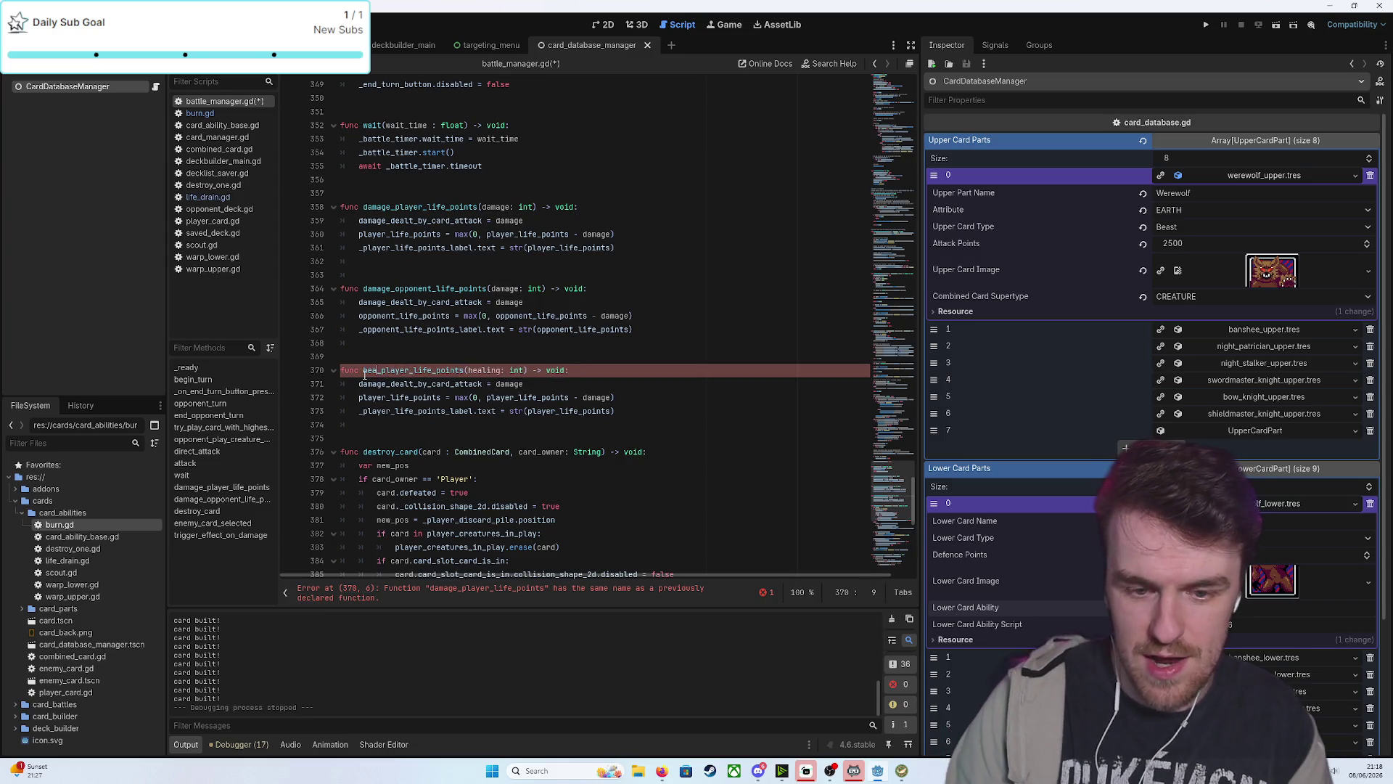
pyautogui.click(497, 433)
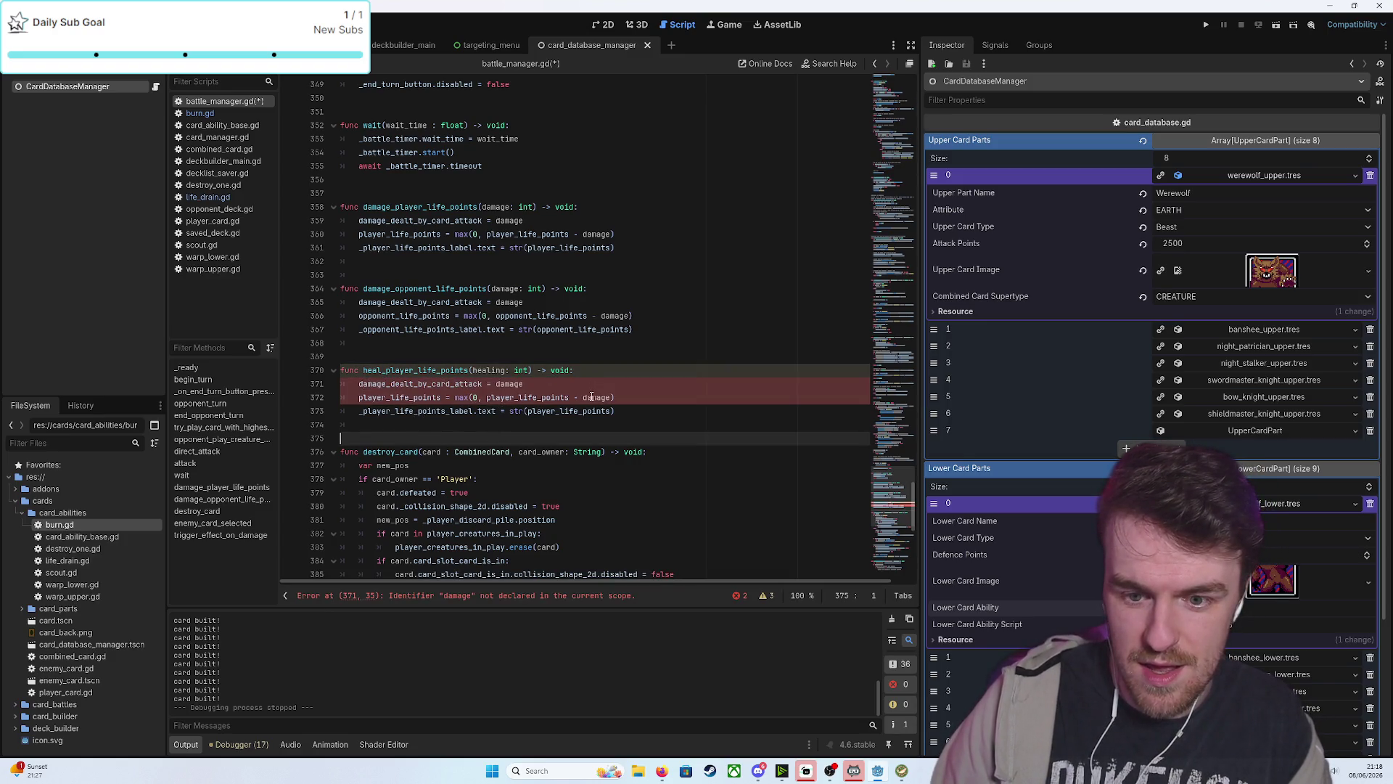
# Step: Delete its damage_dealt_by_card_attack line and make it add healing to player_life_points
pyautogui.moveTo(524, 383); pyautogui.dragTo(359, 390)
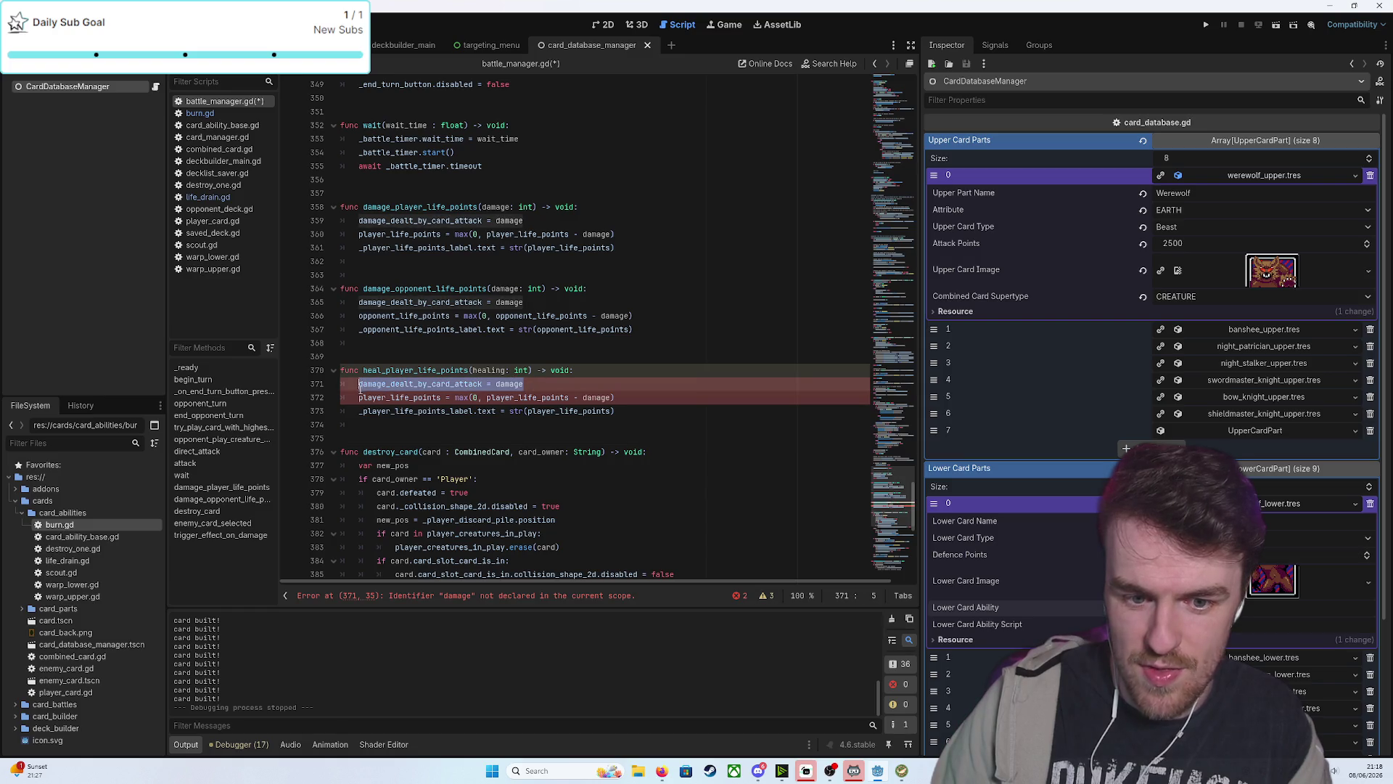
pyautogui.press('BackSpace')
pyautogui.press('BackSpace')
pyautogui.press('BackSpace')
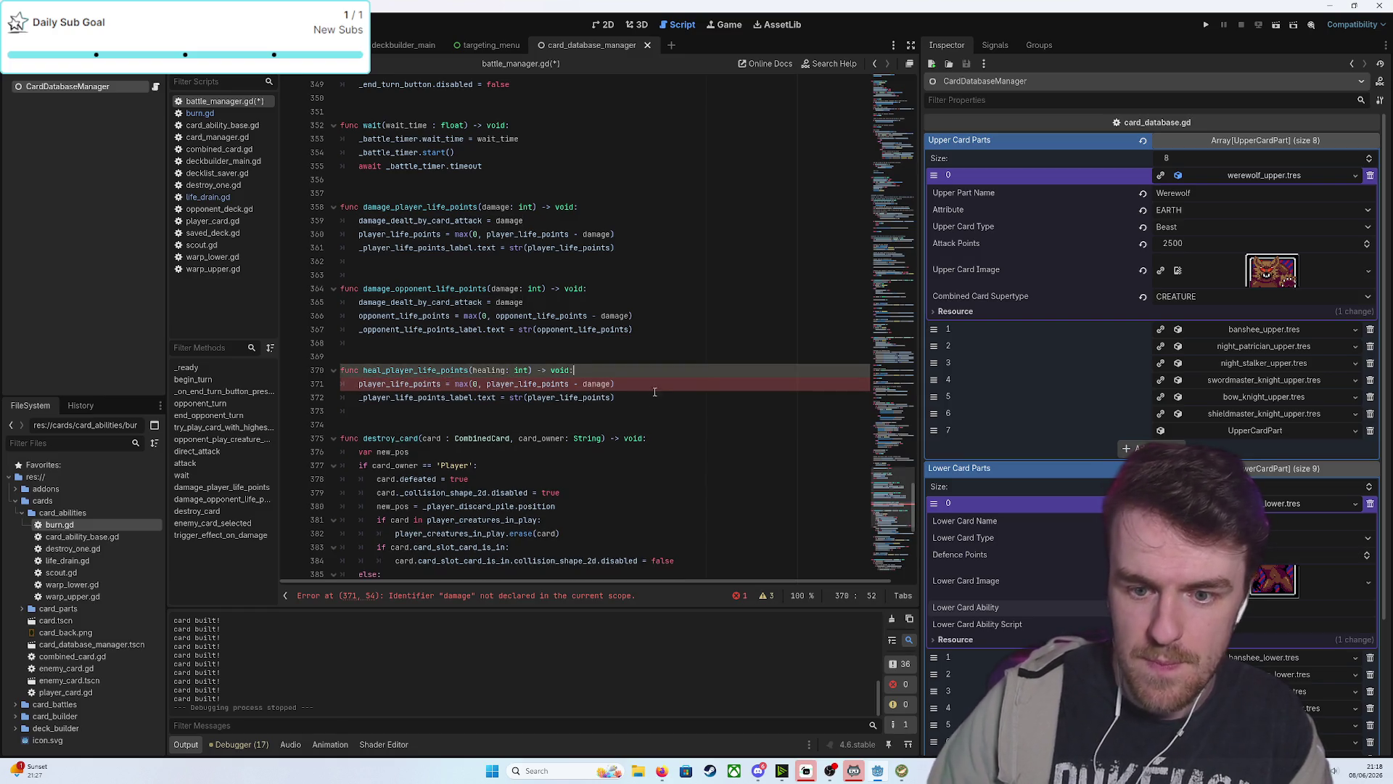
pyautogui.click(586, 384)
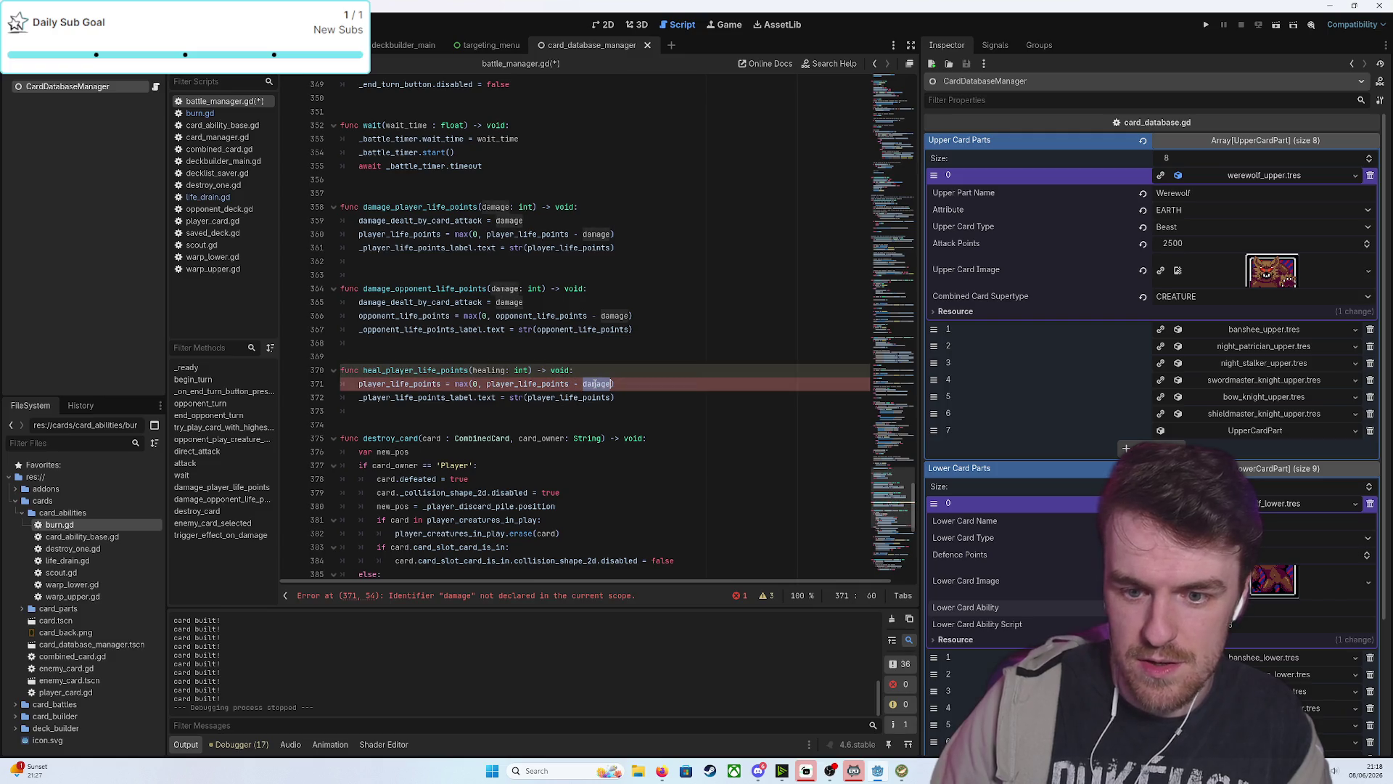
pyautogui.doubleClick(595, 384)
pyautogui.write('healing')
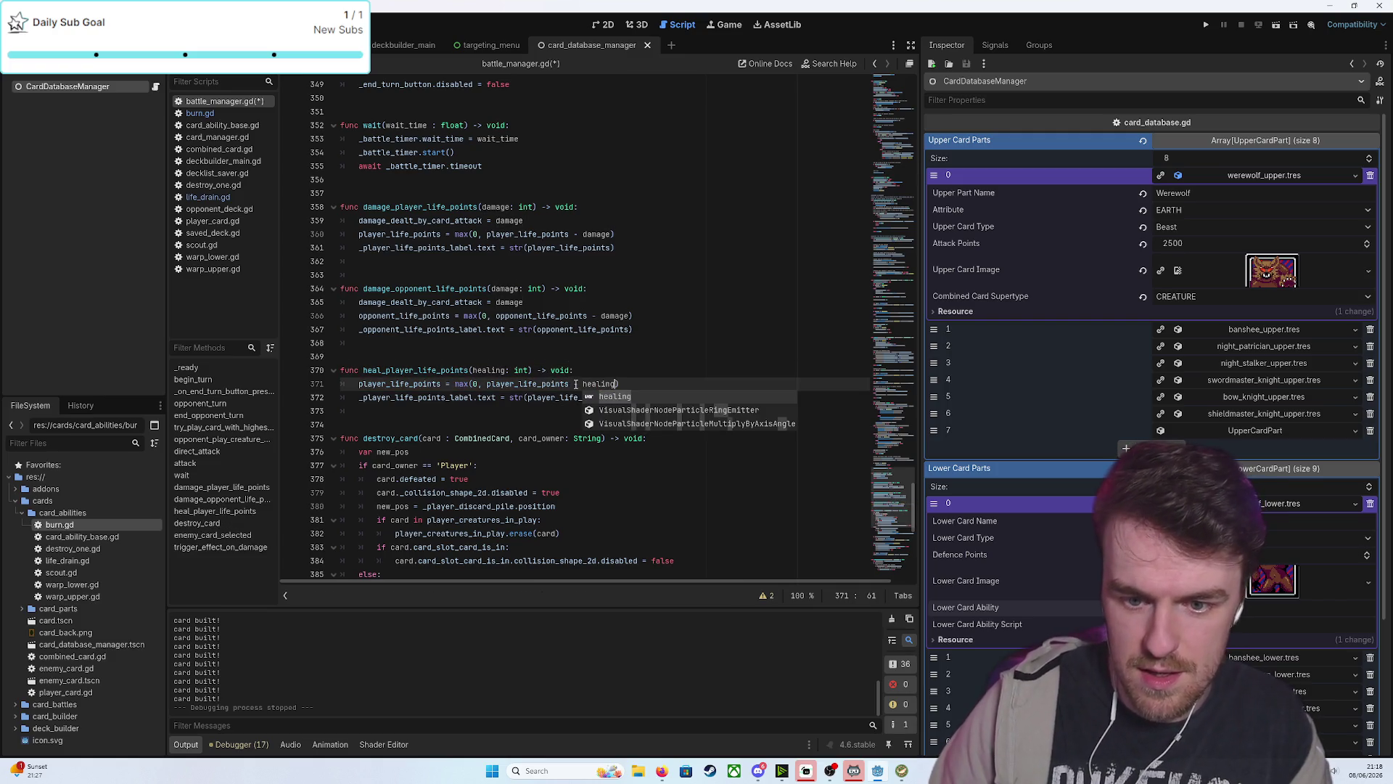
pyautogui.click(574, 384)
pyautogui.press('BackSpace')
pyautogui.write('+')
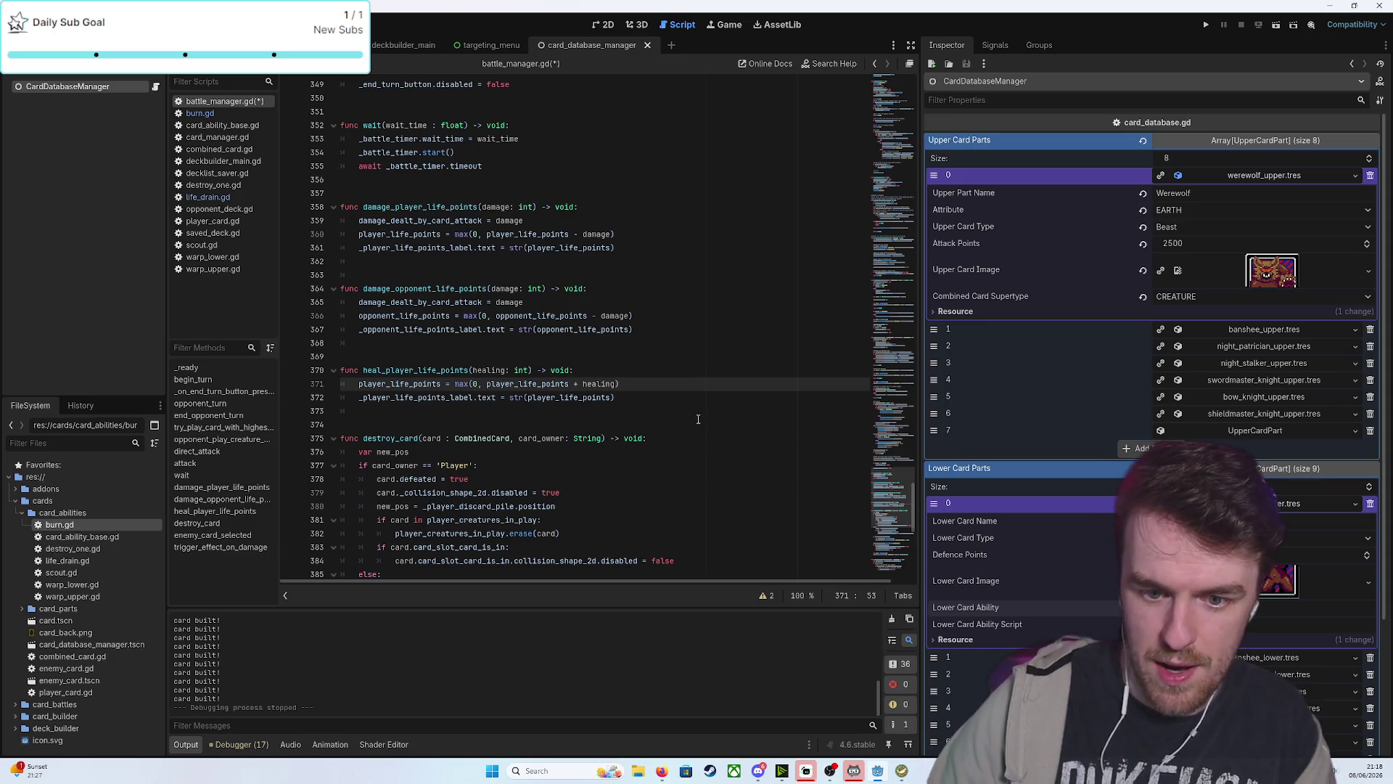
pyautogui.click(670, 419)
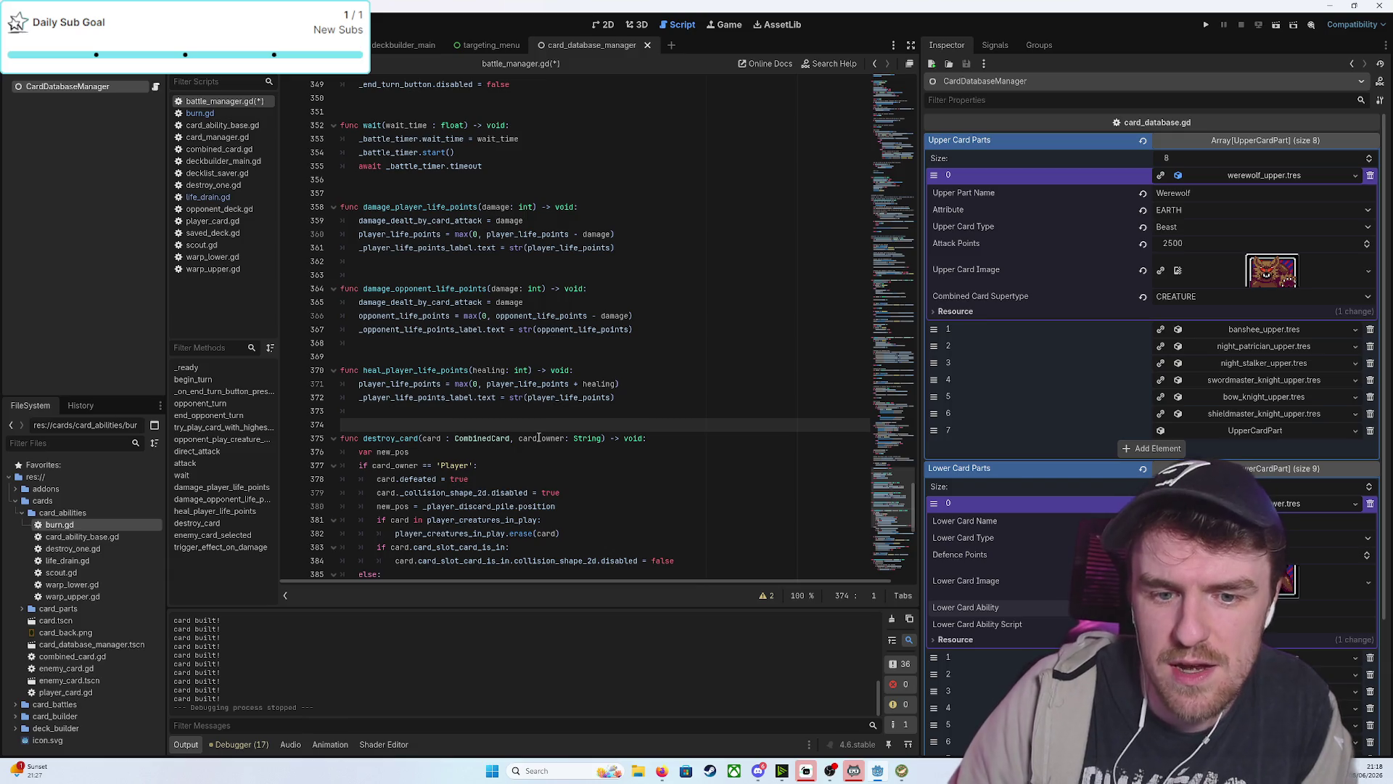
# Step: Duplicate the heal_player_life_points function below itself
pyautogui.moveTo(616, 397)
pyautogui.mouseDown()
pyautogui.moveTo(465, 399)
pyautogui.moveTo(342, 376)
pyautogui.mouseUp()
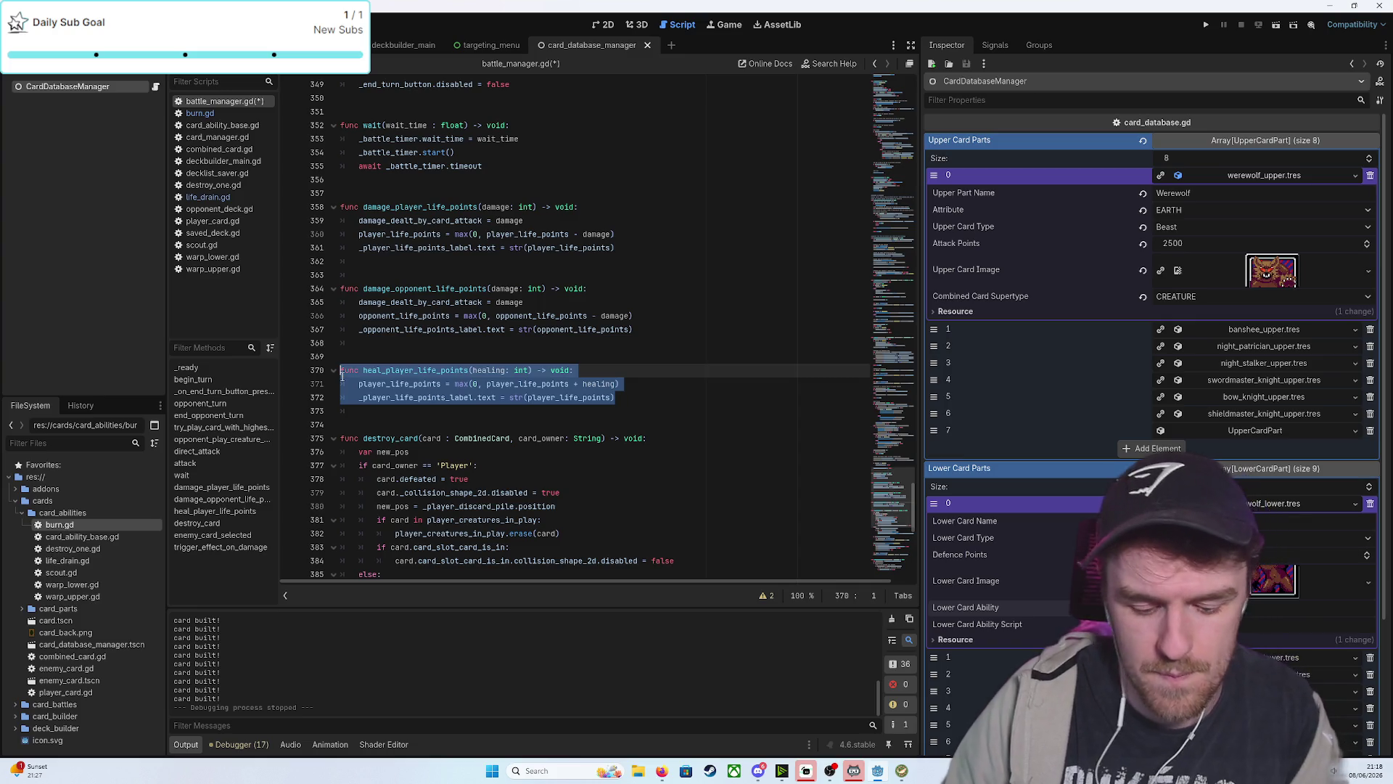
pyautogui.hotkey('ctrl', 'c')
pyautogui.click(361, 429)
pyautogui.press('Return')
pyautogui.hotkey('ctrl', 'v')
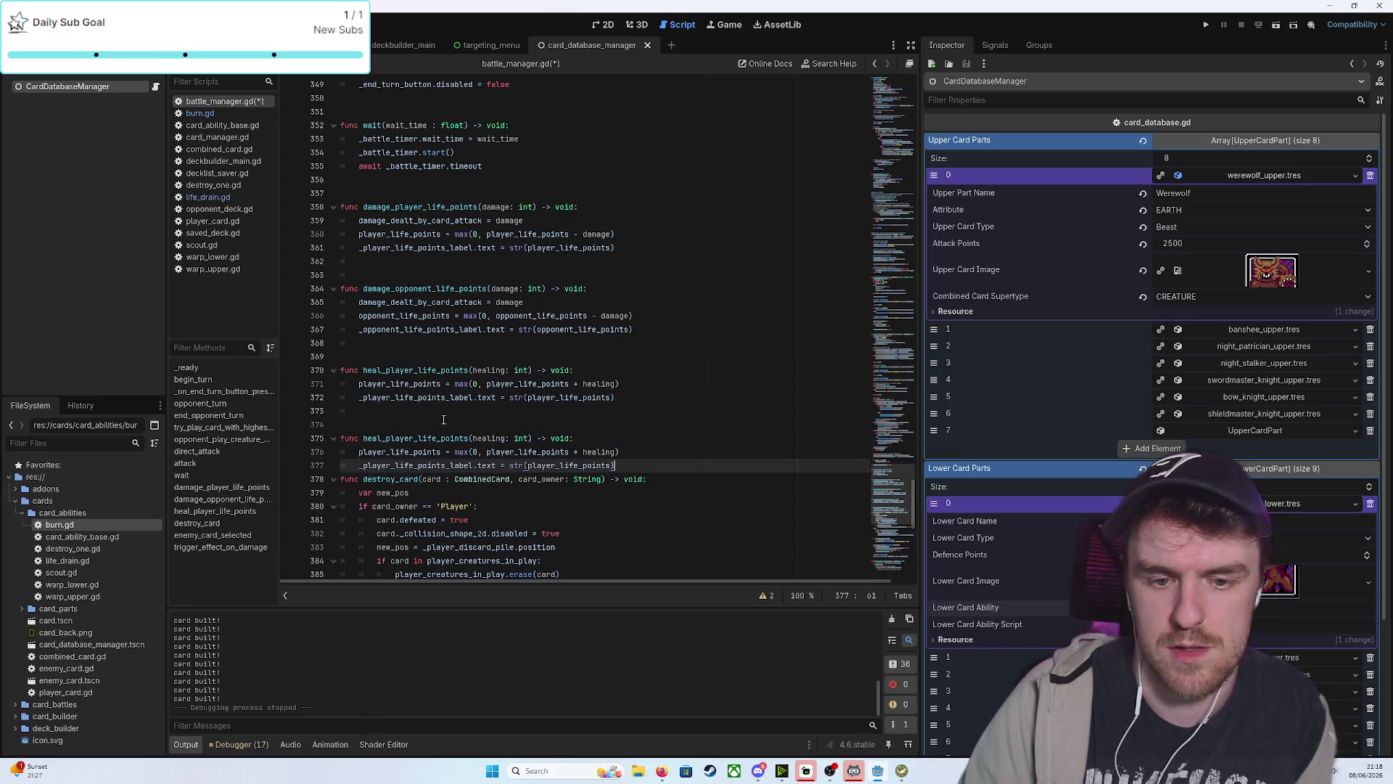
pyautogui.press('Return')
pyautogui.press('Return')
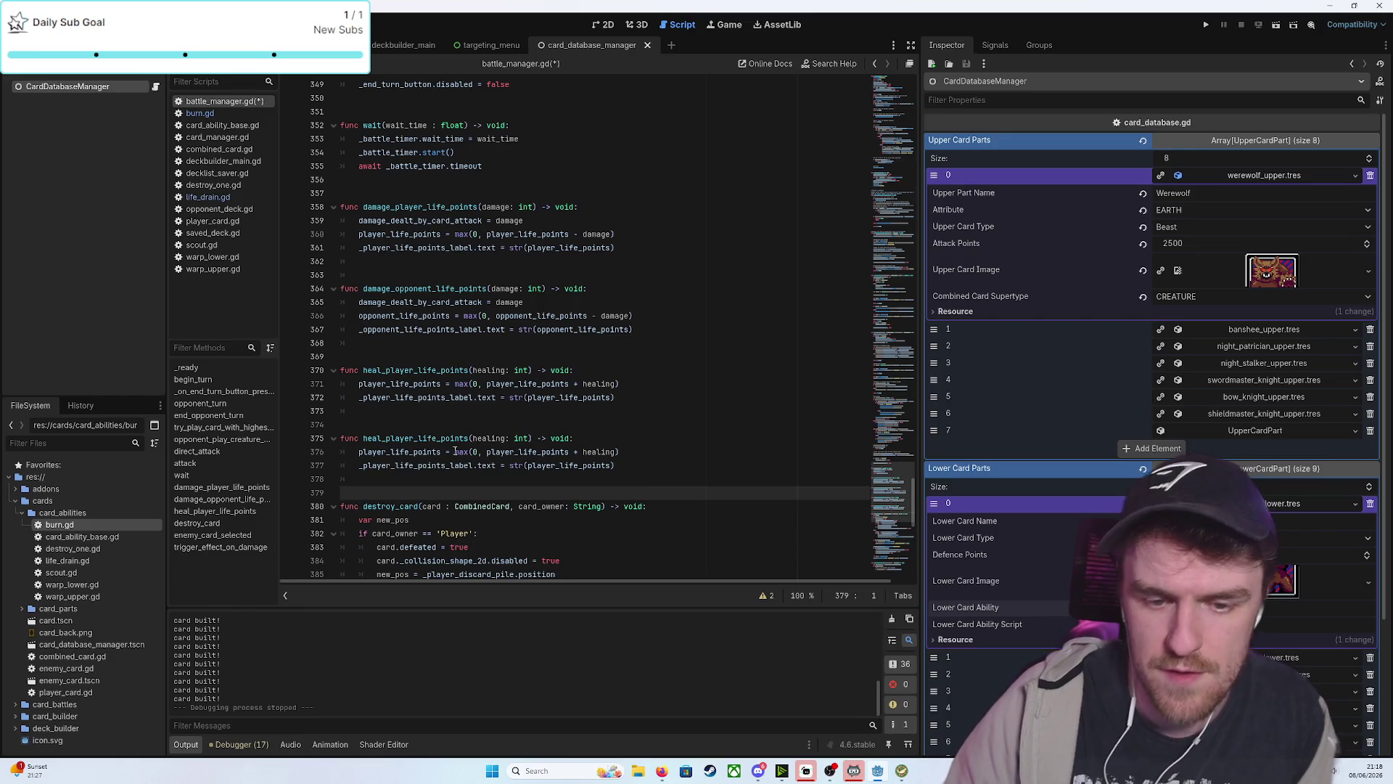
# Step: Rename the duplicate heal_opponent_life_points, use opponent_life_points in its body, and save
pyautogui.click(411, 440)
pyautogui.press('BackSpace')
pyautogui.press('BackSpace')
pyautogui.press('BackSpace')
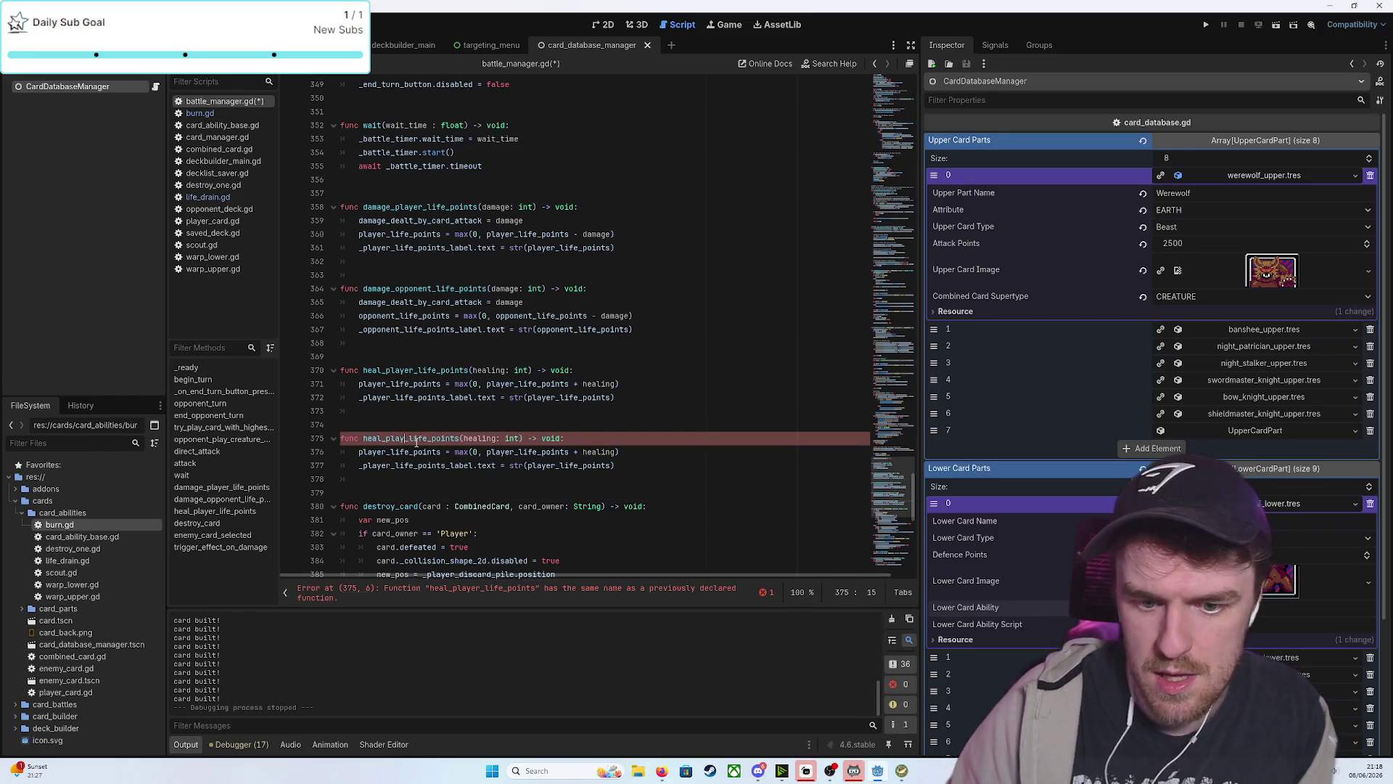
pyautogui.write('opponent')
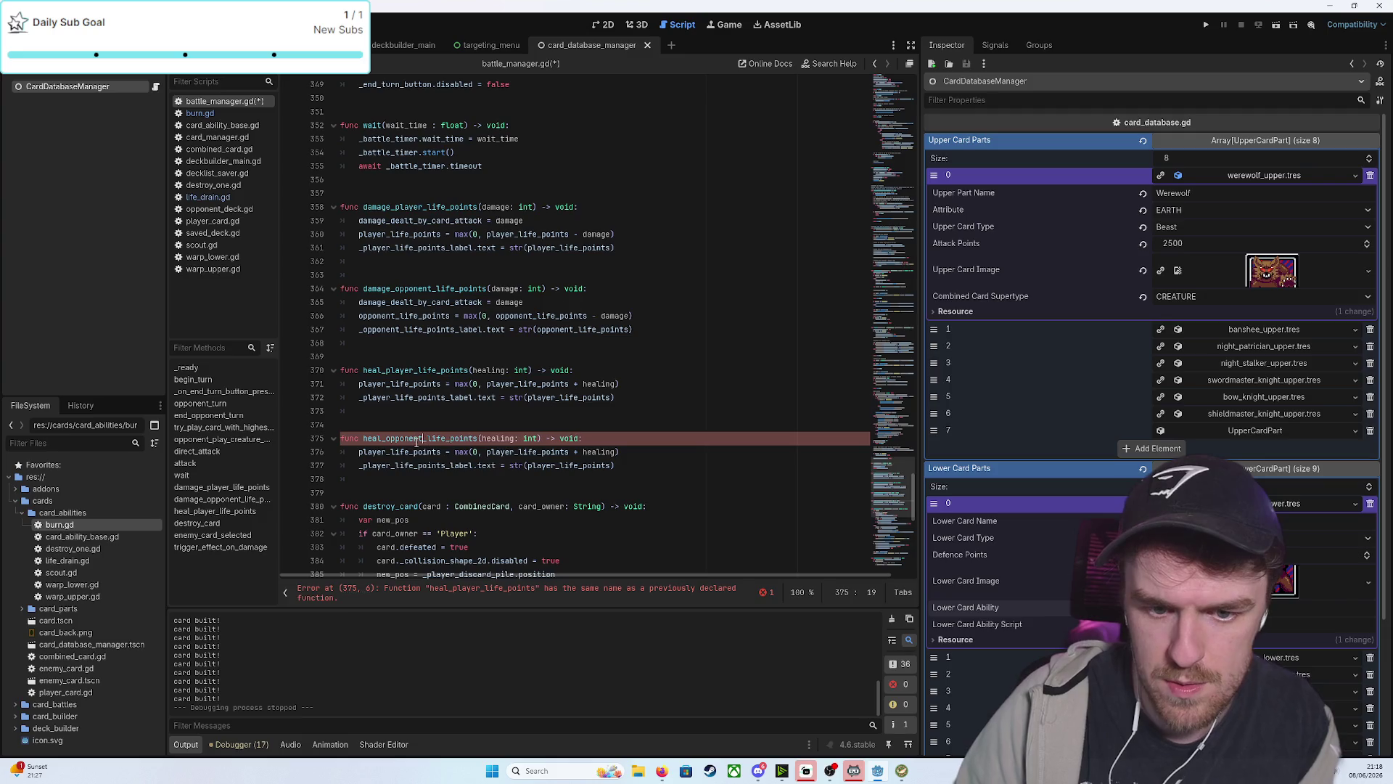
pyautogui.doubleClick(524, 452)
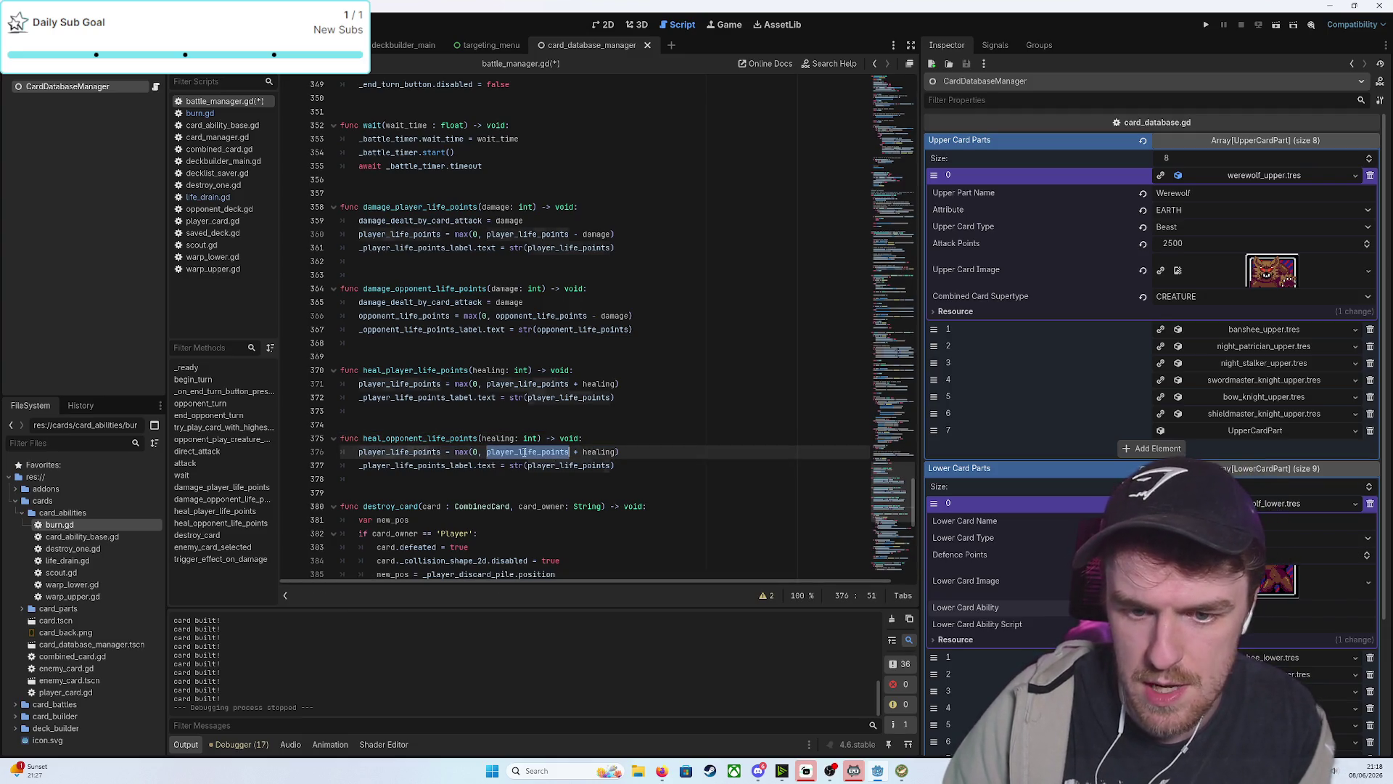
pyautogui.click(433, 468)
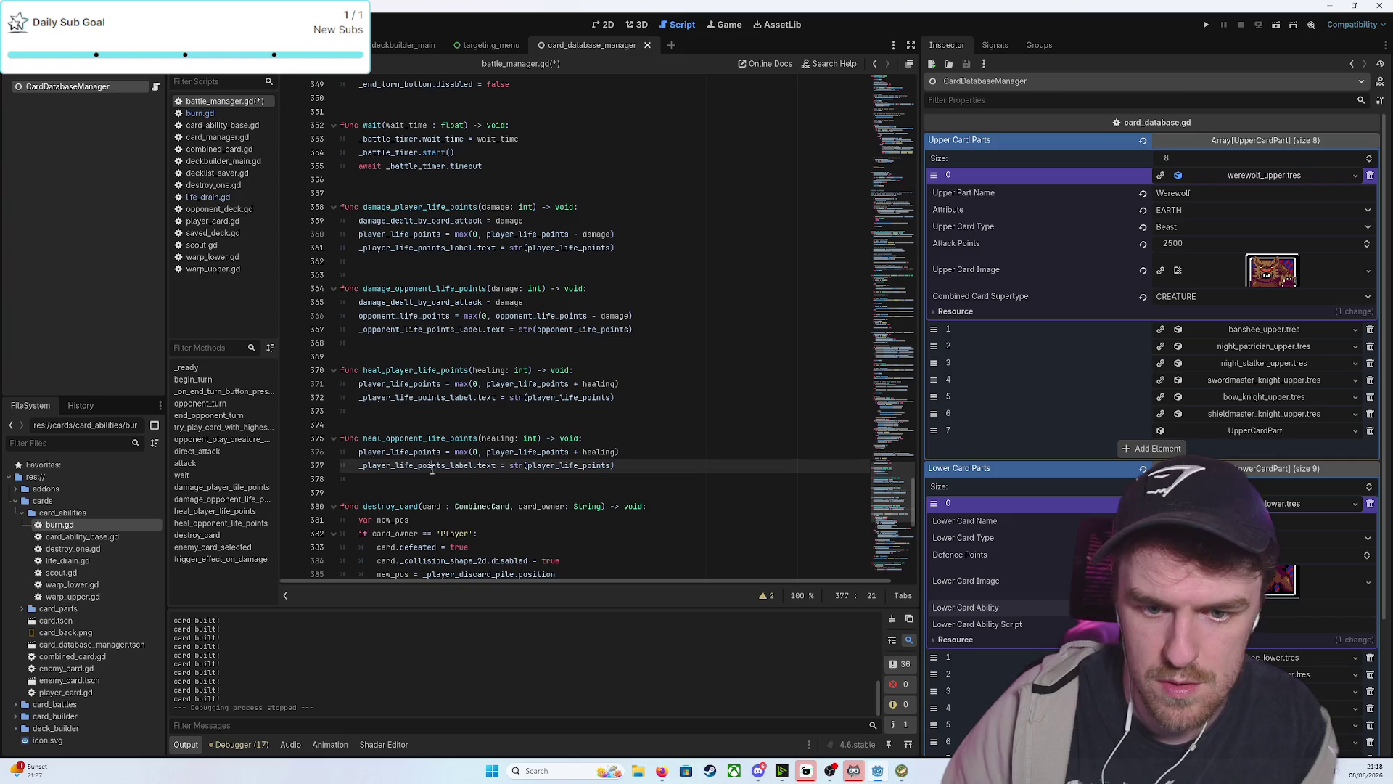
pyautogui.doubleClick(419, 451)
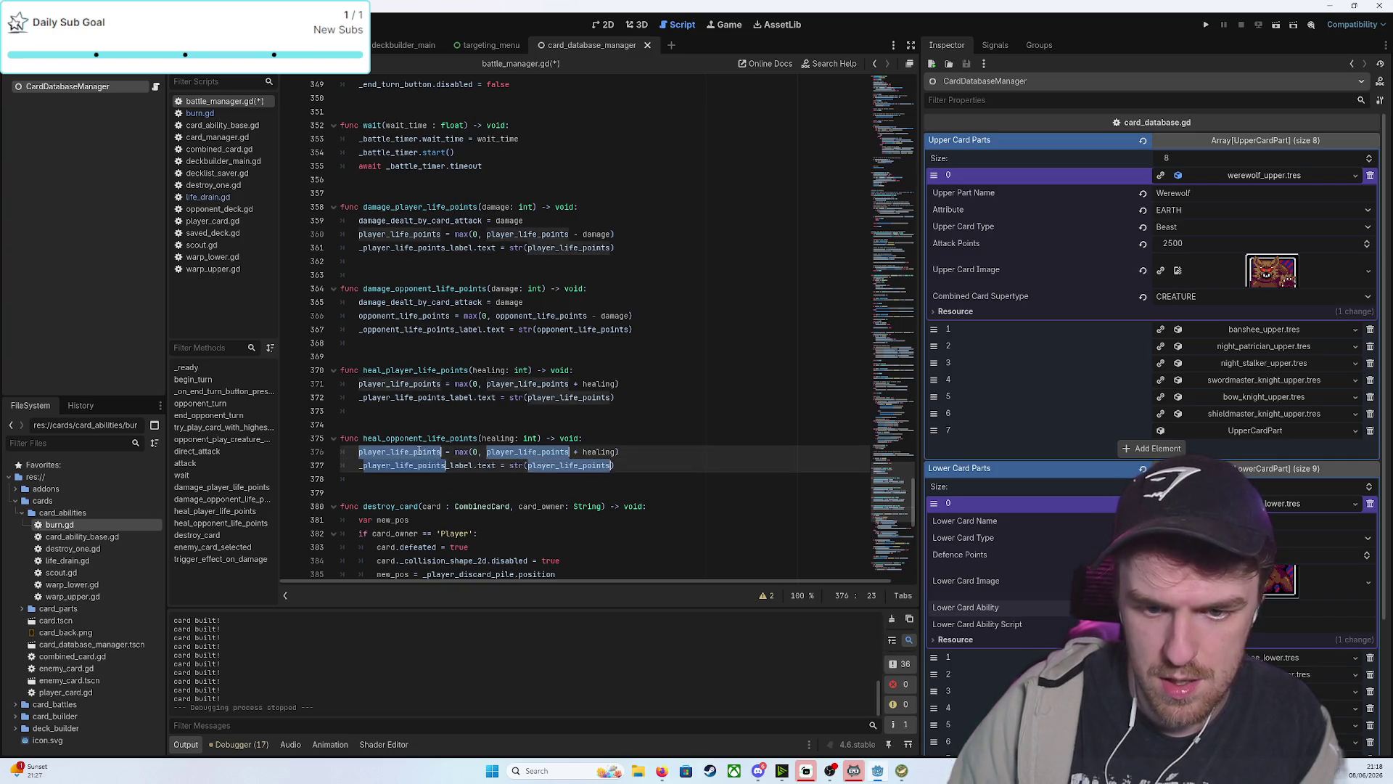
pyautogui.write('oppo')
pyautogui.write('nent_')
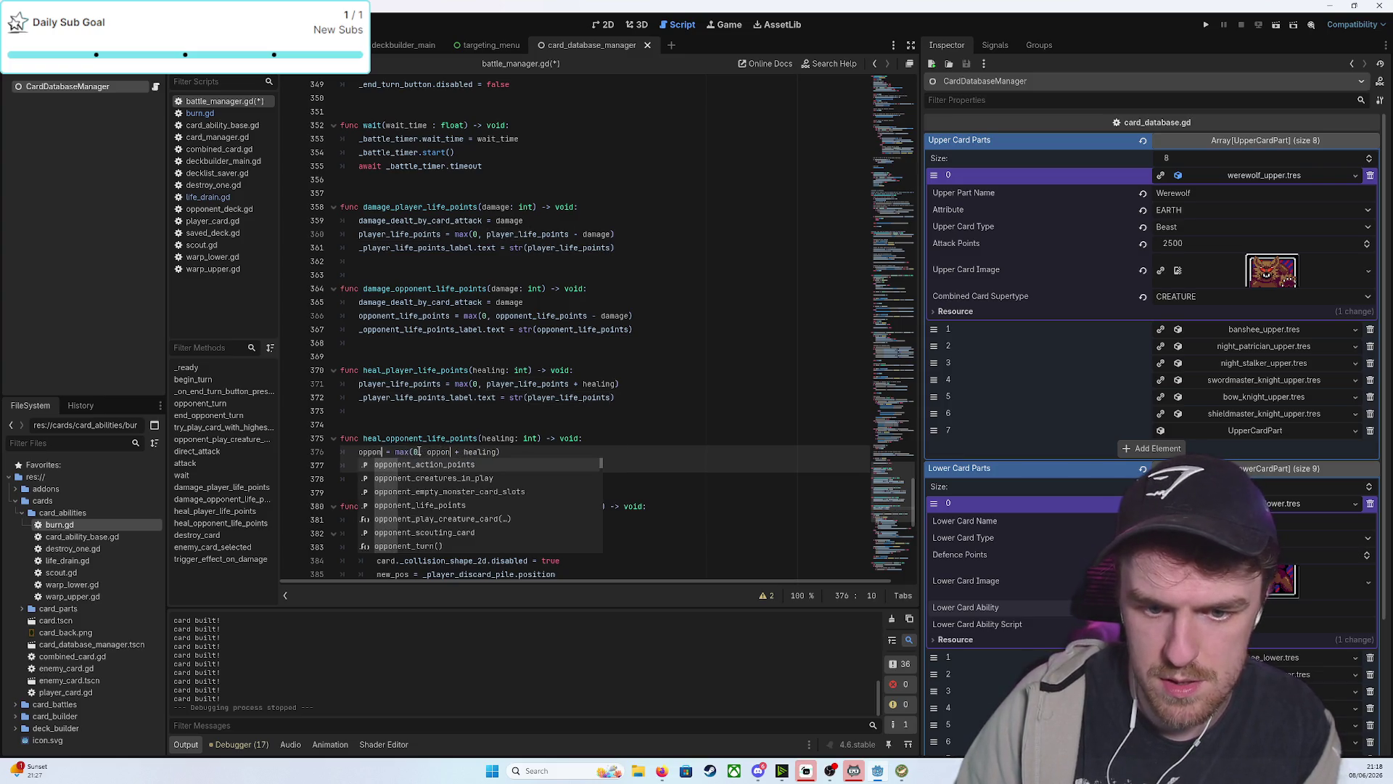
pyautogui.write('life')
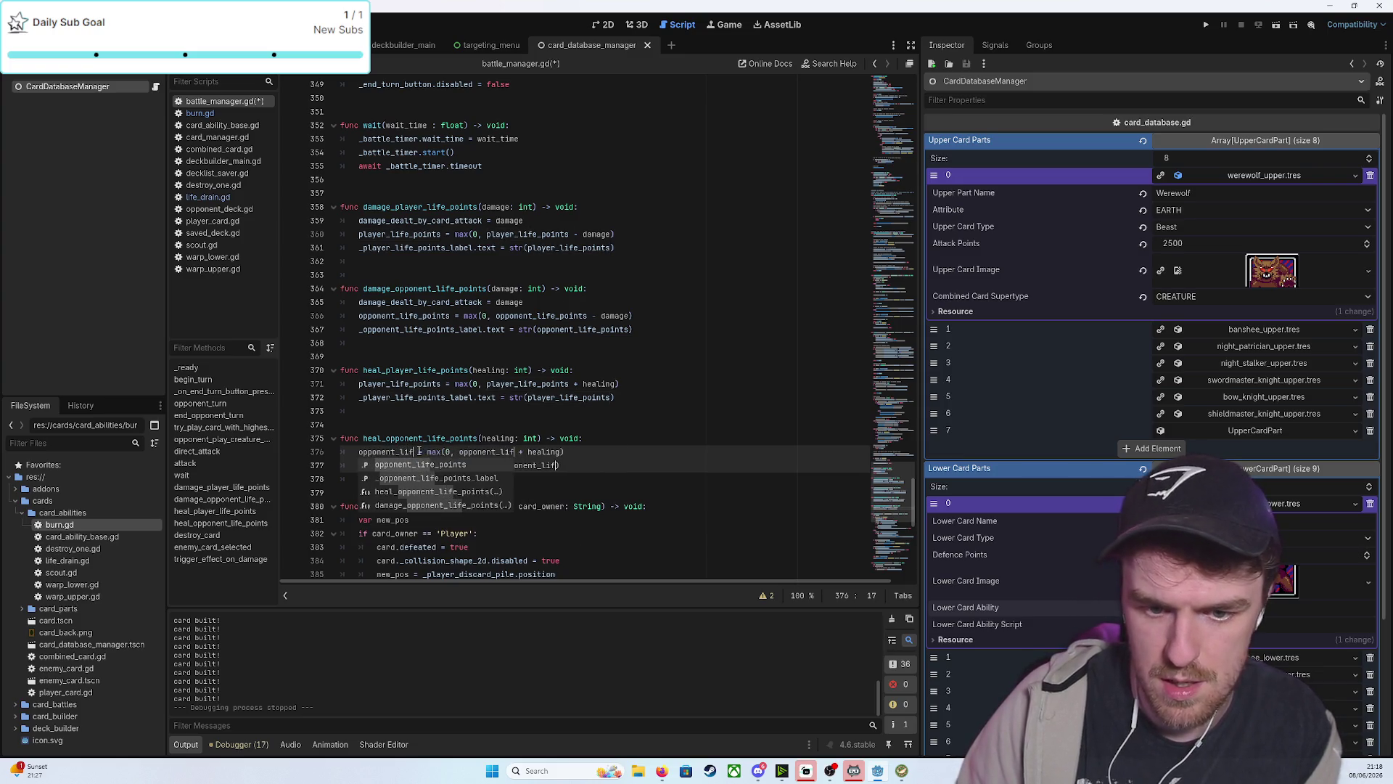
pyautogui.write('_points')
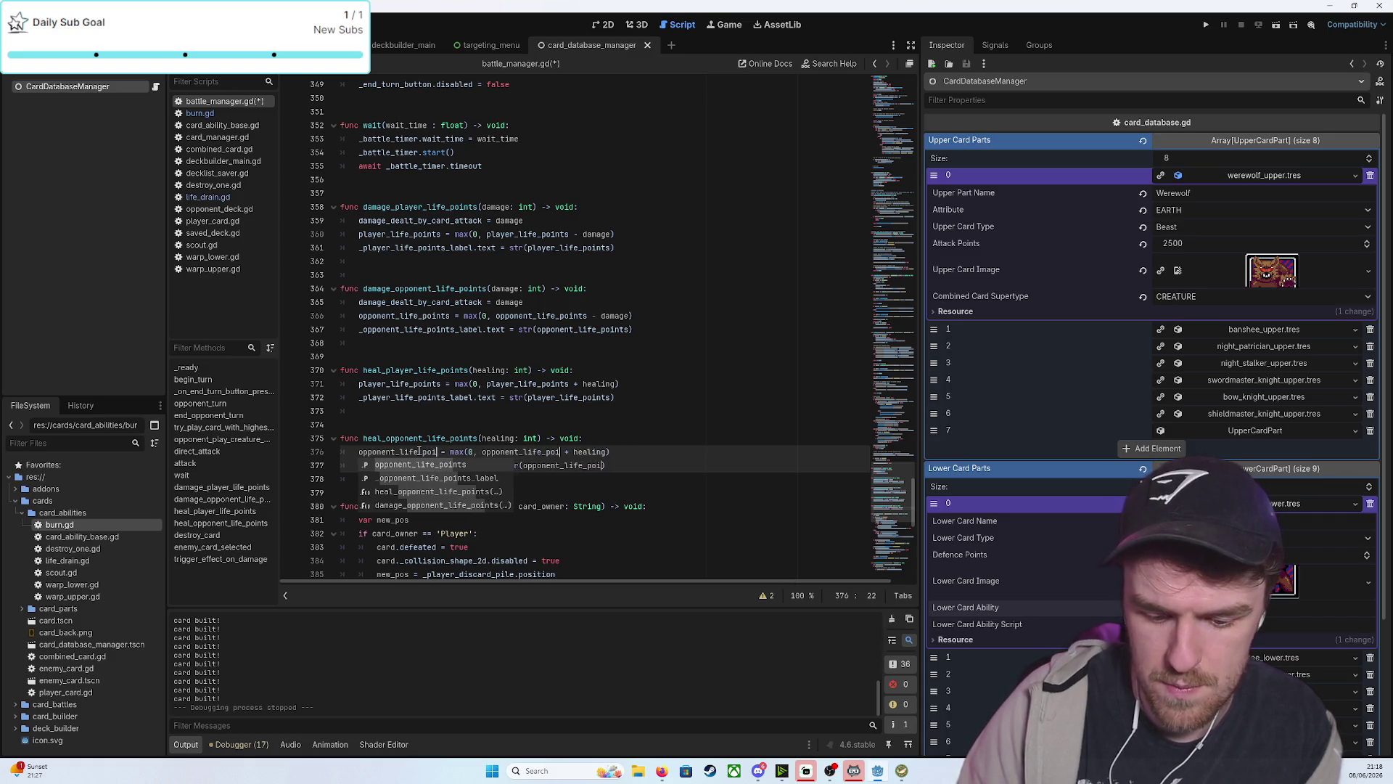
pyautogui.click(714, 428)
pyautogui.hotkey('ctrl', 's')
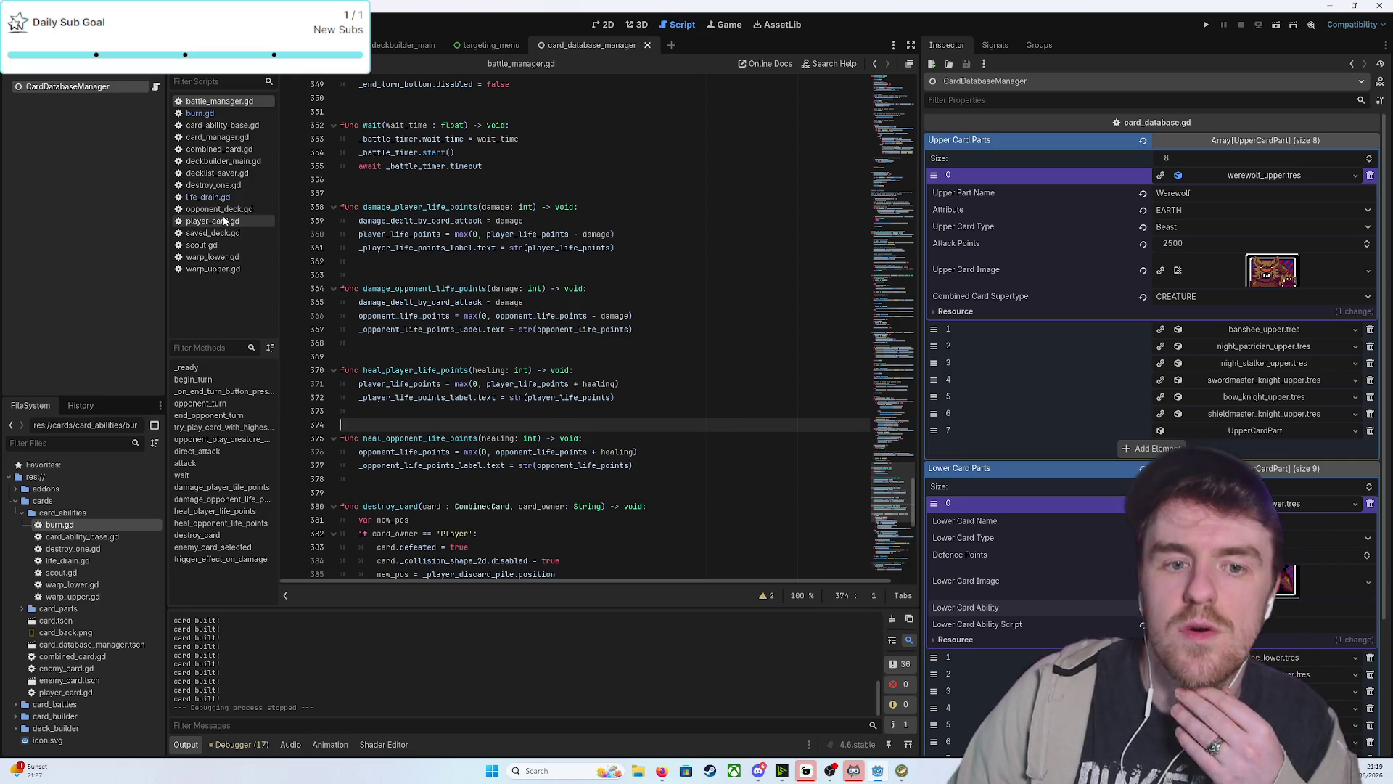
pyautogui.click(218, 197)
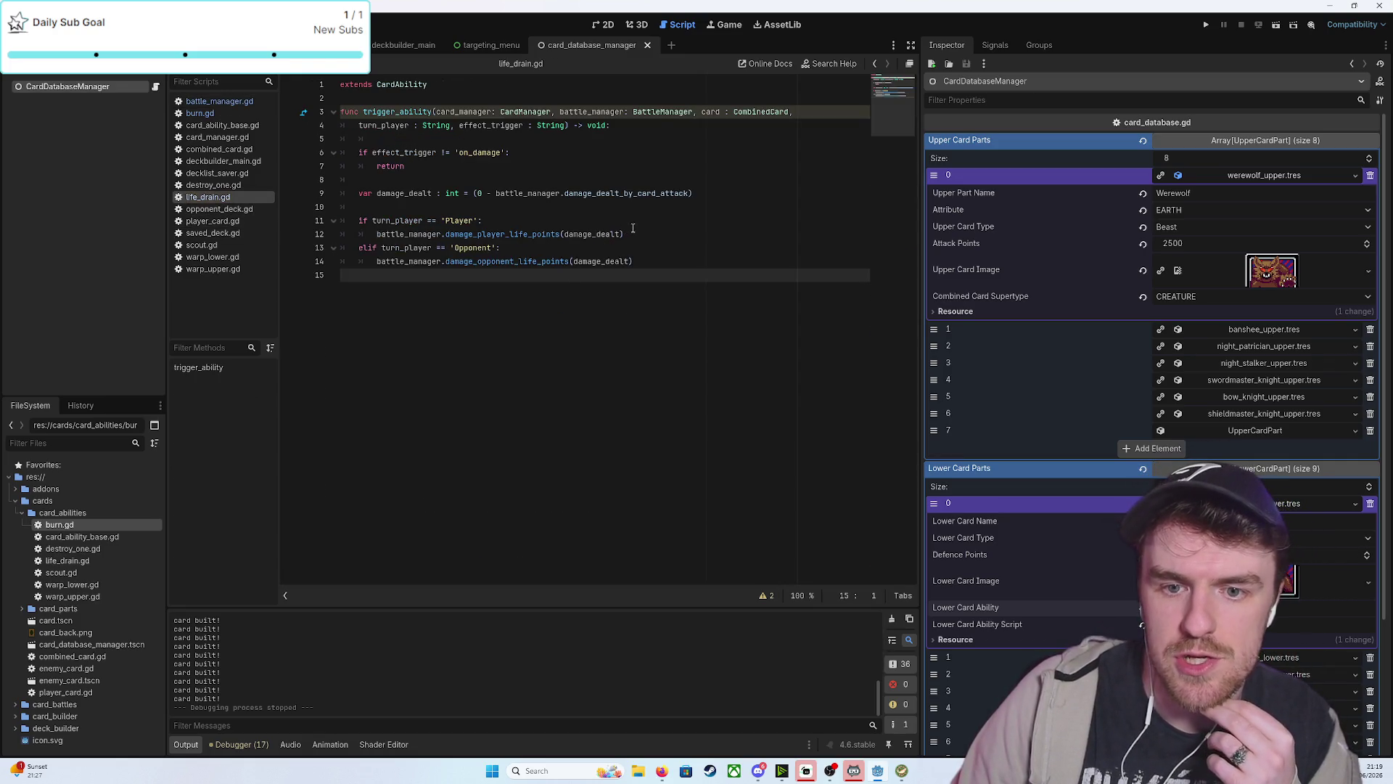
# Step: Replace line 12's damage call with heal_player_life_points(damage_dealt)
pyautogui.moveTo(624, 234); pyautogui.dragTo(447, 237)
pyautogui.write('heal')
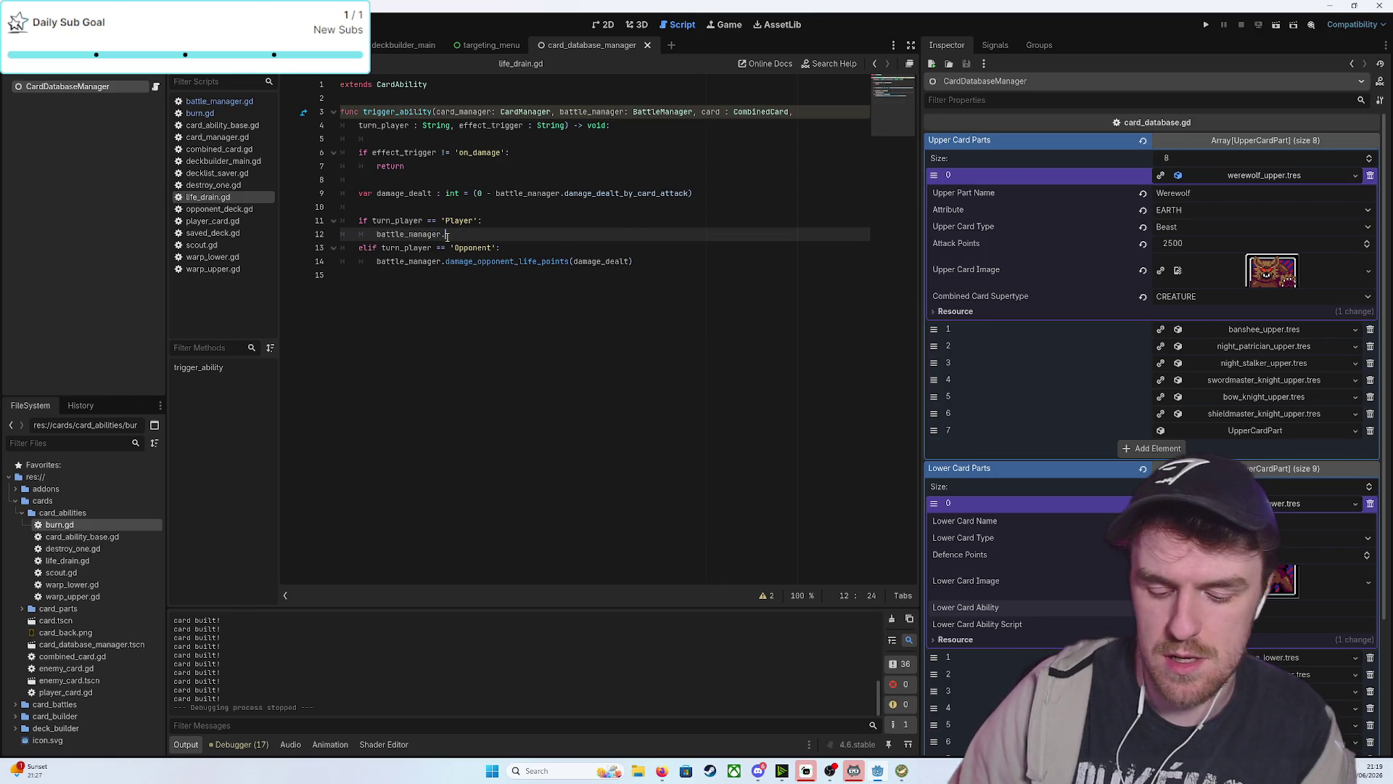
pyautogui.press('Down')
pyautogui.press('Return')
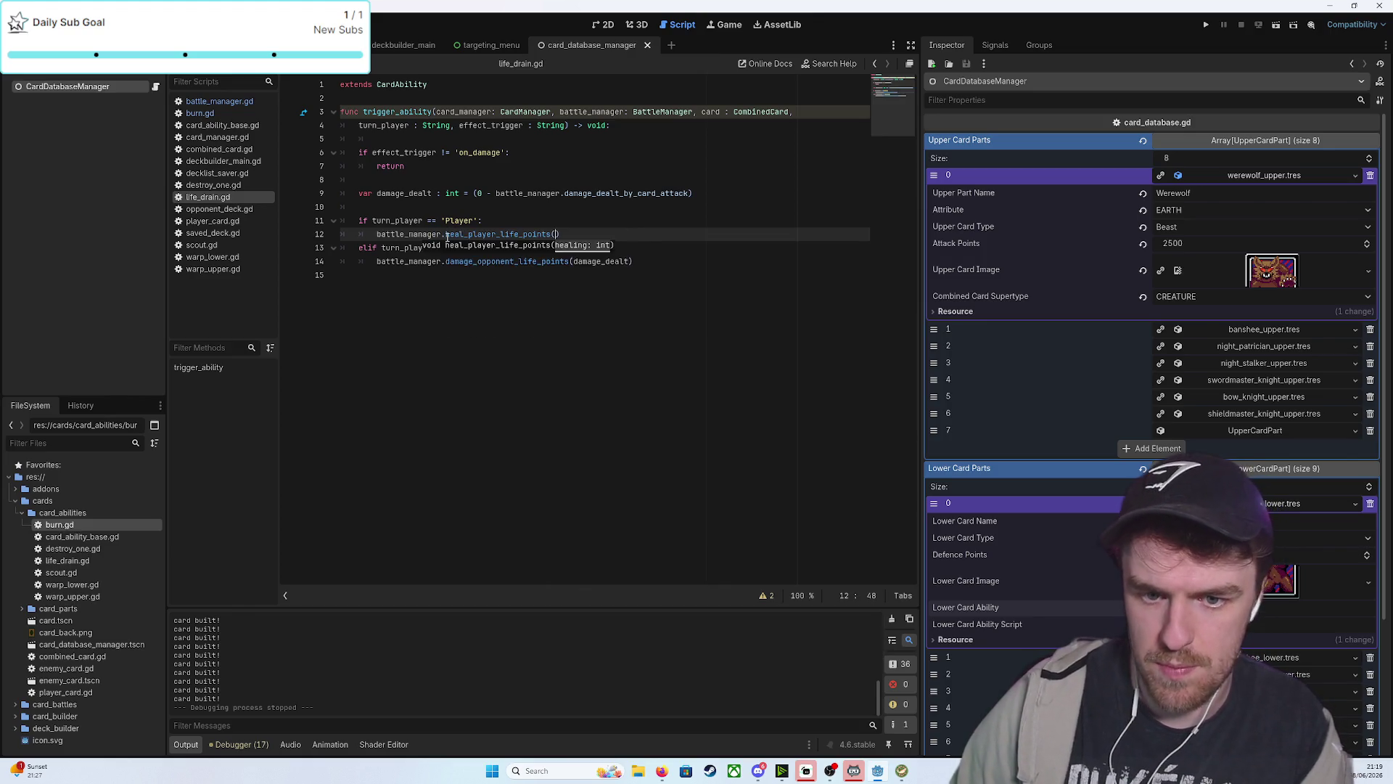
pyautogui.write('damag')
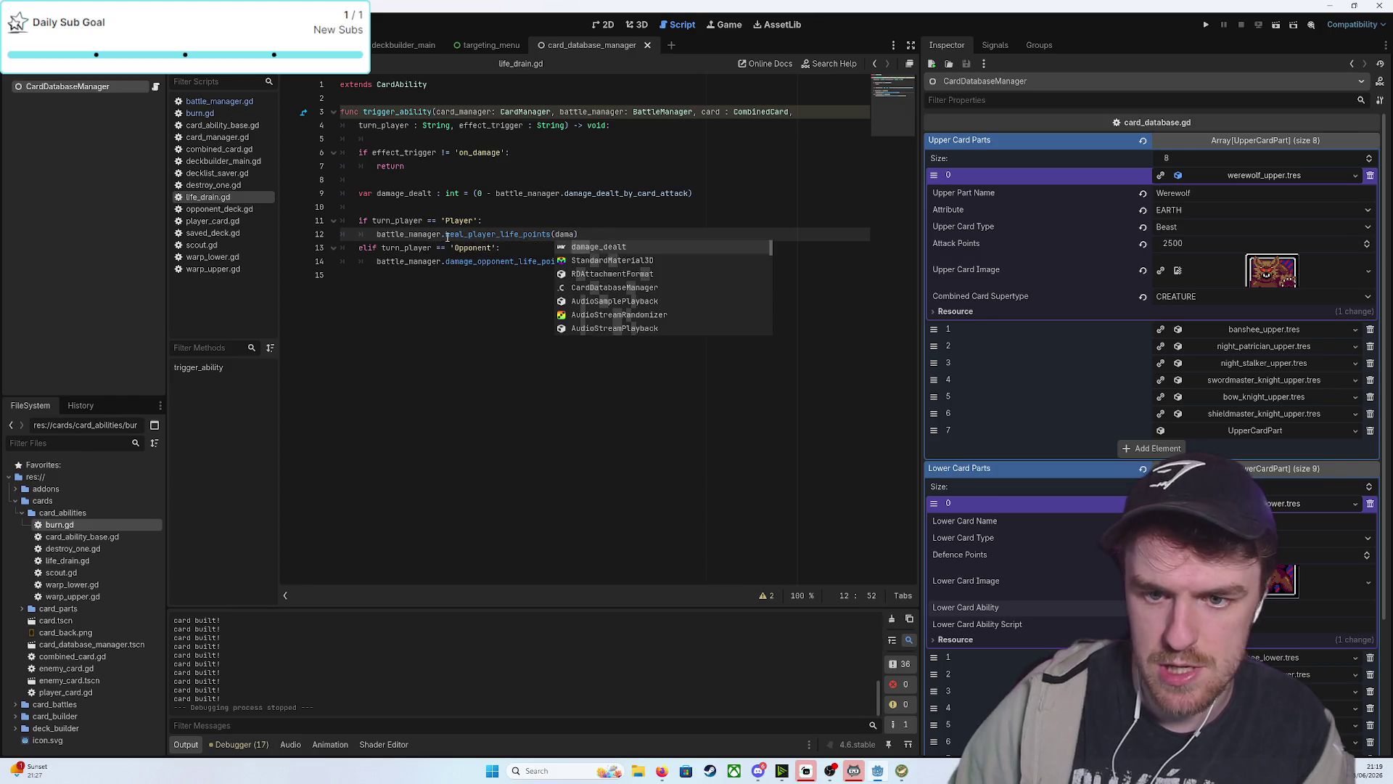
pyautogui.press('Return')
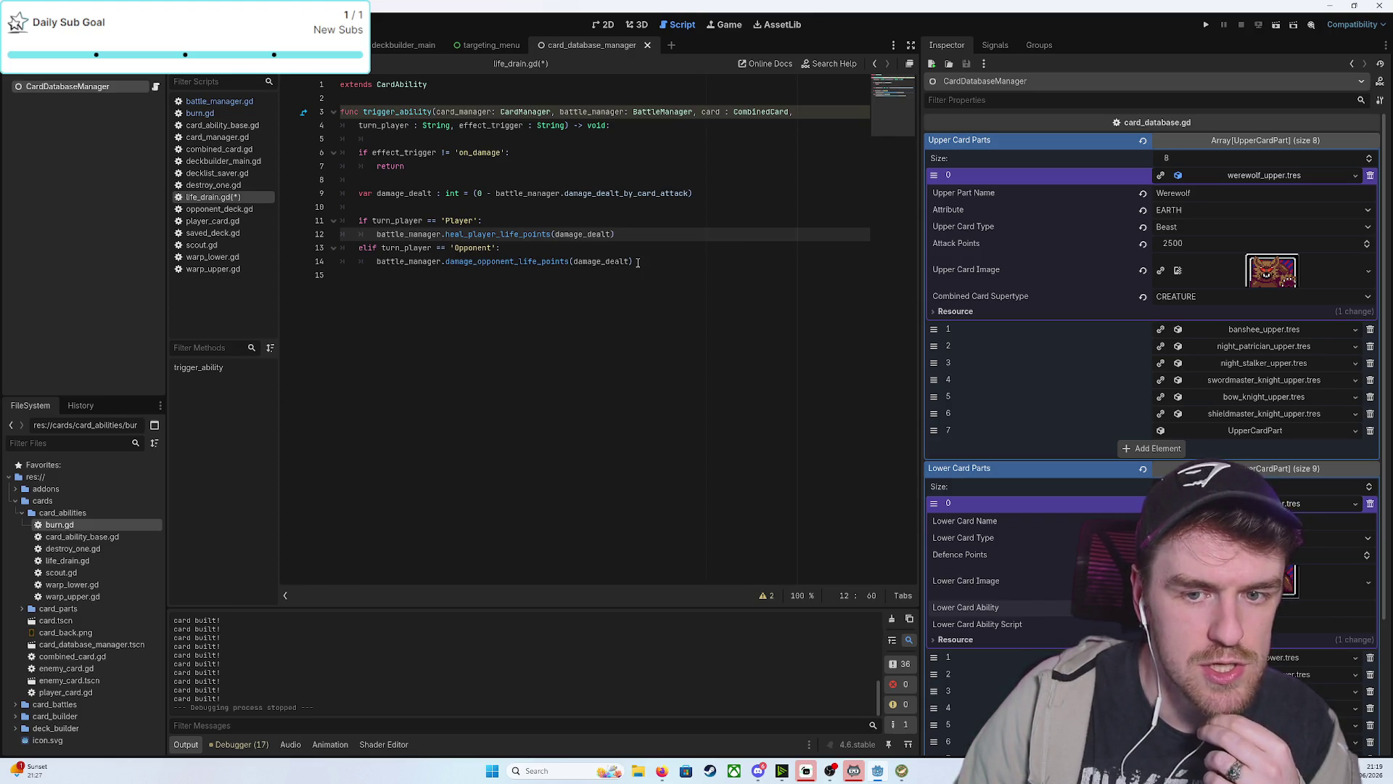
# Step: Replace line 14's call with heal_opponent_life_points(damage_dealt) and save life_drain.gd
pyautogui.moveTo(638, 262); pyautogui.dragTo(448, 262)
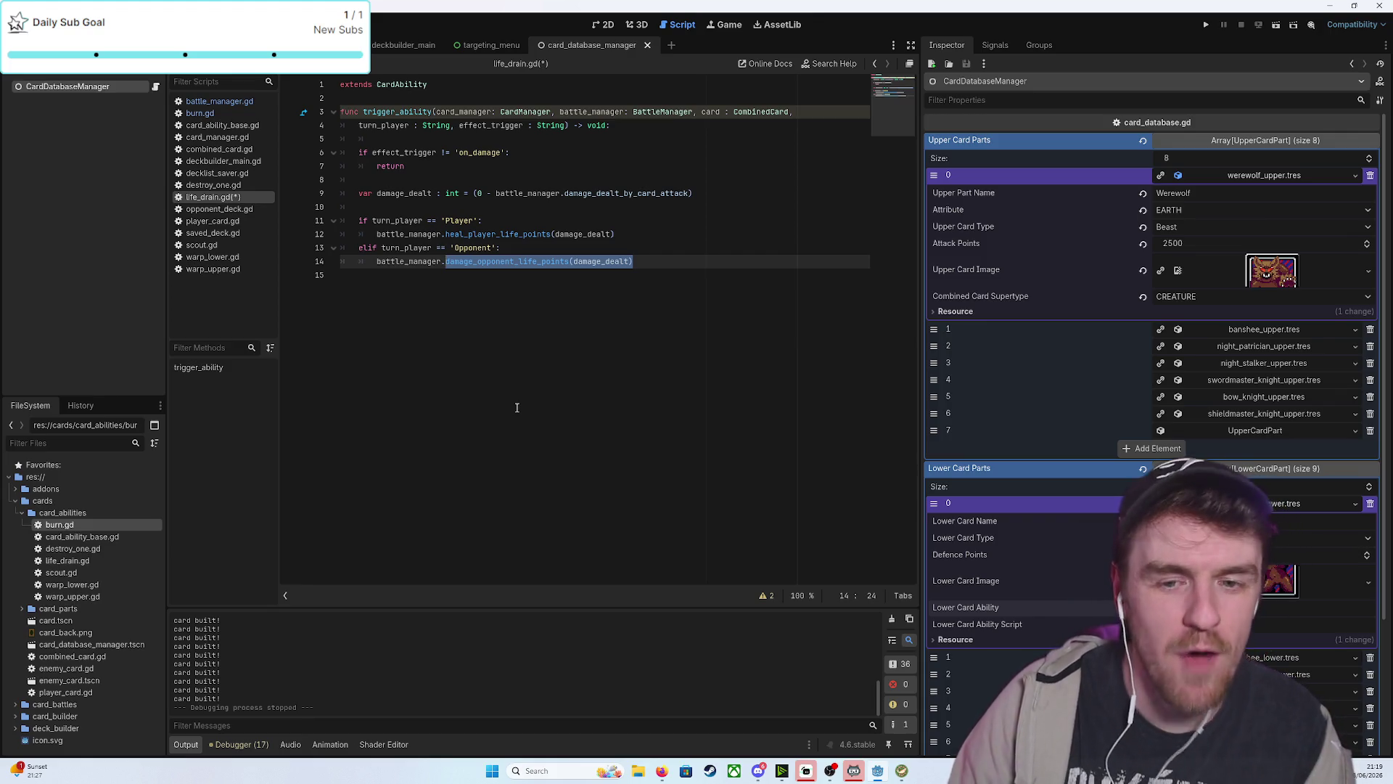
pyautogui.write('heal_op')
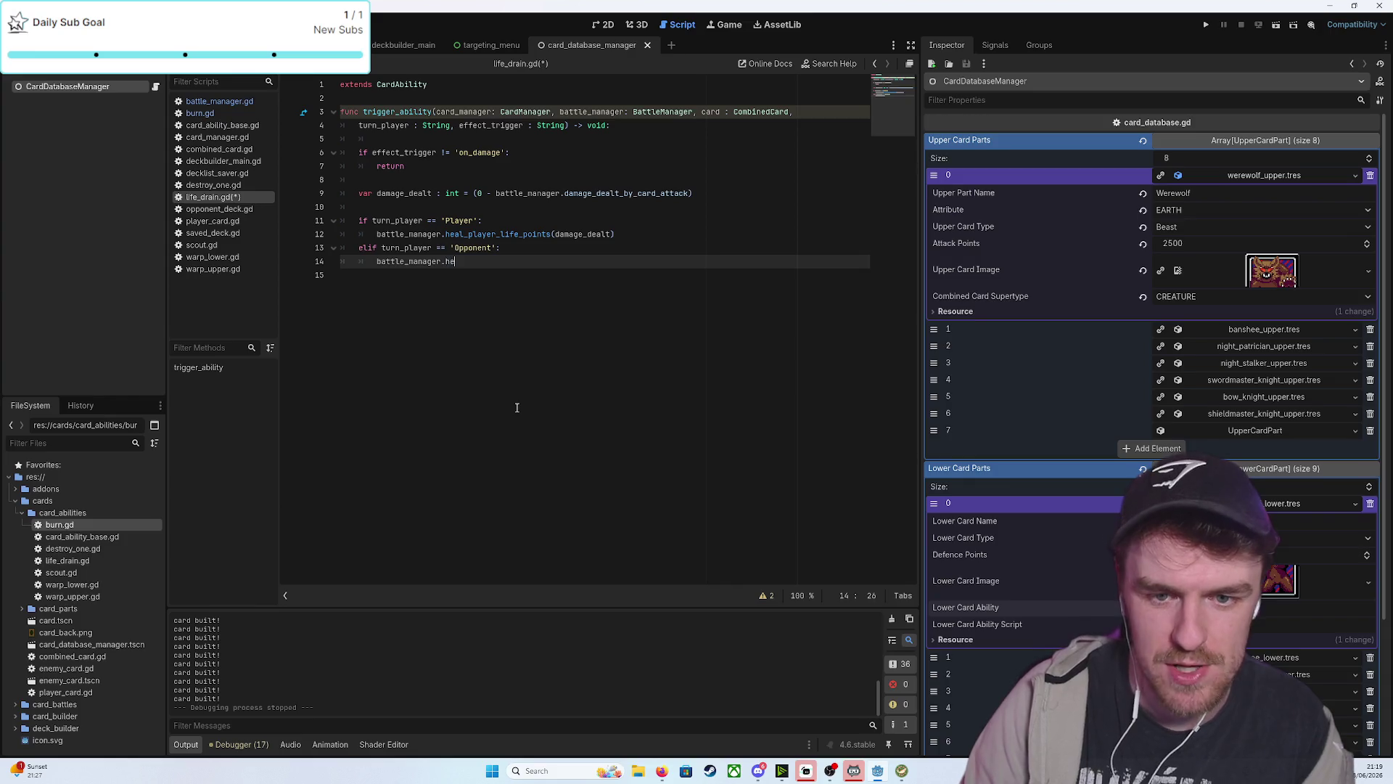
pyautogui.press('Return')
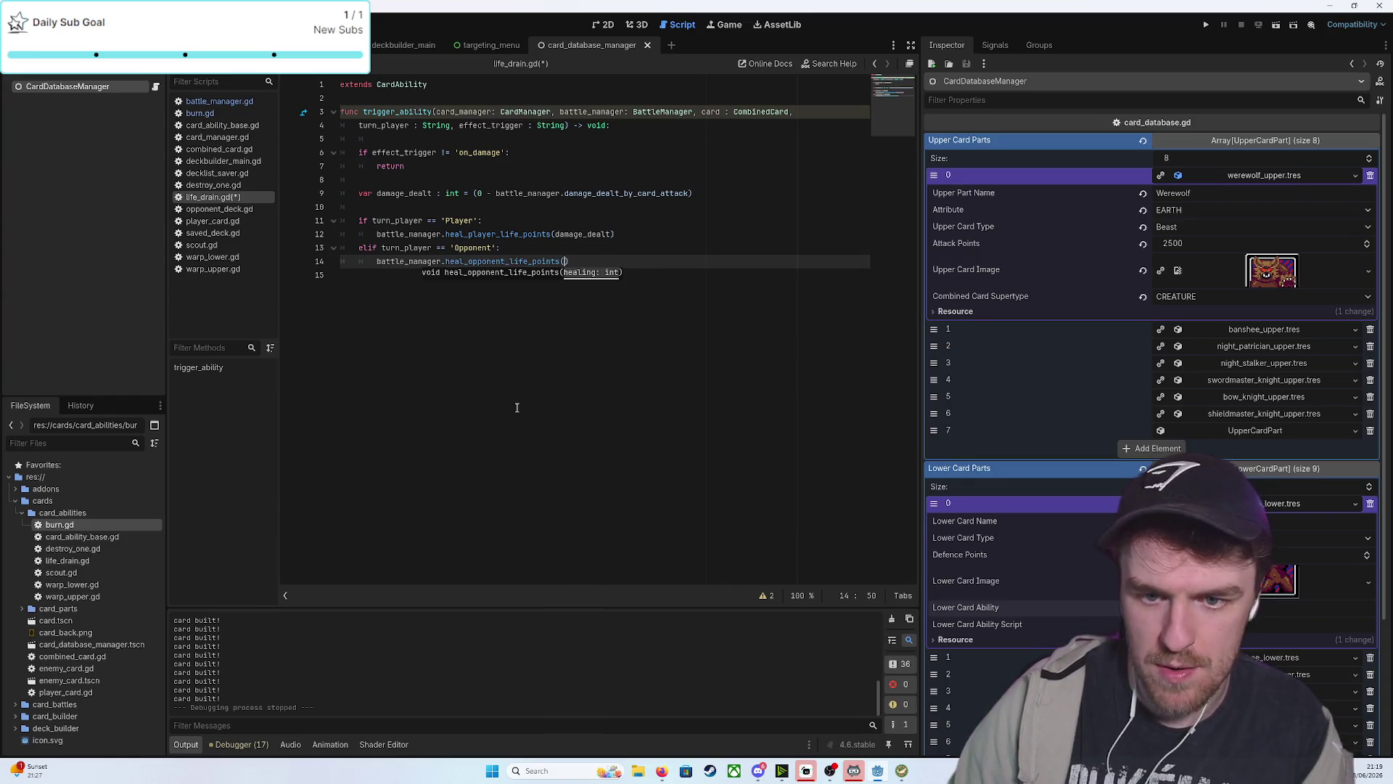
pyautogui.write('damage_dealt')
pyautogui.hotkey('ctrl', 's')
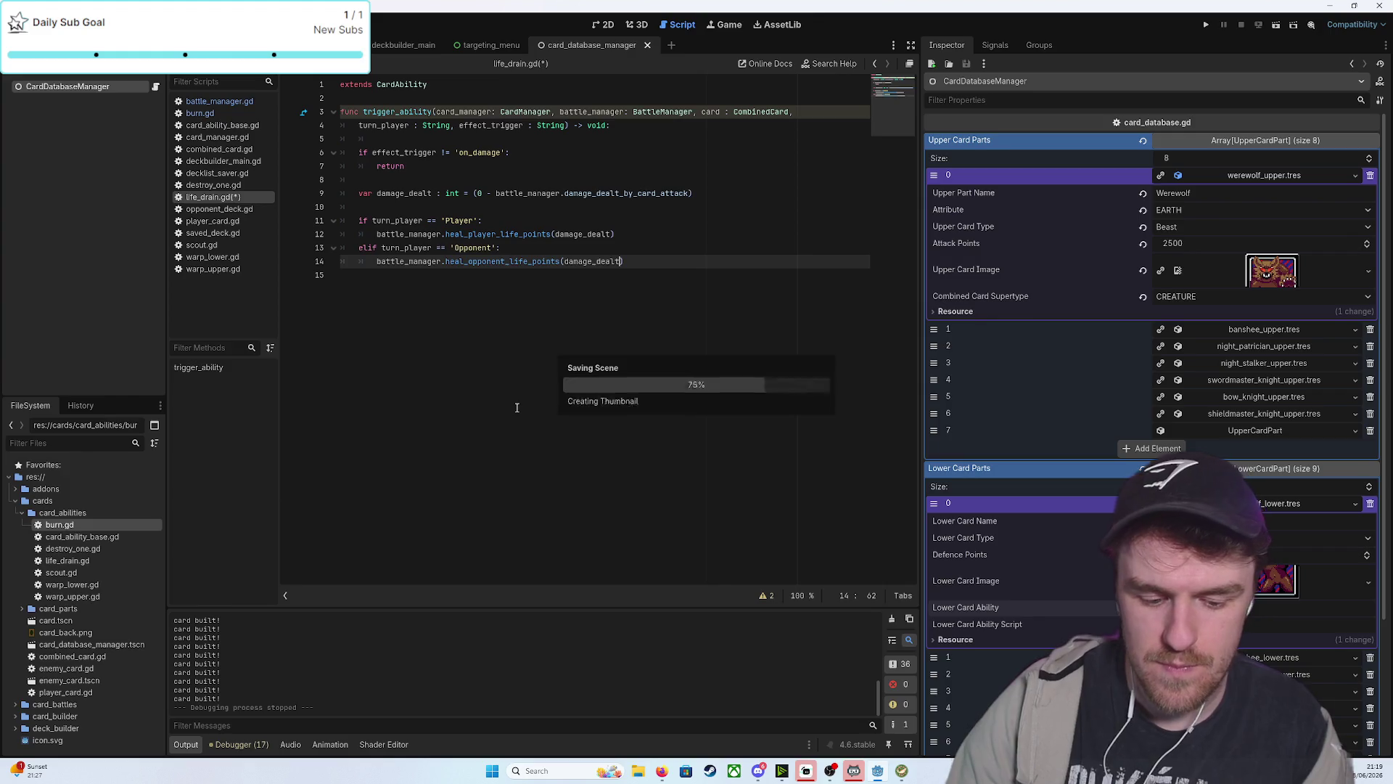
pyautogui.click(547, 329)
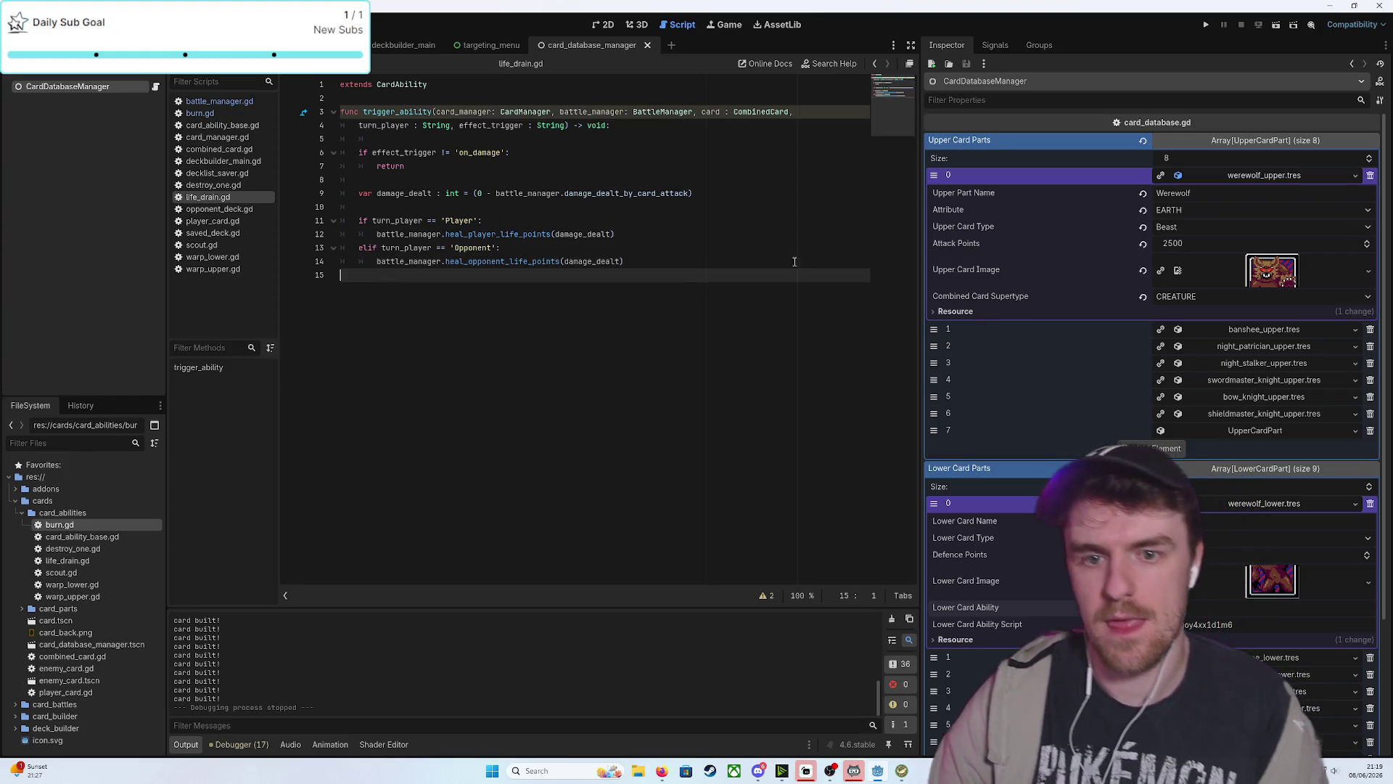
# Step: Run the game and build a HowlingStalker card from the Howling and Stalker parts
pyautogui.click(1204, 24)
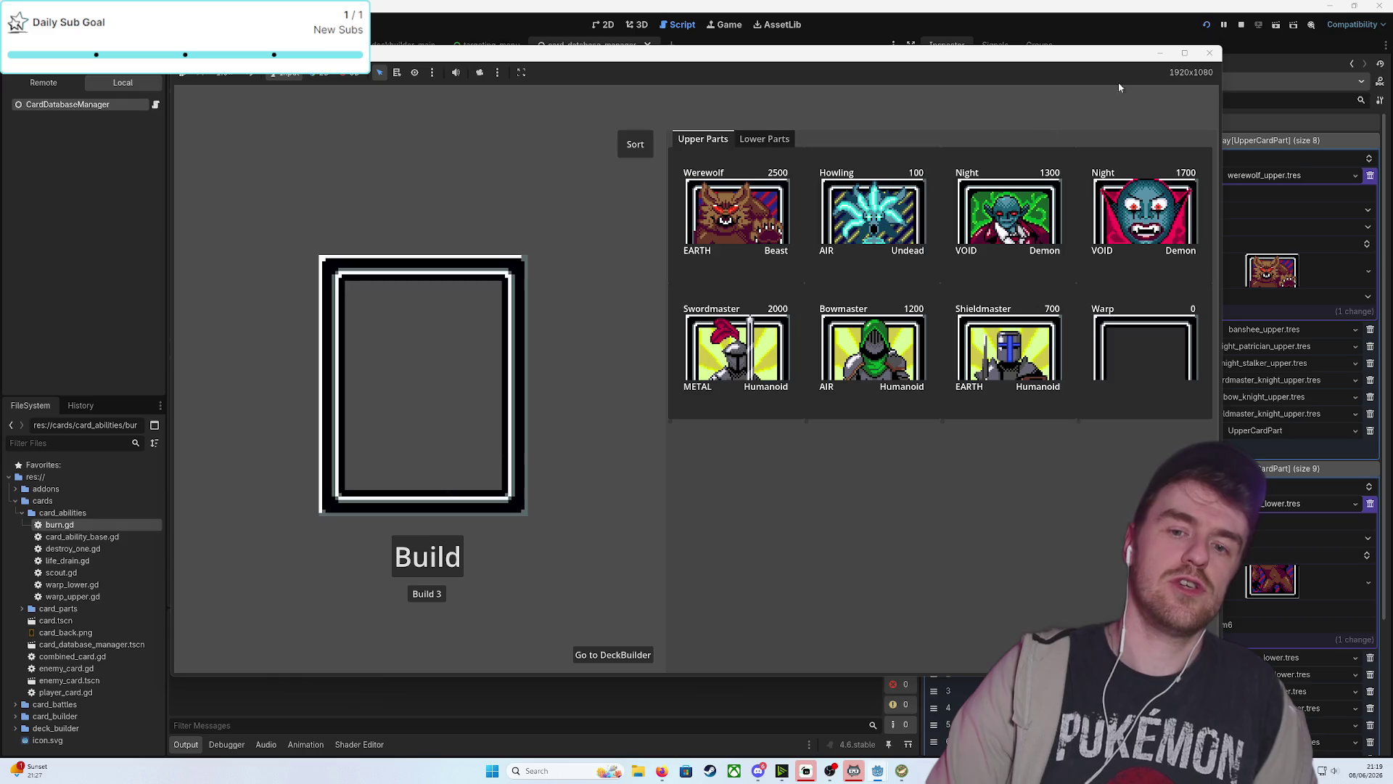
pyautogui.click(871, 210)
pyautogui.click(764, 139)
pyautogui.click(871, 210)
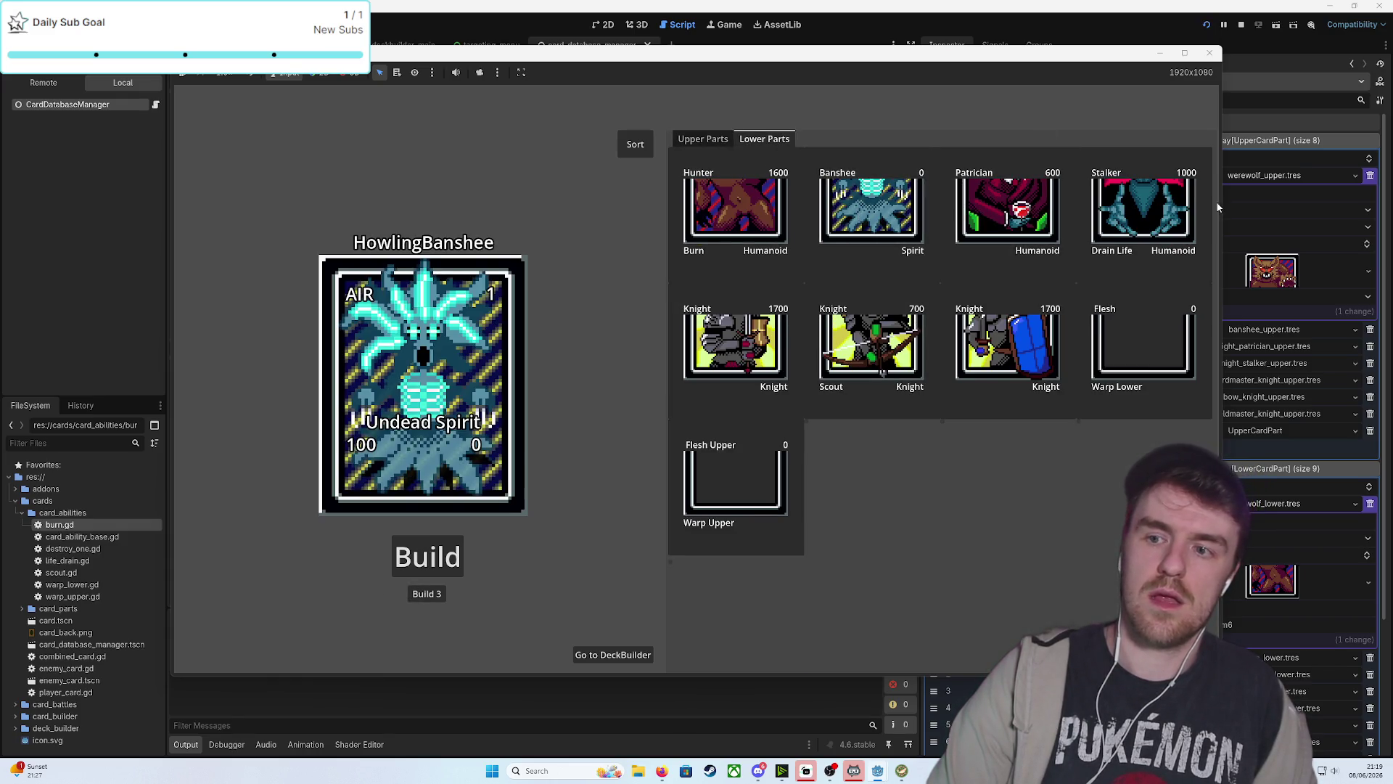
pyautogui.click(1147, 216)
pyautogui.click(420, 592)
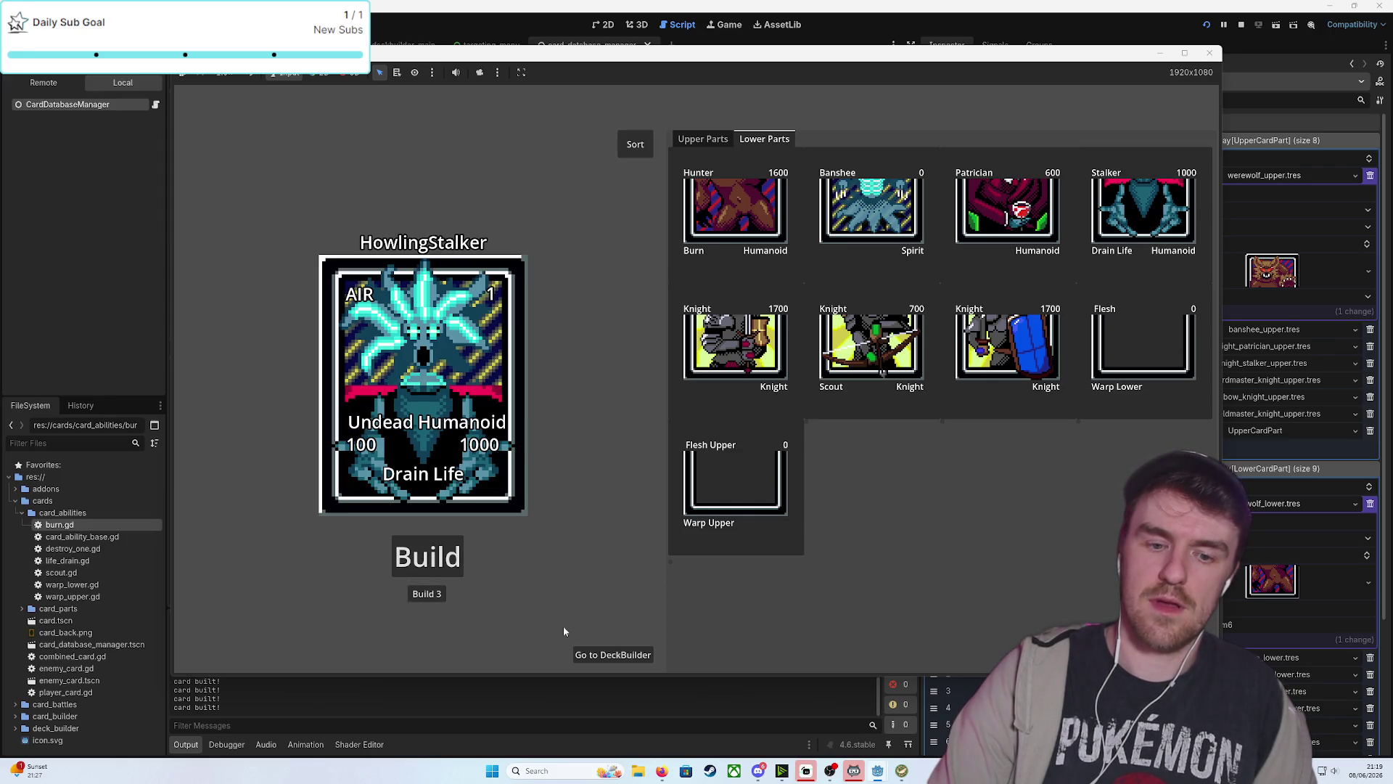
# Step: Start a battle, play the HowlingStalker, end the turn, attack, then close the game
pyautogui.click(613, 655)
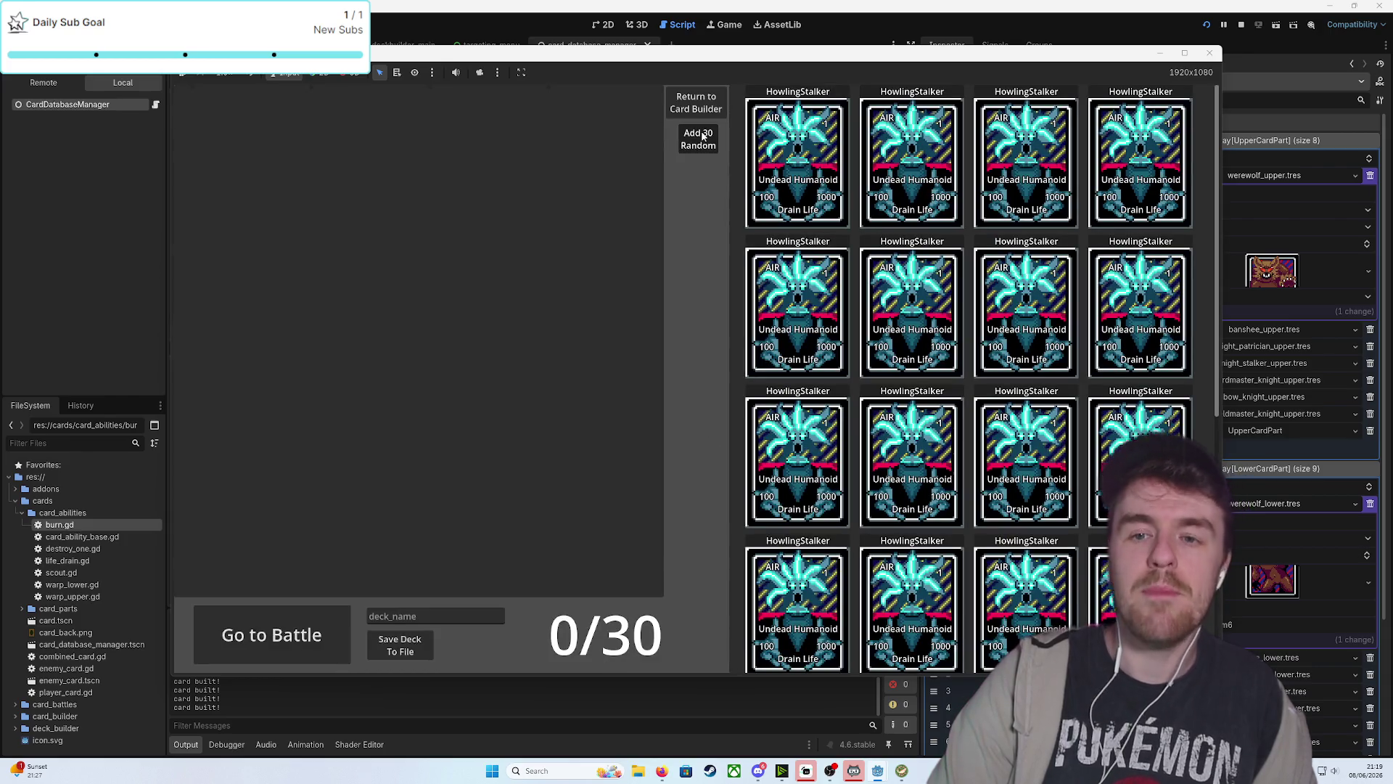
pyautogui.click(261, 635)
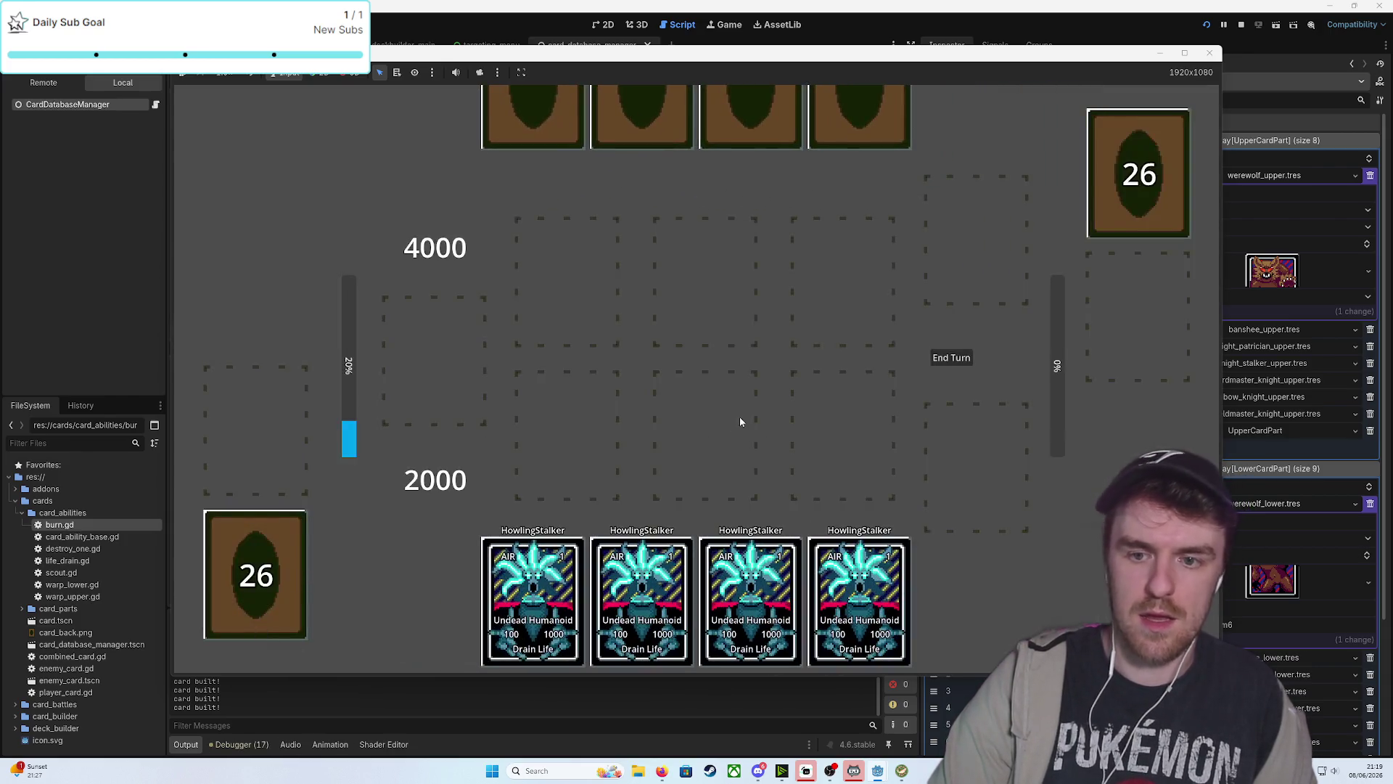
pyautogui.moveTo(580, 595)
pyautogui.mouseDown()
pyautogui.moveTo(560, 548)
pyautogui.moveTo(694, 425)
pyautogui.moveTo(704, 436)
pyautogui.mouseUp()
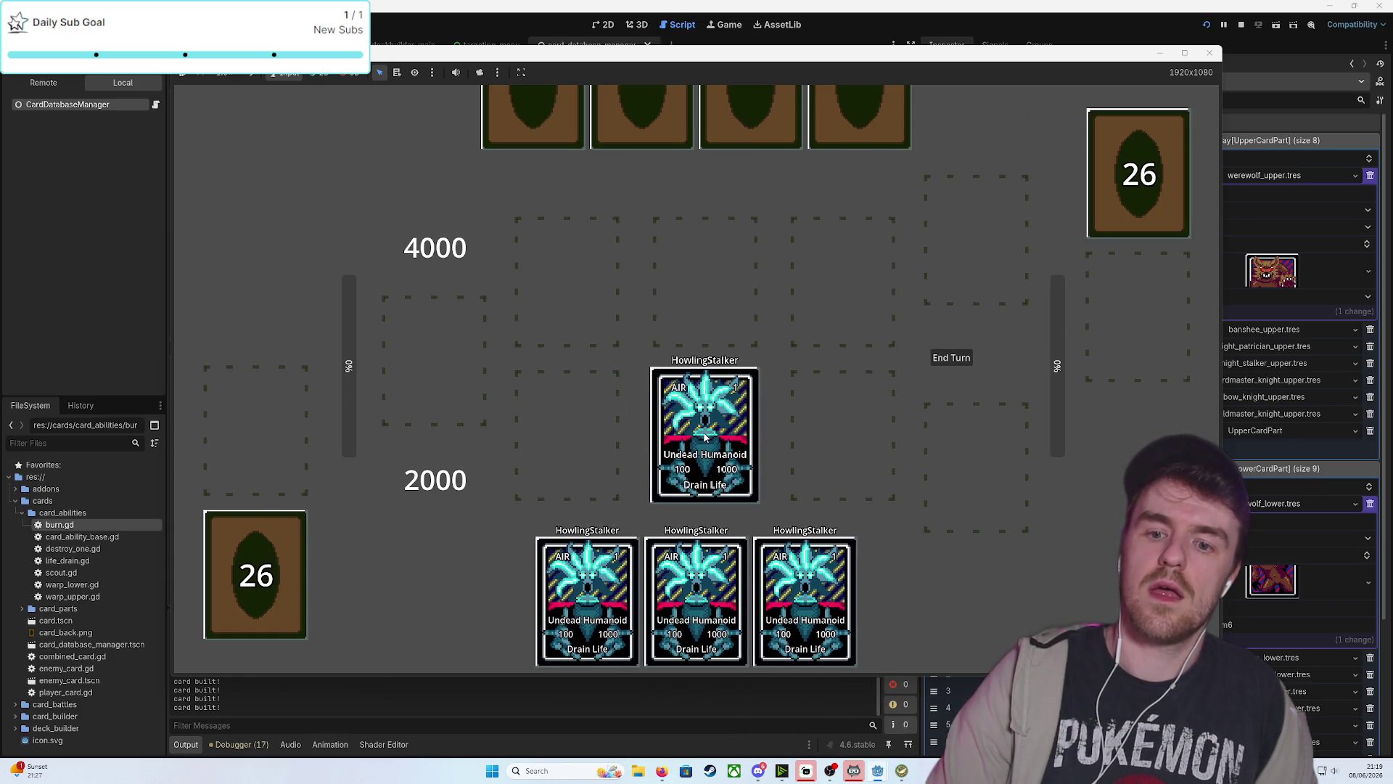
pyautogui.click(952, 359)
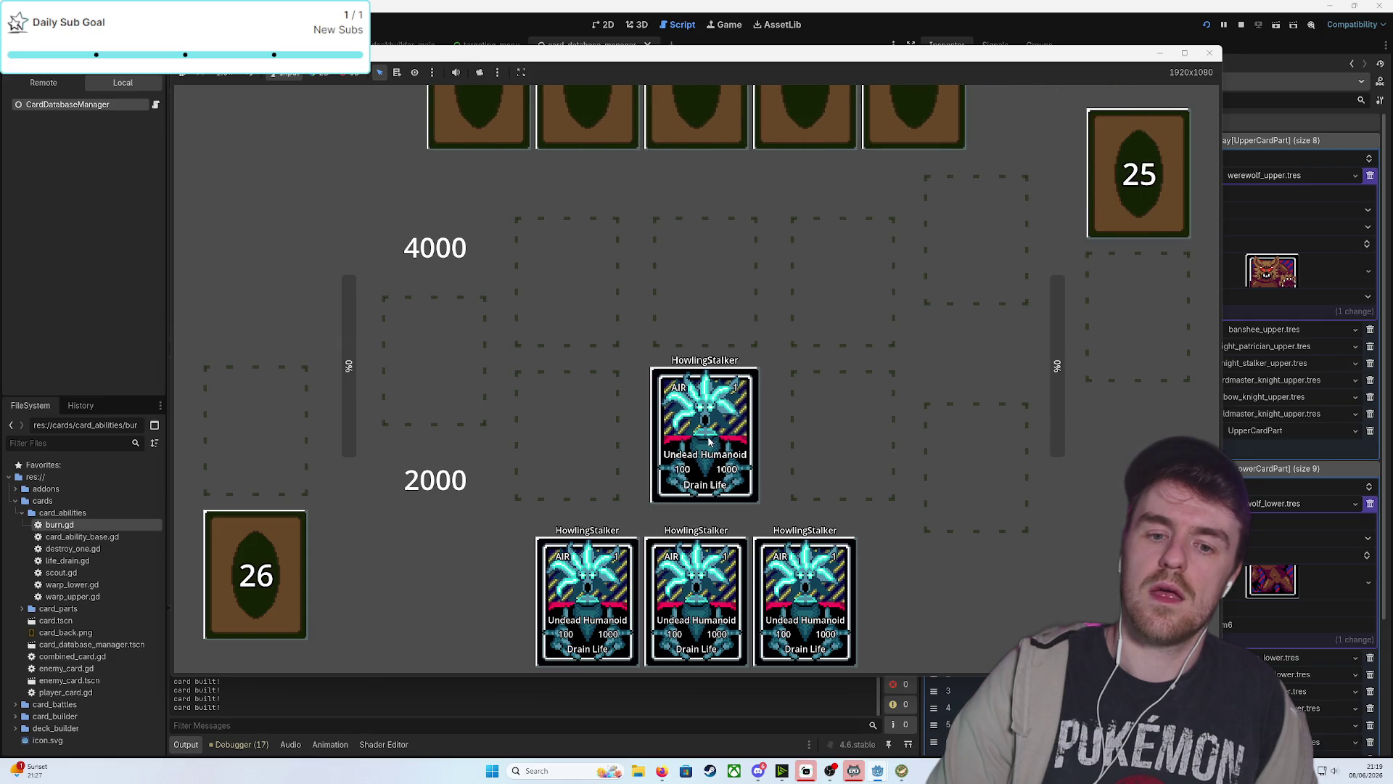
pyautogui.click(708, 442)
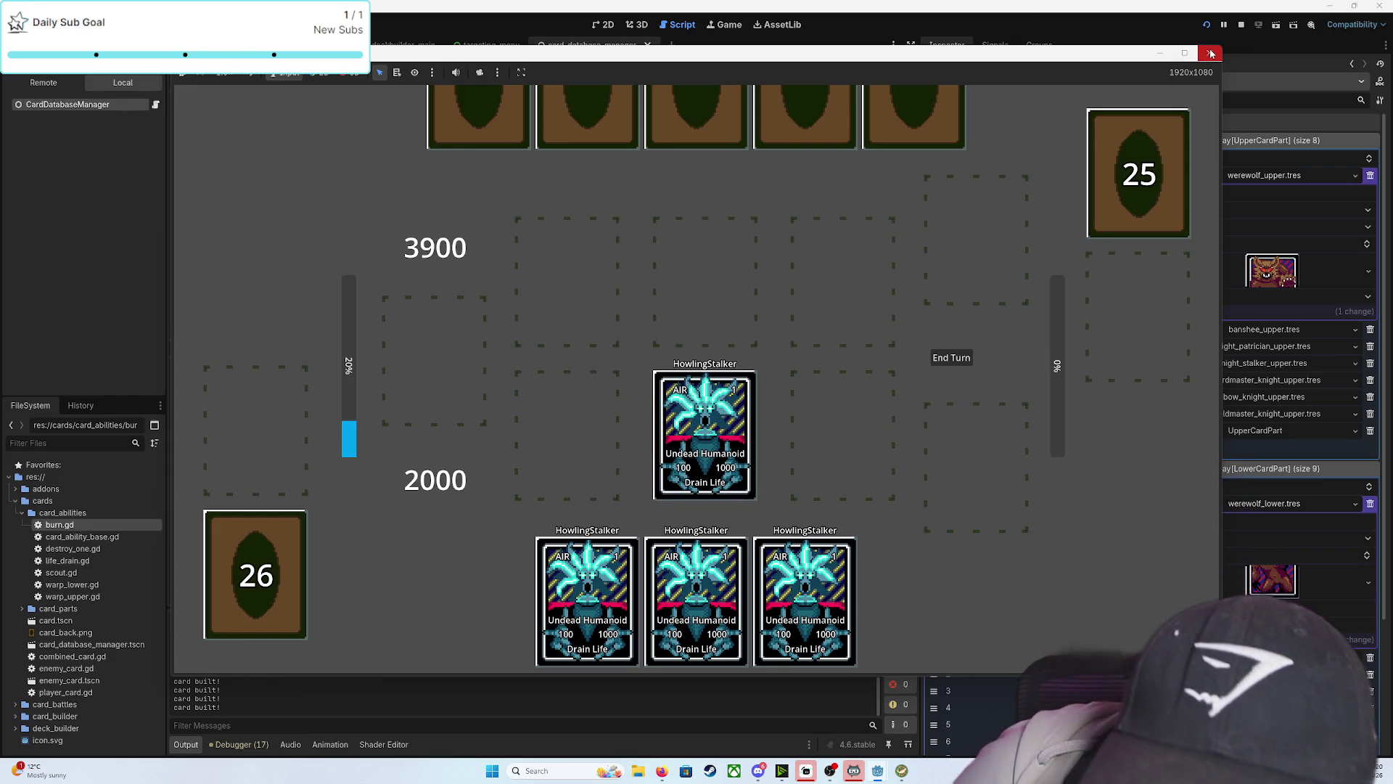
pyautogui.click(1210, 55)
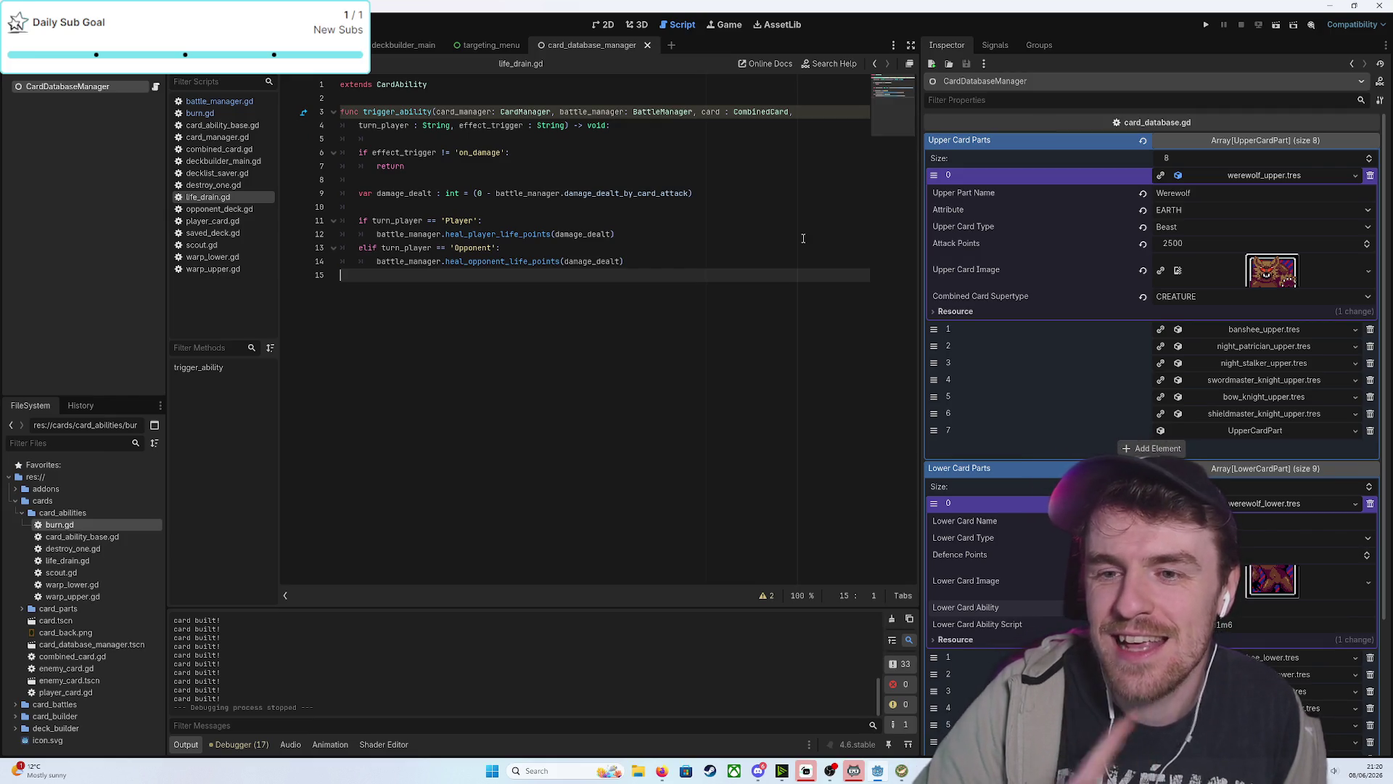
# Step: Insert print("We workin' baby") after the early return in life_drain.gd and save
pyautogui.click(406, 179)
pyautogui.press('Return')
pyautogui.write('print("')
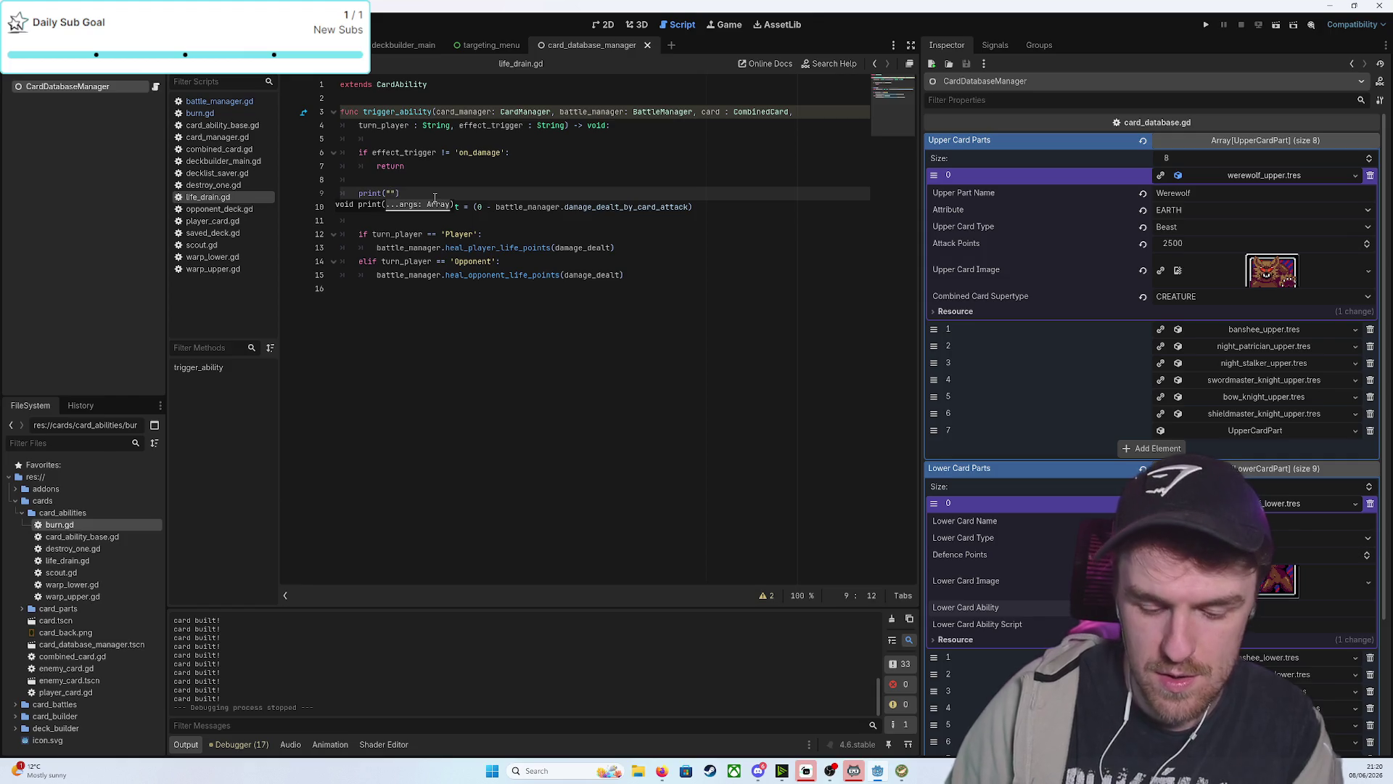
pyautogui.write('We w')
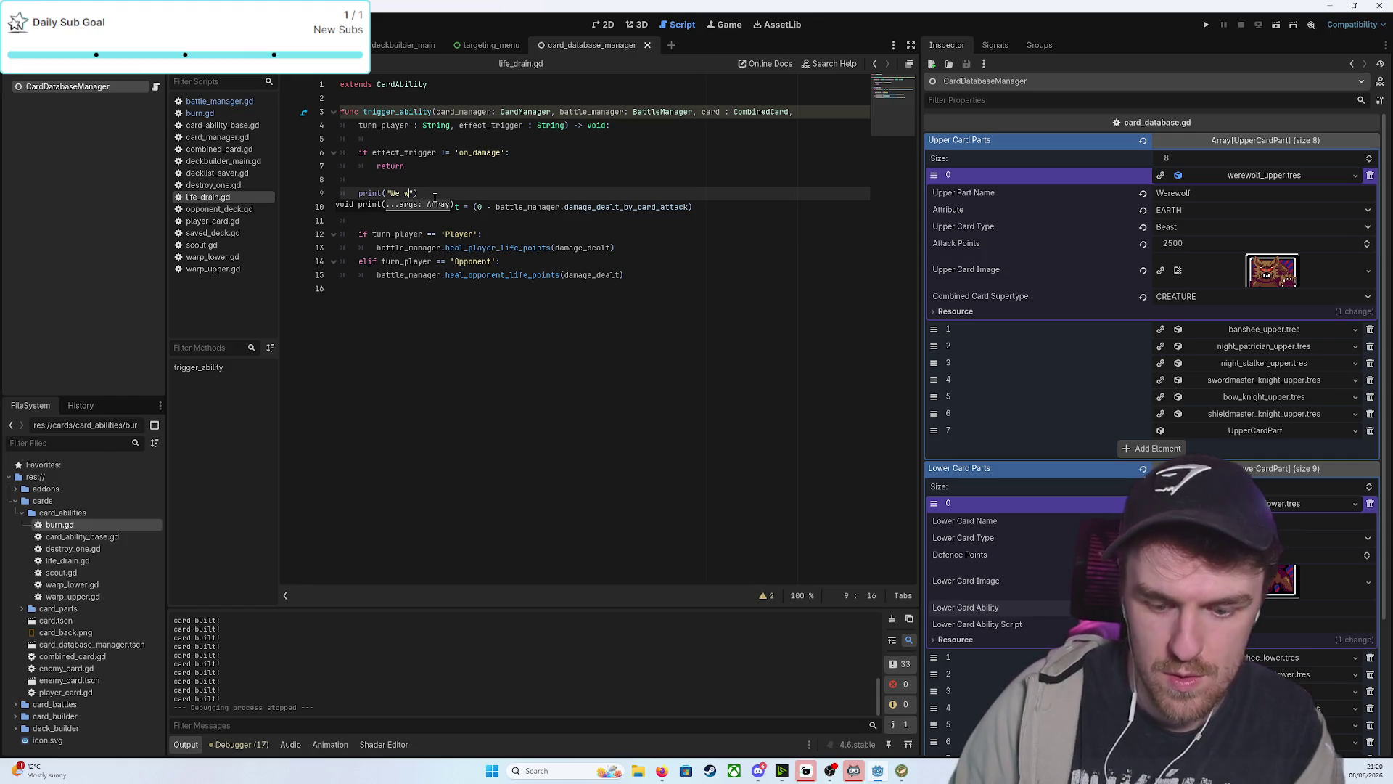
pyautogui.write("orkin' baby")
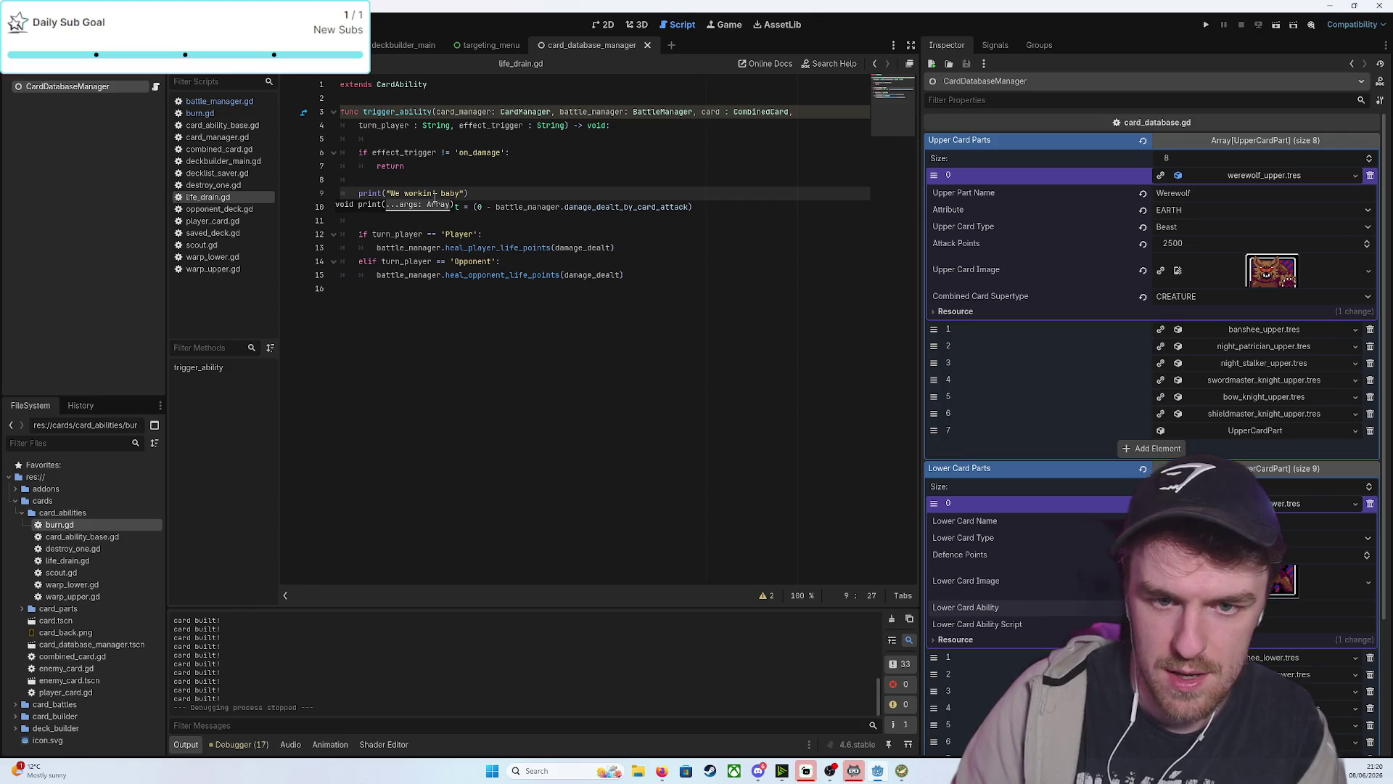
pyautogui.press('End')
pyautogui.press('Return')
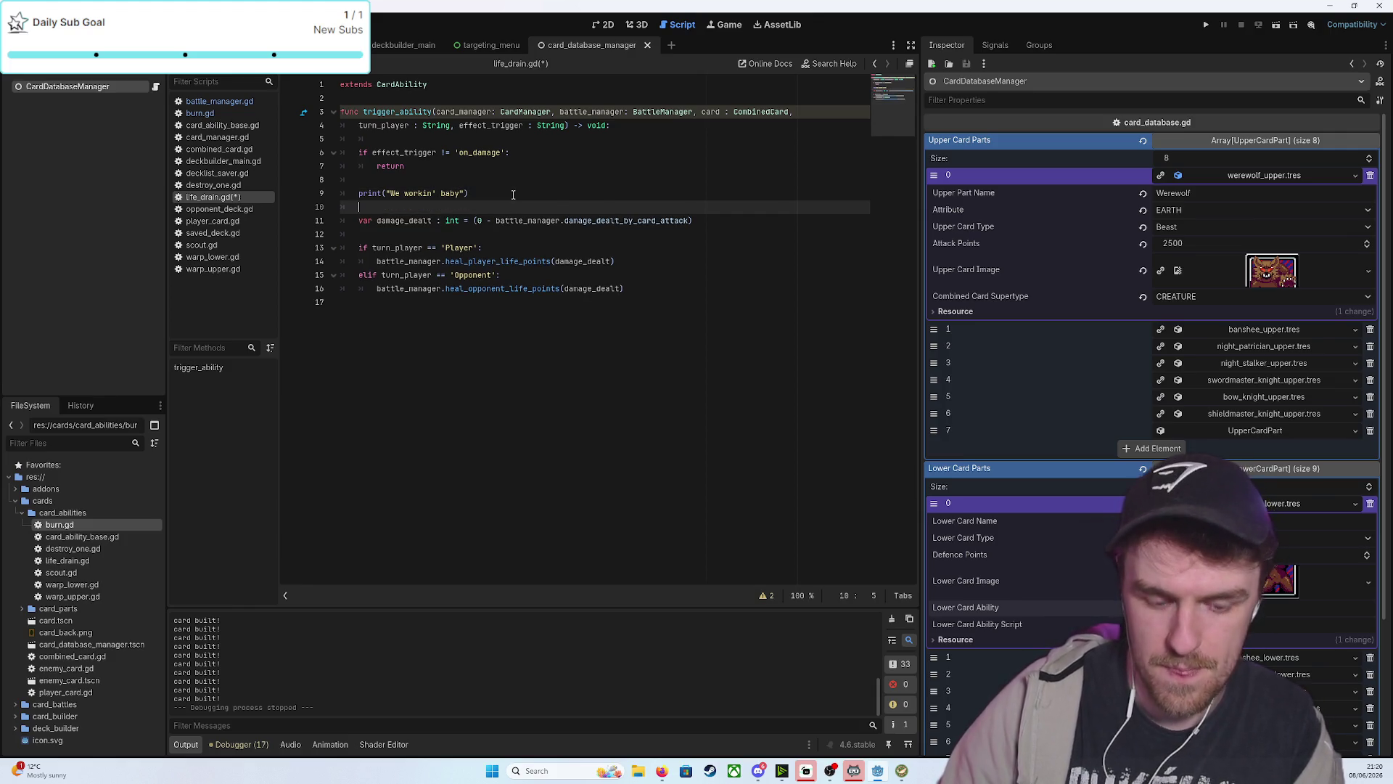
pyautogui.hotkey('ctrl', 's')
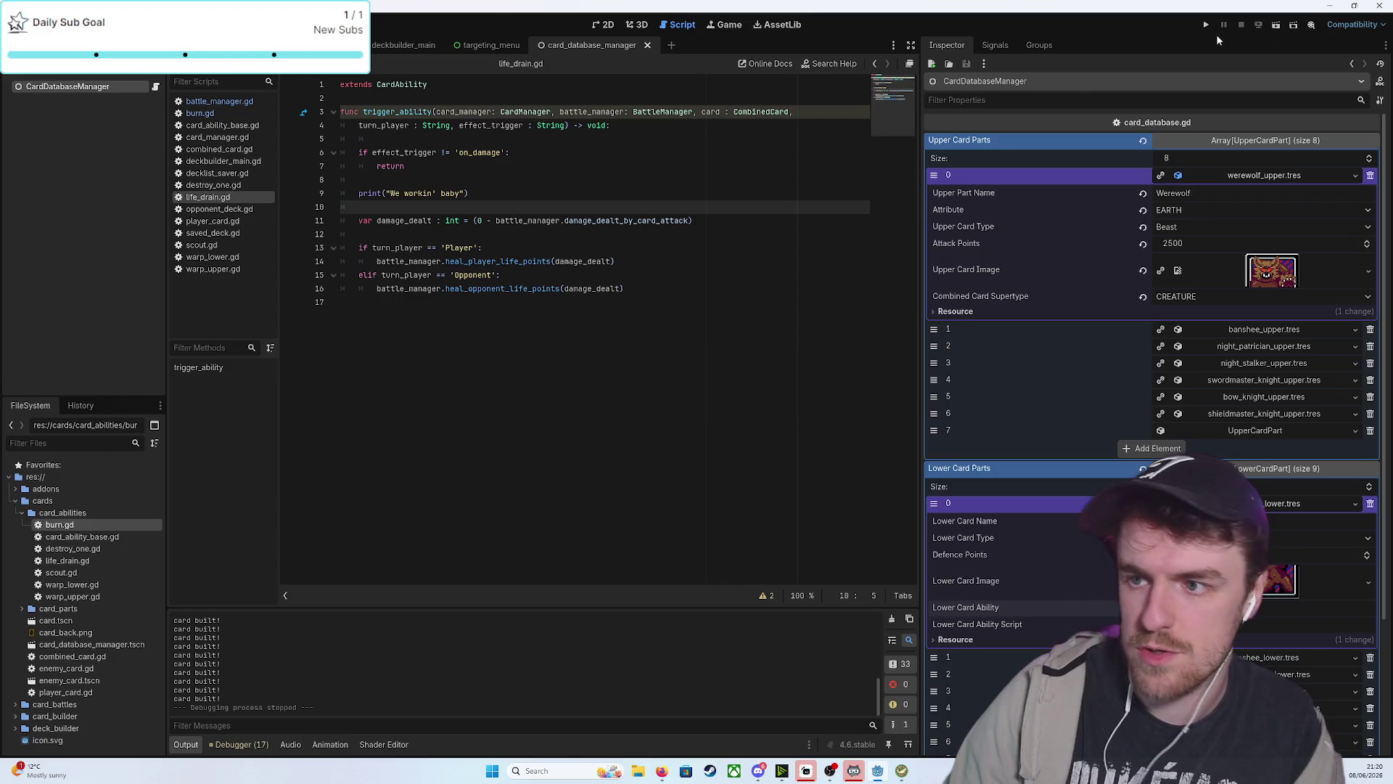
# Step: Run the project and build a NightStalker card from the Night upper and Stalker lower parts
pyautogui.click(1206, 24)
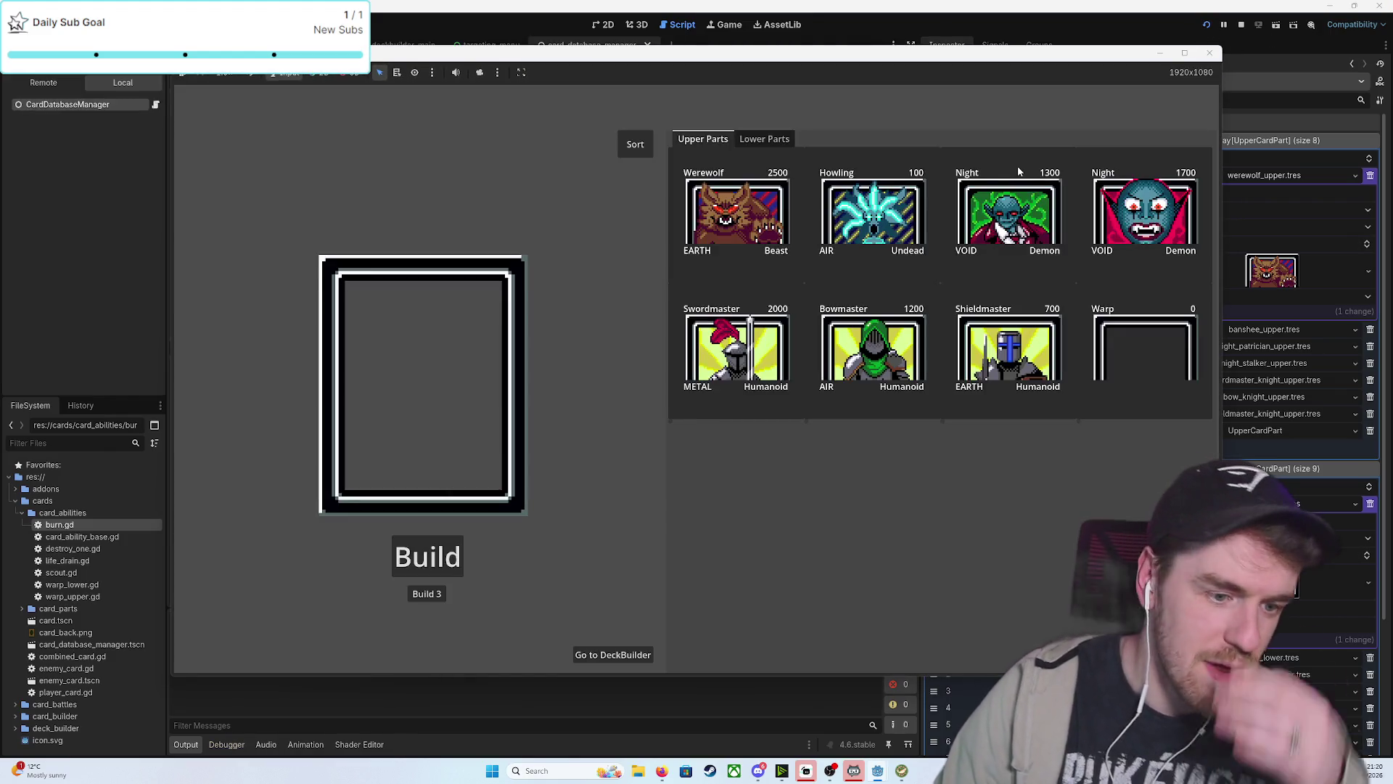
pyautogui.click(873, 213)
pyautogui.click(1008, 212)
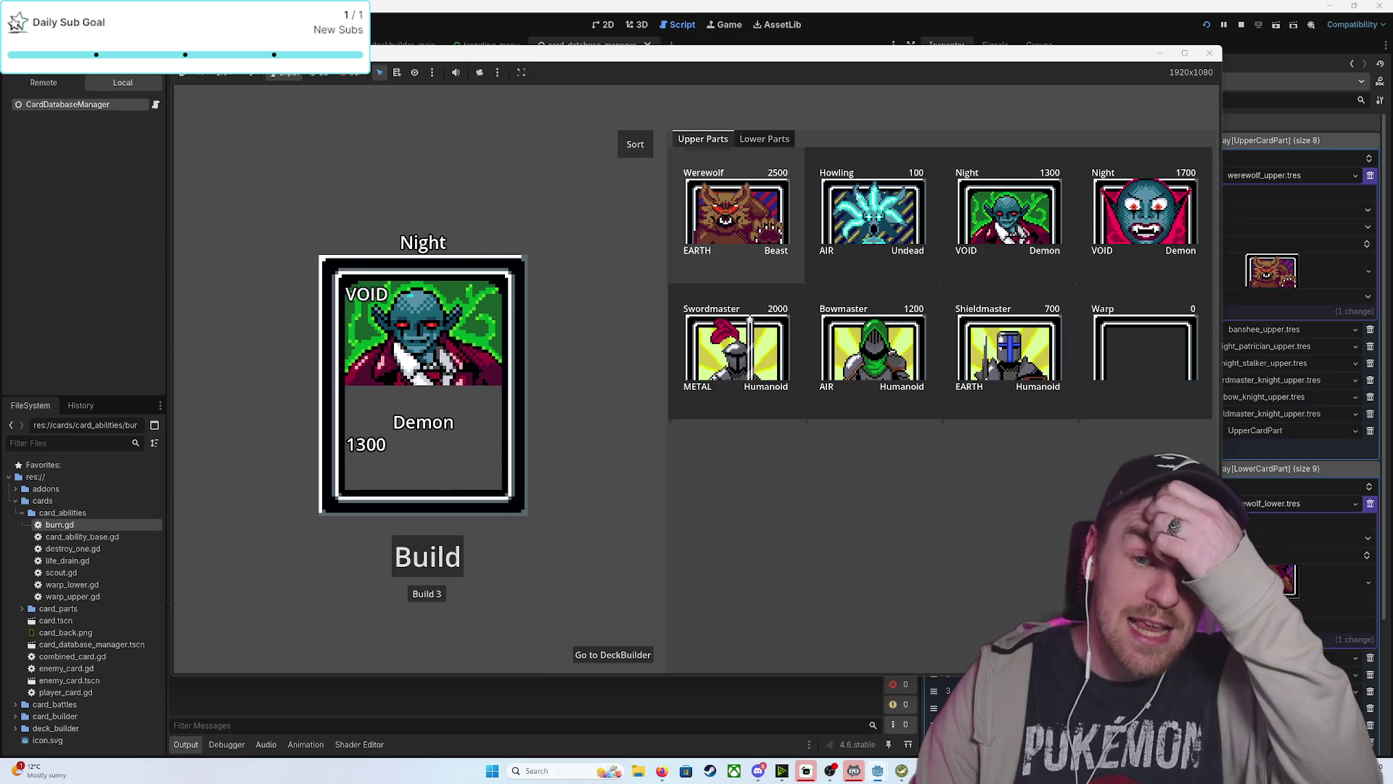
pyautogui.click(764, 139)
pyautogui.click(1132, 211)
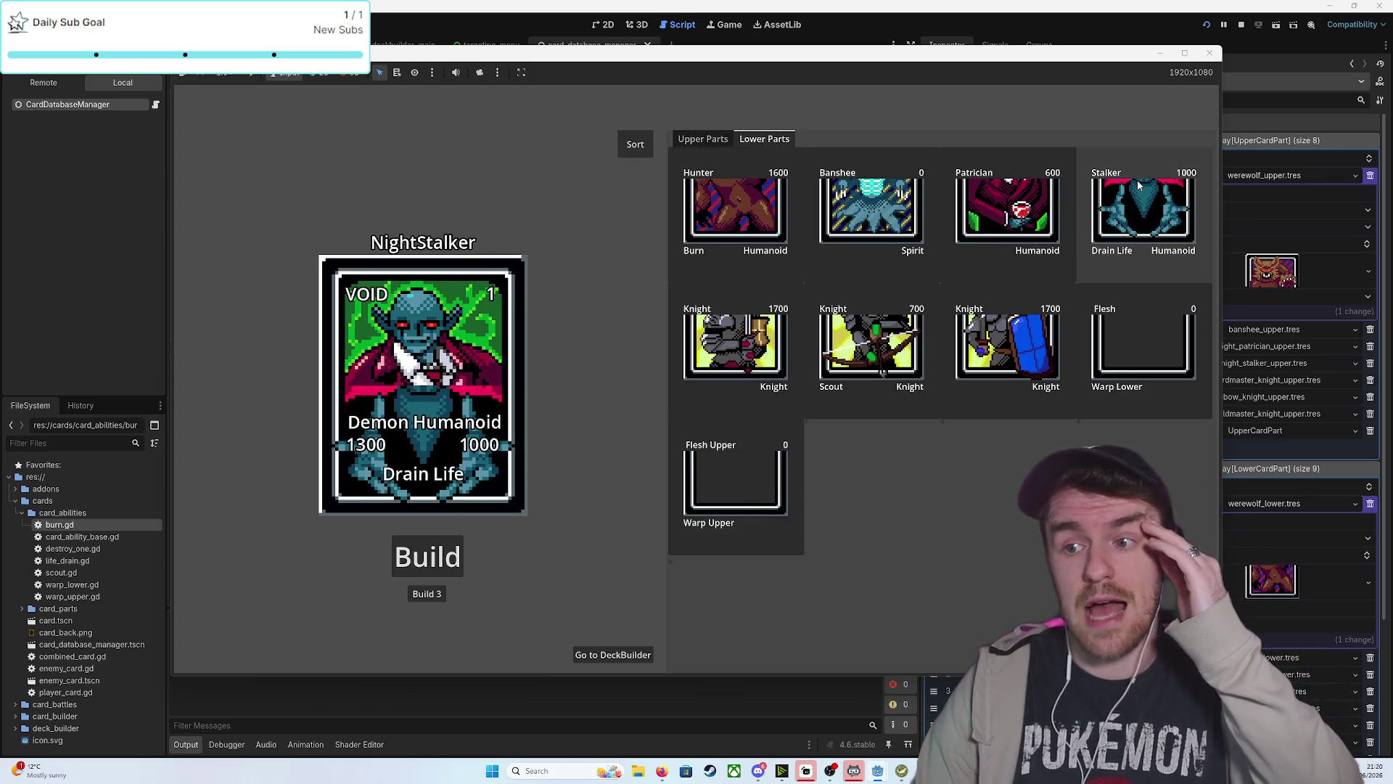
pyautogui.click(429, 574)
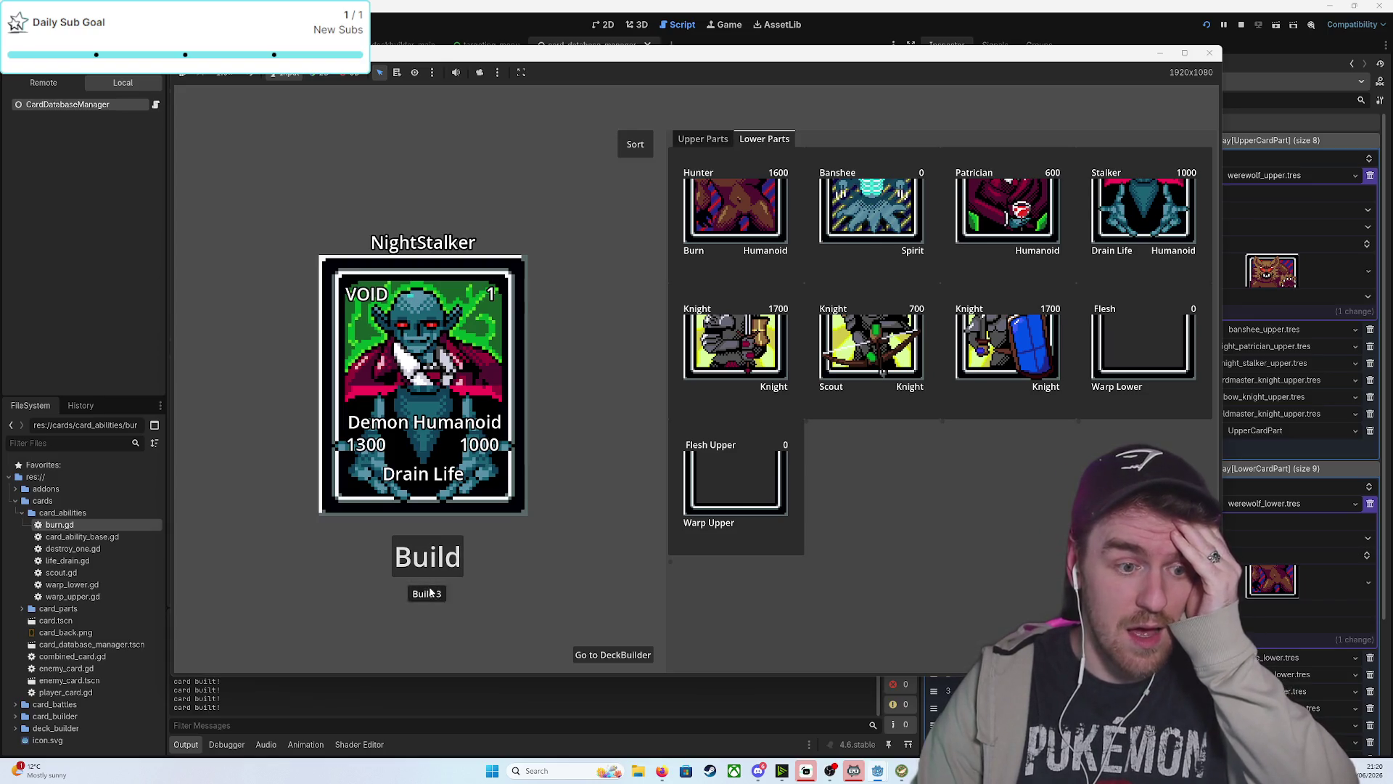
# Step: Fill the deck with 30 random cards, battle, attack to drop the opponent to 2700, then close the game
pyautogui.click(616, 655)
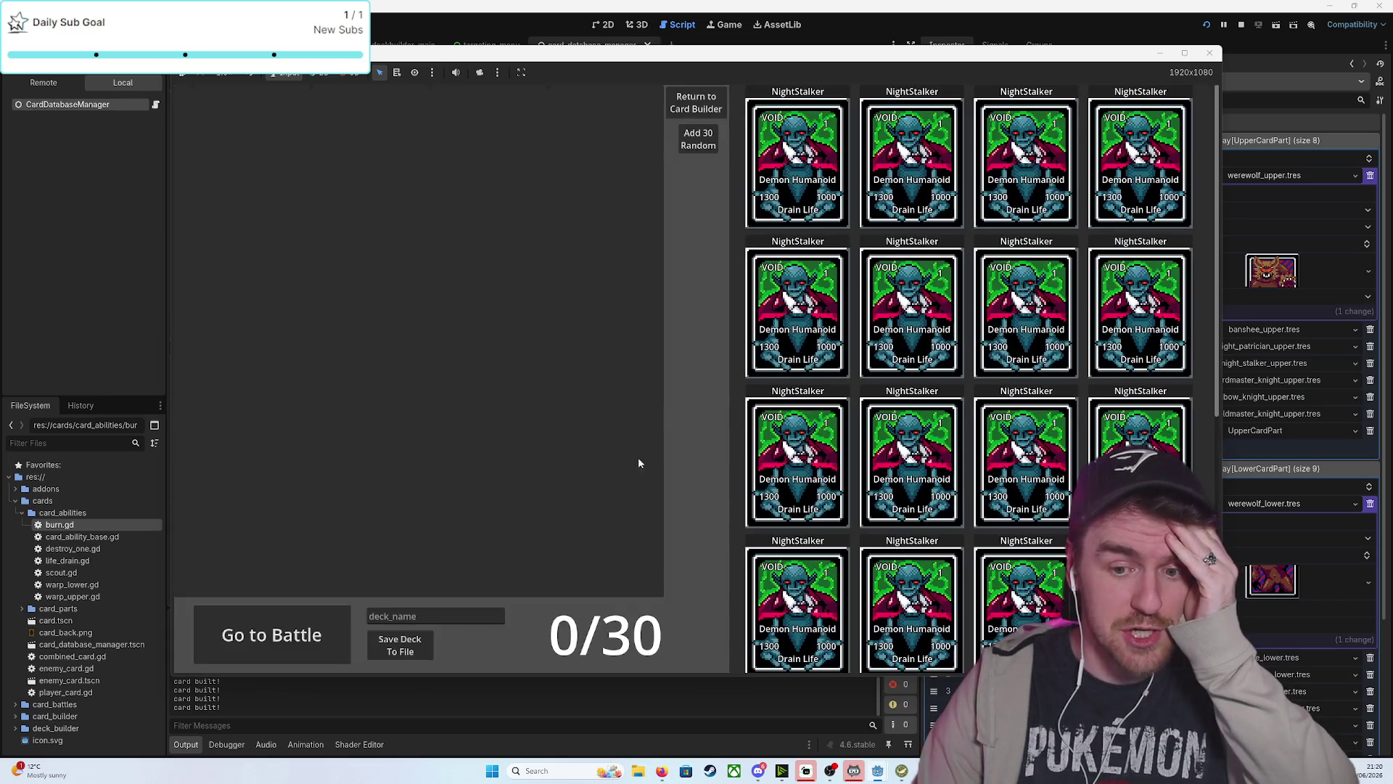
pyautogui.click(695, 139)
pyautogui.click(276, 656)
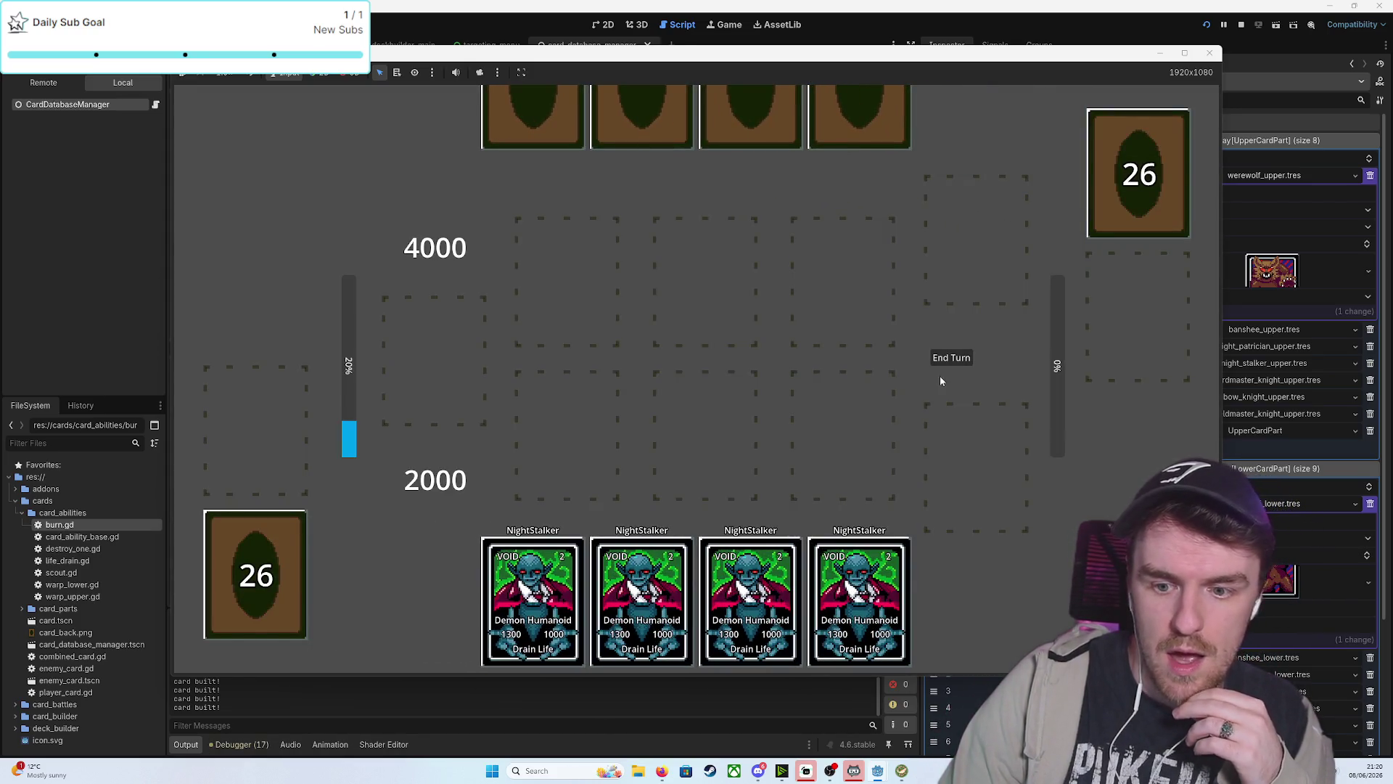
pyautogui.click(953, 357)
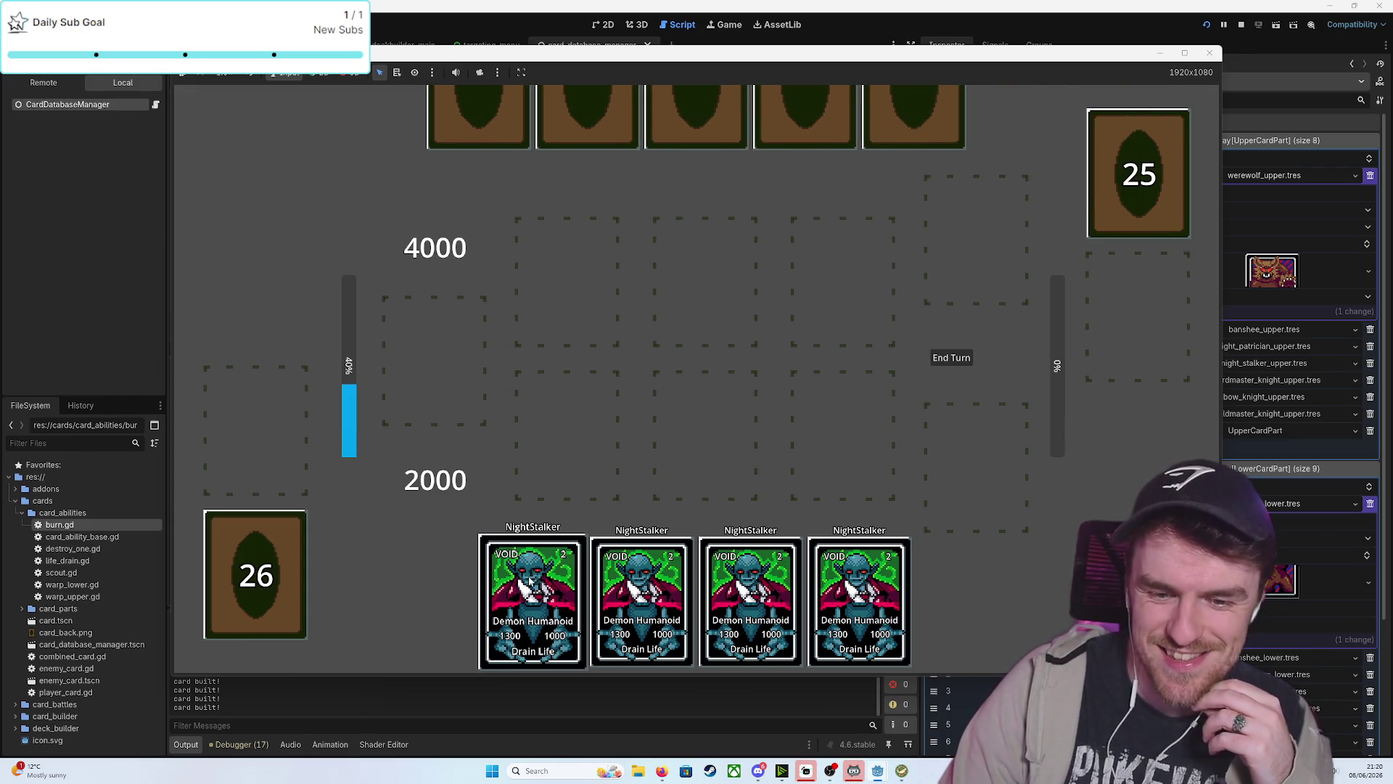
pyautogui.moveTo(530, 581); pyautogui.dragTo(701, 441)
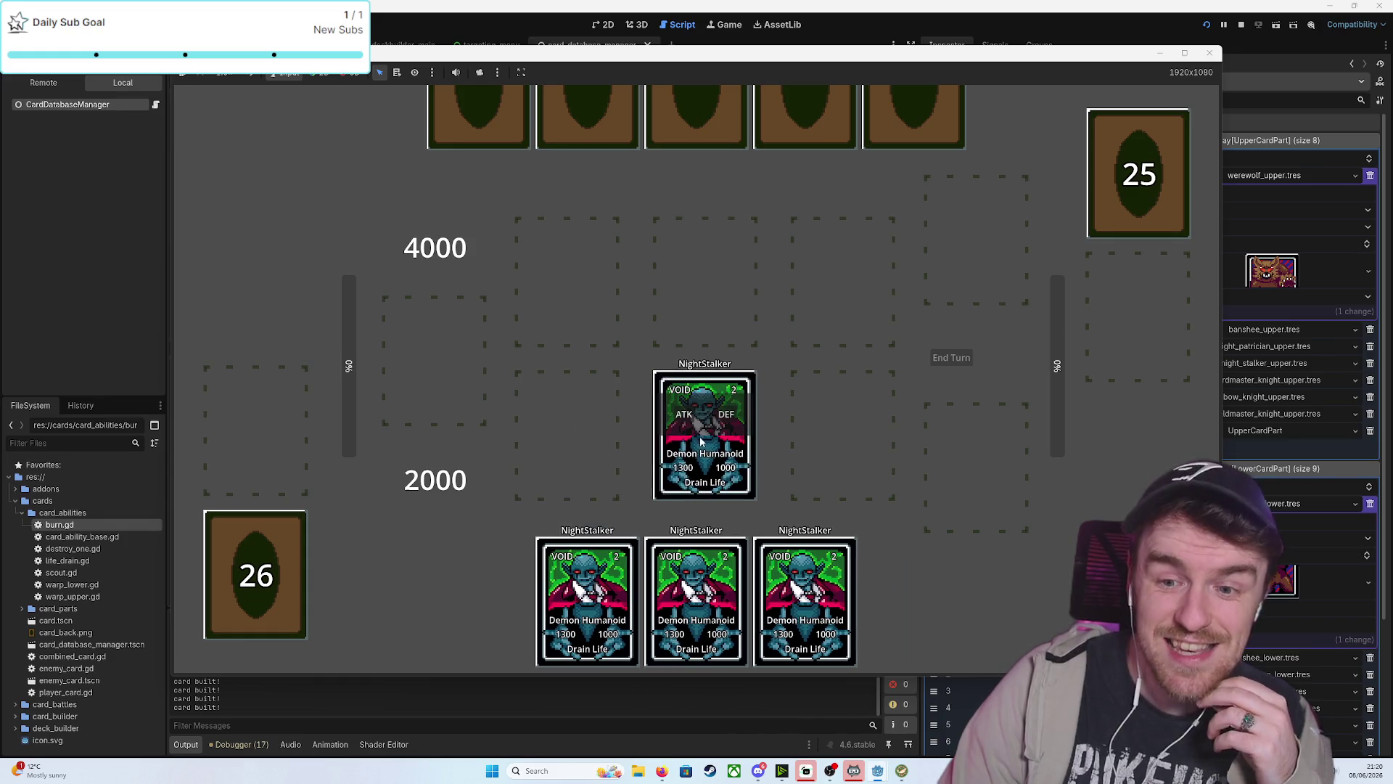
pyautogui.click(954, 358)
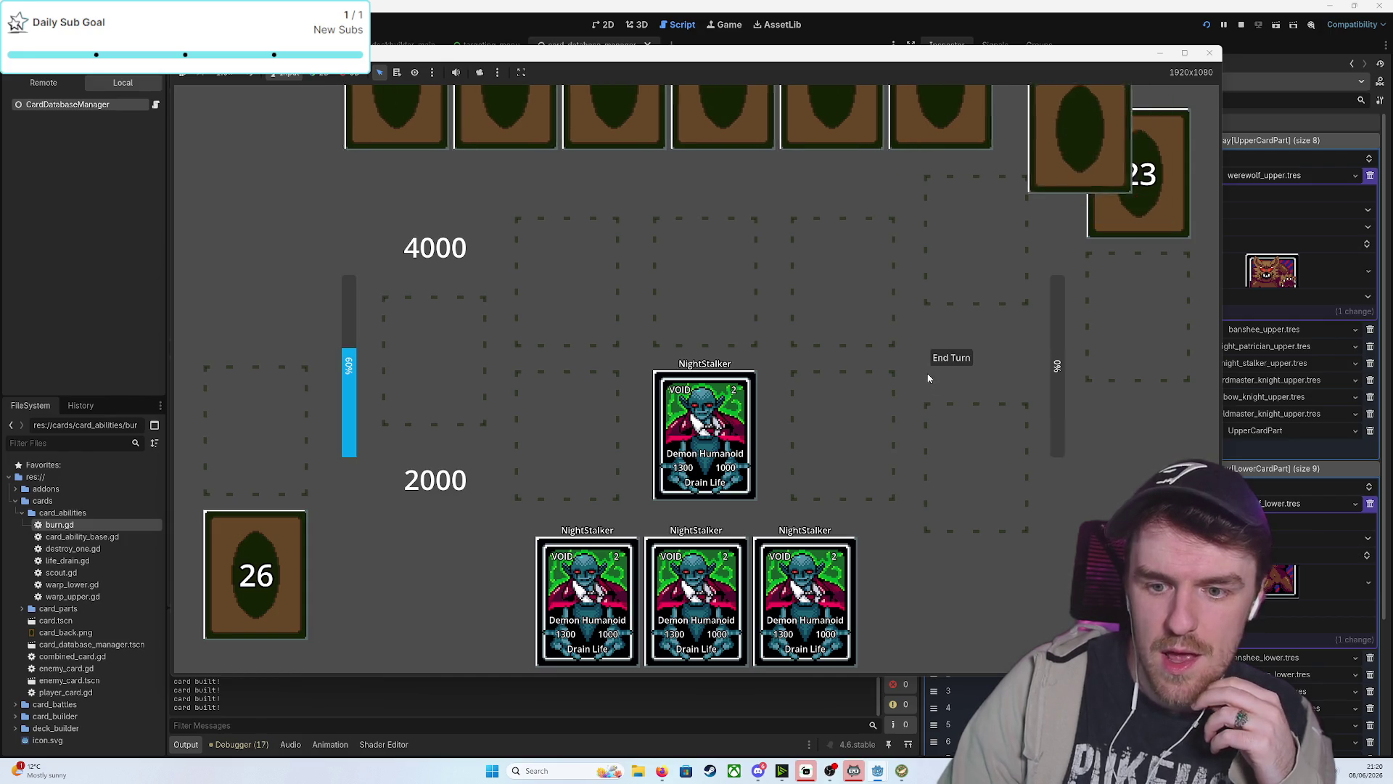
pyautogui.click(703, 432)
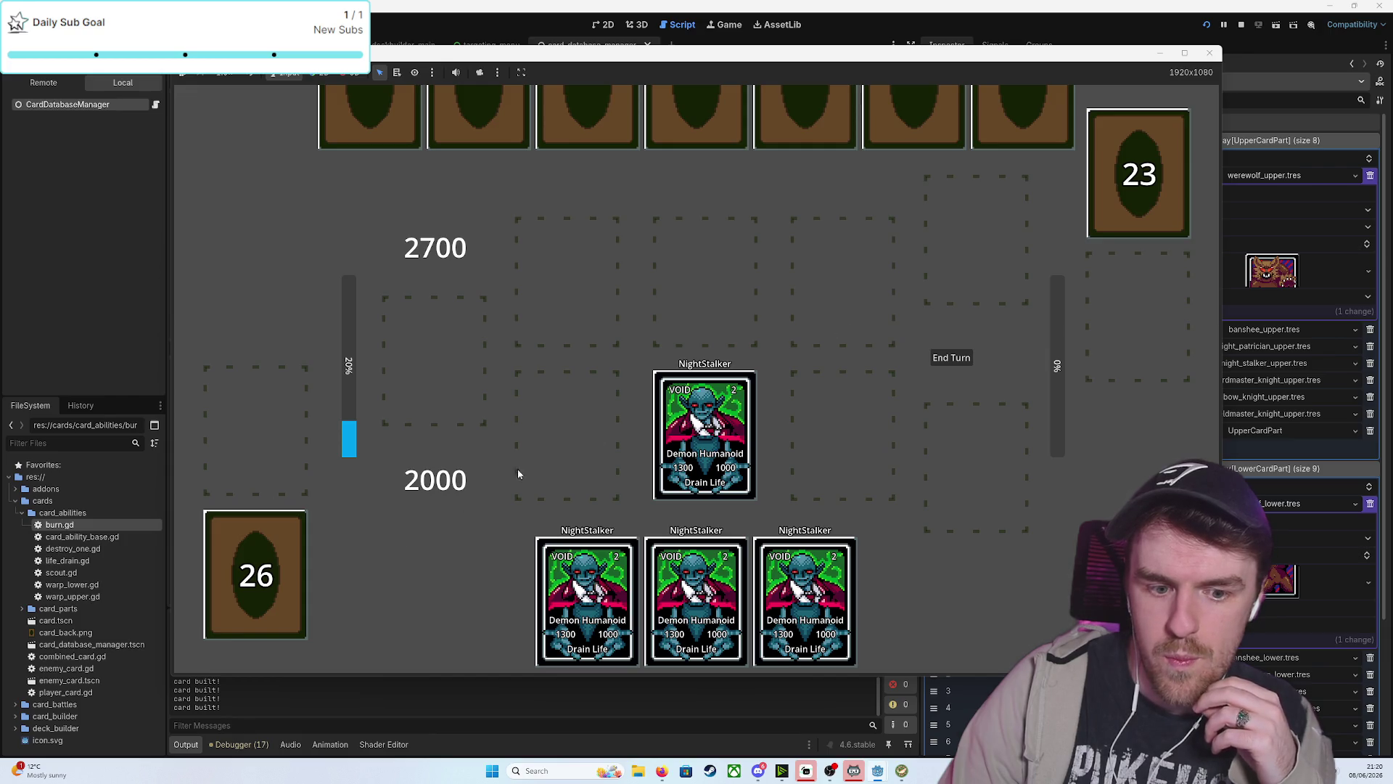
pyautogui.click(1207, 54)
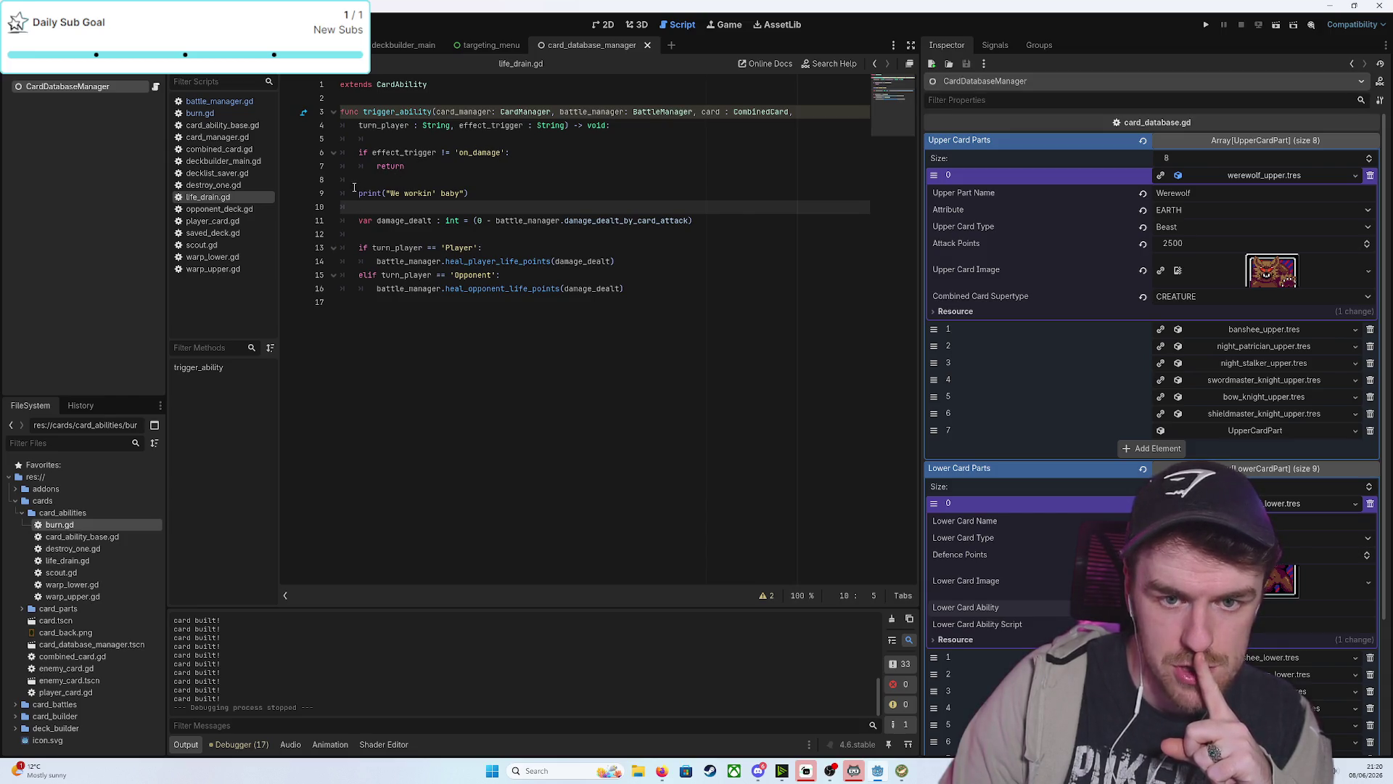
# Step: Open battle_manager.gd and scroll to the direct_attack function's player and opponent life-point damage calls
pyautogui.click(523, 192)
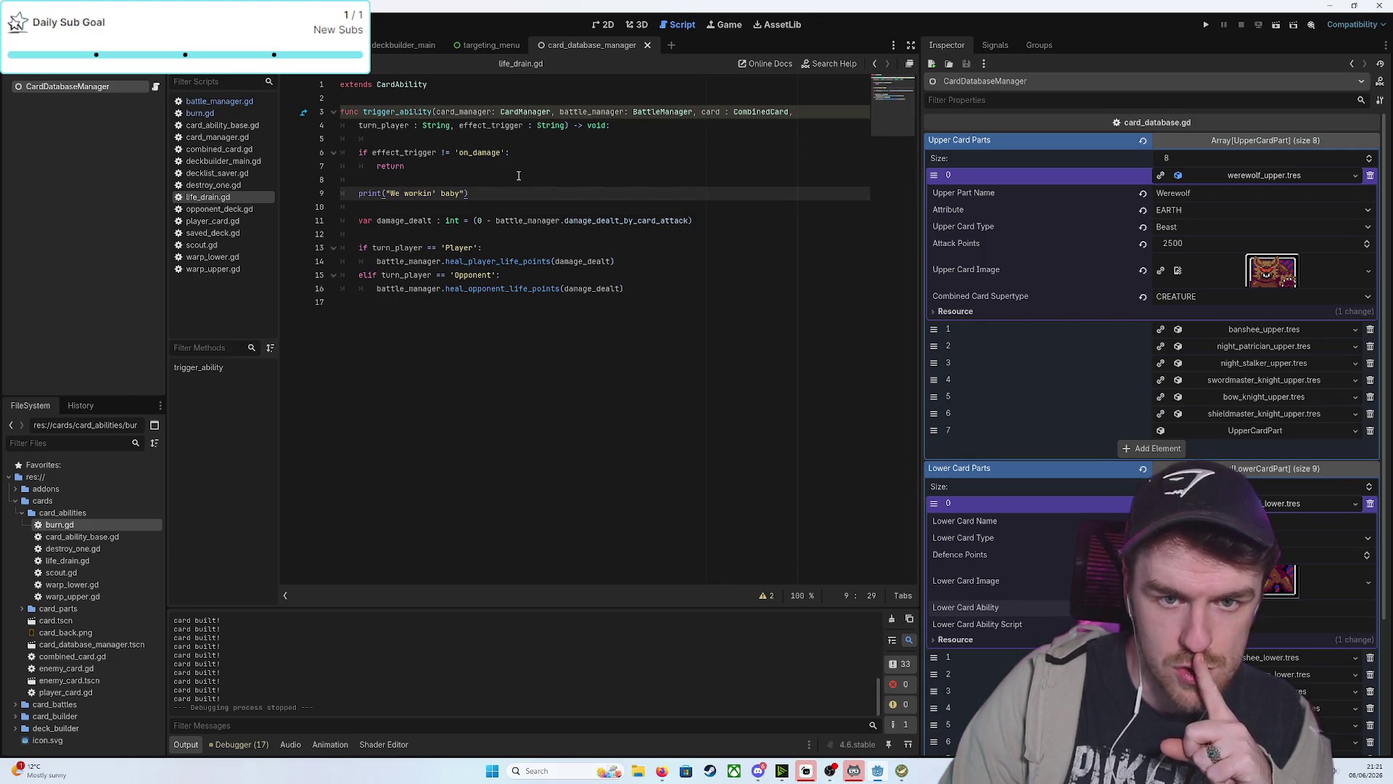
pyautogui.click(241, 104)
pyautogui.scroll(-5, 584, 307)
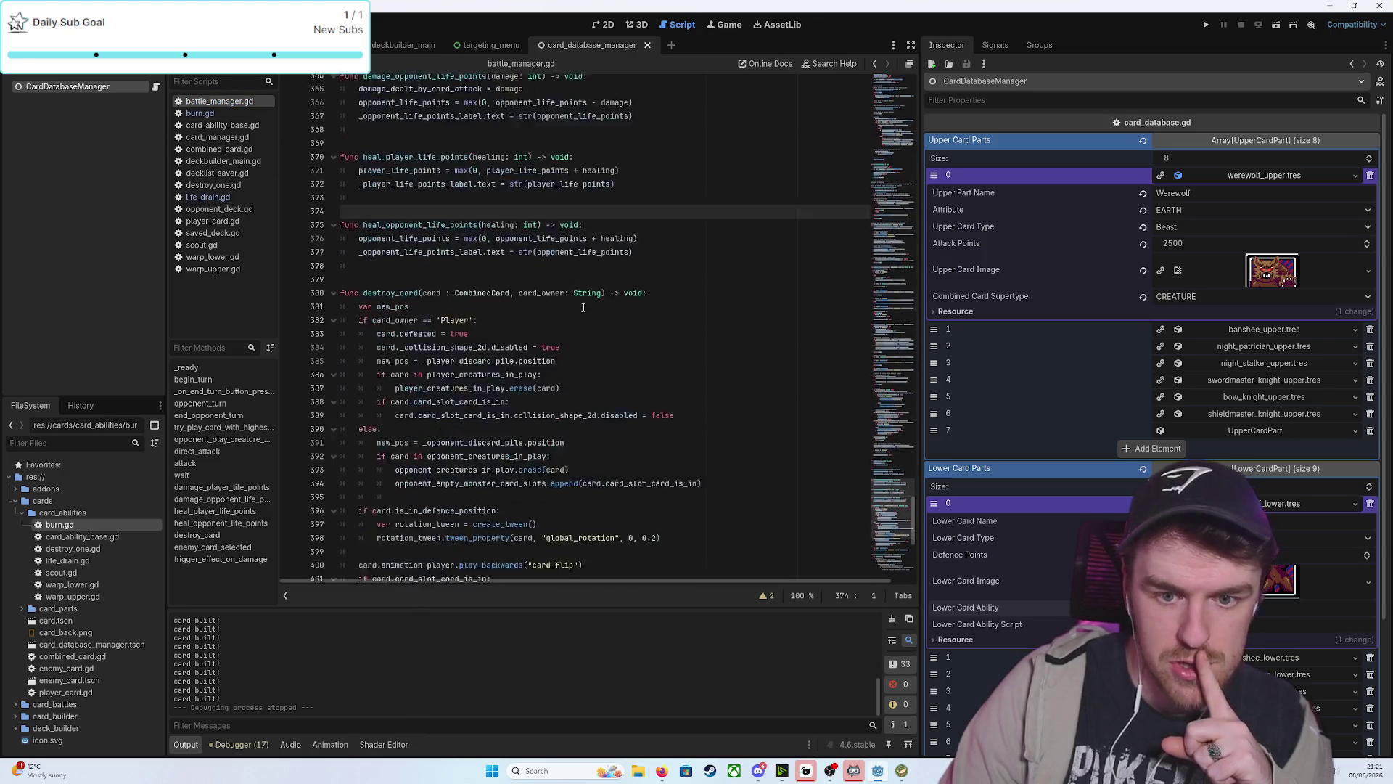
pyautogui.scroll(-4, 630, 389)
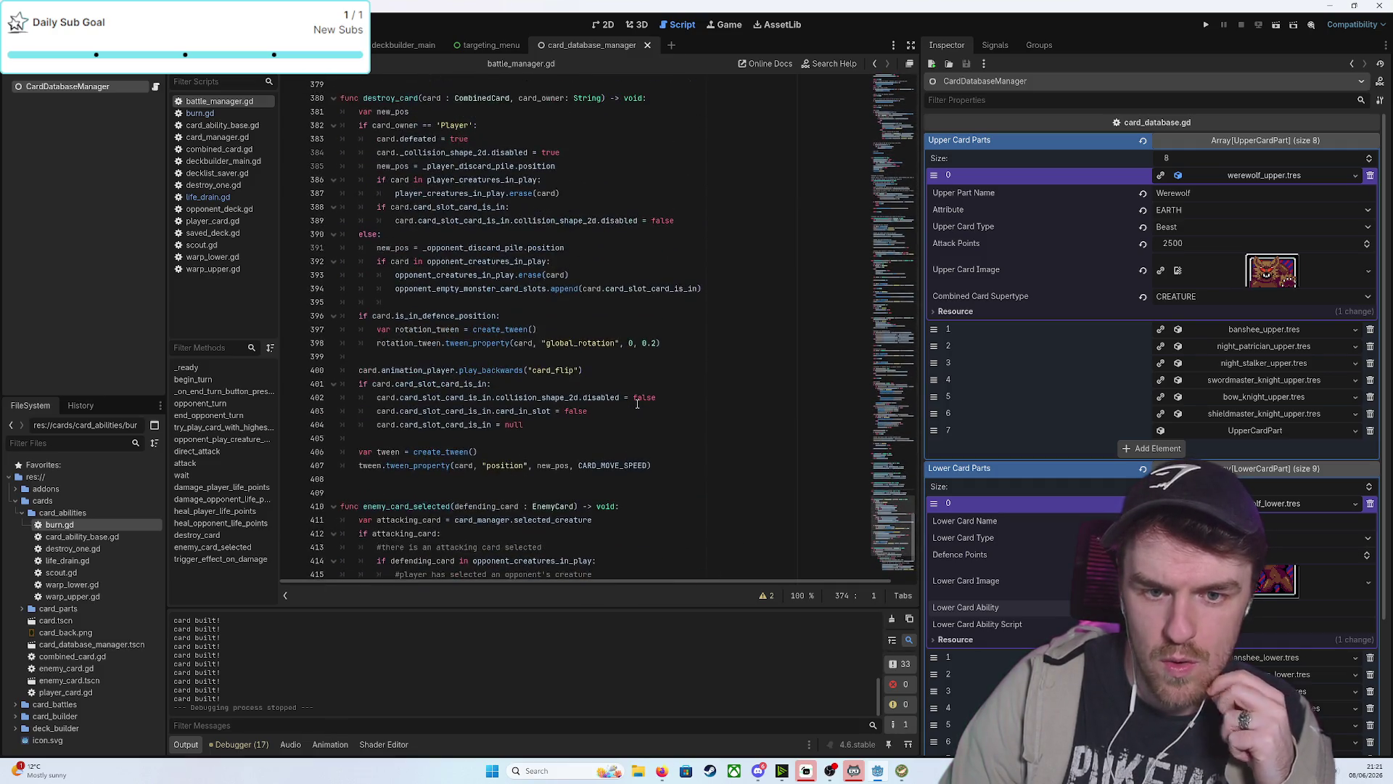
pyautogui.scroll(15, 637, 404)
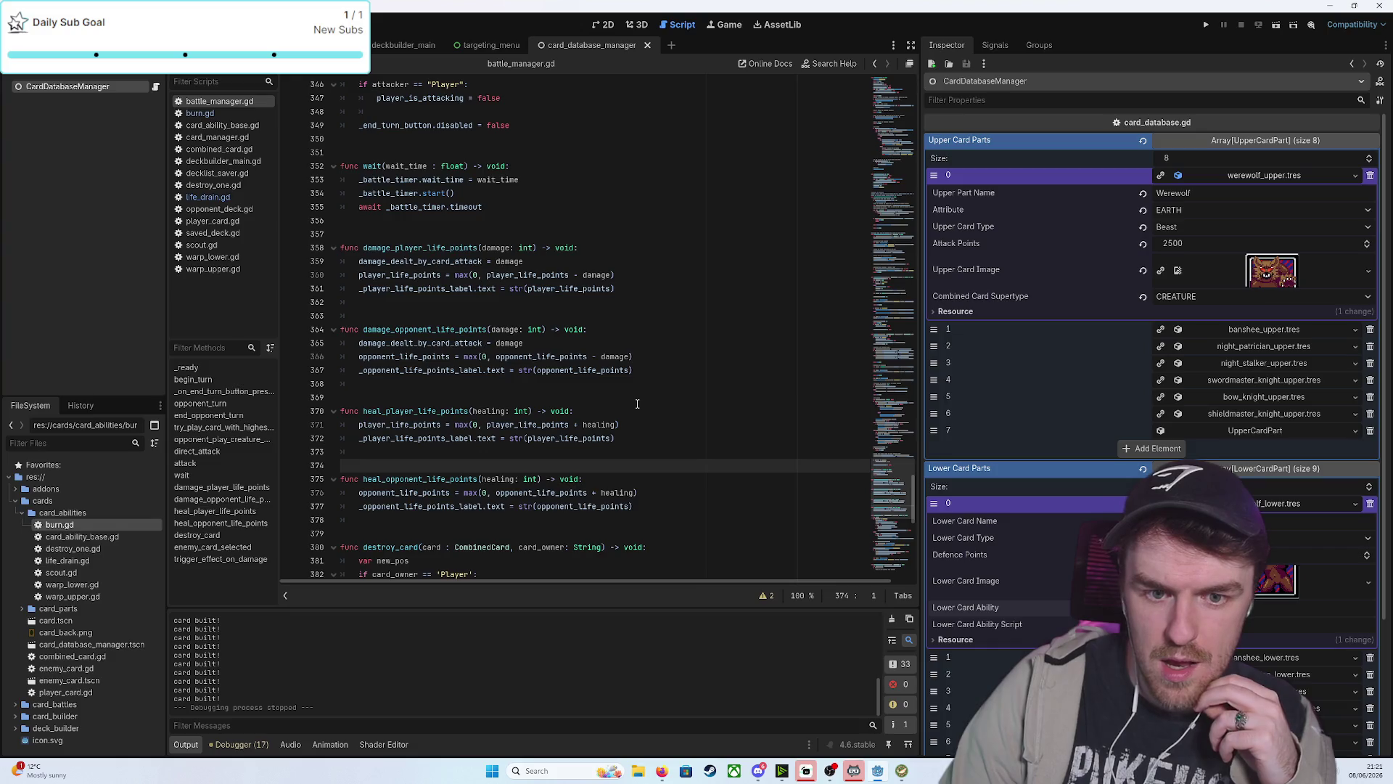
pyautogui.scroll(12, 637, 404)
pyautogui.scroll(-1, 637, 404)
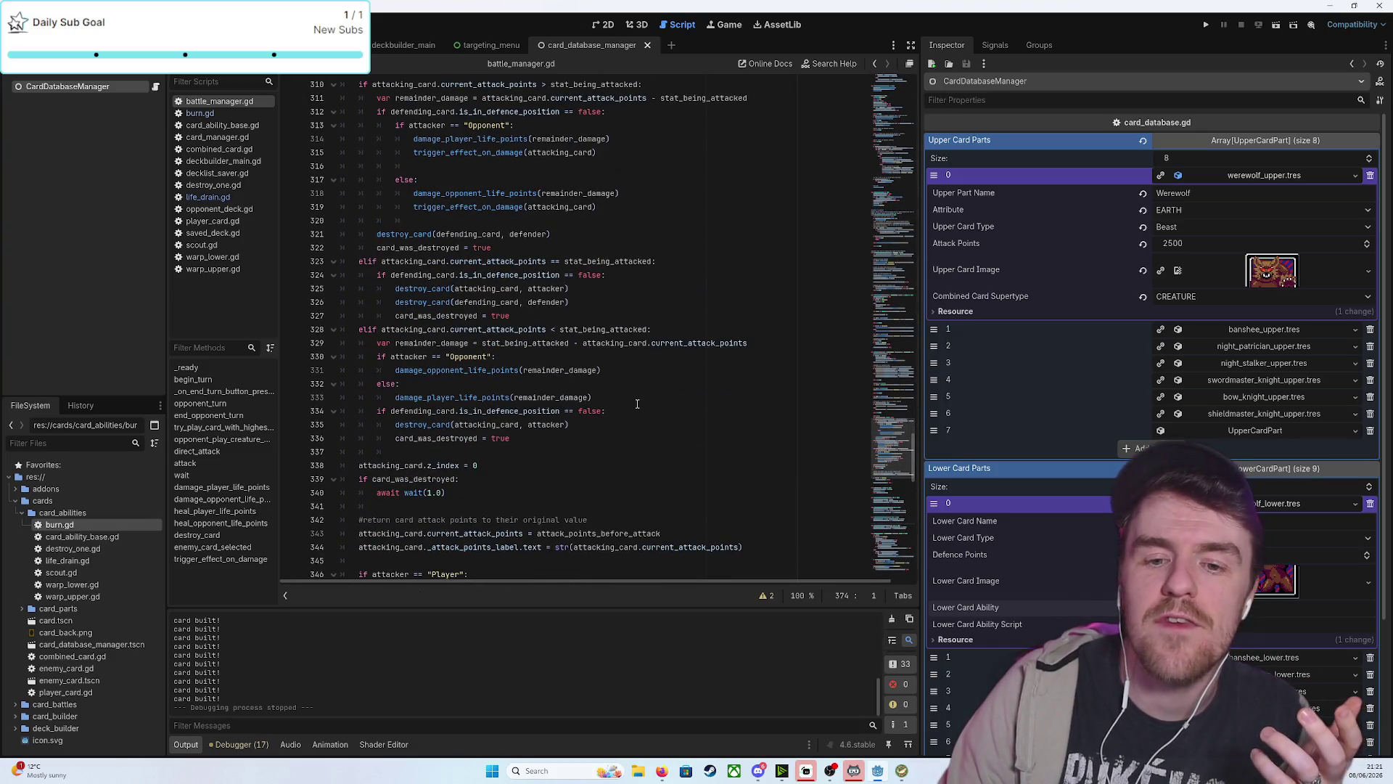
pyautogui.scroll(15, 637, 404)
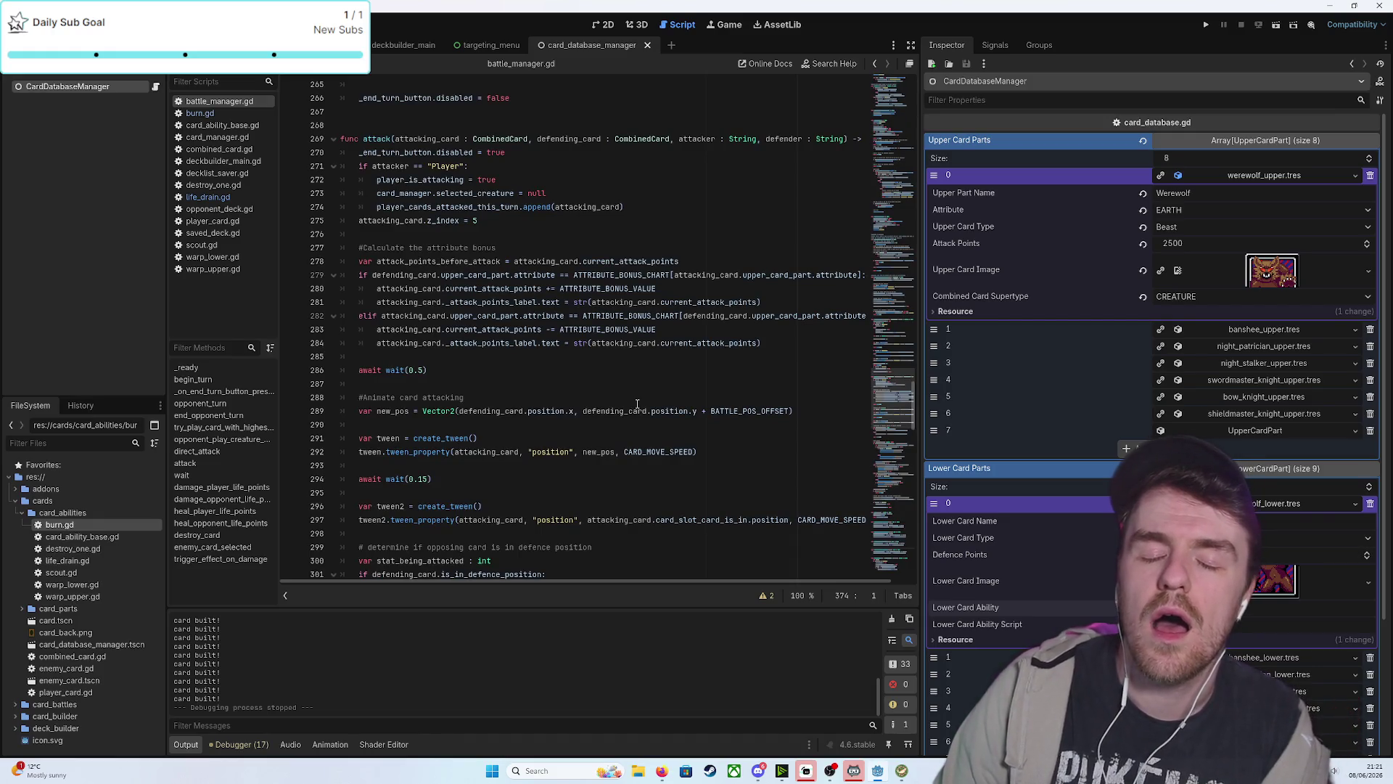
pyautogui.scroll(6, 638, 404)
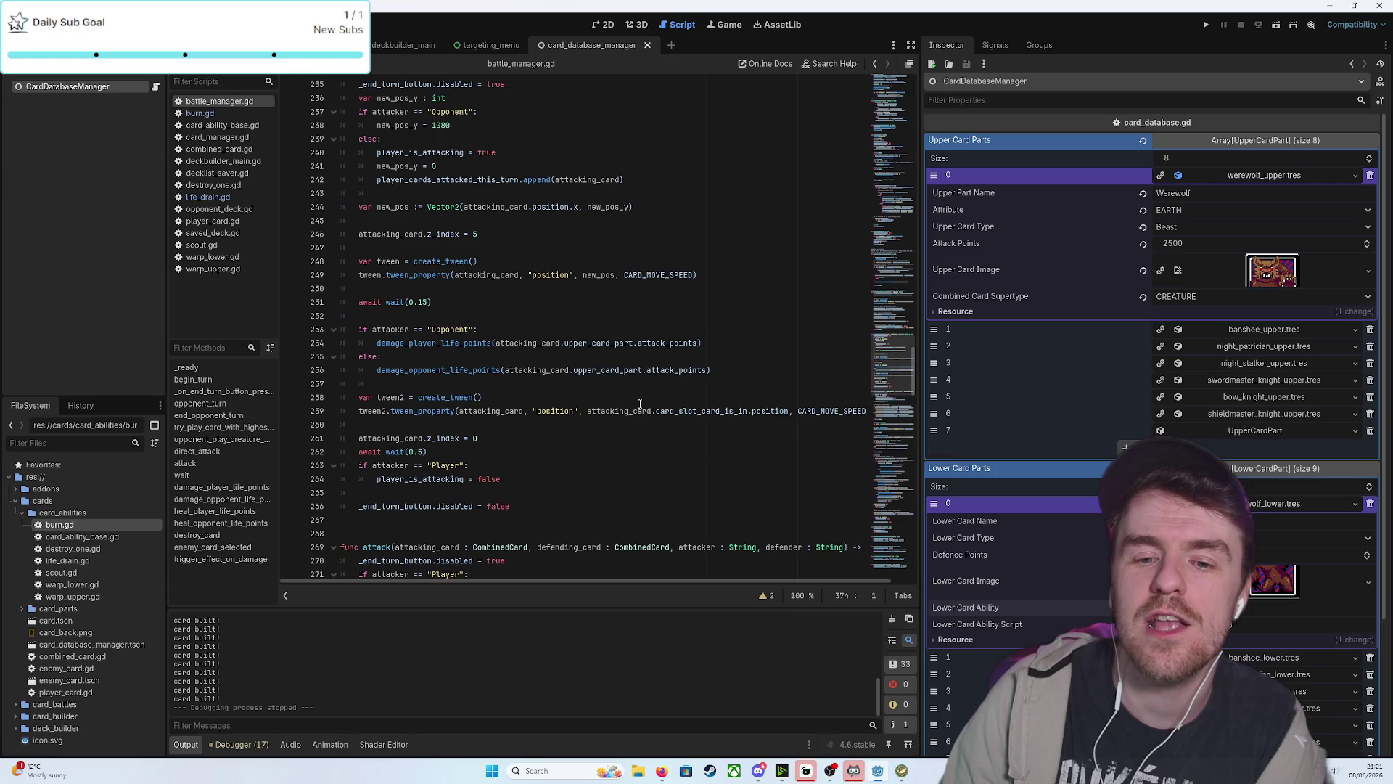
# Step: Add trigger_effect_on_damage(attacking_card) on a new line below the player-damage call
pyautogui.click(716, 345)
pyautogui.press('Return')
pyautogui.write('tri')
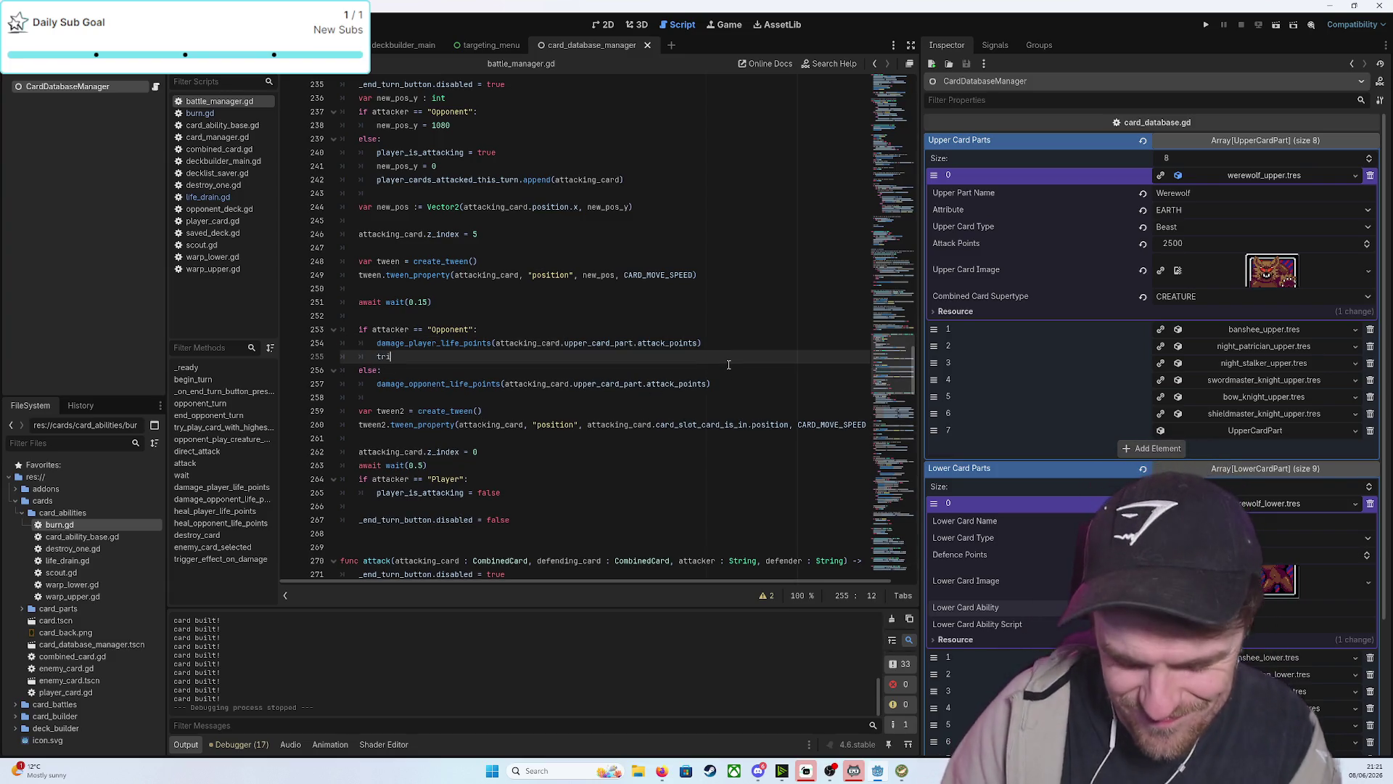
pyautogui.press('Return')
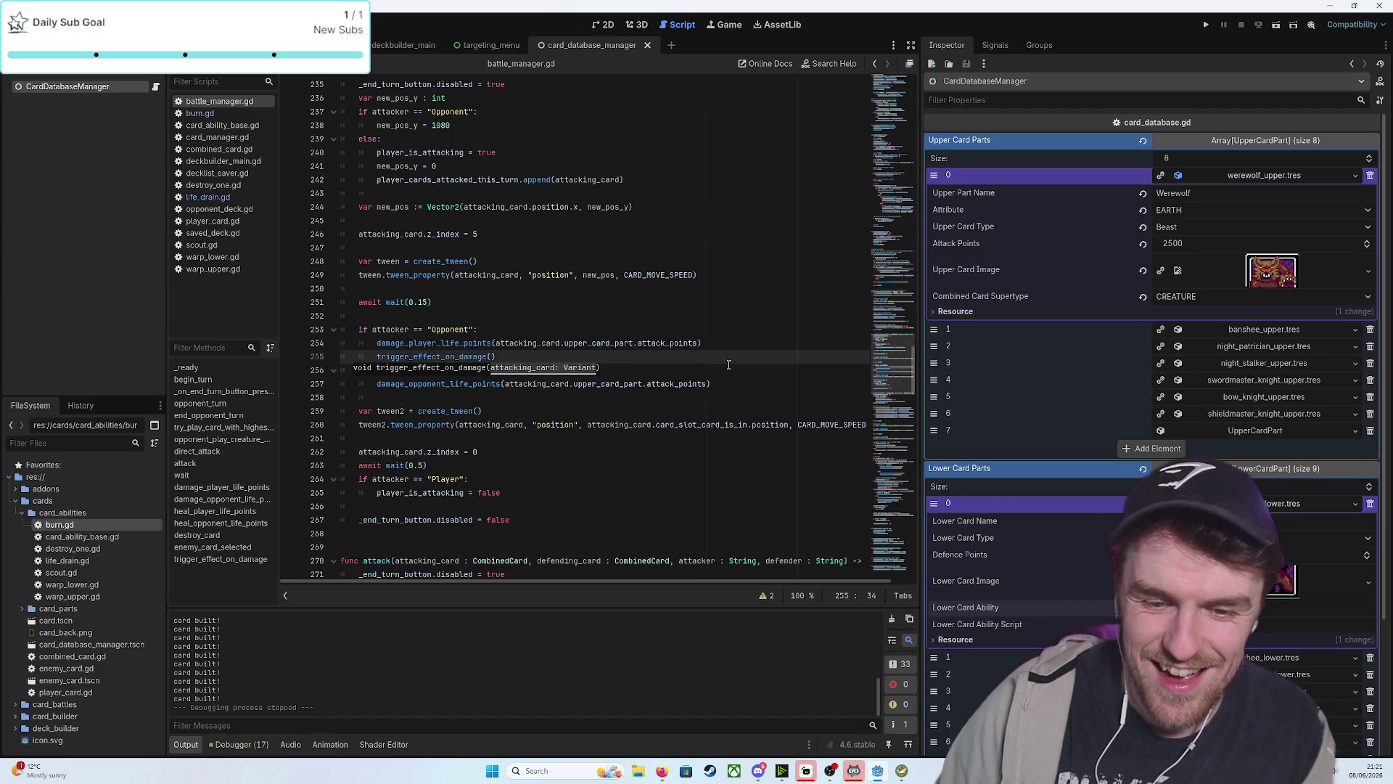
pyautogui.write('atta')
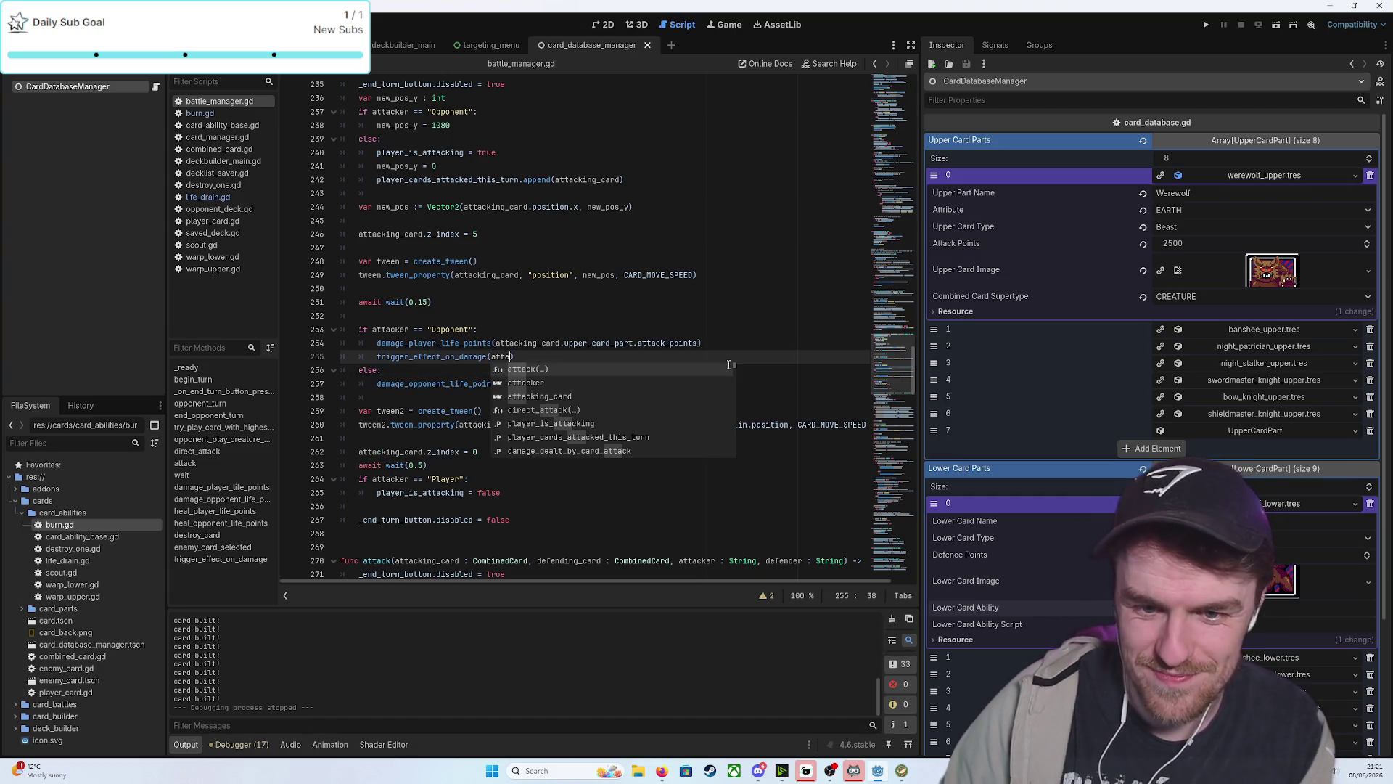
pyautogui.write('cking_')
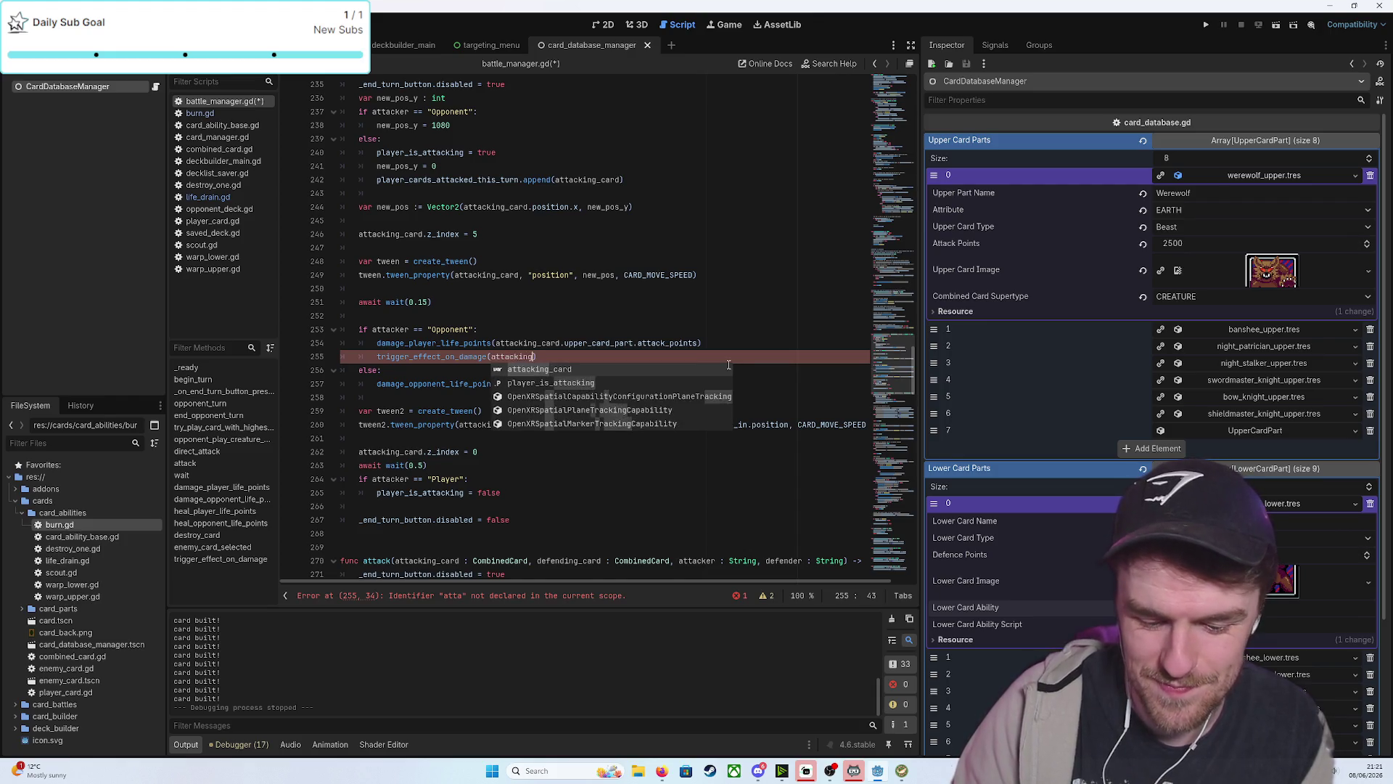
pyautogui.press('Return')
# Step: Add trigger_effect_on_damage(attacking_card) below the opponent-damage call and save the script
pyautogui.click(723, 384)
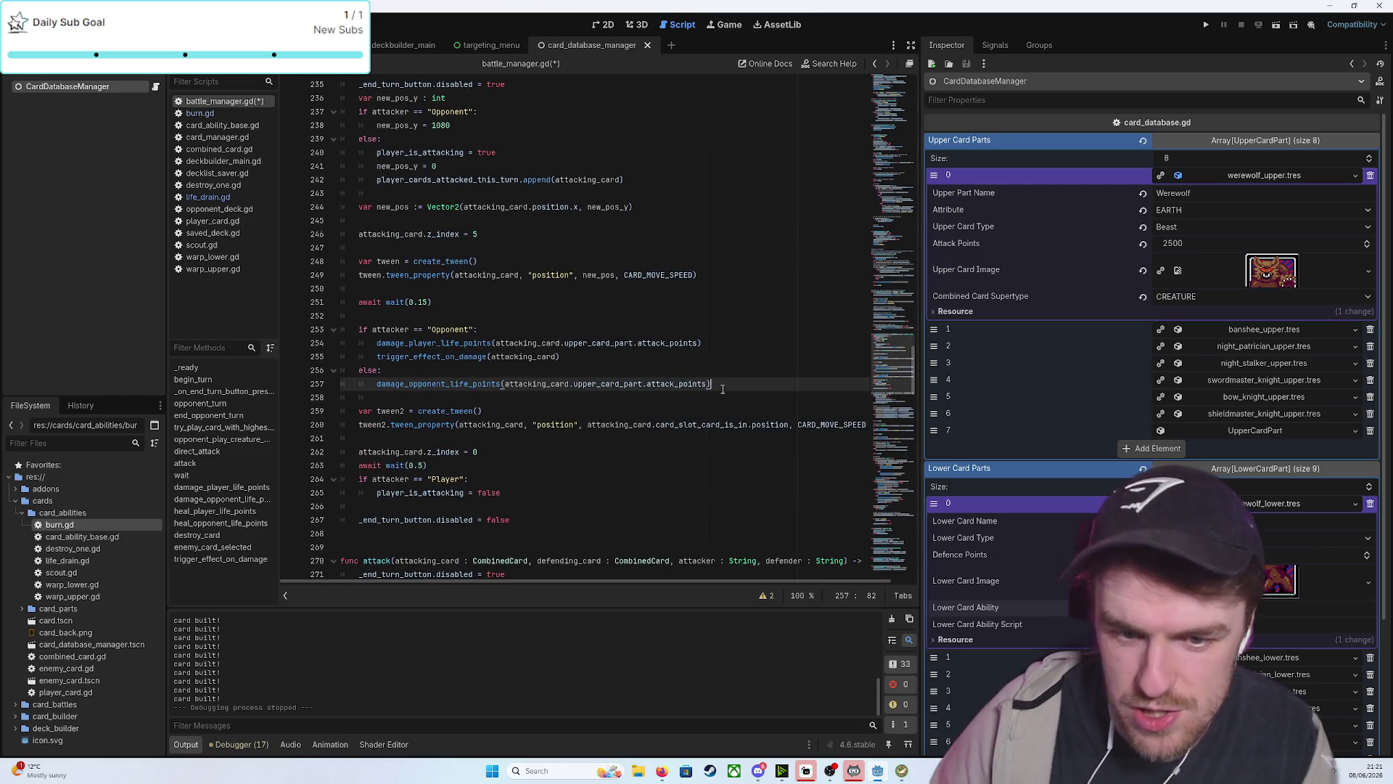
pyautogui.press('Return')
pyautogui.write('trigger')
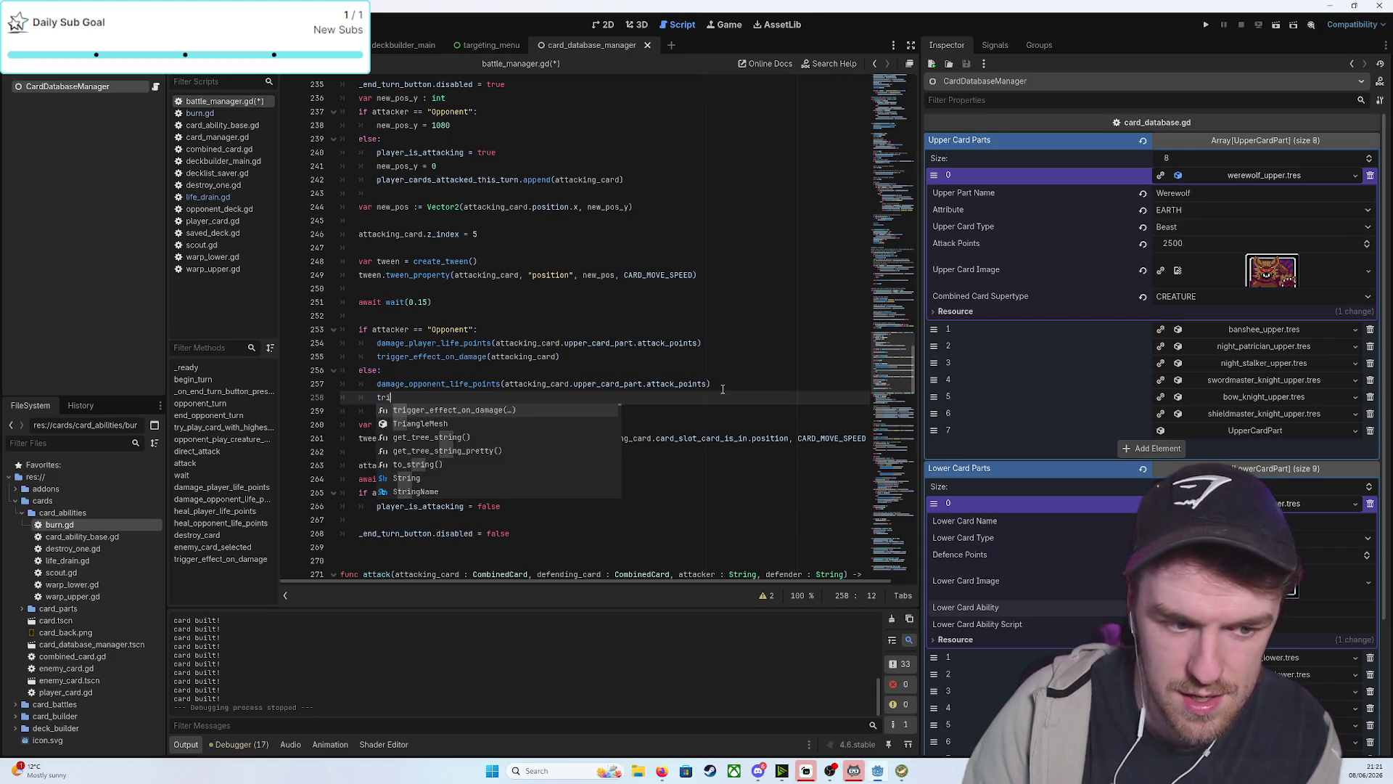
pyautogui.press('Return')
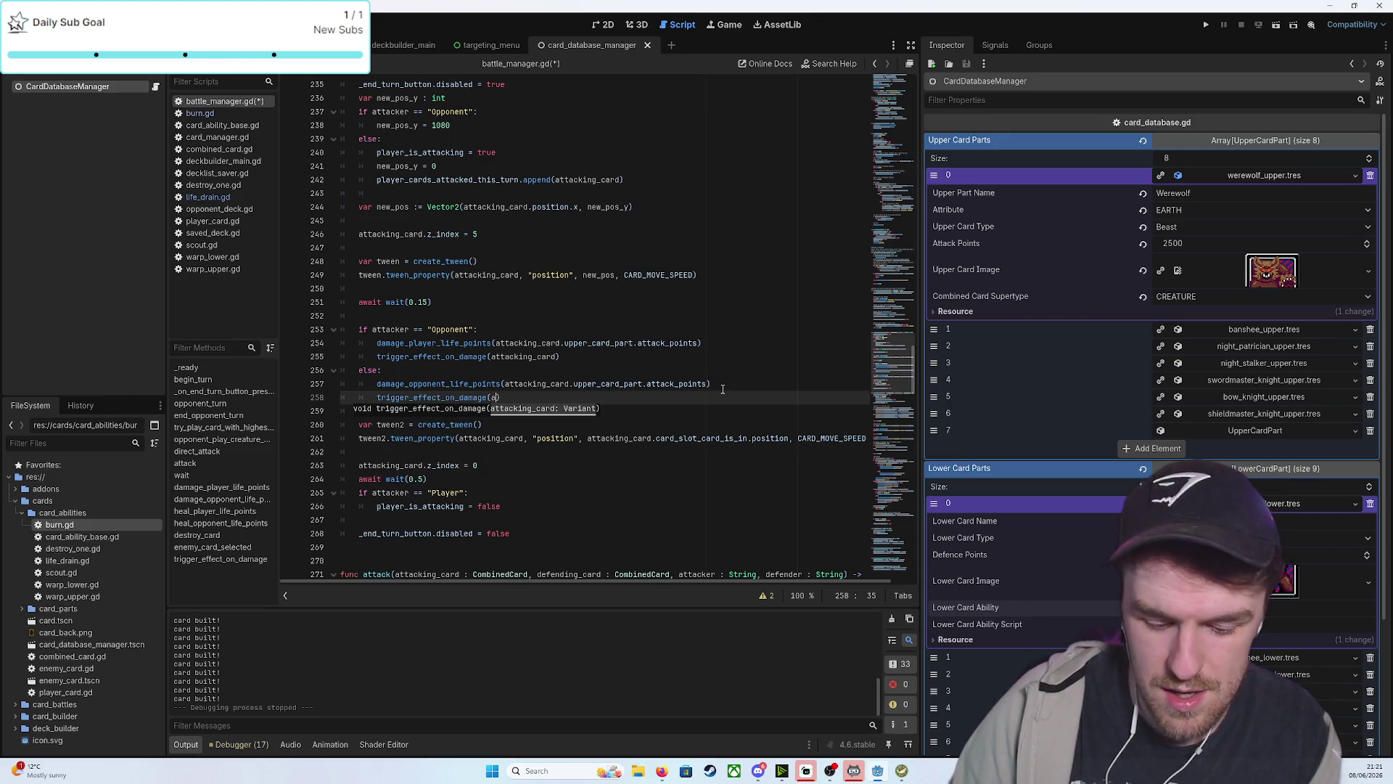
pyautogui.write('ttack_card')
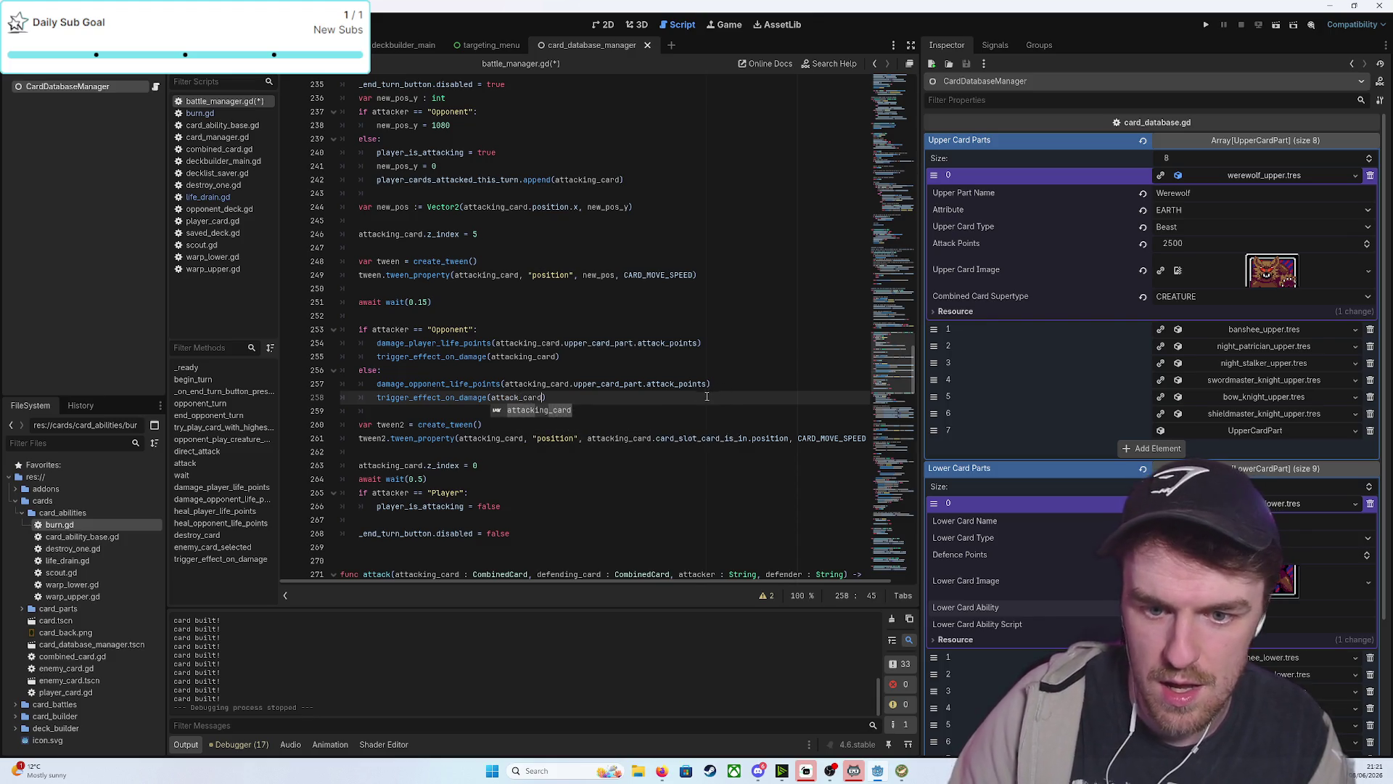
pyautogui.click(518, 398)
pyautogui.write('ing')
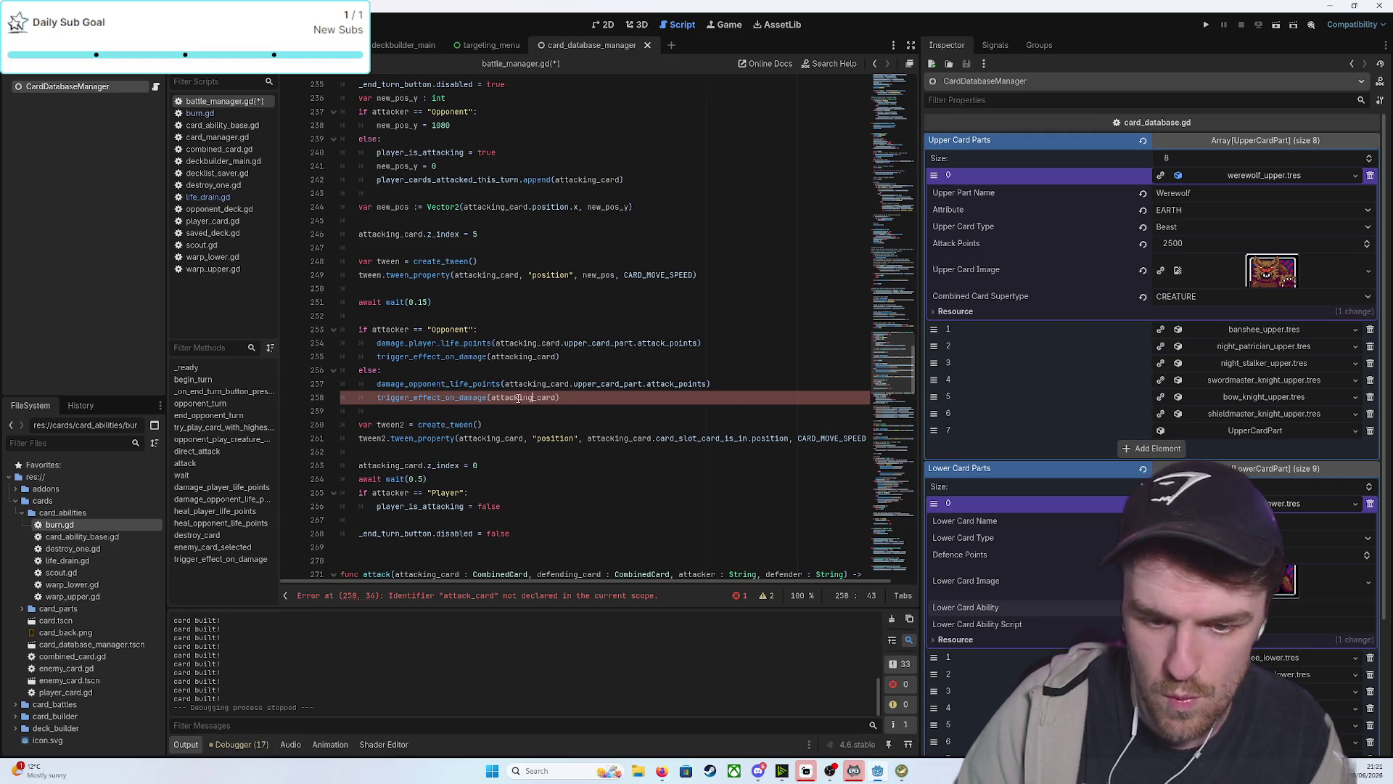
pyautogui.click(686, 372)
pyautogui.hotkey('ctrl', 's')
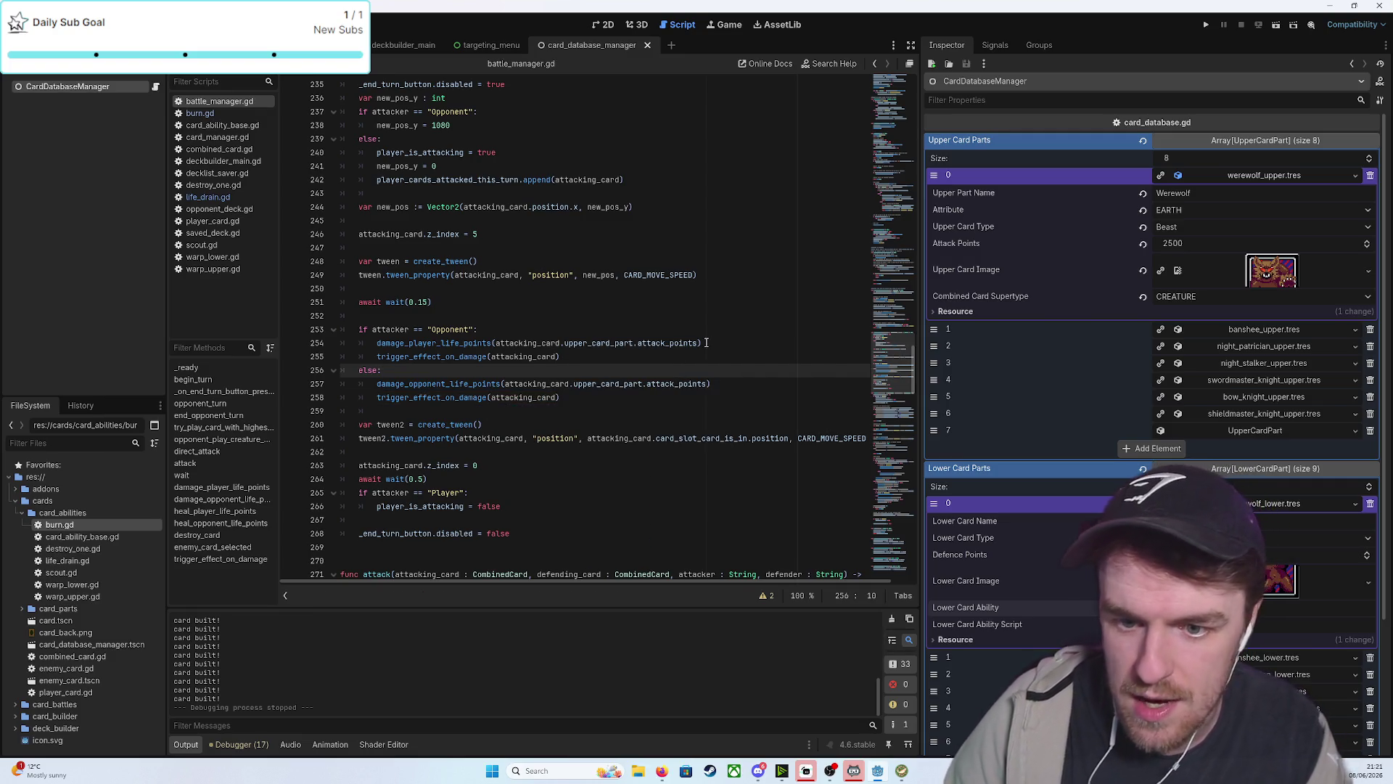
# Step: Replace upper_card_part.attack_points with current_attack_points on lines 254 and 257, then save
pyautogui.moveTo(699, 344); pyautogui.dragTo(573, 348)
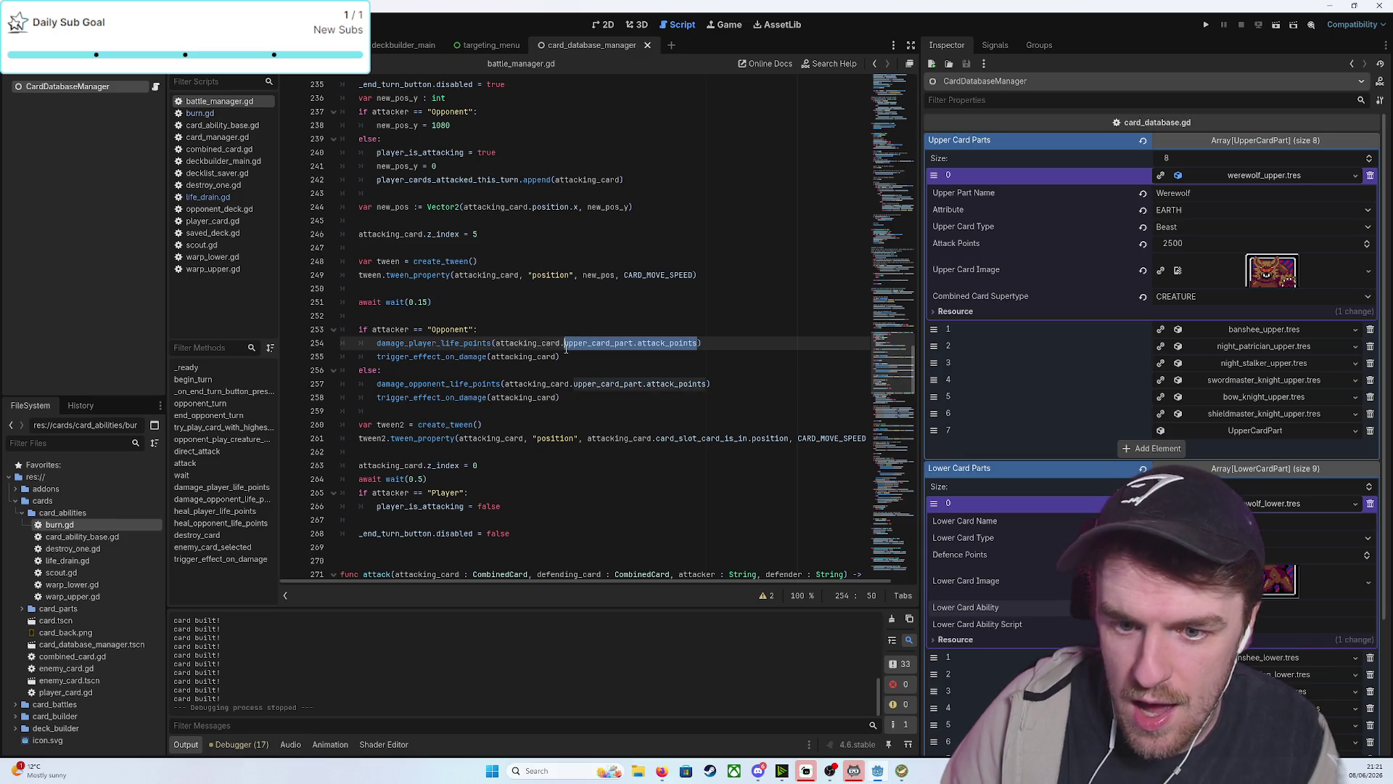
pyautogui.click(680, 334)
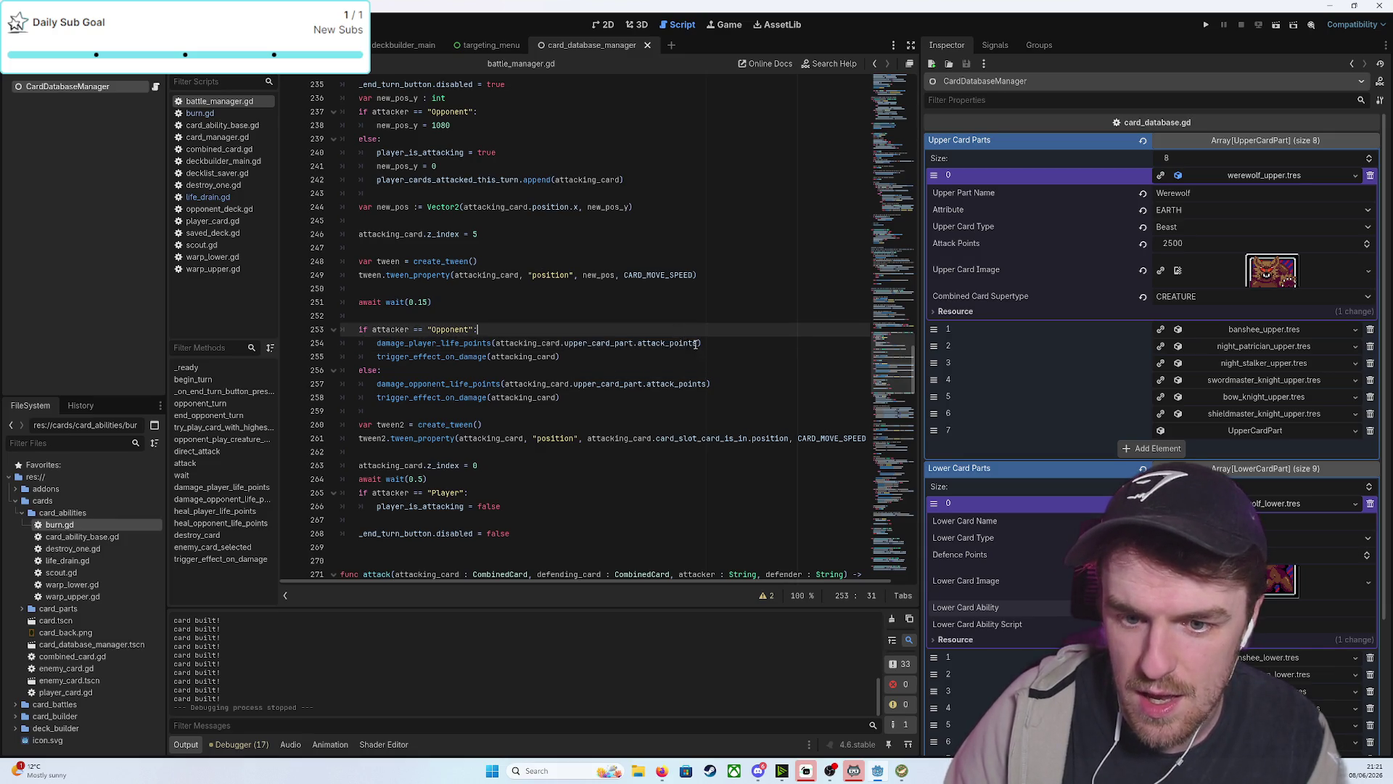
pyautogui.moveTo(698, 343); pyautogui.dragTo(566, 347)
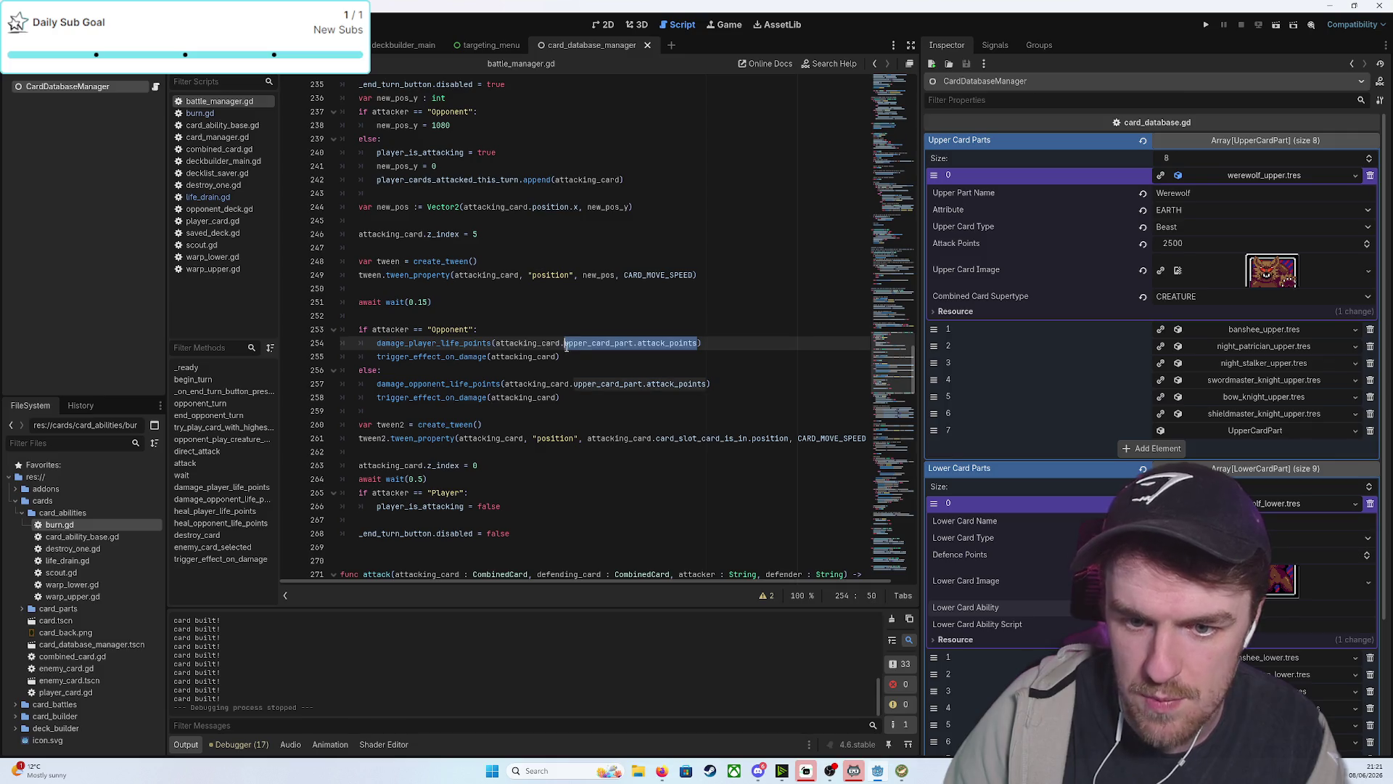
pyautogui.write('current_qa')
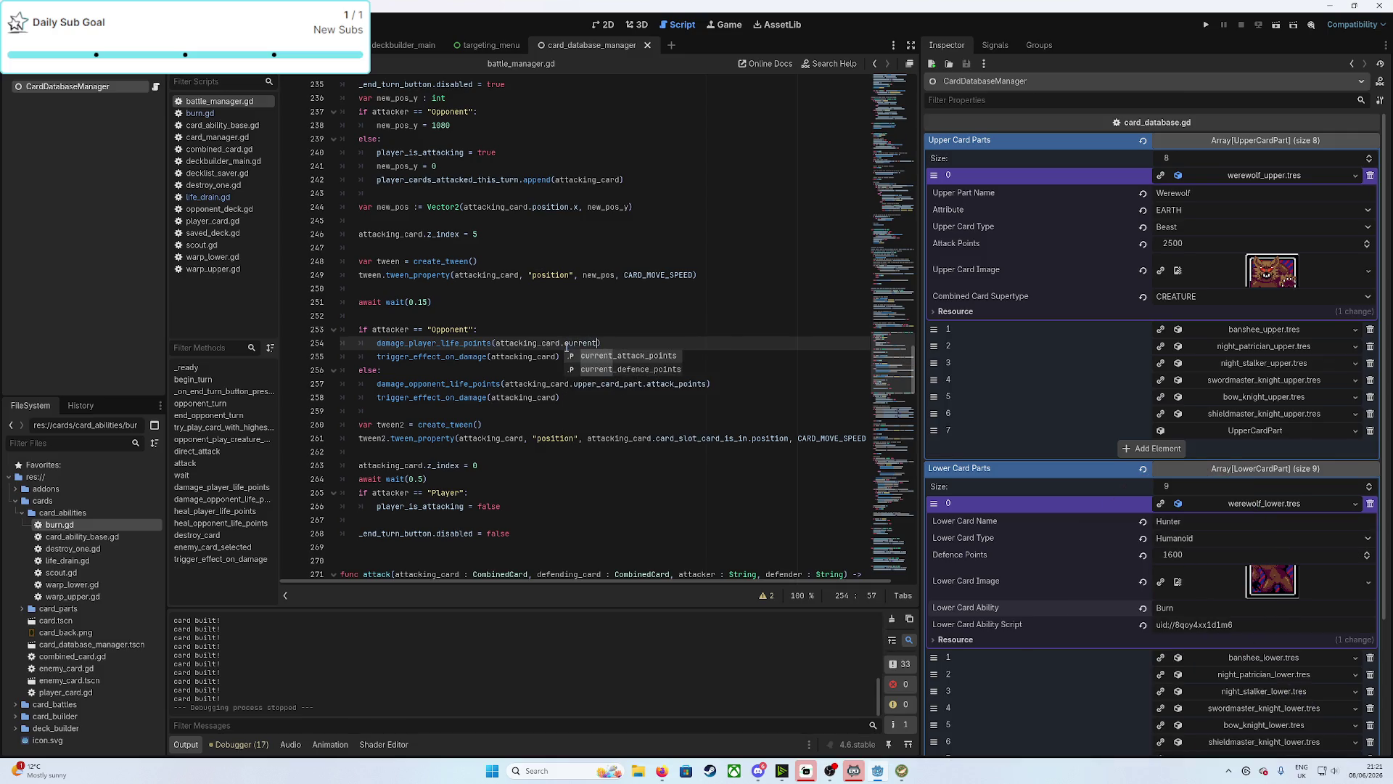
pyautogui.press('BackSpace')
pyautogui.press('BackSpace')
pyautogui.press('BackSpace')
pyautogui.write('attac')
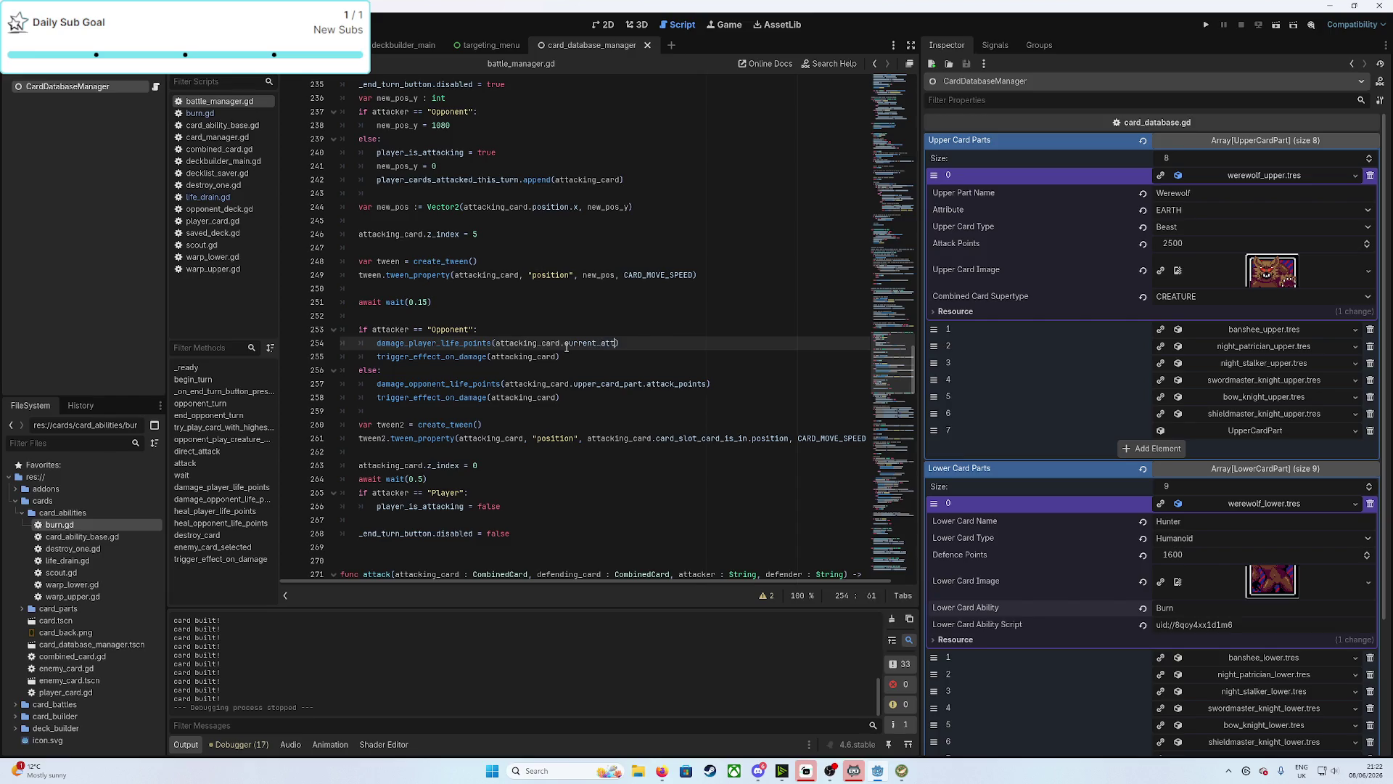
pyautogui.write('k_points')
pyautogui.moveTo(709, 383); pyautogui.dragTo(574, 384)
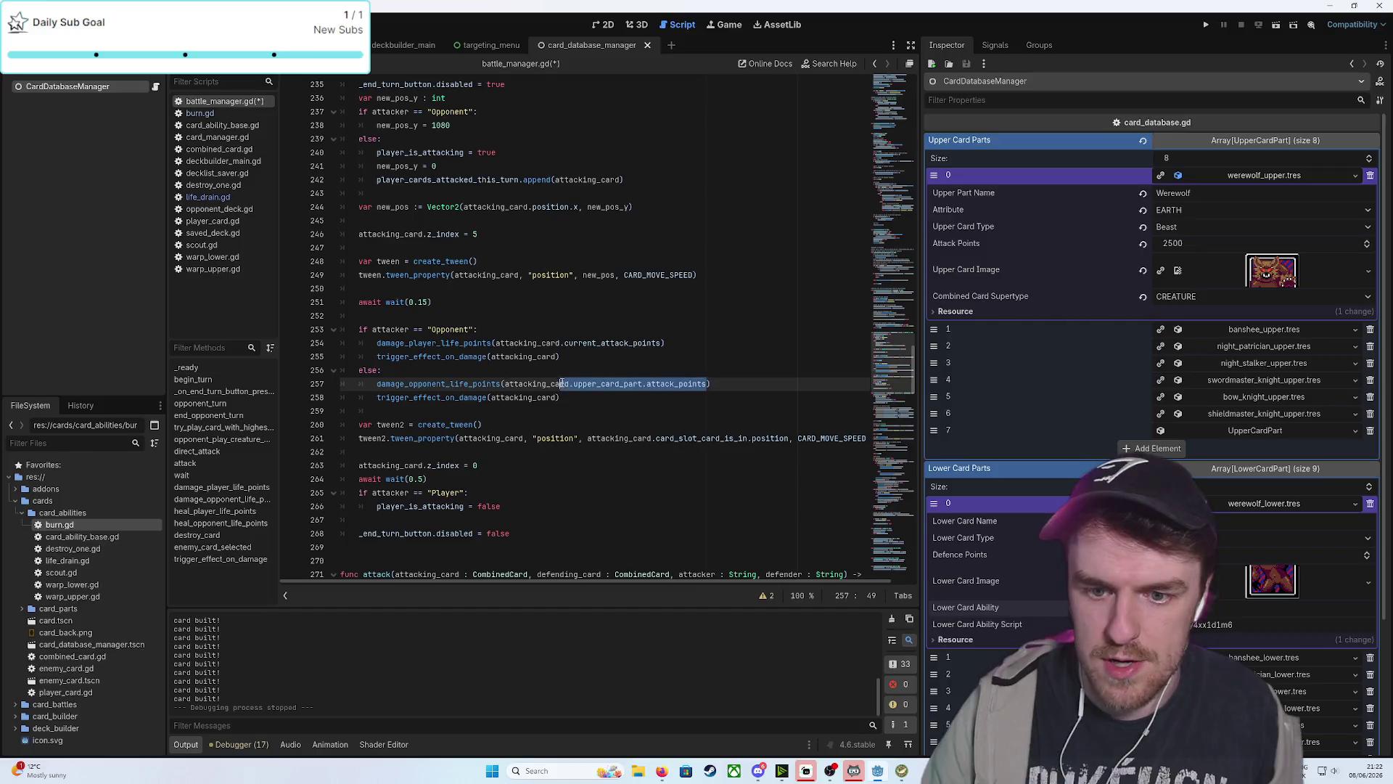
pyautogui.write('current')
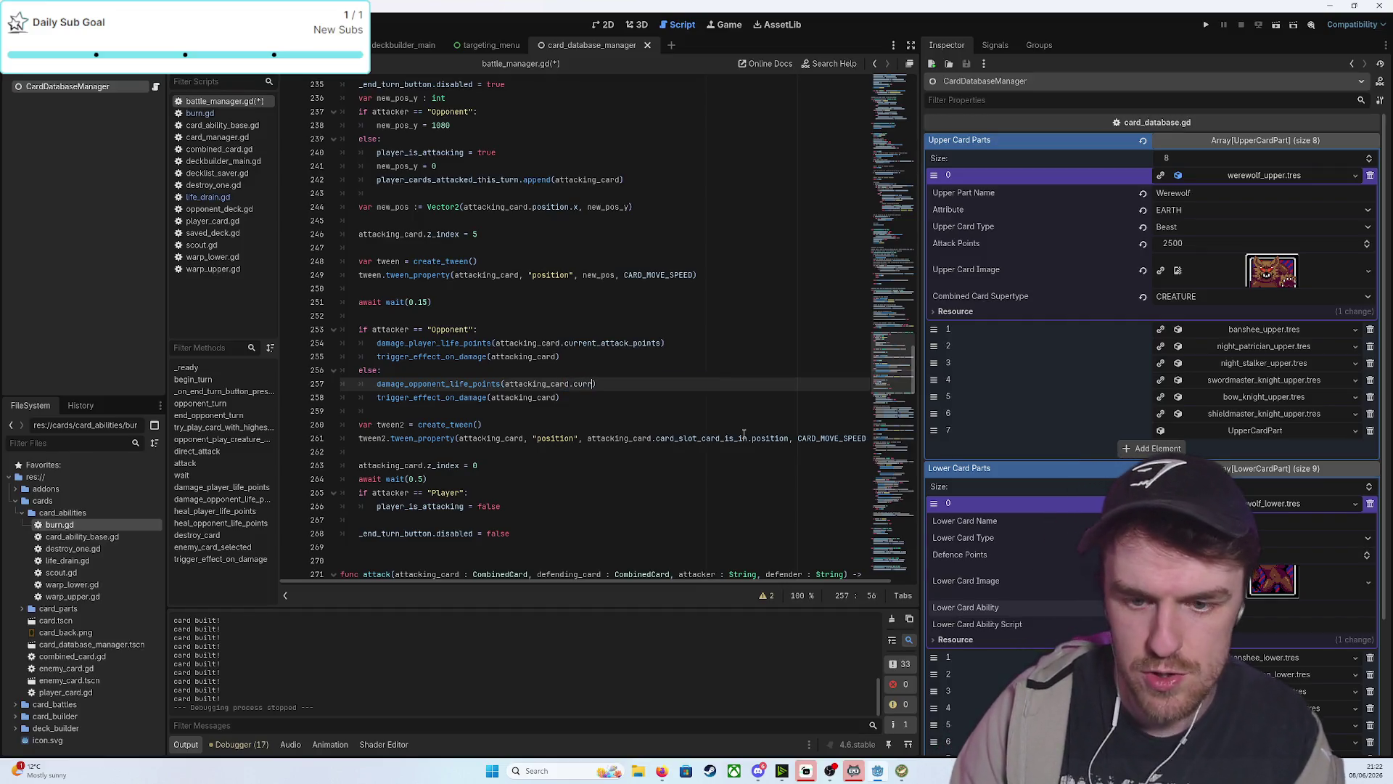
pyautogui.write('_attack_points')
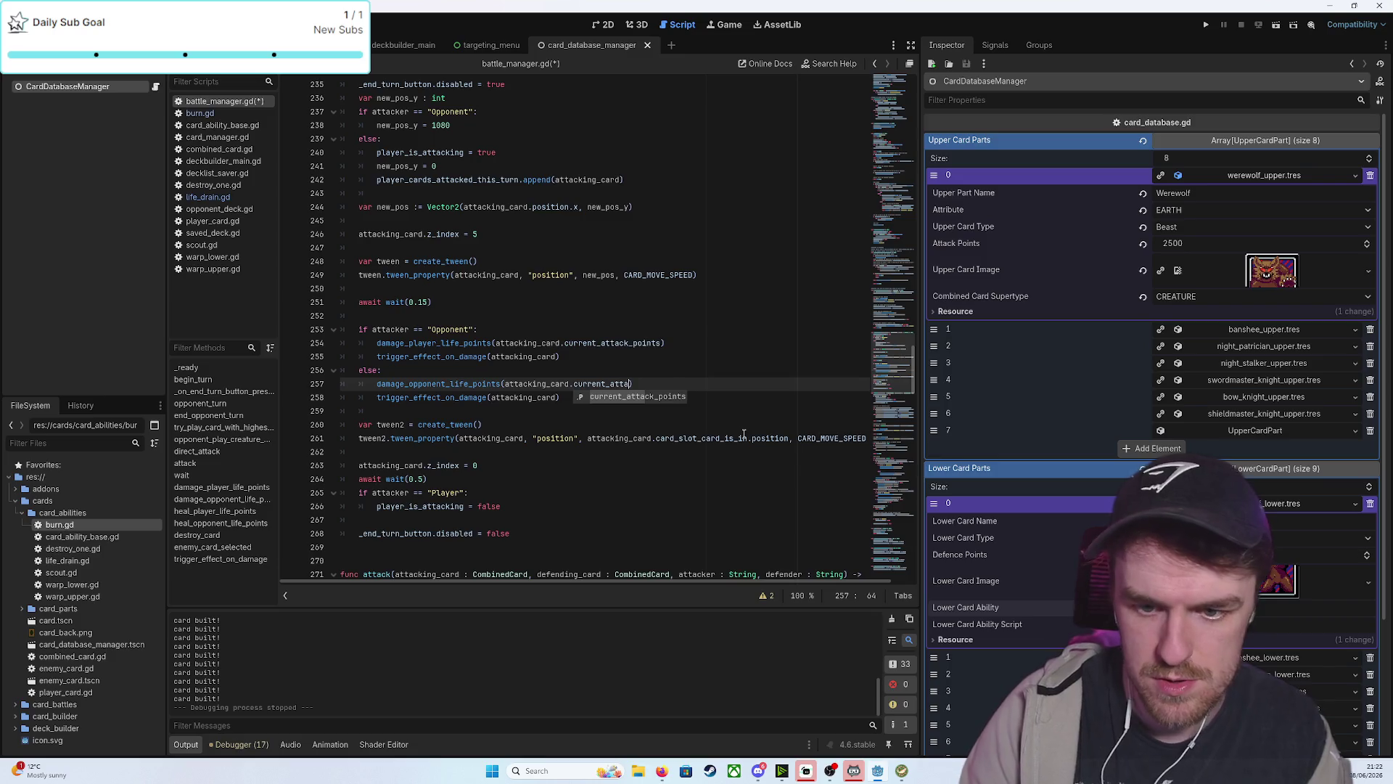
pyautogui.press('Down')
pyautogui.hotkey('ctrl', 's')
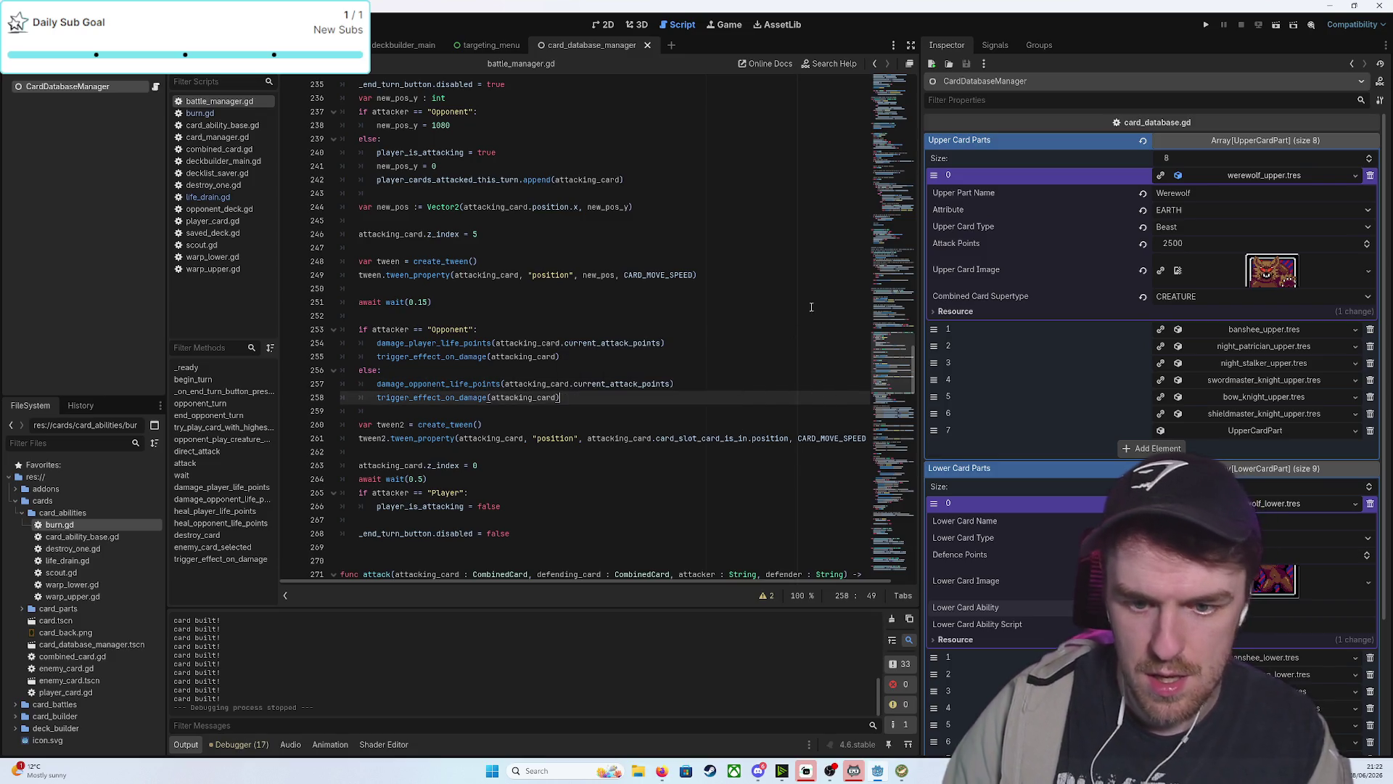
# Step: Run the game and build three HowlingStalker cards from the Howling upper and Stalker lower parts
pyautogui.click(1204, 26)
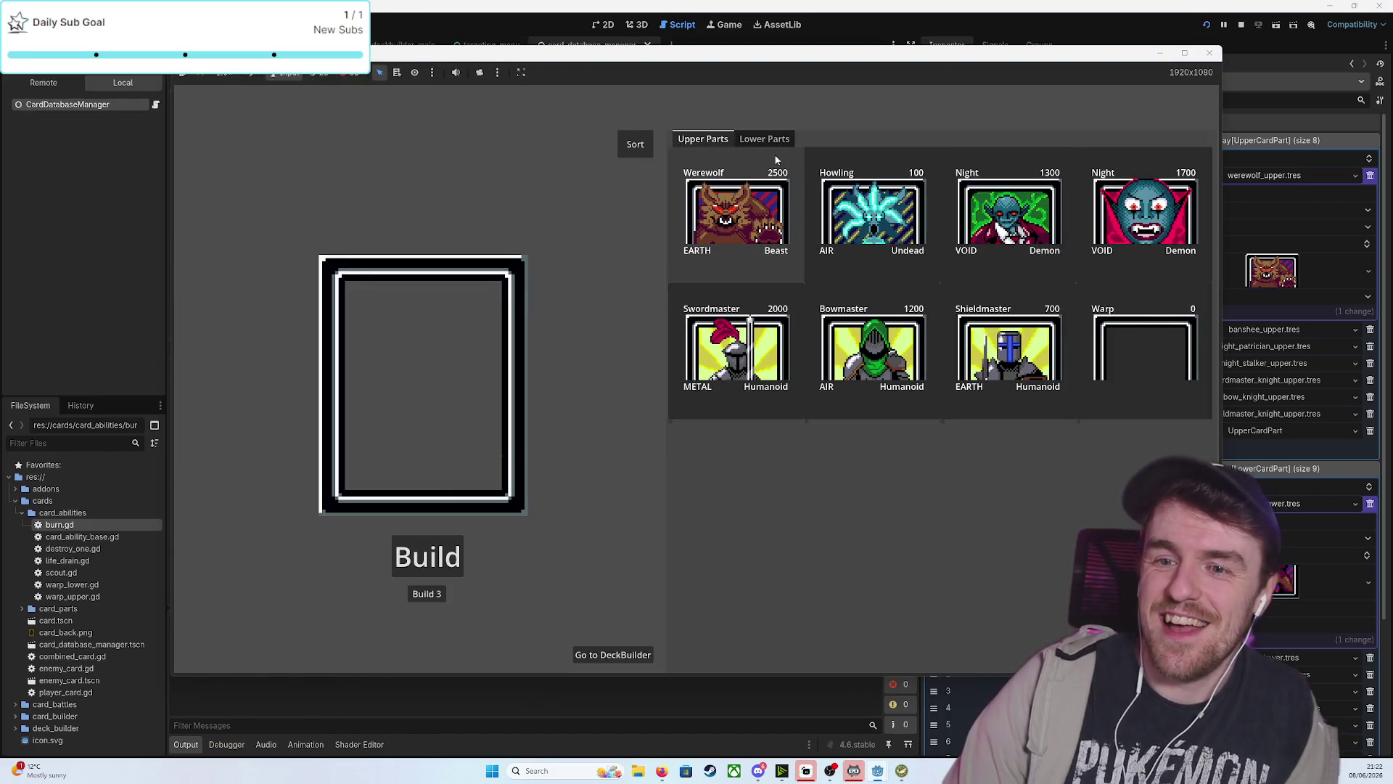
pyautogui.click(1009, 214)
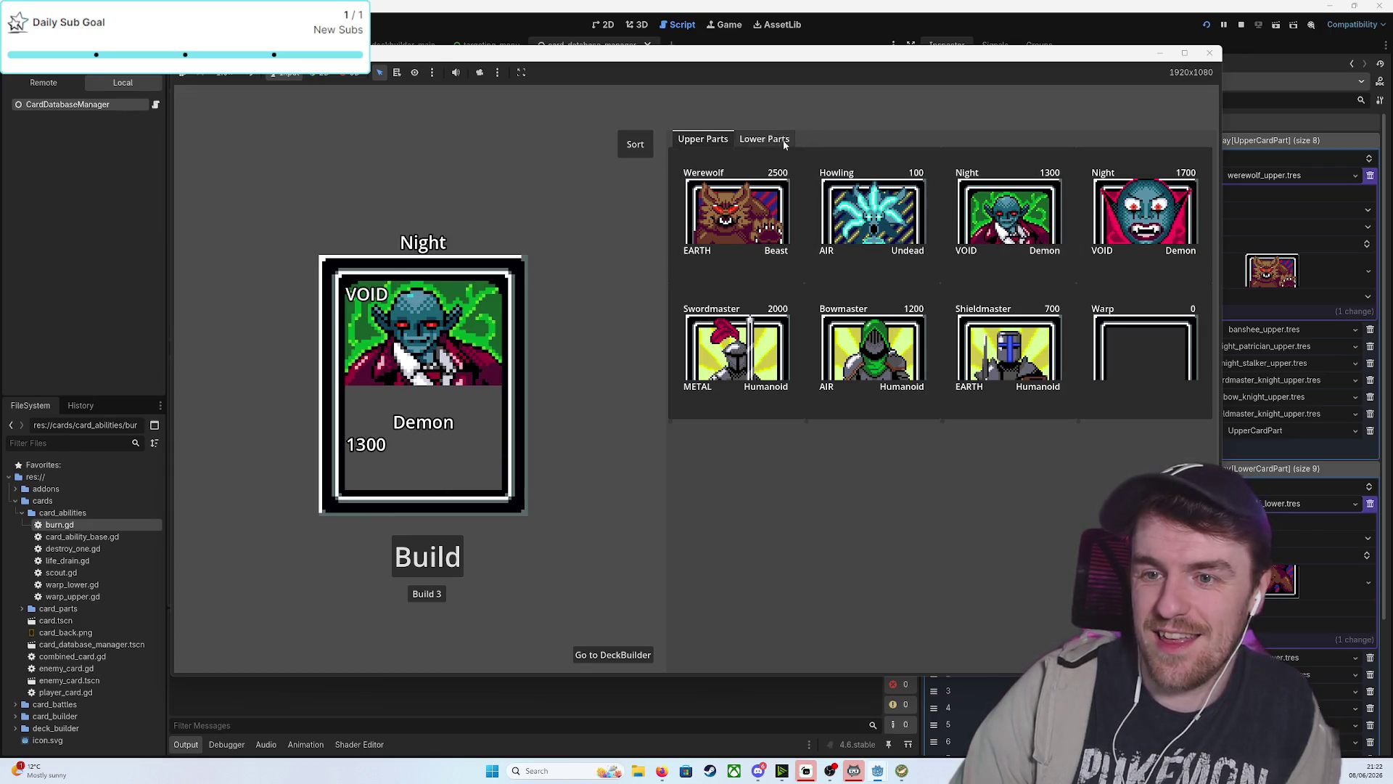
pyautogui.click(881, 231)
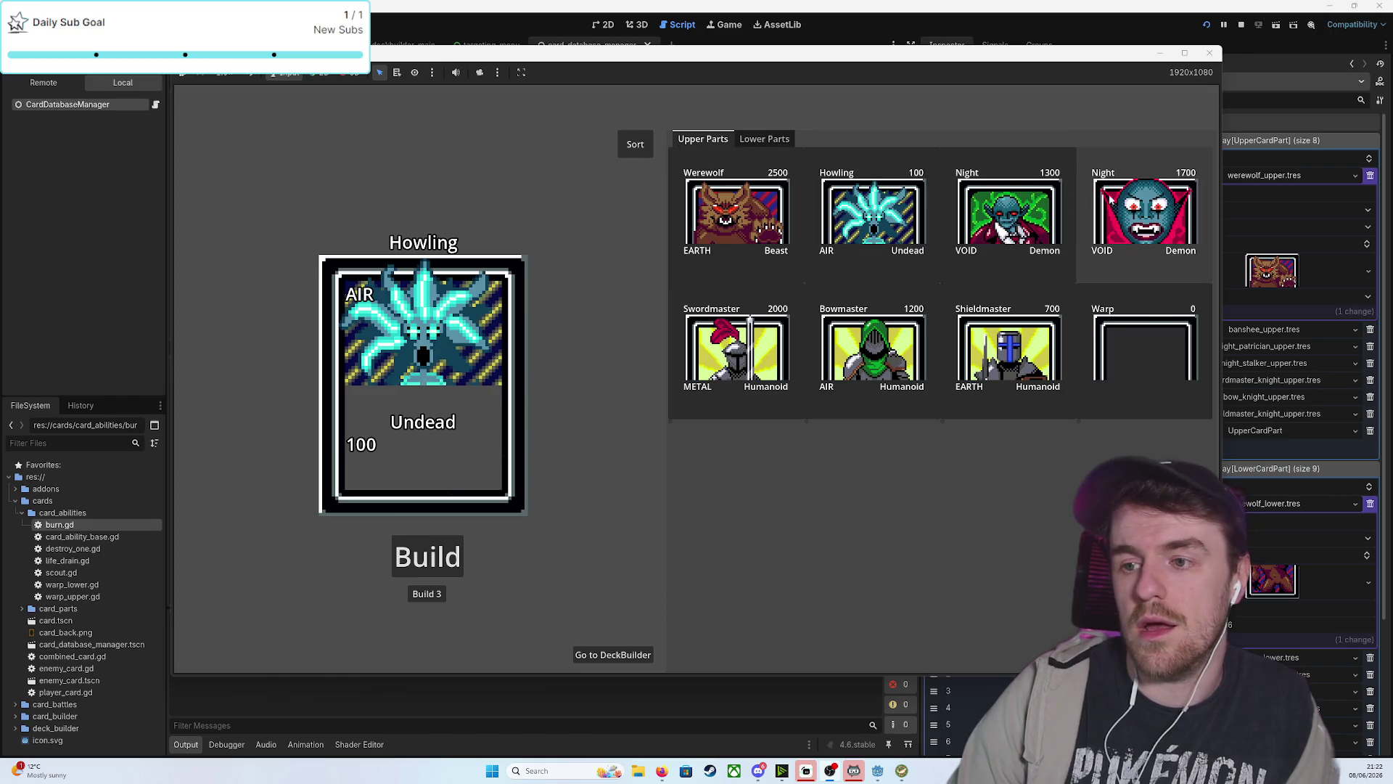
pyautogui.click(764, 139)
pyautogui.click(1143, 210)
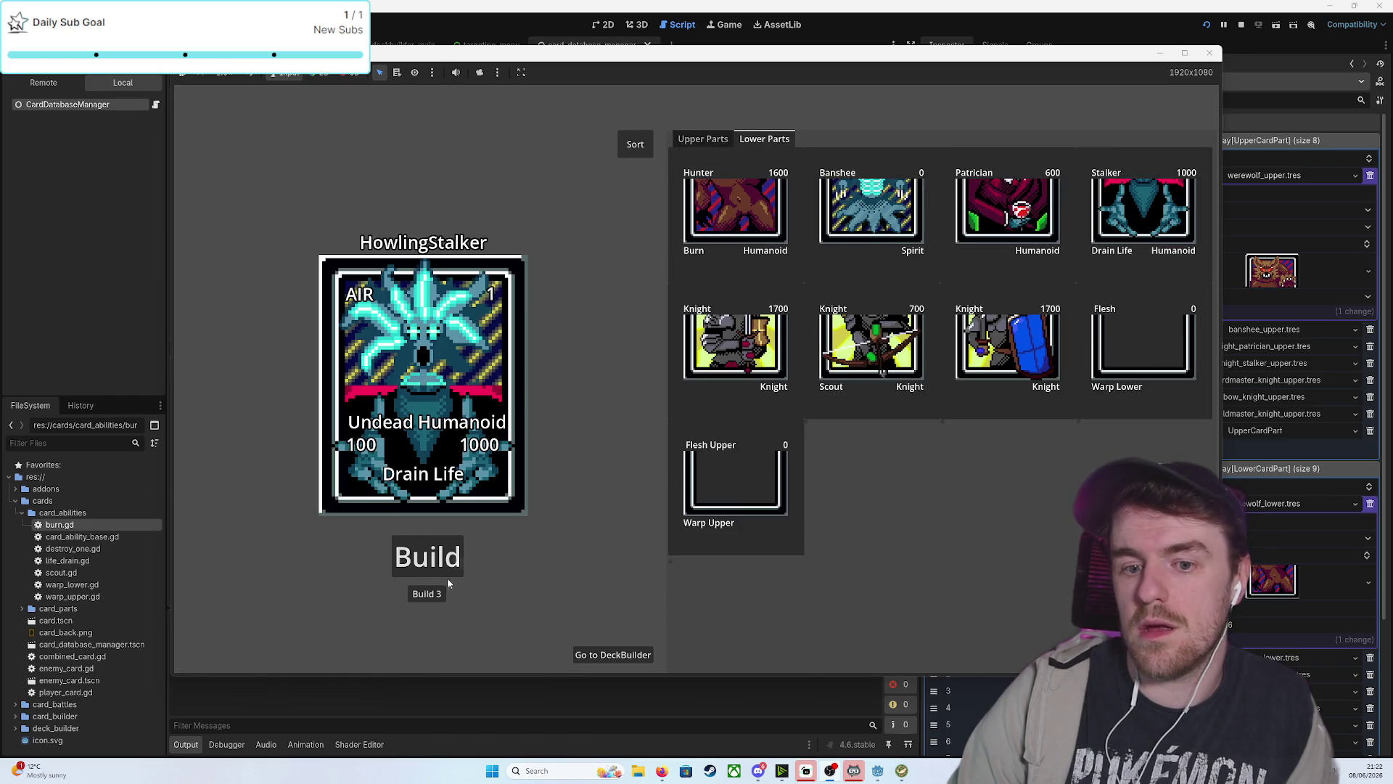
pyautogui.click(430, 593)
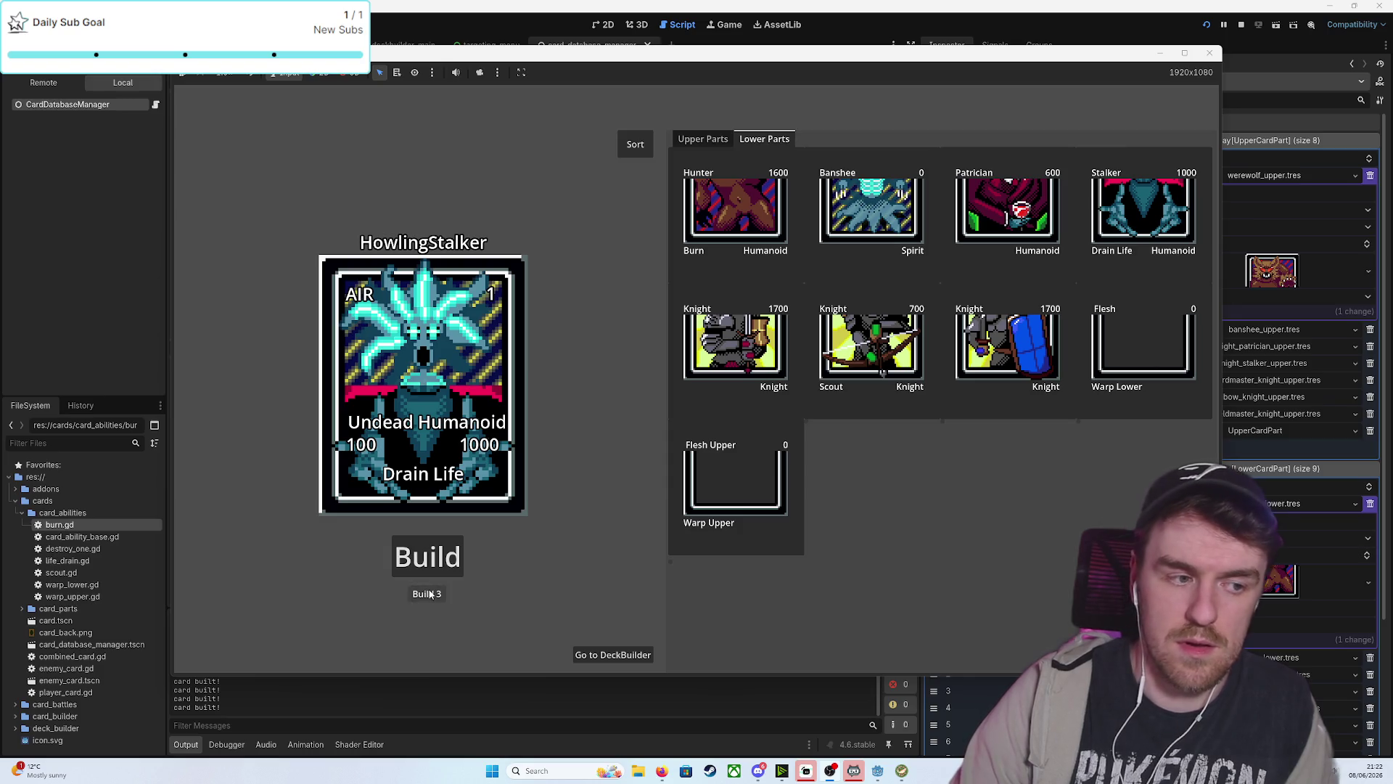
# Step: Battle with the deck, play a HowlingStalker and attack directly, dropping the opponent to 3800, then stop
pyautogui.click(643, 655)
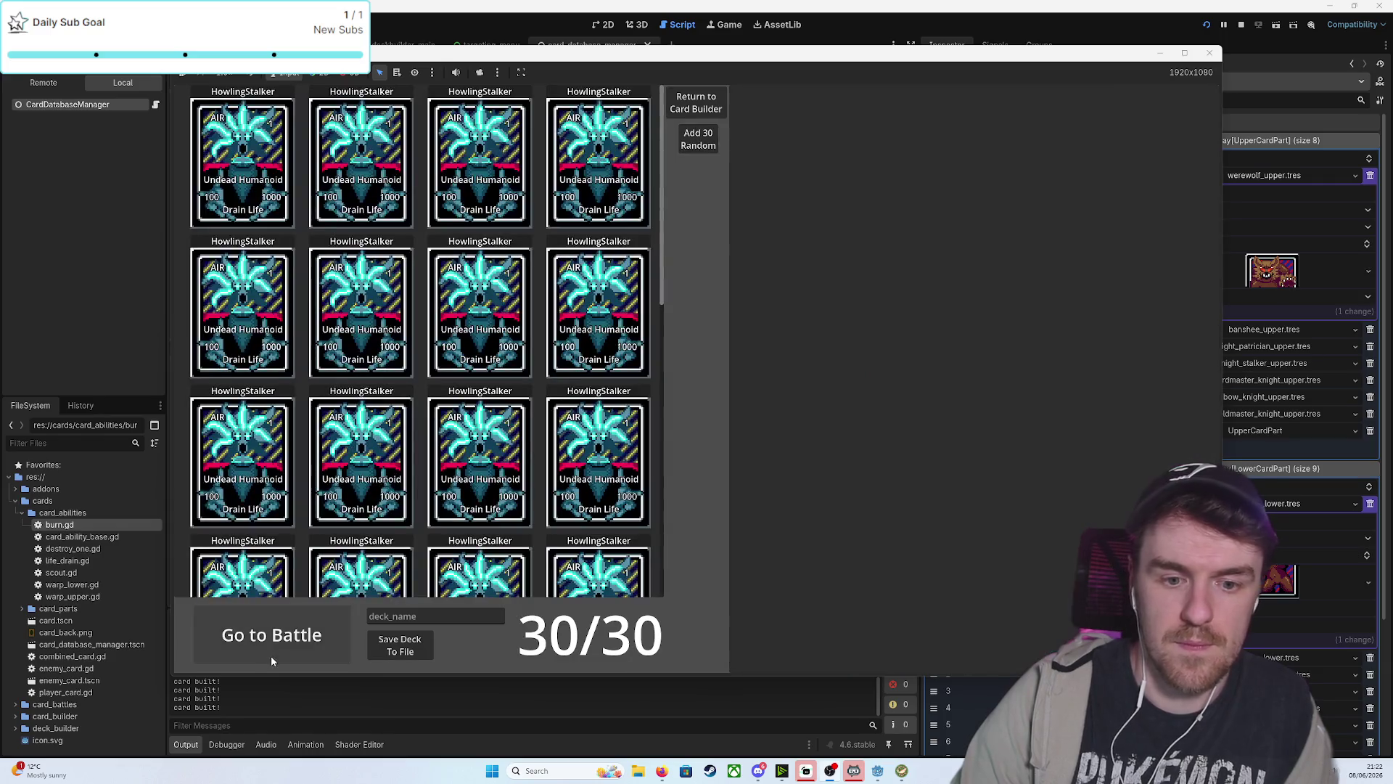
pyautogui.click(271, 655)
pyautogui.moveTo(641, 595); pyautogui.dragTo(683, 420)
pyautogui.click(959, 357)
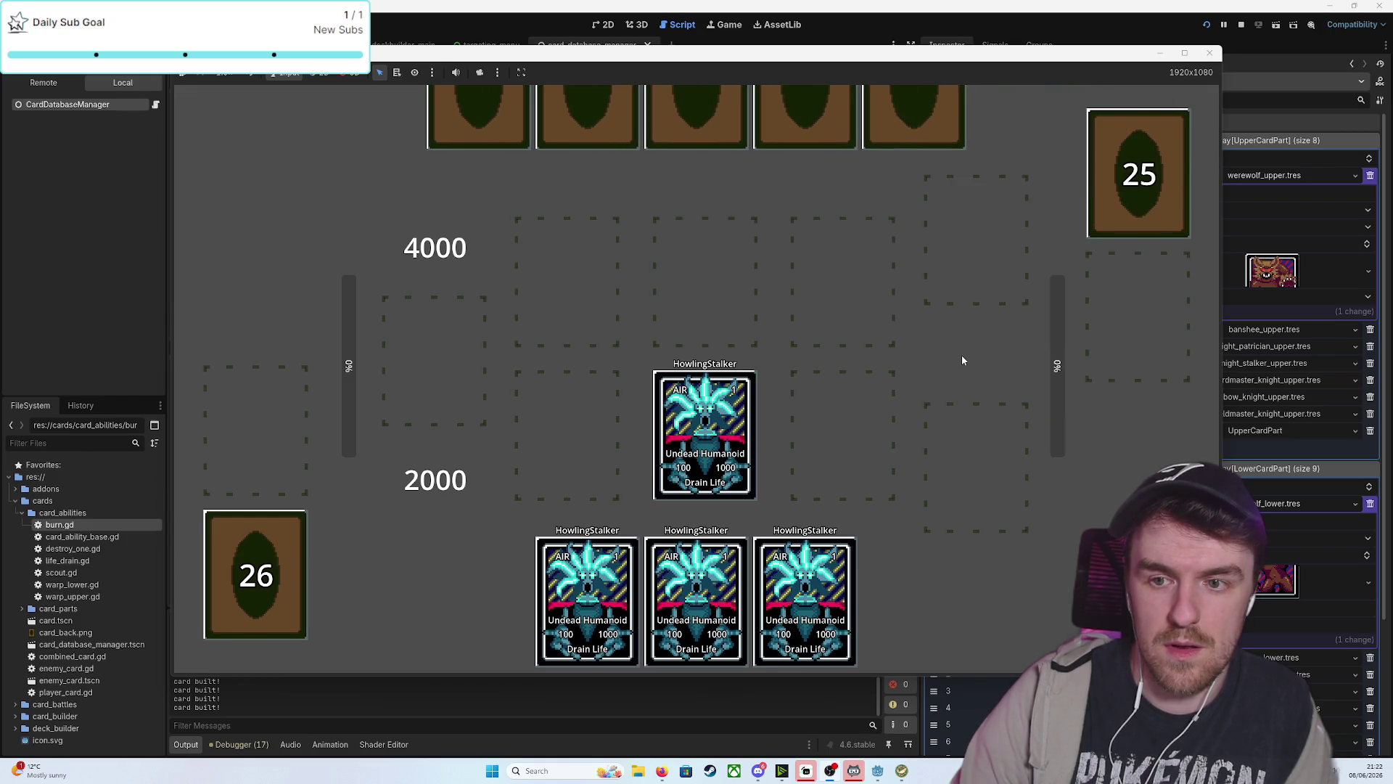
pyautogui.click(685, 439)
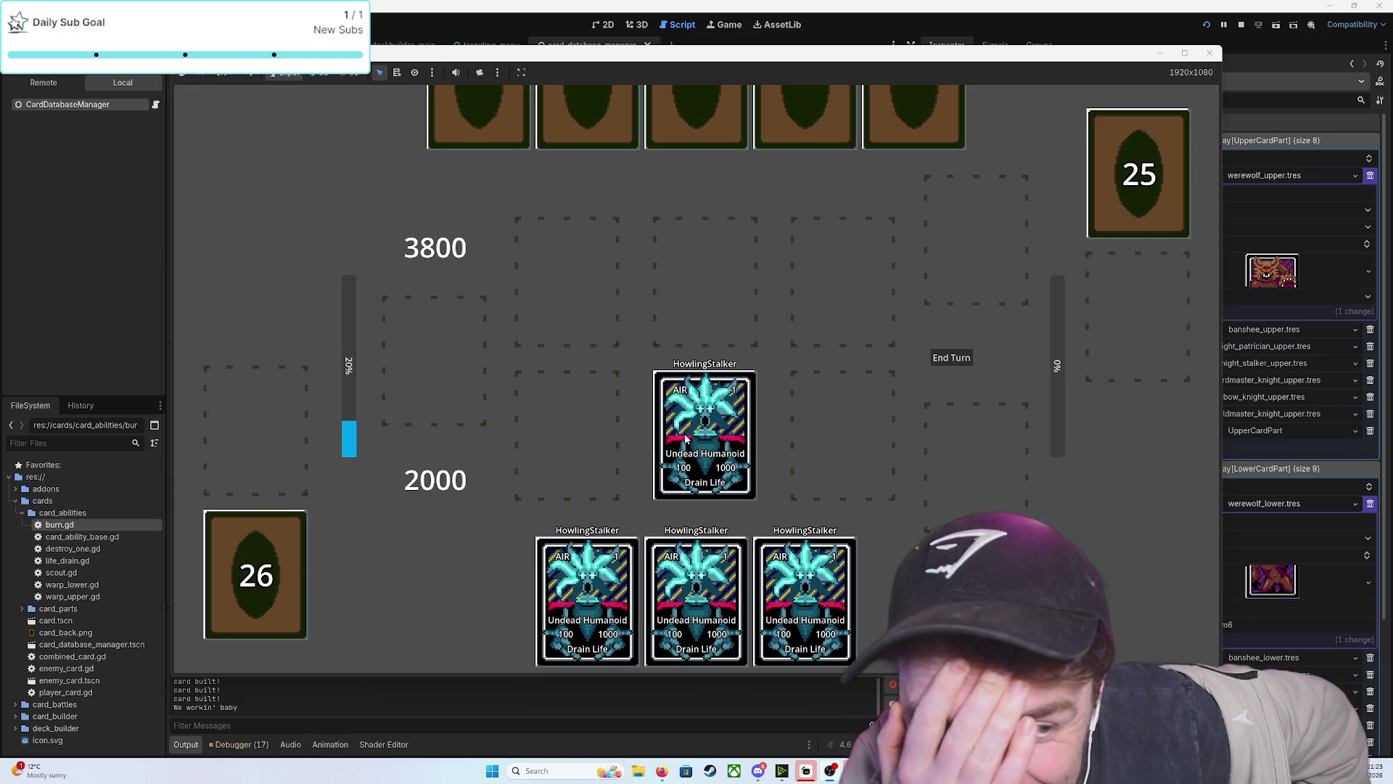
pyautogui.click(1210, 53)
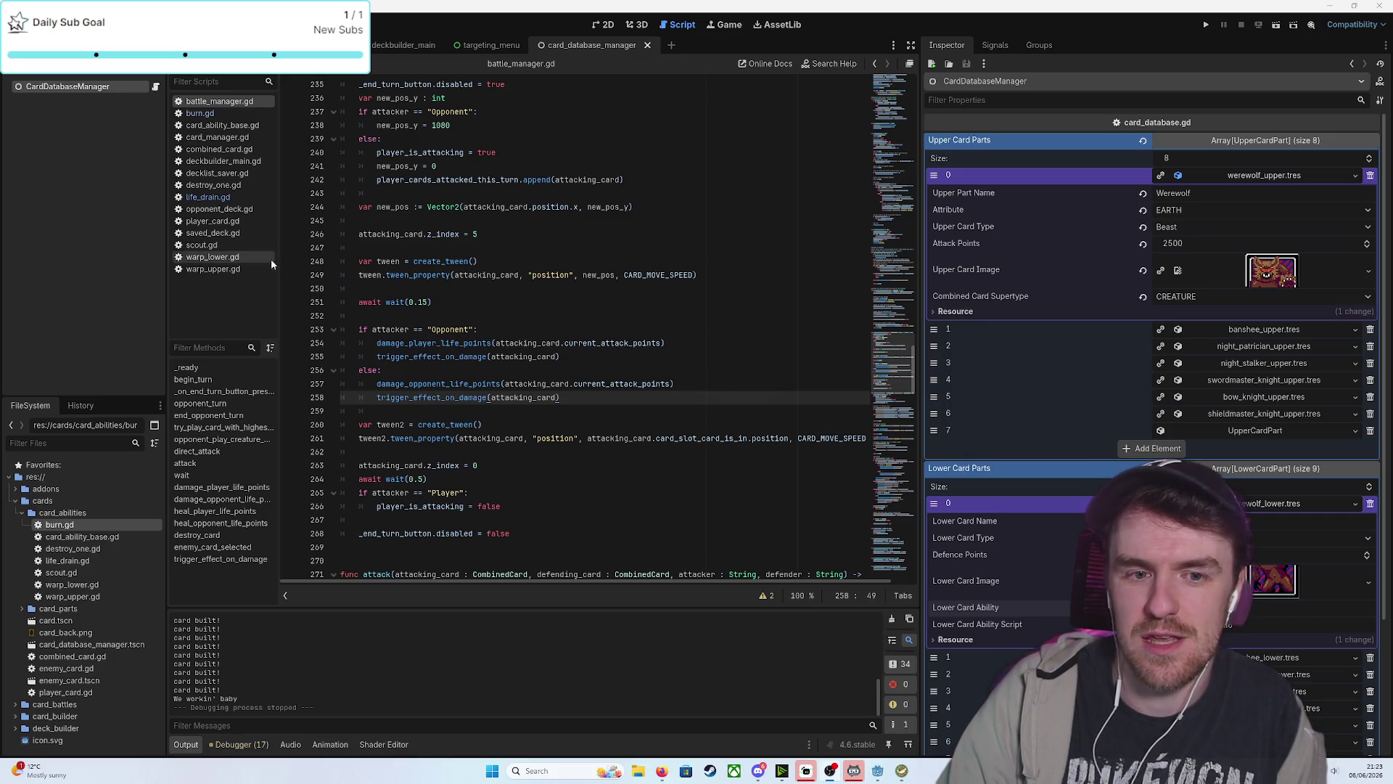
# Step: Remove the '0 - ' negation on line 11 of life_drain.gd so it heals by the damage, and save
pyautogui.click(207, 197)
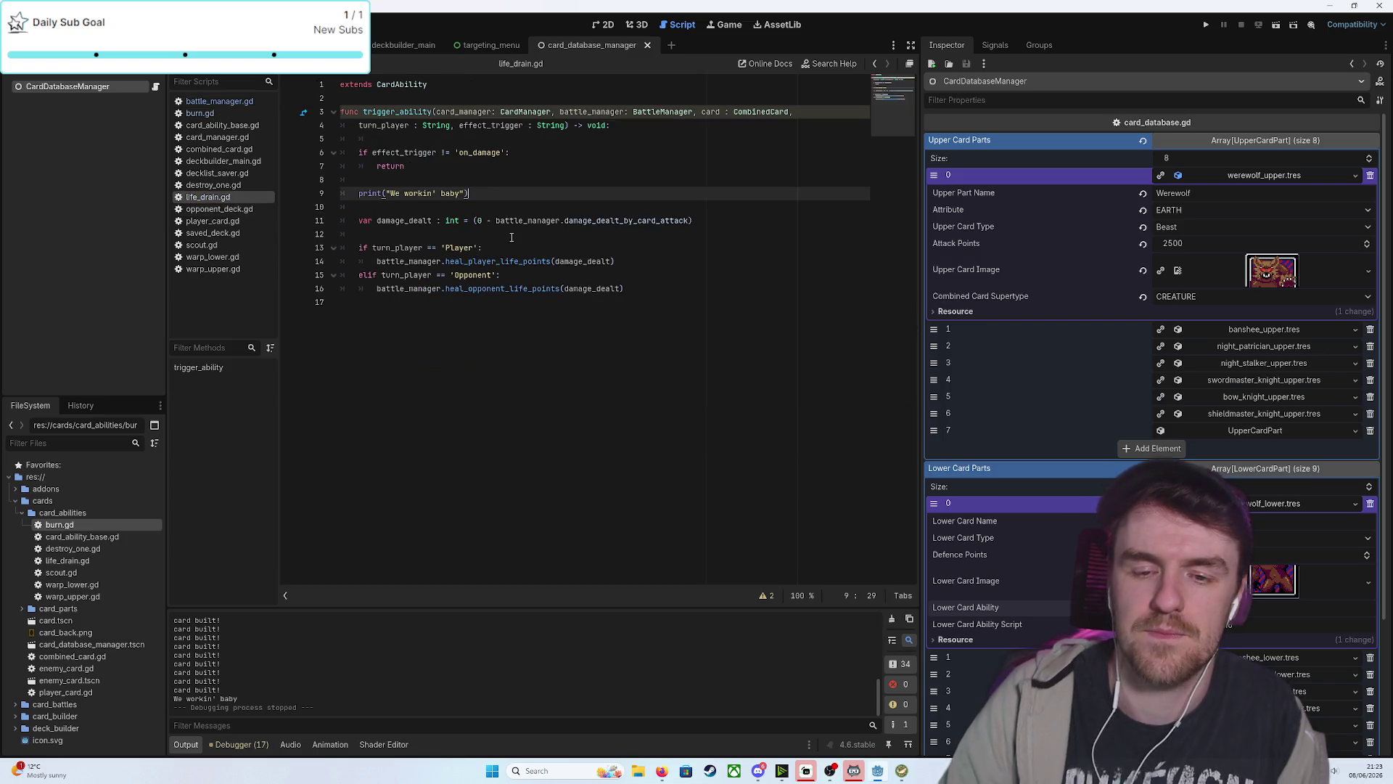
pyautogui.moveTo(494, 220); pyautogui.dragTo(478, 222)
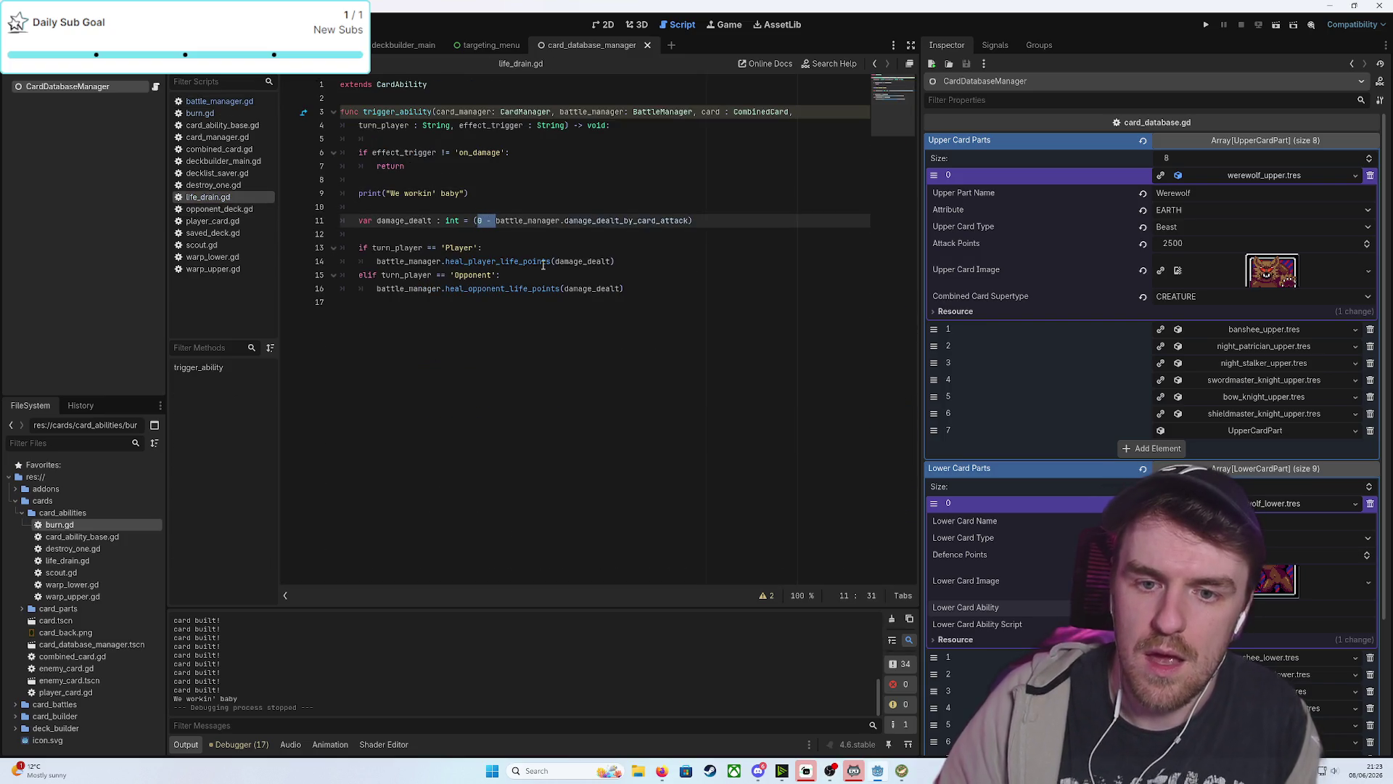
pyautogui.press('BackSpace')
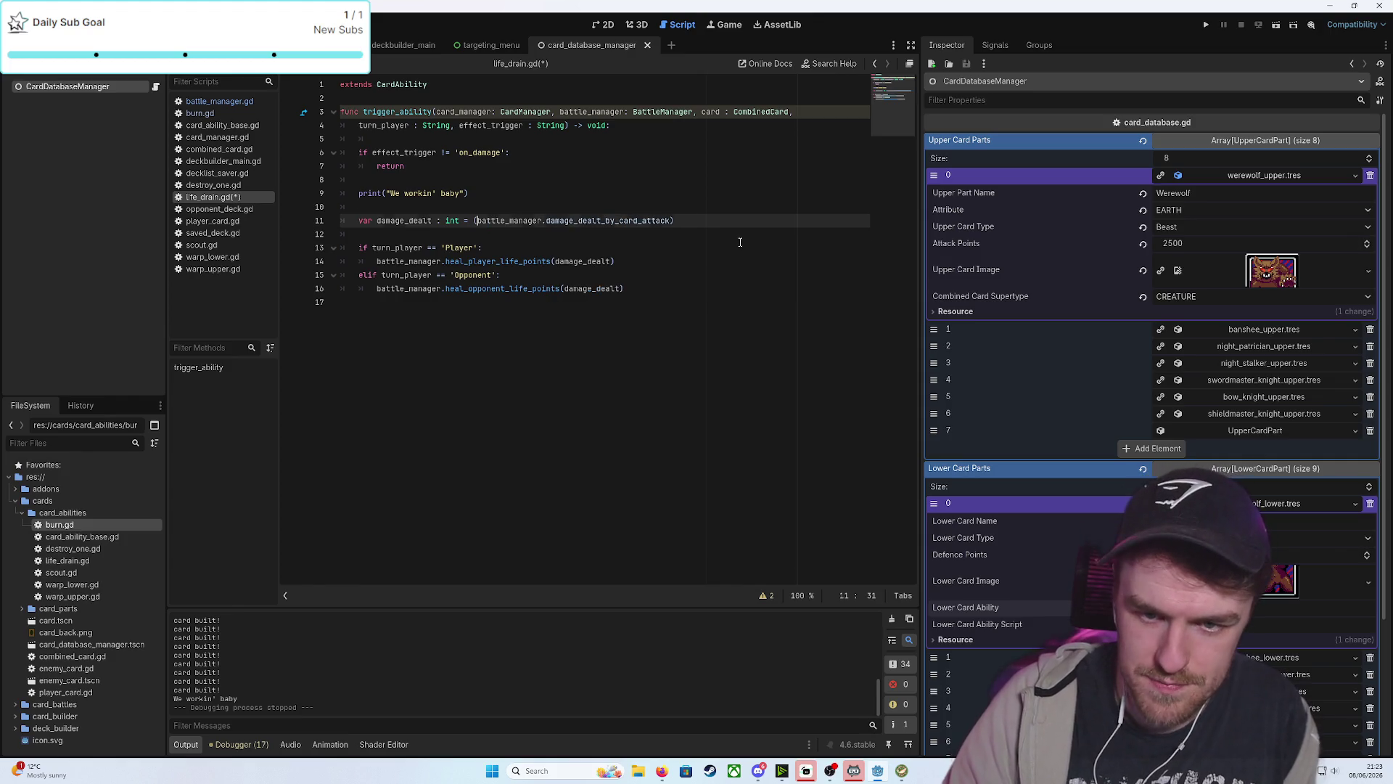
pyautogui.click(741, 244)
pyautogui.click(678, 298)
pyautogui.hotkey('ctrl', 's')
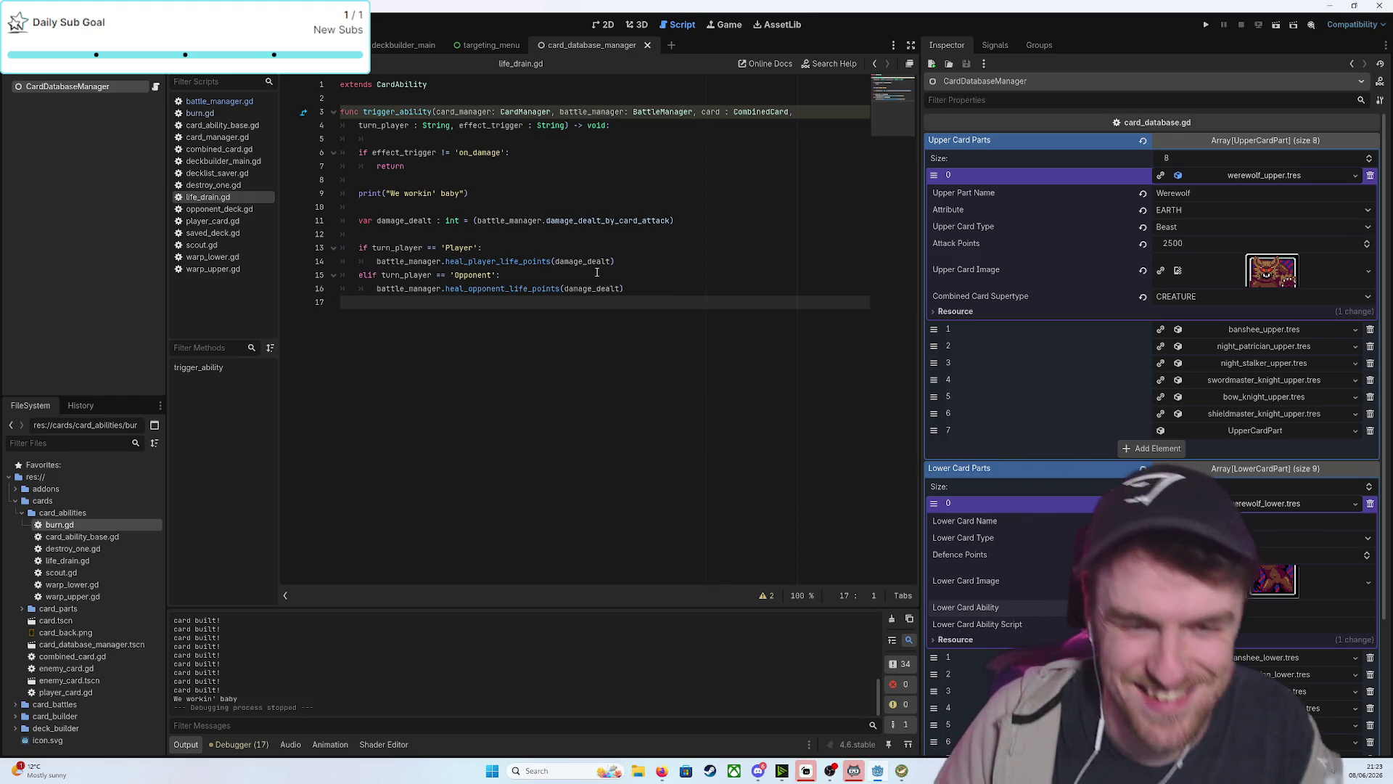
# Step: Return to battle_manager.gd and scroll down to the trigger_effect_on_damage function
pyautogui.click(218, 101)
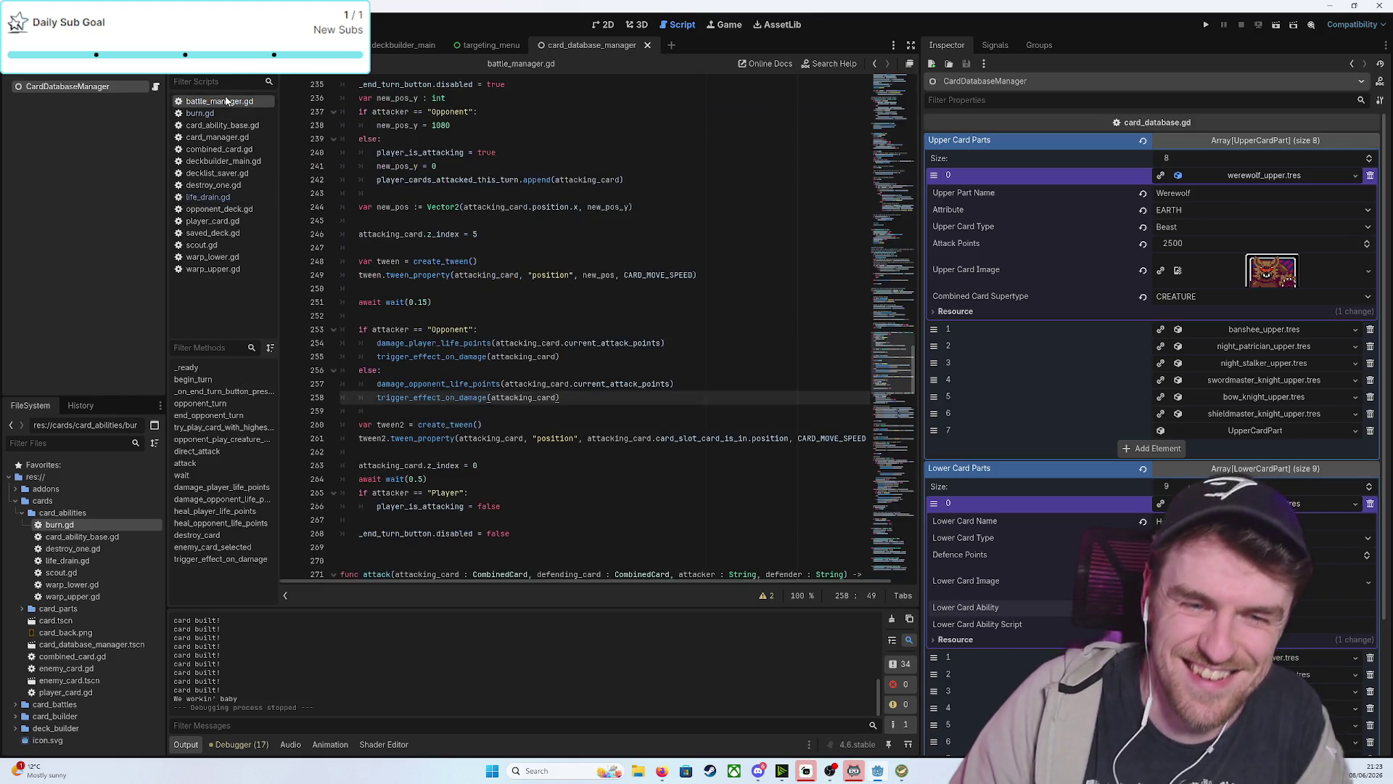
pyautogui.scroll(-20, 678, 470)
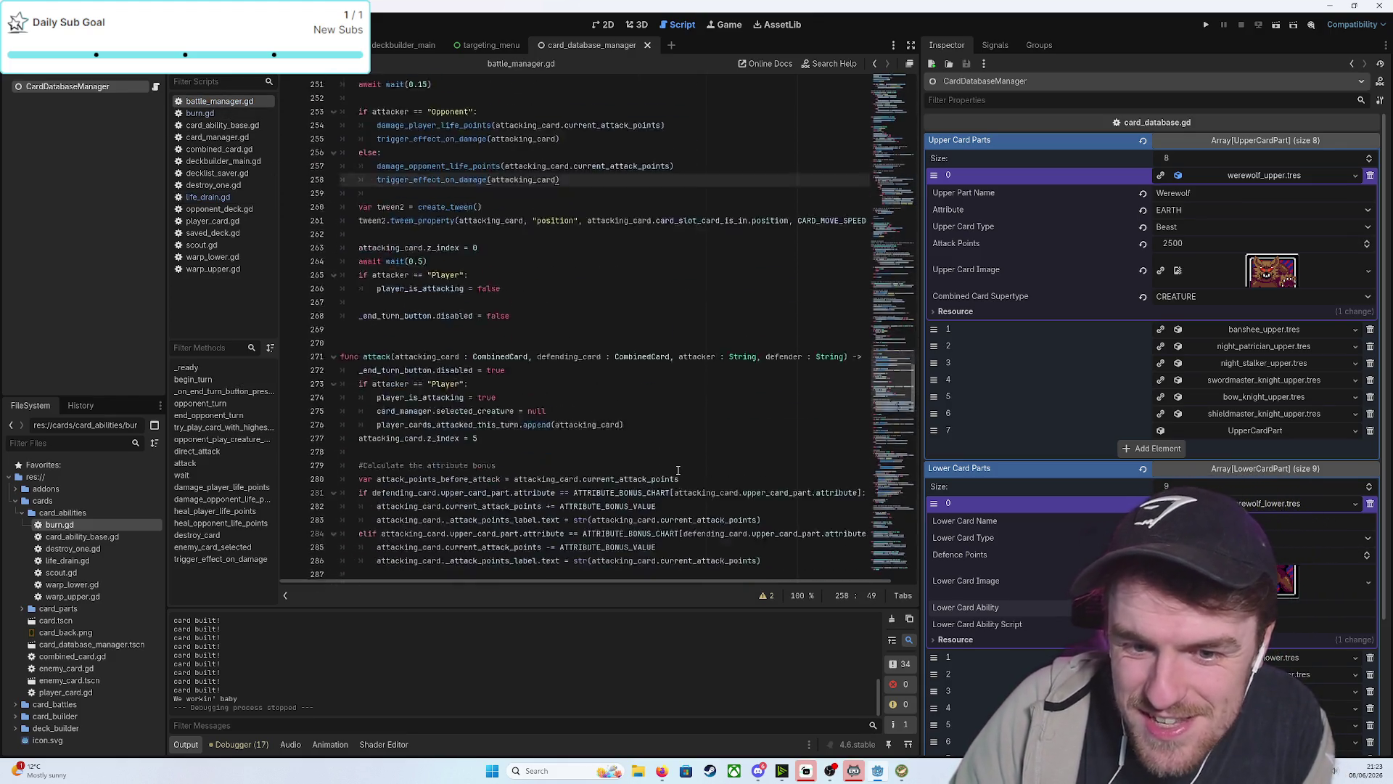
pyautogui.scroll(-10, 678, 469)
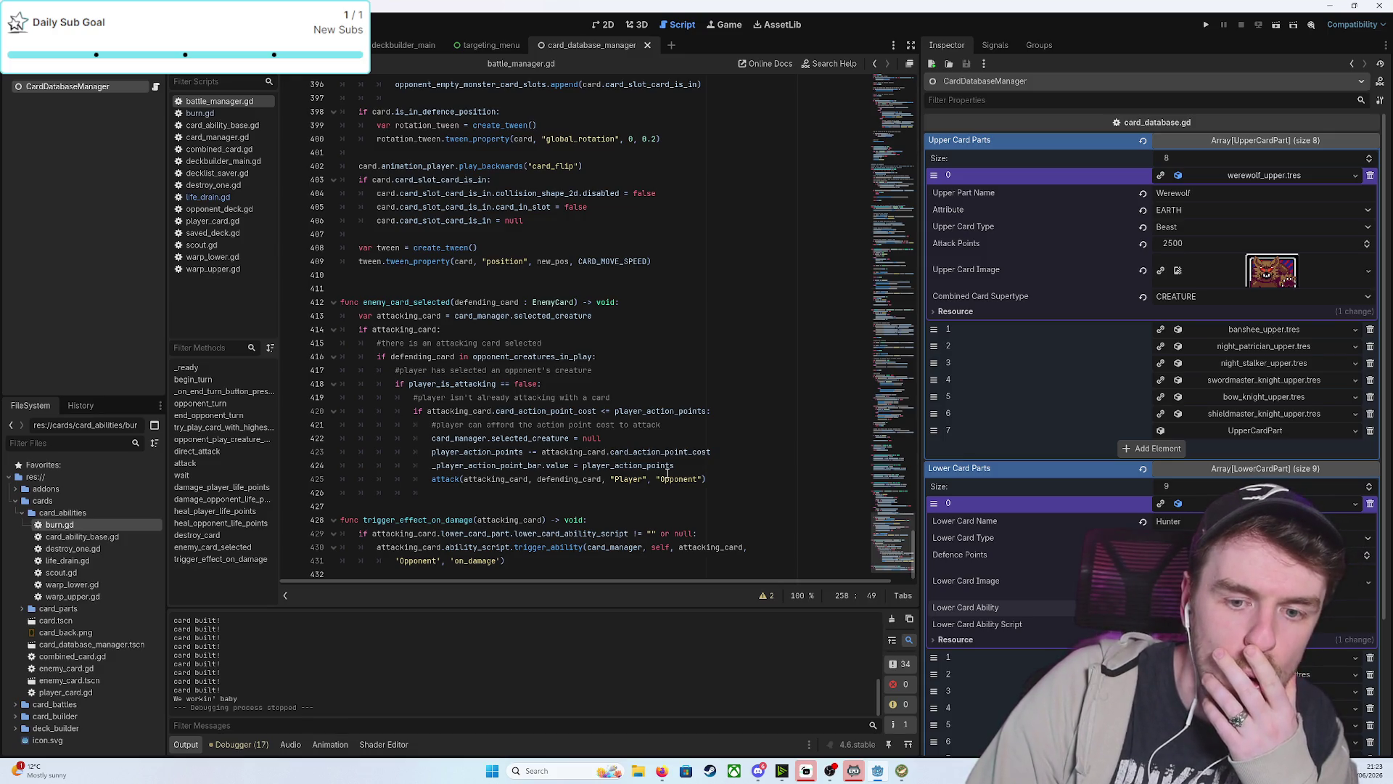
# Step: Add a turn_player parameter to trigger_effect_on_damage, pass it instead of 'Opponent' on line 431, and save
pyautogui.click(544, 520)
pyautogui.write(', tur')
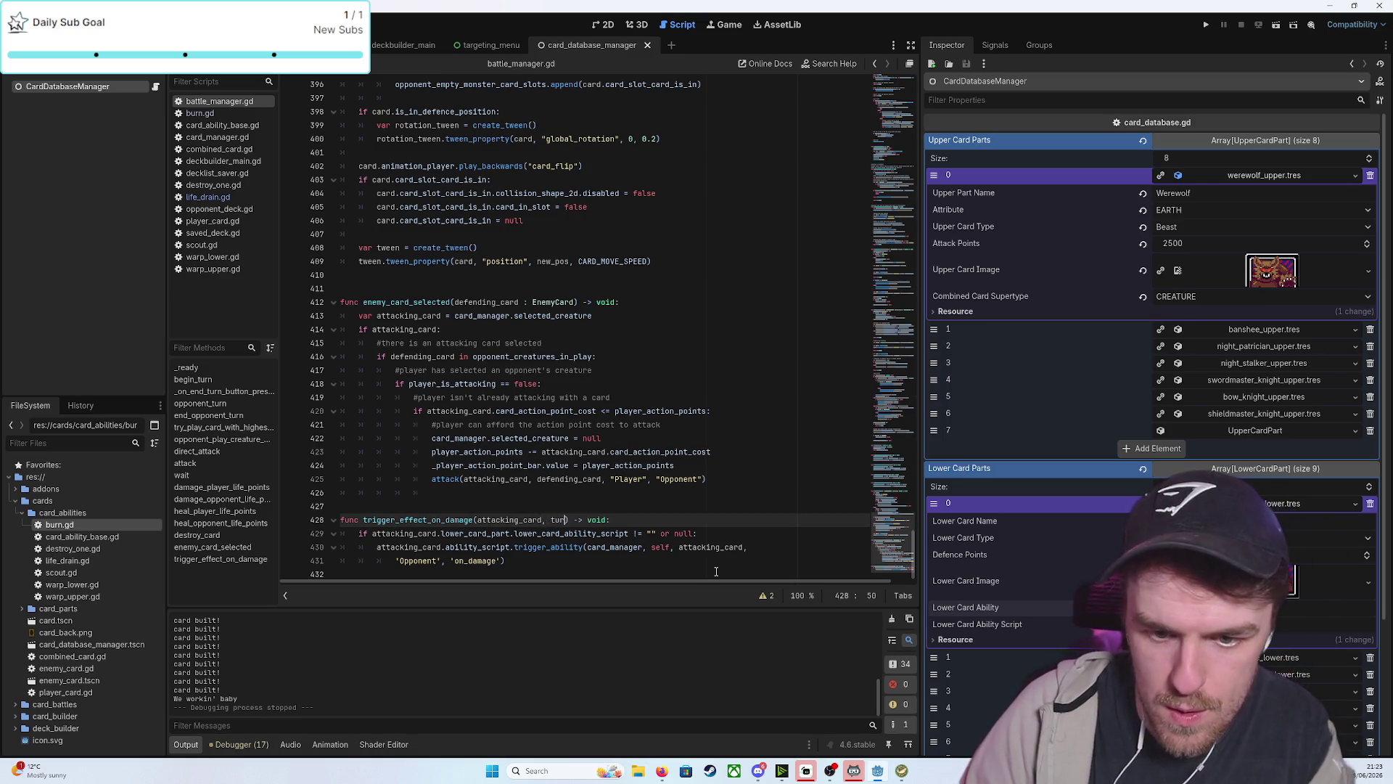
pyautogui.write('n_player')
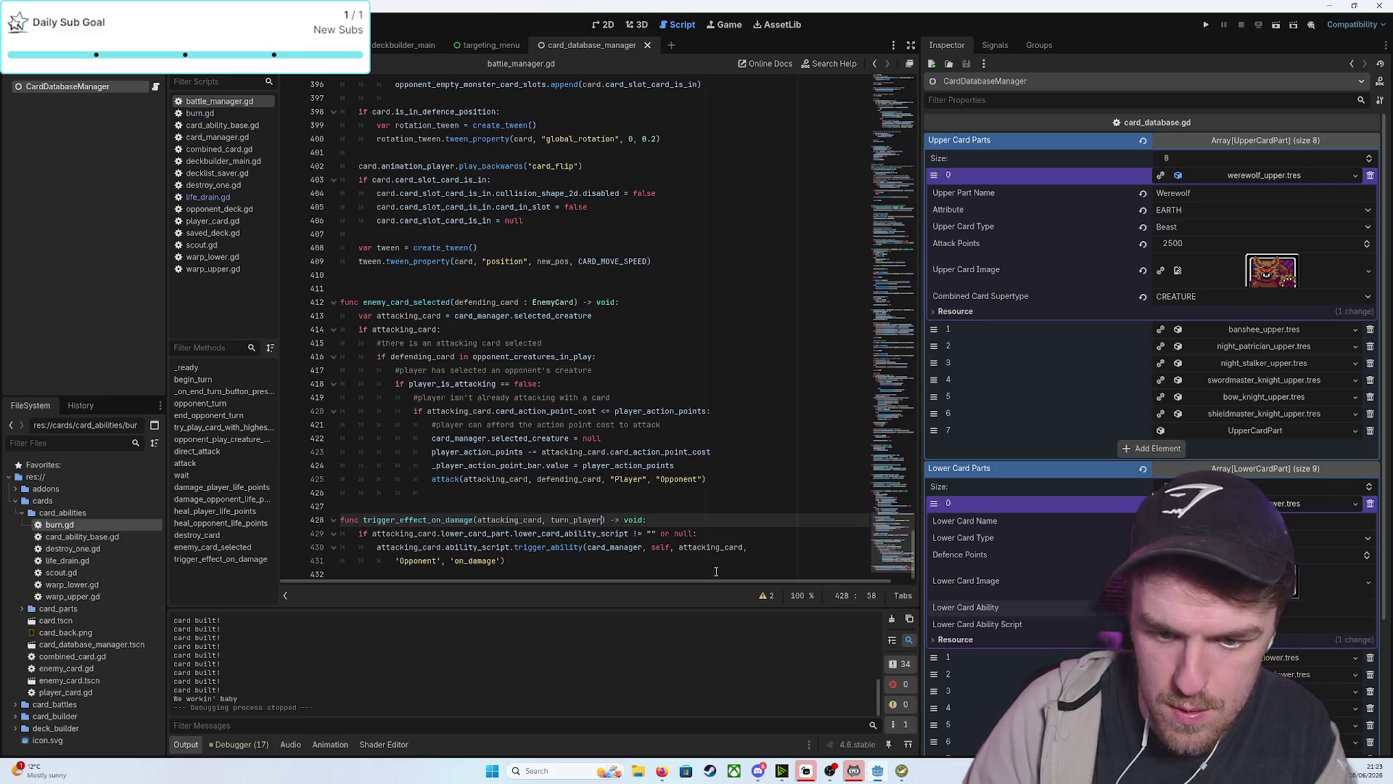
pyautogui.moveTo(442, 561); pyautogui.dragTo(396, 564)
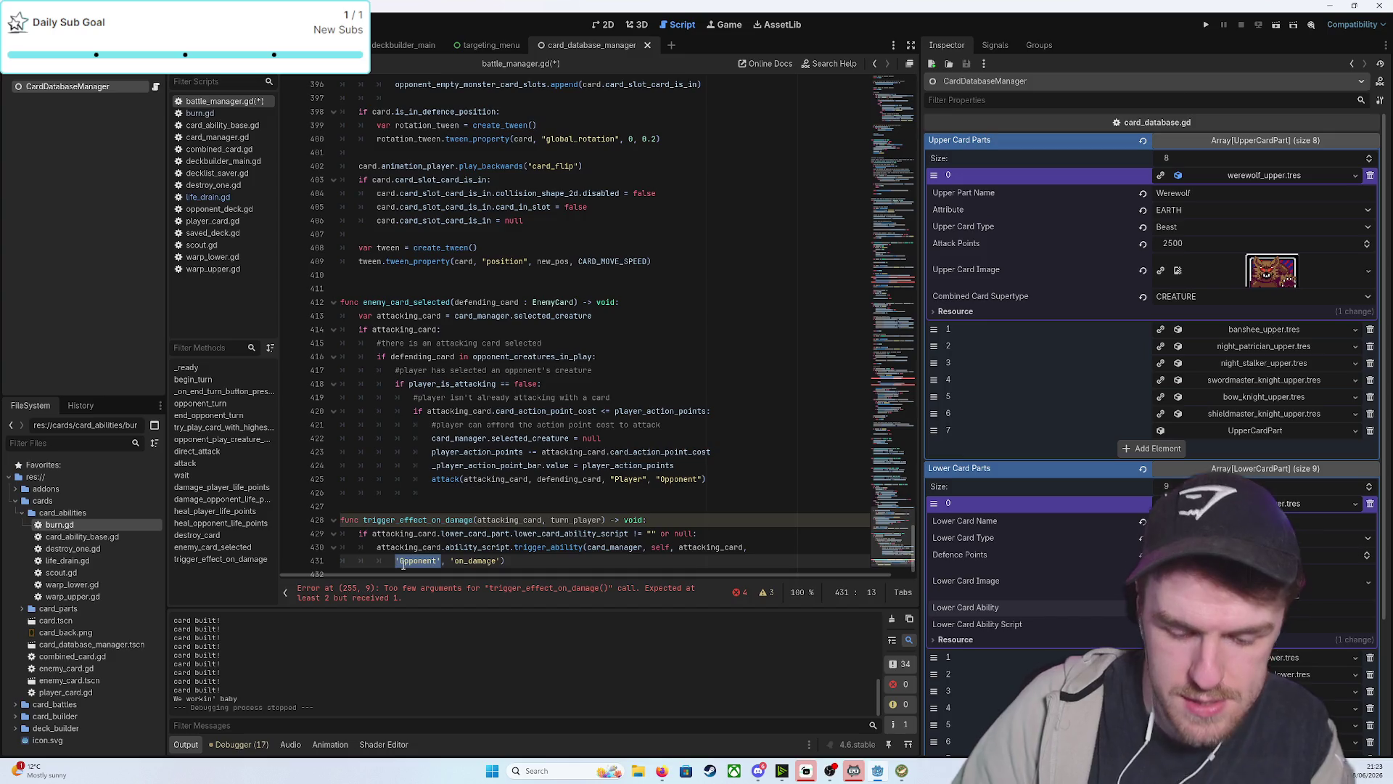
pyautogui.write('turn_player')
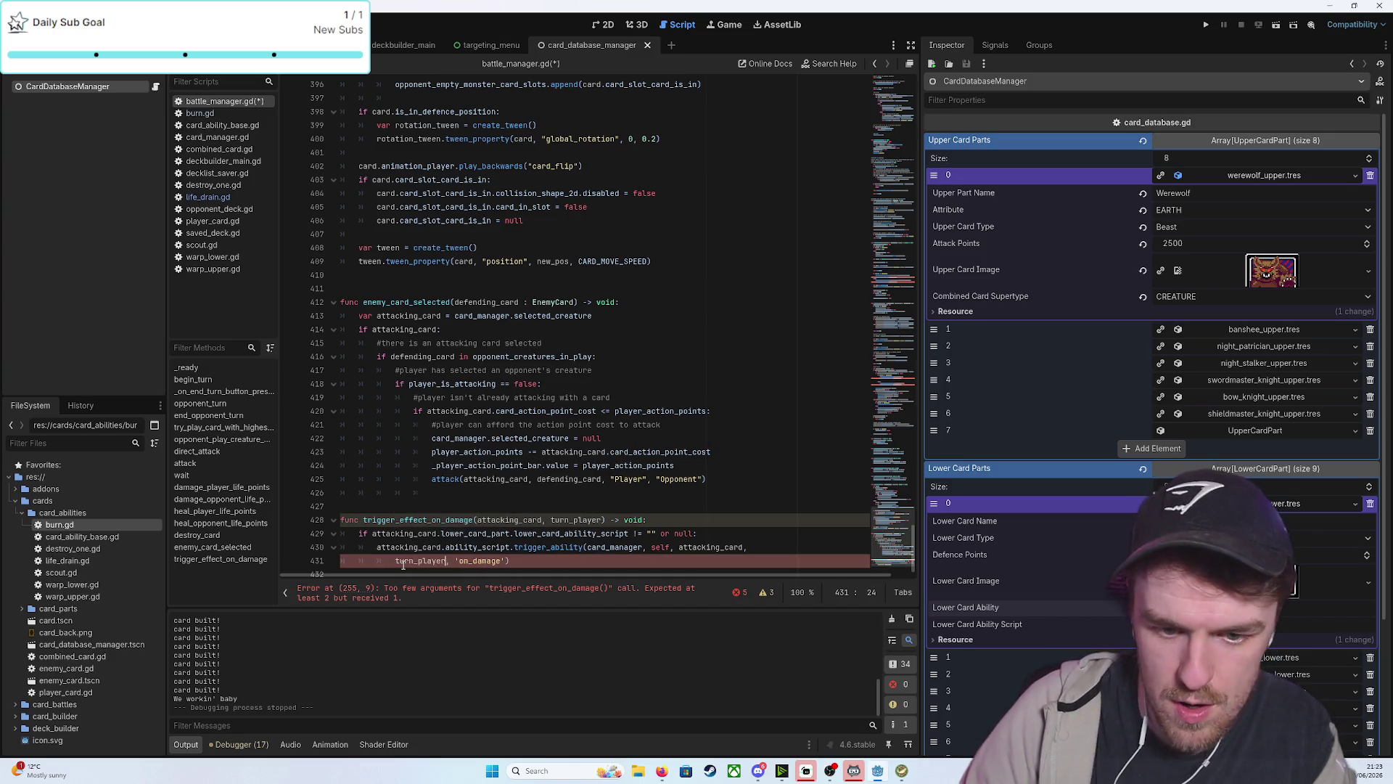
pyautogui.click(727, 505)
pyautogui.hotkey('ctrl', 's')
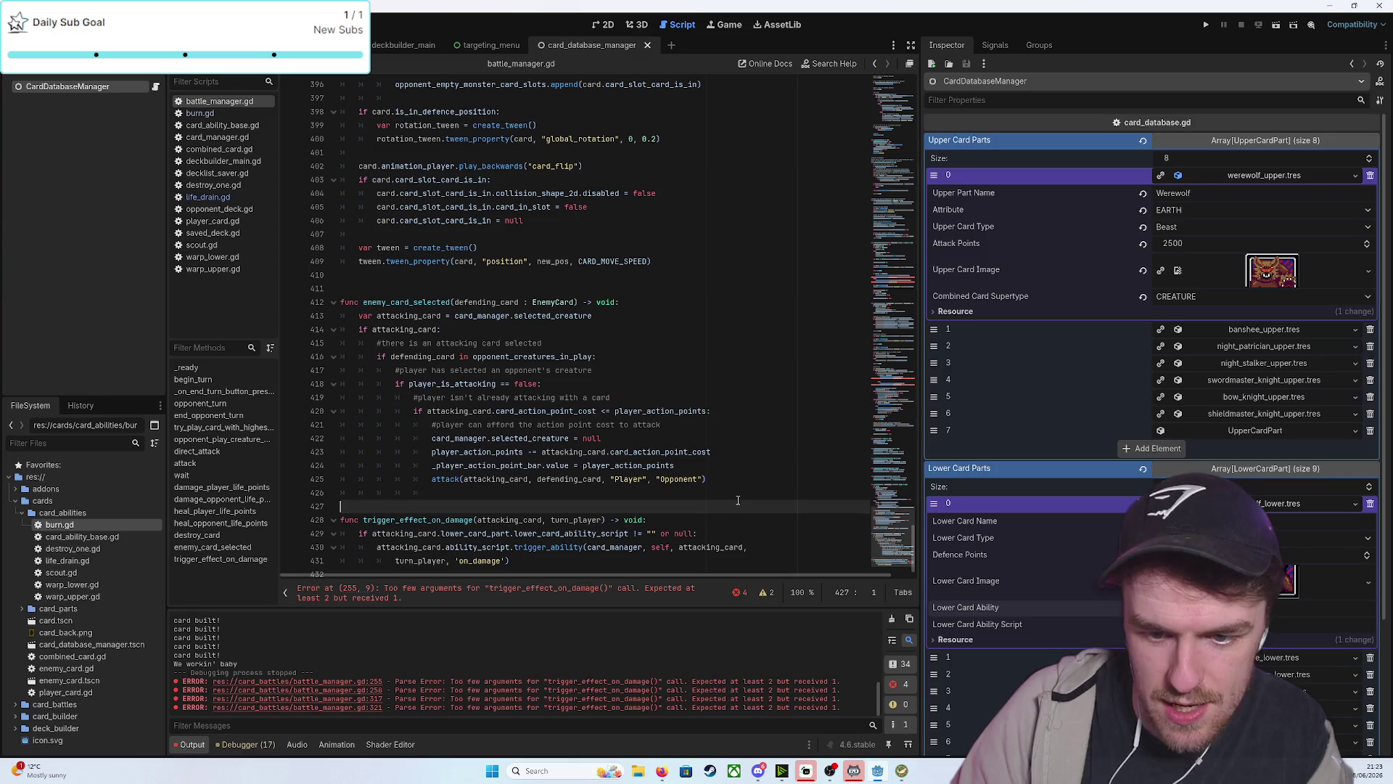
# Step: Add 'Opponent' and 'Player' side arguments to the trigger_effect_on_damage calls on lines 255 and 258
pyautogui.click(313, 683)
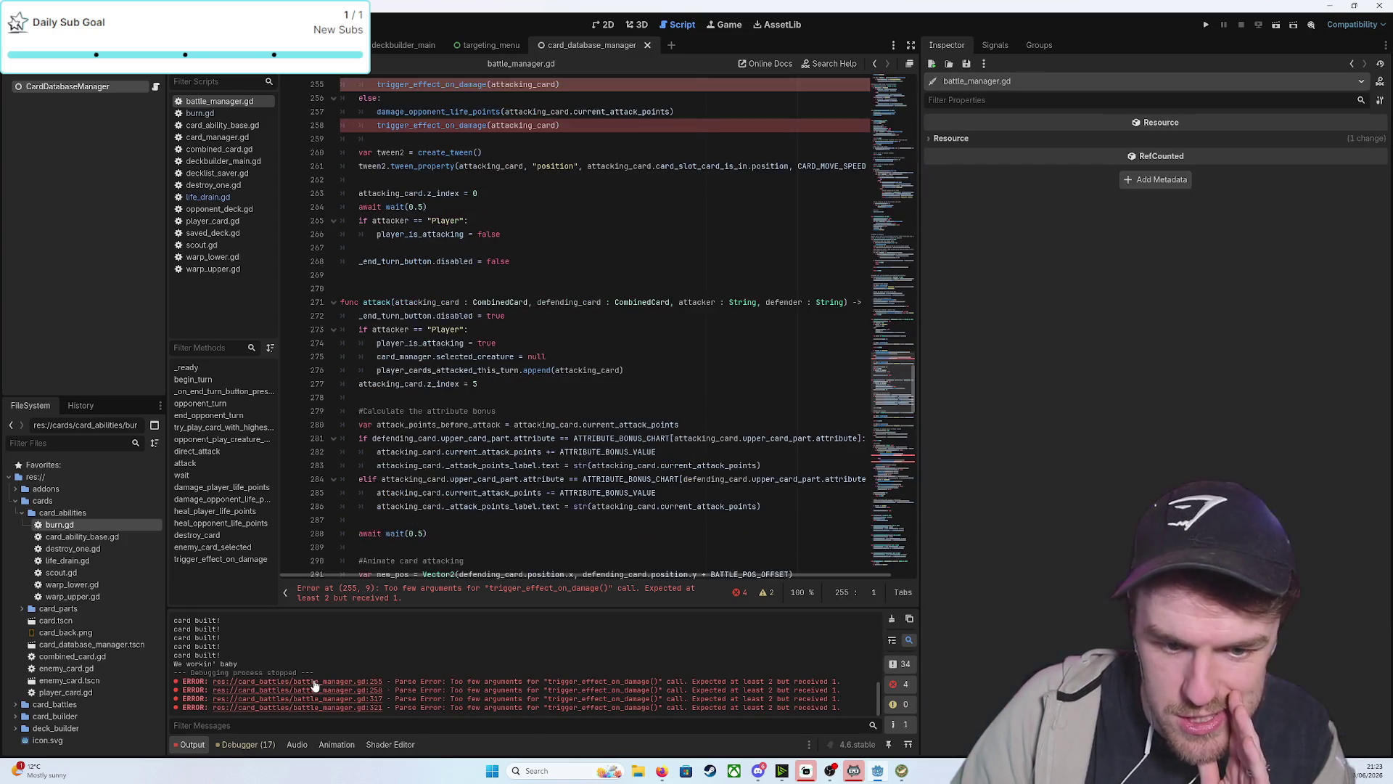
pyautogui.scroll(5, 685, 423)
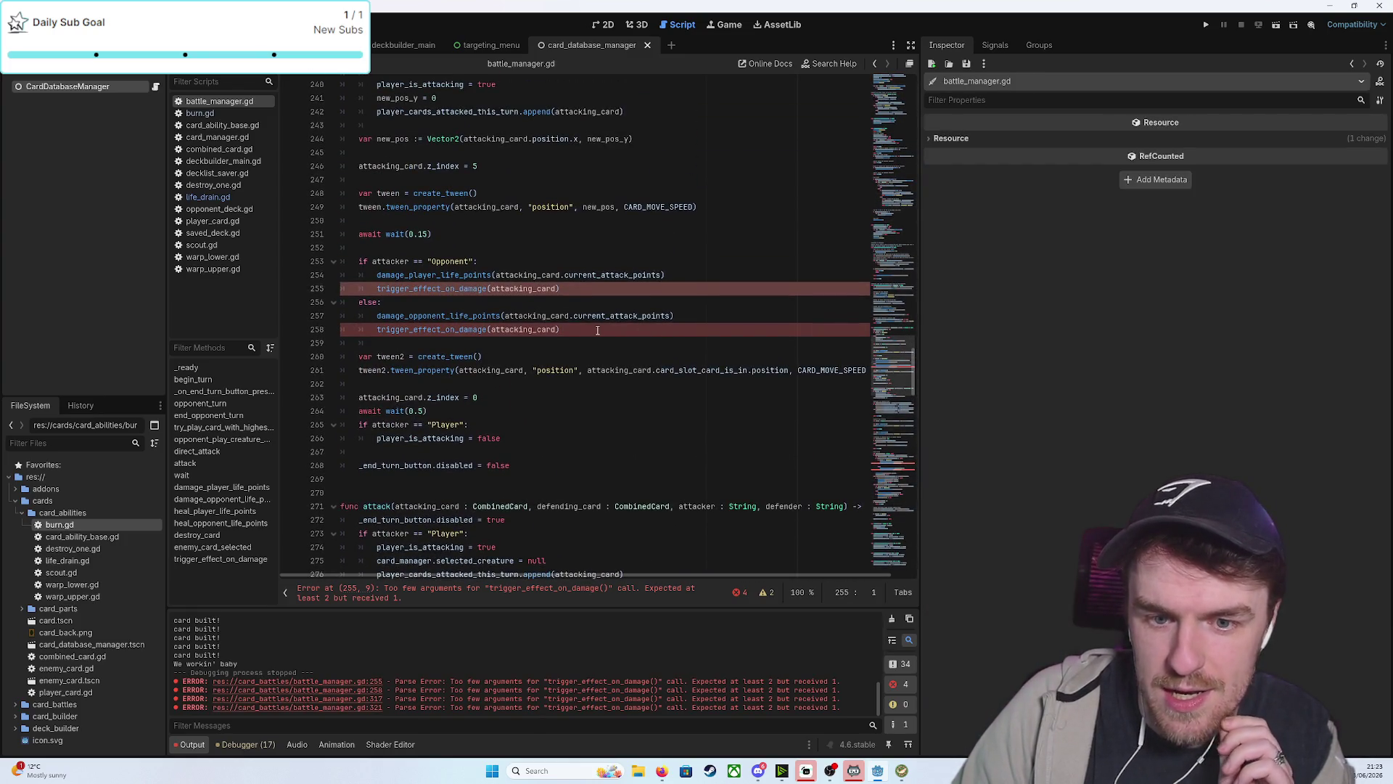
pyautogui.click(557, 288)
pyautogui.write(", '")
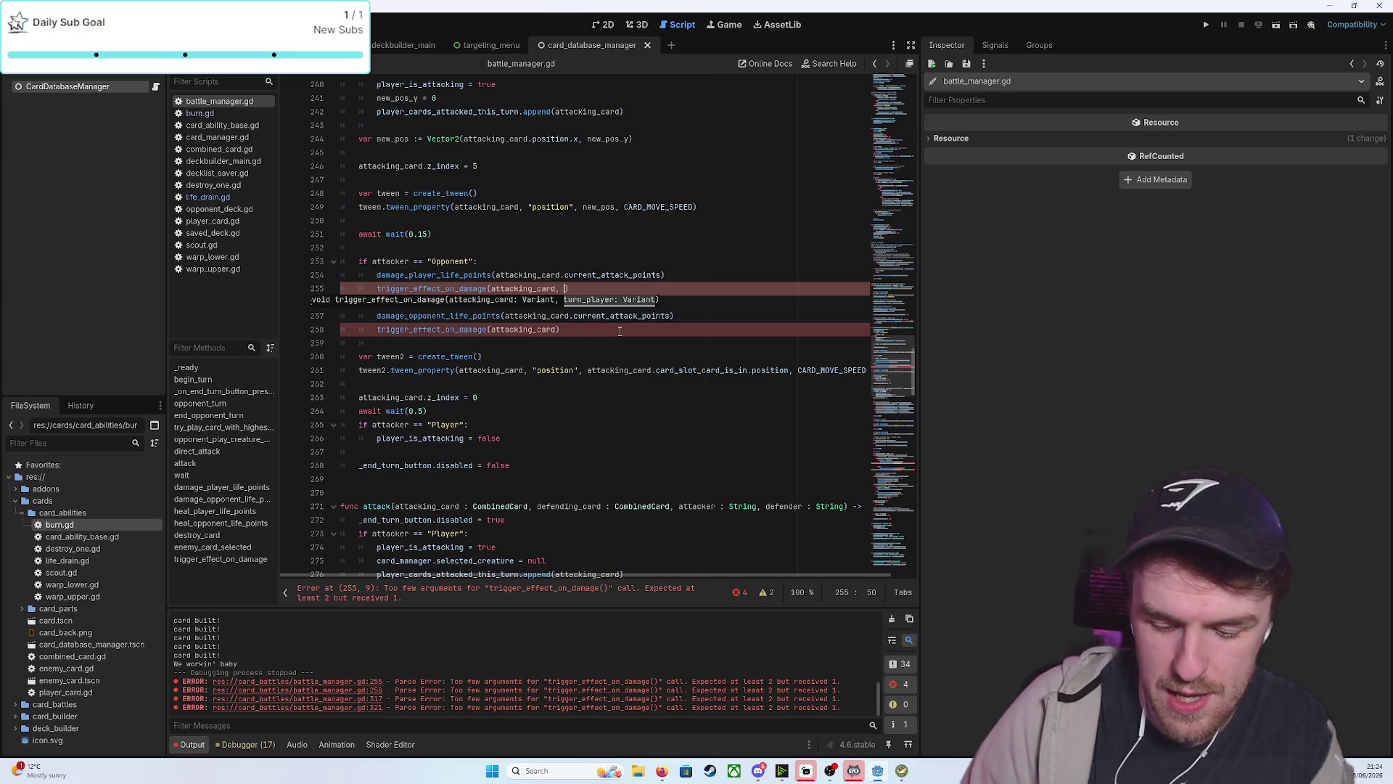
pyautogui.write('Ppponent')
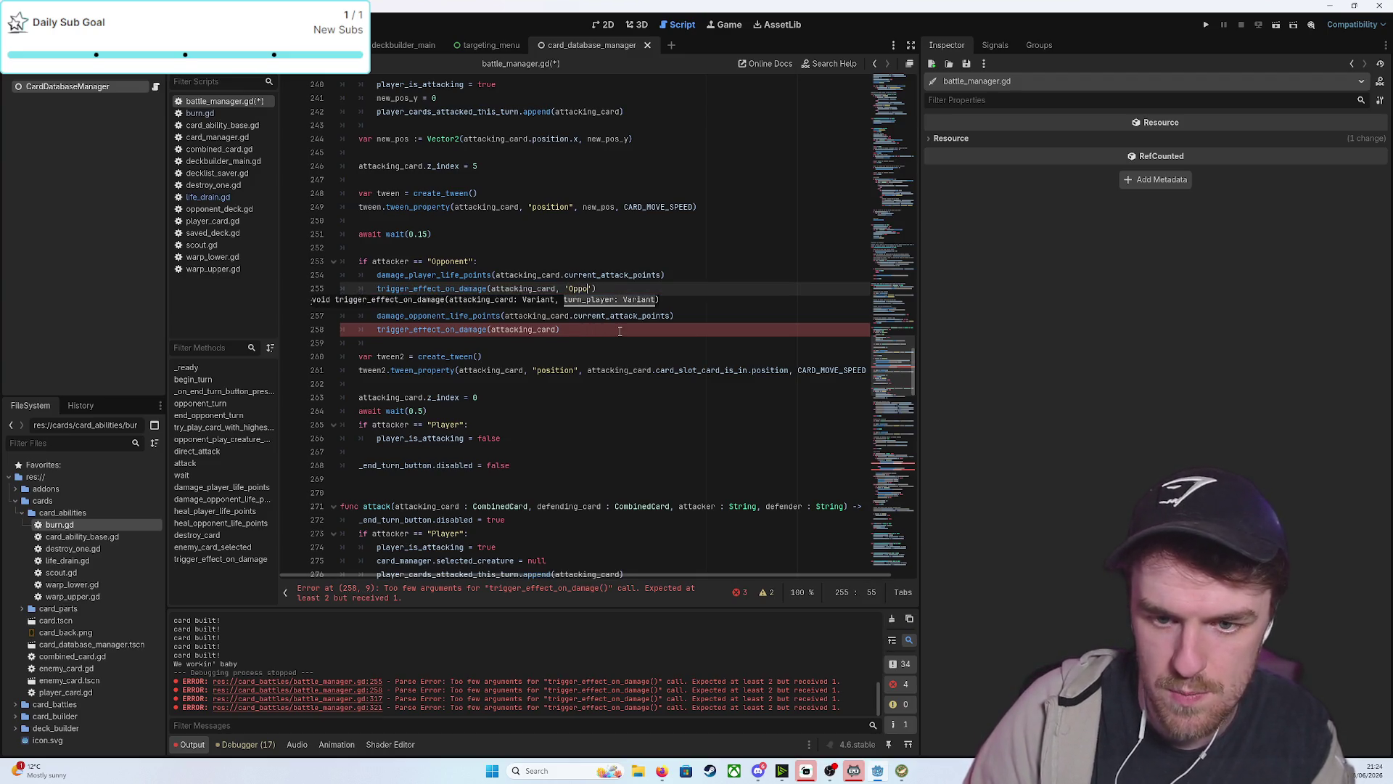
pyautogui.click(556, 330)
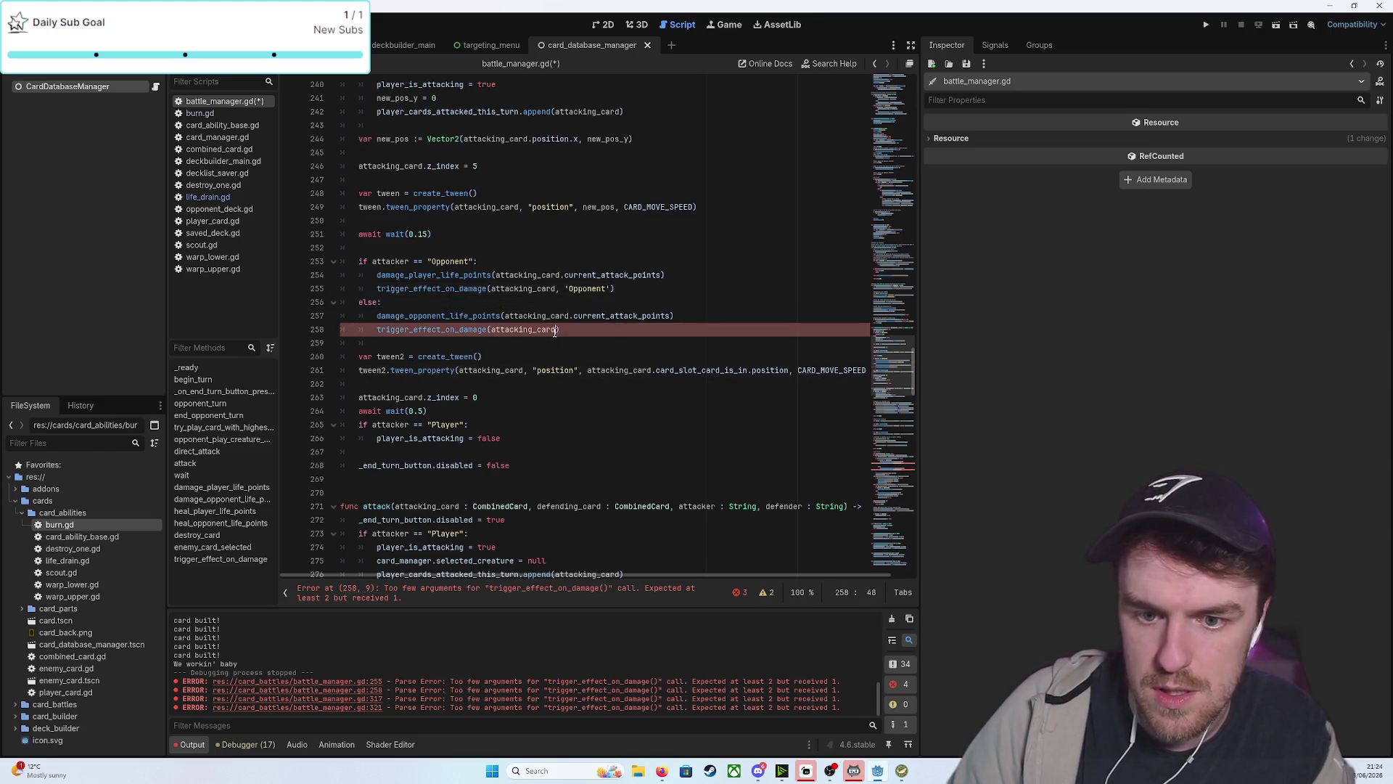
pyautogui.write(", 'P")
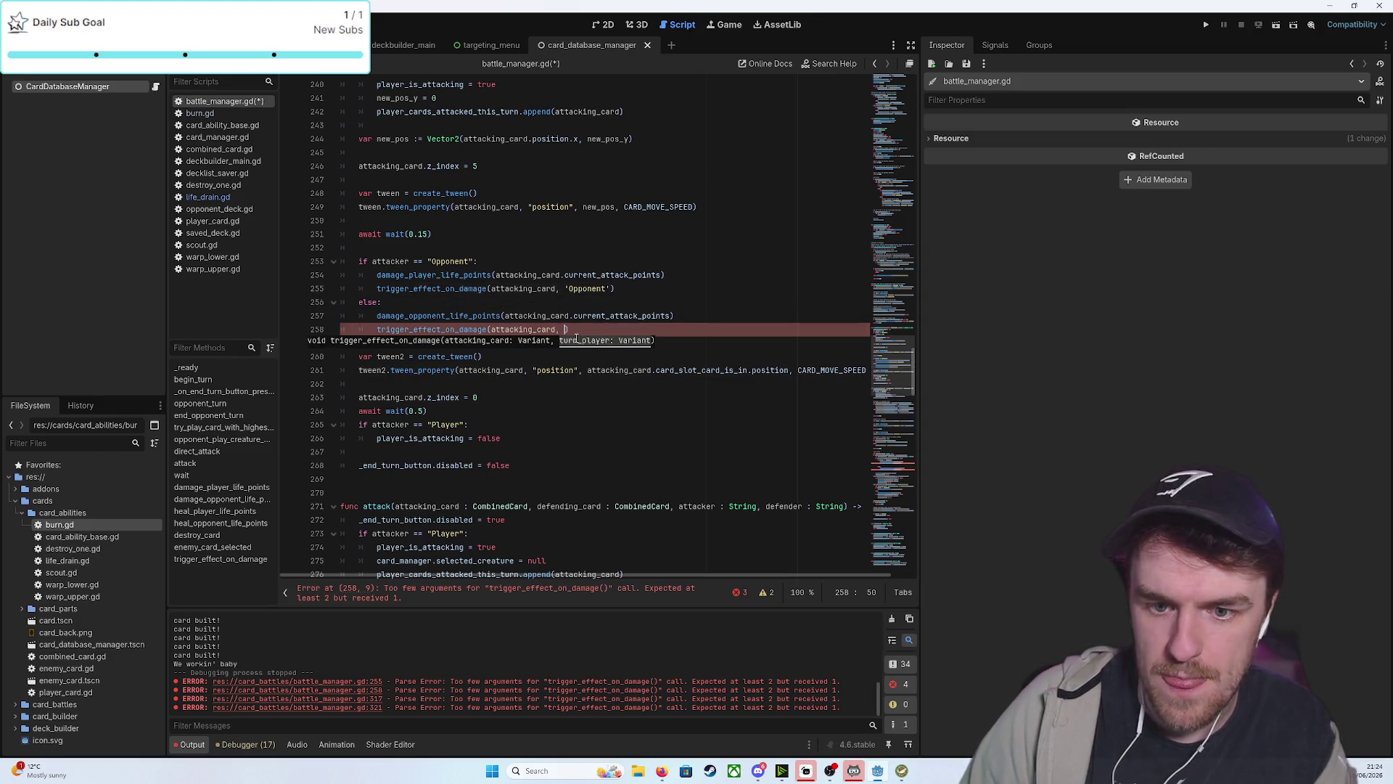
pyautogui.write('layer')
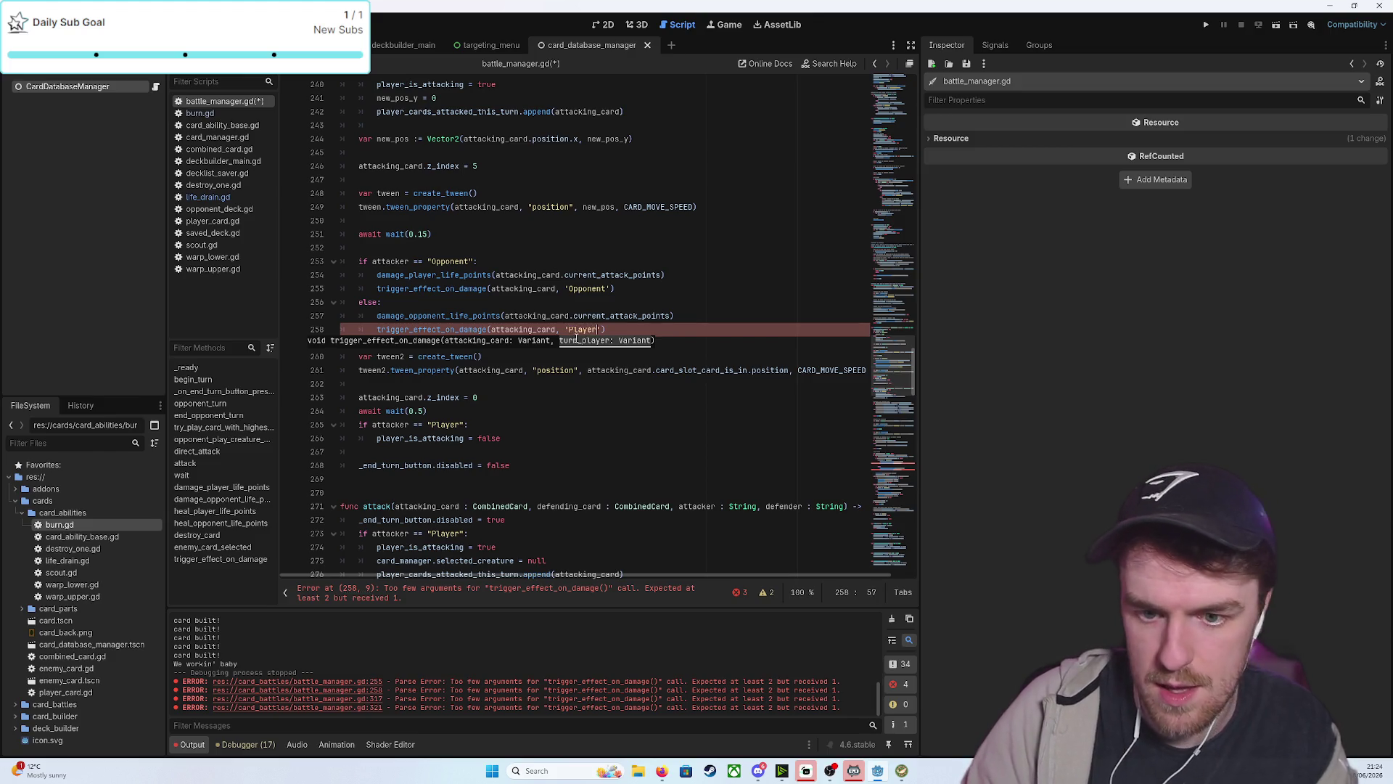
pyautogui.click(603, 448)
# Step: Pass attacker as the side argument in the damage-trigger calls on lines 317 and 321, then save
pyautogui.click(353, 700)
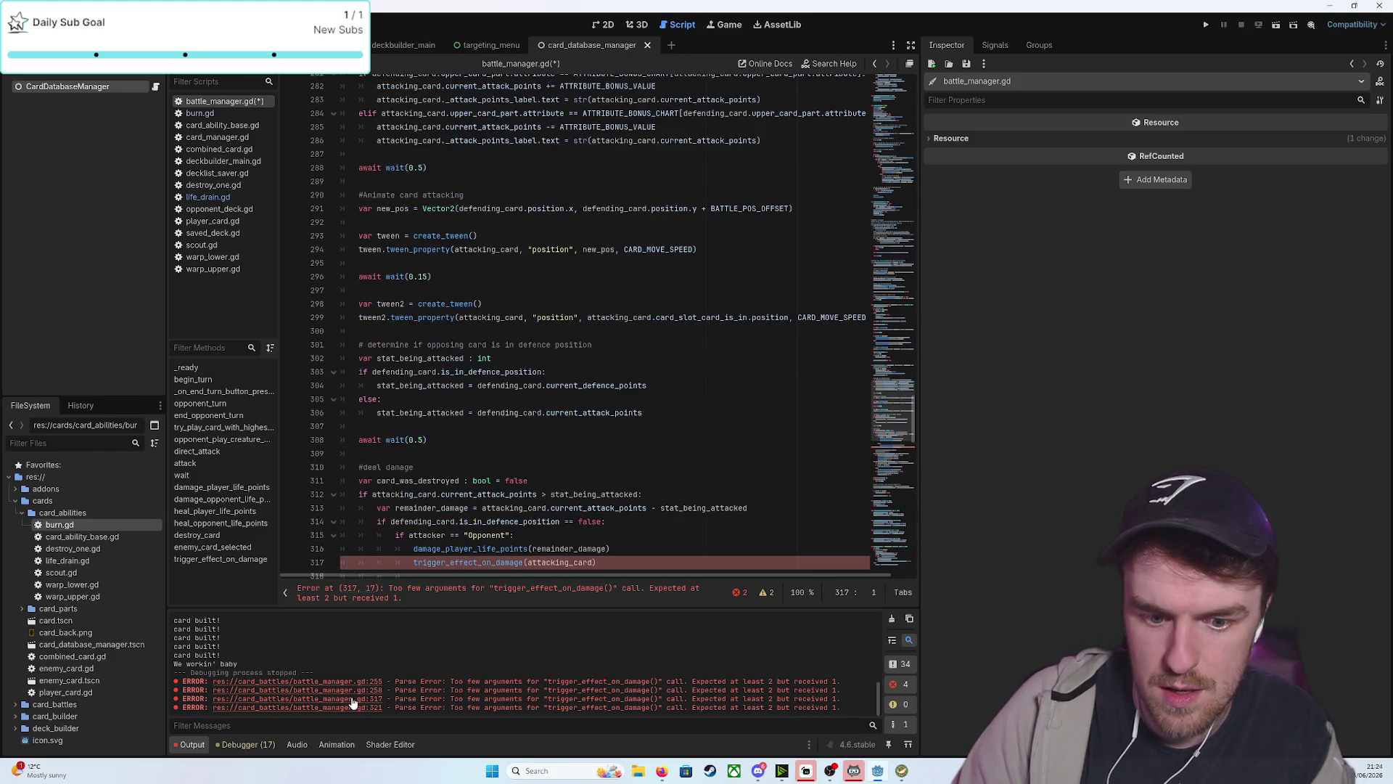
pyautogui.scroll(-2, 592, 562)
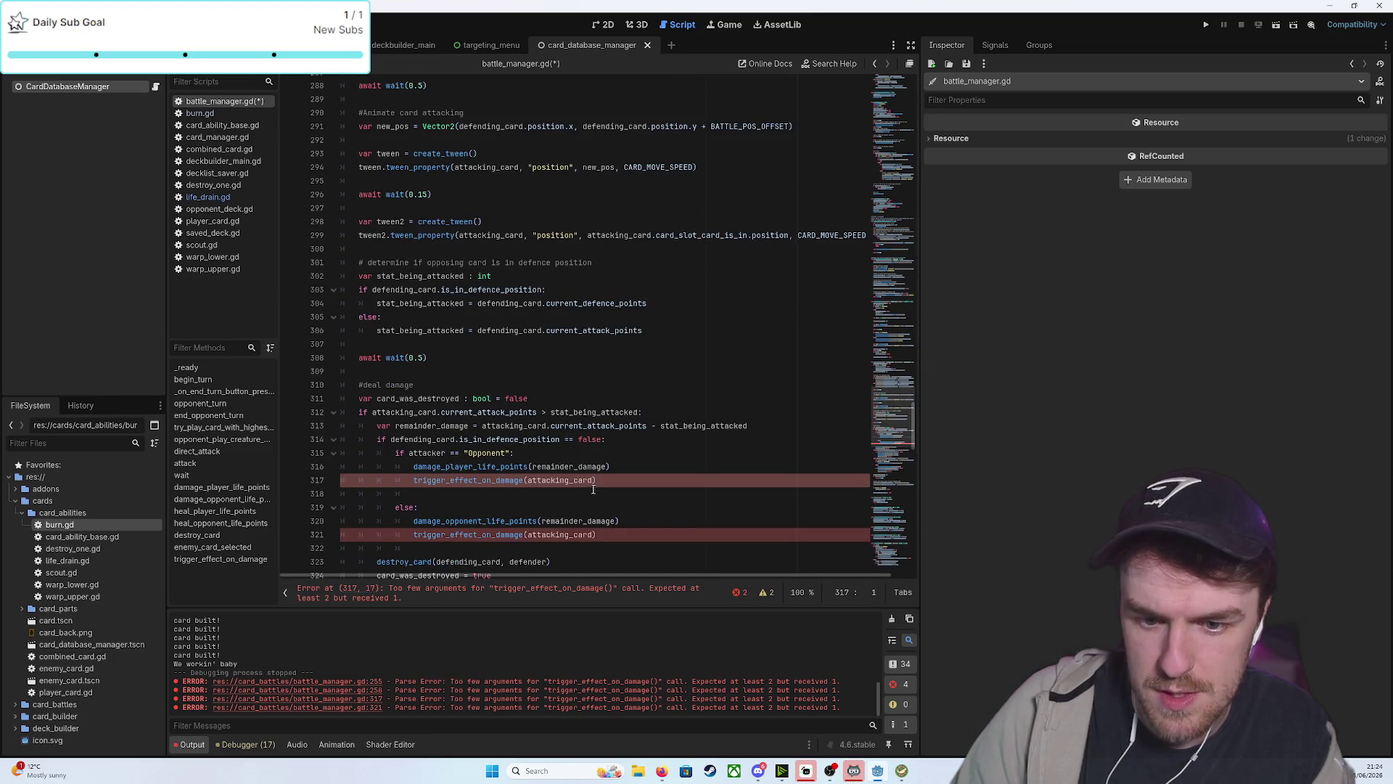
pyautogui.click(592, 490)
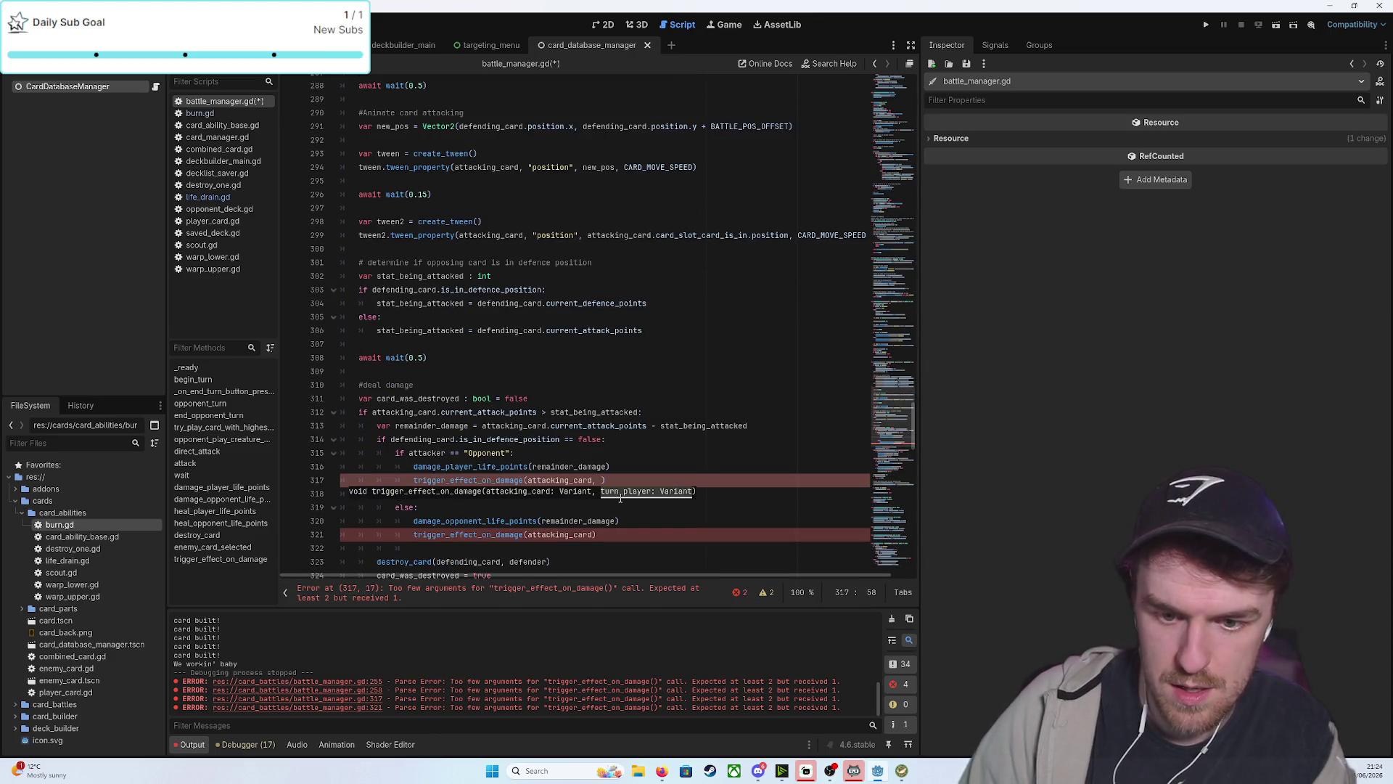
pyautogui.write("'Opponent'")
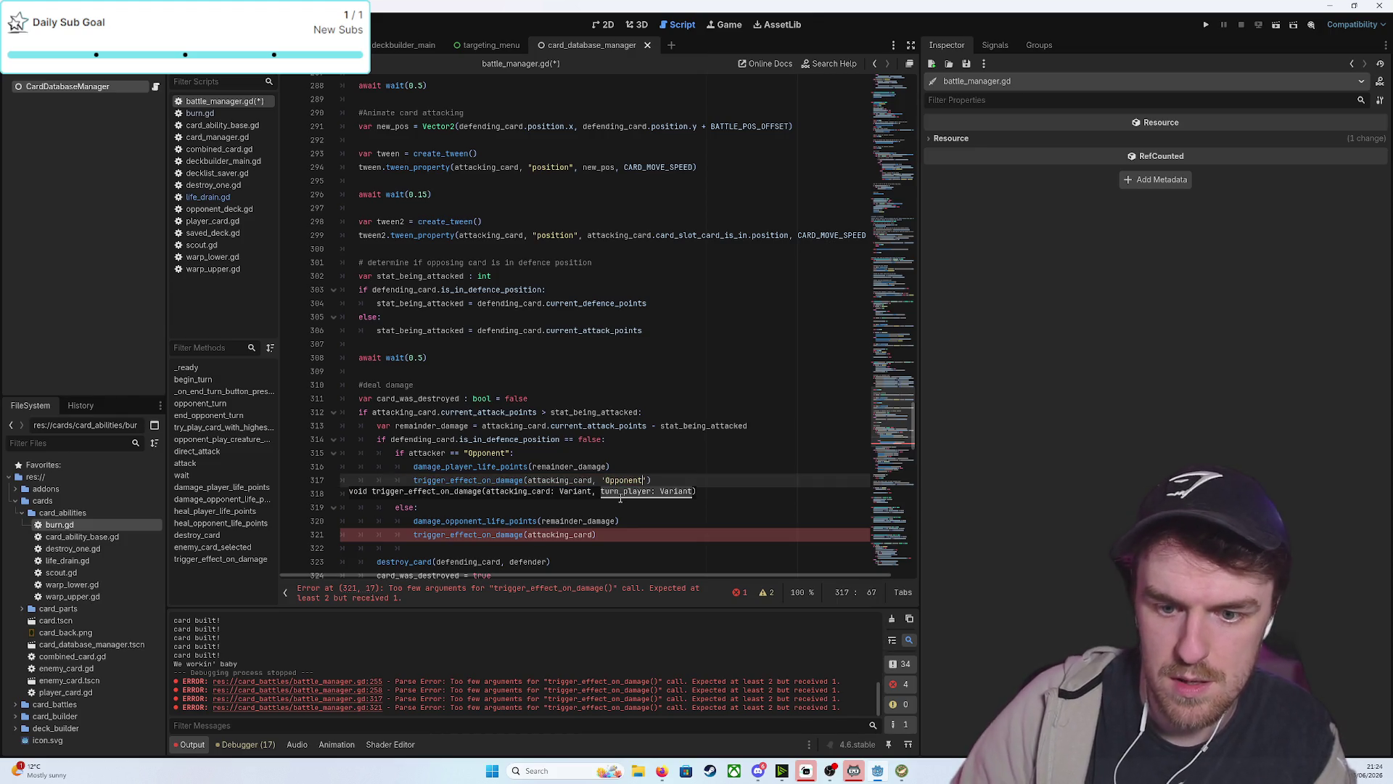
pyautogui.press('BackSpace')
pyautogui.press('BackSpace')
pyautogui.press('BackSpace')
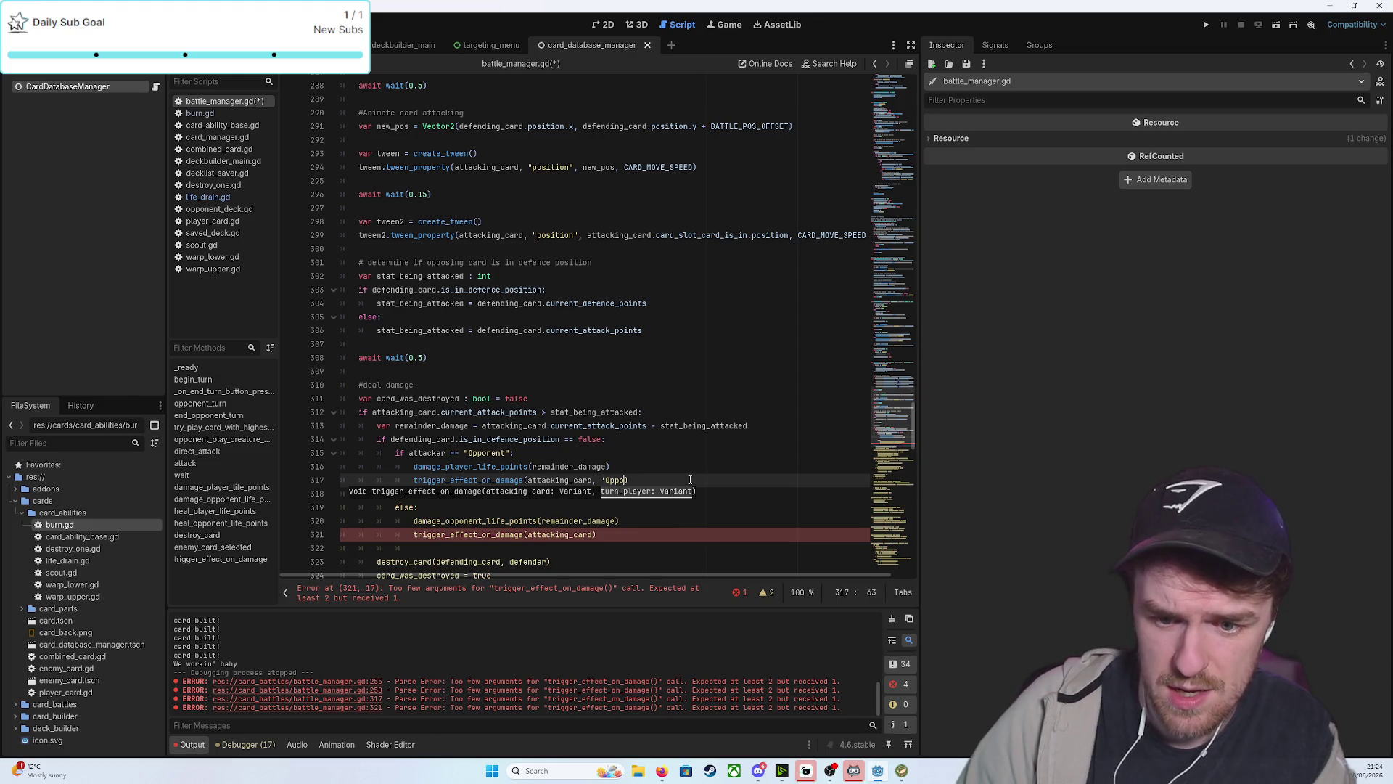
pyautogui.write('attacke')
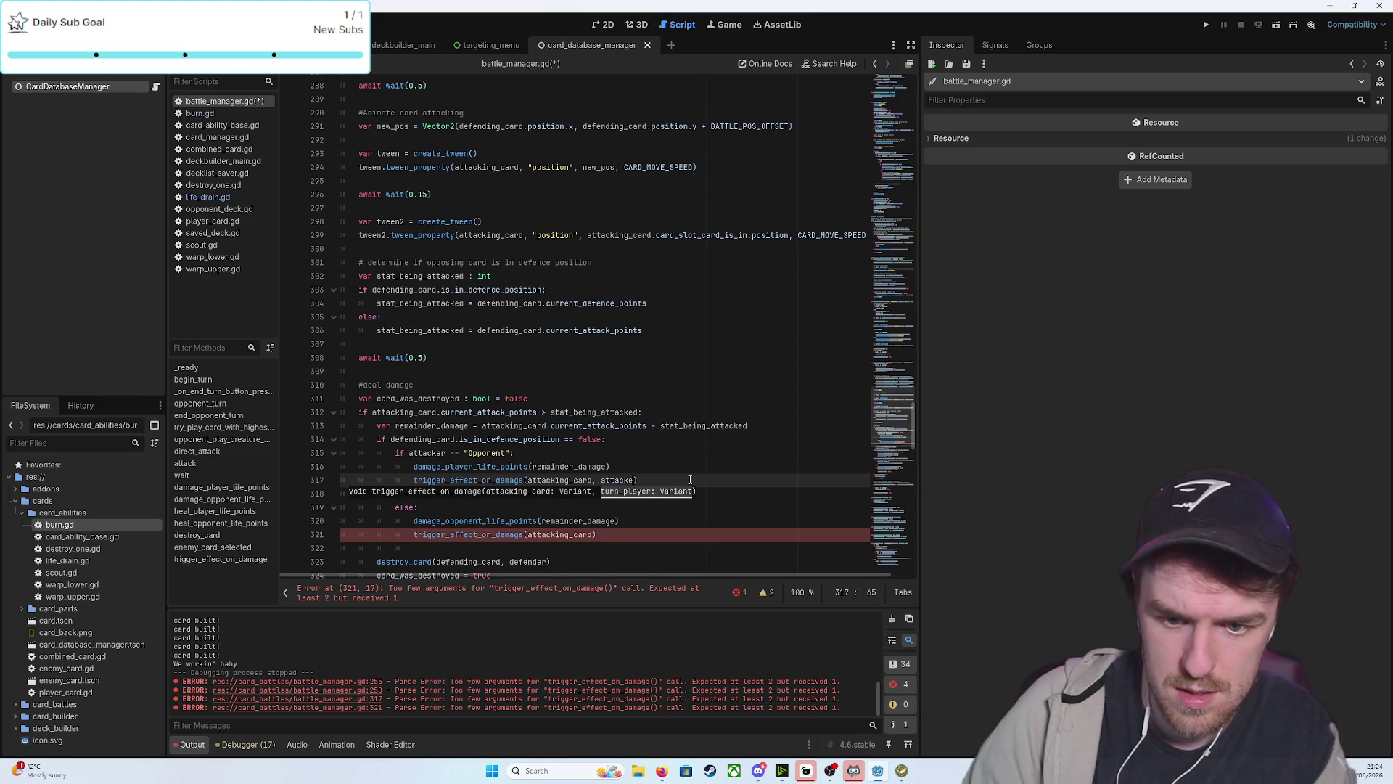
pyautogui.write('r')
pyautogui.press('End')
pyautogui.scroll(-2, 754, 481)
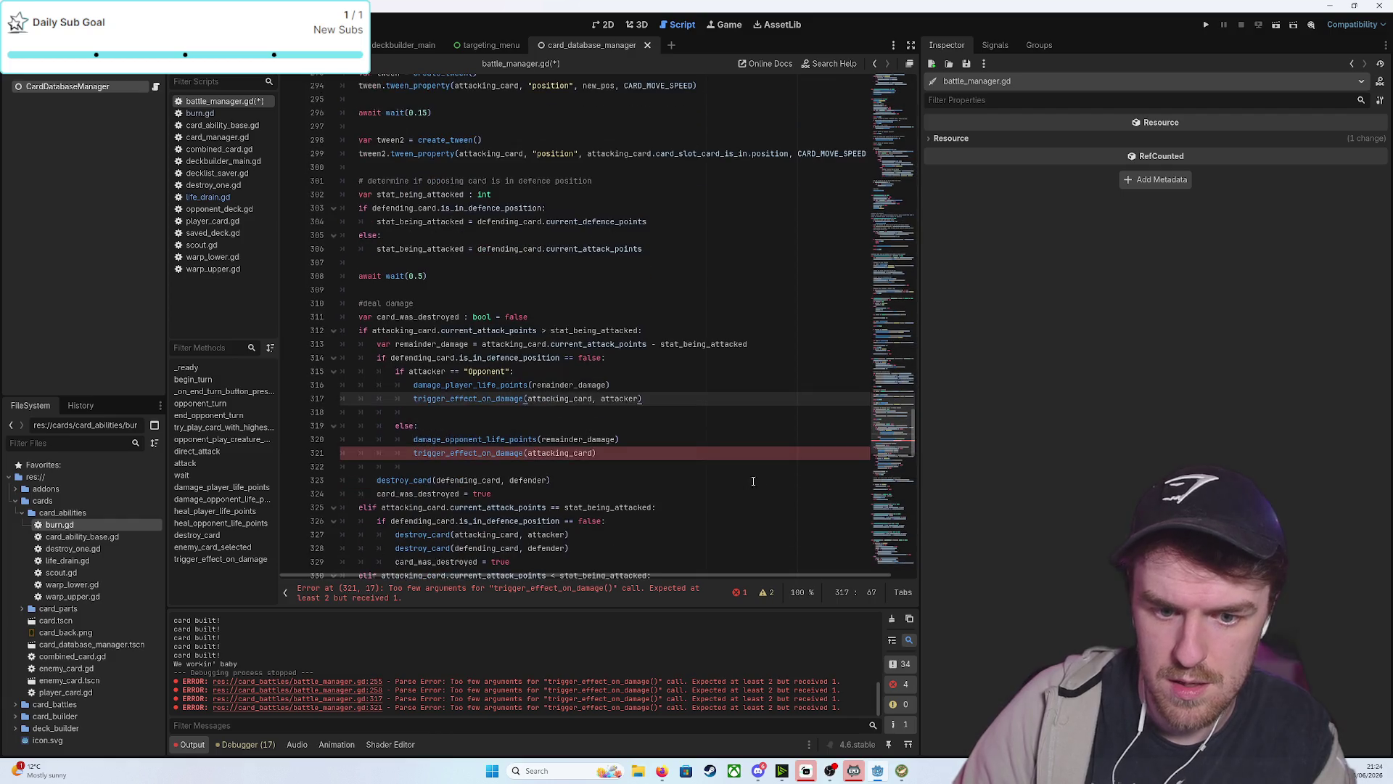
pyautogui.click(595, 455)
pyautogui.write('attac')
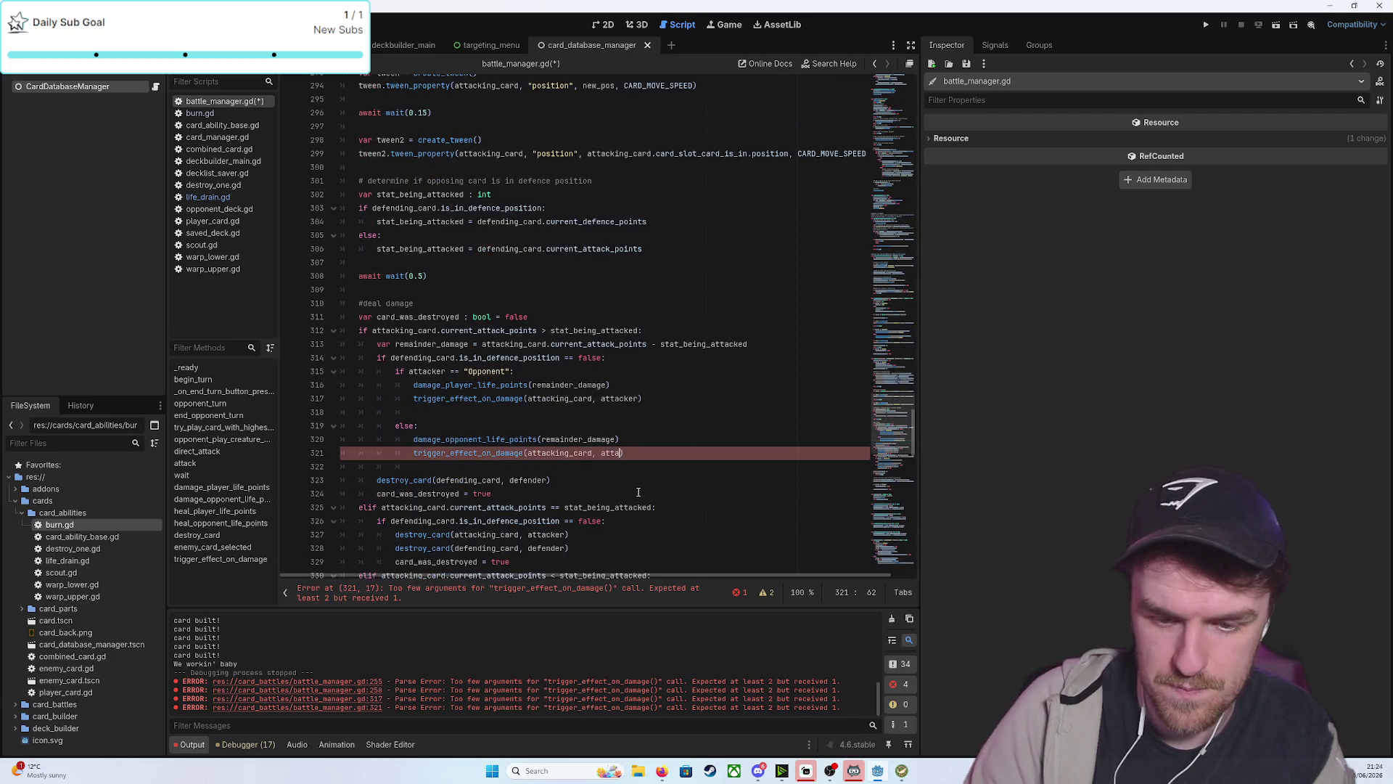
pyautogui.write('ker')
pyautogui.click(710, 422)
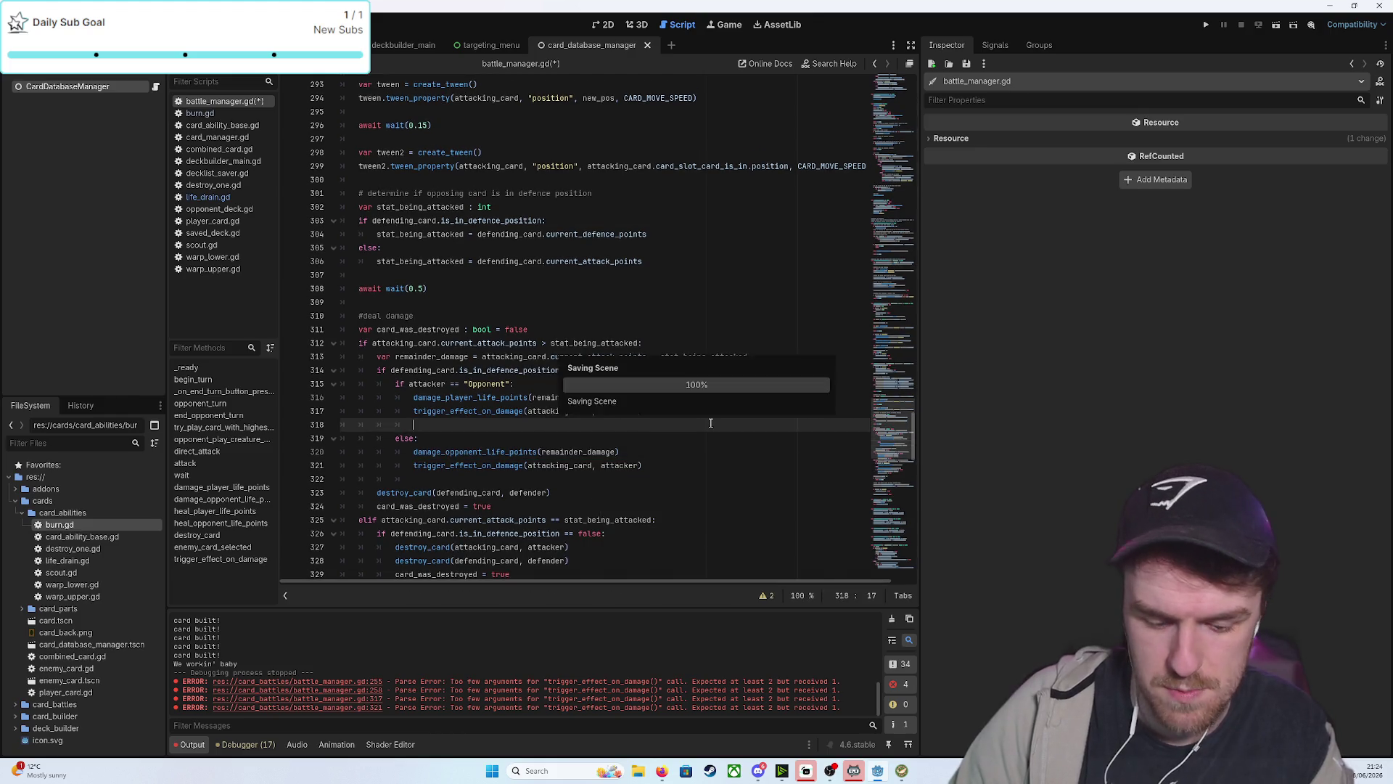
pyautogui.hotkey('ctrl', 's')
# Step: Replace 'Opponent' and 'Player' with attacker on lines 255 and 258 and save the script
pyautogui.click(374, 681)
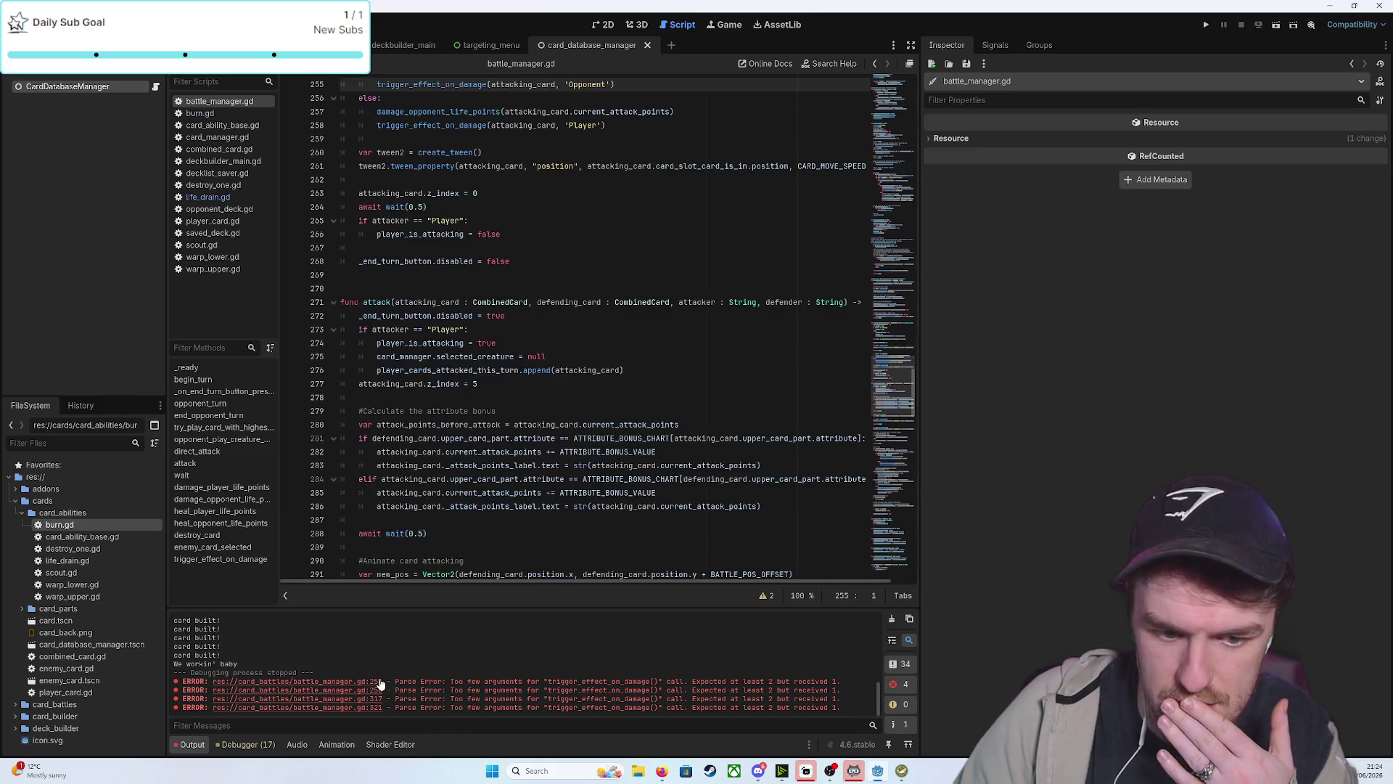
pyautogui.scroll(4, 602, 292)
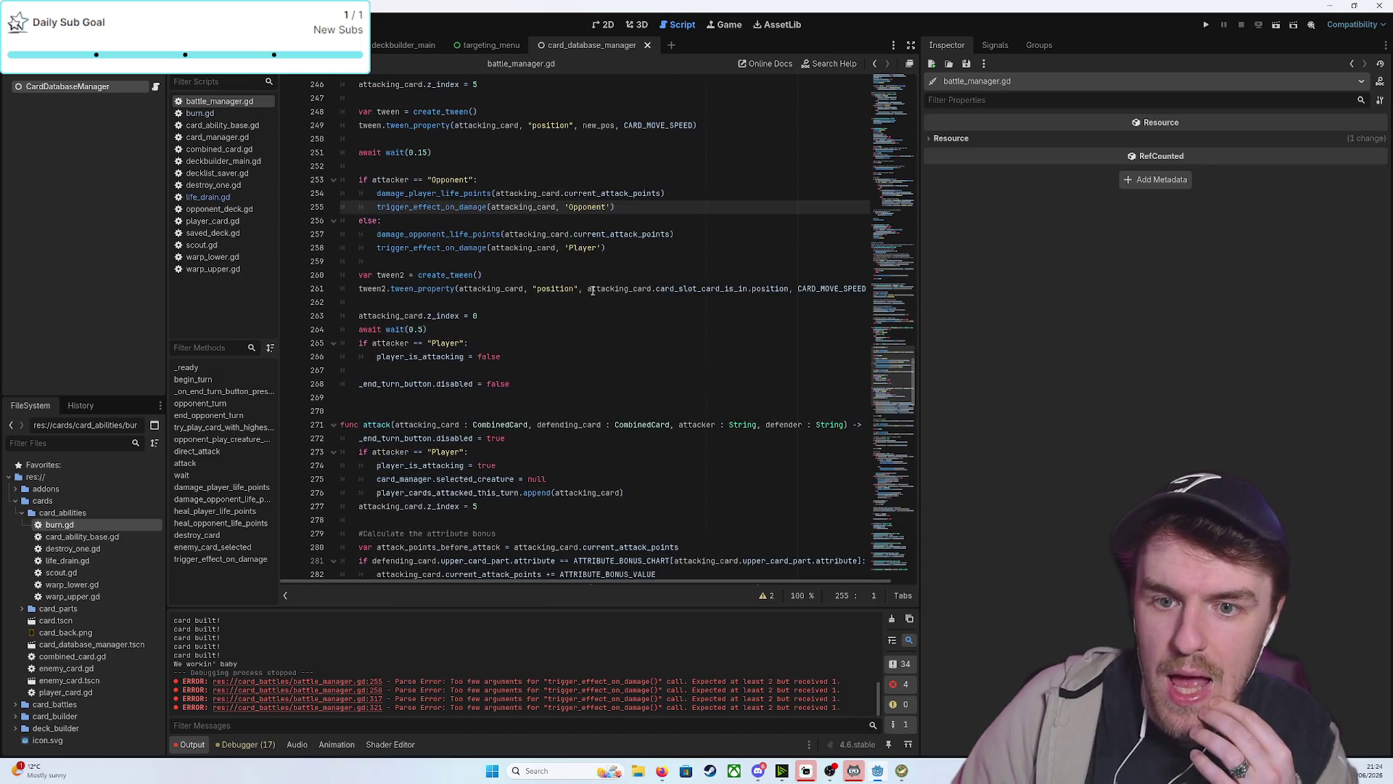
pyautogui.moveTo(614, 290); pyautogui.dragTo(564, 295)
pyautogui.write('attacker')
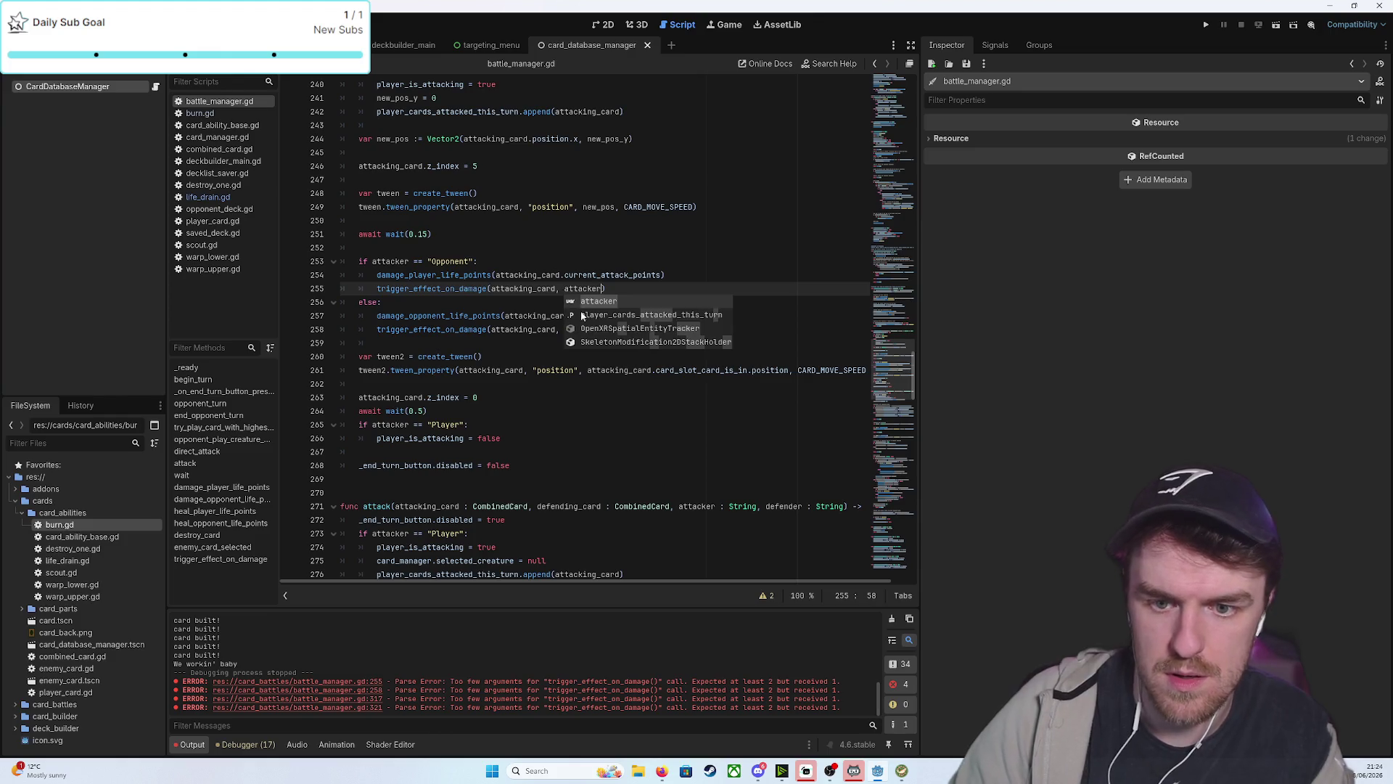
pyautogui.click(612, 391)
pyautogui.moveTo(604, 328); pyautogui.dragTo(566, 336)
pyautogui.write('attacker')
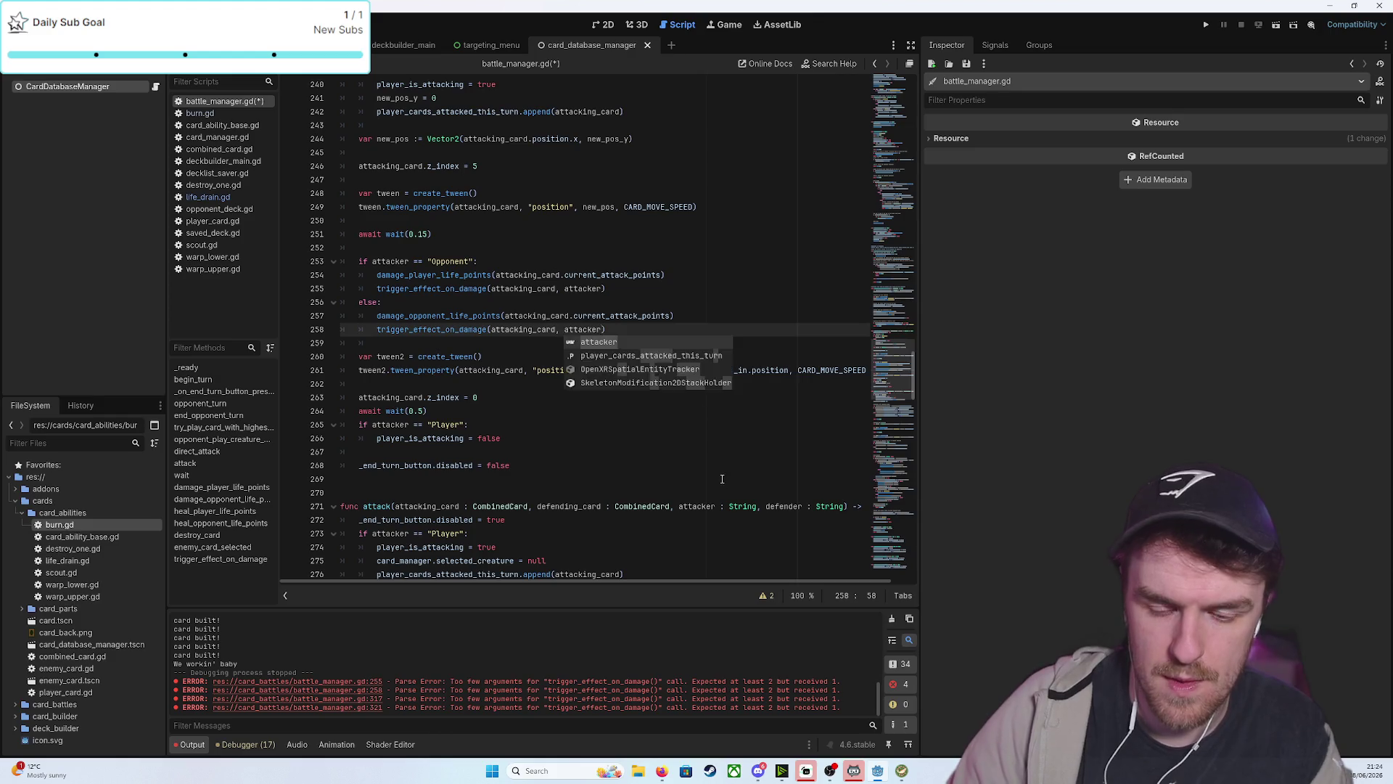
pyautogui.click(574, 479)
pyautogui.hotkey('ctrl', 's')
pyautogui.click(1205, 27)
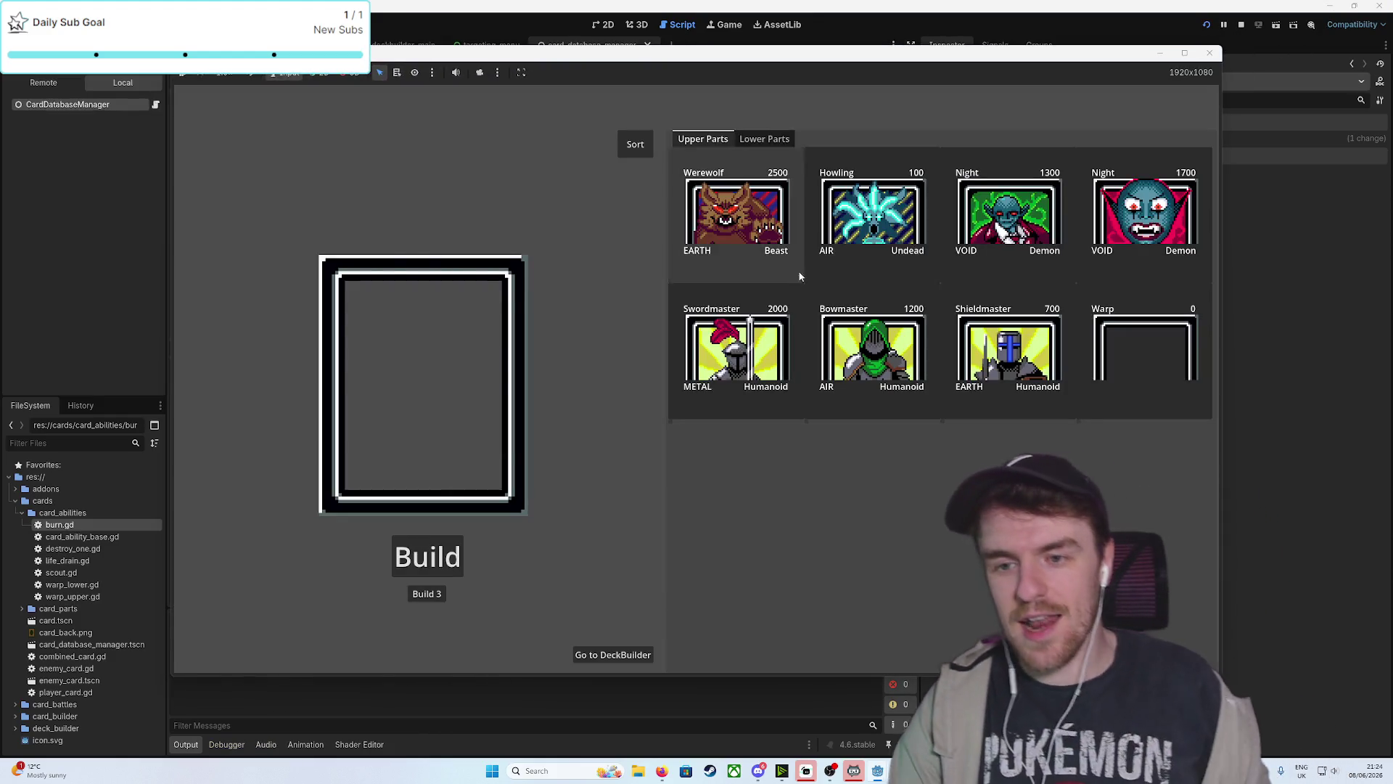
# Step: Build a HowlingStalker card with Howling as the upper part and Stalker as the lower part
pyautogui.click(871, 212)
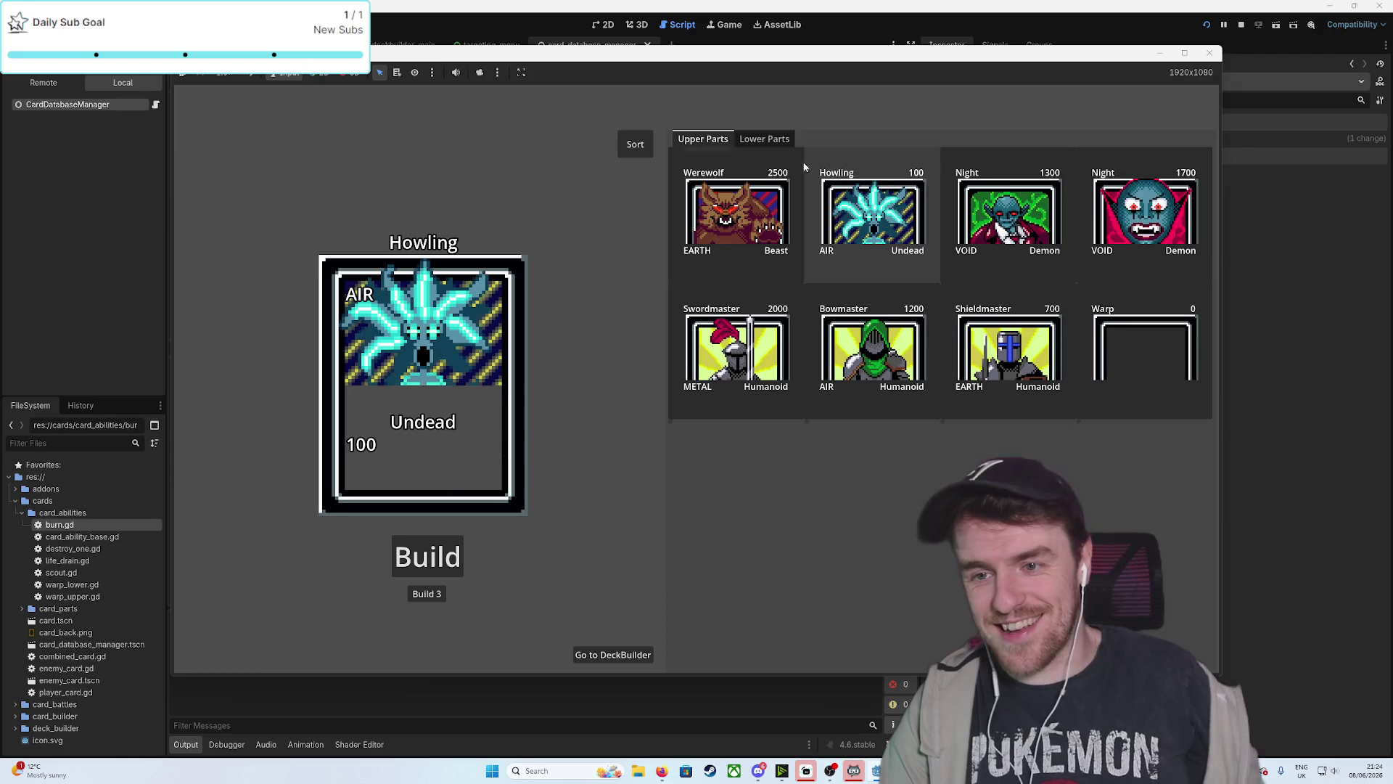
pyautogui.click(764, 139)
pyautogui.click(871, 210)
pyautogui.click(1120, 187)
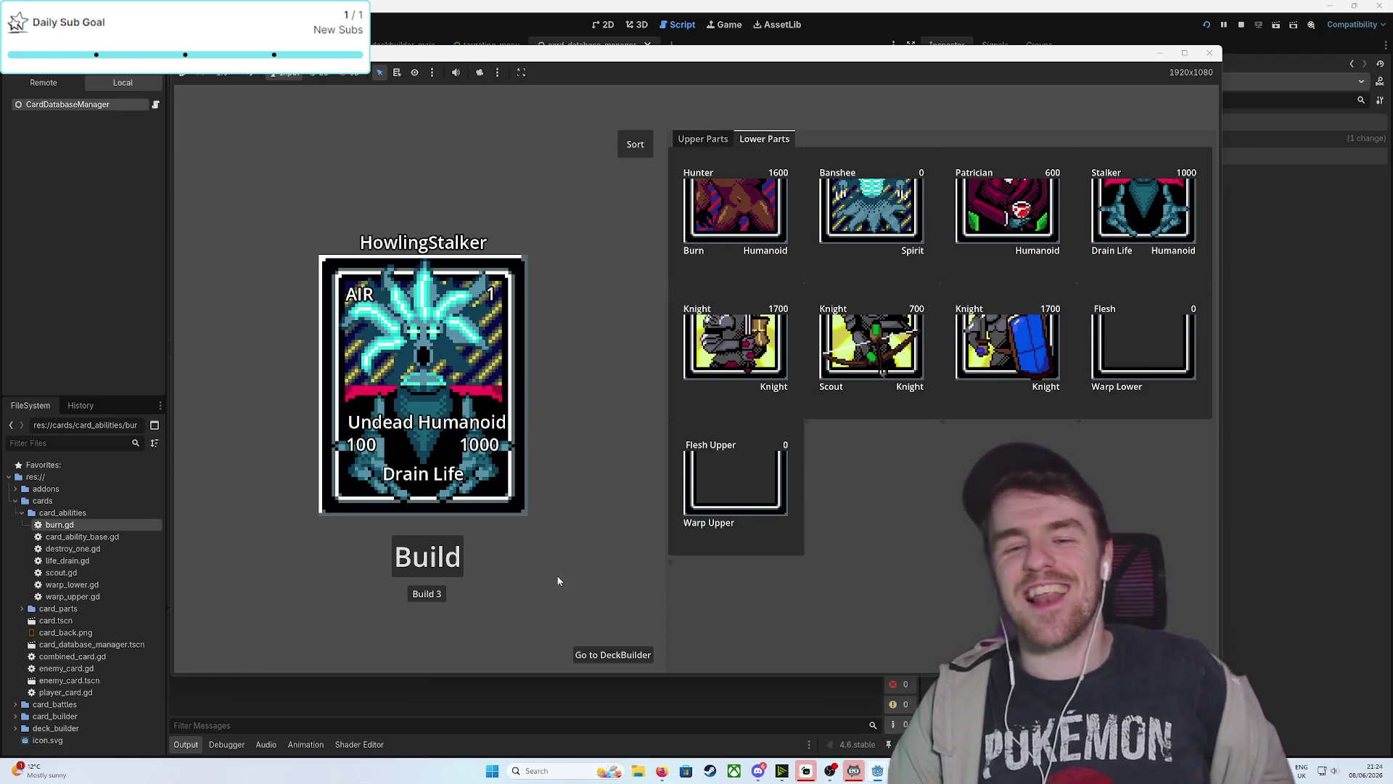
pyautogui.click(432, 603)
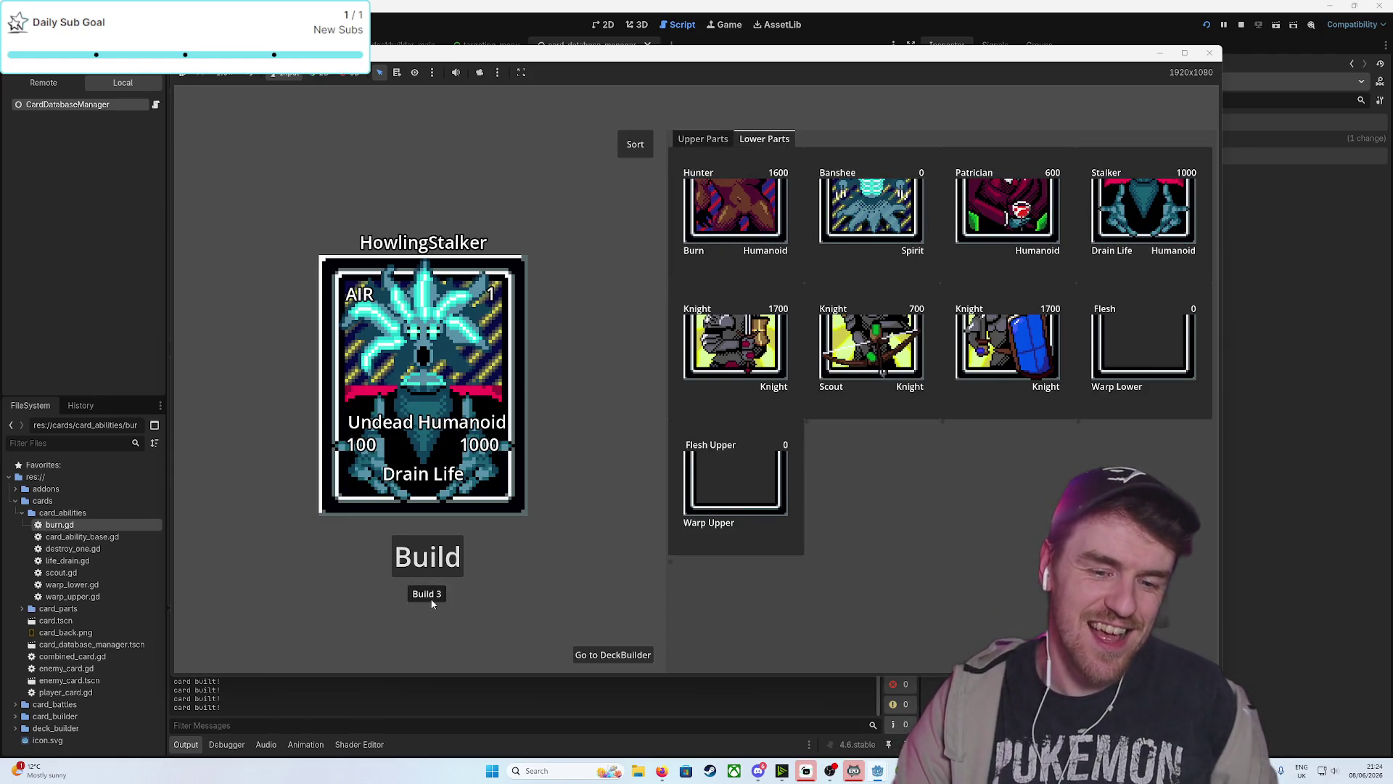
# Step: Add 30 random cards, battle, and attack so Drain Life takes the opponent to 3900 and heals you to 2100
pyautogui.click(638, 655)
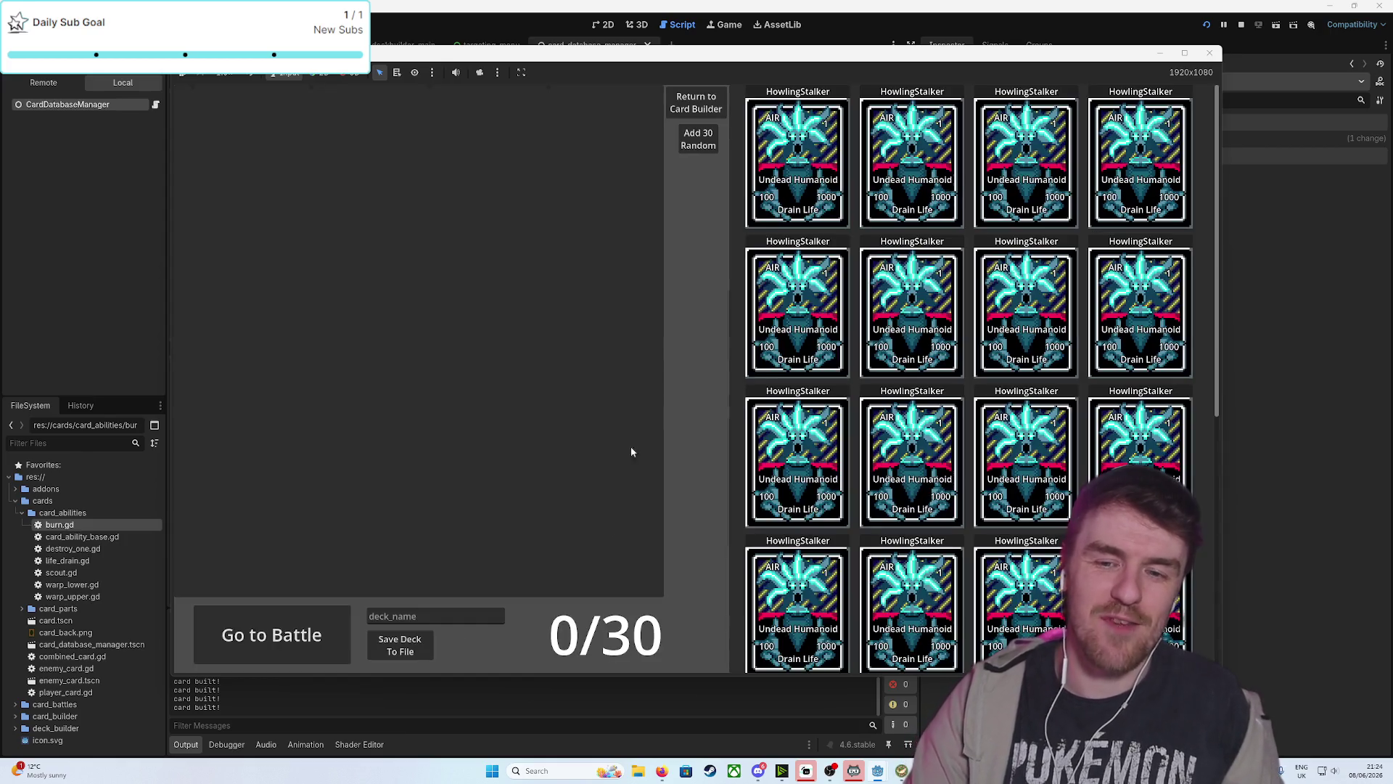
pyautogui.click(698, 139)
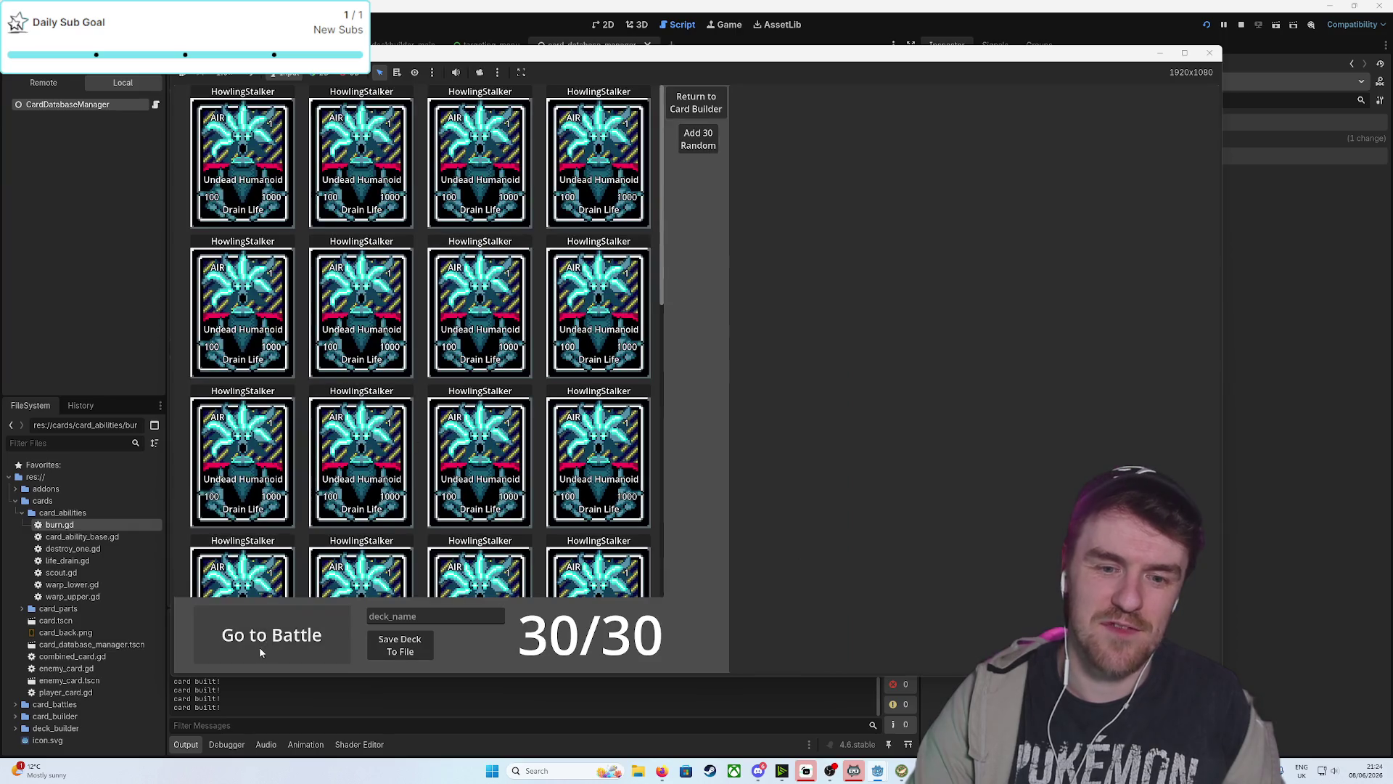
pyautogui.click(259, 646)
pyautogui.moveTo(536, 612); pyautogui.dragTo(704, 435)
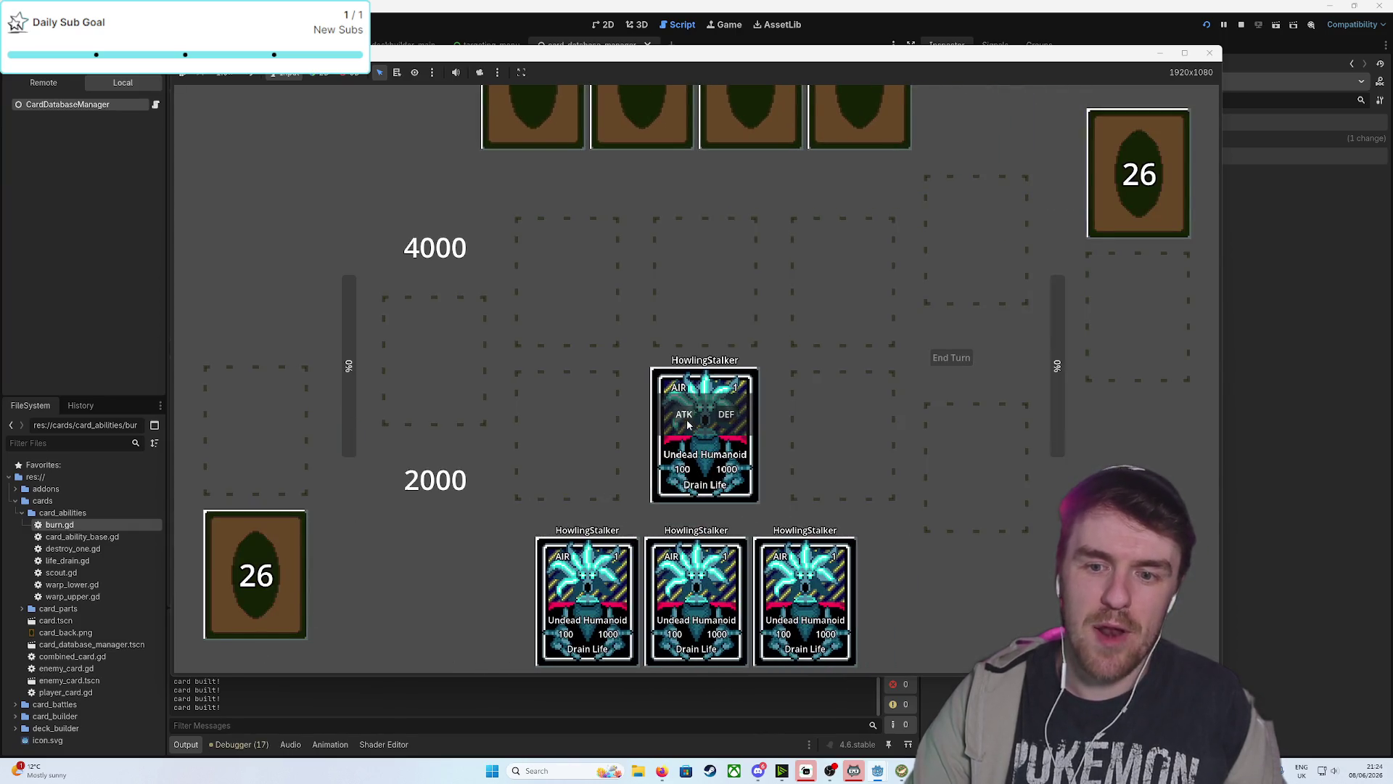
pyautogui.click(958, 361)
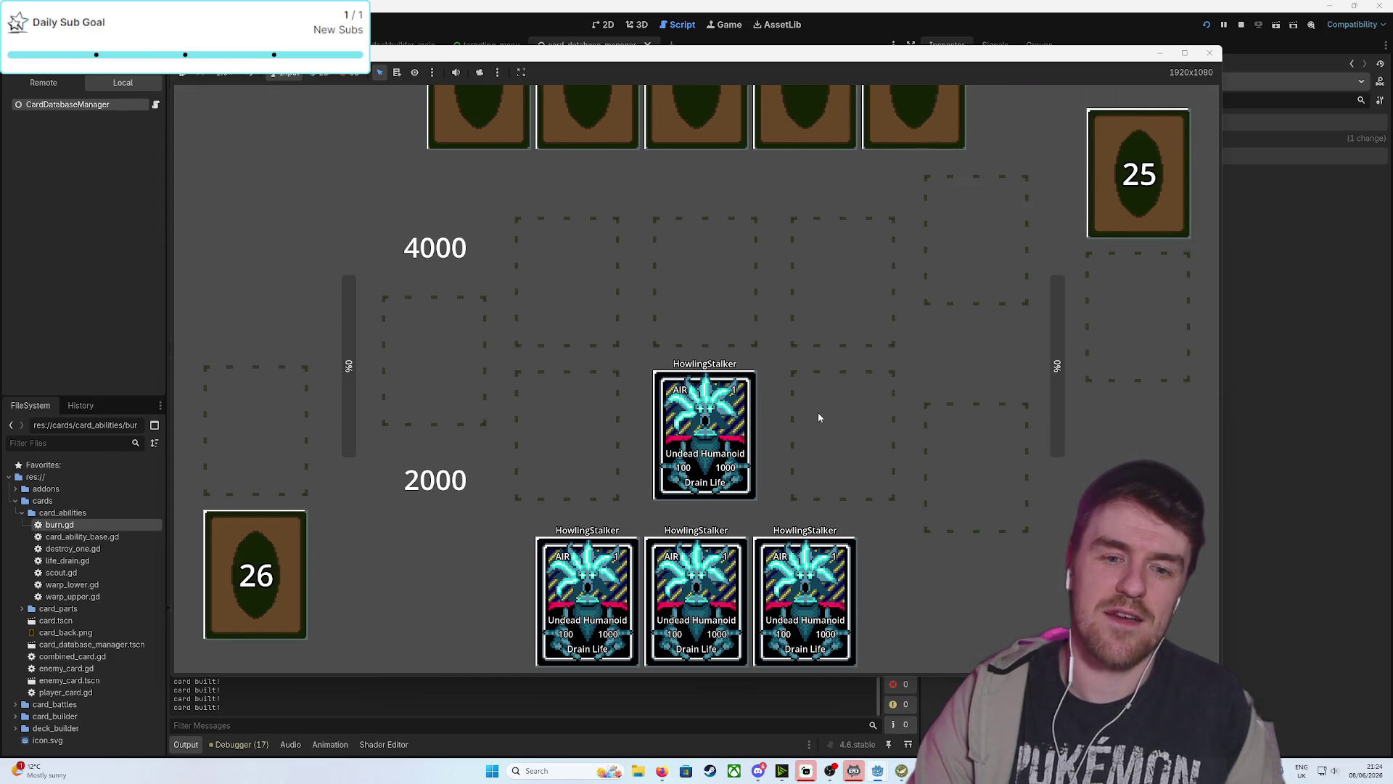
pyautogui.click(702, 455)
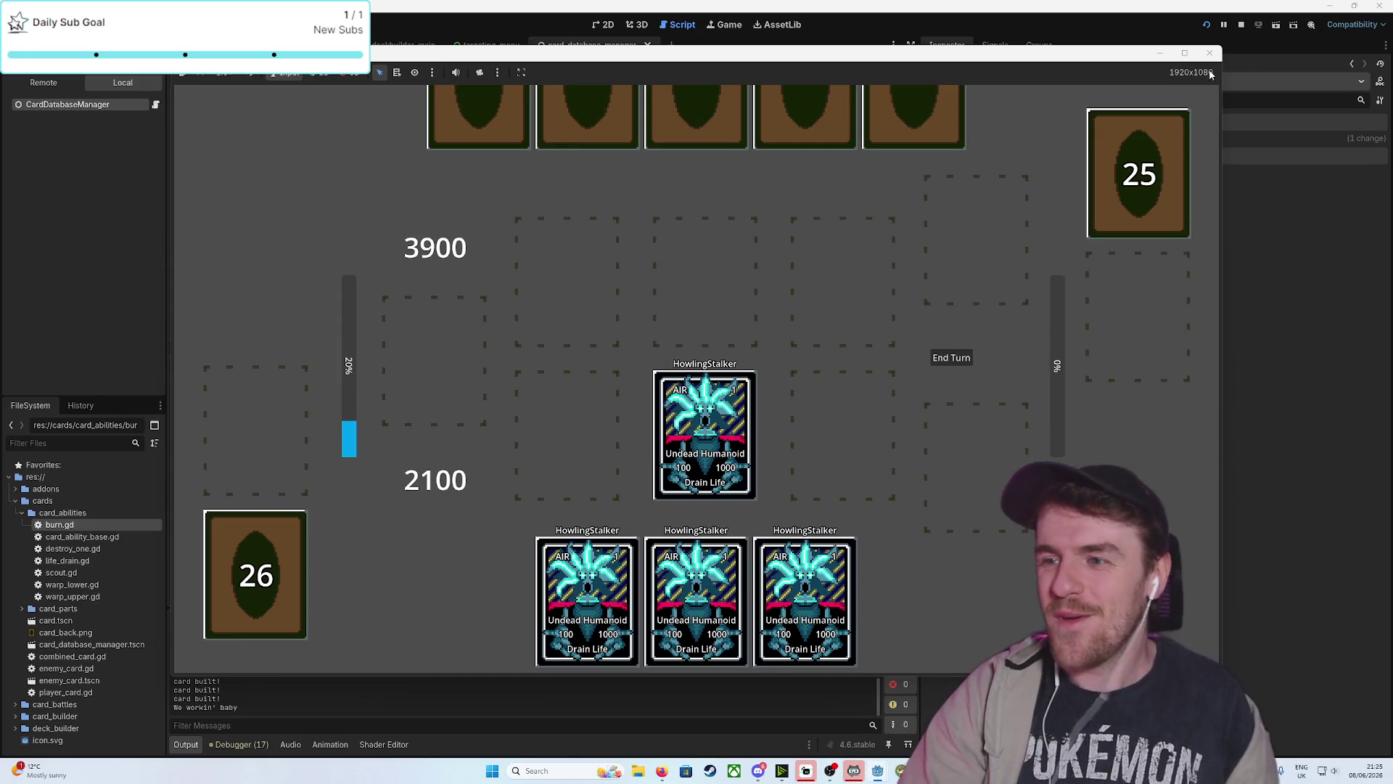
pyautogui.click(1209, 54)
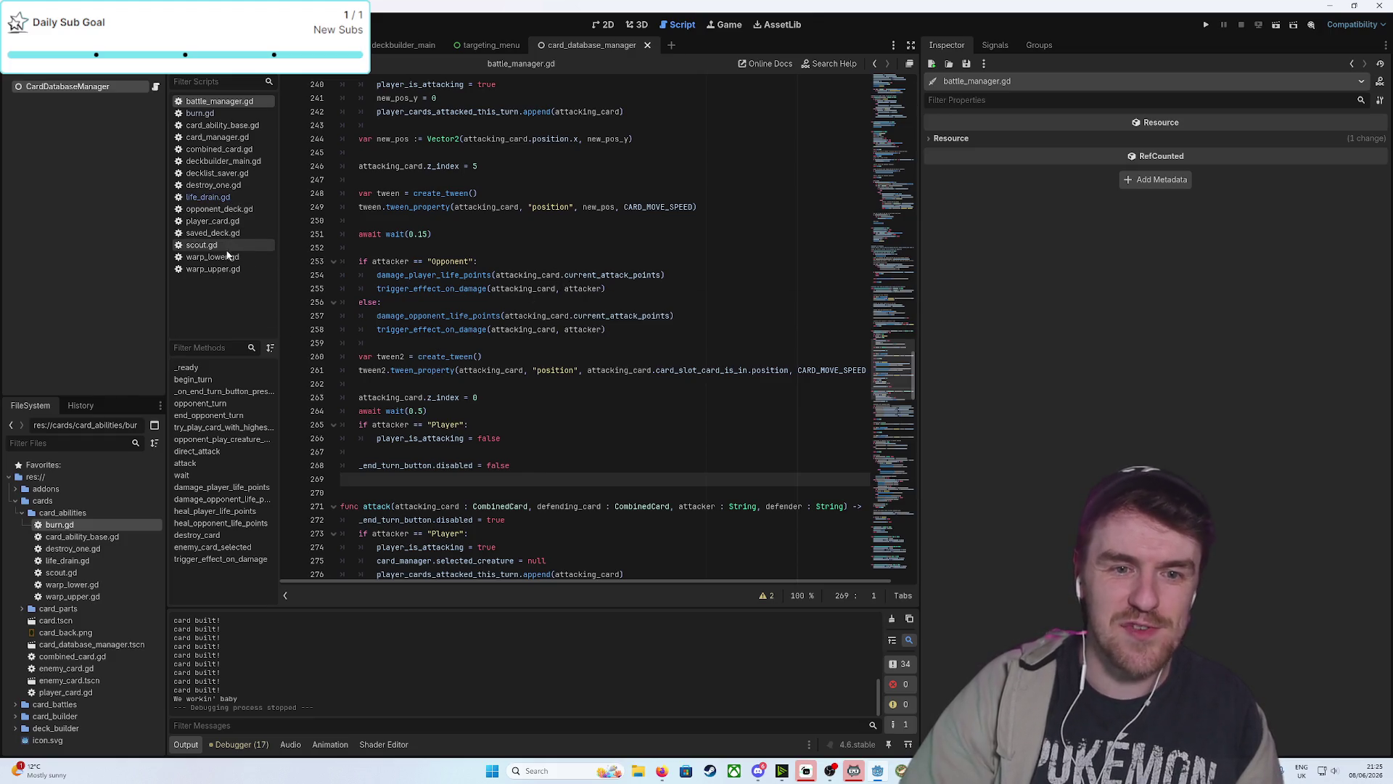
pyautogui.scroll(-9, 584, 419)
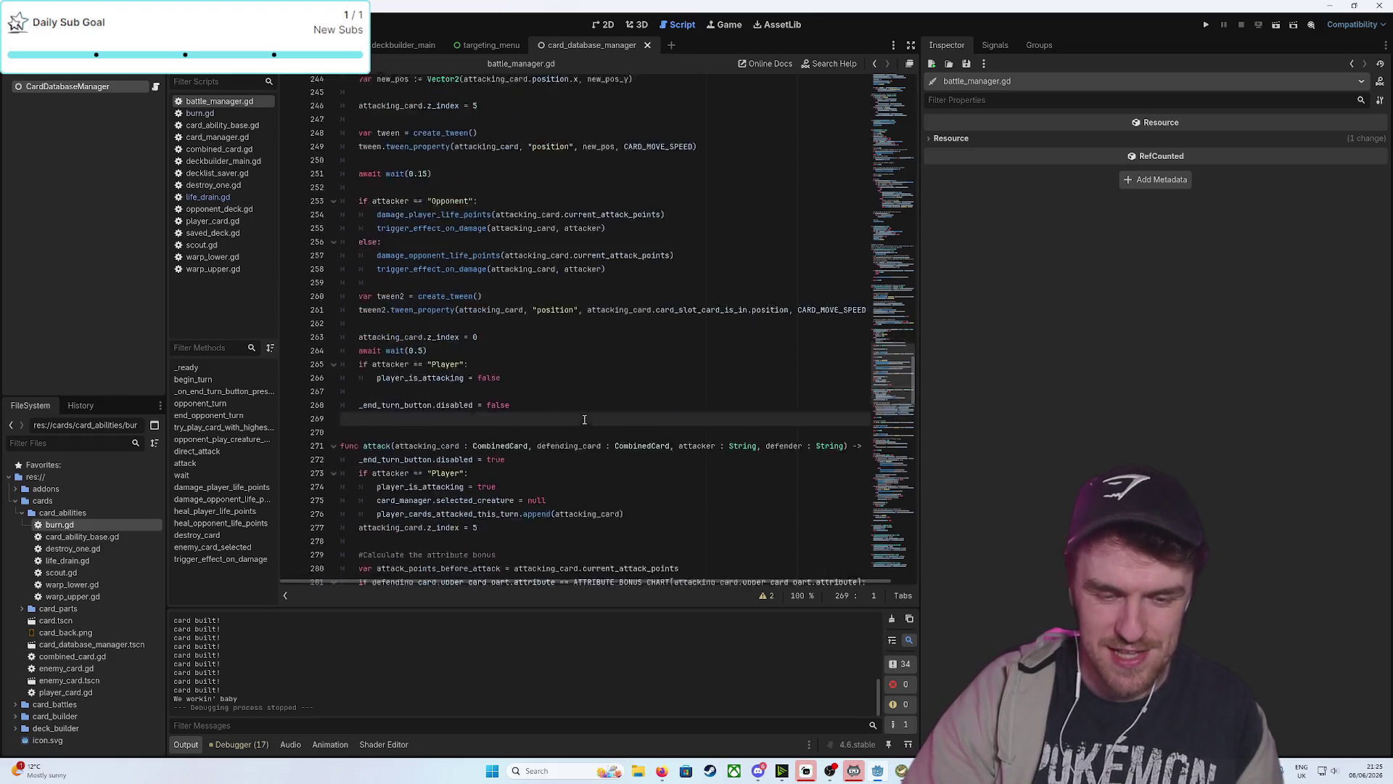
pyautogui.scroll(10, 585, 420)
pyautogui.scroll(-4, 584, 420)
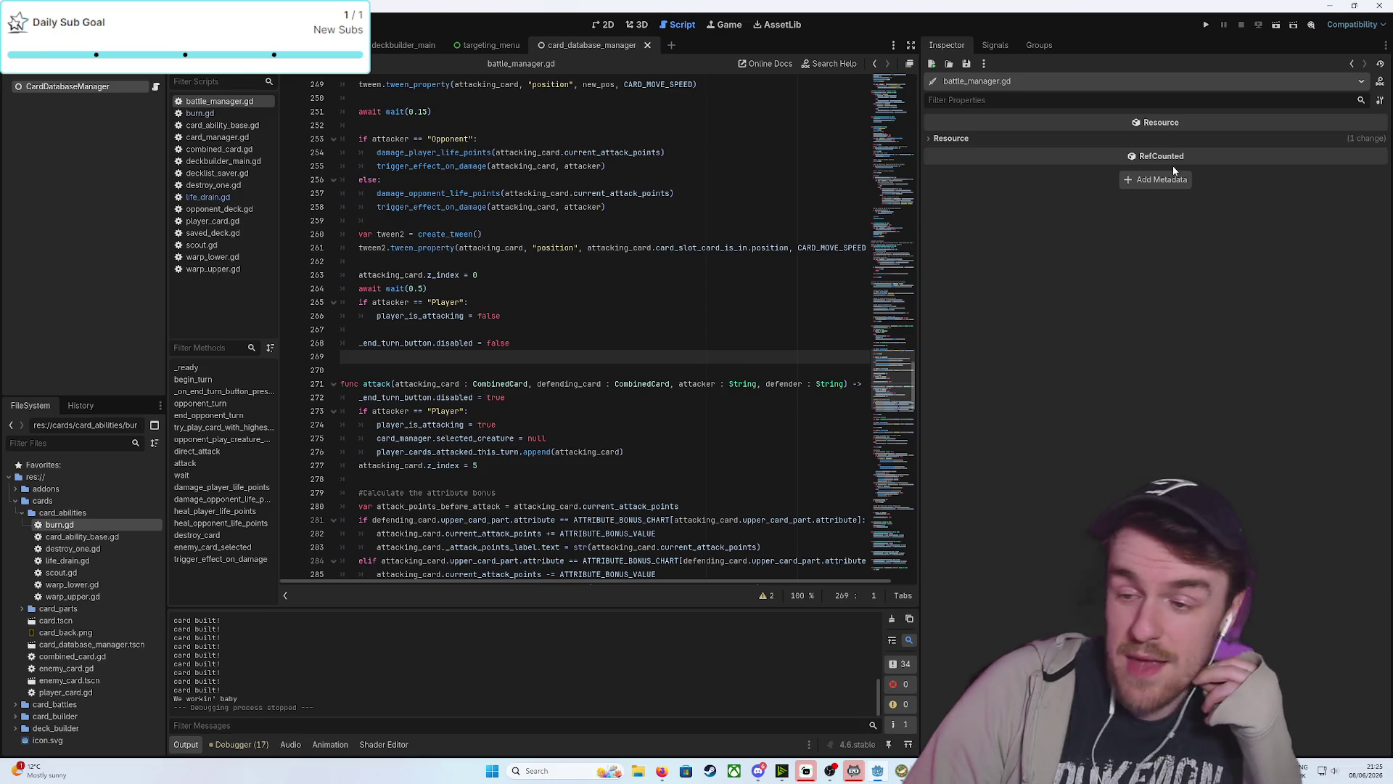
# Step: Run the game and build a WerewolfHunter card from the Werewolf upper and Hunter lower parts
pyautogui.click(1206, 25)
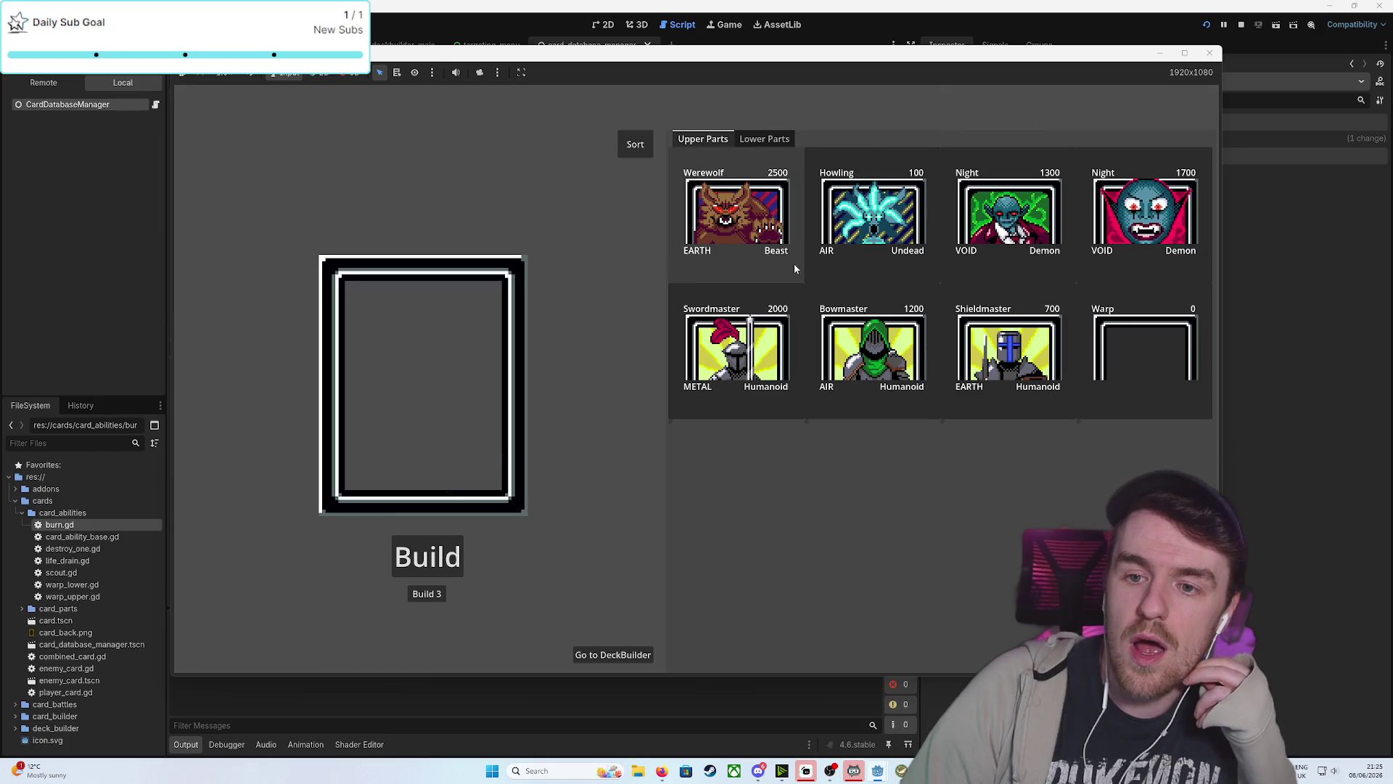
pyautogui.click(764, 139)
pyautogui.click(702, 139)
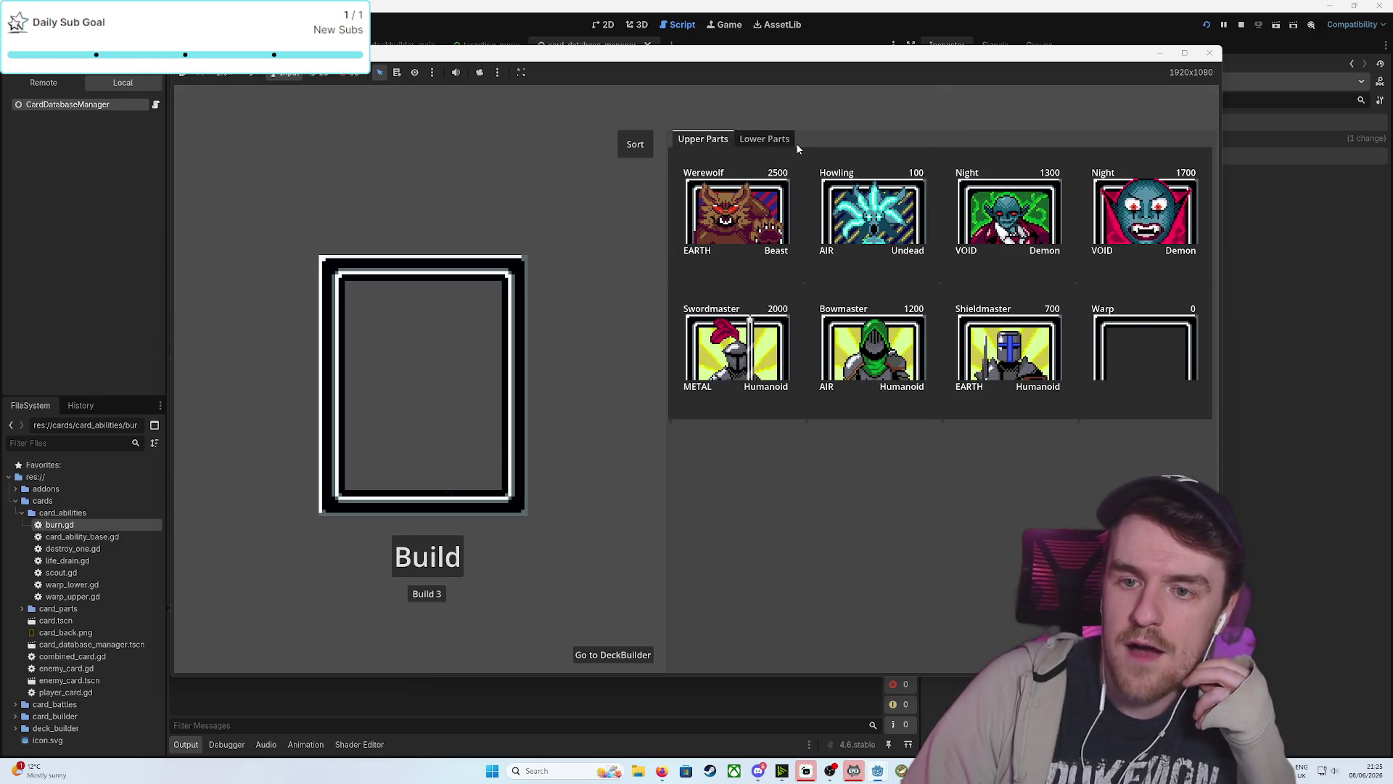
pyautogui.click(764, 138)
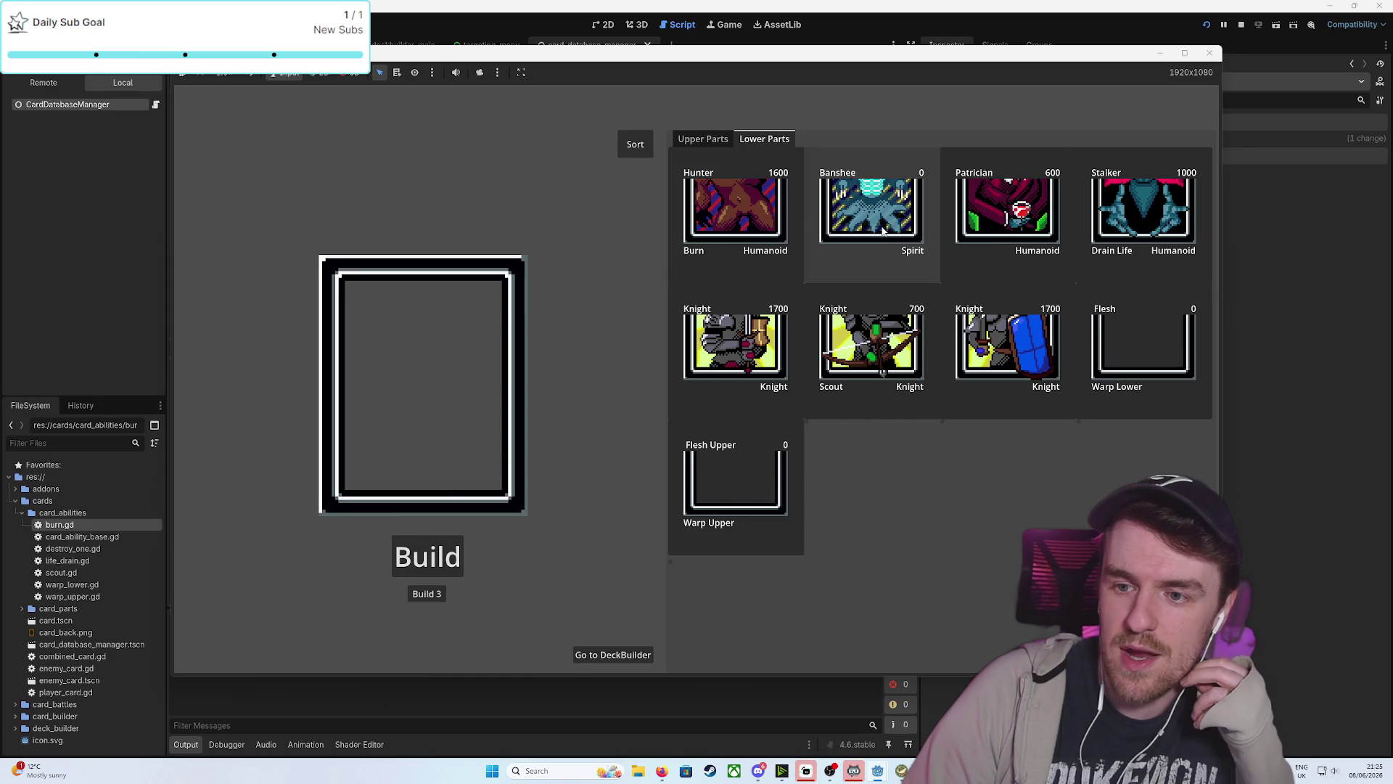
pyautogui.click(717, 179)
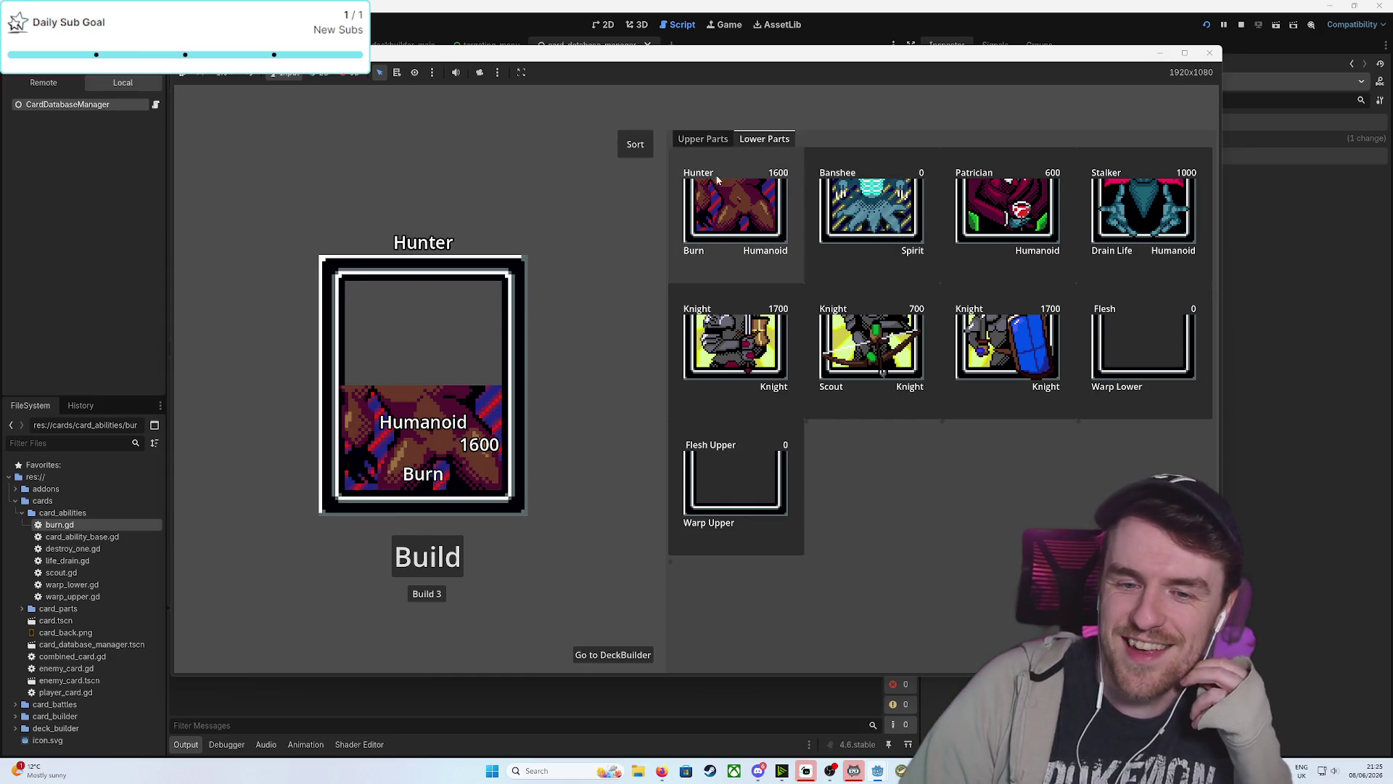
pyautogui.click(703, 138)
pyautogui.click(718, 192)
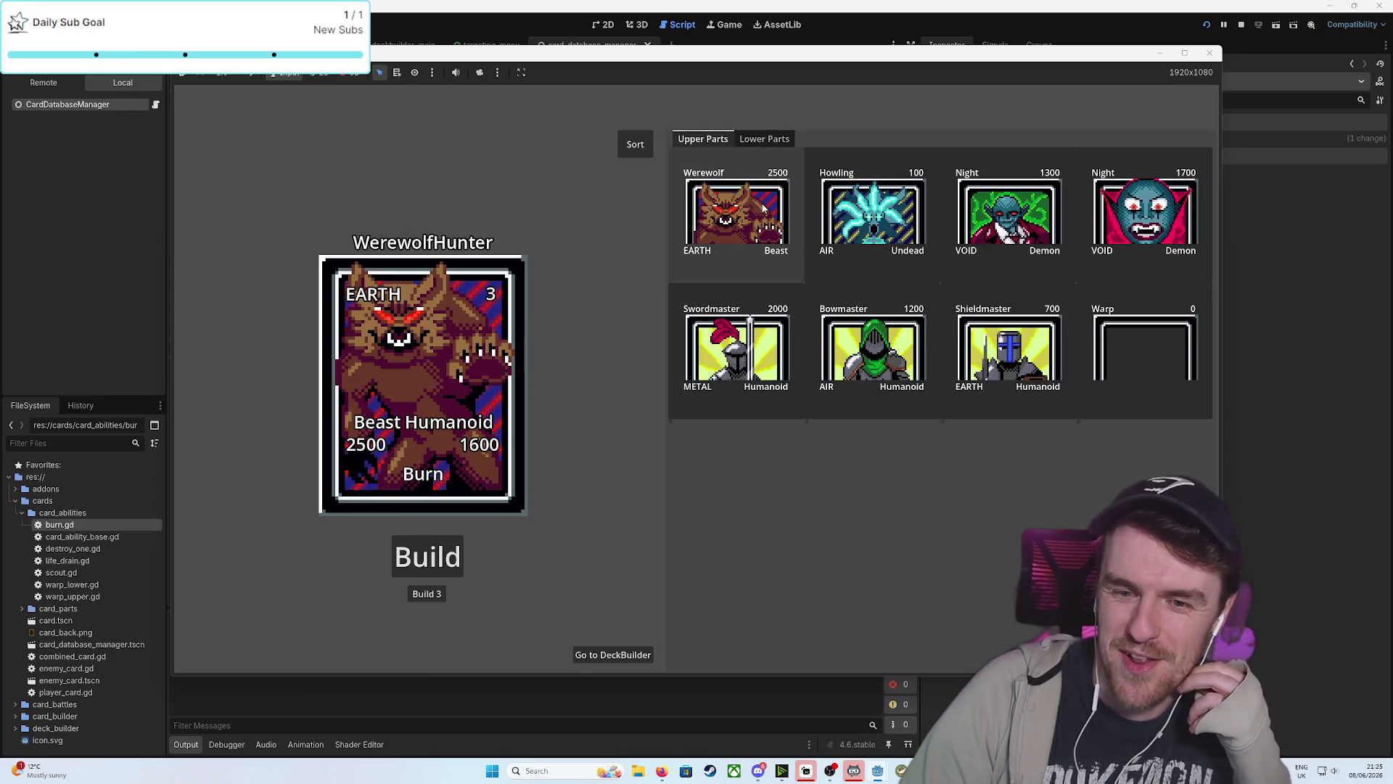
pyautogui.click(432, 598)
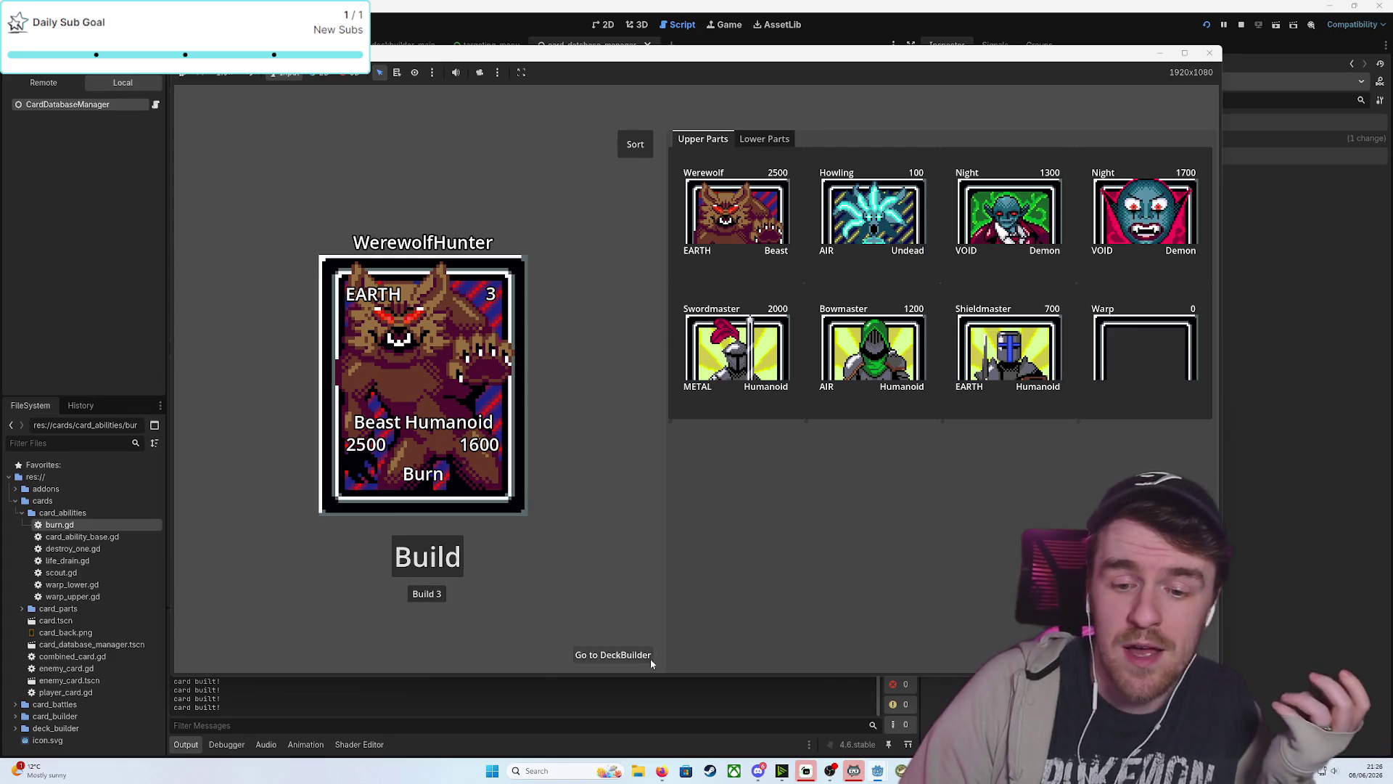
# Step: Go back from the deck builder and build another WerewolfHunter card
pyautogui.click(650, 659)
pyautogui.click(697, 105)
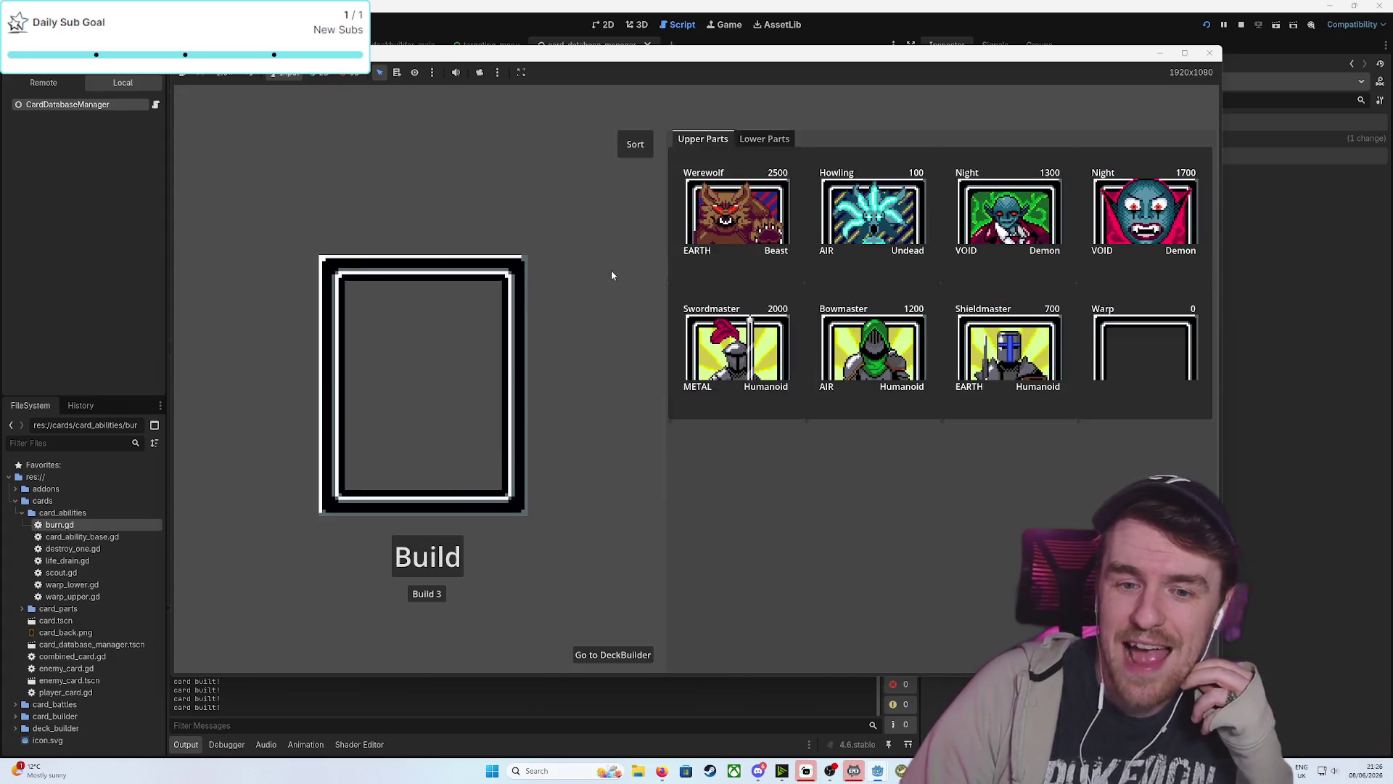
pyautogui.click(737, 210)
pyautogui.click(765, 138)
pyautogui.click(735, 211)
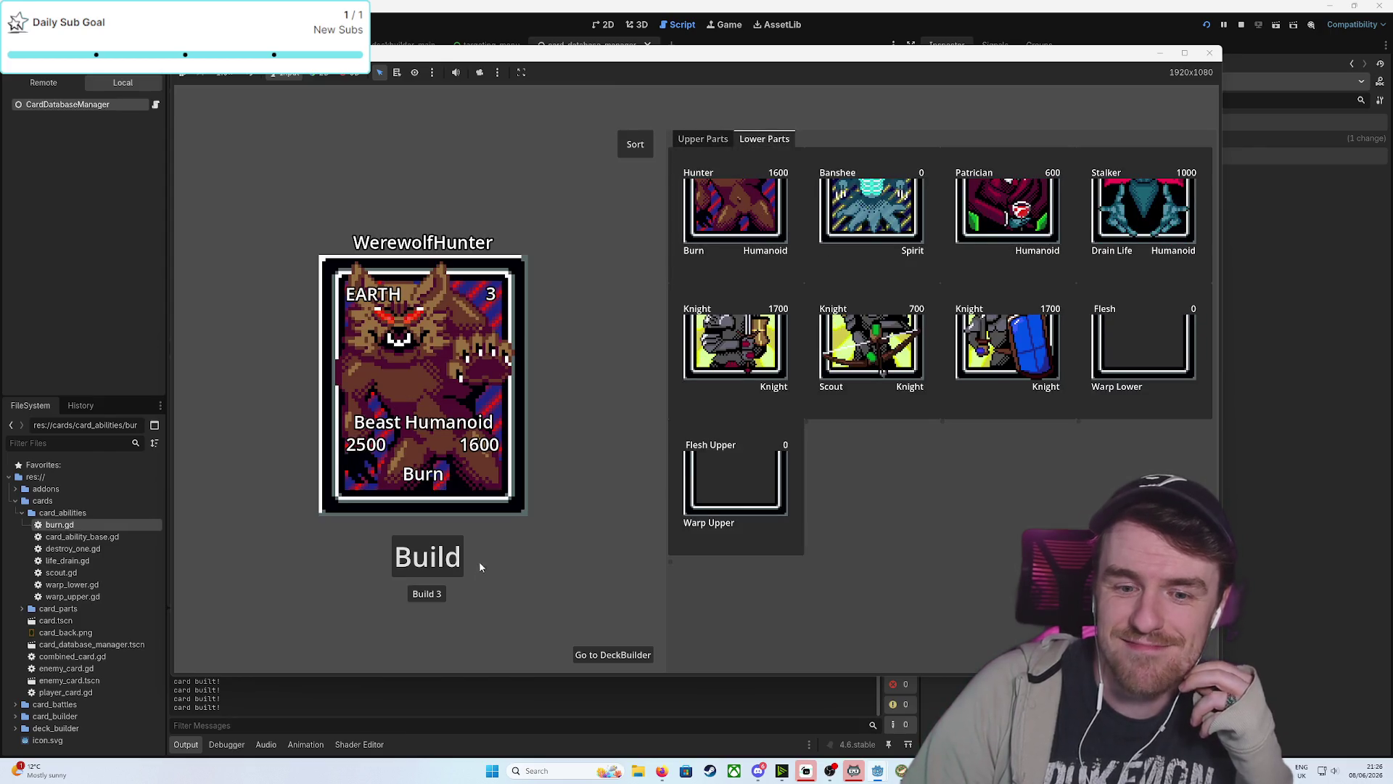
pyautogui.click(438, 596)
# Step: Add 30 random cards, battle, and play a WerewolfHunter whose Burn drops the opponent to 3800, then close
pyautogui.click(641, 658)
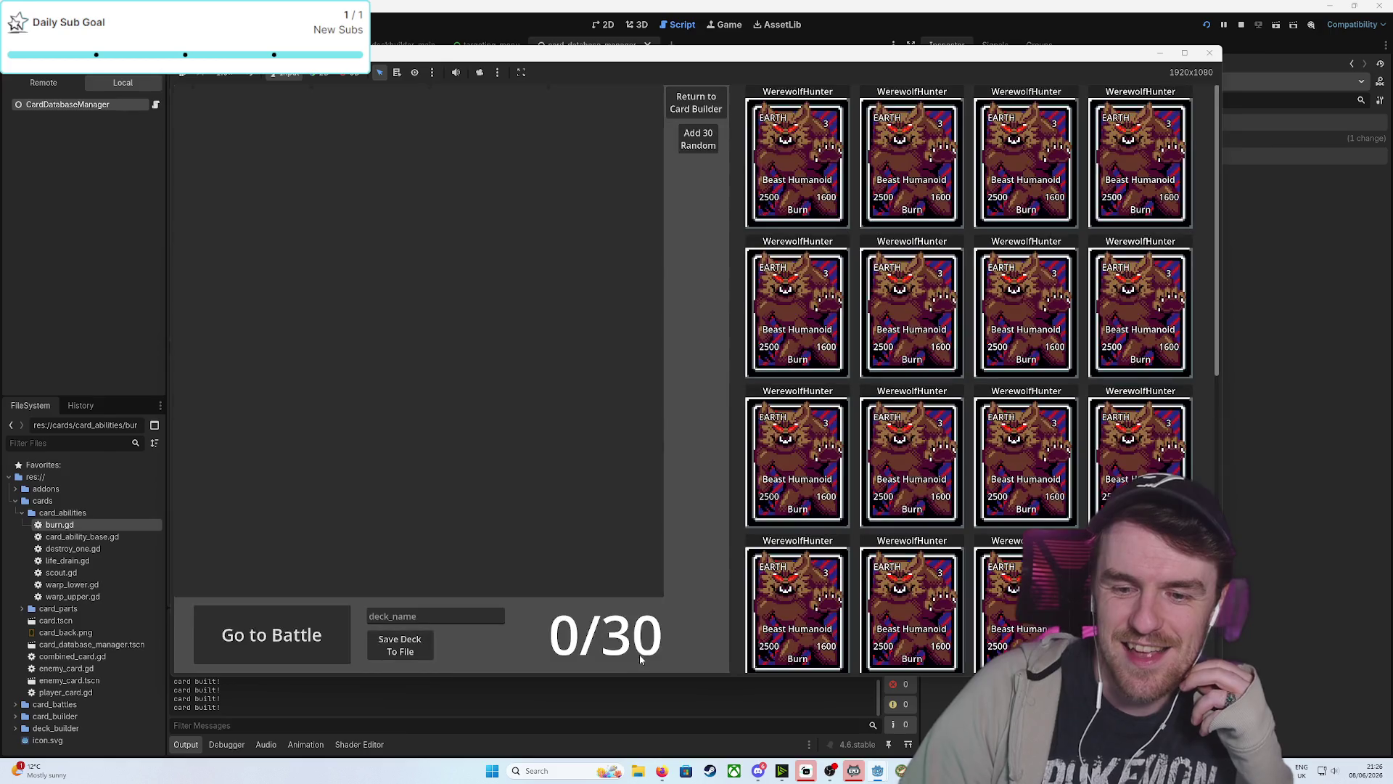
pyautogui.click(700, 140)
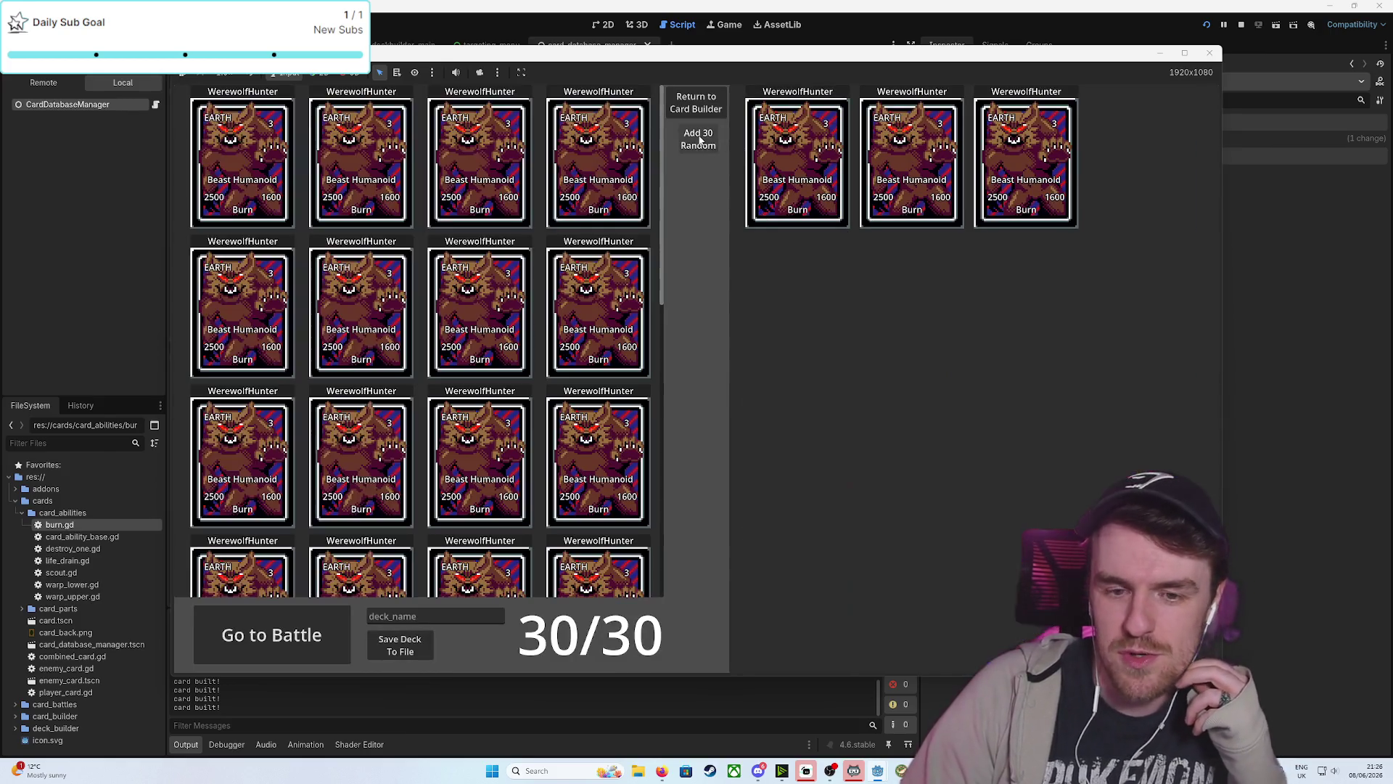
pyautogui.click(271, 635)
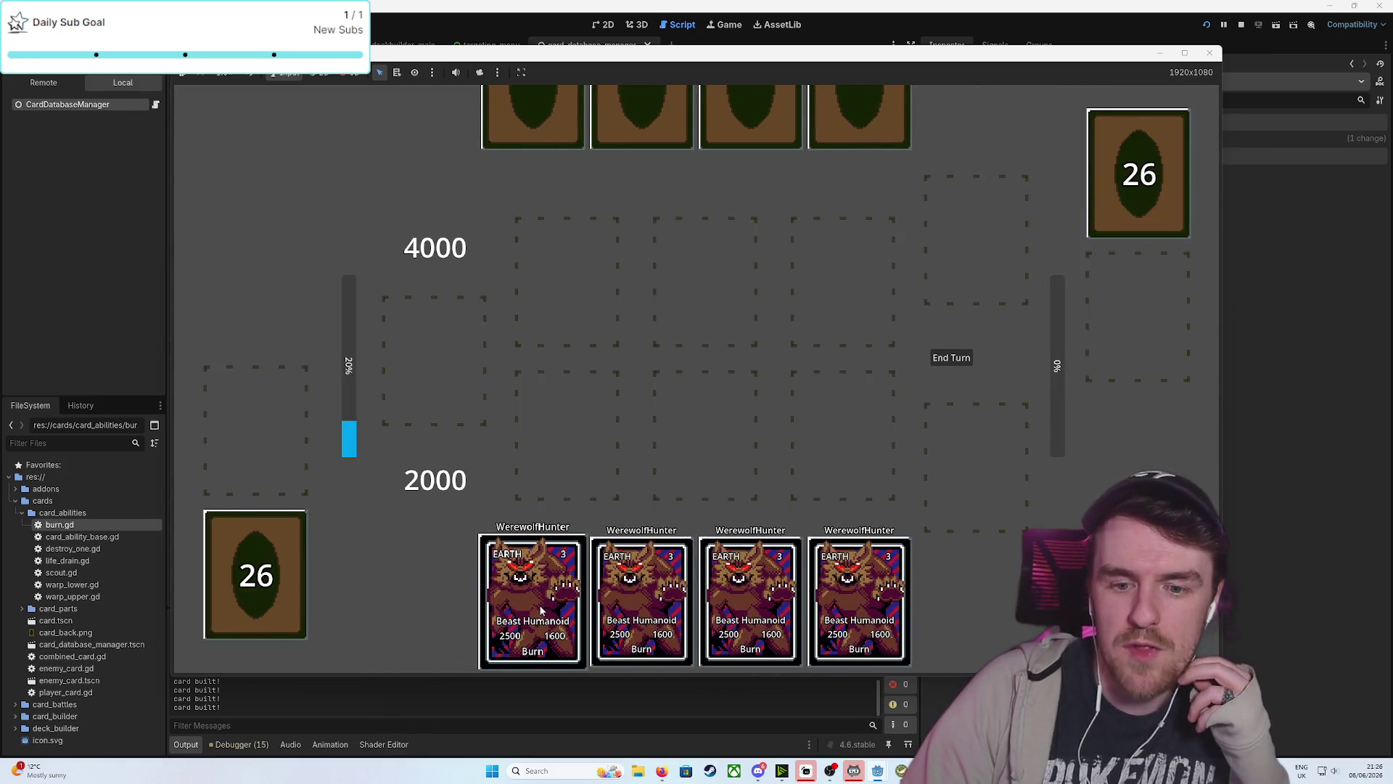
pyautogui.click(950, 358)
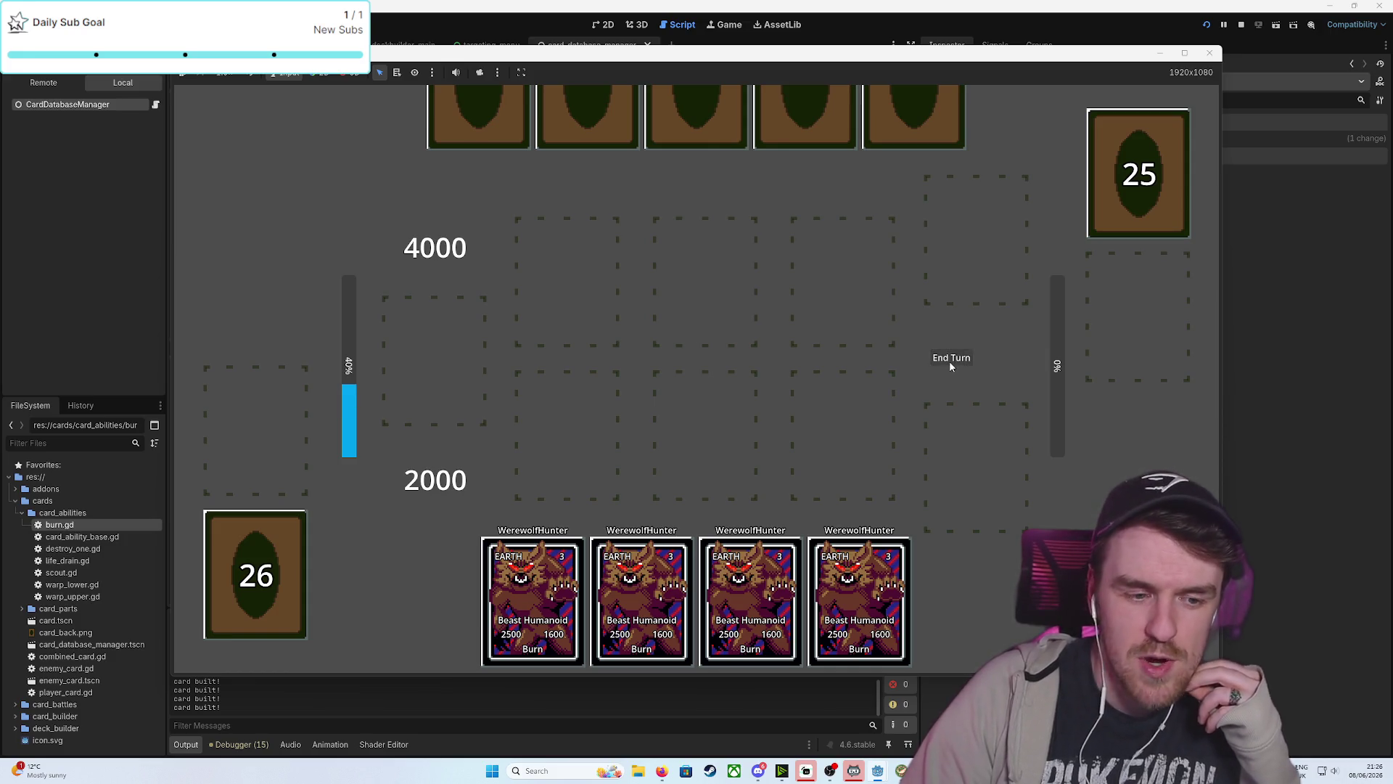
pyautogui.click(949, 359)
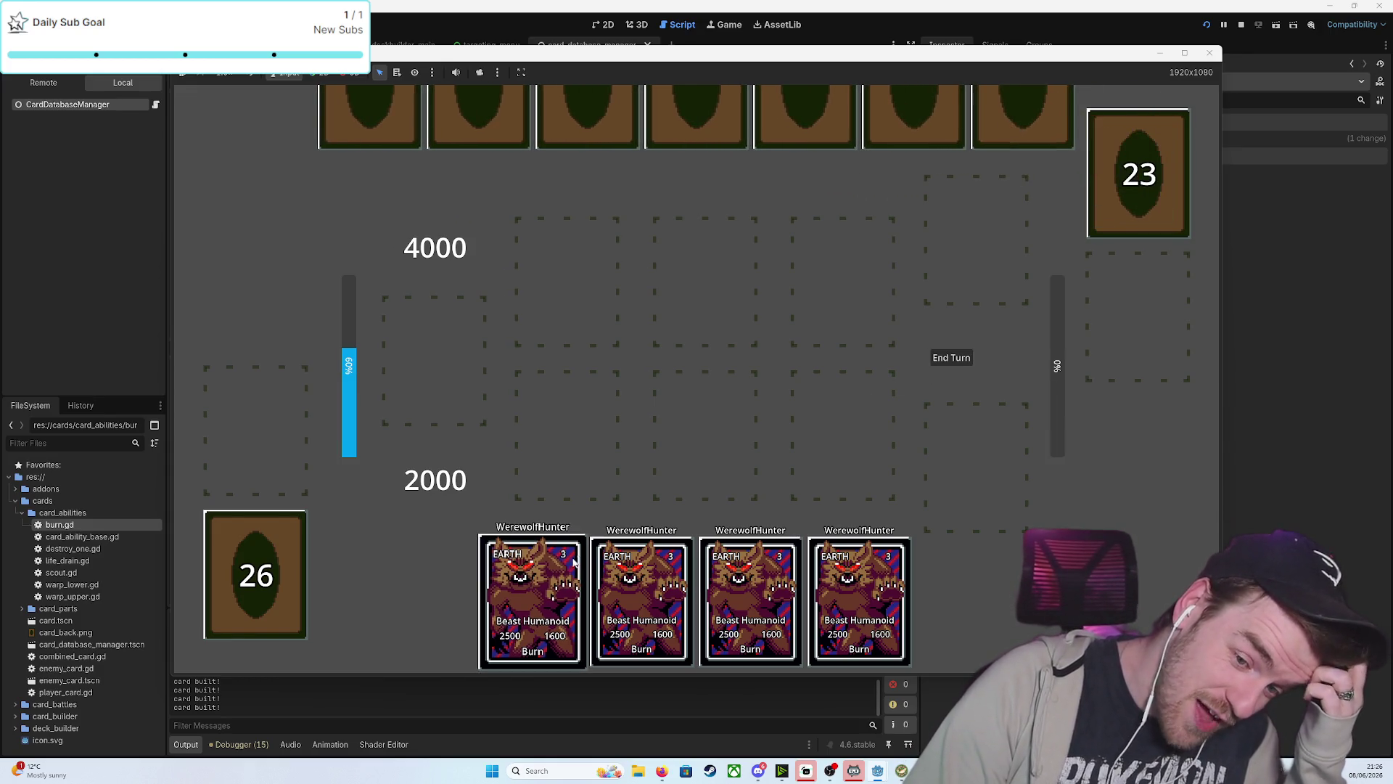
pyautogui.moveTo(532, 595); pyautogui.dragTo(686, 435)
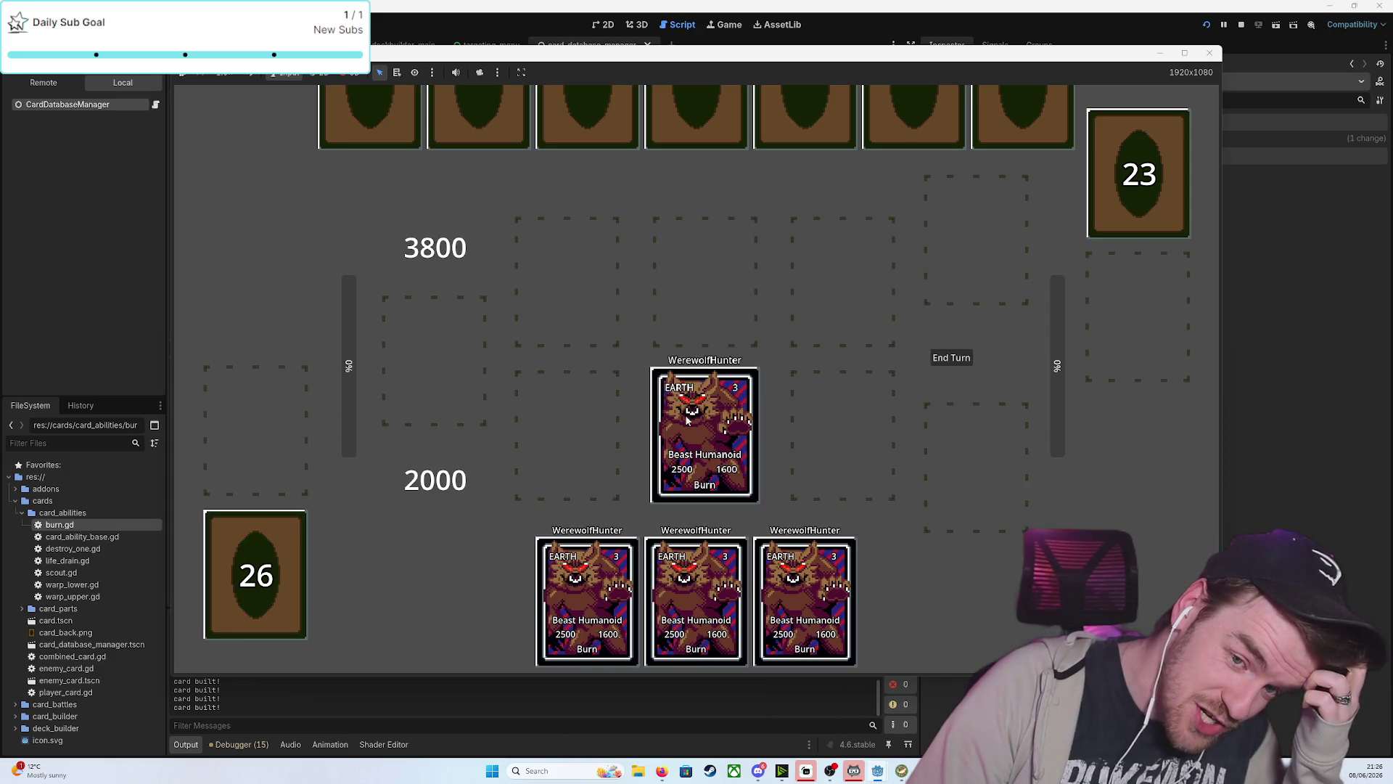
pyautogui.click(1210, 53)
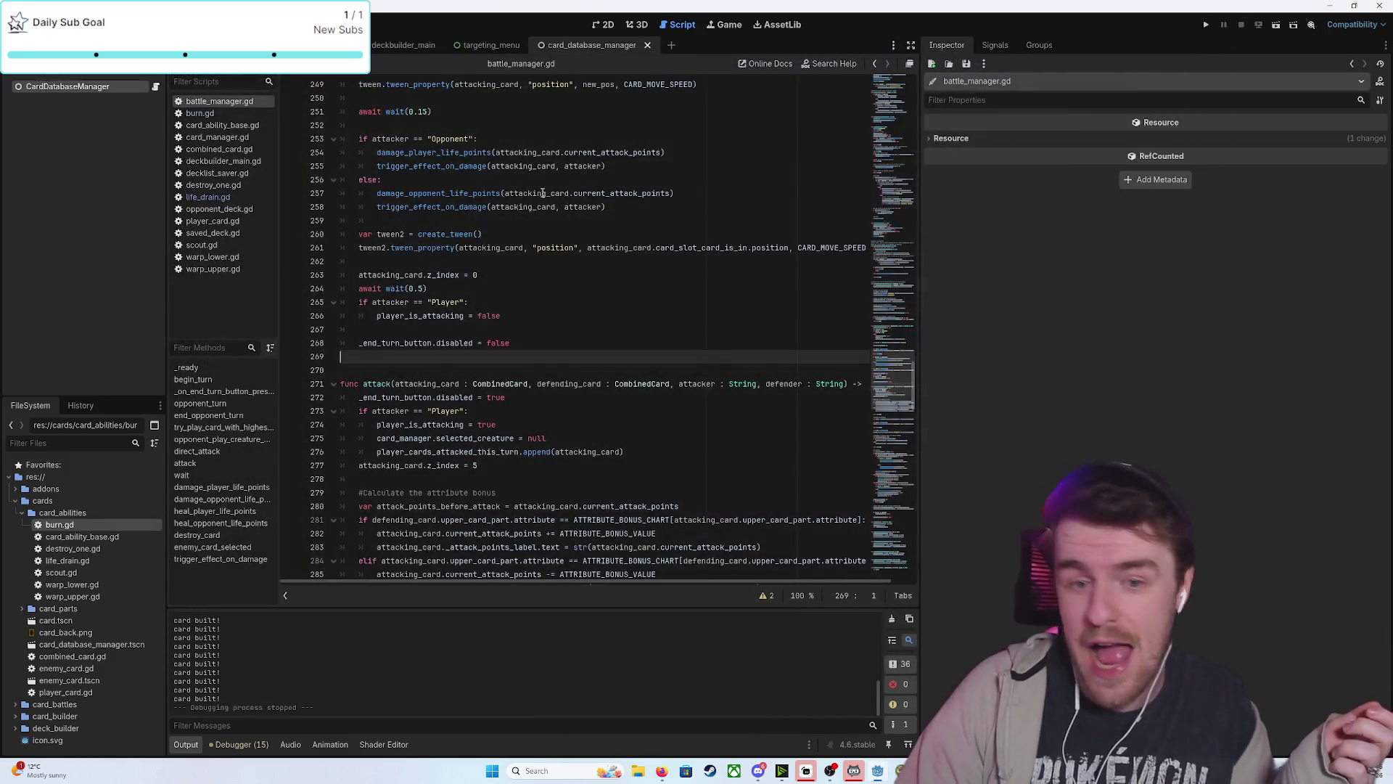
# Step: Delete the damage_player_life_points(2000) test line from the _ready function
pyautogui.scroll(20, 903, 169)
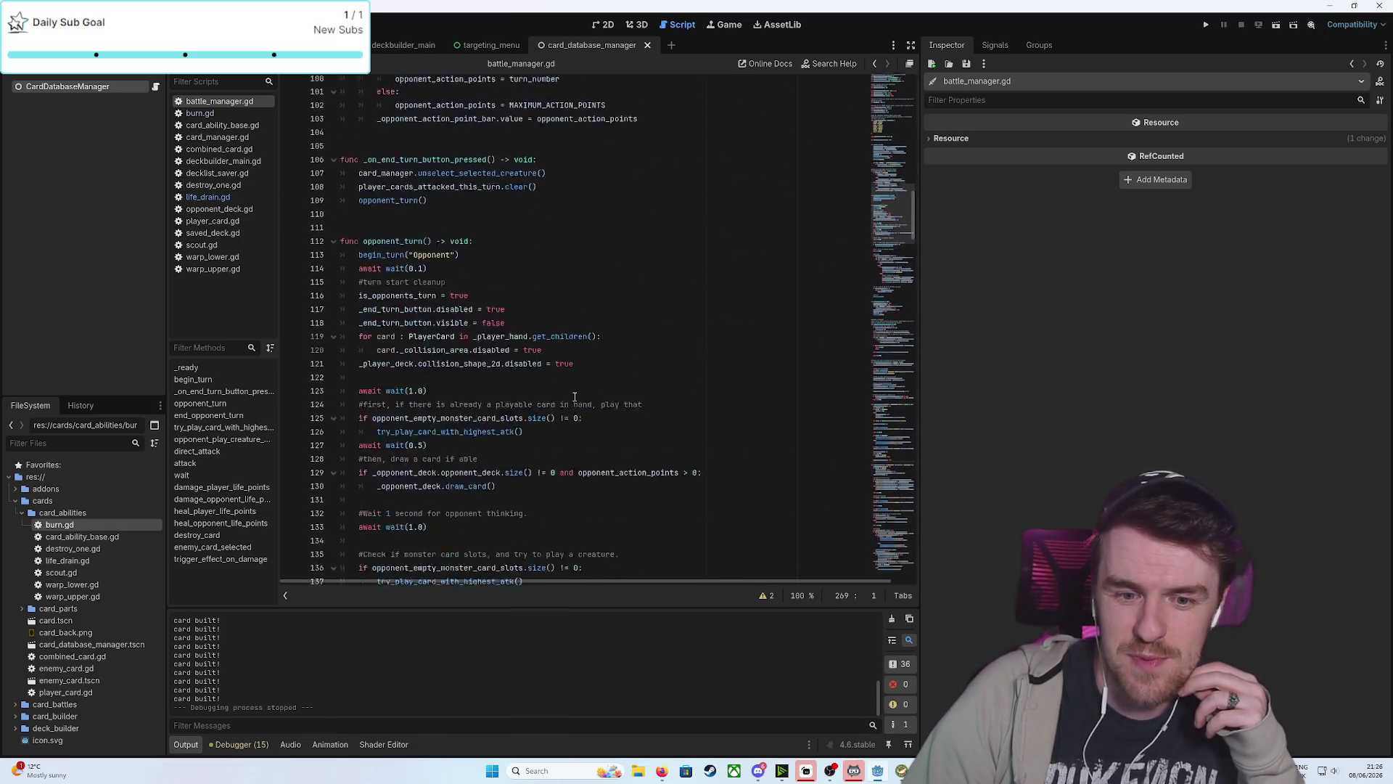
pyautogui.click(187, 368)
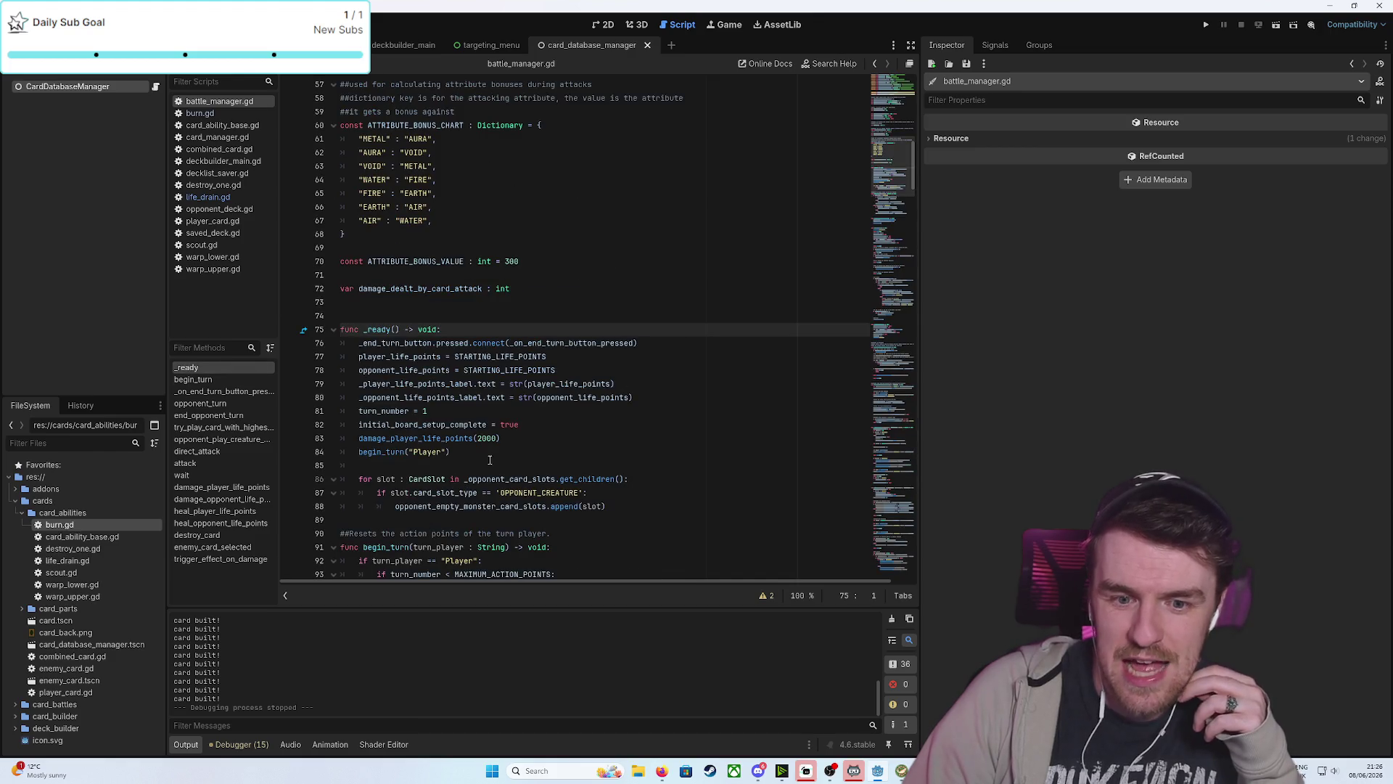
pyautogui.moveTo(501, 439); pyautogui.dragTo(359, 441)
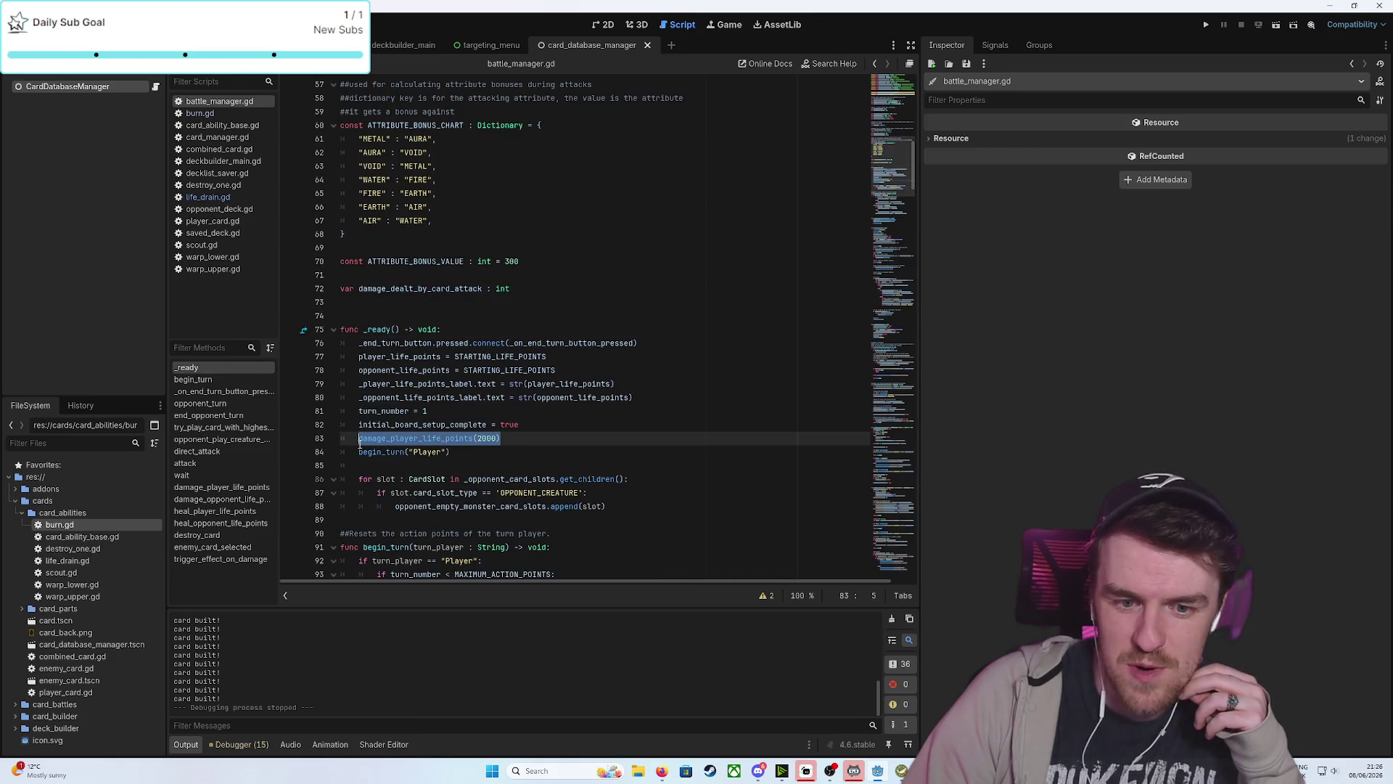
pyautogui.press('BackSpace')
pyautogui.press('BackSpace')
pyautogui.press('BackSpace')
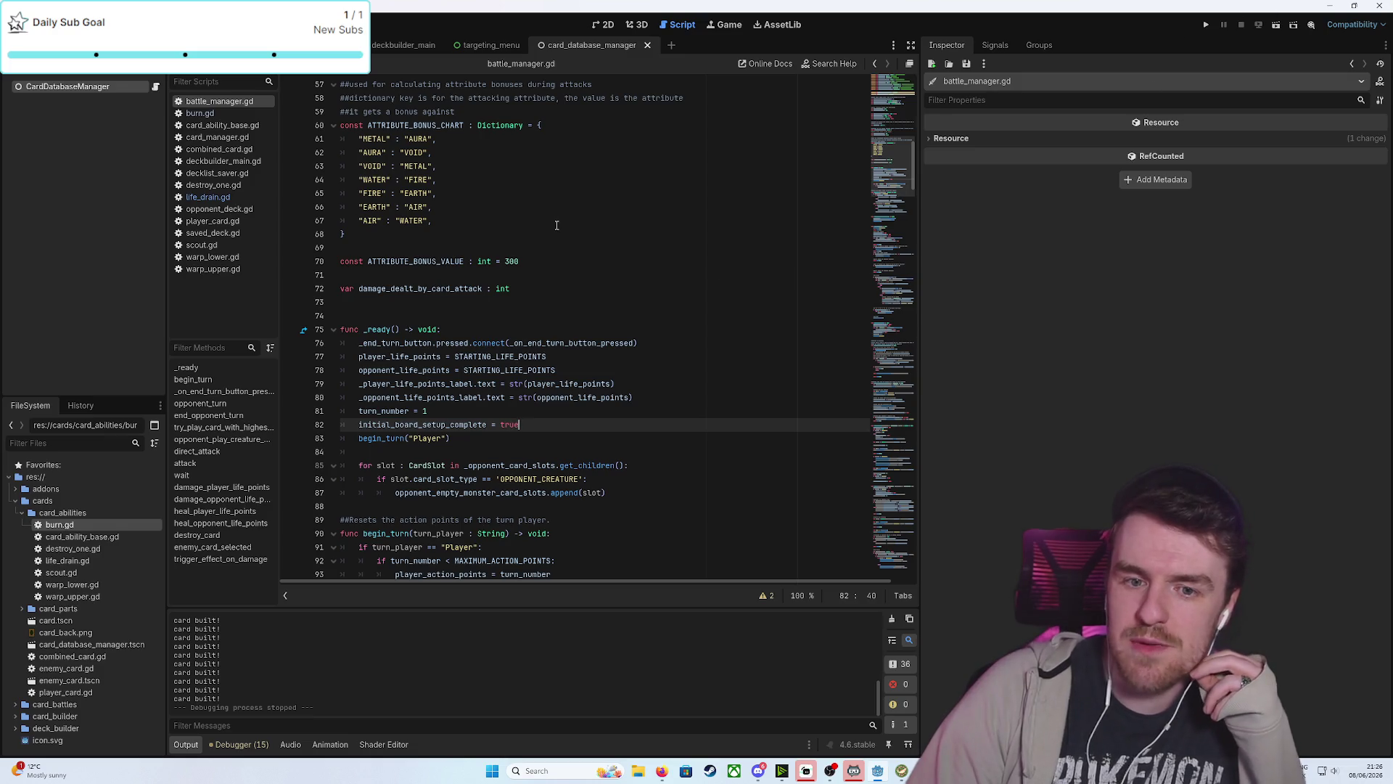
# Step: Rerun the game to check the change, close it, and begin a Windows search
pyautogui.click(1207, 26)
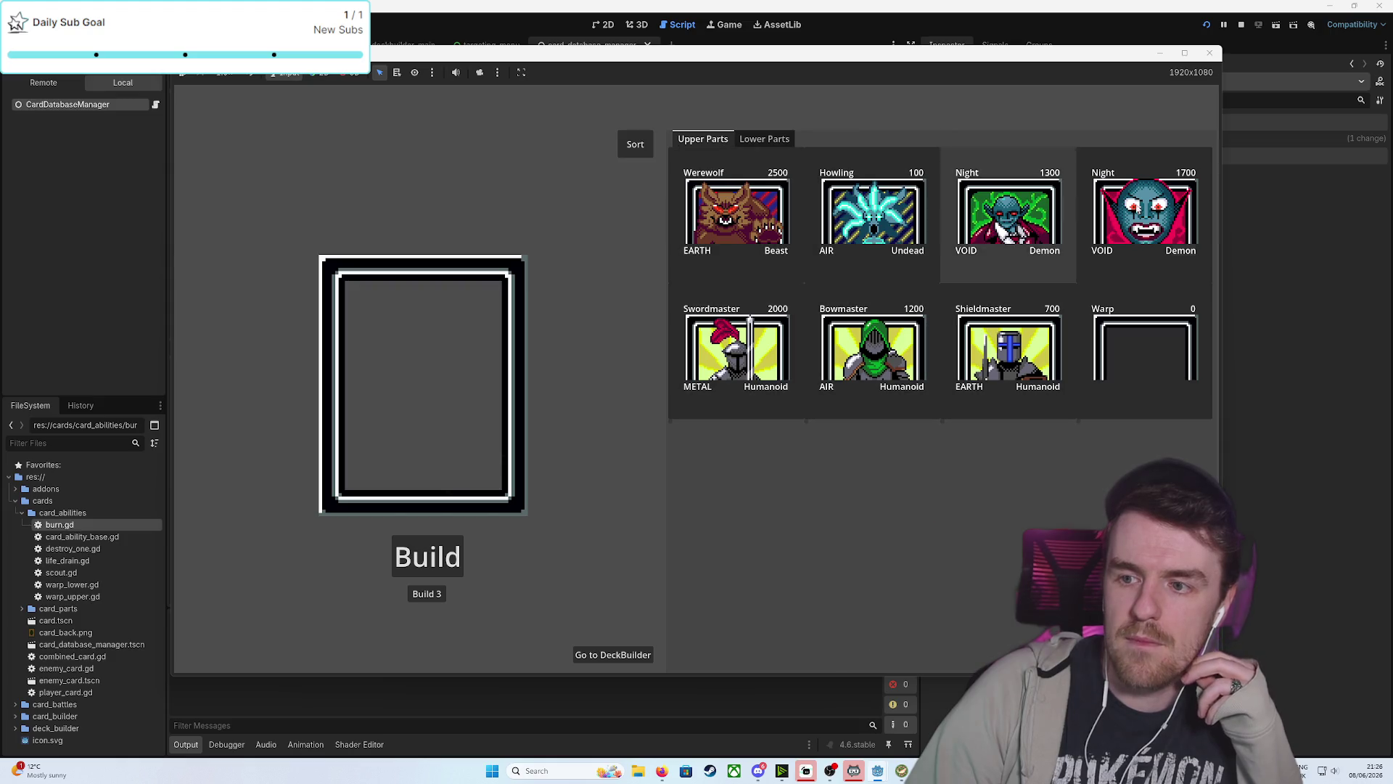
pyautogui.click(1209, 53)
pyautogui.click(615, 770)
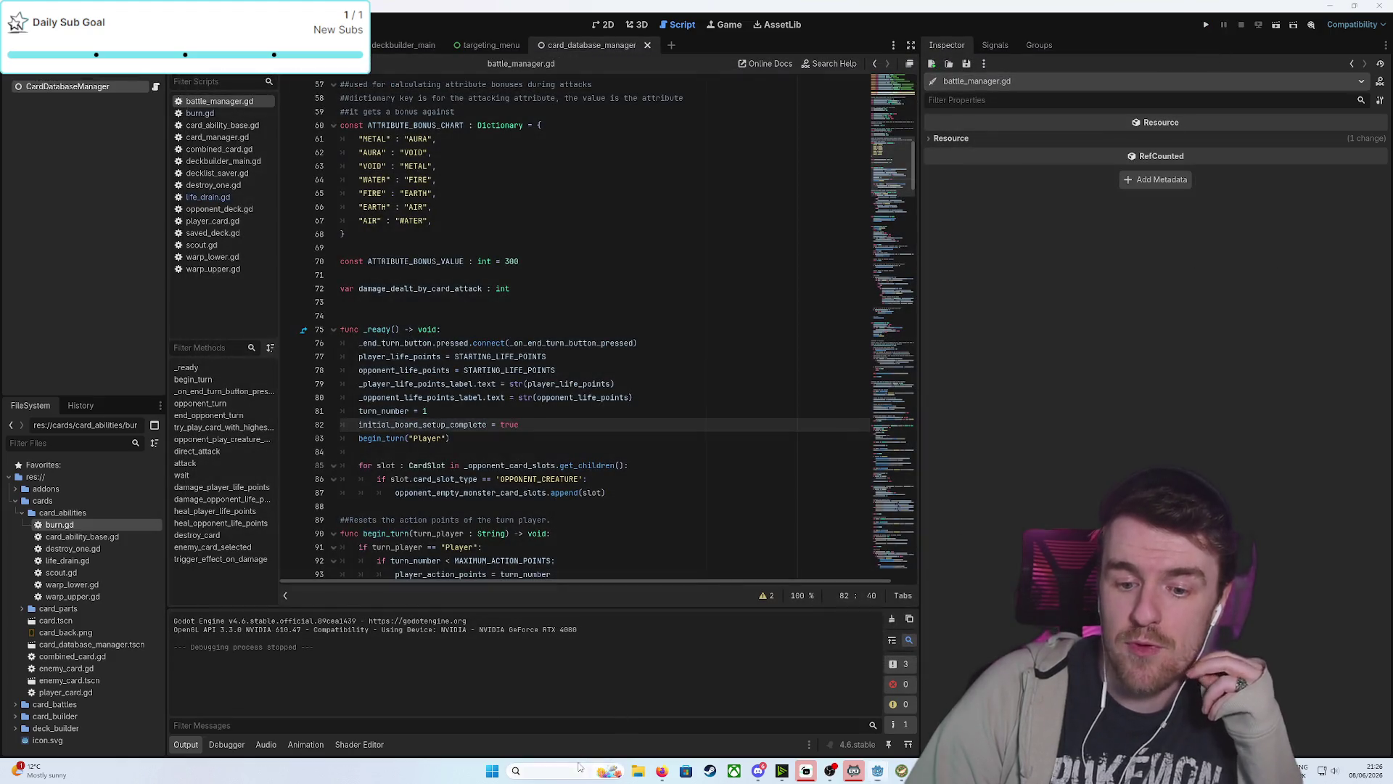
# Step: Launch Aseprite via search and open duel field.png from Recent files
pyautogui.write('aseprite')
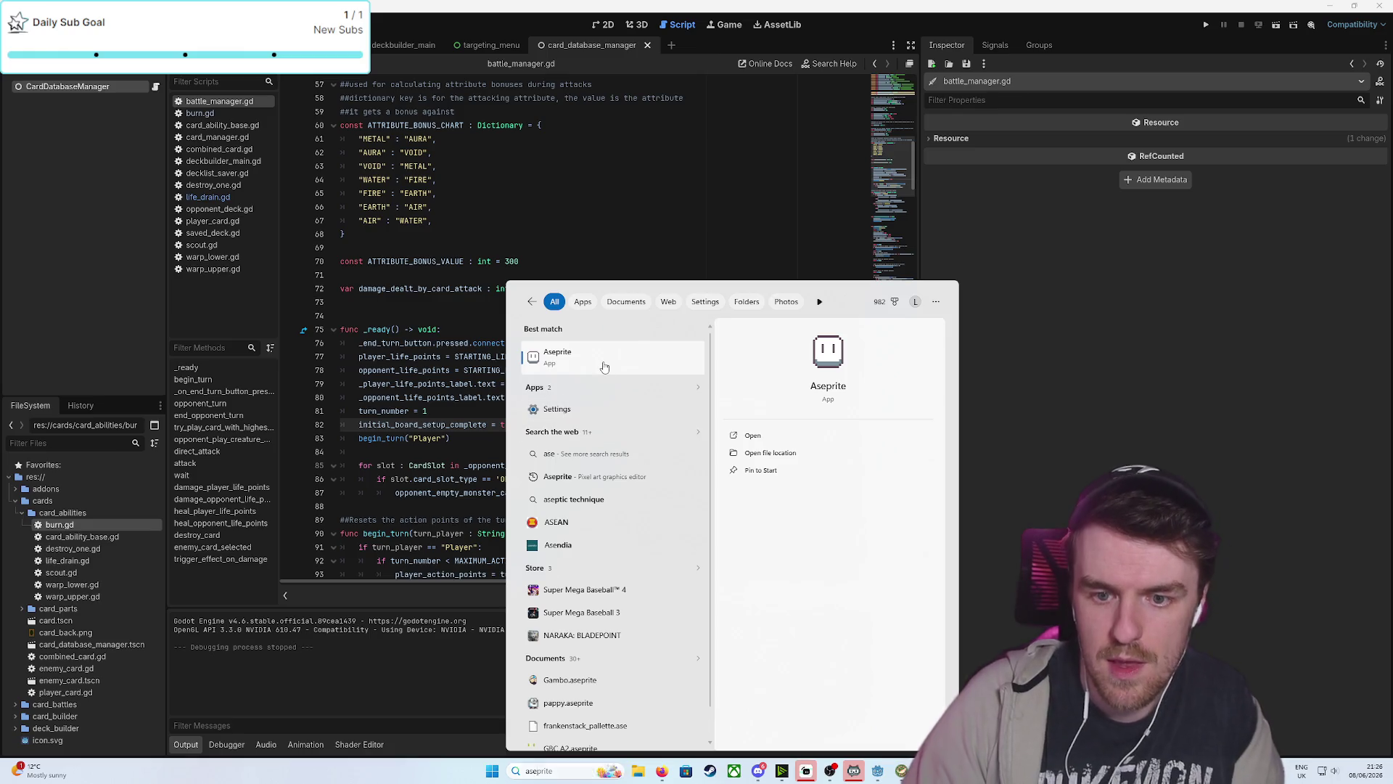
pyautogui.click(603, 361)
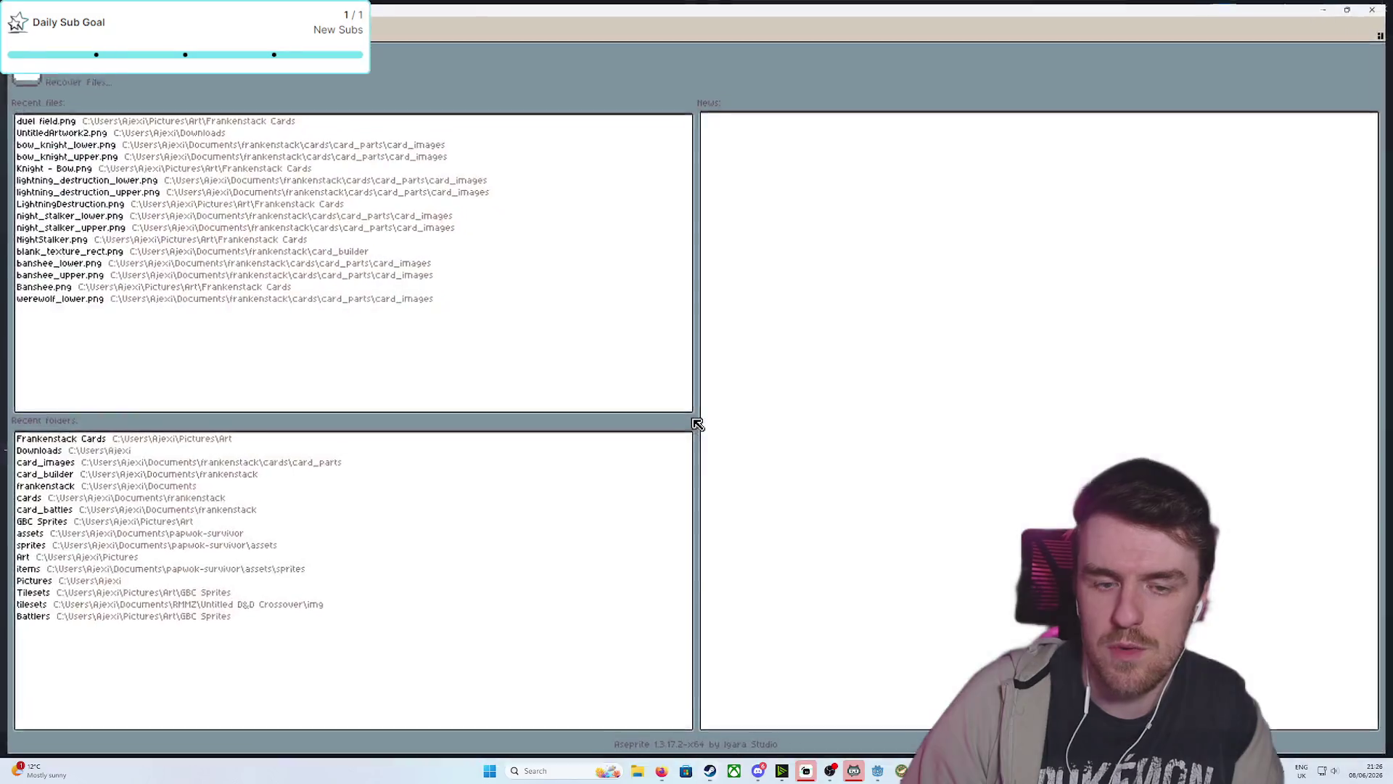
pyautogui.click(85, 138)
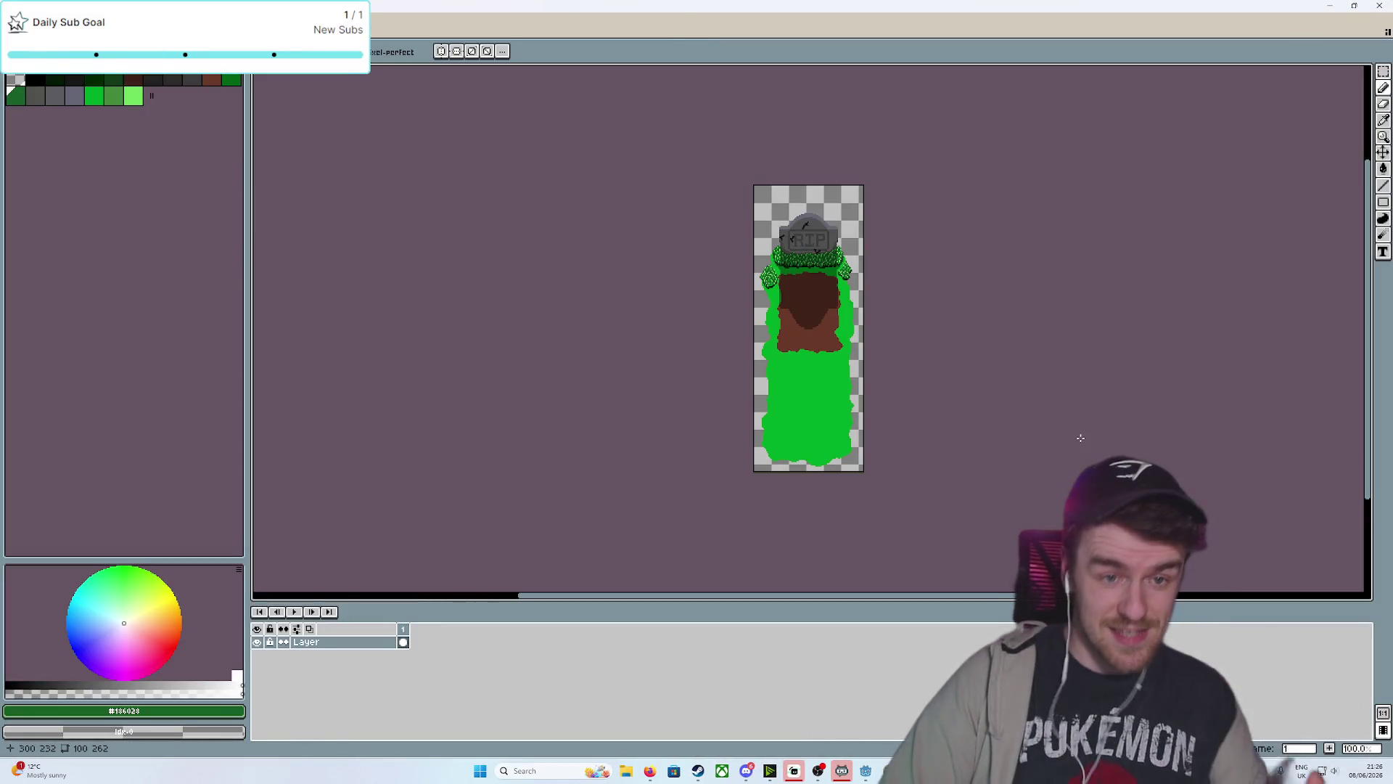
# Step: Zoom and pan across the canvas to inspect the lower grass and RIP gravestone
pyautogui.scroll(2, 1080, 418)
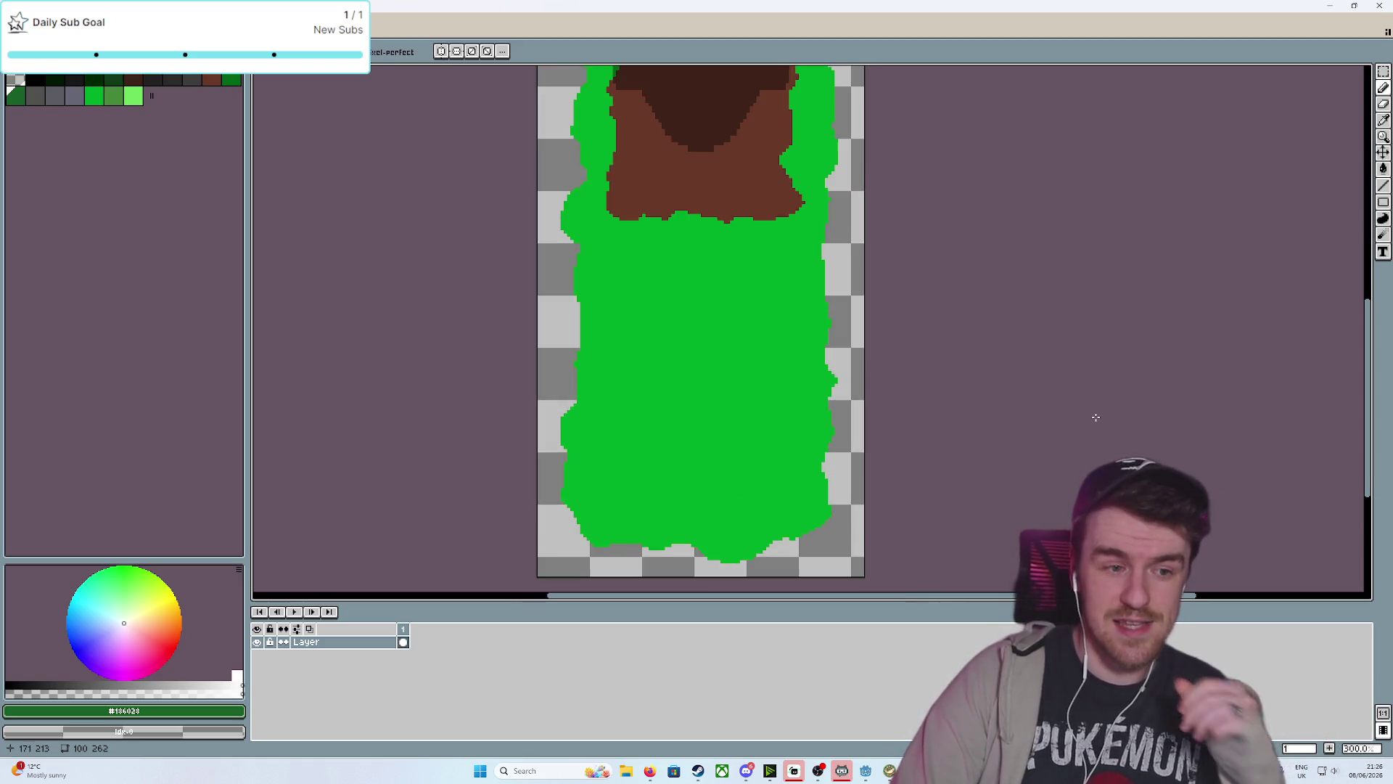
pyautogui.scroll(-1, 995, 298)
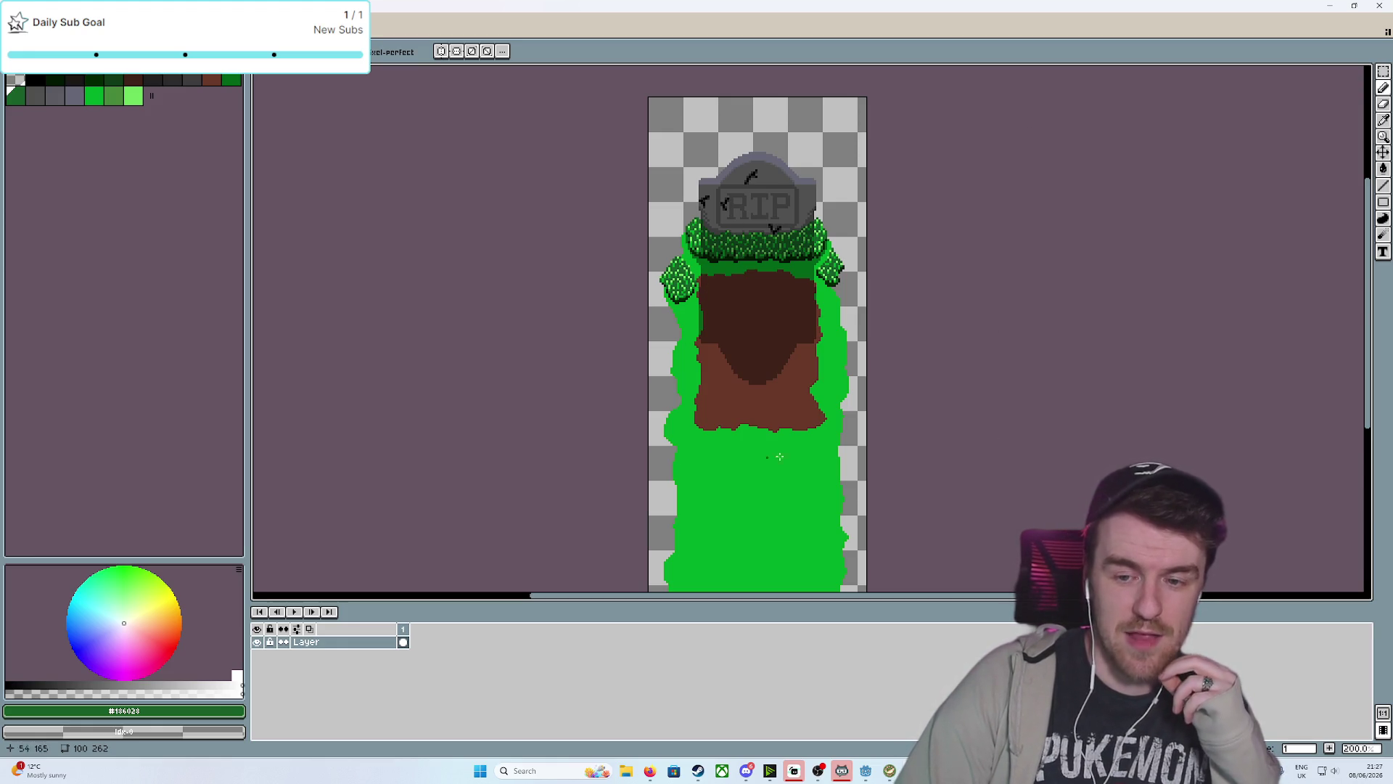
pyautogui.moveTo(955, 529); pyautogui.dragTo(946, 351)
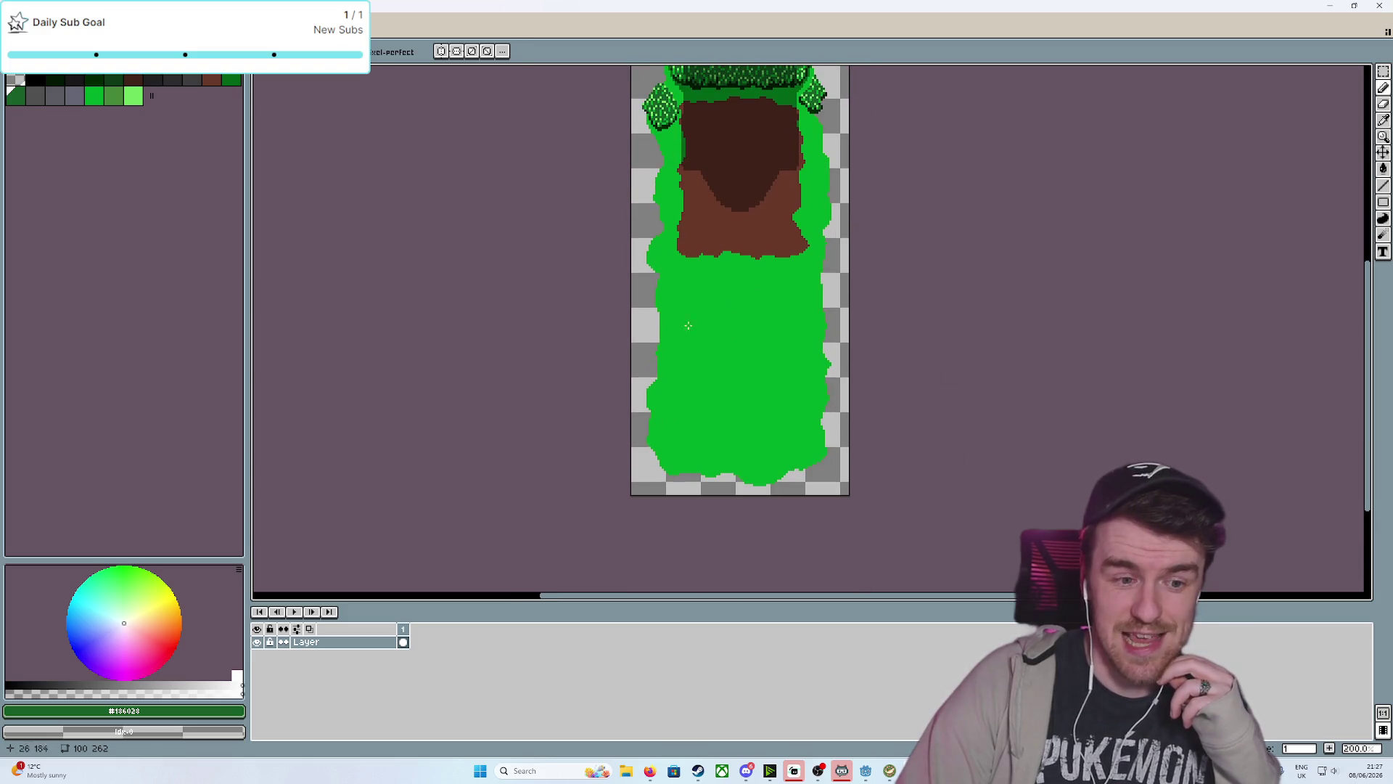
pyautogui.moveTo(808, 302); pyautogui.dragTo(777, 474)
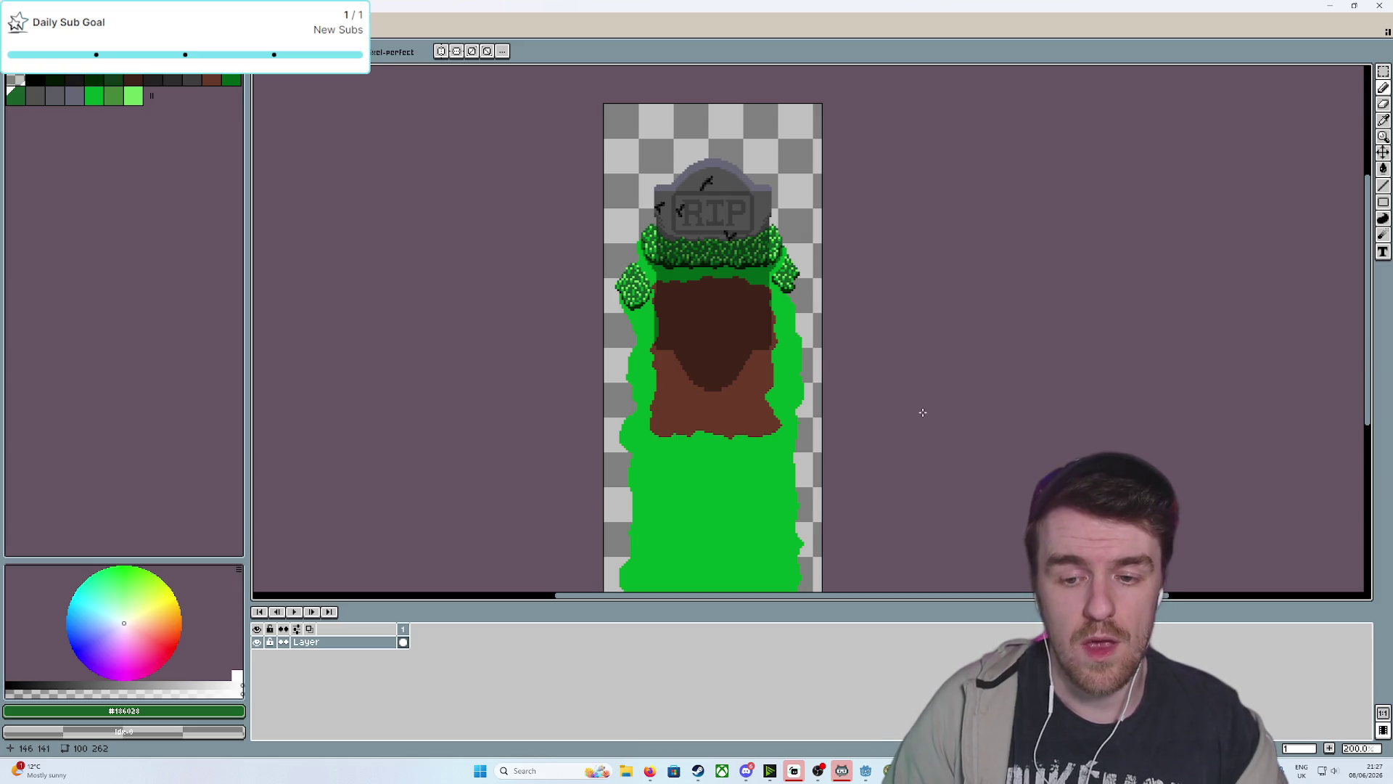
pyautogui.scroll(-1, 922, 413)
pyautogui.scroll(1, 922, 412)
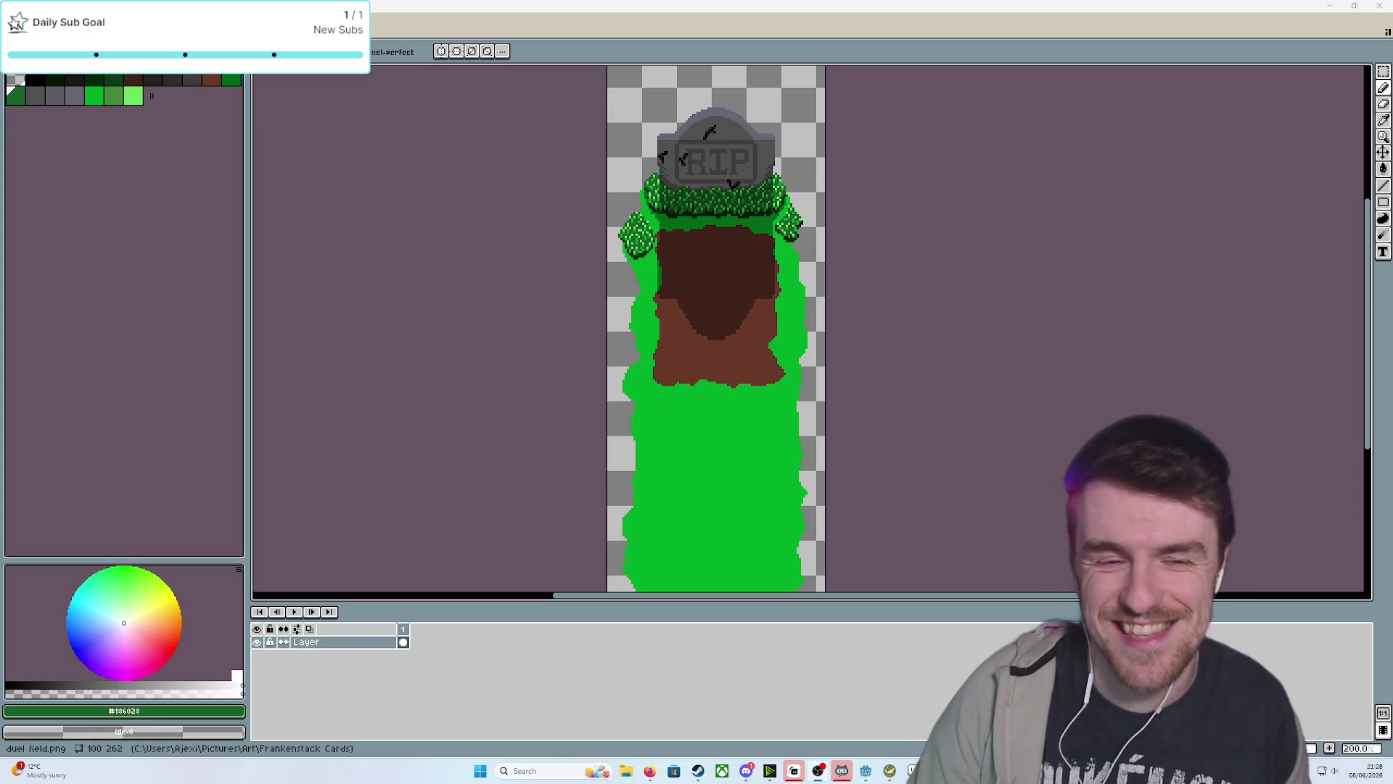
# Step: Load a palette from the presets list and confirm the replacement
pyautogui.click(45, 62)
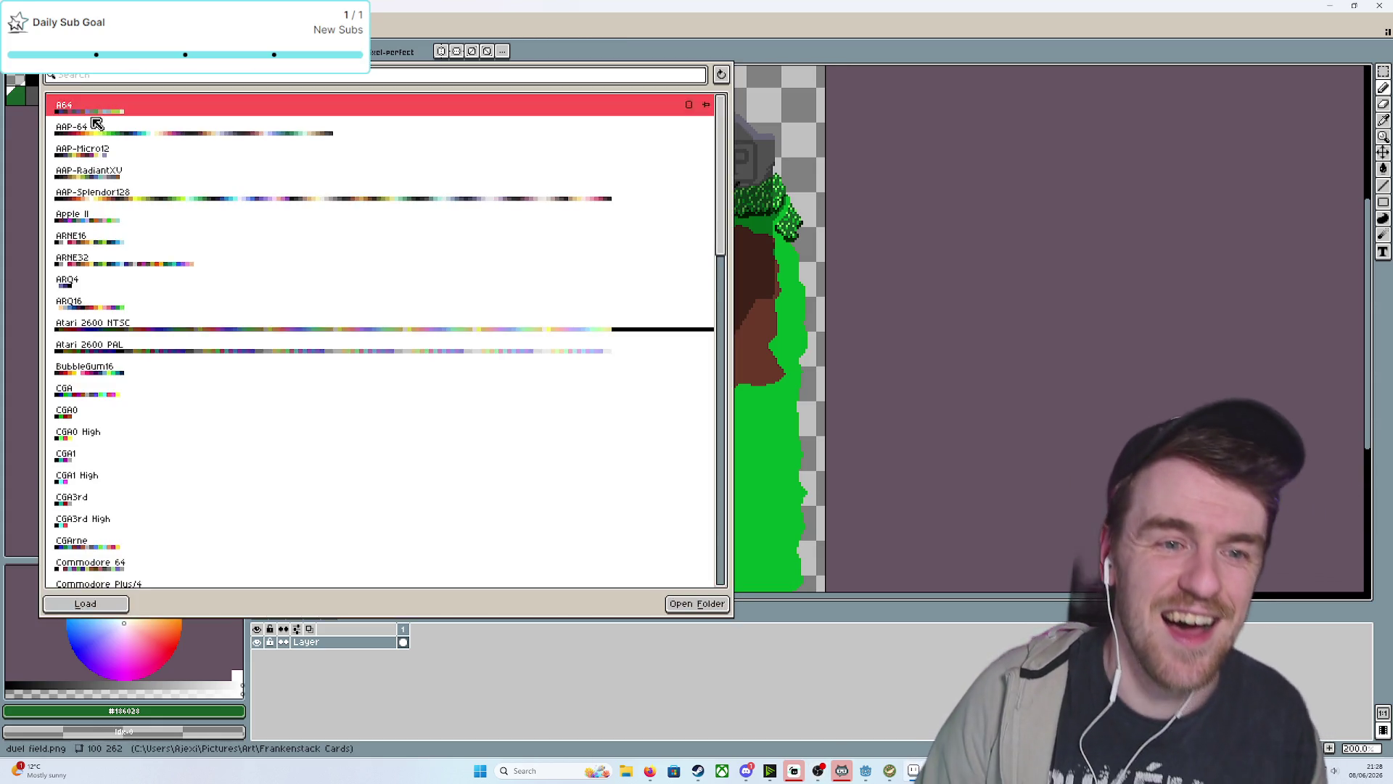
pyautogui.scroll(-3, 226, 367)
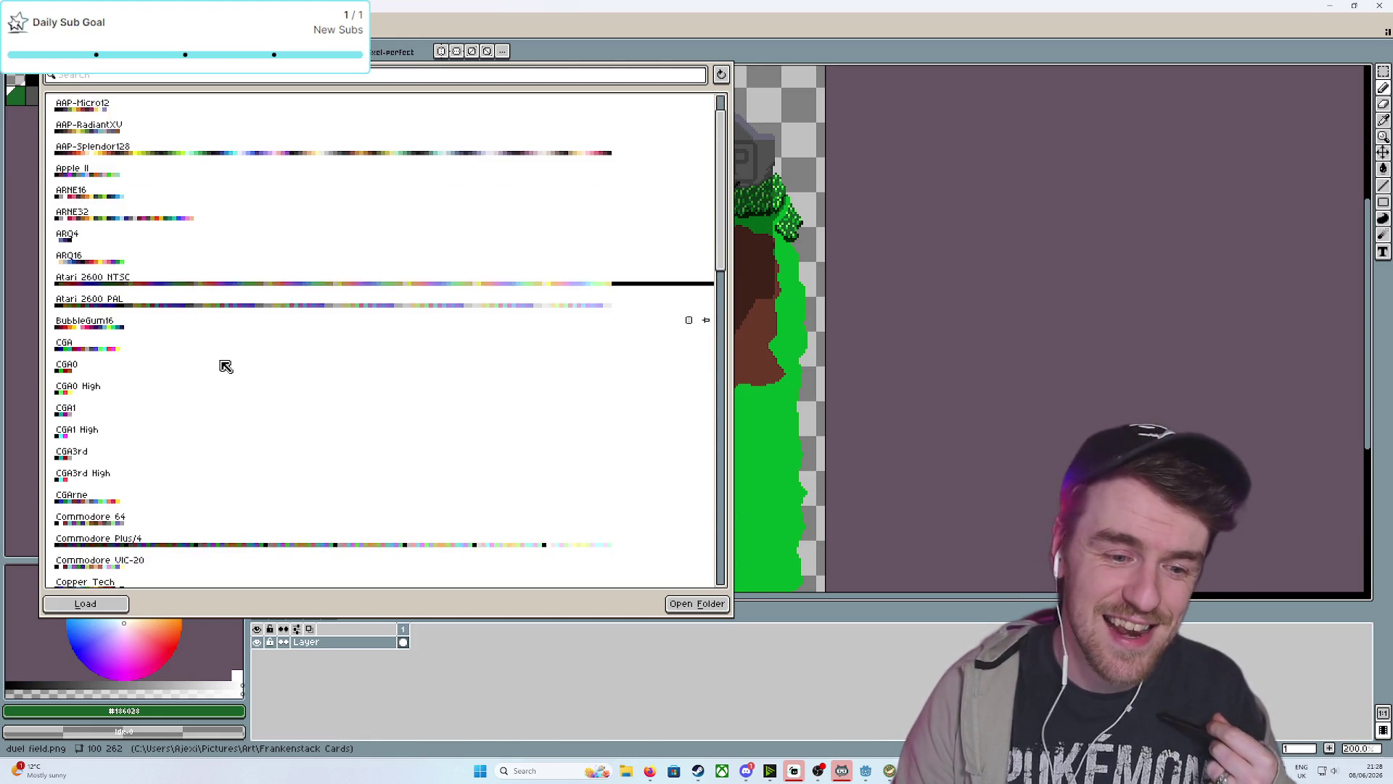
pyautogui.scroll(-1, 128, 443)
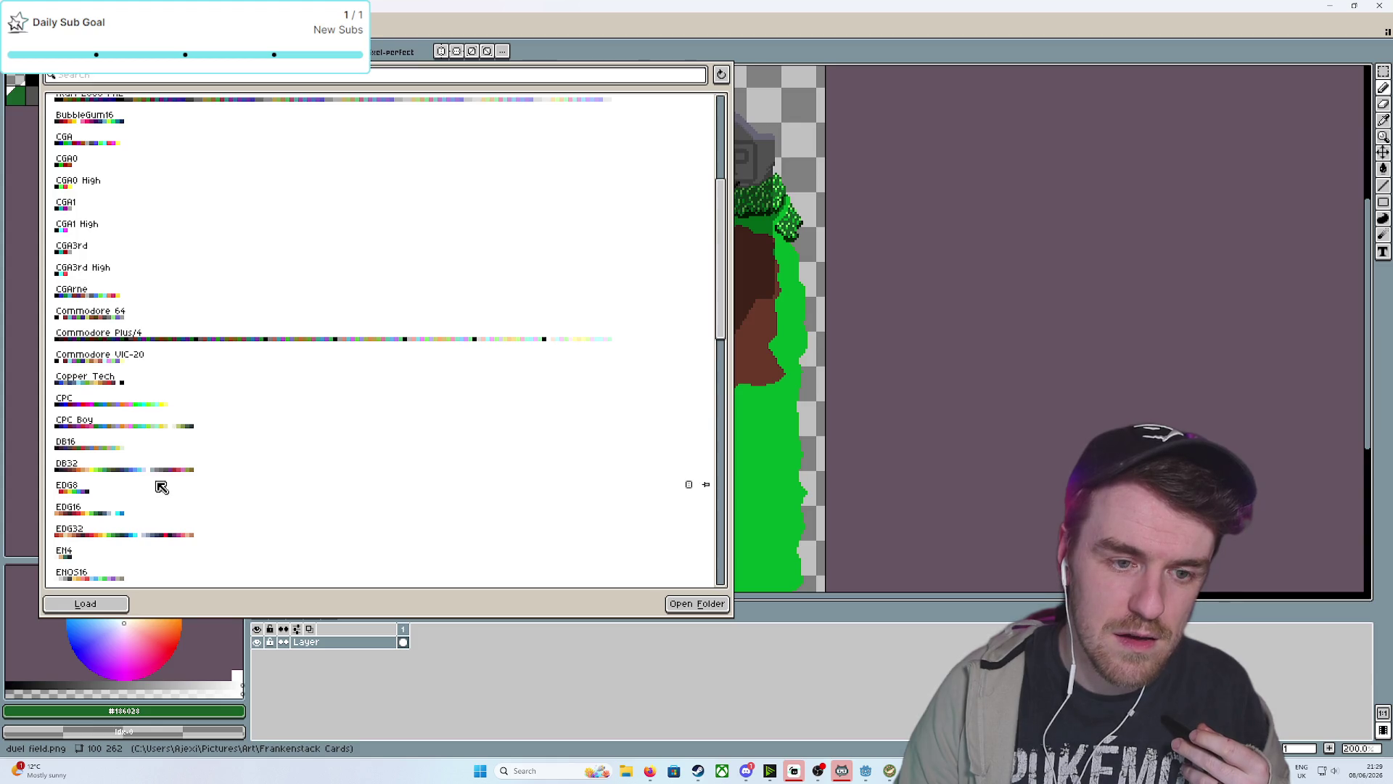
pyautogui.scroll(-3, 161, 486)
pyautogui.click(287, 535)
pyautogui.click(83, 611)
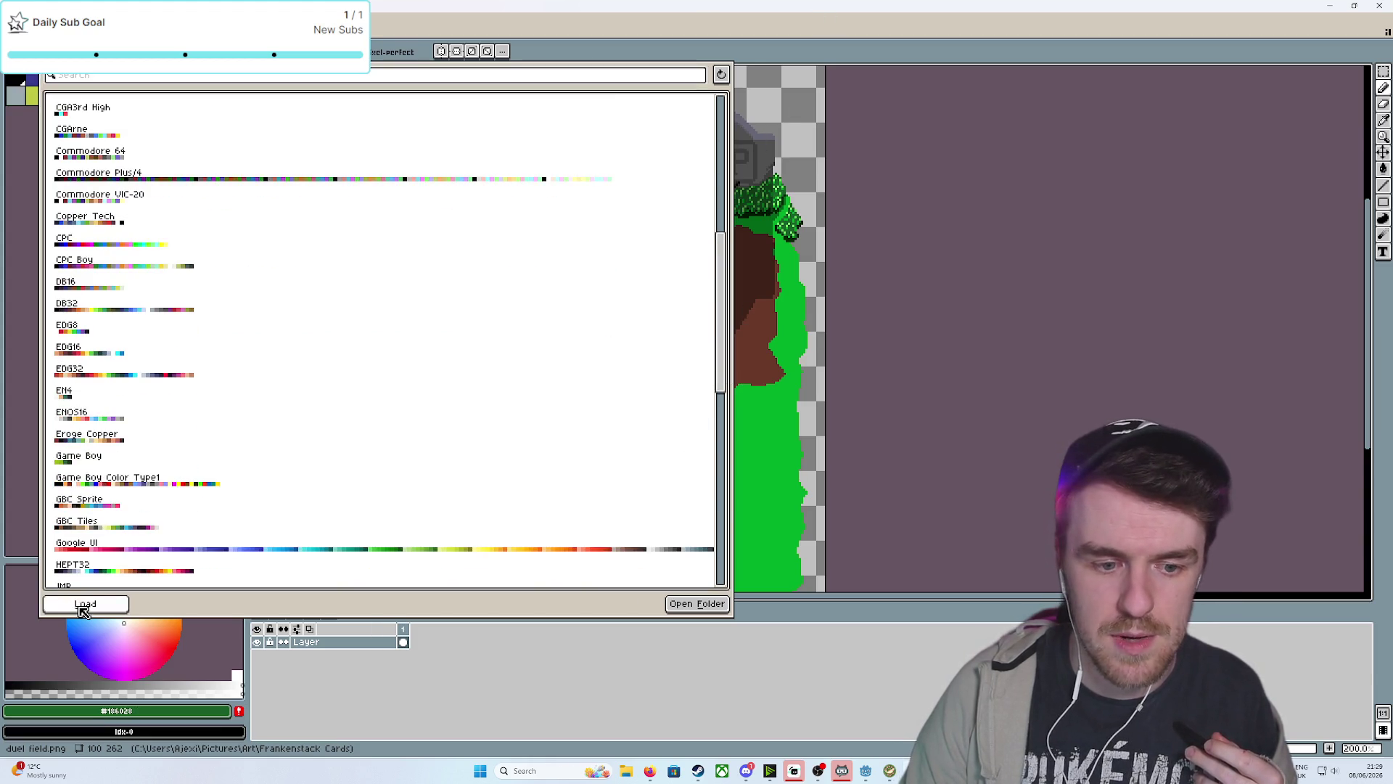
pyautogui.press('Escape')
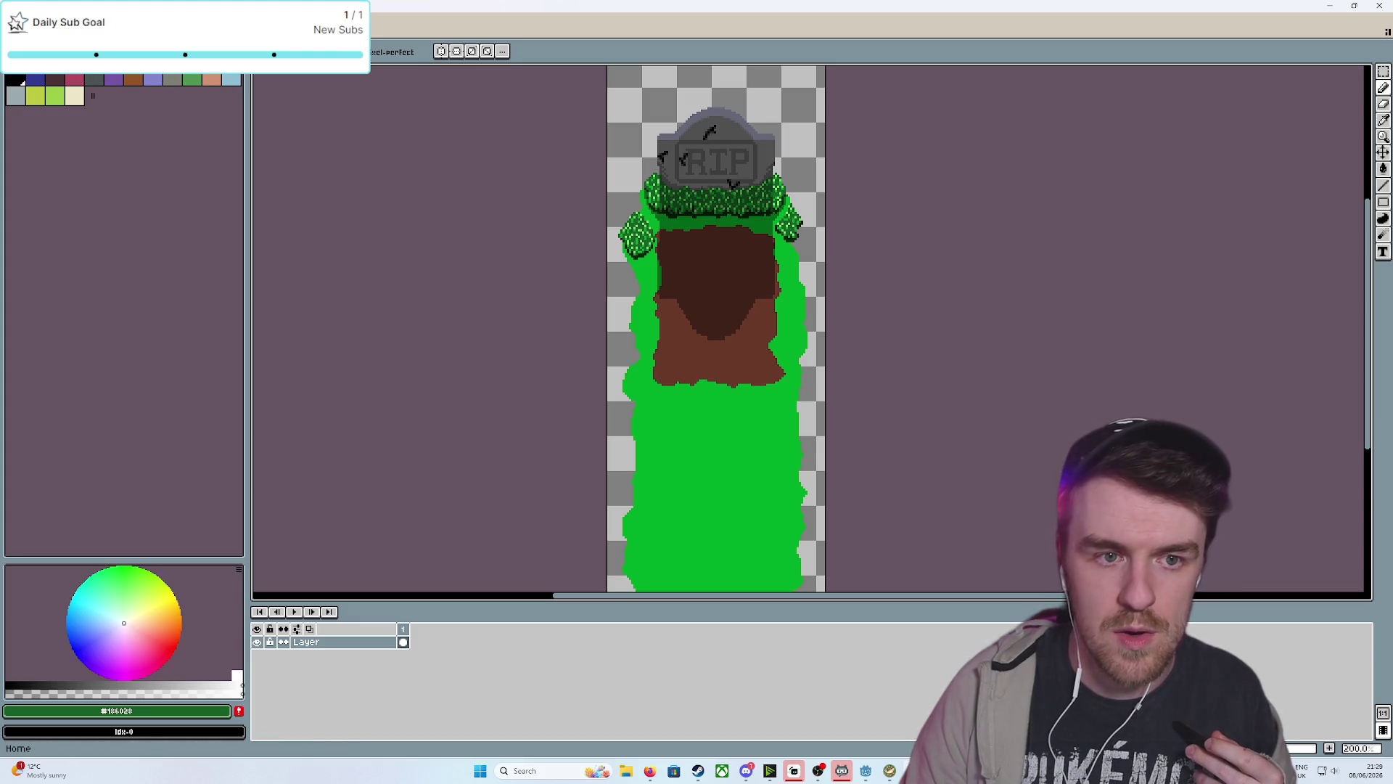
# Step: Load the frankenstack_pallette.ase palette file as the current palette
pyautogui.click(58, 67)
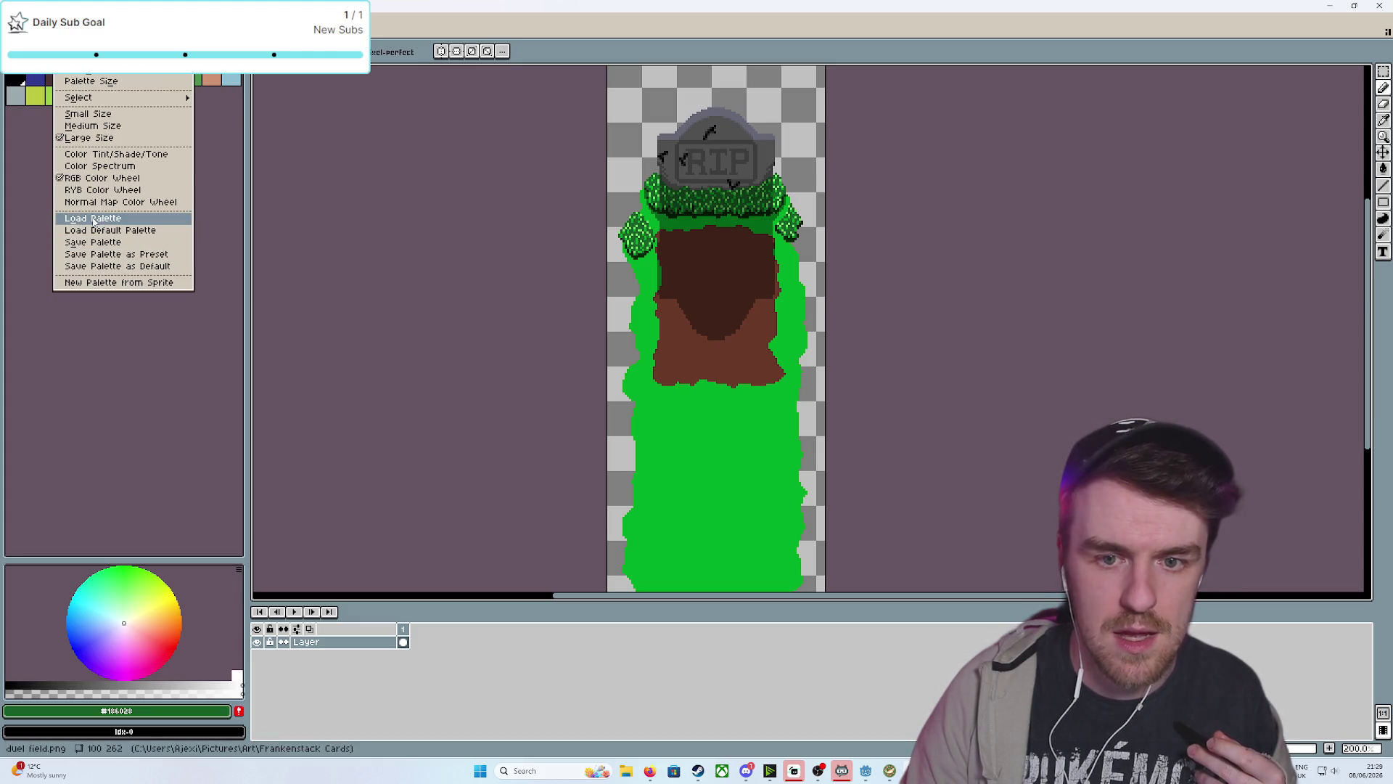
pyautogui.click(93, 220)
pyautogui.click(310, 113)
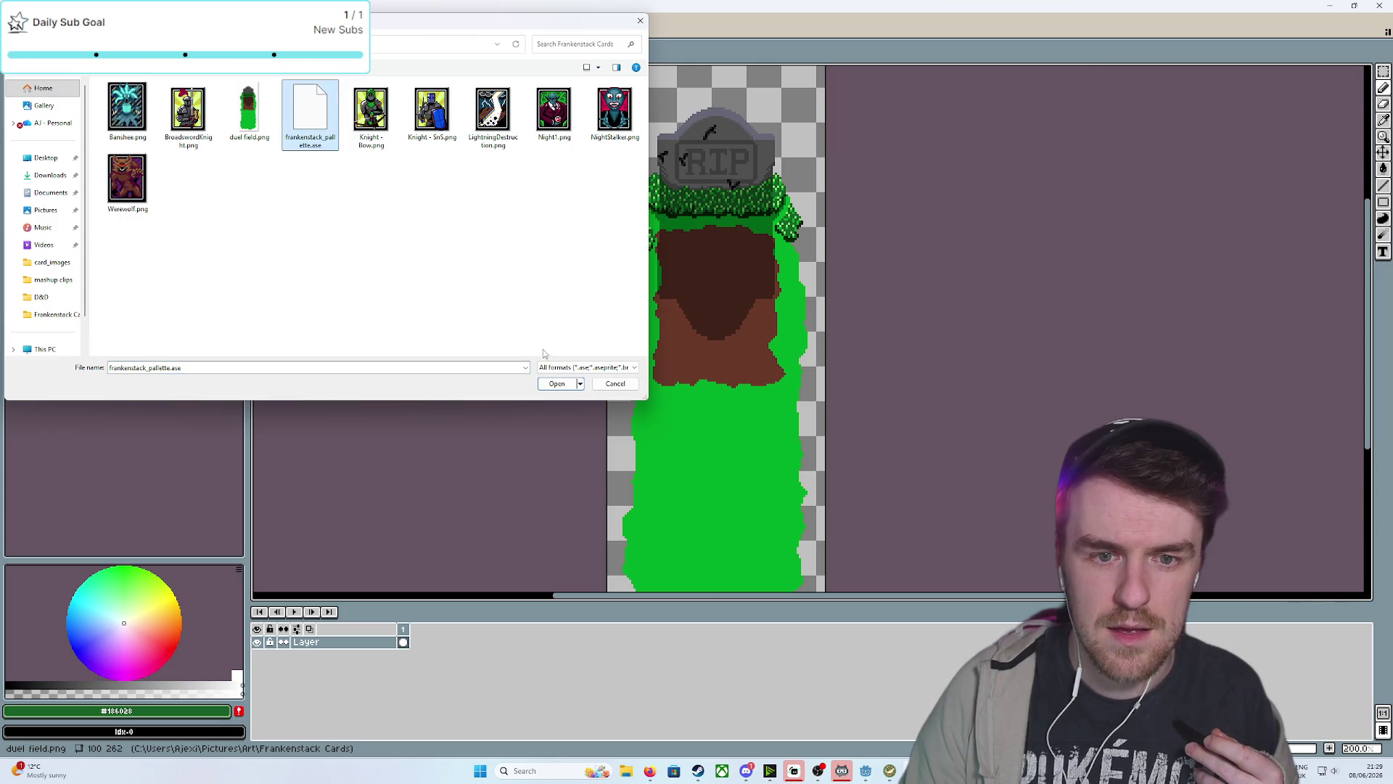
pyautogui.click(548, 383)
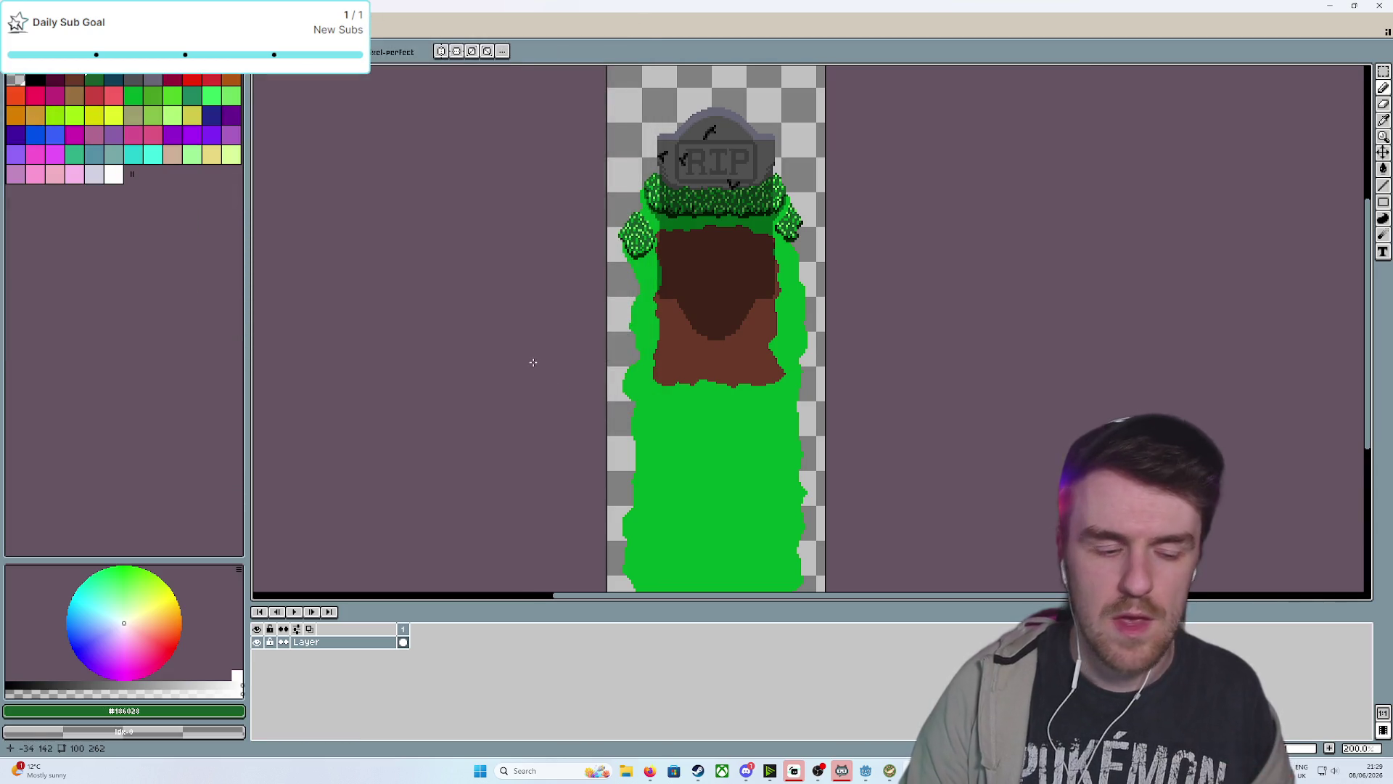
# Step: Reframe the view around the tombstone and pick the canvas green as the drawing colour
pyautogui.scroll(1, 589, 273)
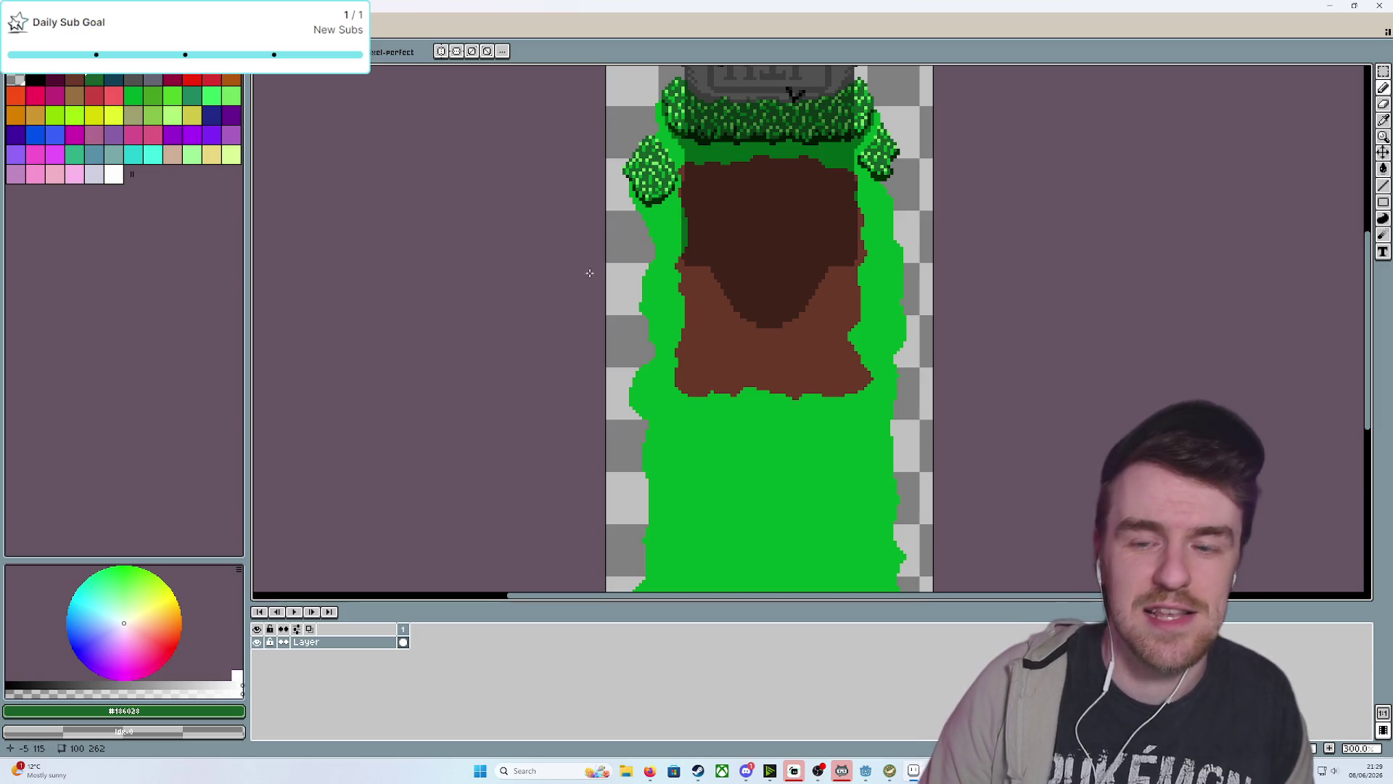
pyautogui.moveTo(709, 225); pyautogui.dragTo(716, 358)
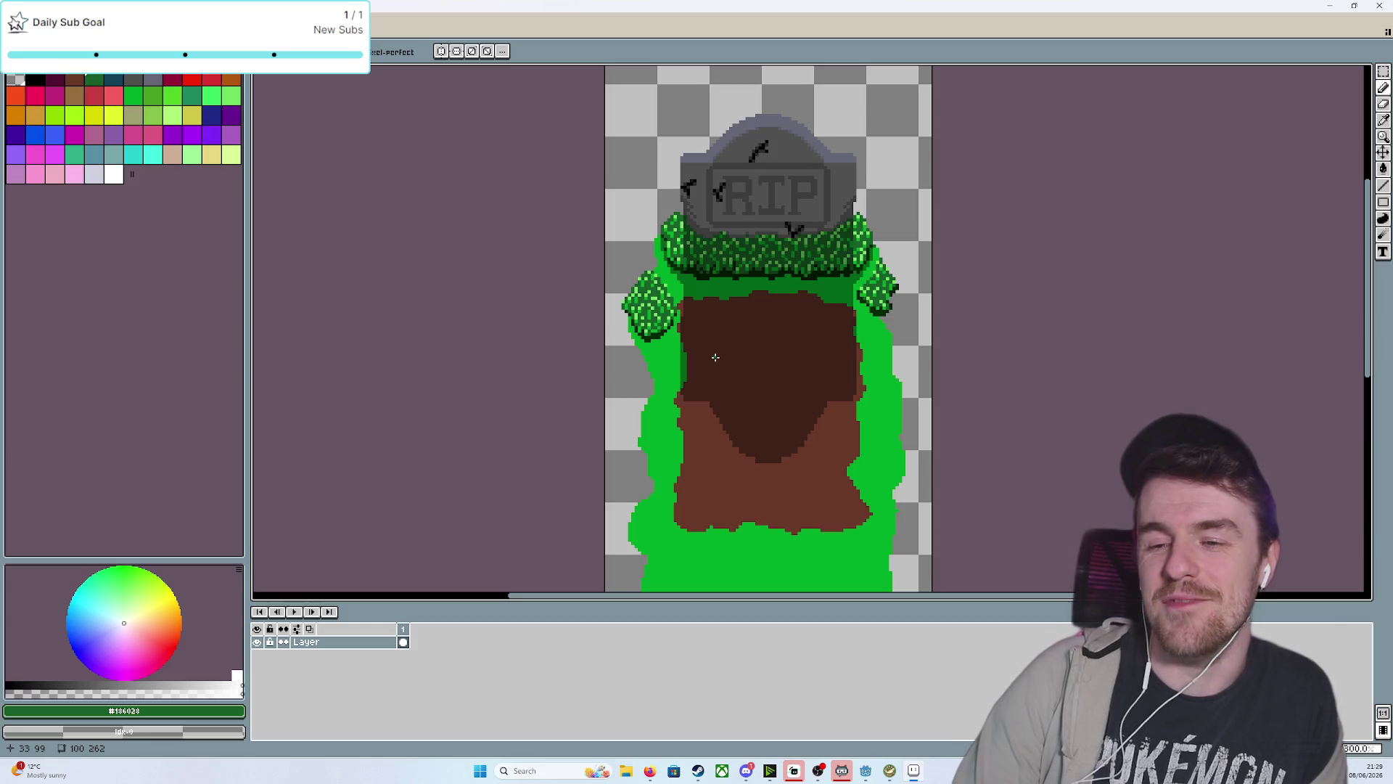
pyautogui.moveTo(710, 362)
pyautogui.mouseDown()
pyautogui.moveTo(681, 386)
pyautogui.moveTo(678, 431)
pyautogui.mouseUp()
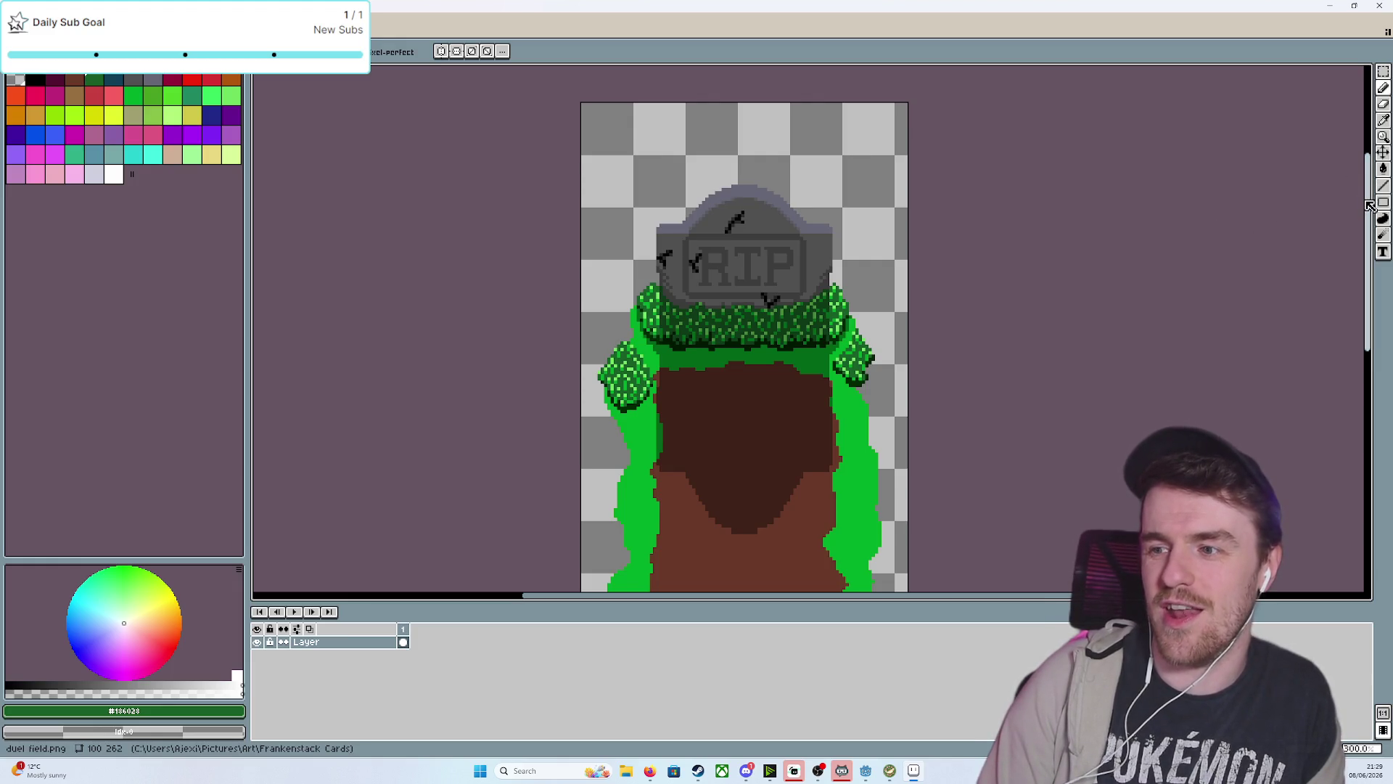
pyautogui.moveTo(1368, 206); pyautogui.dragTo(1344, 351)
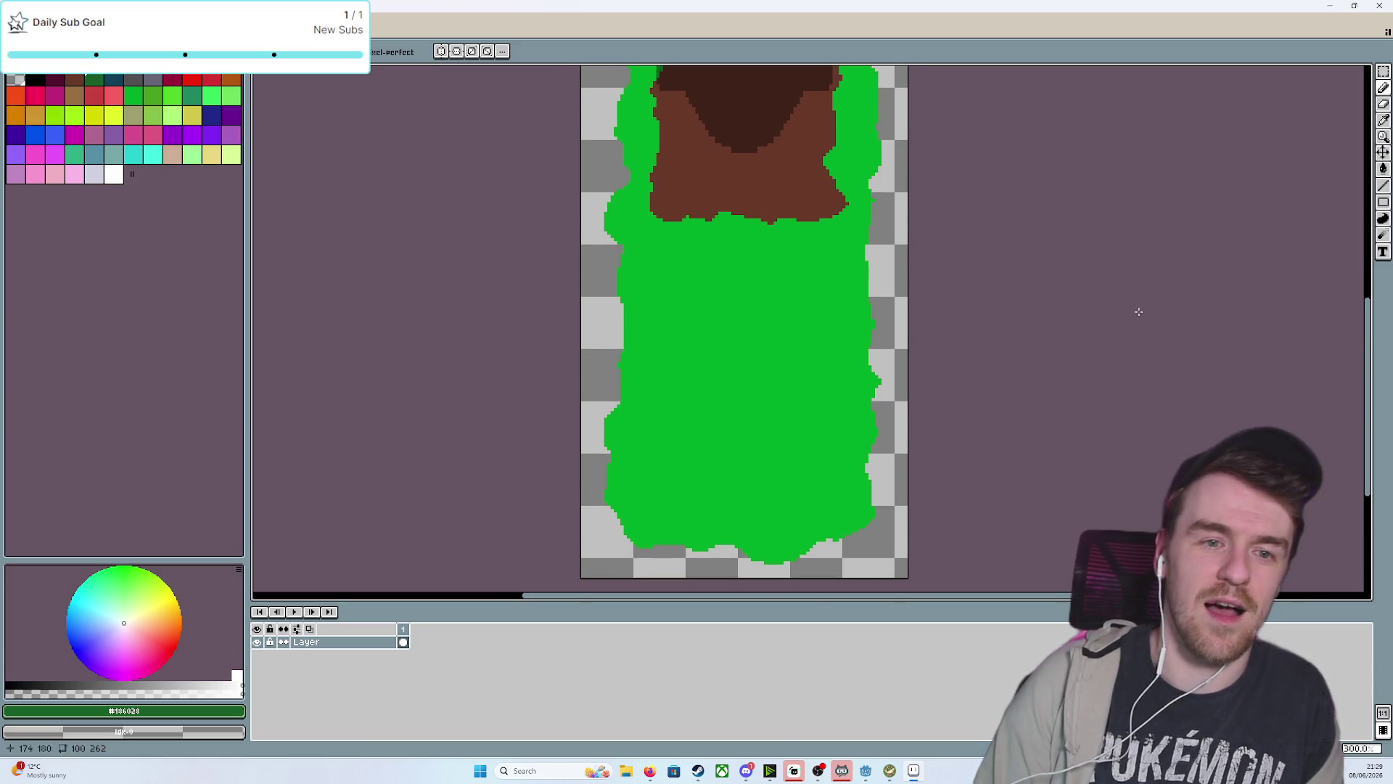
pyautogui.keyDown('alt'); pyautogui.click(750, 360); pyautogui.keyUp('alt')
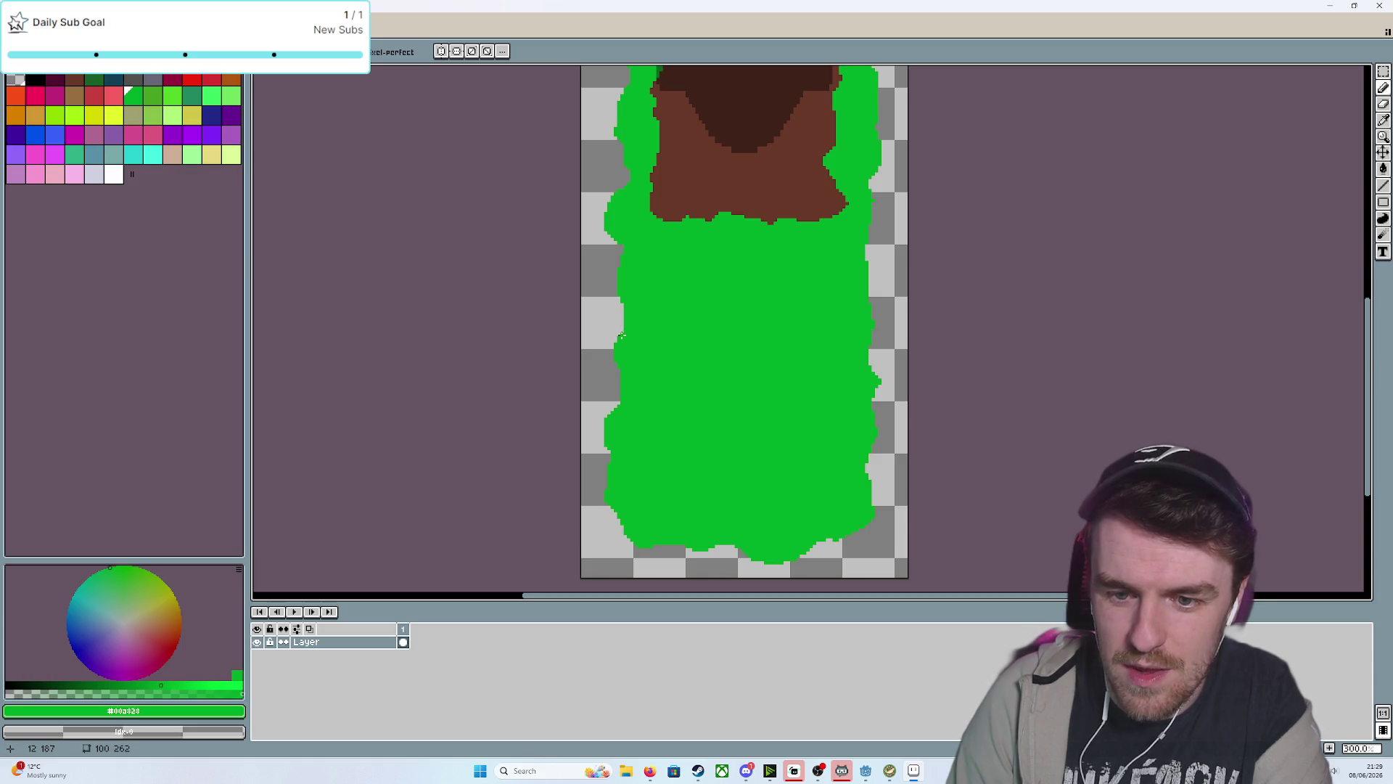
# Step: Close the file window over the canvas and bring the Pokémon tier list browser forward
pyautogui.click(627, 772)
pyautogui.click(994, 85)
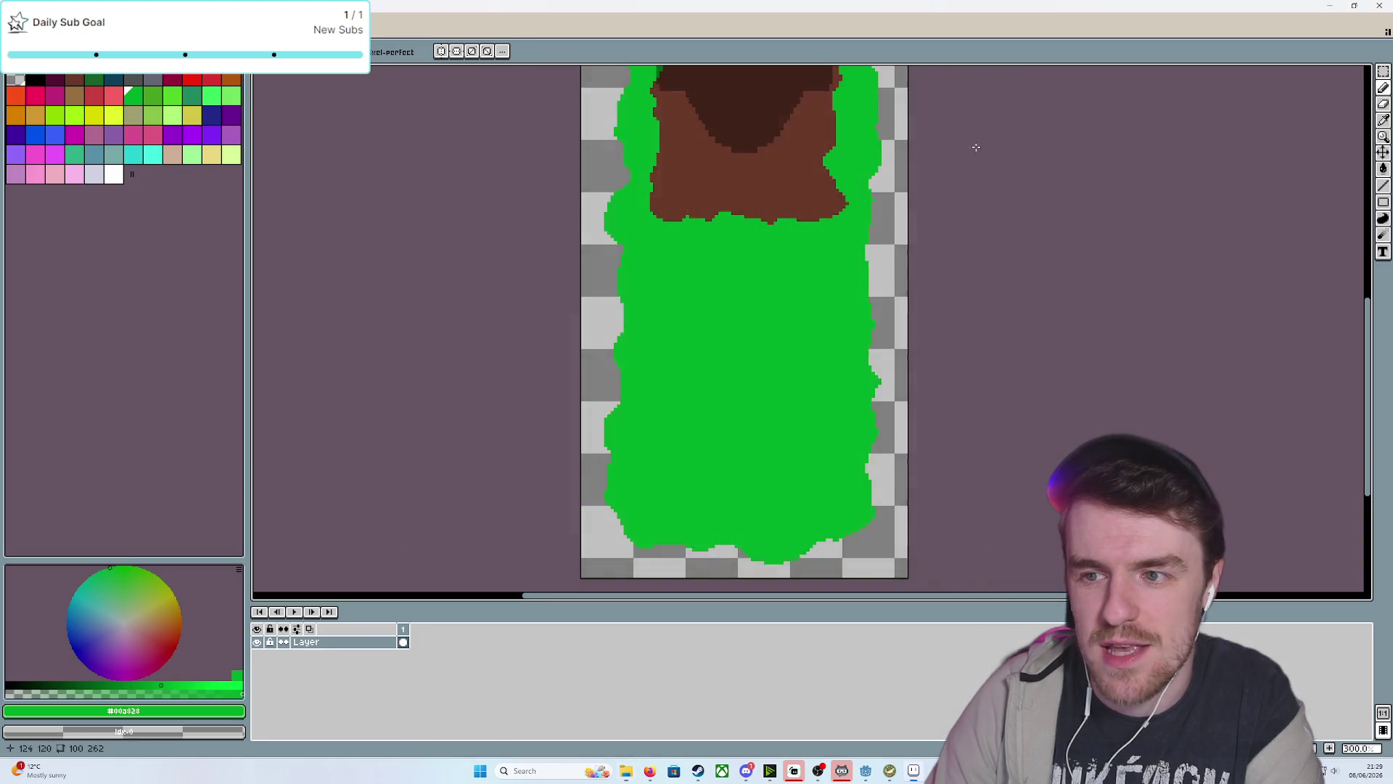
pyautogui.moveTo(649, 770)
pyautogui.click(823, 714)
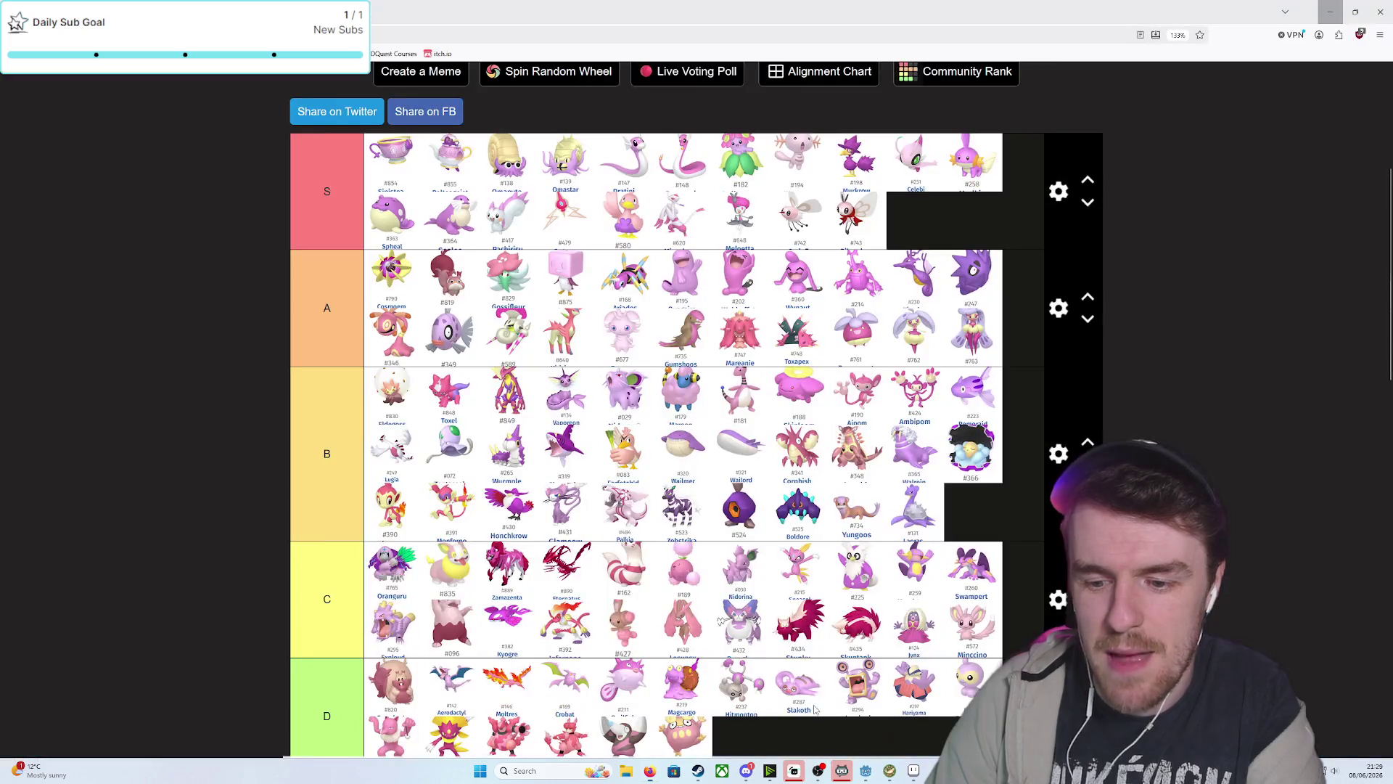
# Step: Search the web for 'pepe falling' in a new tab and preview the first Reddit meme
pyautogui.hotkey('ctrl', 't')
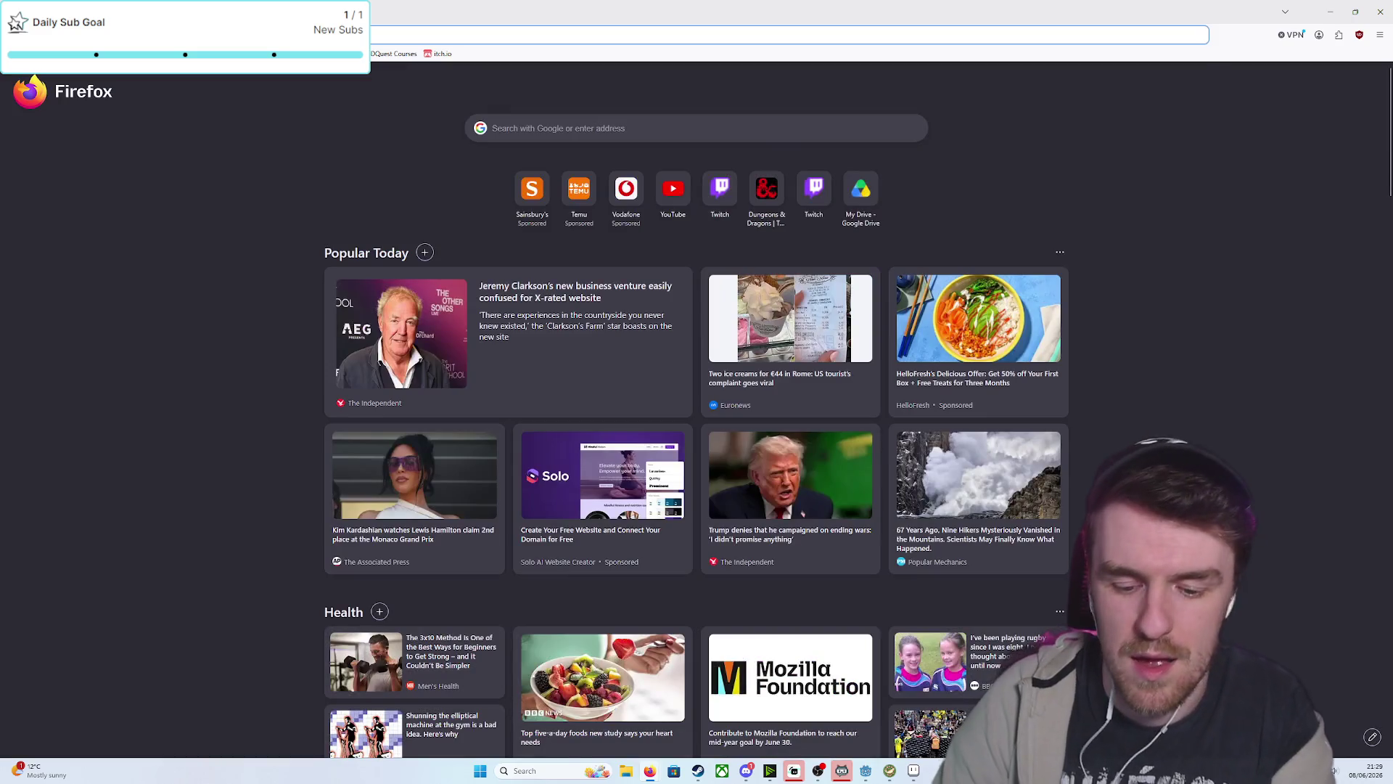
pyautogui.write('pepe falling')
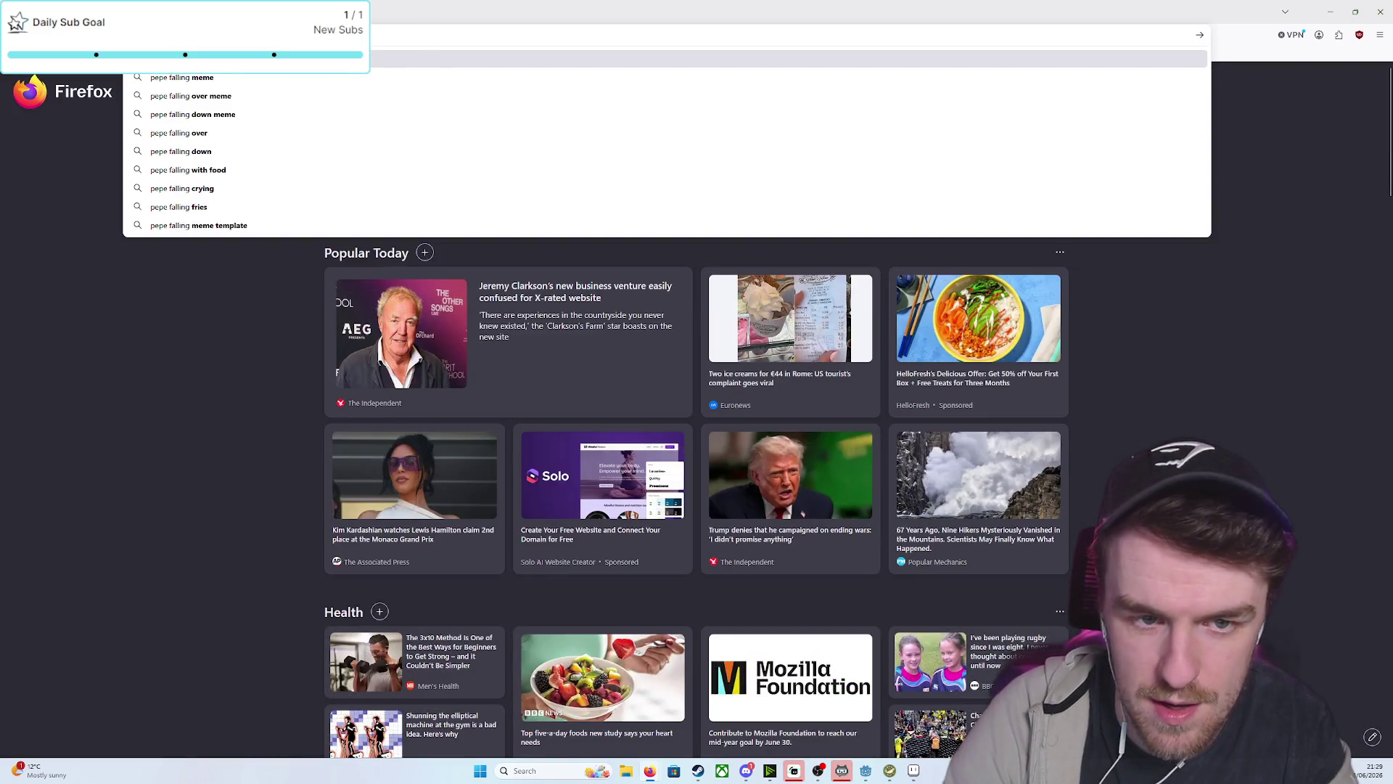
pyautogui.press('Return')
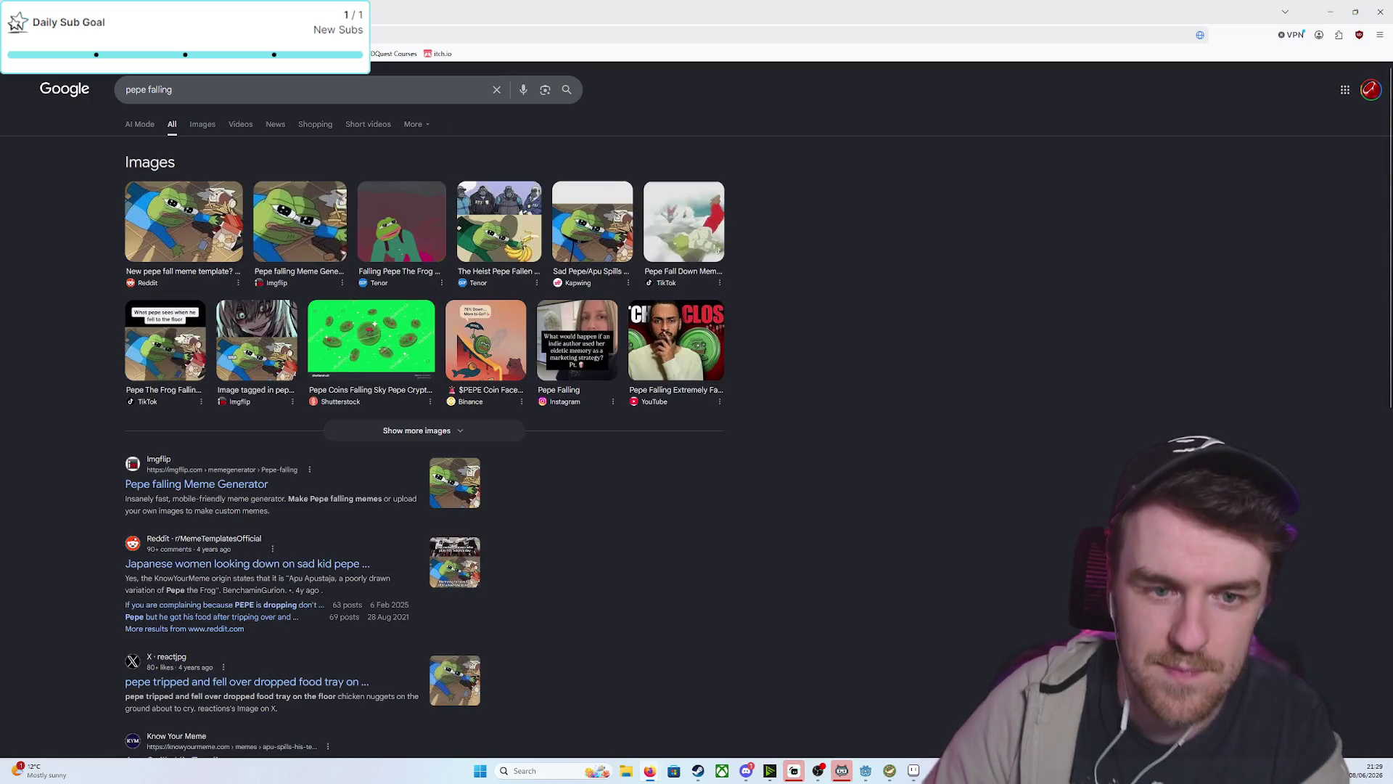
pyautogui.click(178, 242)
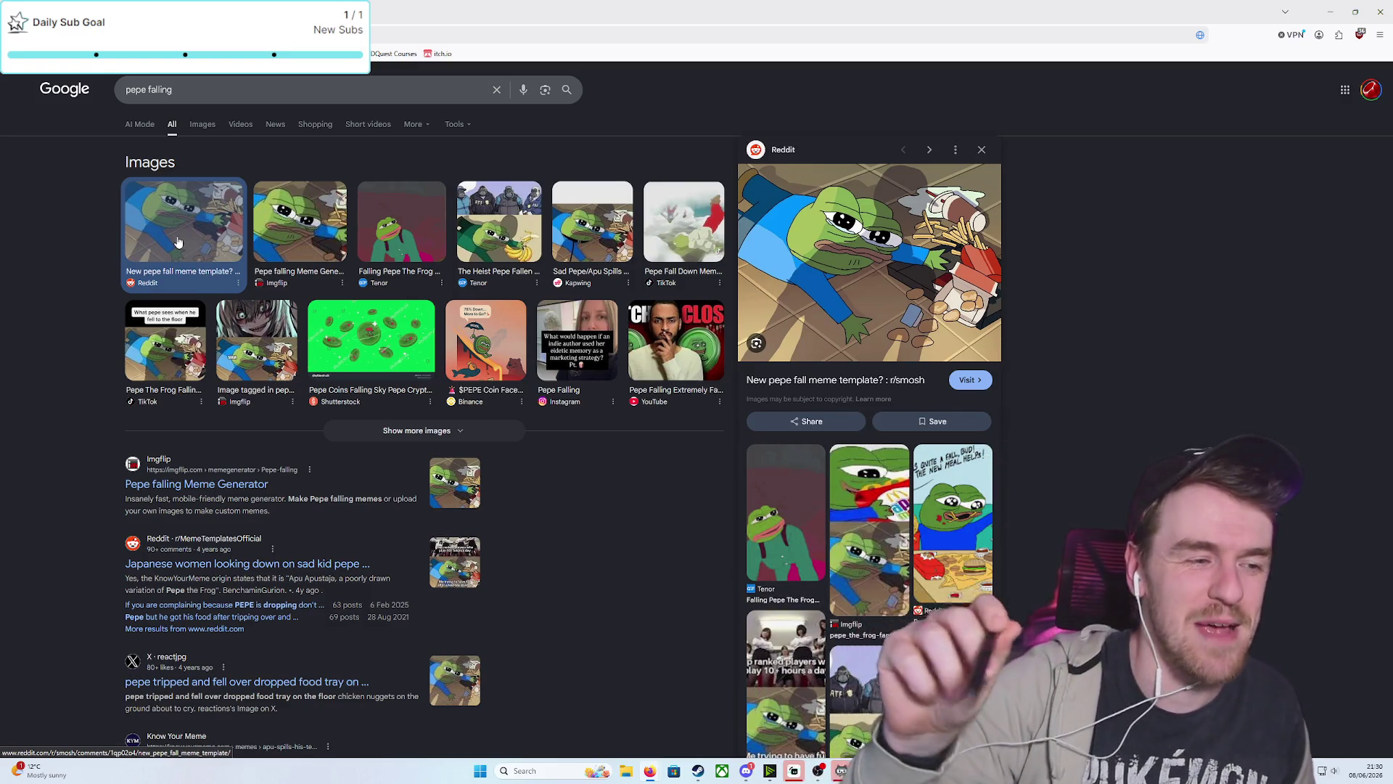
# Step: View the meme image full size in its own tab, then close it and return to the tier list
pyautogui.rightClick(813, 222)
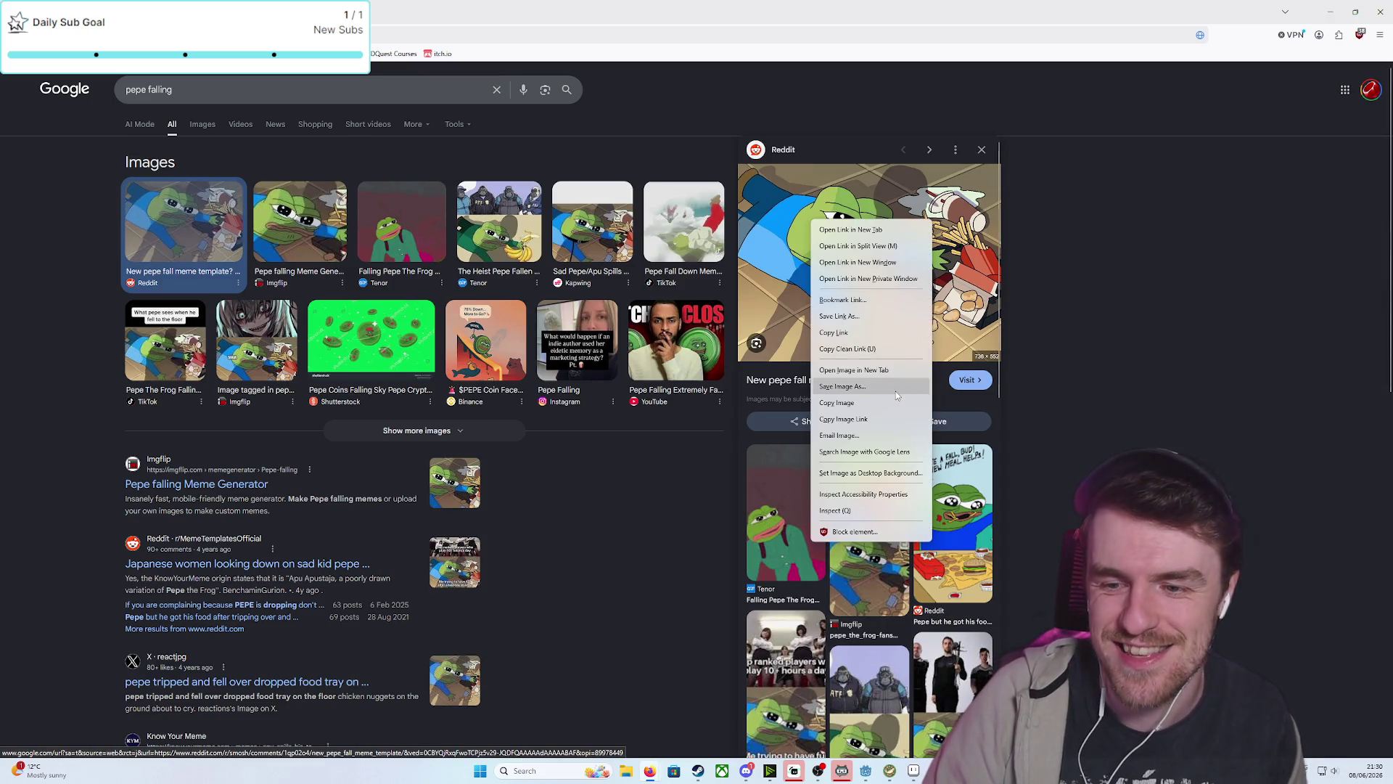
pyautogui.click(894, 370)
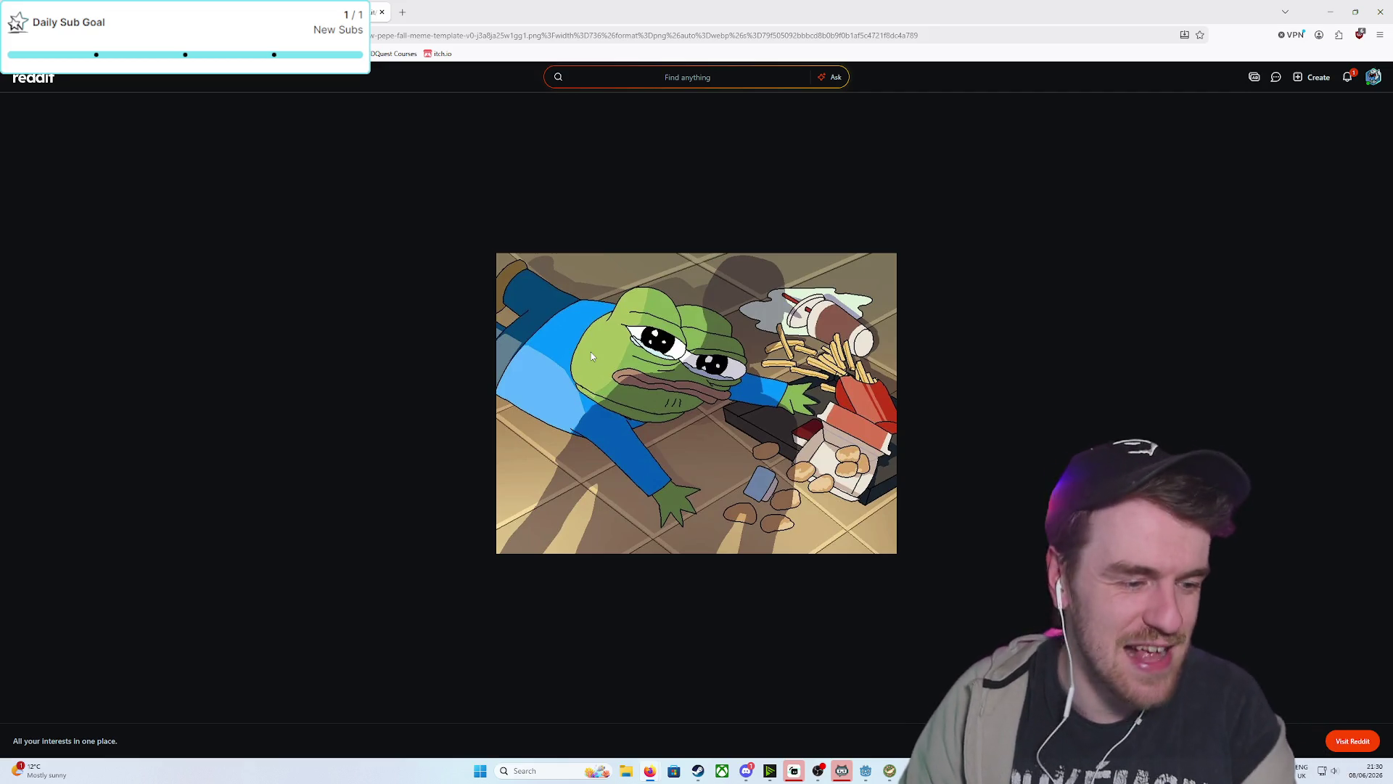
pyautogui.scroll(7, 591, 351)
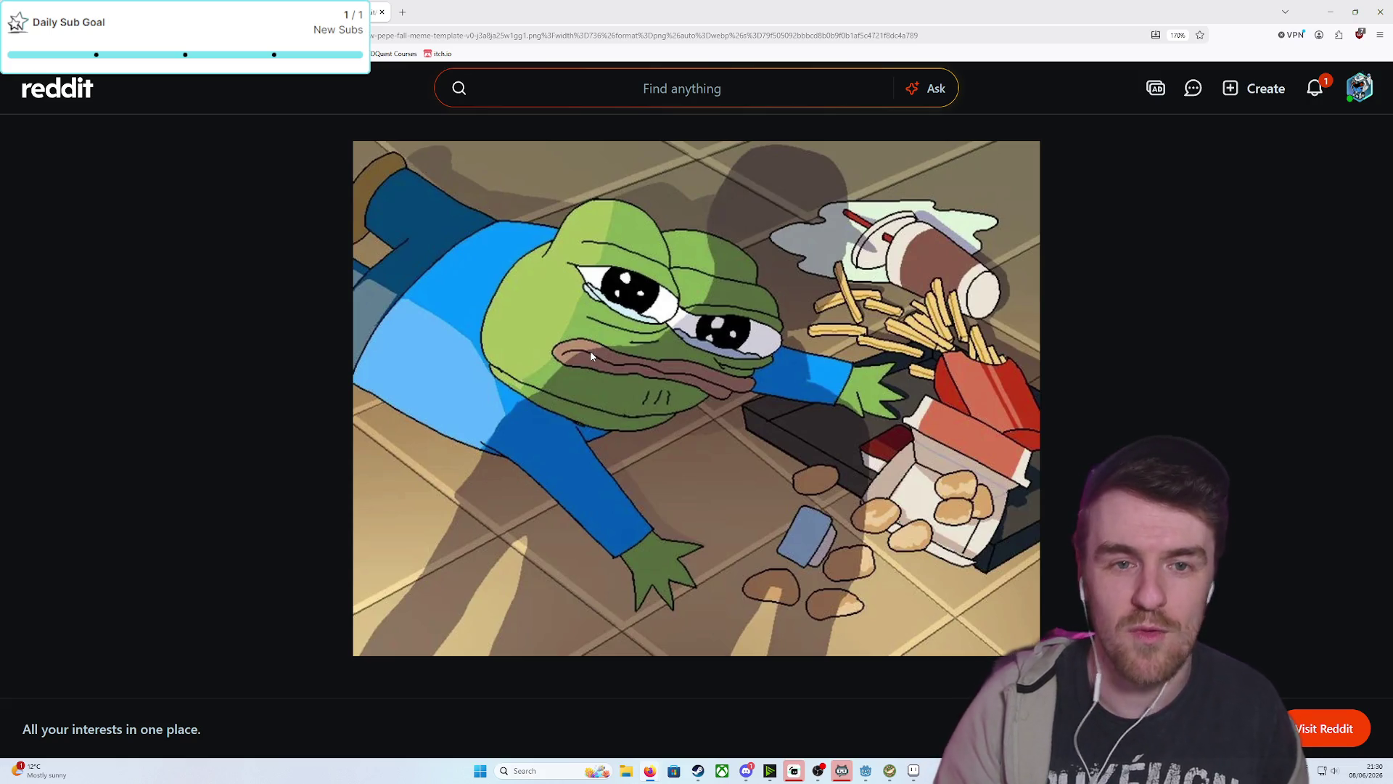
pyautogui.click(382, 12)
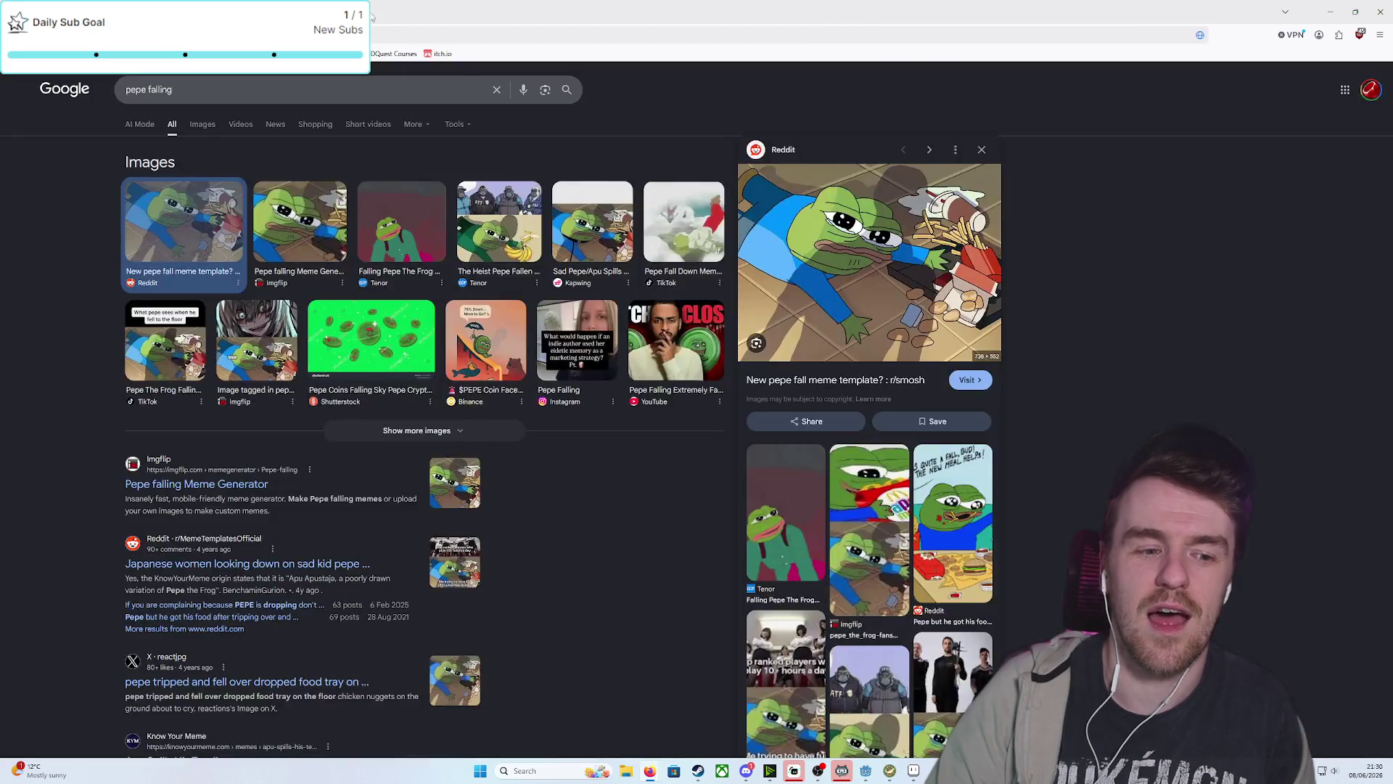
pyautogui.hotkey('ctrl', 'w')
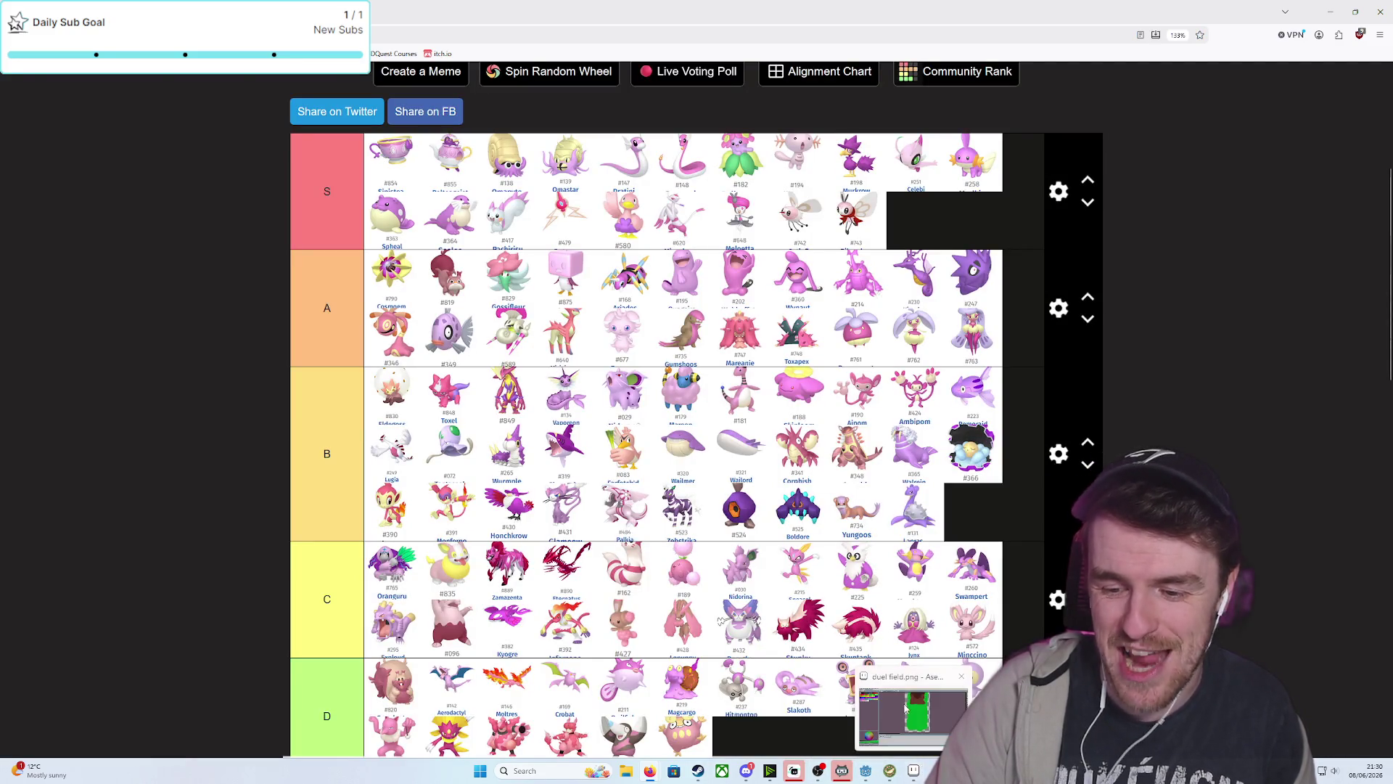
# Step: Pan and zoom over Aseprite's duel field drawing, then switch to the Godot project
pyautogui.click(903, 707)
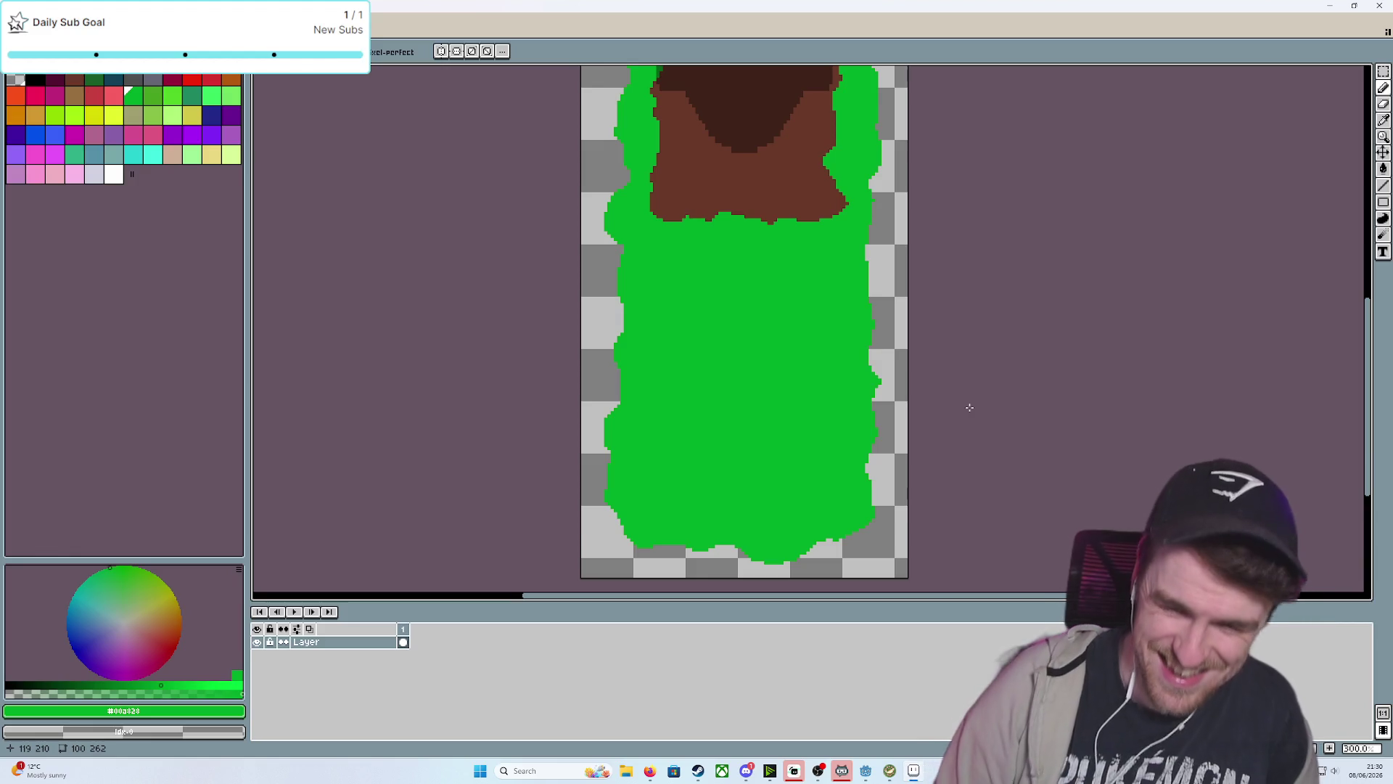
pyautogui.moveTo(1018, 347)
pyautogui.mouseDown()
pyautogui.moveTo(982, 469)
pyautogui.moveTo(961, 349)
pyautogui.moveTo(983, 535)
pyautogui.moveTo(1019, 341)
pyautogui.mouseUp()
pyautogui.scroll(2, 989, 468)
pyautogui.scroll(-3, 1020, 340)
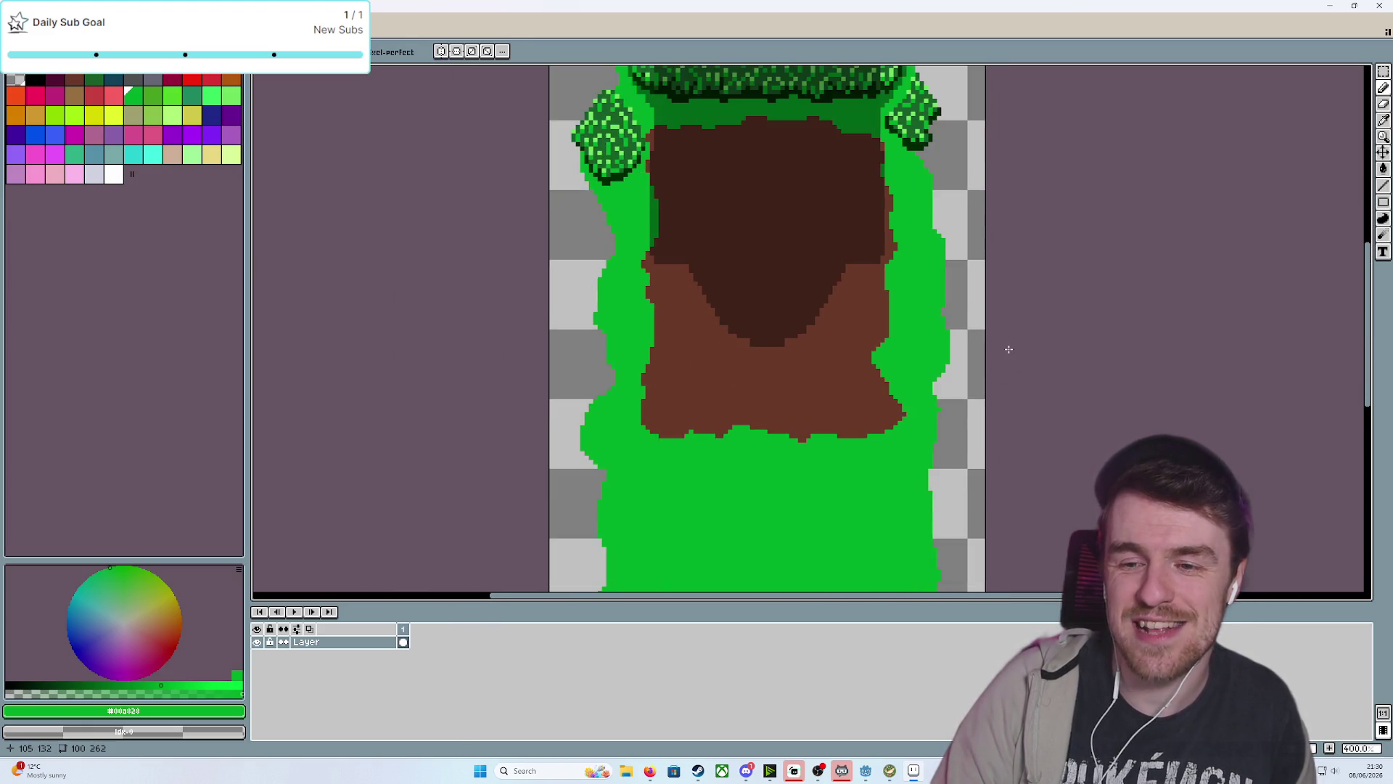
pyautogui.scroll(1, 762, 230)
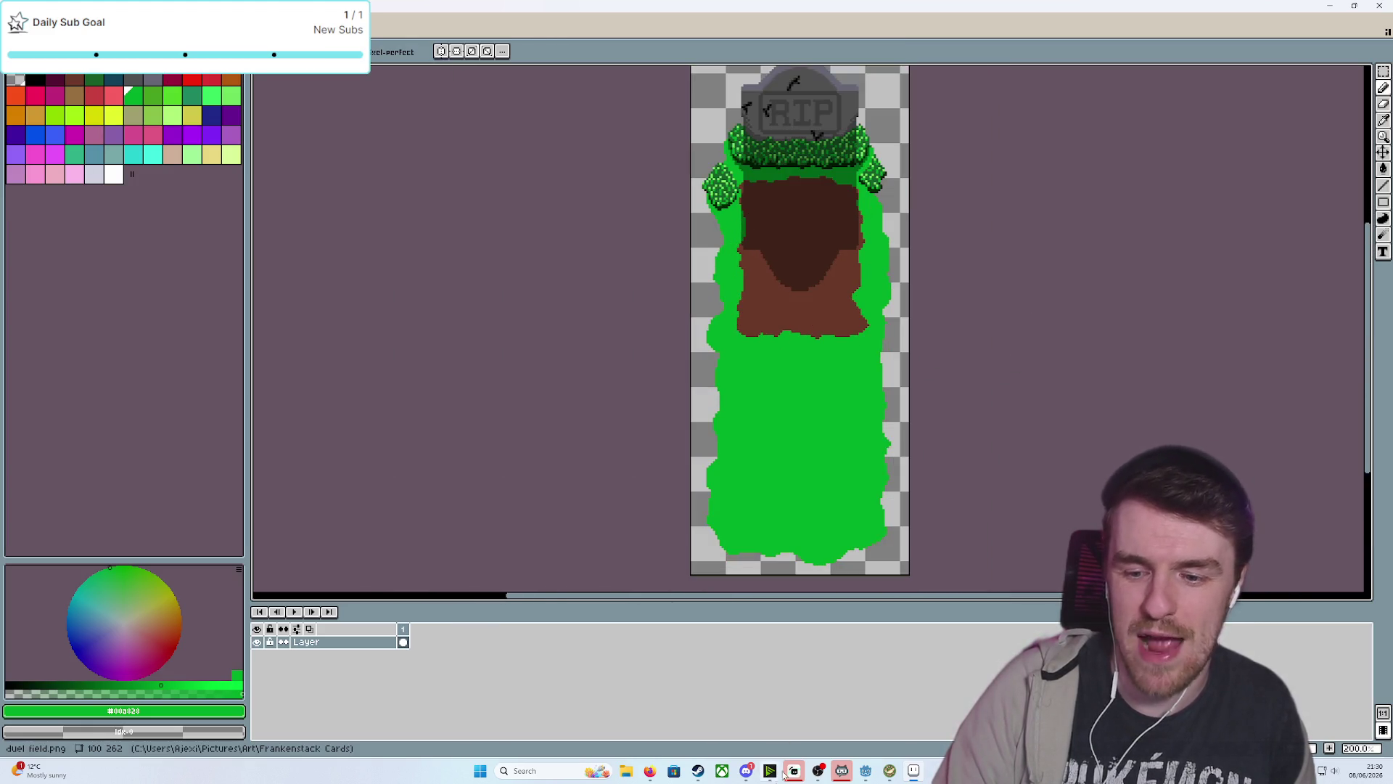
pyautogui.click(862, 772)
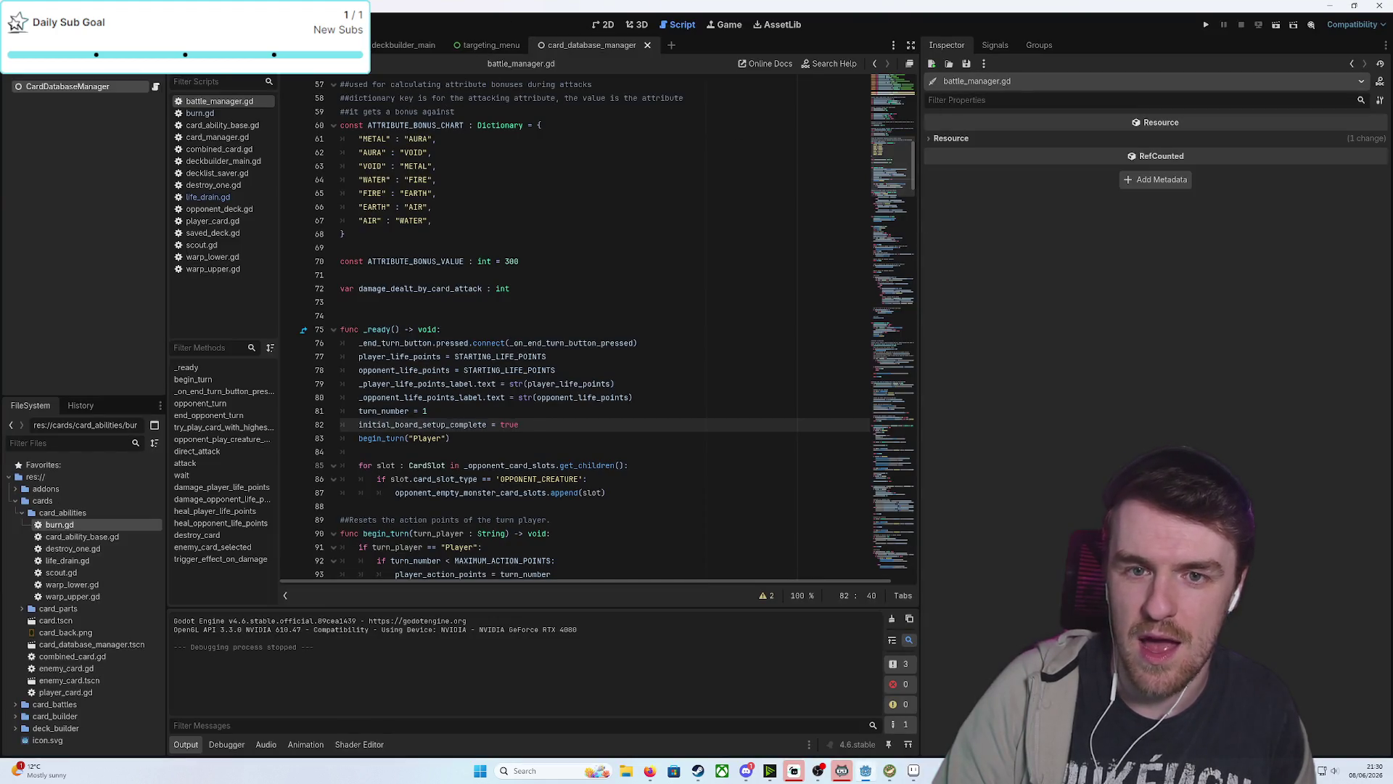
# Step: View CardBattleScene's card slots, deck and life labels in the 2D workspace, then return to Aseprite
pyautogui.click(597, 28)
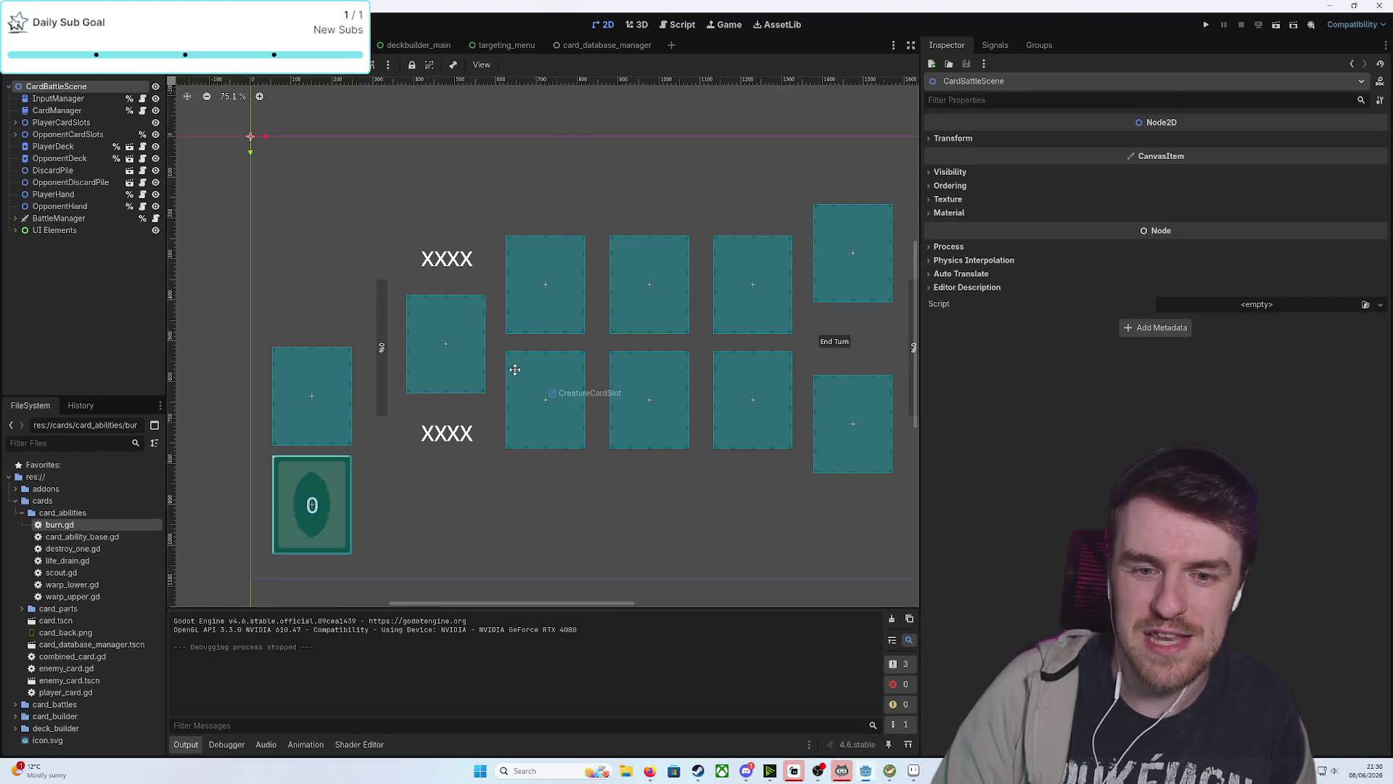
pyautogui.moveTo(525, 458)
pyautogui.mouseDown()
pyautogui.moveTo(566, 460)
pyautogui.moveTo(678, 329)
pyautogui.mouseUp()
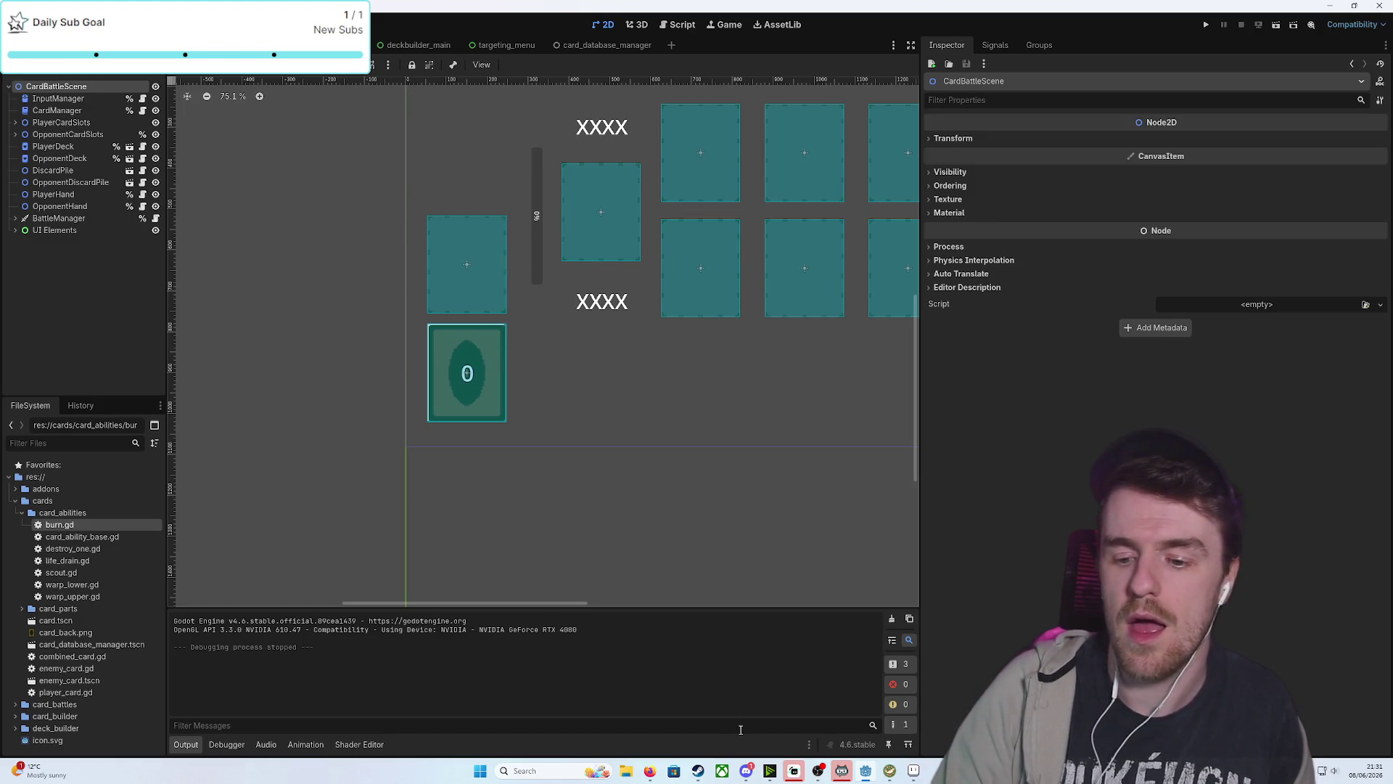
pyautogui.moveTo(916, 771)
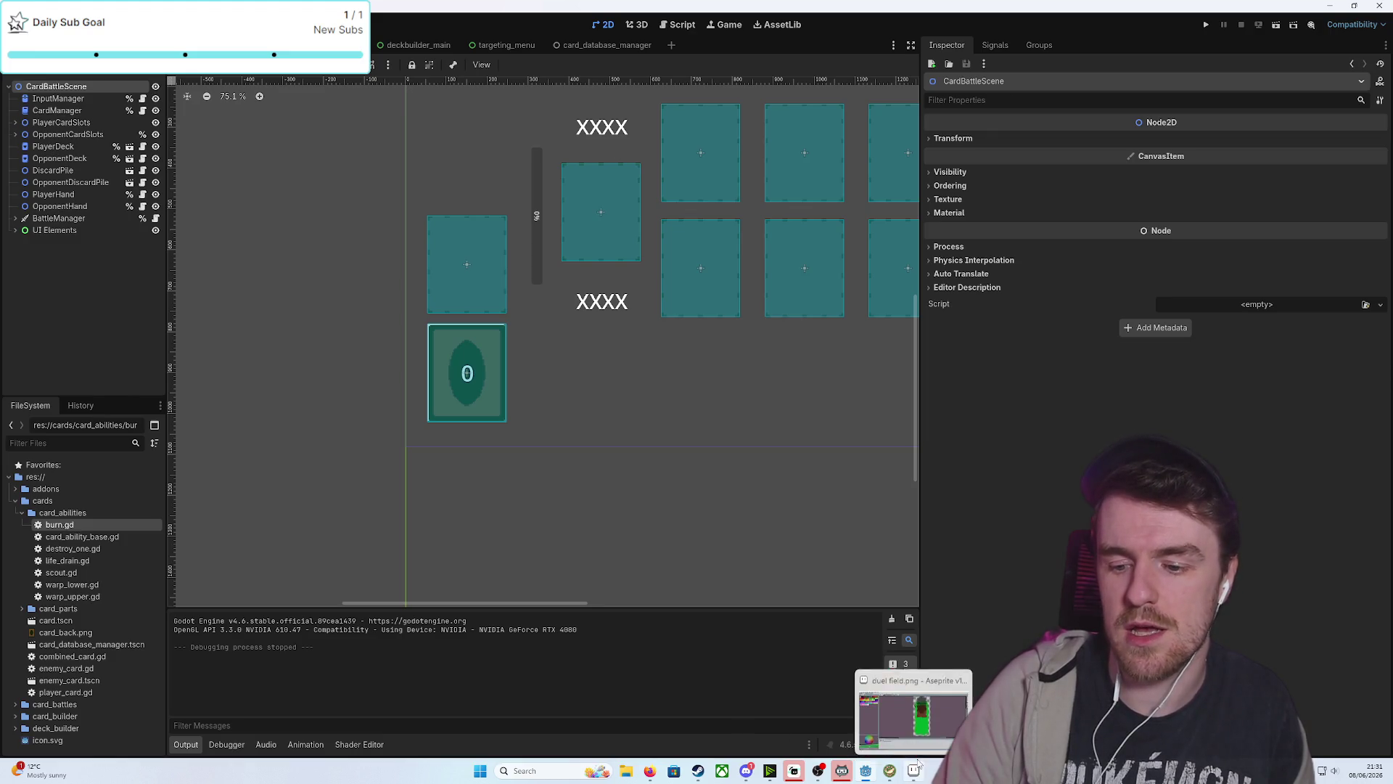
pyautogui.click(912, 728)
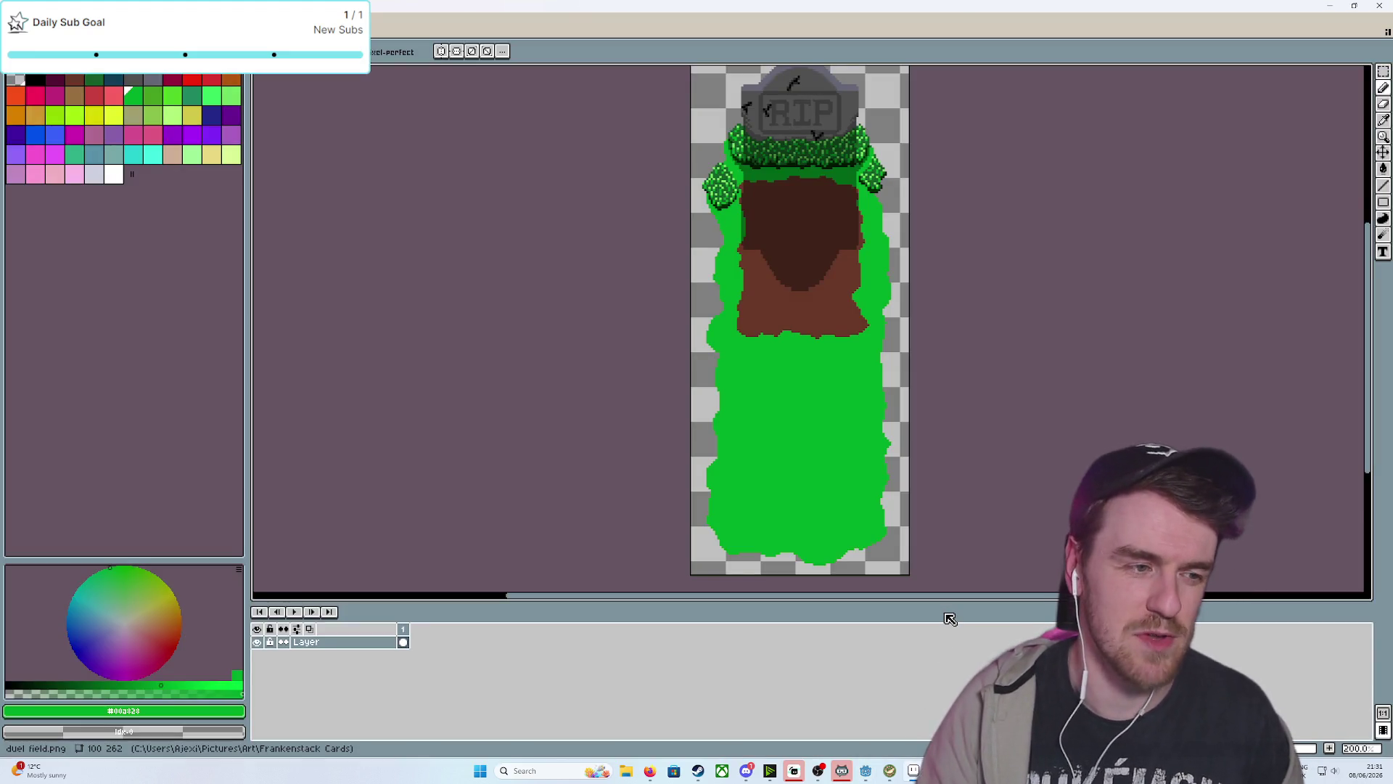
# Step: Sample the dark green #186028 from the bushes for the Pencil
pyautogui.scroll(1, 961, 341)
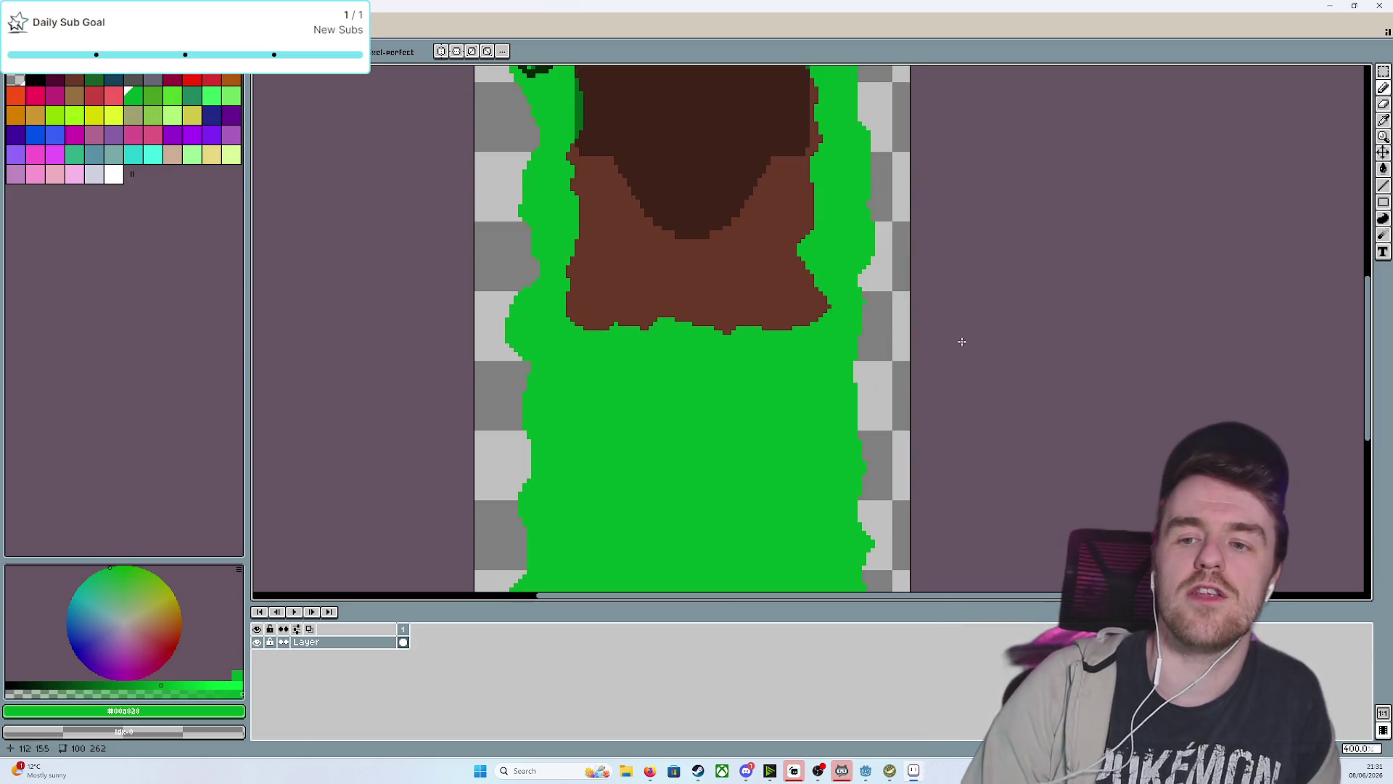
pyautogui.moveTo(953, 262); pyautogui.dragTo(927, 424)
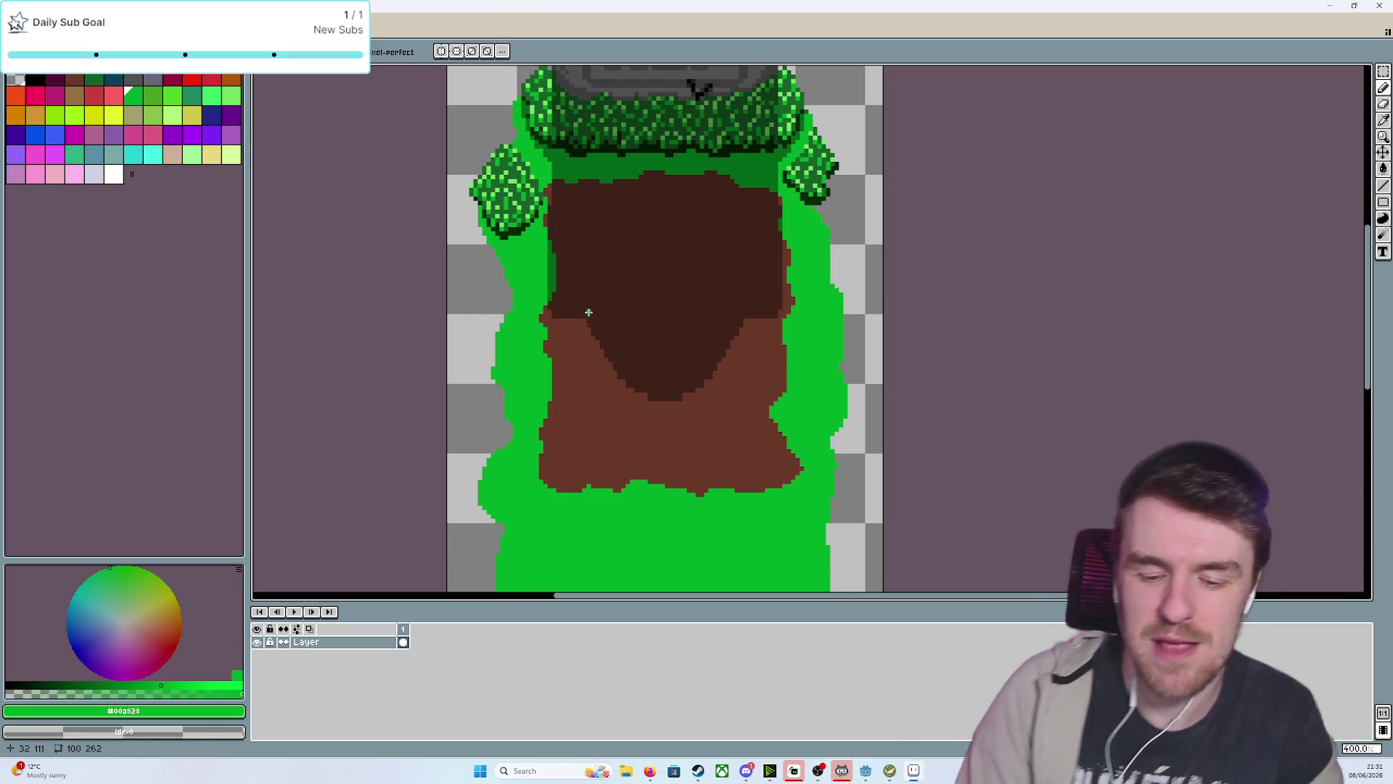
pyautogui.press('i')
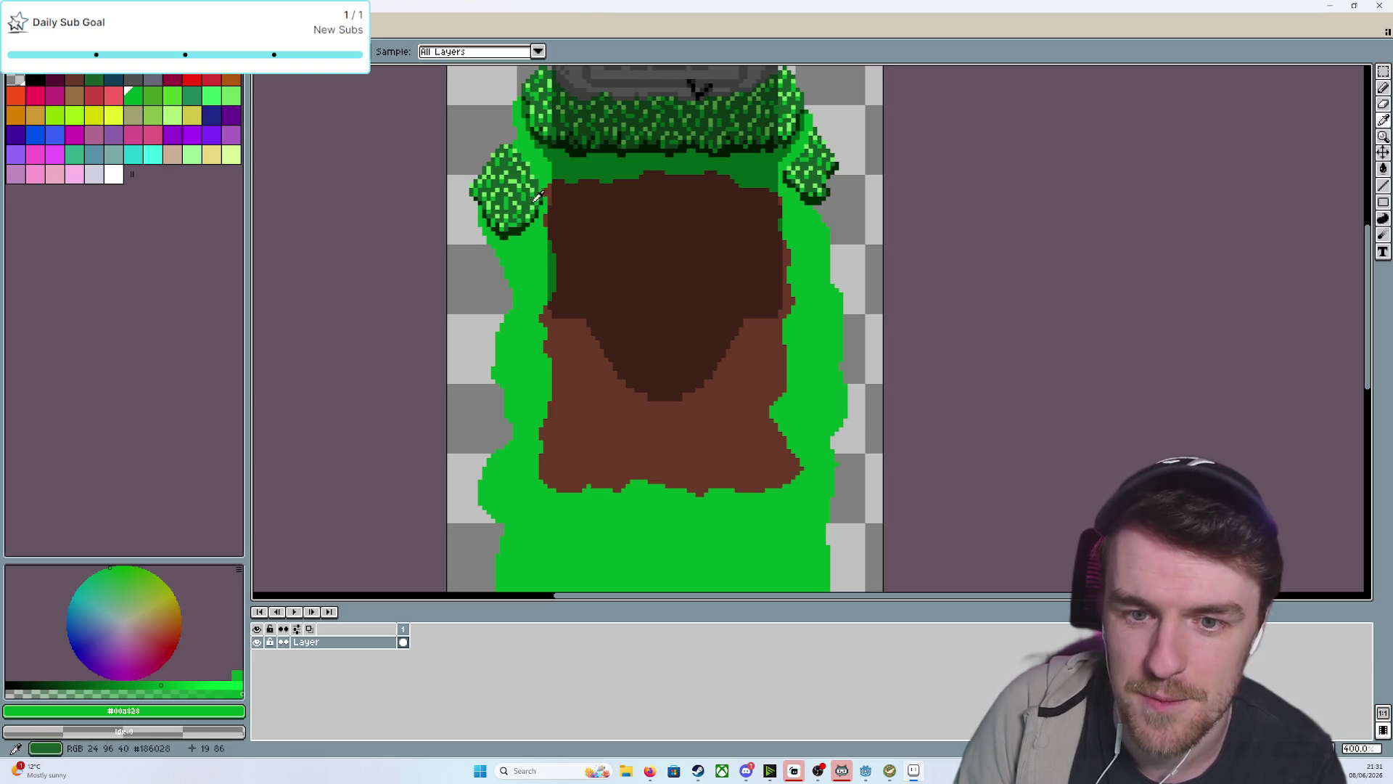
pyautogui.click(535, 199)
pyautogui.press('b')
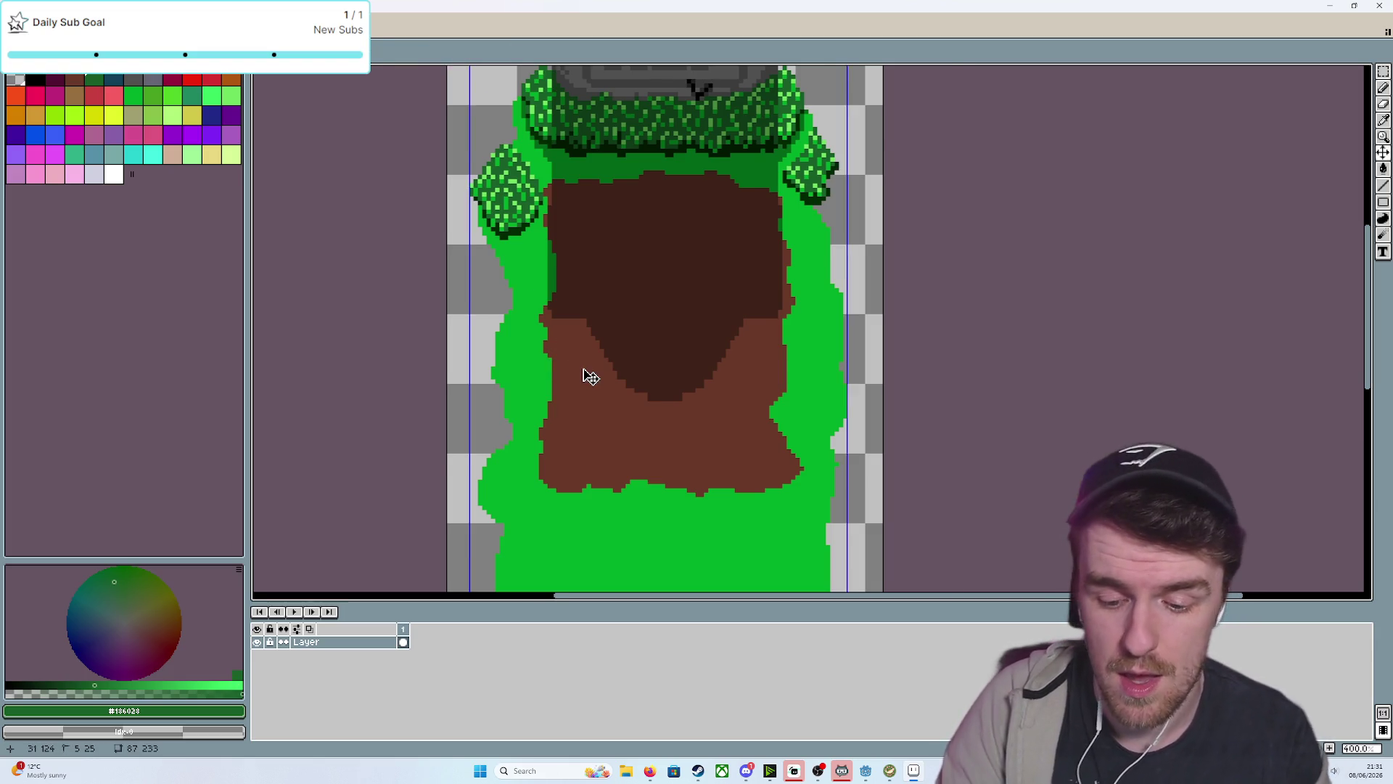
# Step: Outline a dark-green strip along the left grass edge and bucket-fill it
pyautogui.scroll(4, 583, 369)
pyautogui.moveTo(491, 194)
pyautogui.mouseDown()
pyautogui.moveTo(519, 271)
pyautogui.moveTo(492, 451)
pyautogui.moveTo(473, 451)
pyautogui.mouseUp()
pyautogui.moveTo(546, 339)
pyautogui.mouseDown()
pyautogui.moveTo(560, 314)
pyautogui.moveTo(564, 448)
pyautogui.mouseUp()
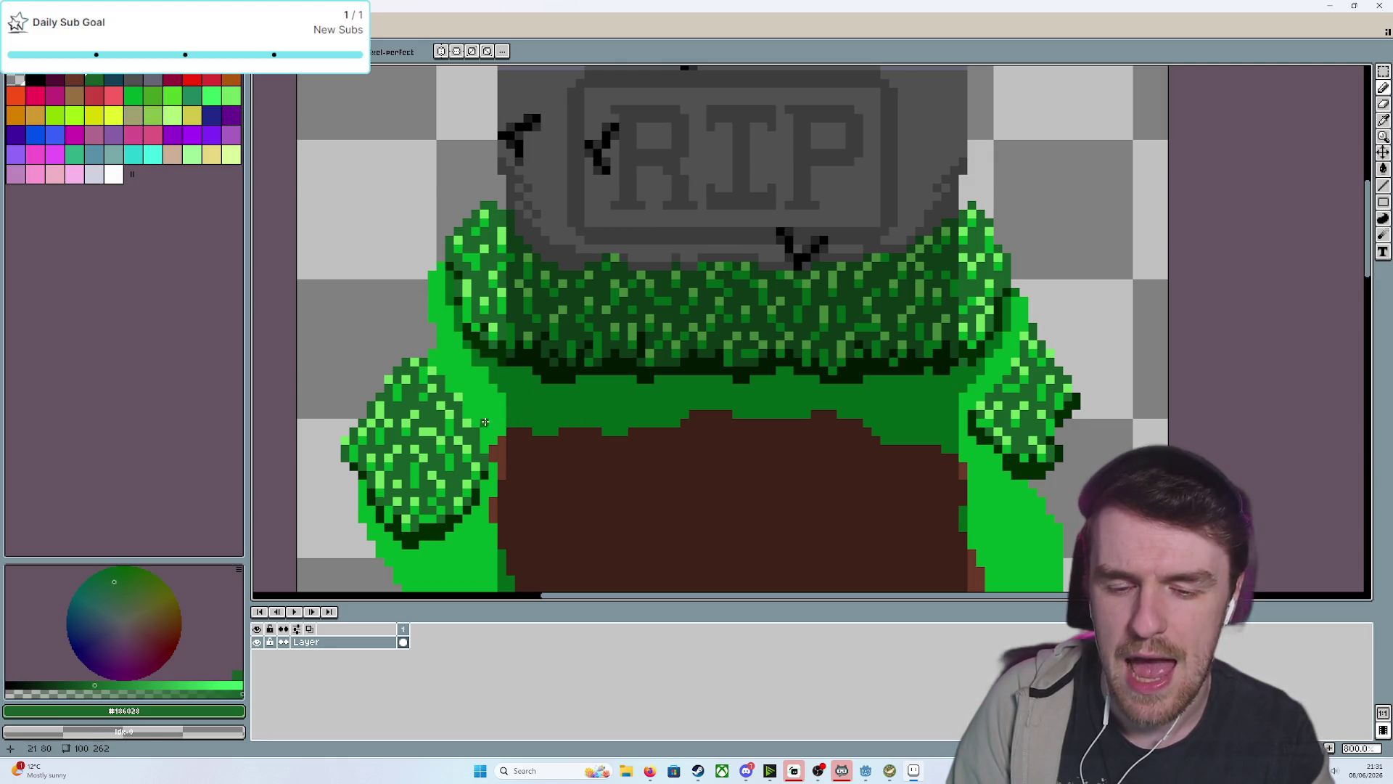
pyautogui.moveTo(485, 422); pyautogui.dragTo(485, 269)
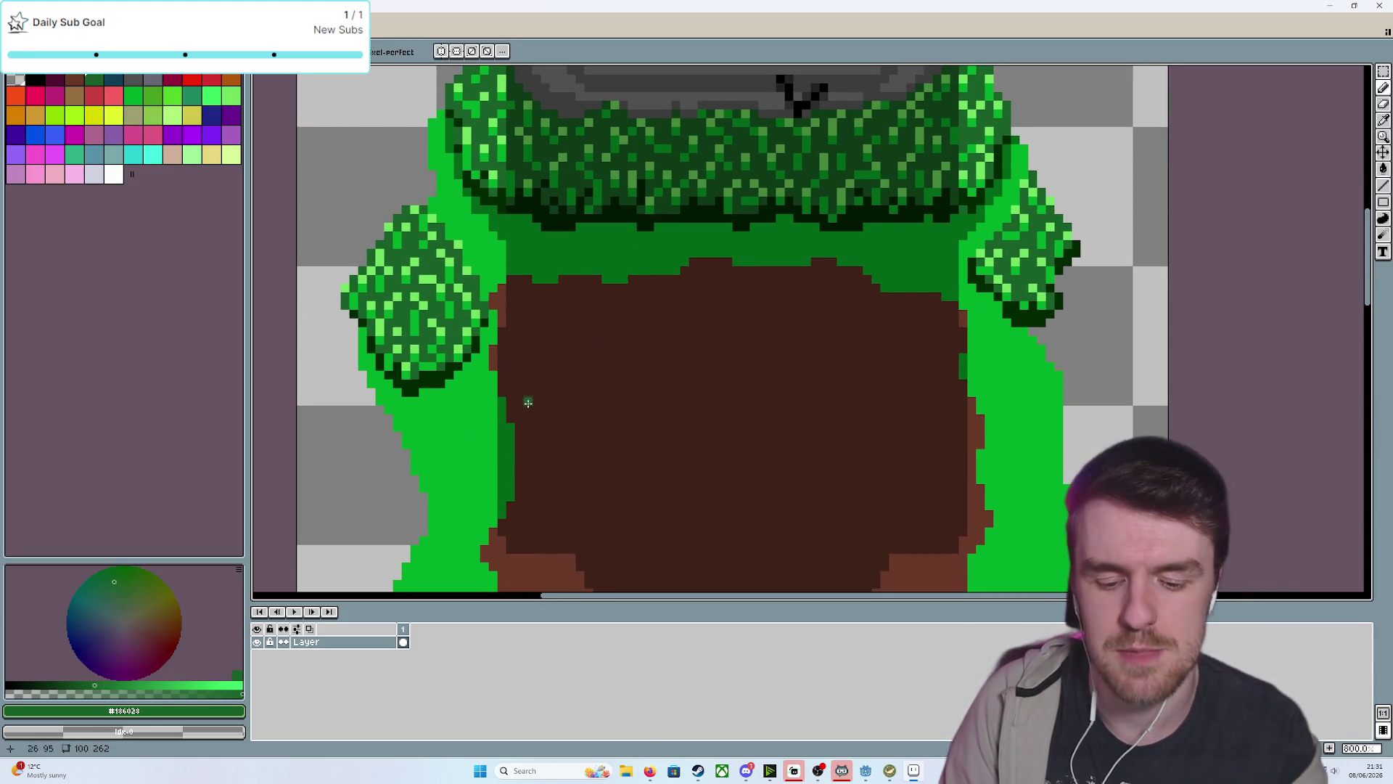
pyautogui.moveTo(528, 403); pyautogui.dragTo(575, 224)
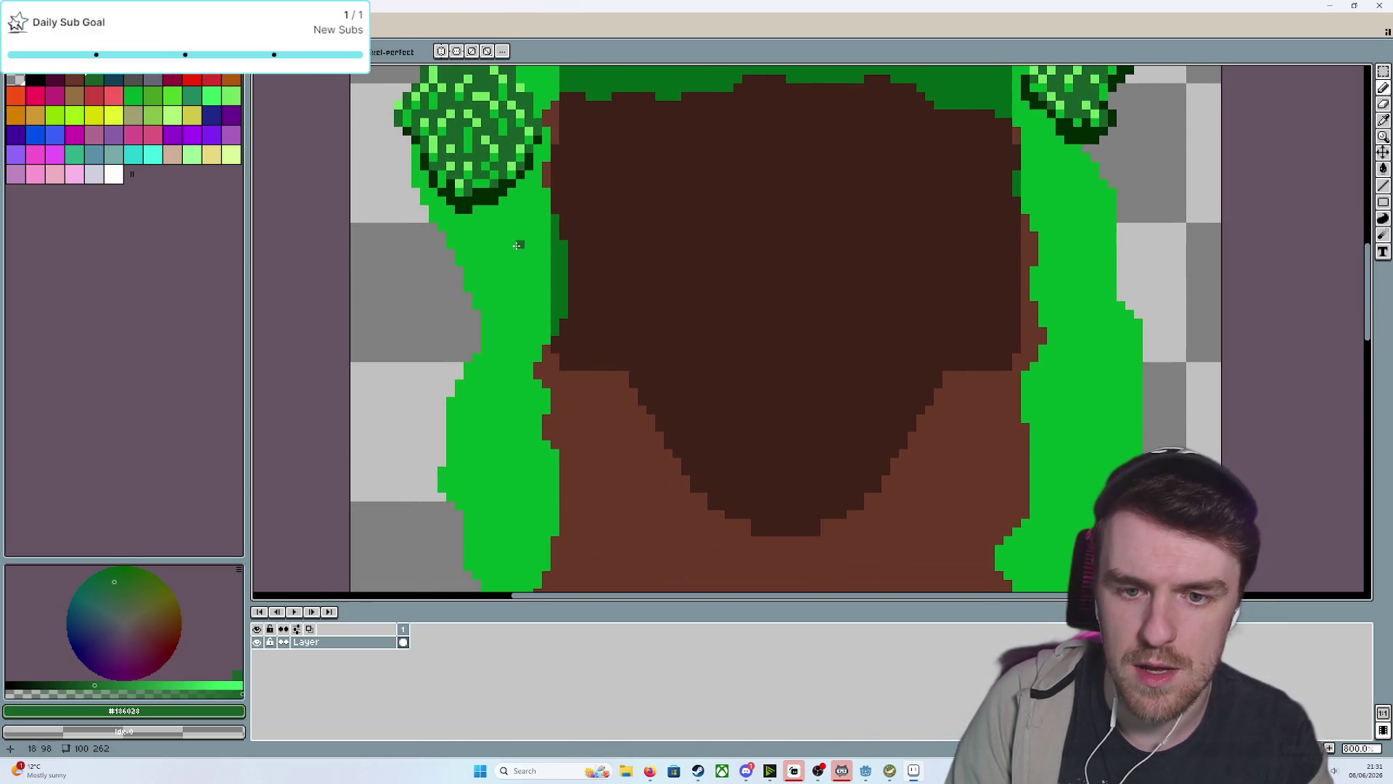
pyautogui.moveTo(518, 245)
pyautogui.mouseDown()
pyautogui.moveTo(492, 258)
pyautogui.moveTo(467, 343)
pyautogui.moveTo(459, 425)
pyautogui.moveTo(490, 481)
pyautogui.moveTo(532, 468)
pyautogui.moveTo(508, 368)
pyautogui.moveTo(537, 312)
pyautogui.moveTo(541, 254)
pyautogui.moveTo(524, 239)
pyautogui.mouseUp()
pyautogui.press('g')
pyautogui.click(542, 308)
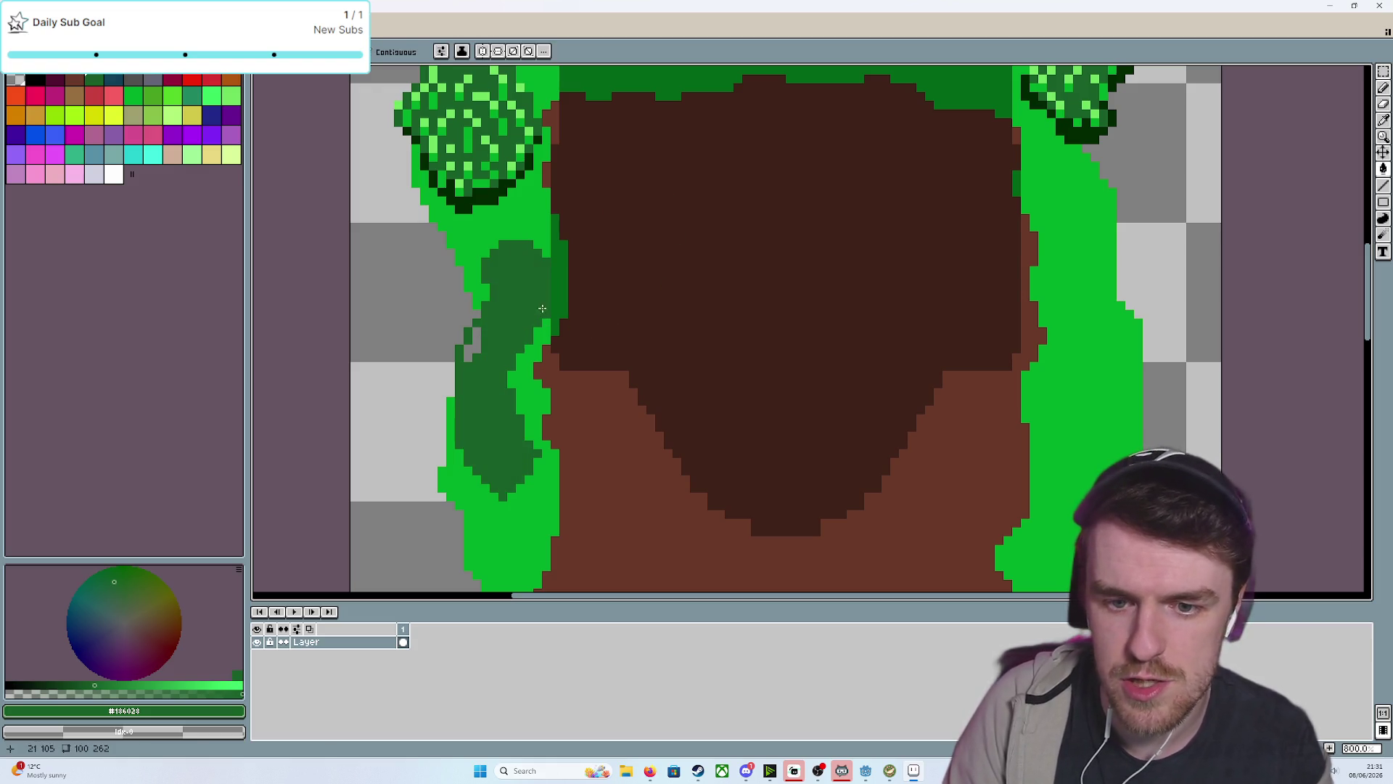
pyautogui.click(470, 347)
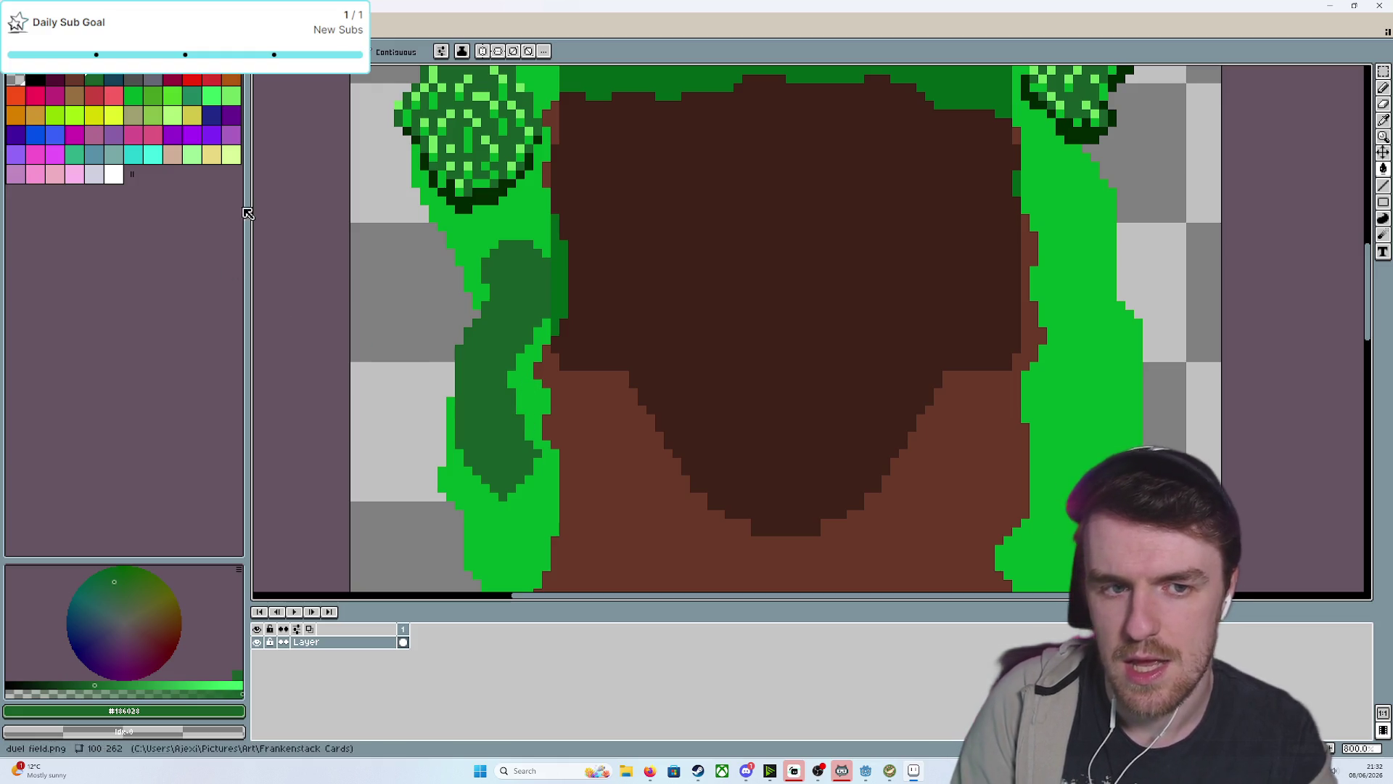
# Step: Sample the darker #012800 and mid-dark greens, then undo the dark-green patch strokes
pyautogui.press('i')
pyautogui.click(488, 195)
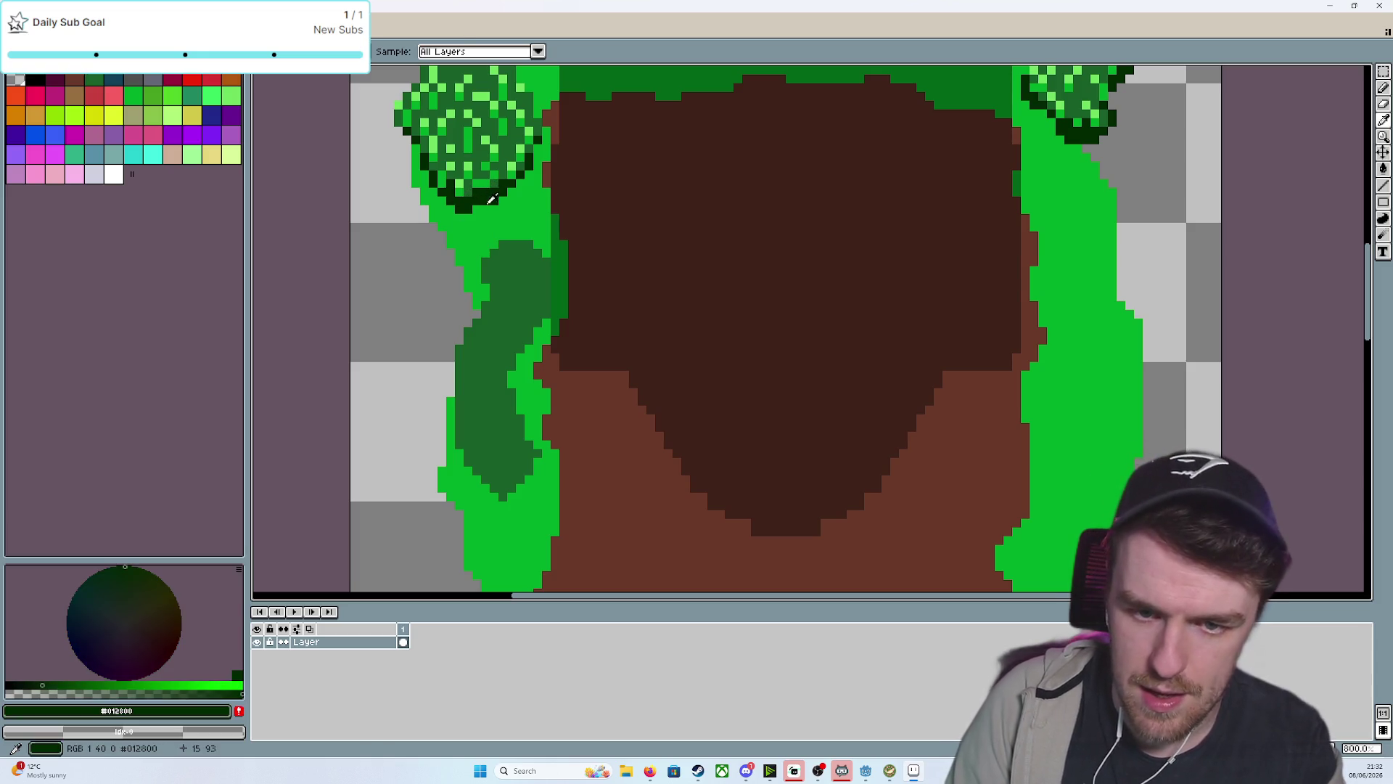
pyautogui.press('b')
pyautogui.press('i')
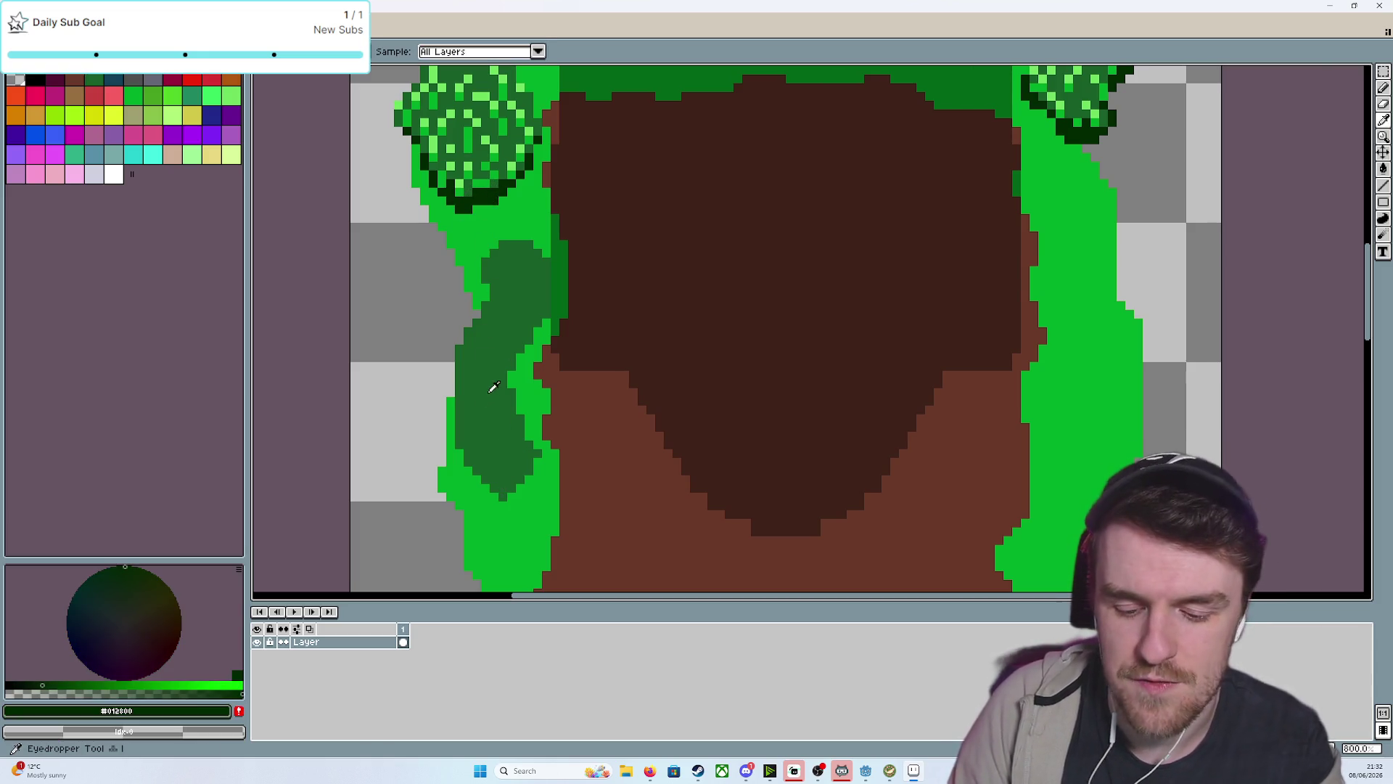
pyautogui.click(491, 421)
pyautogui.press('b')
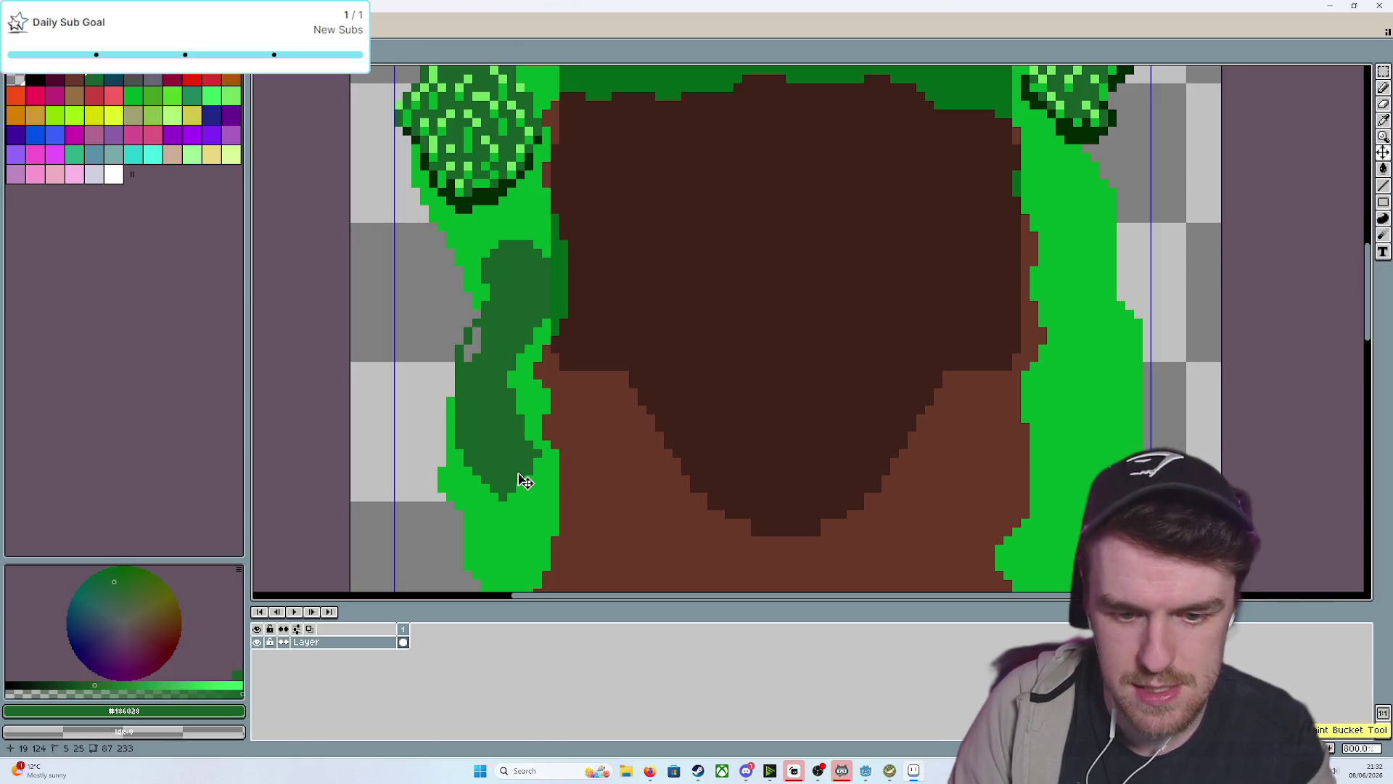
pyautogui.hotkey('ctrl', 'z')
pyautogui.hotkey('ctrl', 'z')
pyautogui.hotkey('ctrl', 'z')
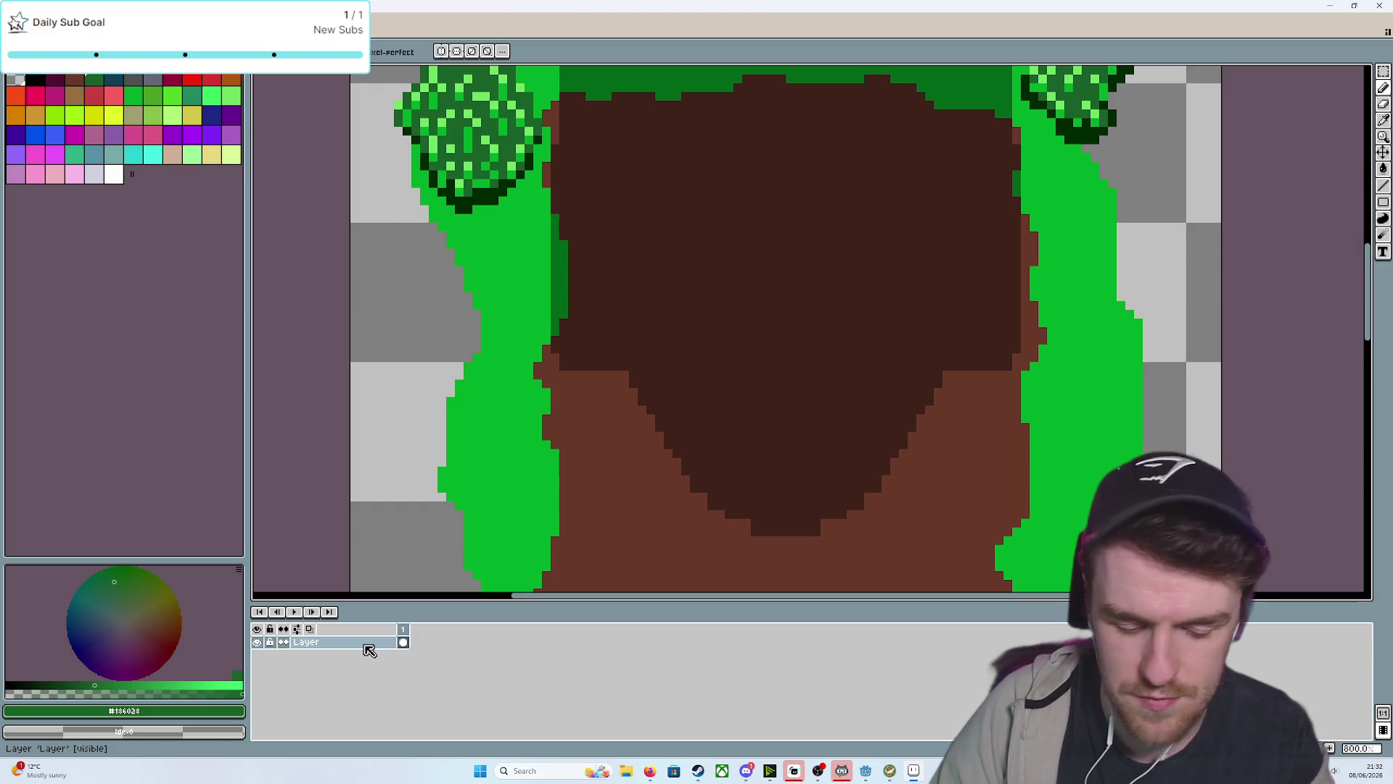
# Step: Dismiss the New Sprite dialog and add a new layer for the bush
pyautogui.hotkey('ctrl', 'n')
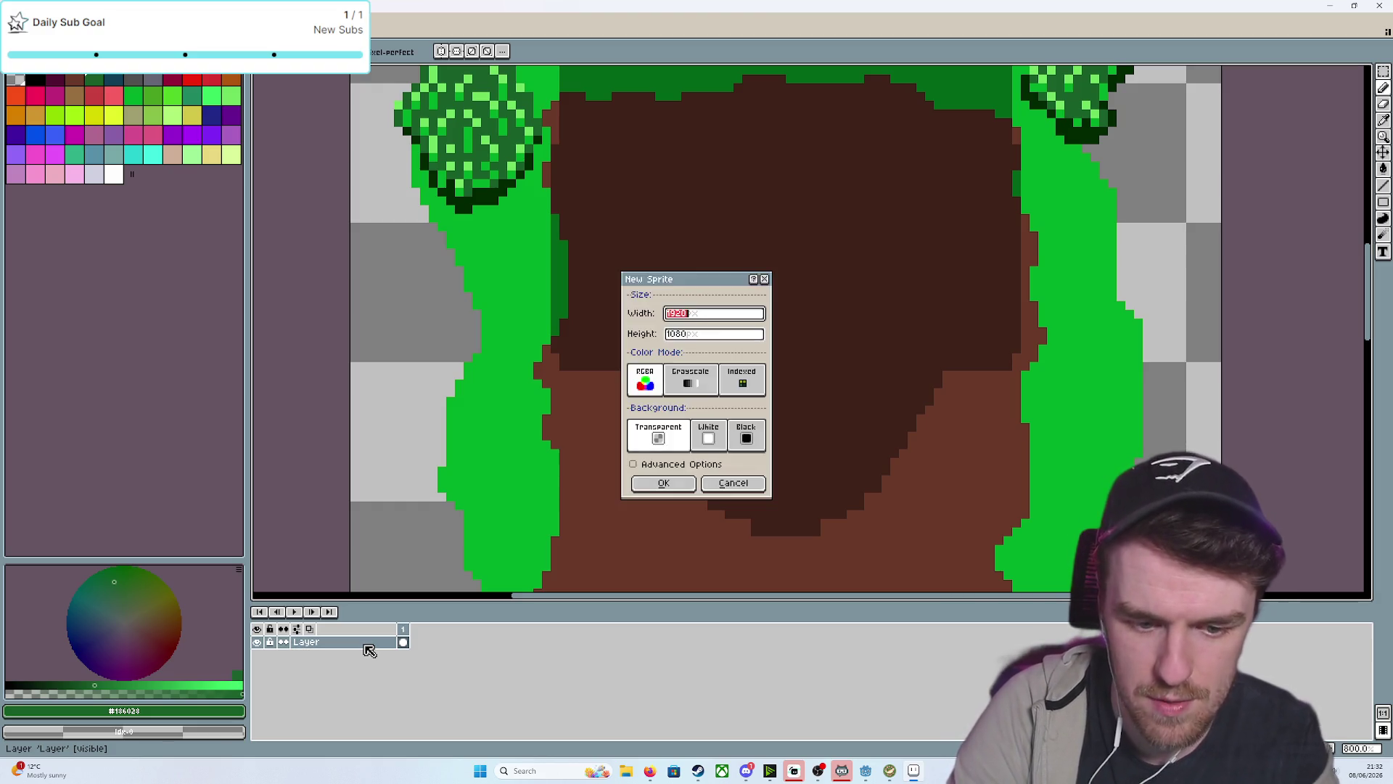
pyautogui.click(729, 486)
pyautogui.hotkey('shift', 'n')
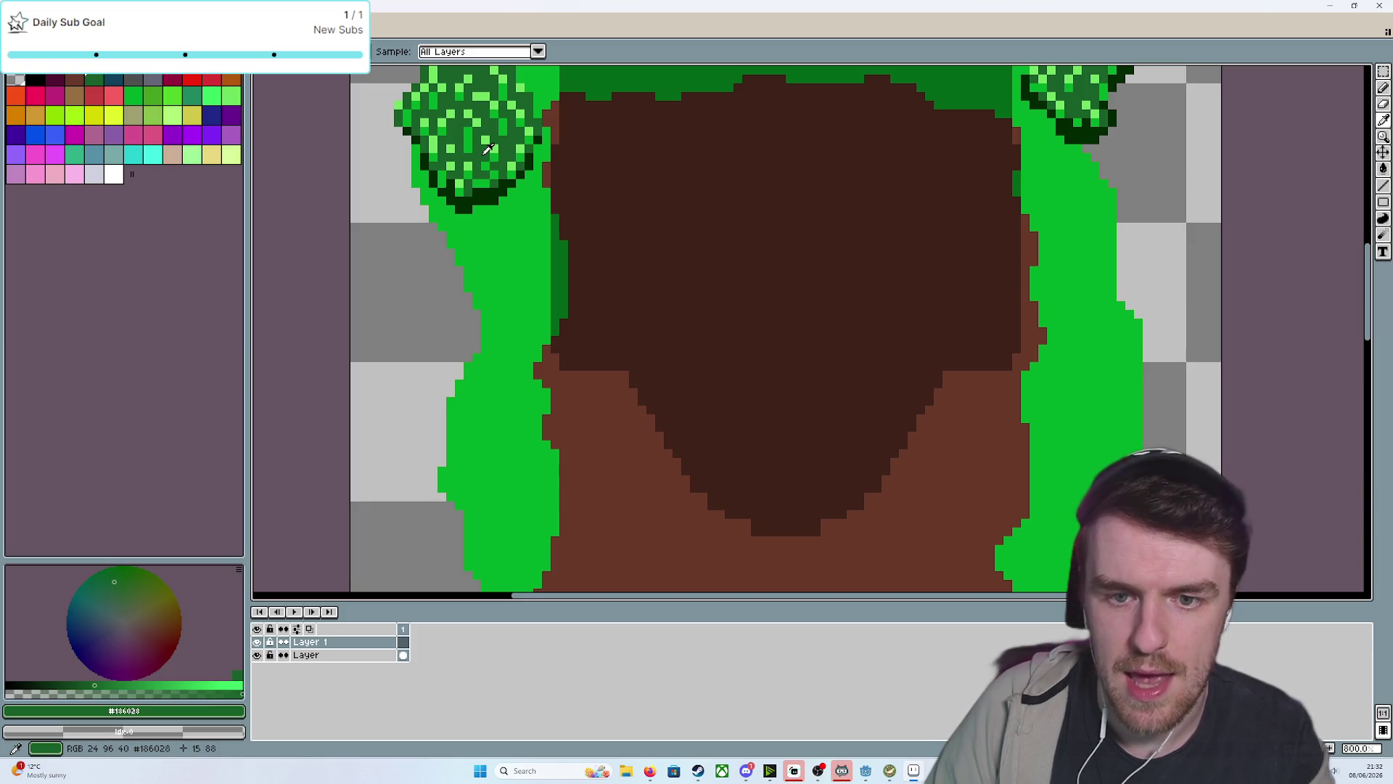
pyautogui.press('b')
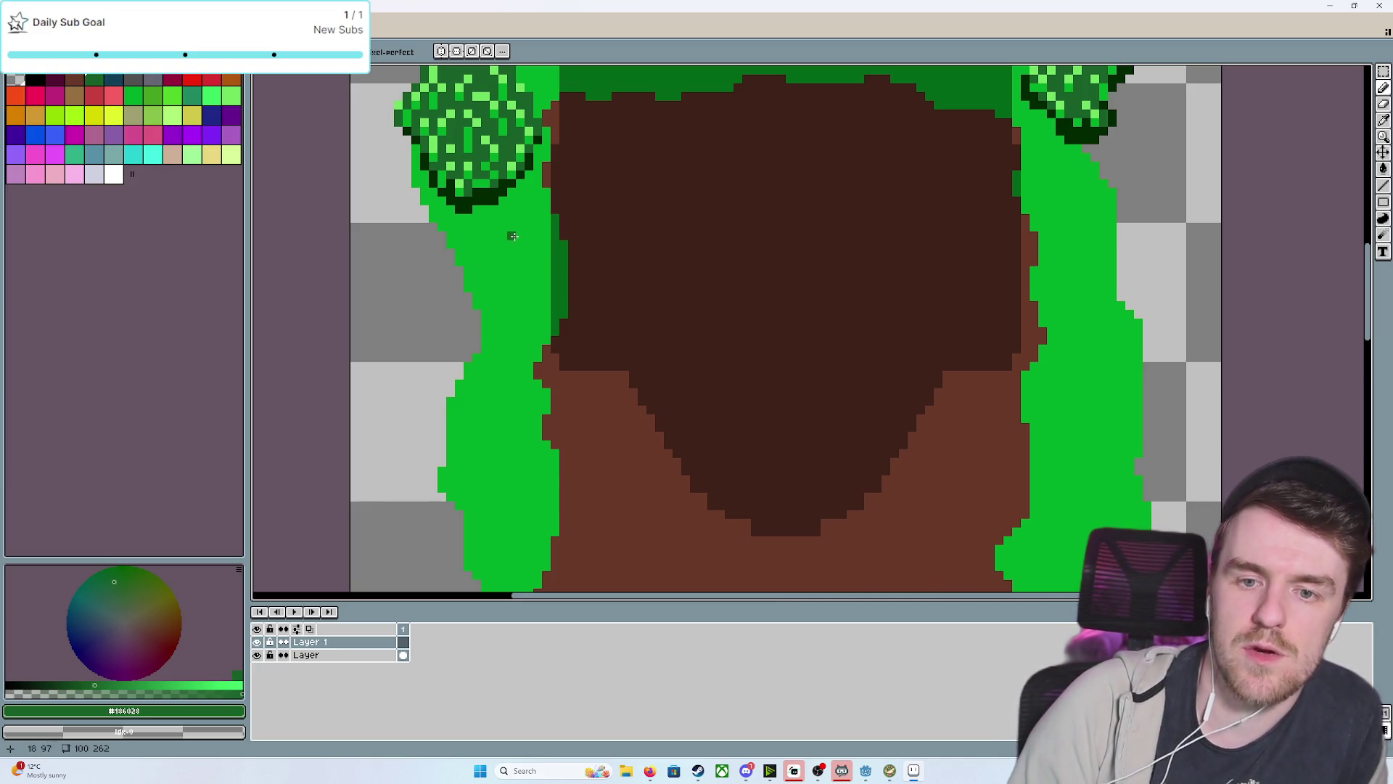
# Step: Outline the bush on the left grass and fill it dark green, undoing the stray canvas fill
pyautogui.moveTo(519, 243)
pyautogui.mouseDown()
pyautogui.moveTo(483, 237)
pyautogui.moveTo(455, 260)
pyautogui.moveTo(444, 301)
pyautogui.moveTo(468, 389)
pyautogui.moveTo(442, 443)
pyautogui.moveTo(468, 471)
pyautogui.moveTo(511, 464)
pyautogui.moveTo(529, 429)
pyautogui.moveTo(517, 374)
pyautogui.moveTo(538, 270)
pyautogui.moveTo(519, 247)
pyautogui.mouseUp()
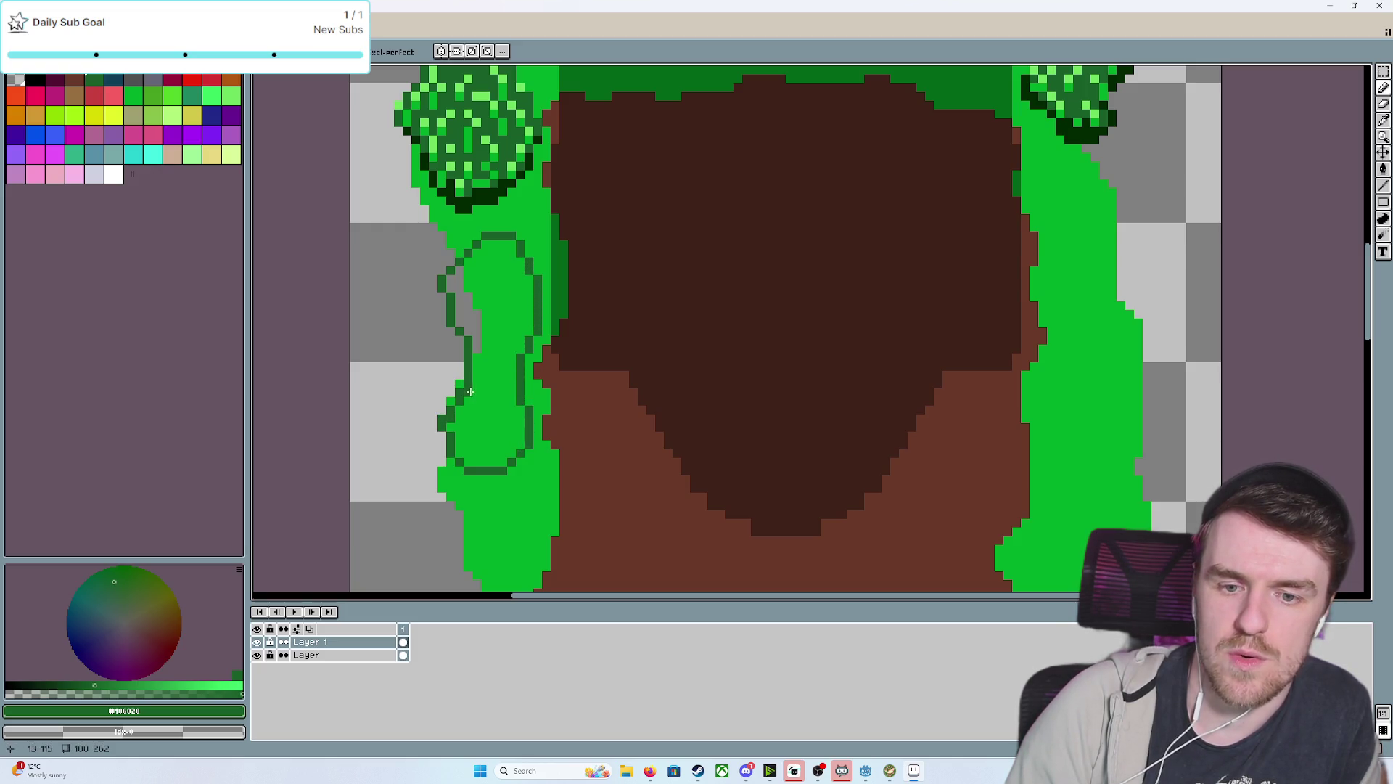
pyautogui.moveTo(454, 402); pyautogui.dragTo(465, 371)
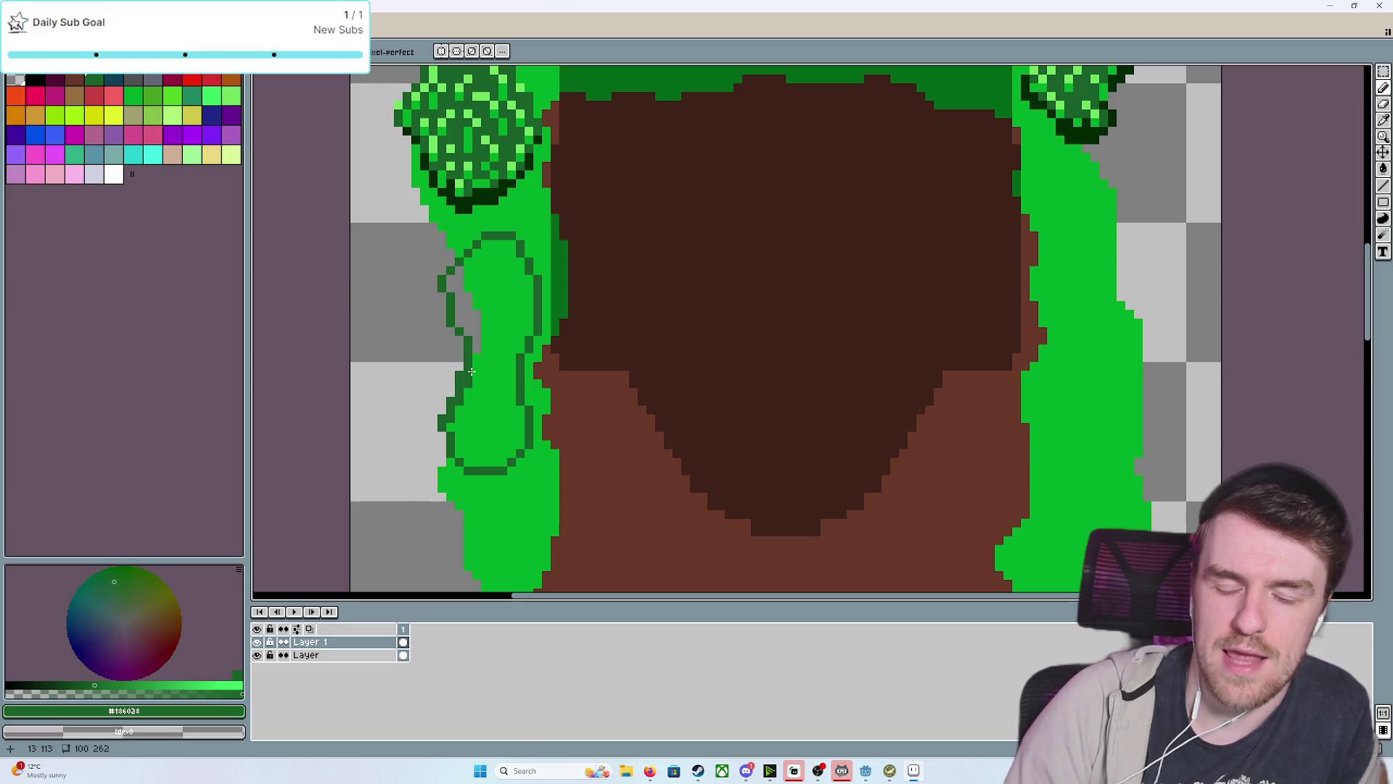
pyautogui.press('g')
pyautogui.click(503, 416)
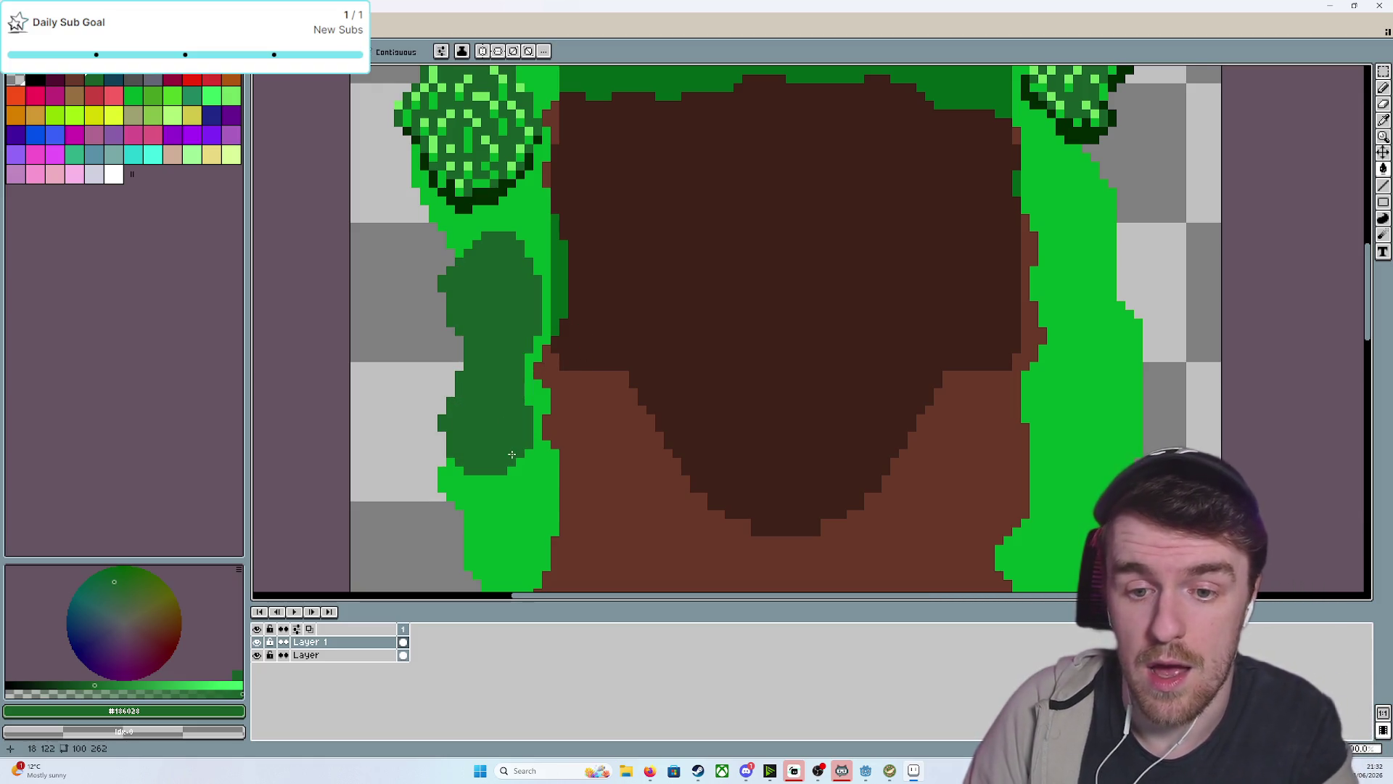
pyautogui.click(435, 297)
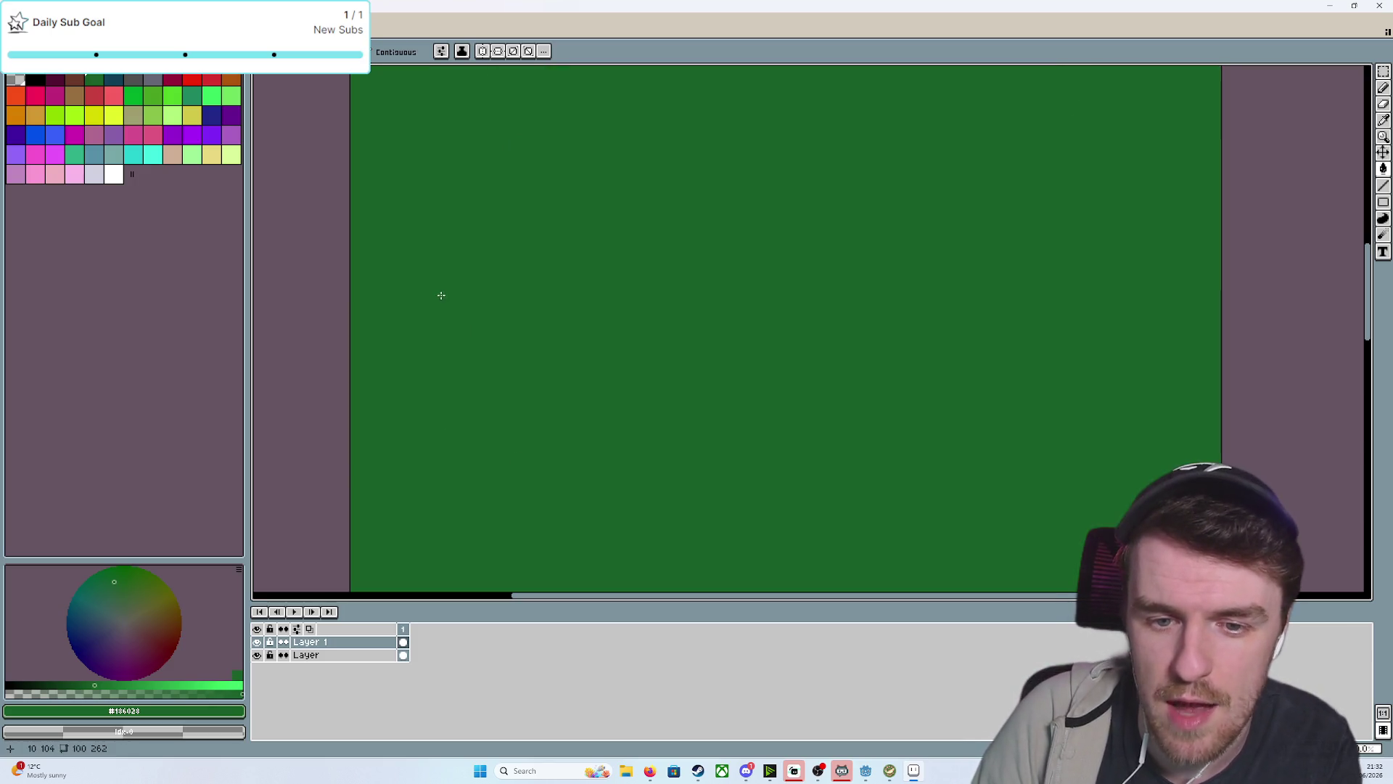
pyautogui.hotkey('ctrl', 'z')
pyautogui.press('b')
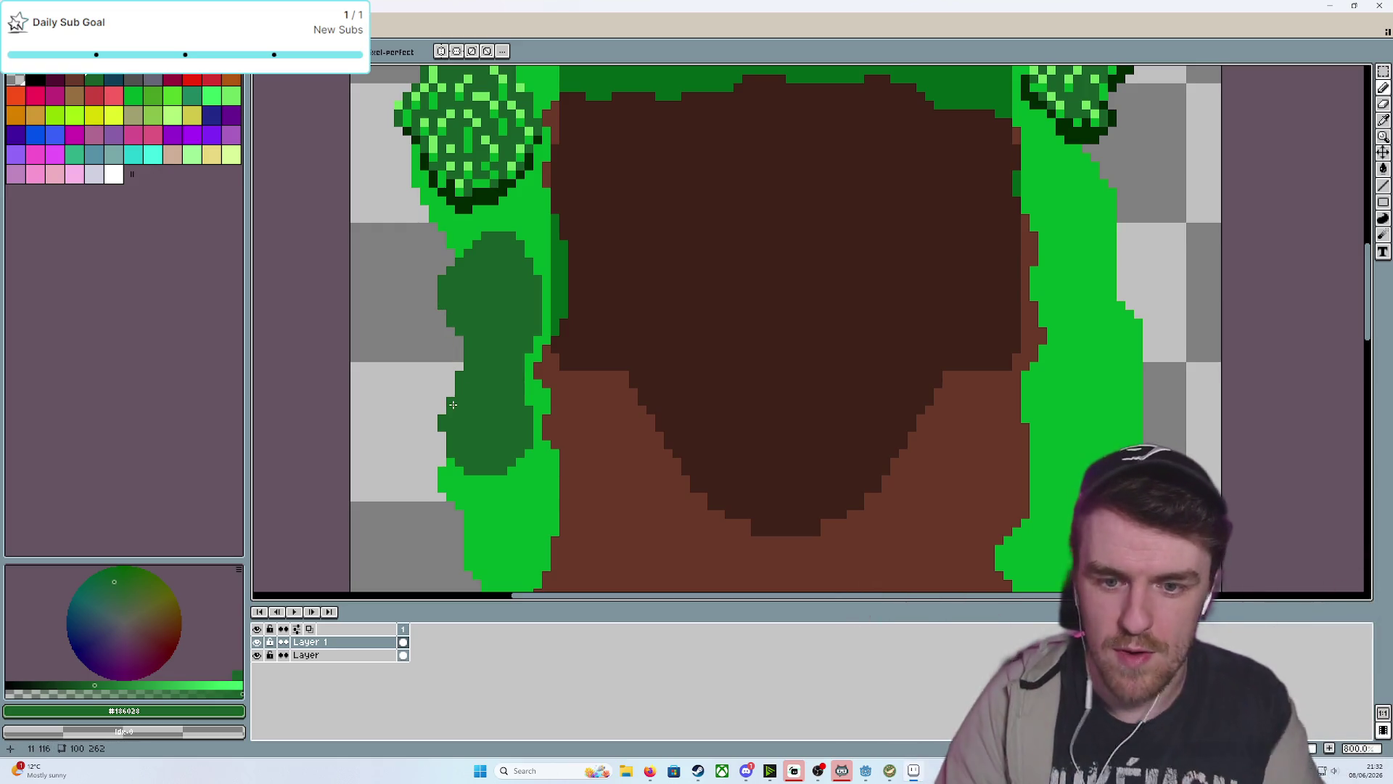
# Step: Sample the darkest tree-outline green and edge the bush's lower-left side with it
pyautogui.press('i')
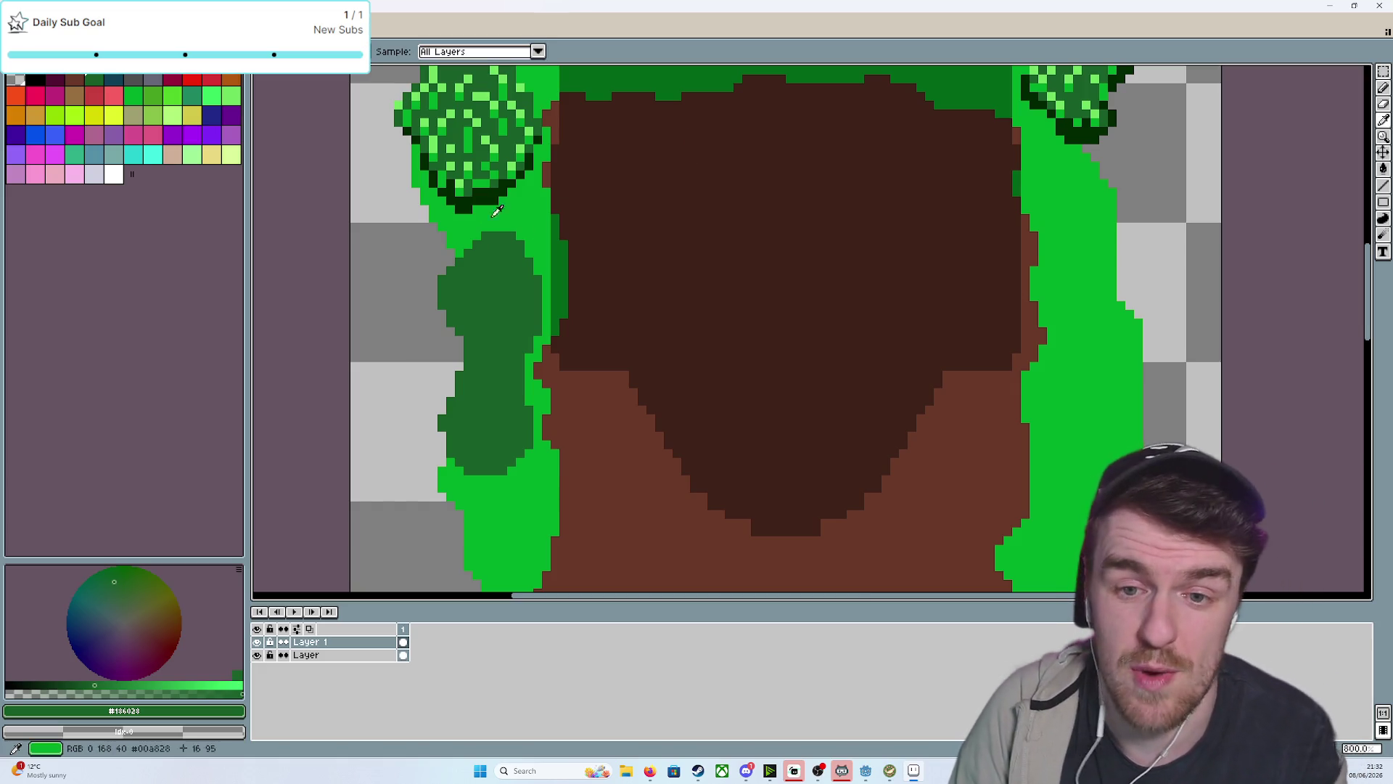
pyautogui.click(493, 189)
pyautogui.press('b')
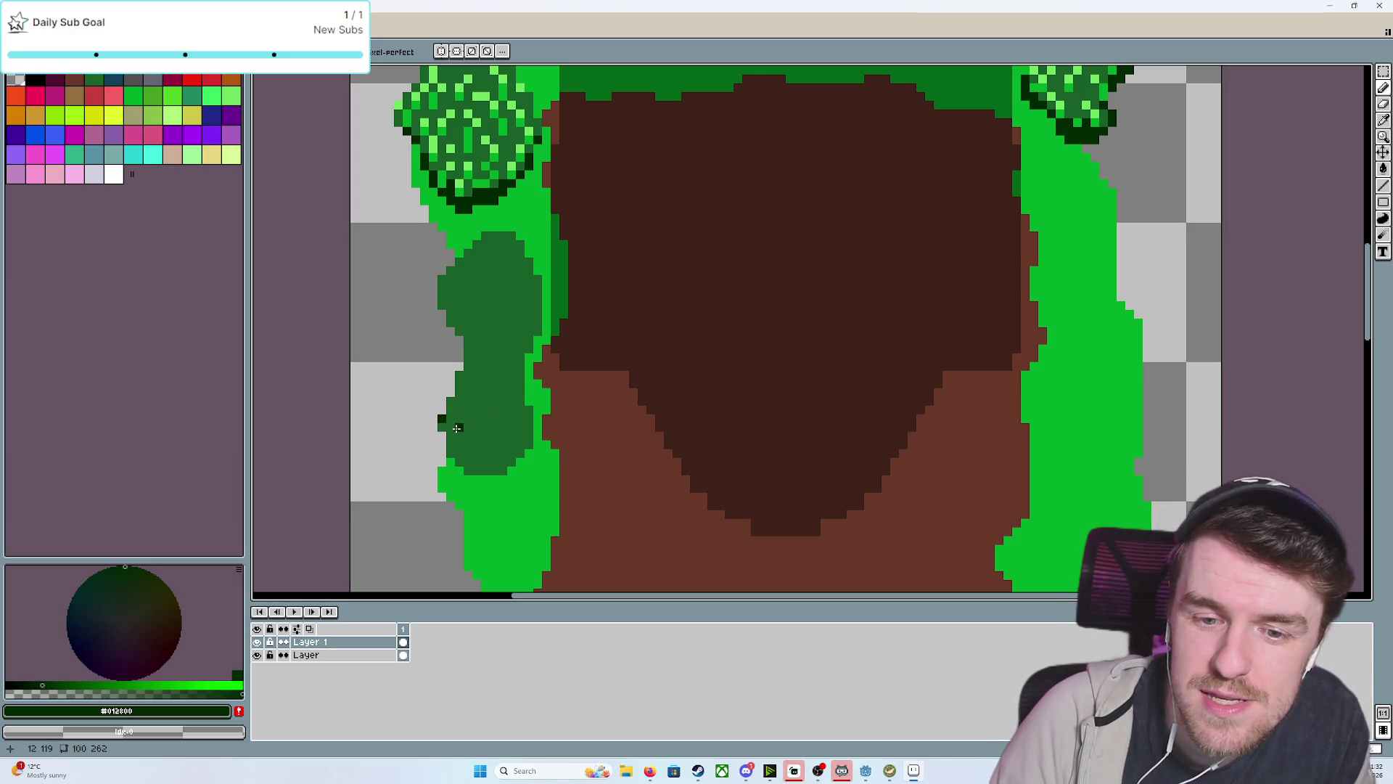
pyautogui.moveTo(451, 442)
pyautogui.mouseDown()
pyautogui.moveTo(463, 463)
pyautogui.moveTo(505, 468)
pyautogui.mouseUp()
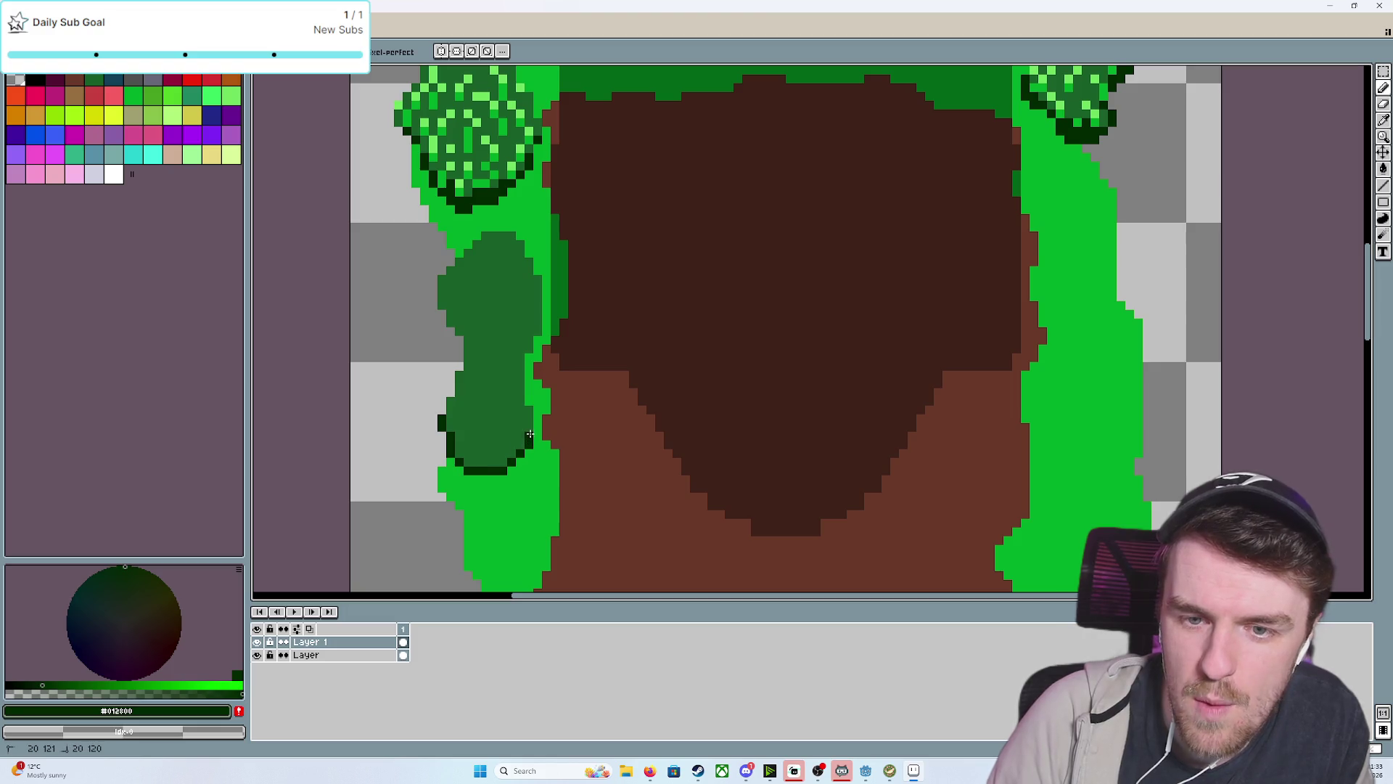
# Step: Add dark #012800 outline pixels along the bush's bottom, left and right edges
pyautogui.click(480, 462)
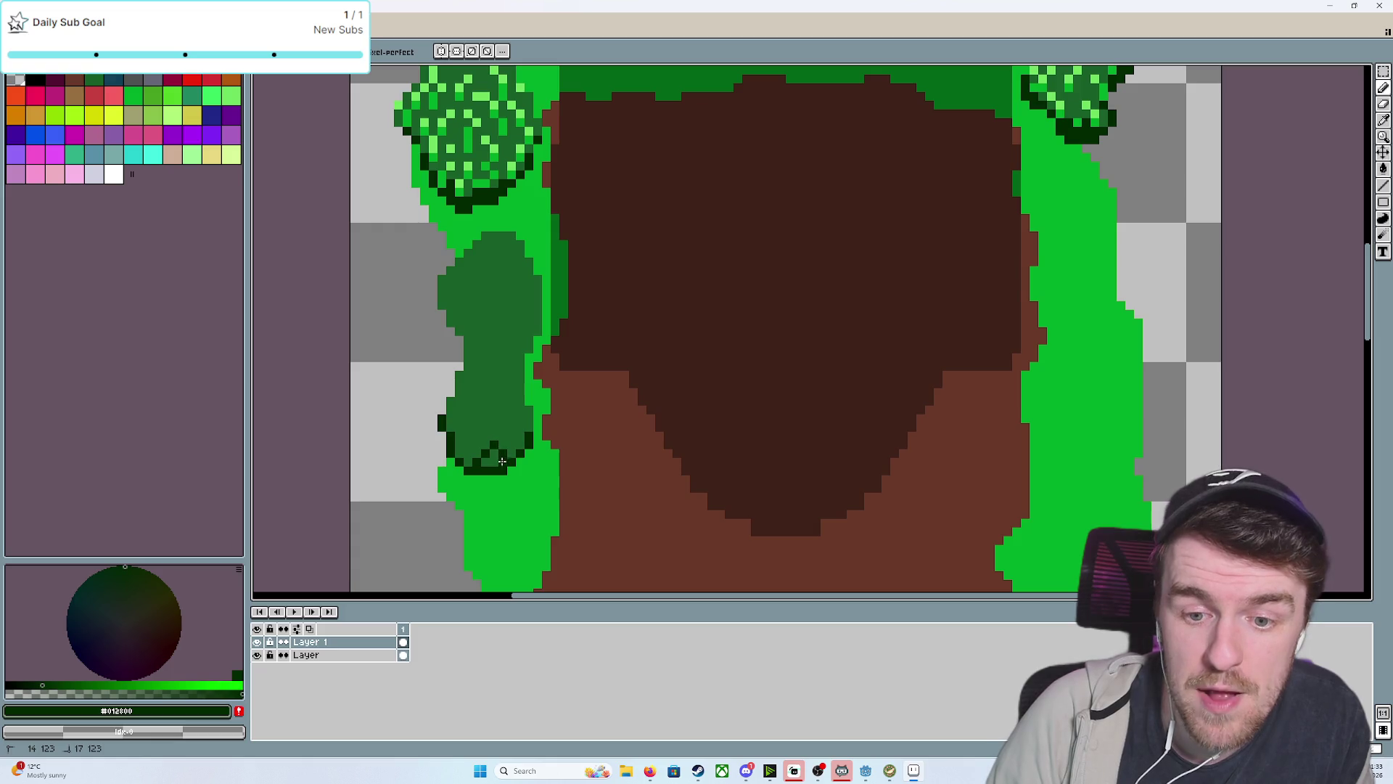
pyautogui.click(502, 462)
pyautogui.moveTo(485, 465); pyautogui.dragTo(498, 462)
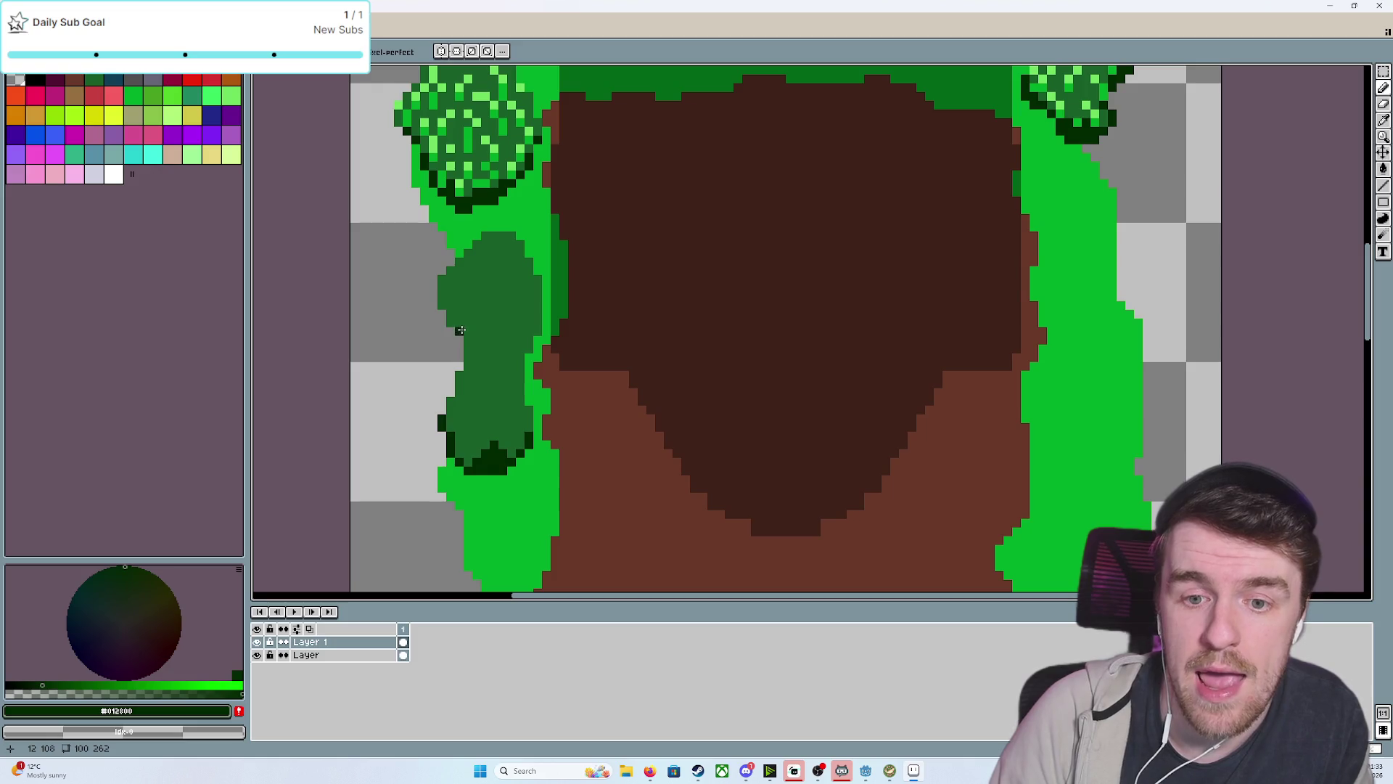
pyautogui.click(442, 305)
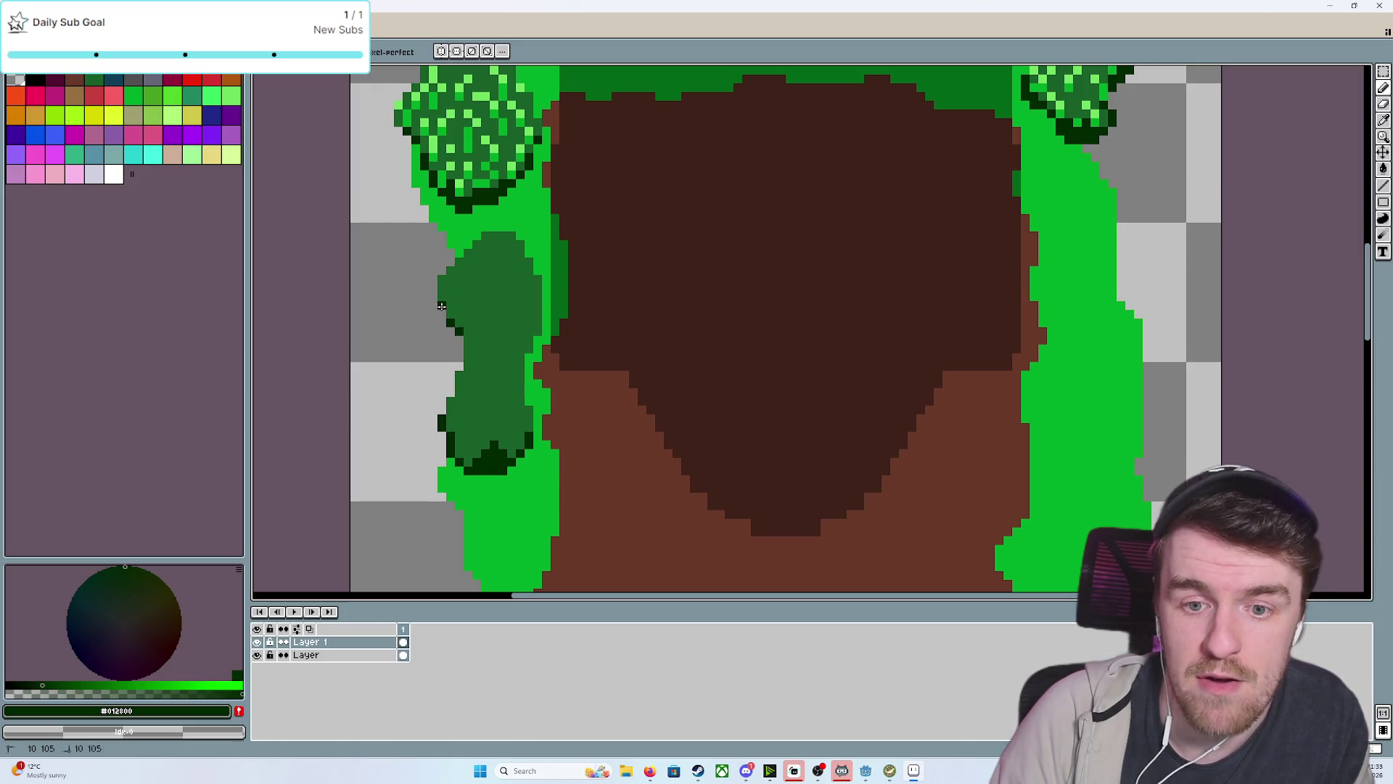
pyautogui.moveTo(538, 331); pyautogui.dragTo(528, 349)
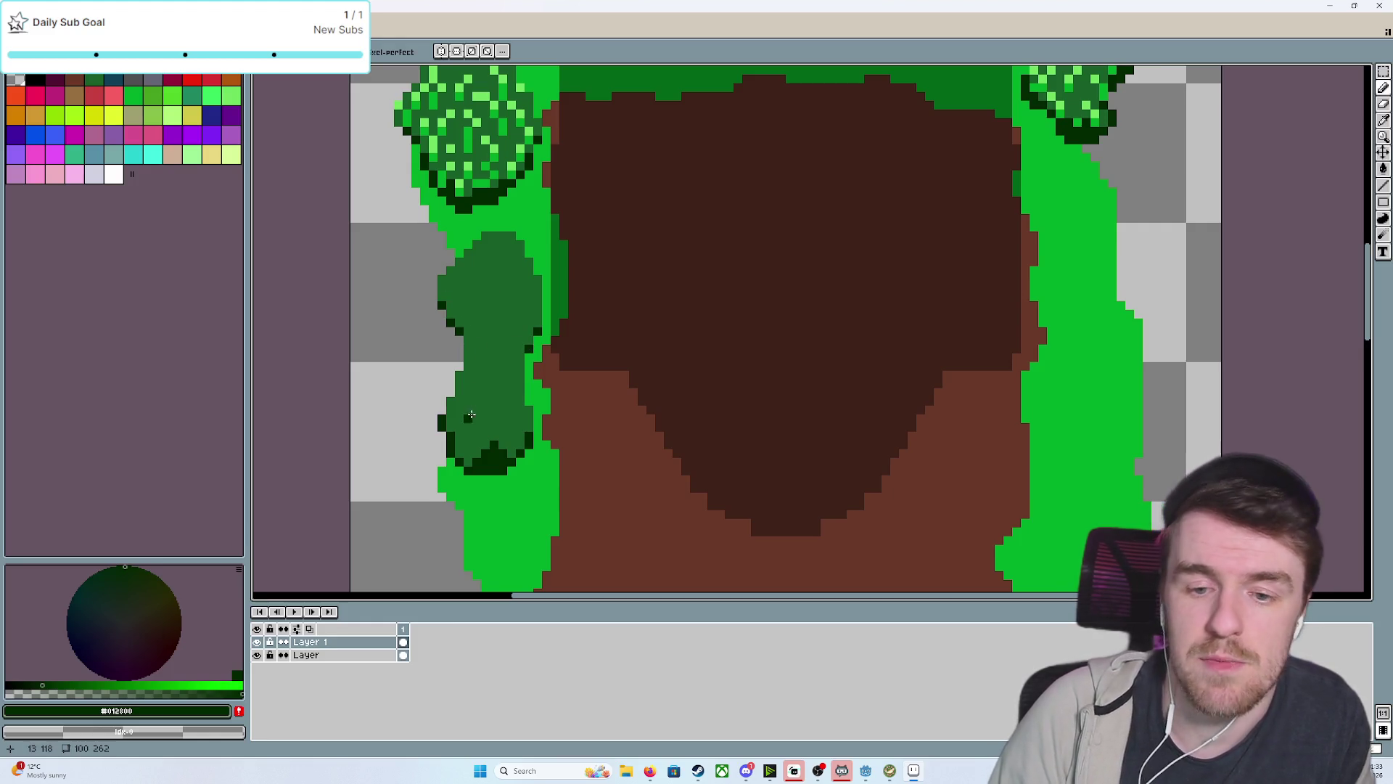
# Step: Sample the bright leaf green from the tree and dot leaf pixels inside the bush
pyautogui.press('i')
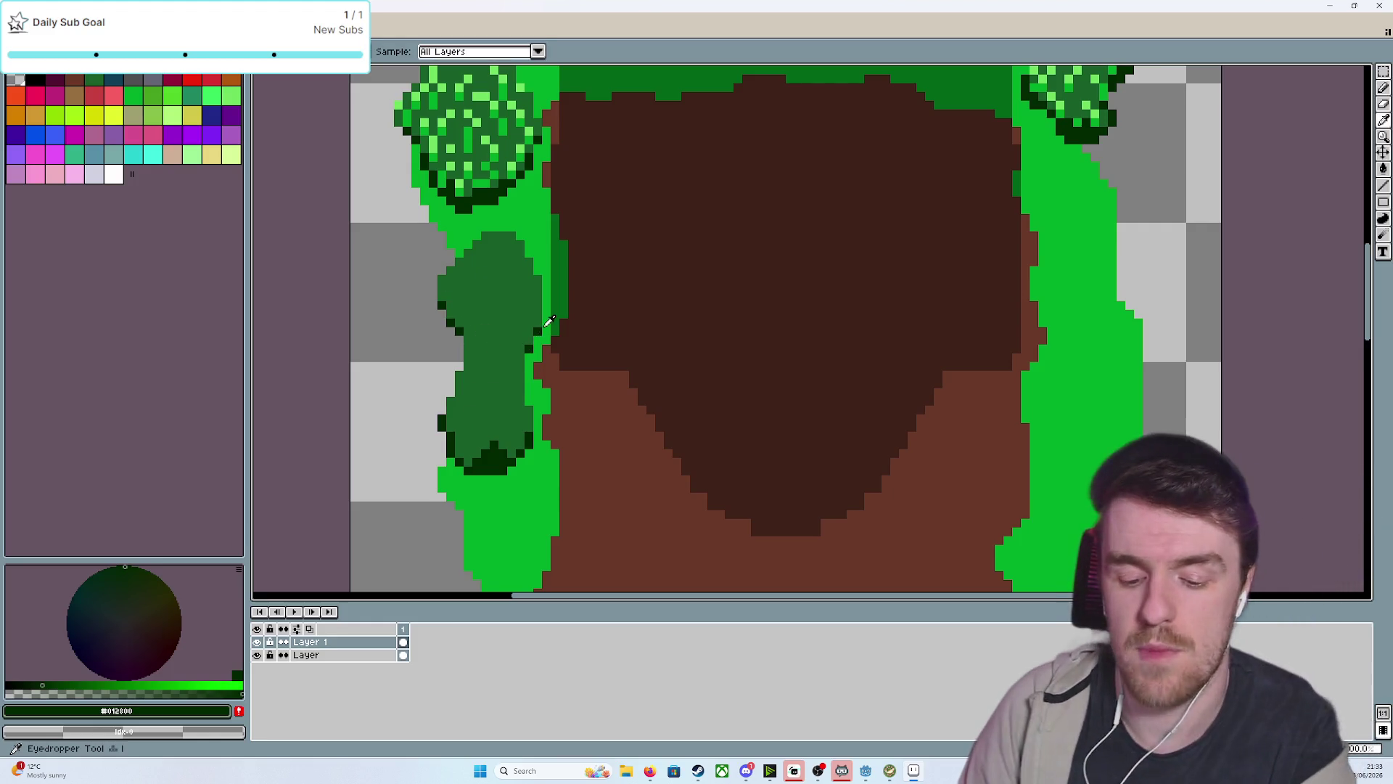
pyautogui.click(471, 178)
pyautogui.press('b')
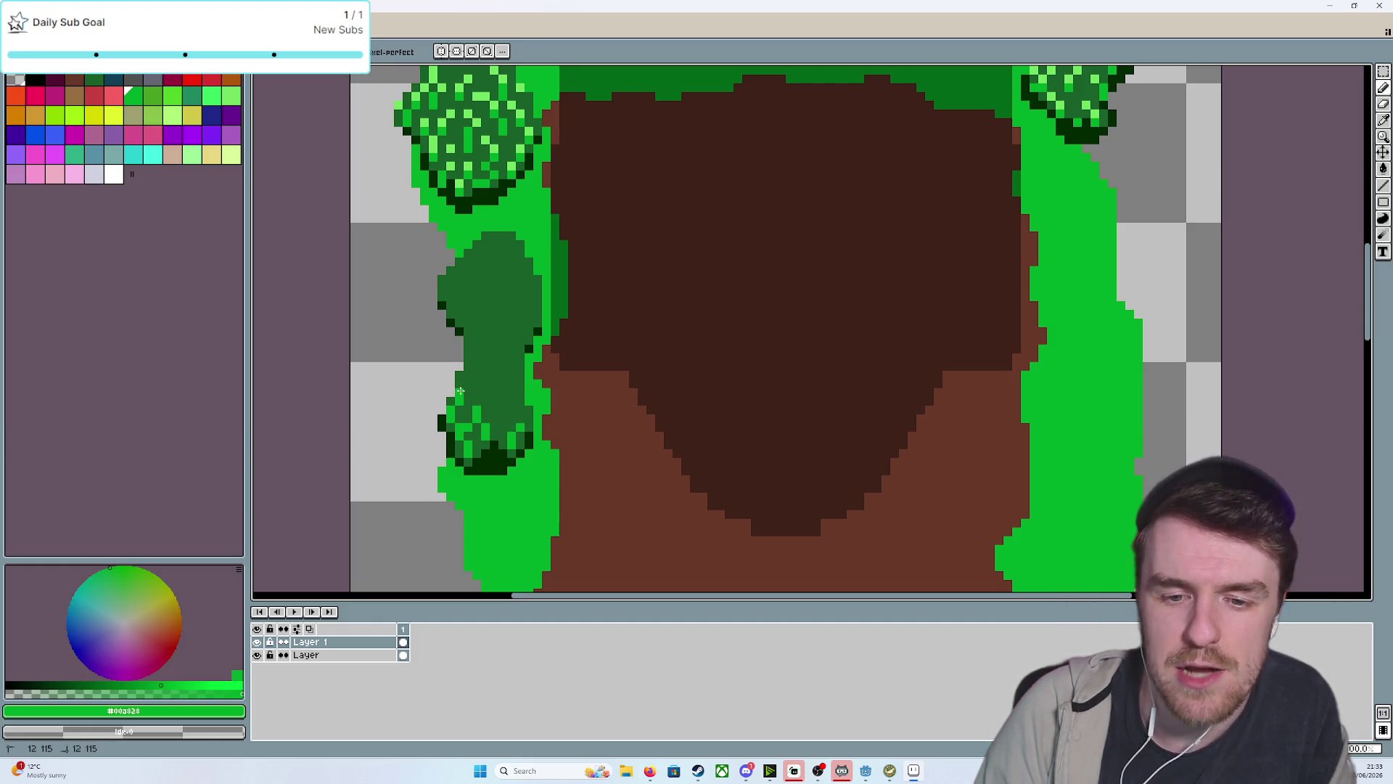
pyautogui.click(510, 399)
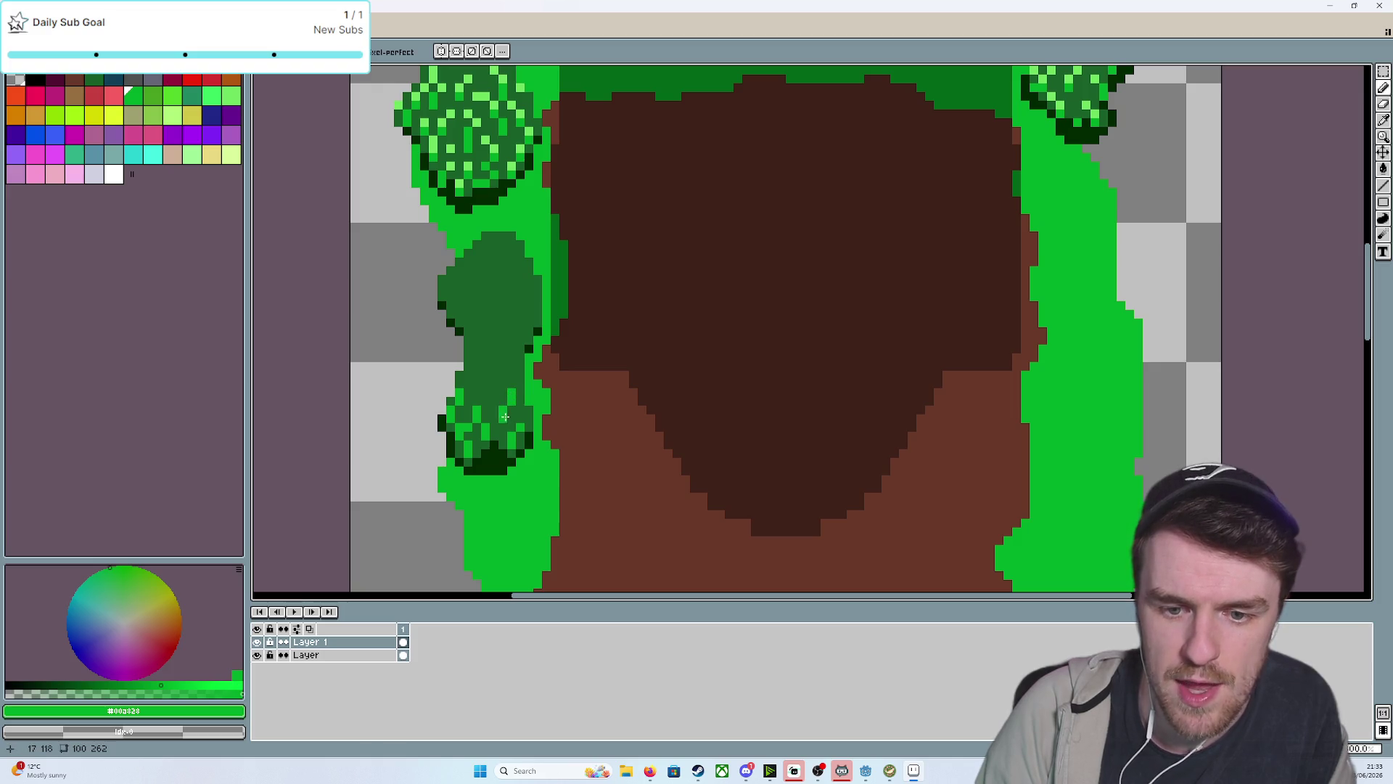
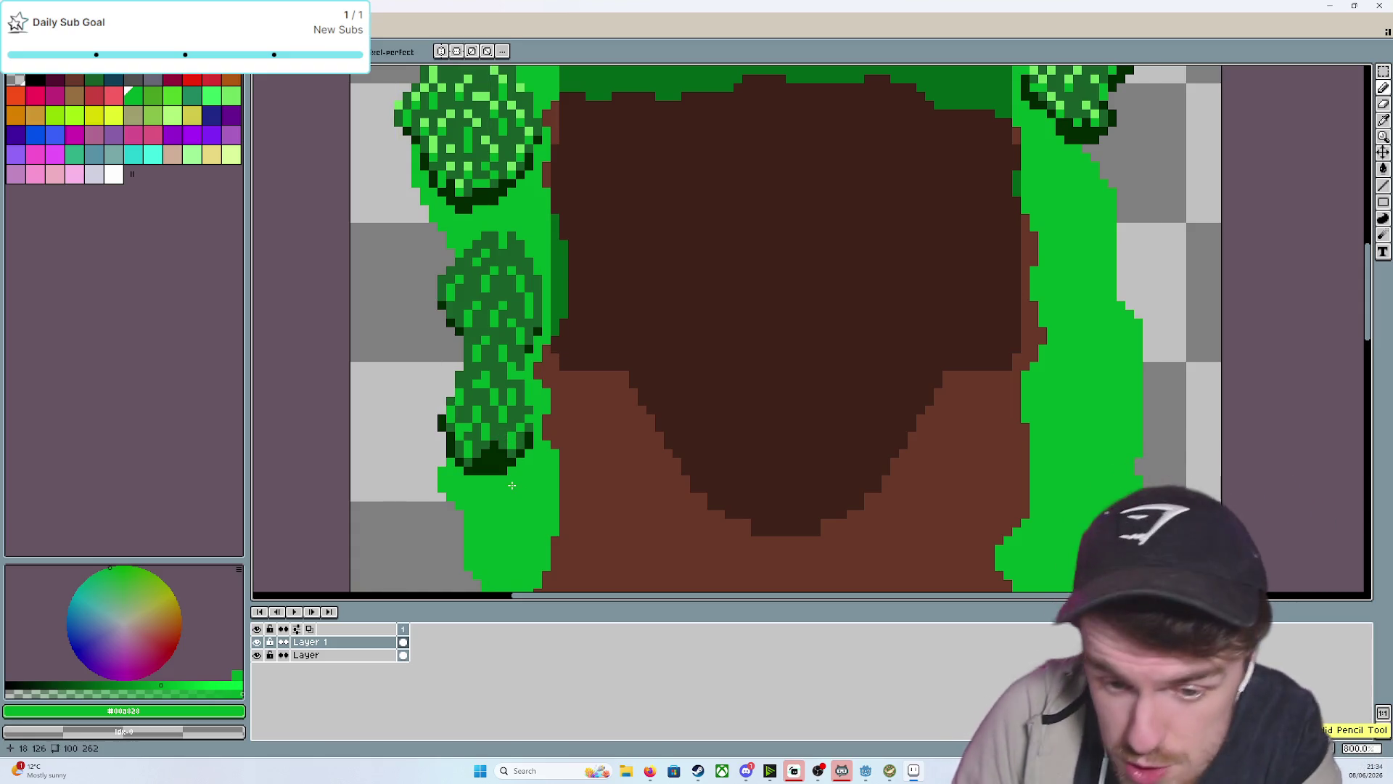
# Step: Eyedrop the light green #70e060 from the bush and pencil a highlight pixel onto the left bush
pyautogui.press('i')
pyautogui.click(481, 116)
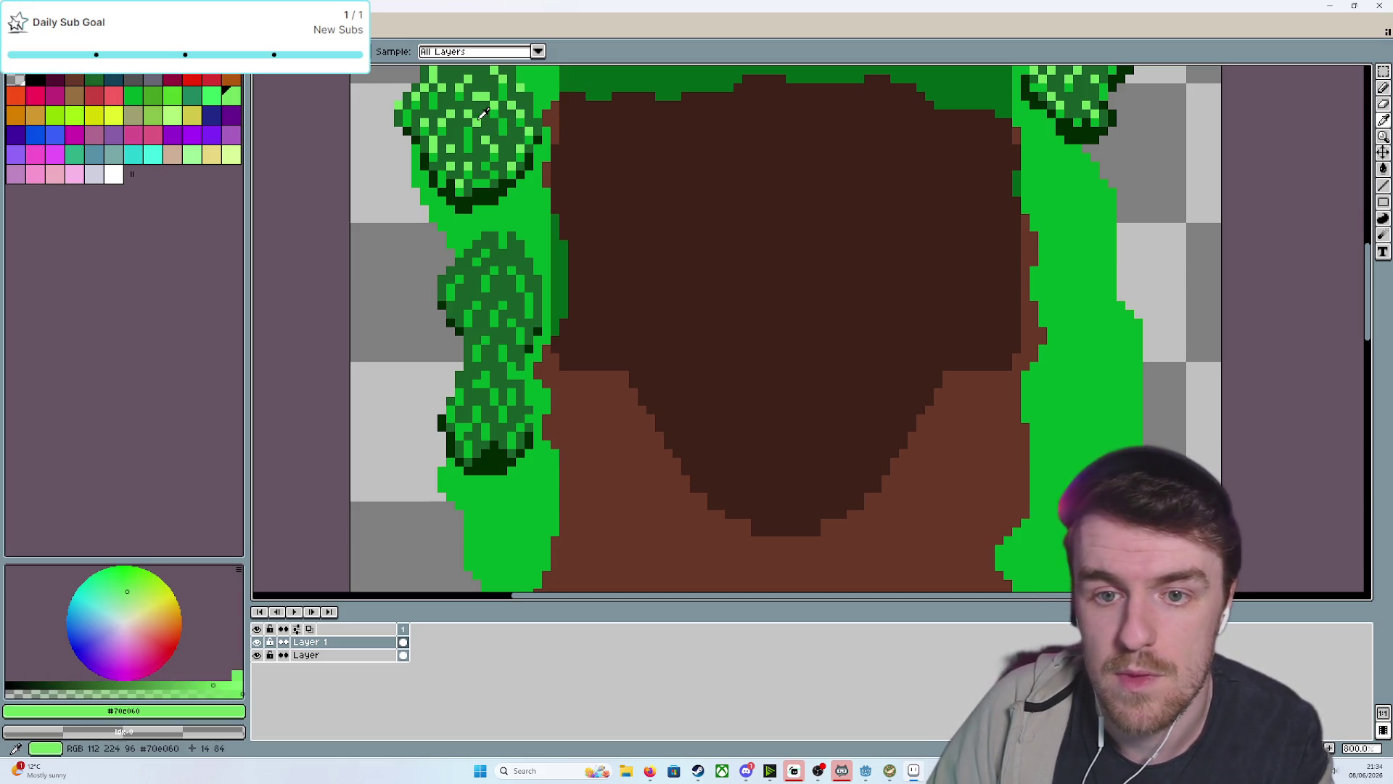
pyautogui.press('b')
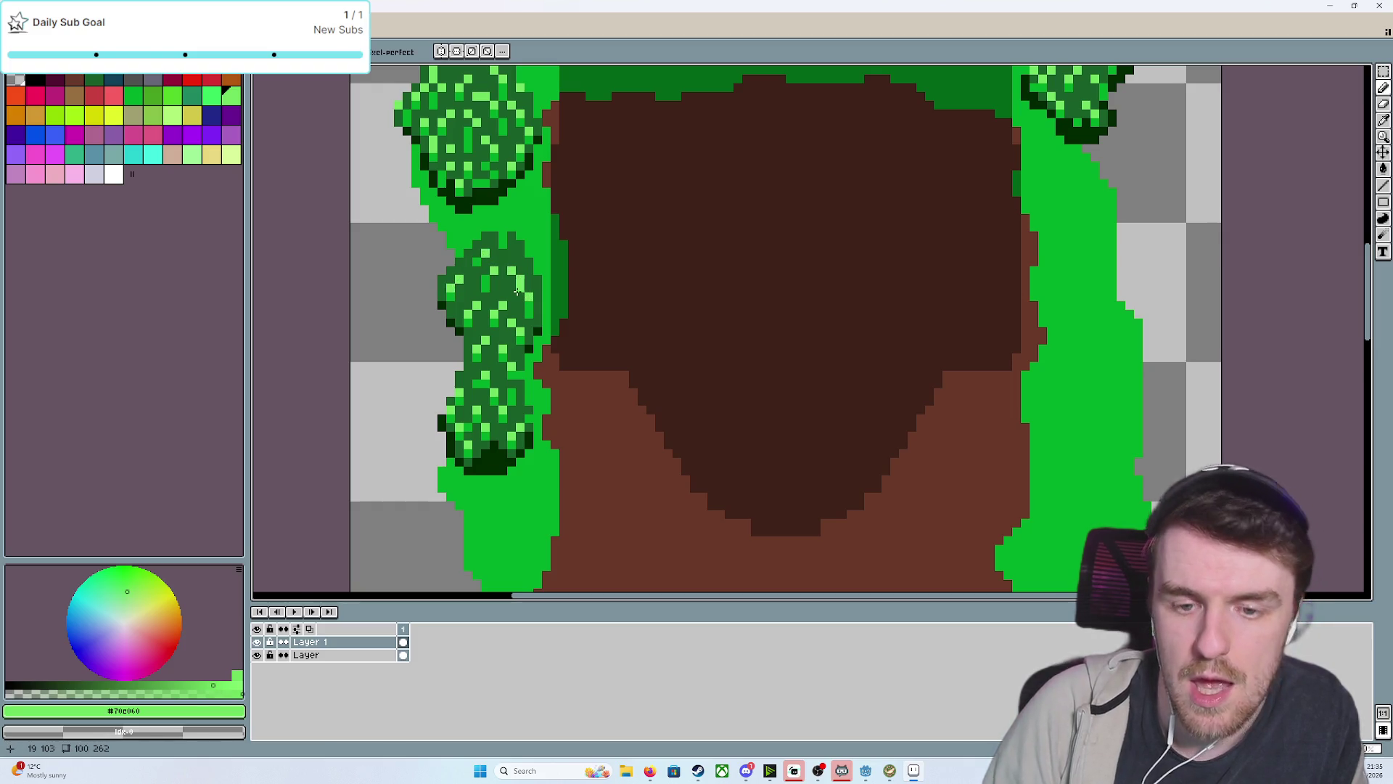
pyautogui.scroll(-8, 517, 291)
pyautogui.scroll(4, 563, 340)
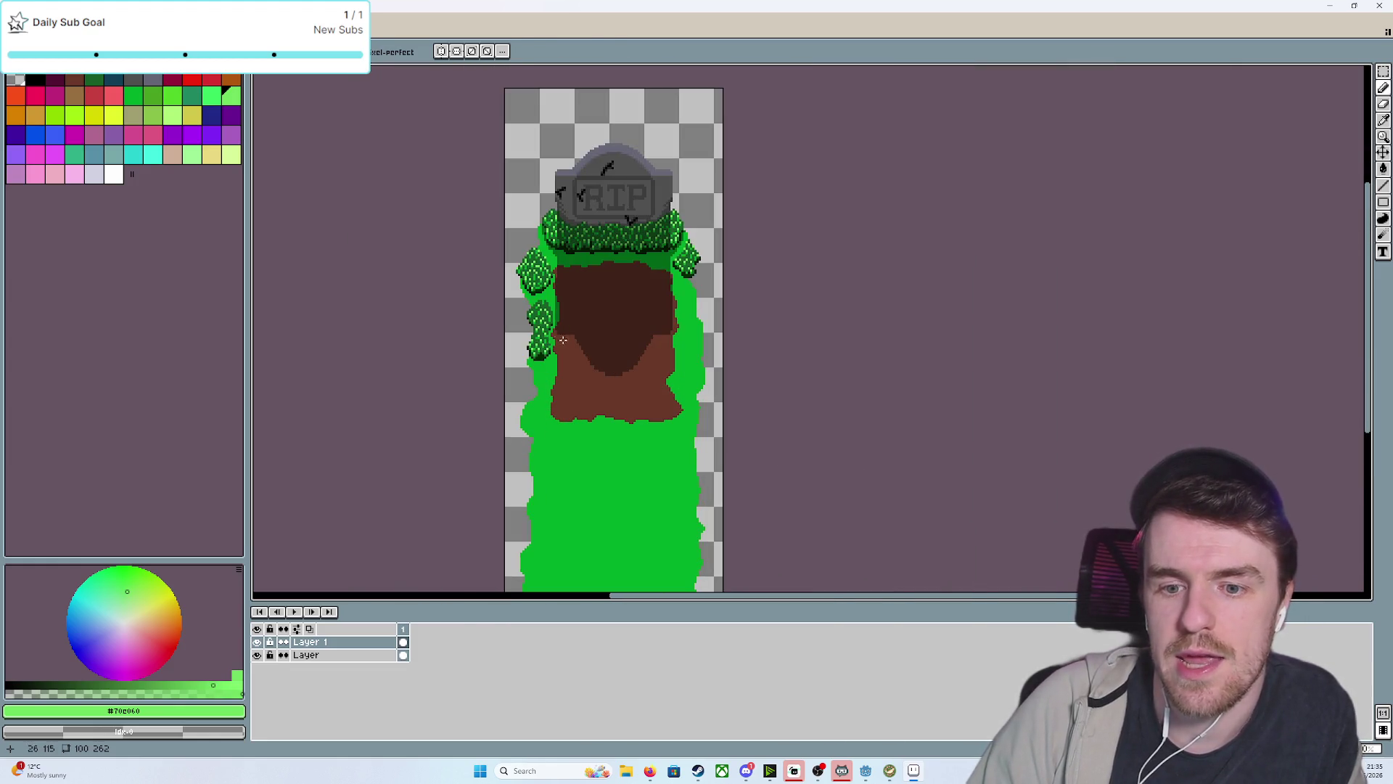
pyautogui.scroll(1, 613, 387)
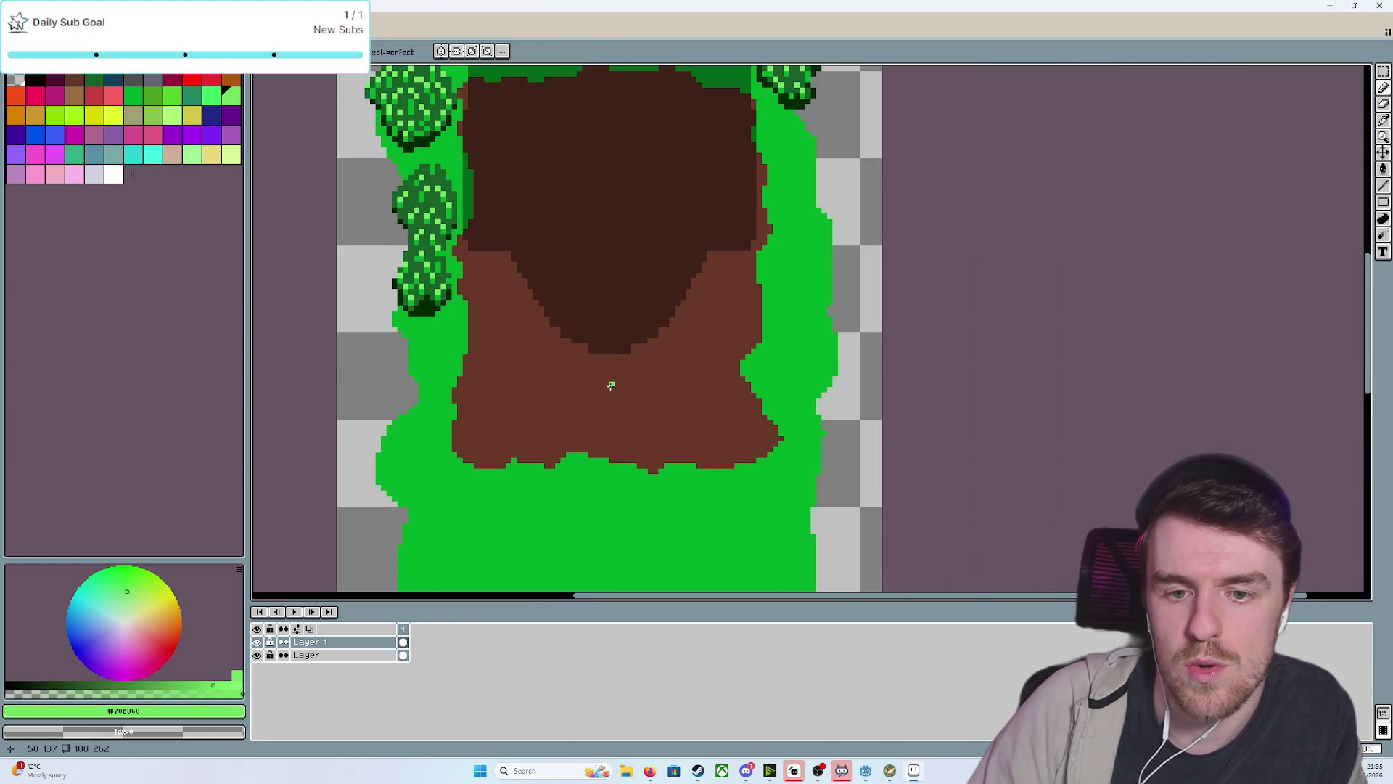
pyautogui.moveTo(625, 362)
pyautogui.mouseDown()
pyautogui.moveTo(633, 456)
pyautogui.moveTo(712, 467)
pyautogui.mouseUp()
pyautogui.scroll(1, 631, 457)
pyautogui.moveTo(593, 383); pyautogui.dragTo(625, 462)
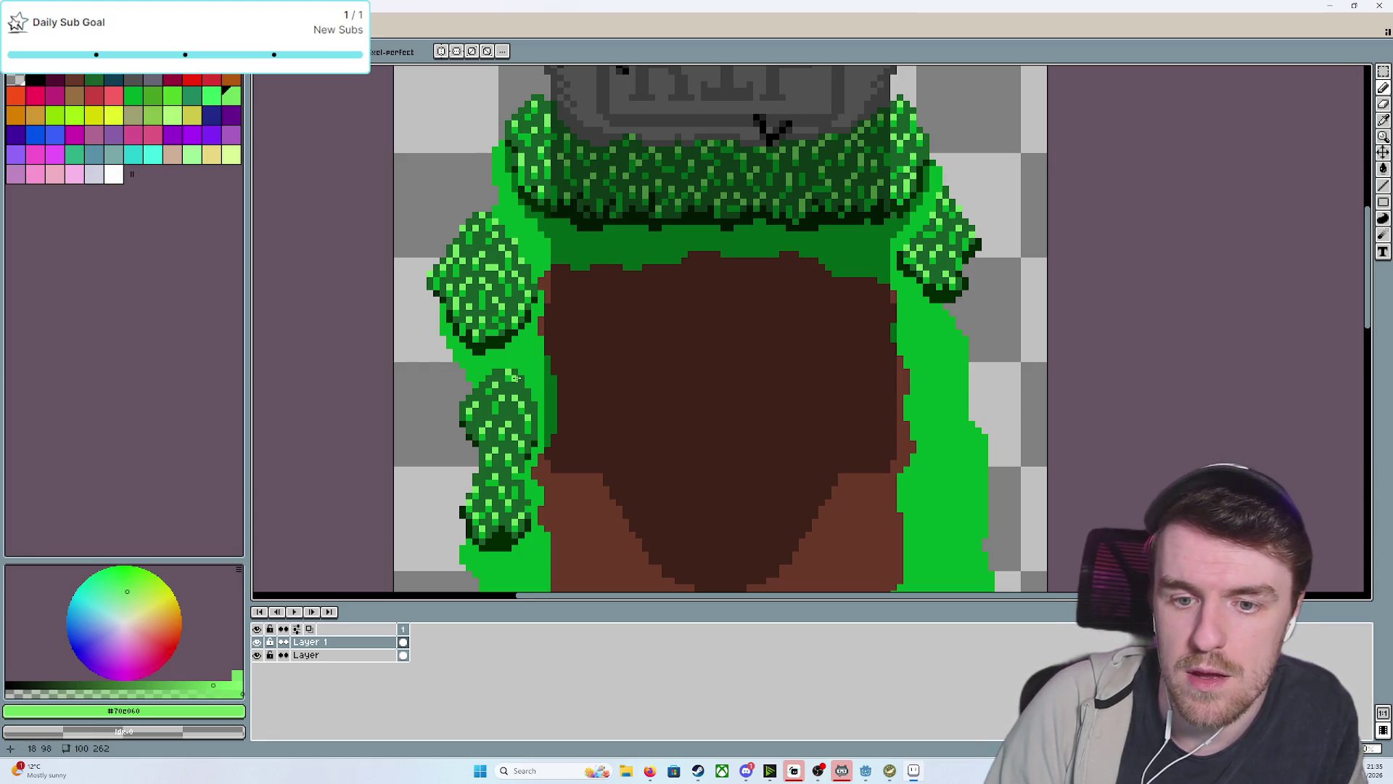
pyautogui.scroll(2, 513, 378)
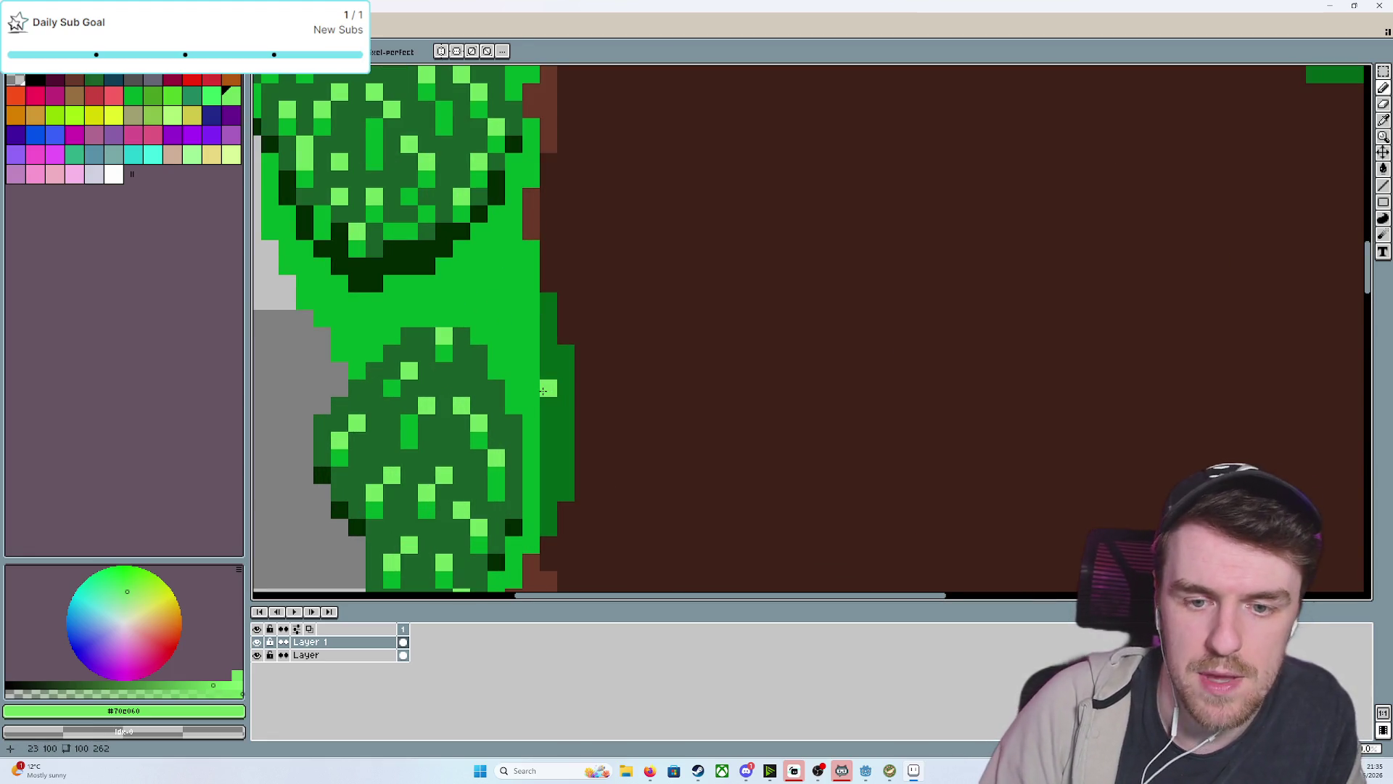
pyautogui.click(479, 371)
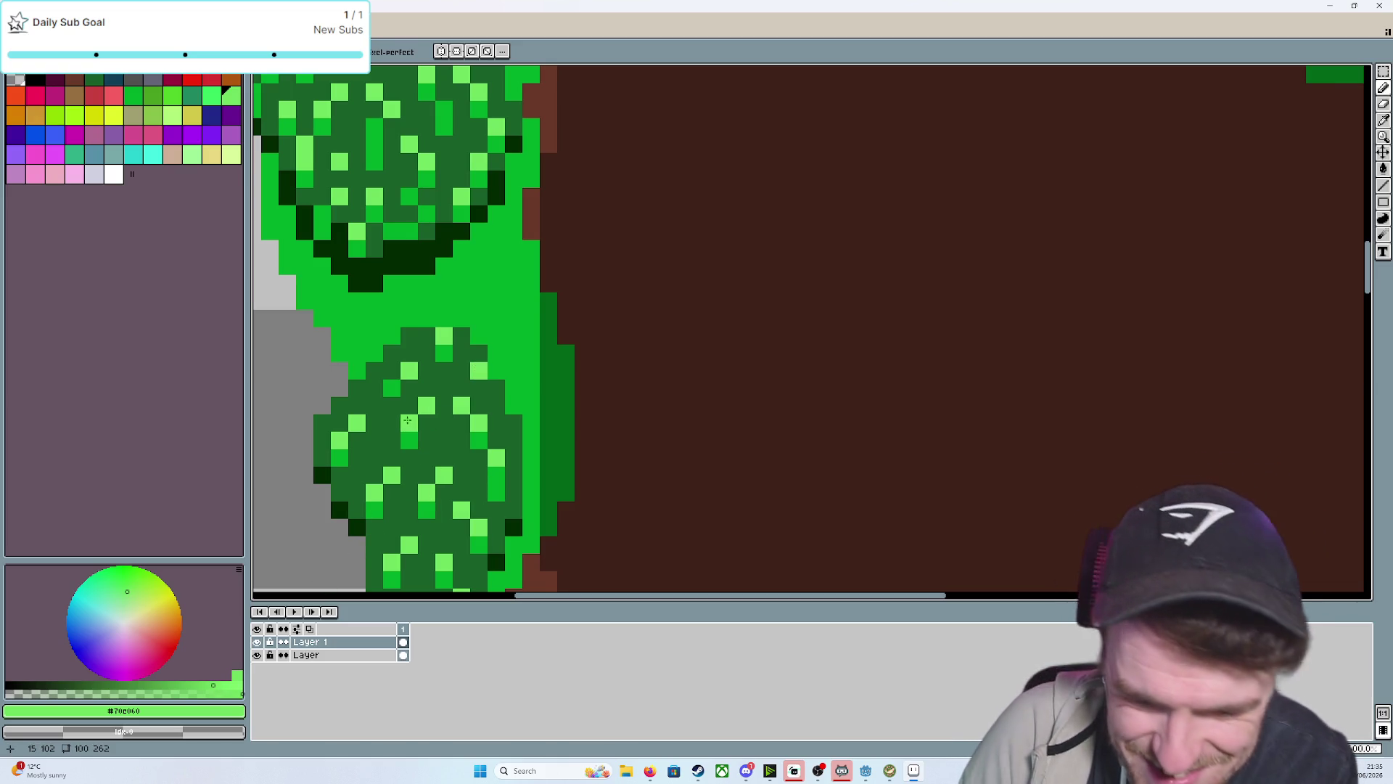
# Step: Switch the drawing colour to bright grass green and bring the RIP gravestone into view
pyautogui.keyDown('alt'); pyautogui.click(501, 424); pyautogui.keyUp('alt')
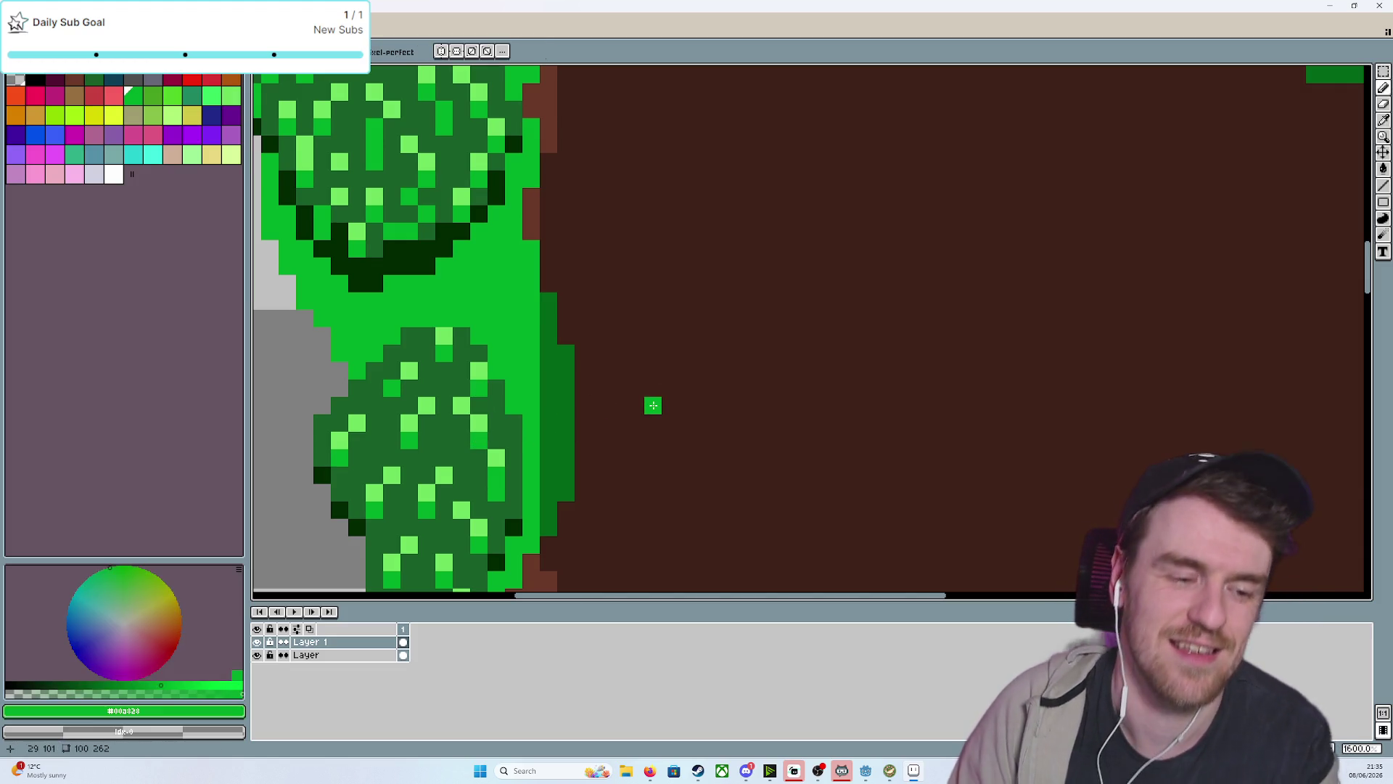
pyautogui.scroll(-3, 578, 422)
pyautogui.scroll(-2, 578, 422)
pyautogui.moveTo(727, 442)
pyautogui.mouseDown()
pyautogui.moveTo(660, 341)
pyautogui.moveTo(756, 429)
pyautogui.mouseUp()
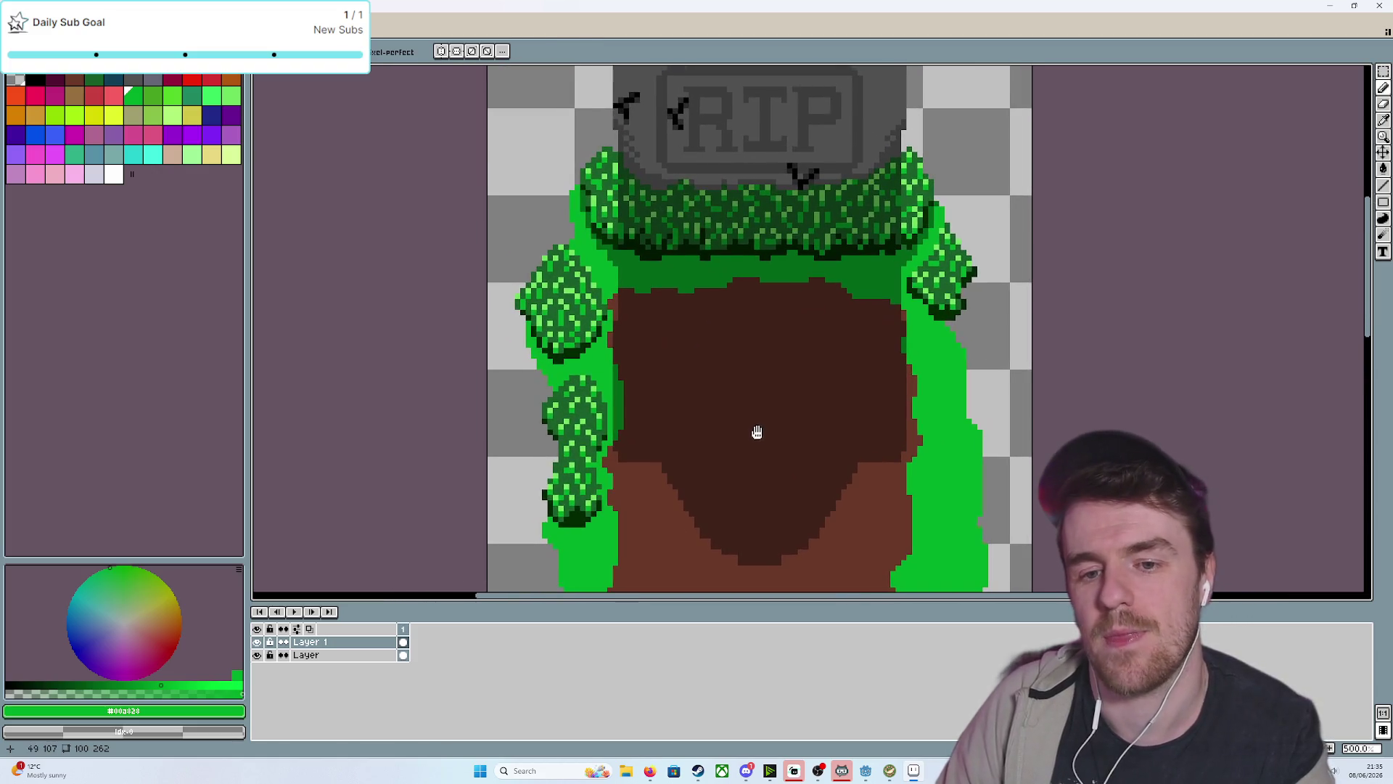
pyautogui.scroll(5, 740, 433)
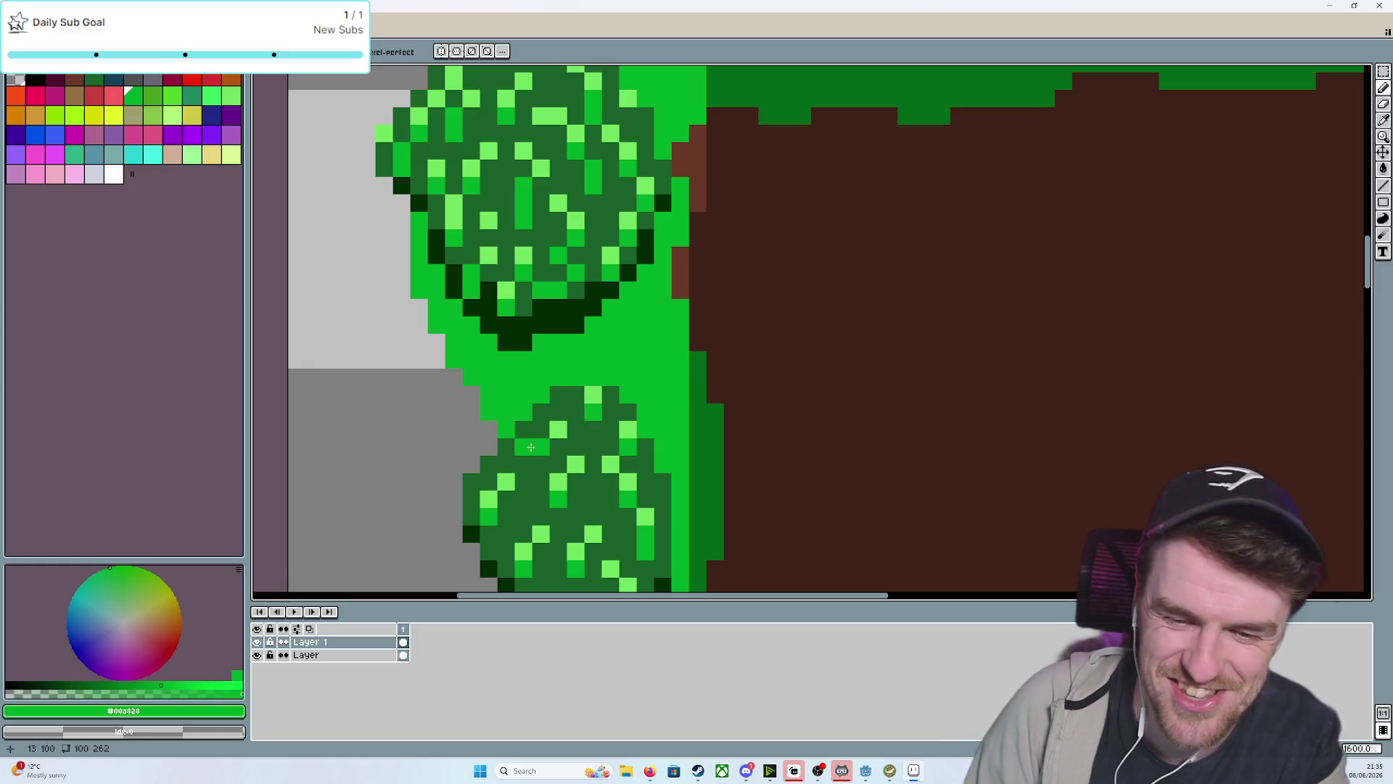
# Step: Eyedrop #70e060 from the lower bush and add one more light highlight pixel to it
pyautogui.press('i')
pyautogui.click(561, 426)
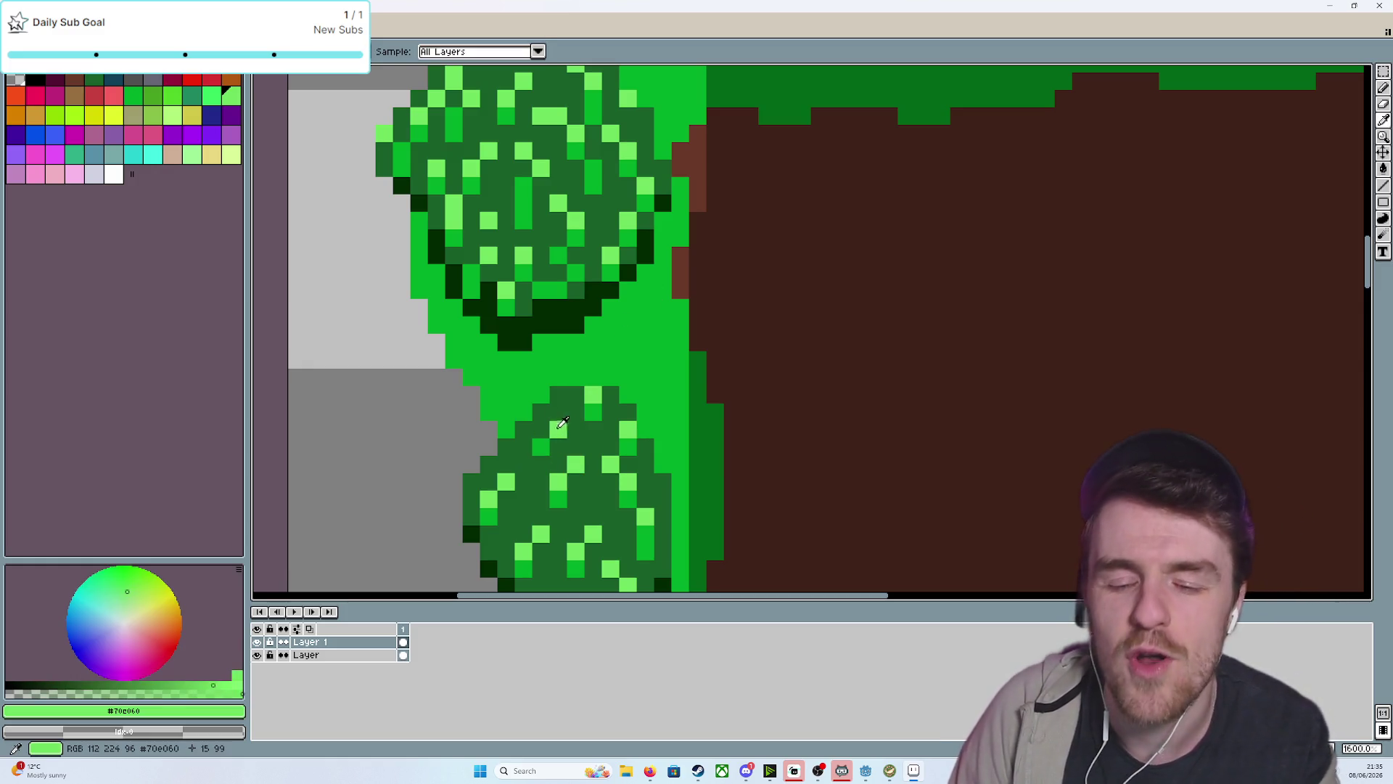
pyautogui.press('b')
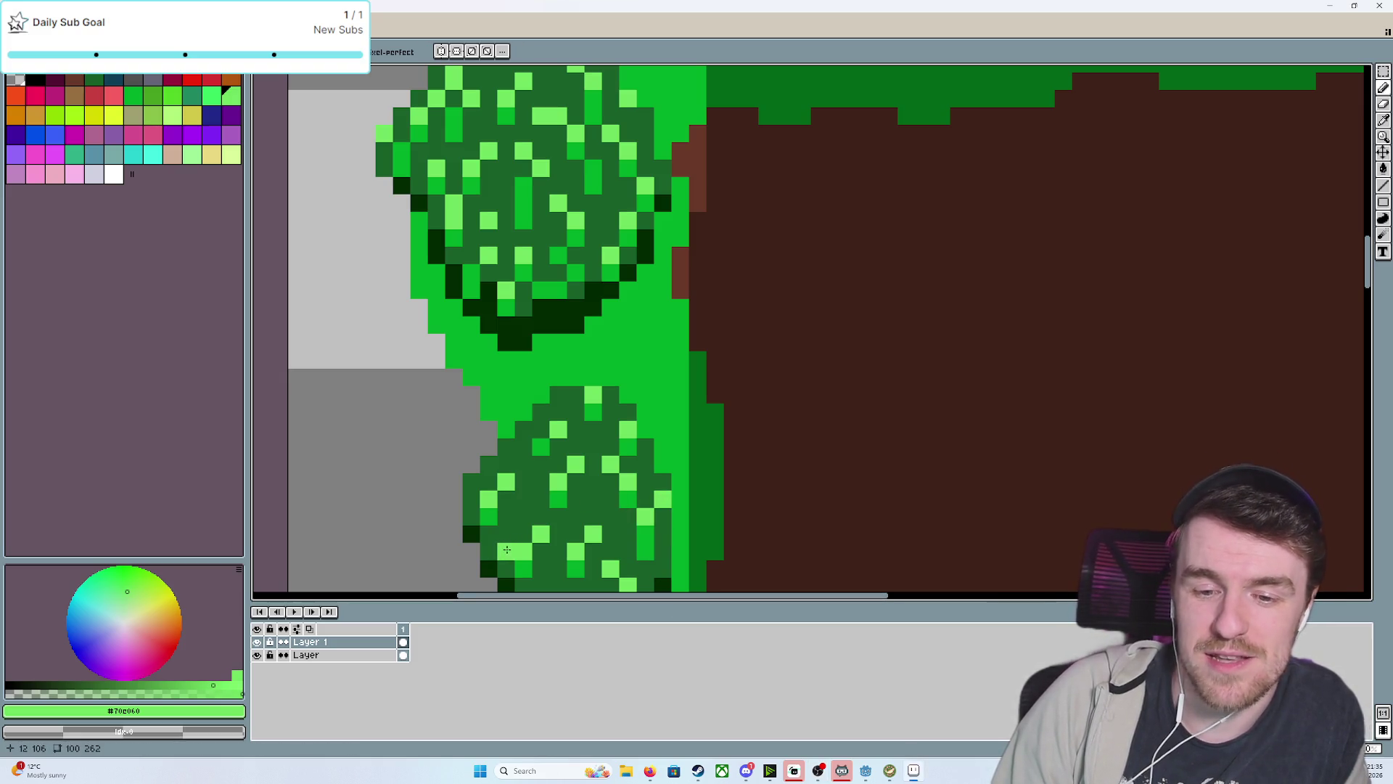
pyautogui.click(470, 483)
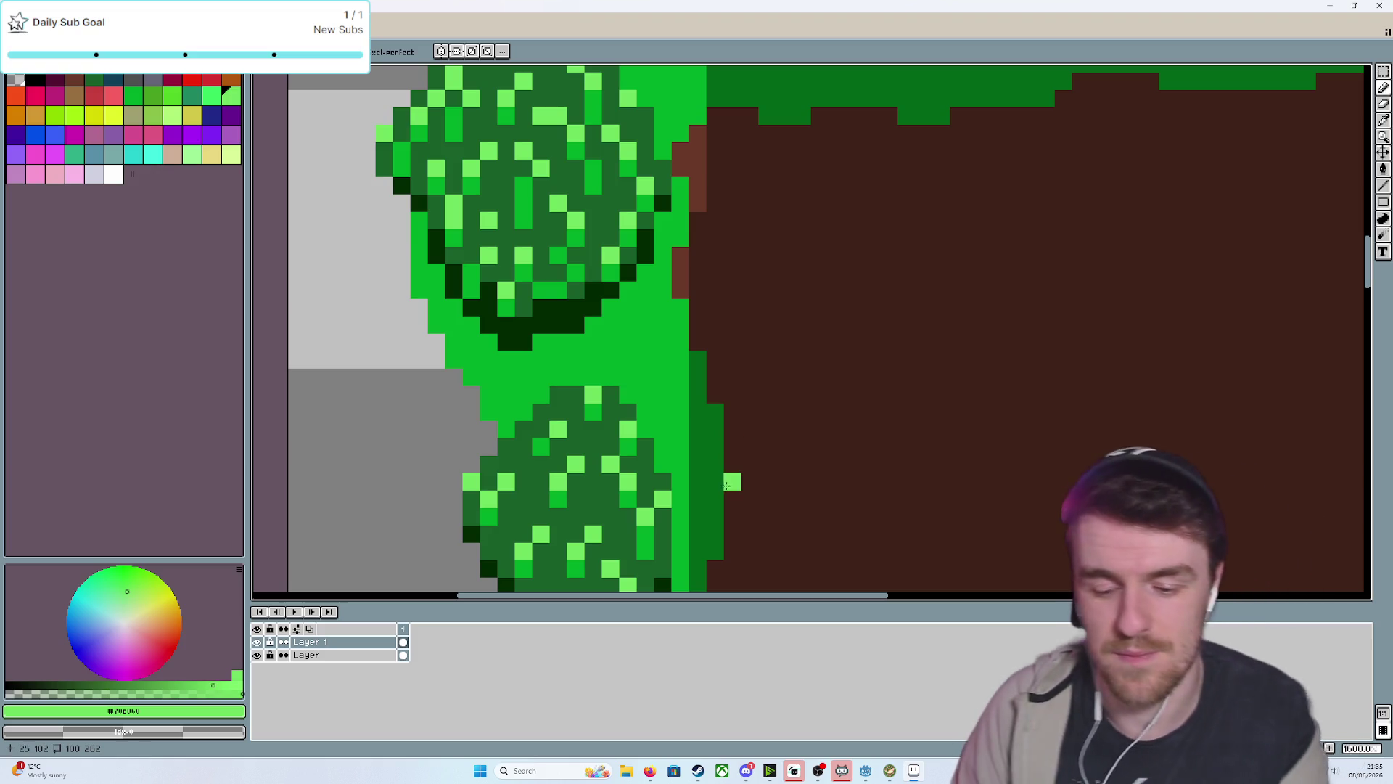
pyautogui.scroll(-5, 726, 486)
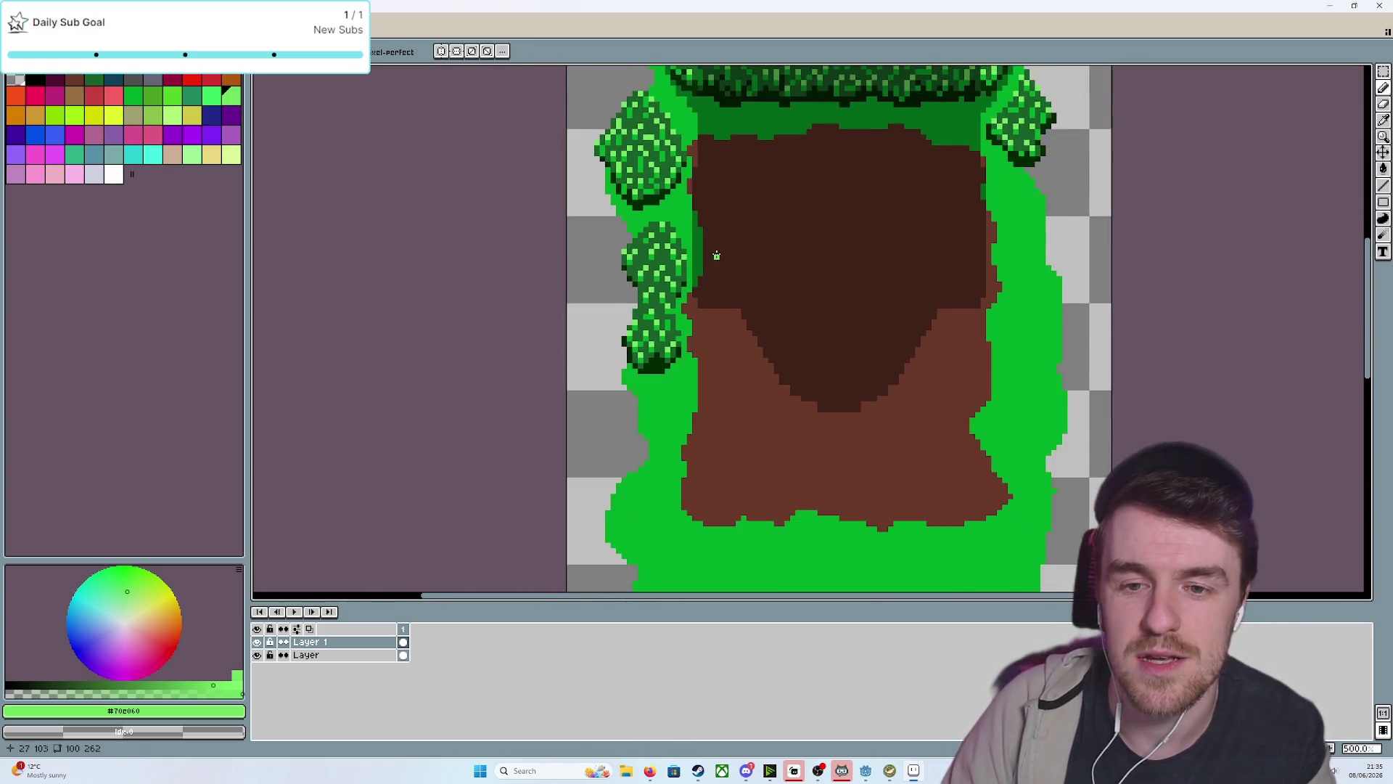
pyautogui.scroll(4, 716, 255)
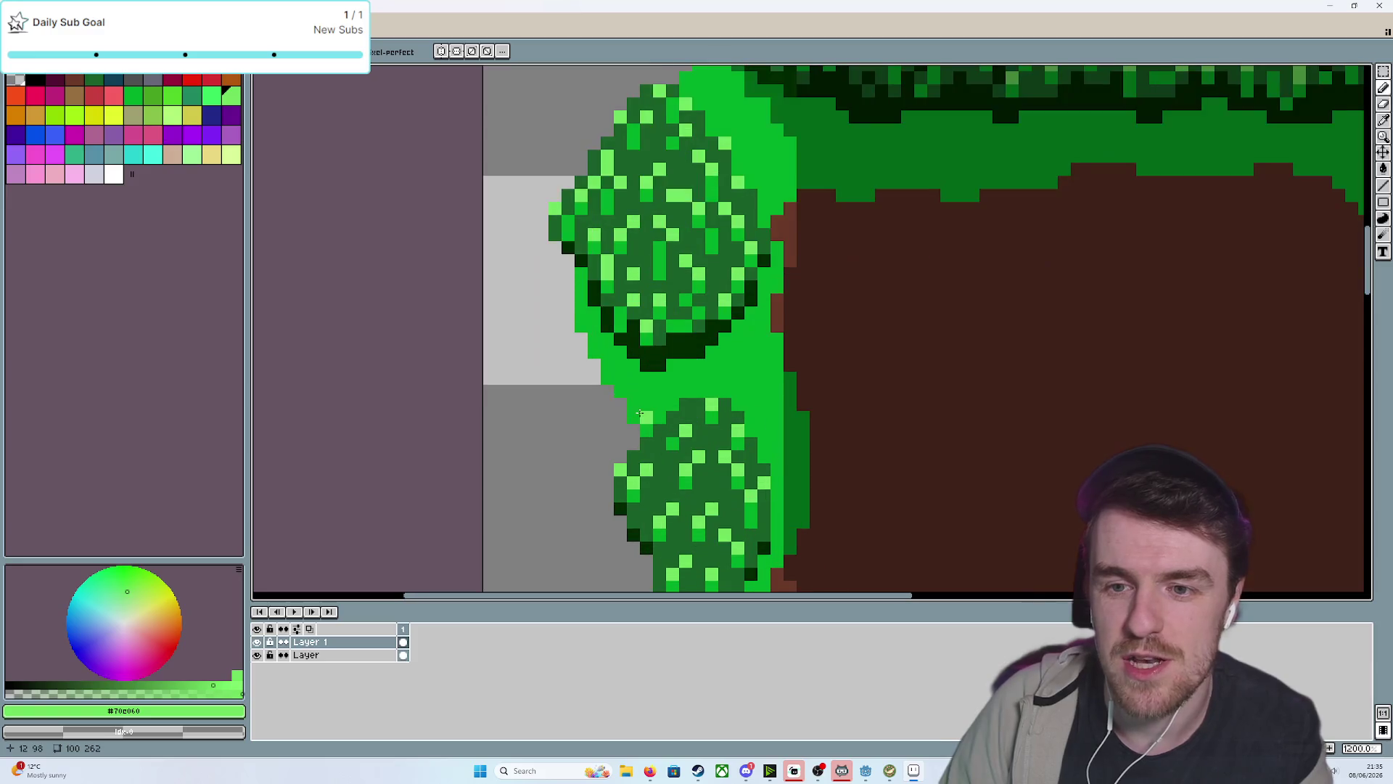
# Step: Switch to bright green #00c828, undo the stray edge pixels, frame the whole sprite, and open the File menu
pyautogui.keyDown('alt'); pyautogui.click(654, 408); pyautogui.keyUp('alt')
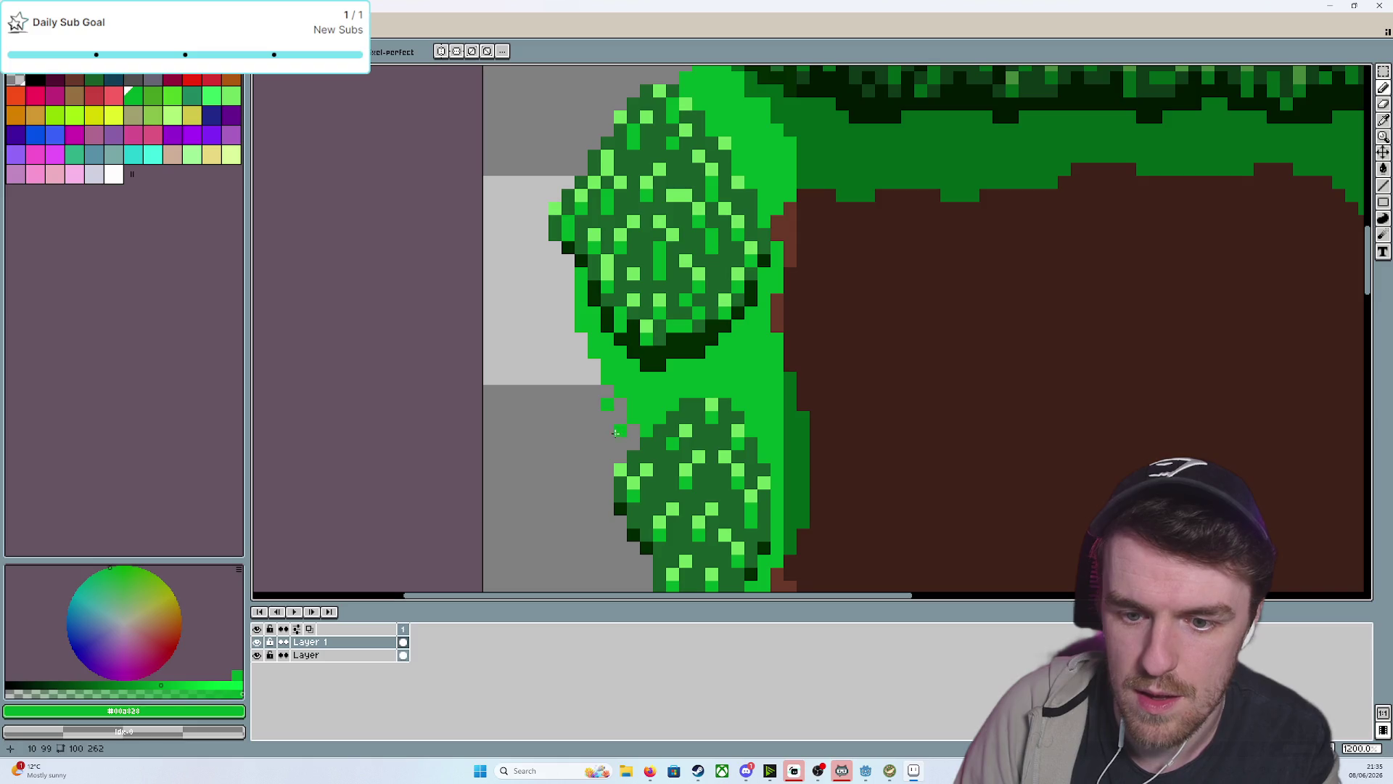
pyautogui.hotkey('ctrl', 'z')
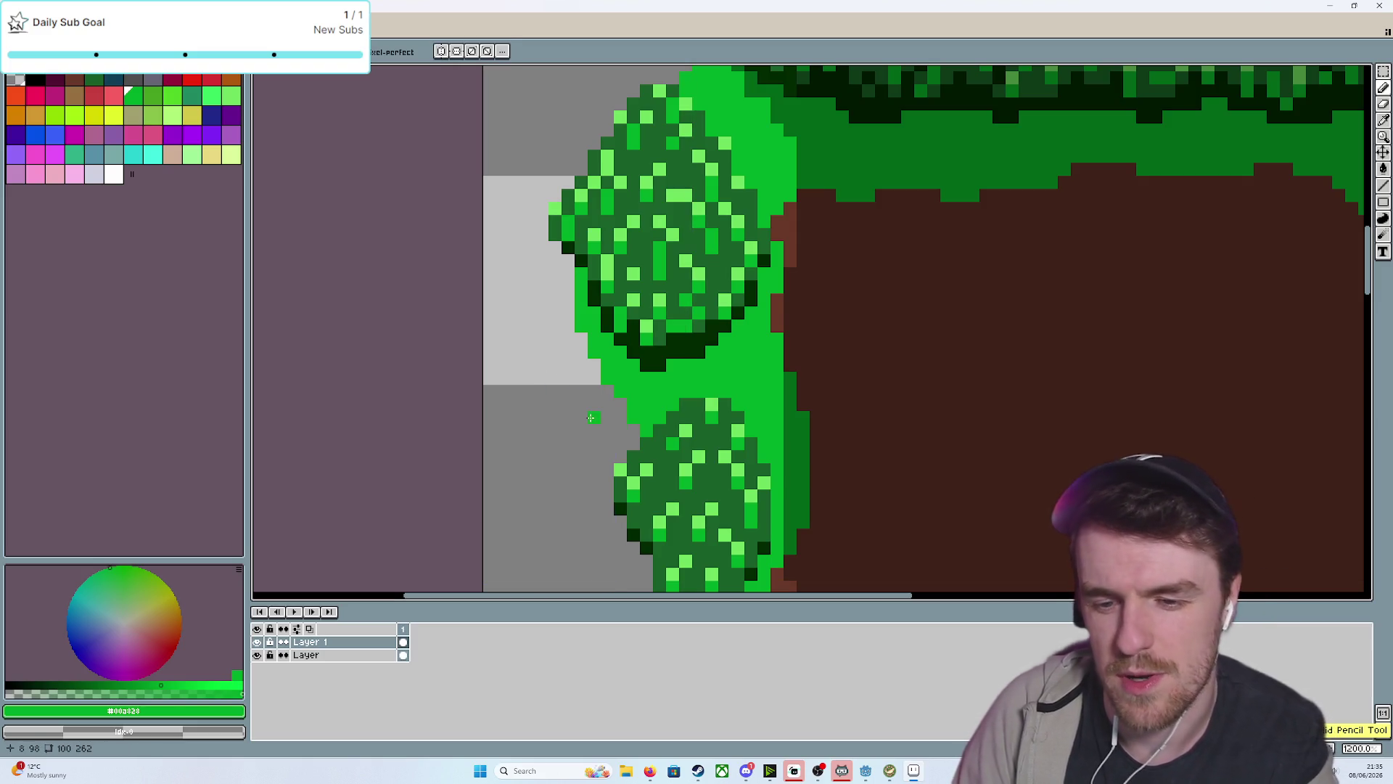
pyautogui.scroll(-4, 598, 351)
pyautogui.moveTo(750, 351); pyautogui.dragTo(703, 289)
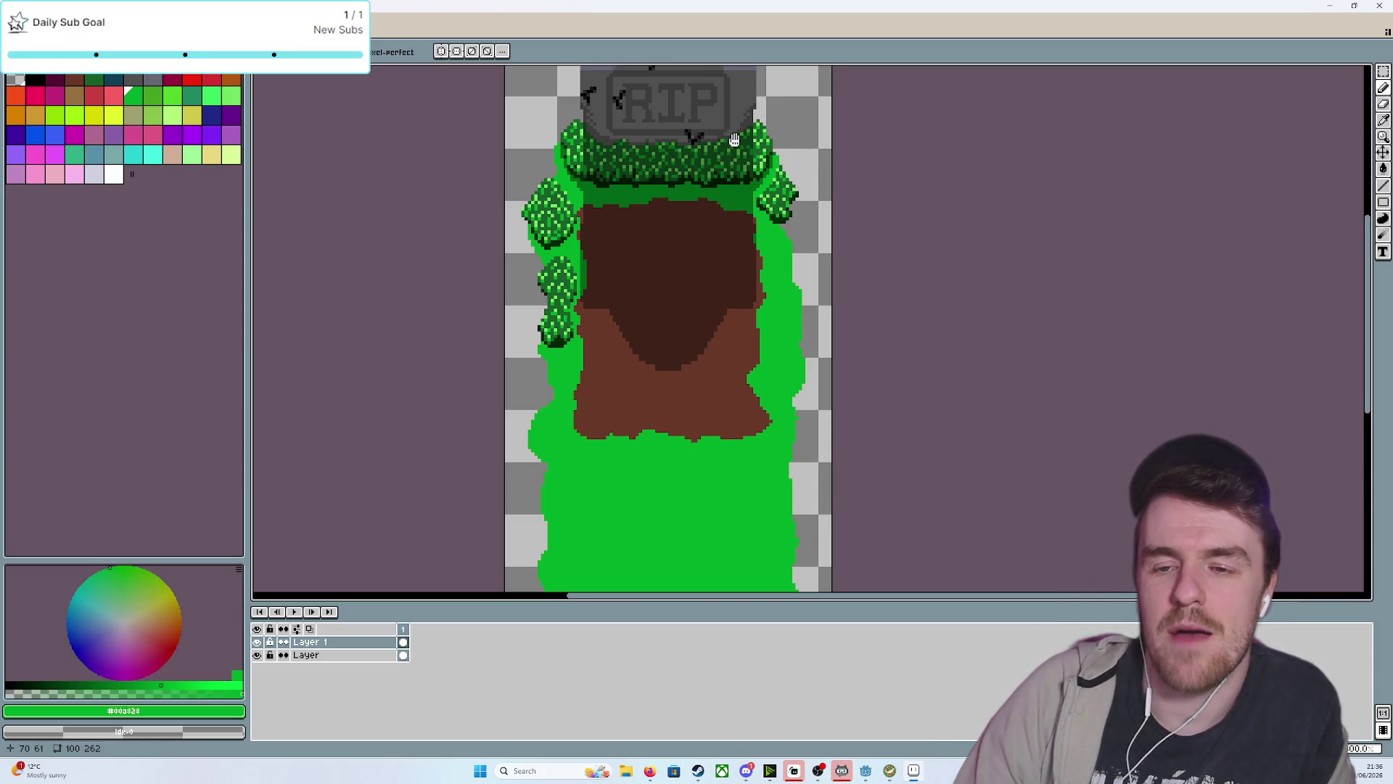
pyautogui.moveTo(735, 139); pyautogui.dragTo(705, 220)
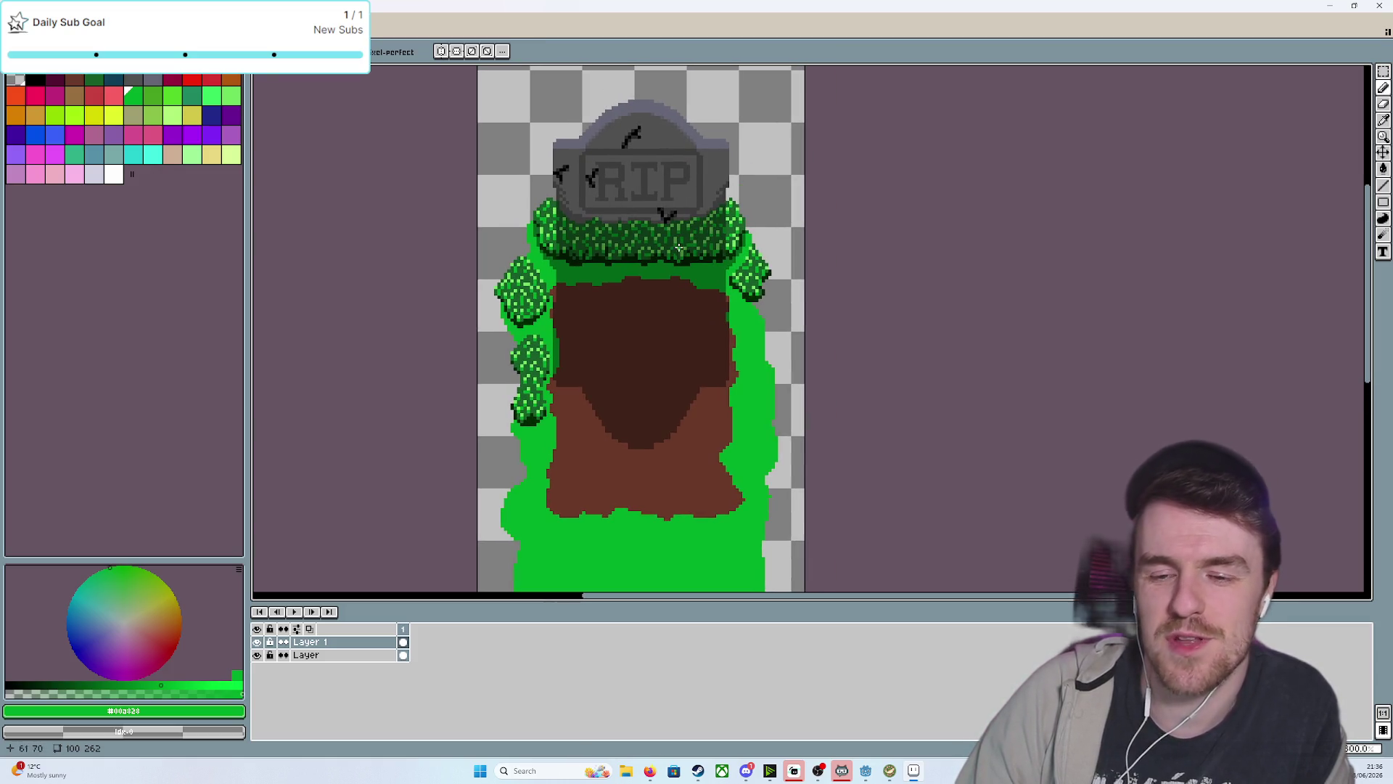
pyautogui.scroll(-1, 643, 515)
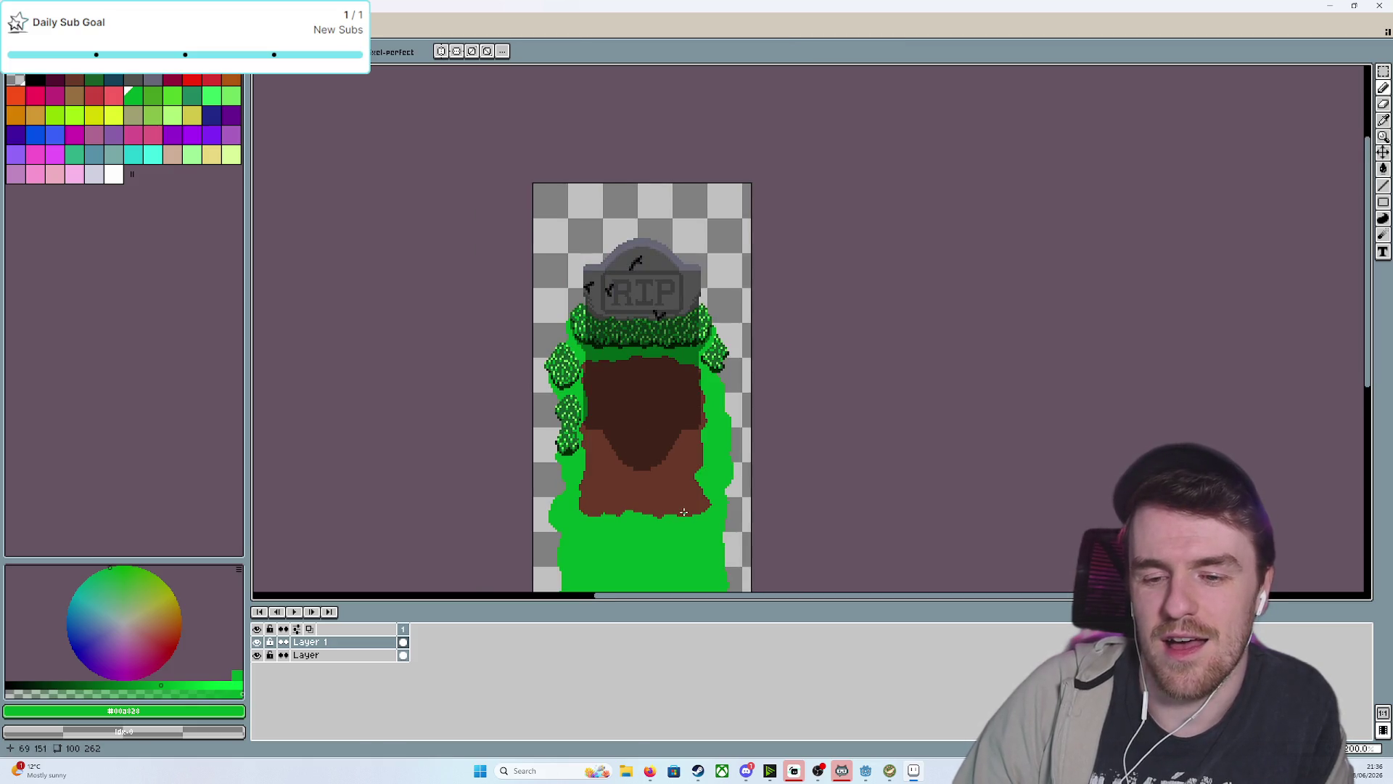
pyautogui.scroll(-5, 580, 406)
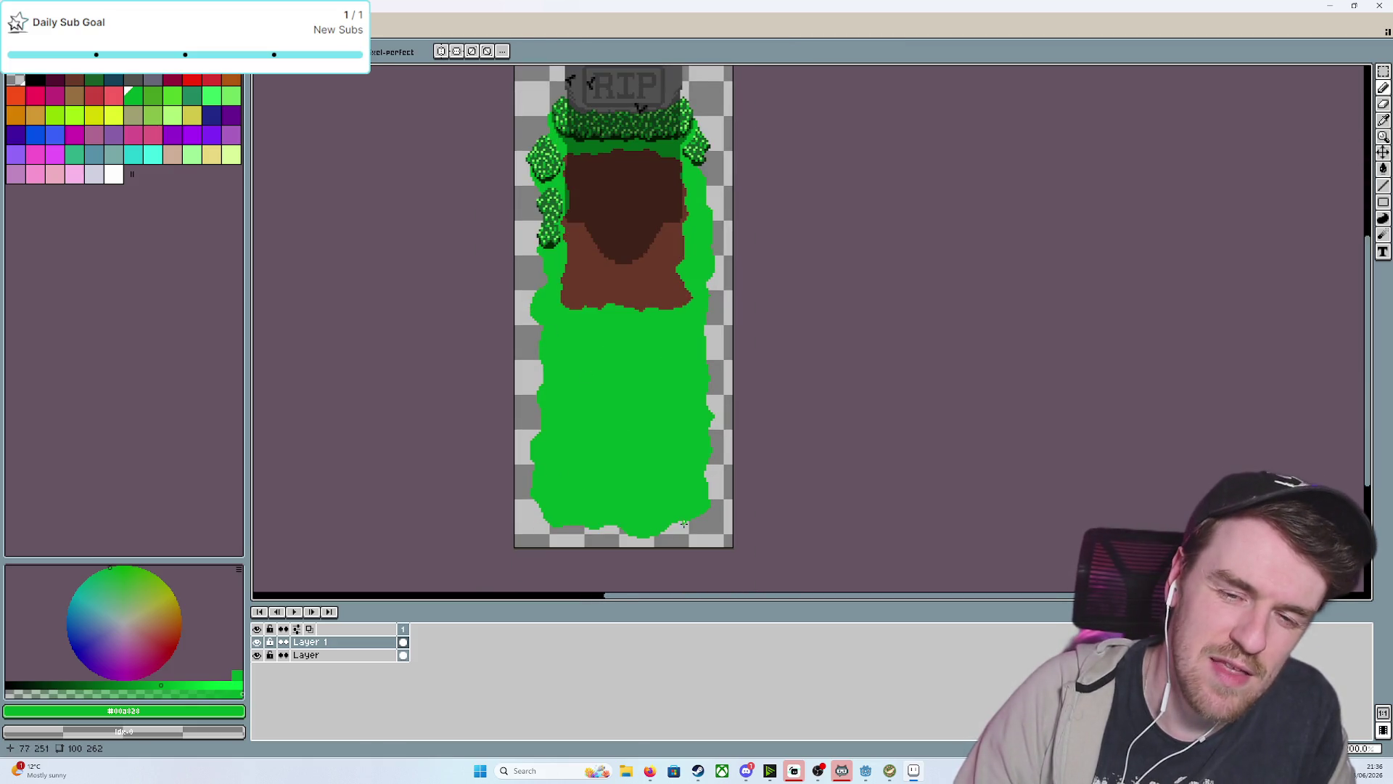
pyautogui.click(14, 26)
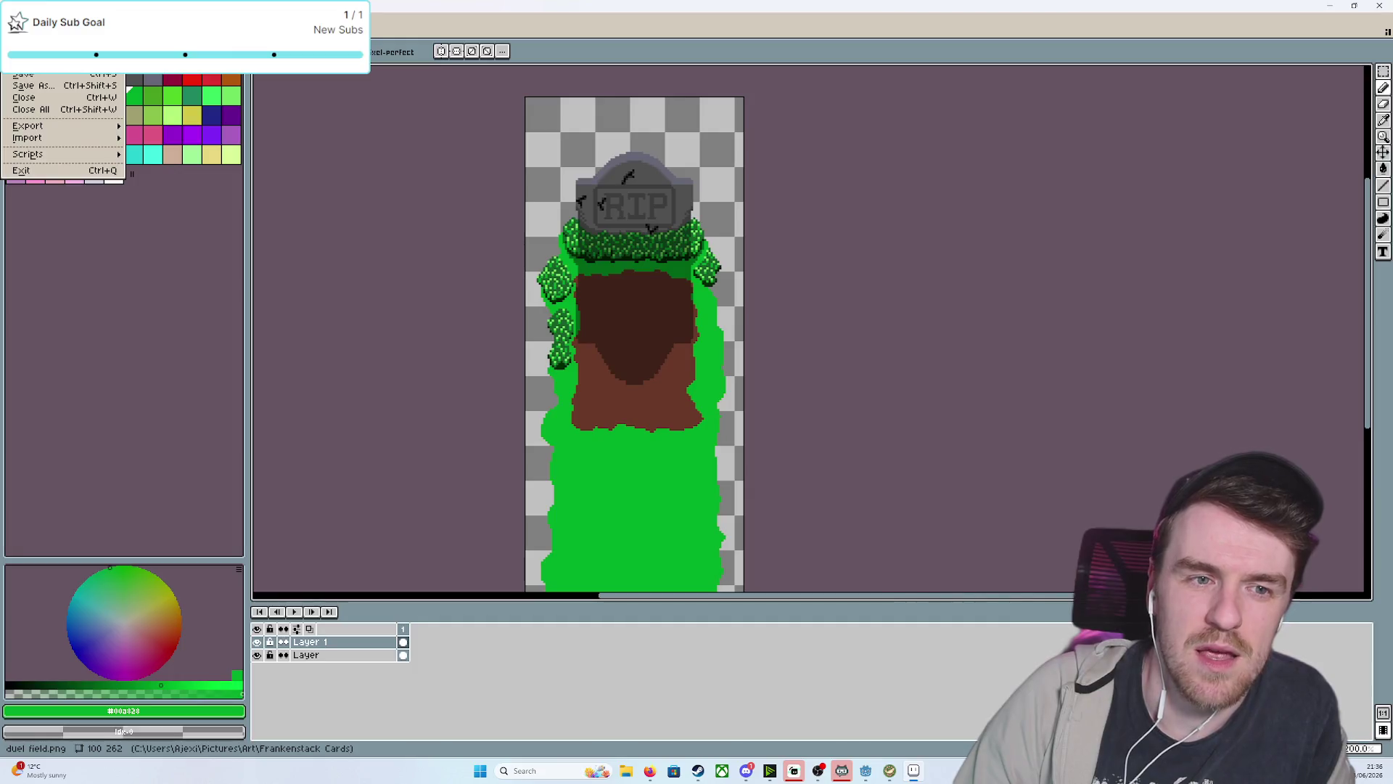
# Step: Open the export settings and set the export resize to 300%
pyautogui.moveTo(66, 127)
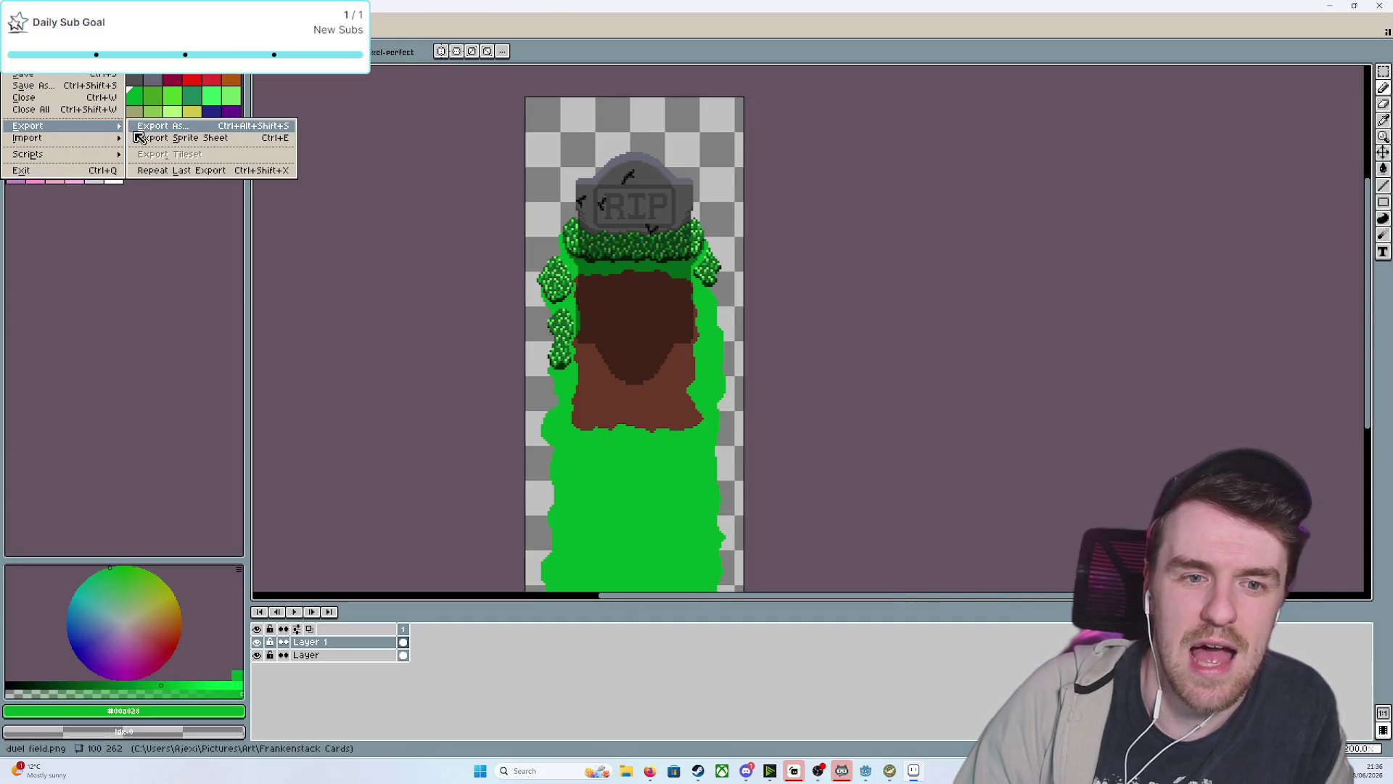
pyautogui.click(137, 129)
pyautogui.click(368, 224)
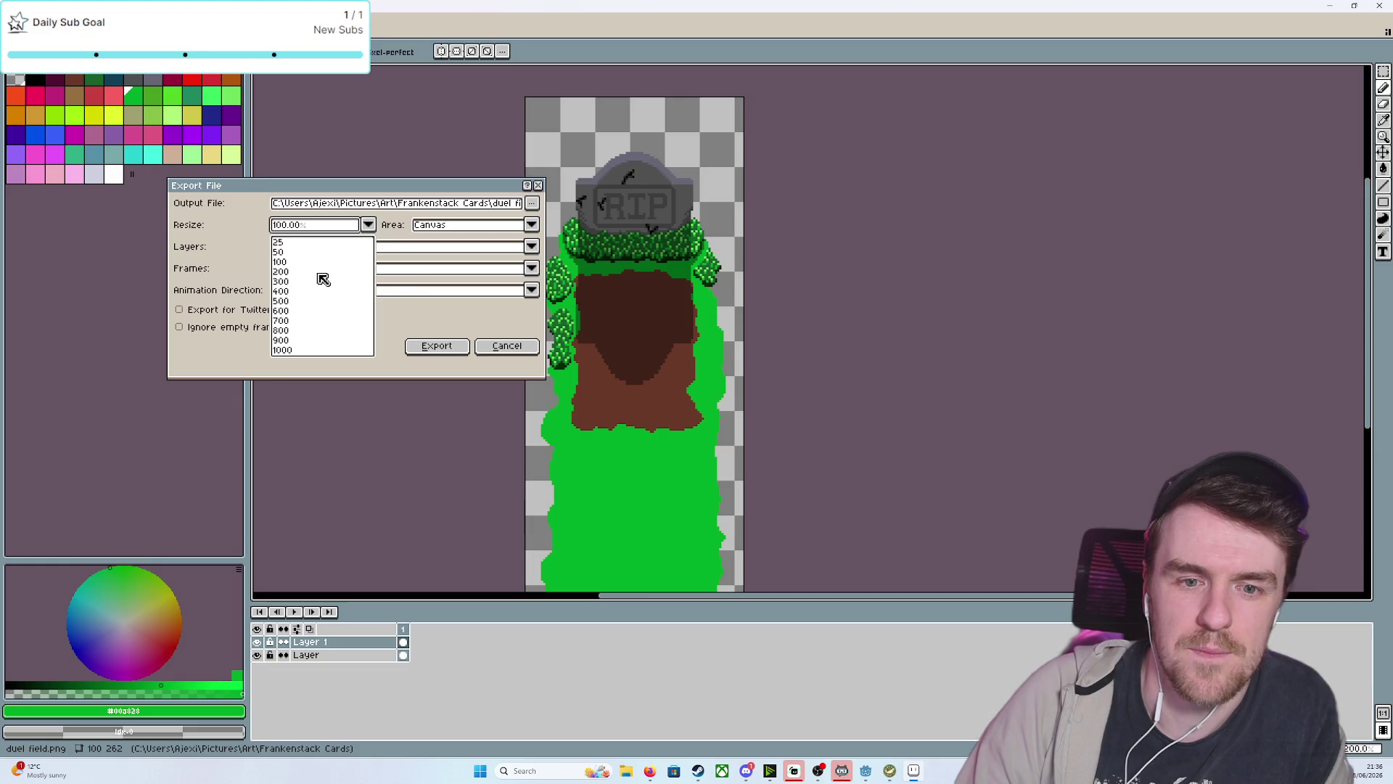
pyautogui.click(284, 282)
# Step: Browse to the card_battles folder and create a new folder named duel_field
pyautogui.click(532, 204)
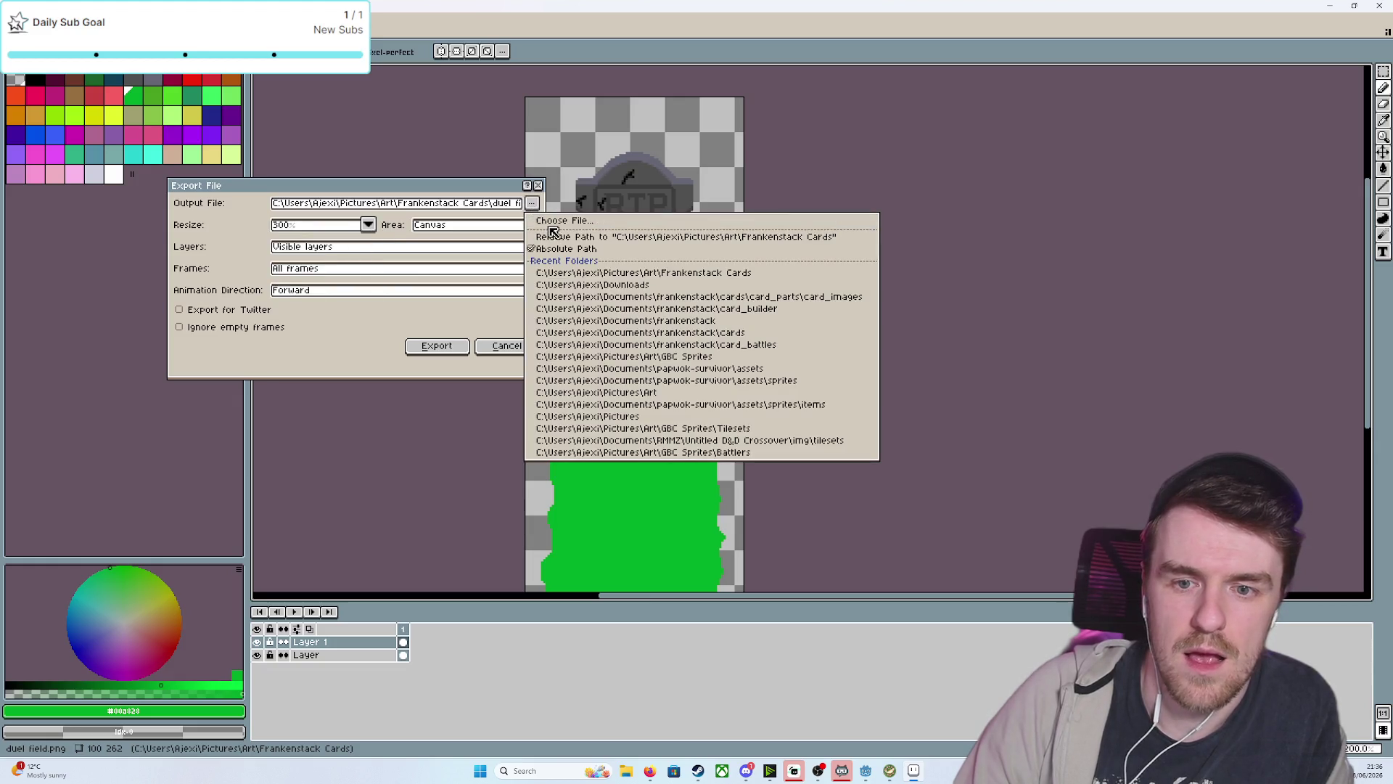
pyautogui.click(552, 221)
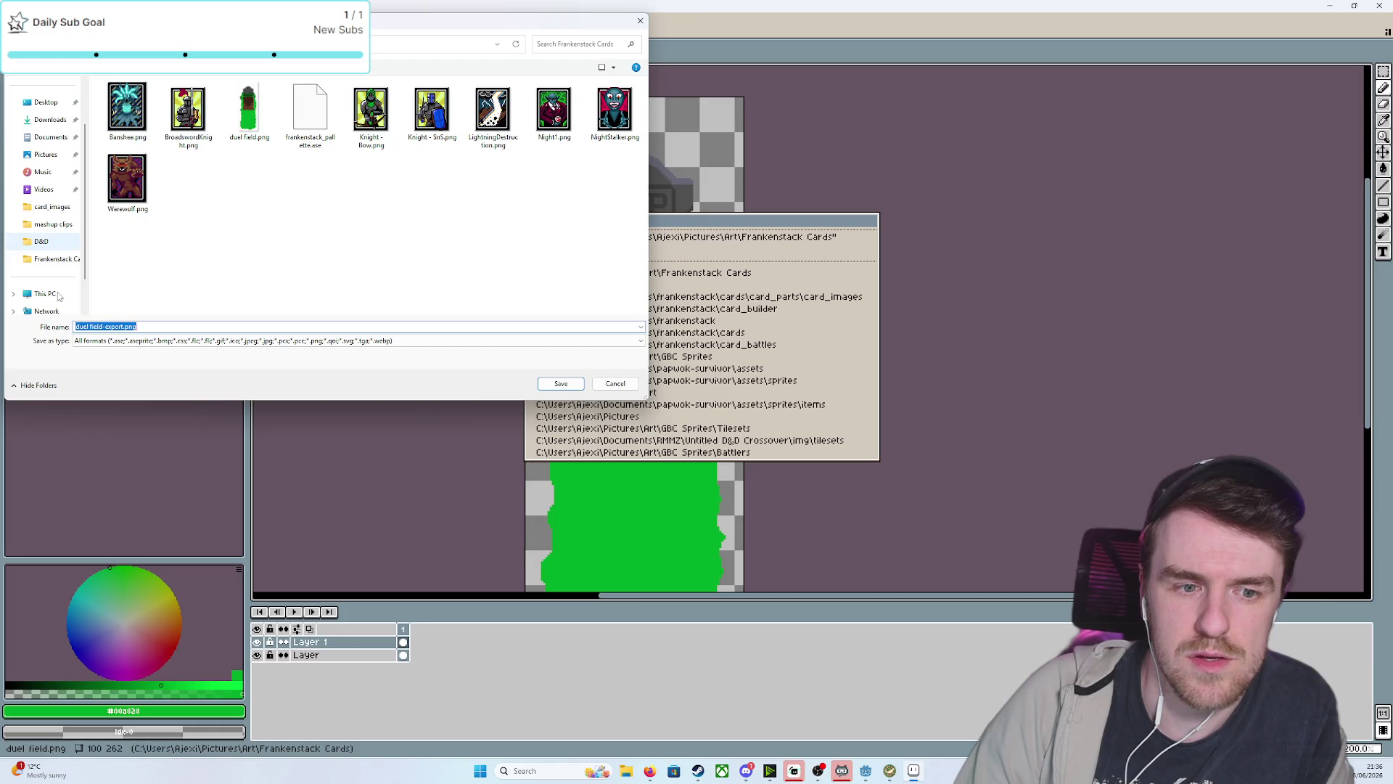
pyautogui.click(51, 209)
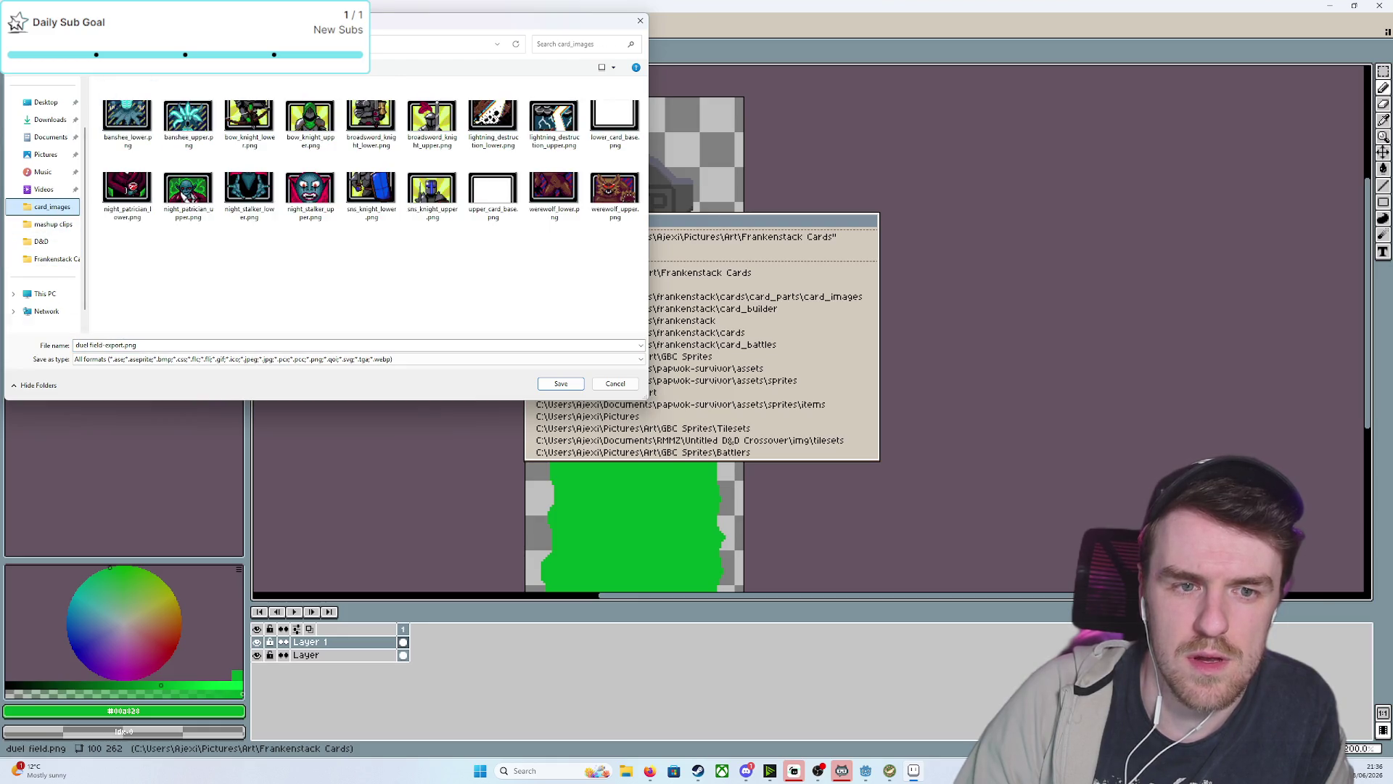
pyautogui.hotkey('alt', 'Up')
pyautogui.hotkey('alt', 'Up')
pyautogui.hotkey('alt', 'Up')
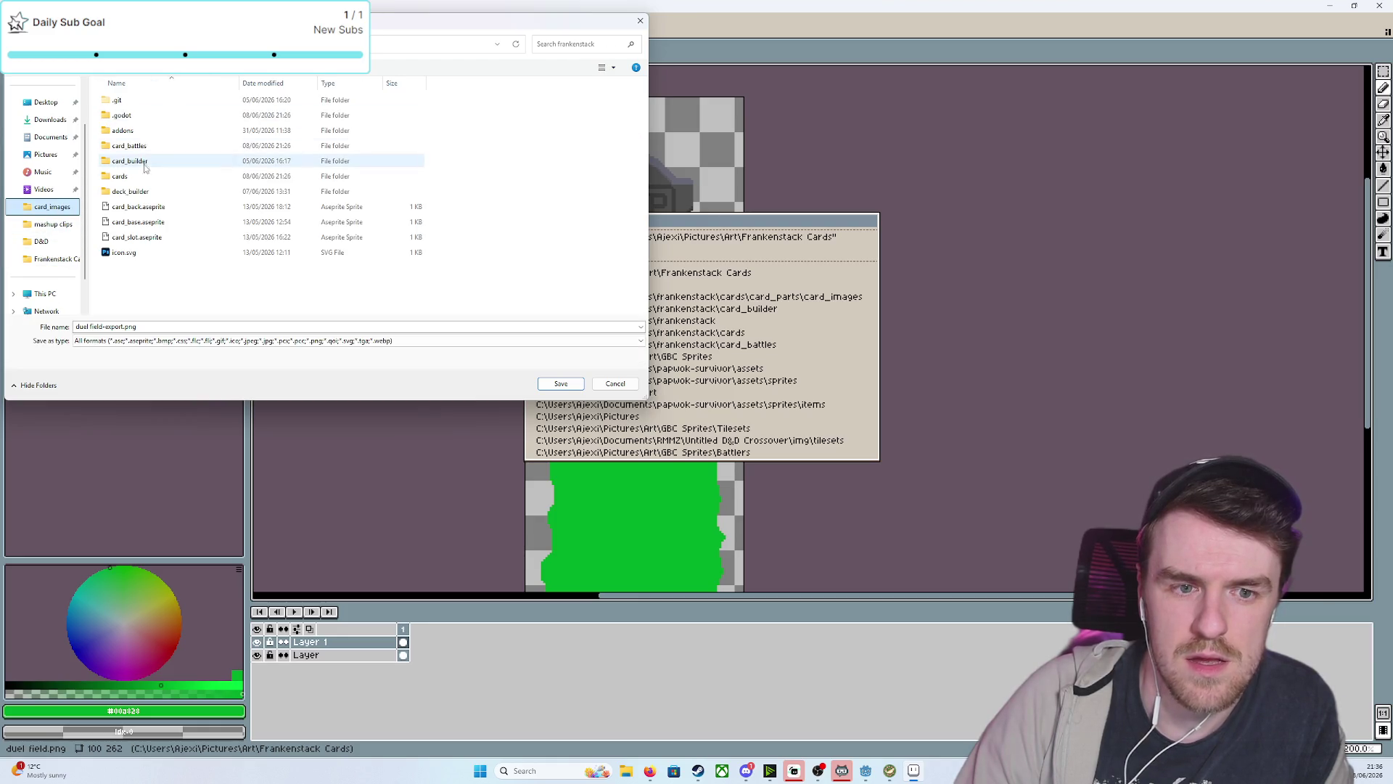
pyautogui.doubleClick(129, 146)
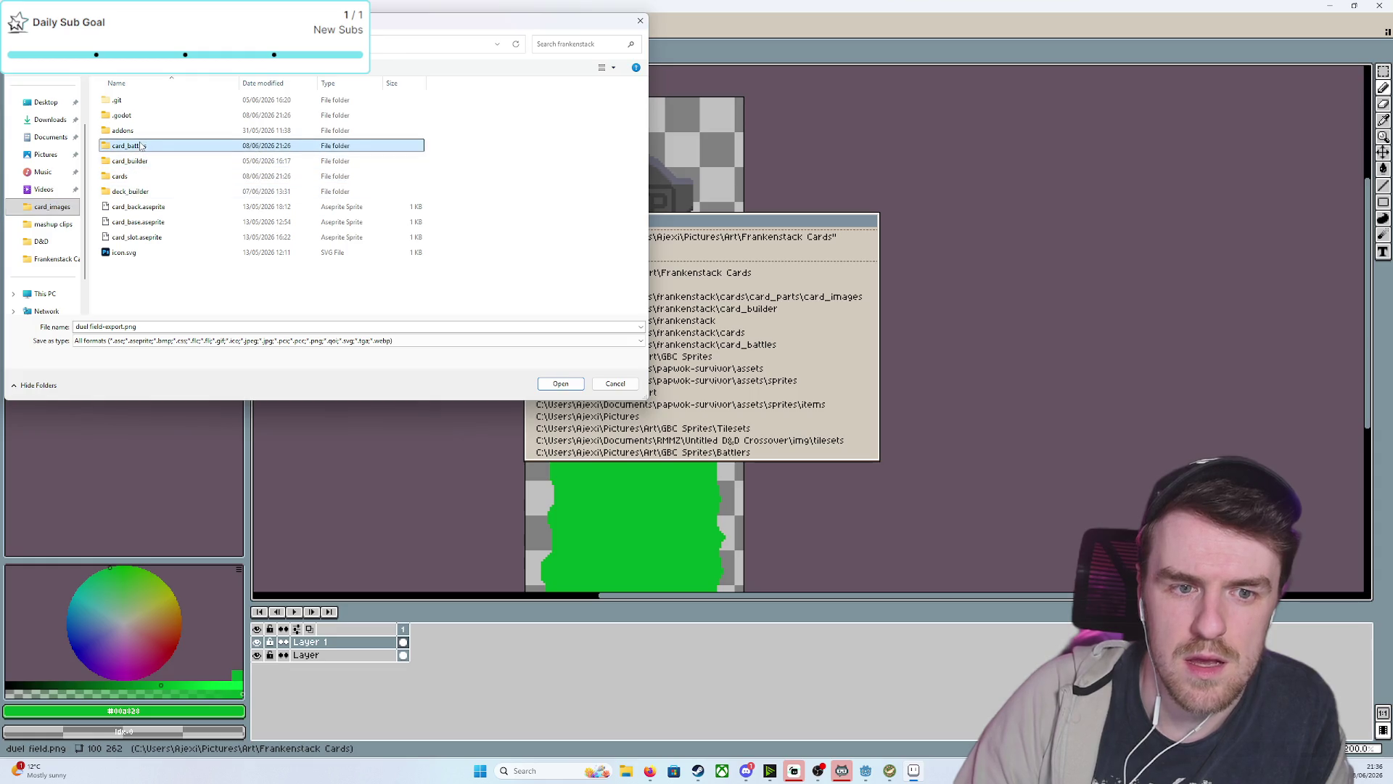
pyautogui.click(78, 76)
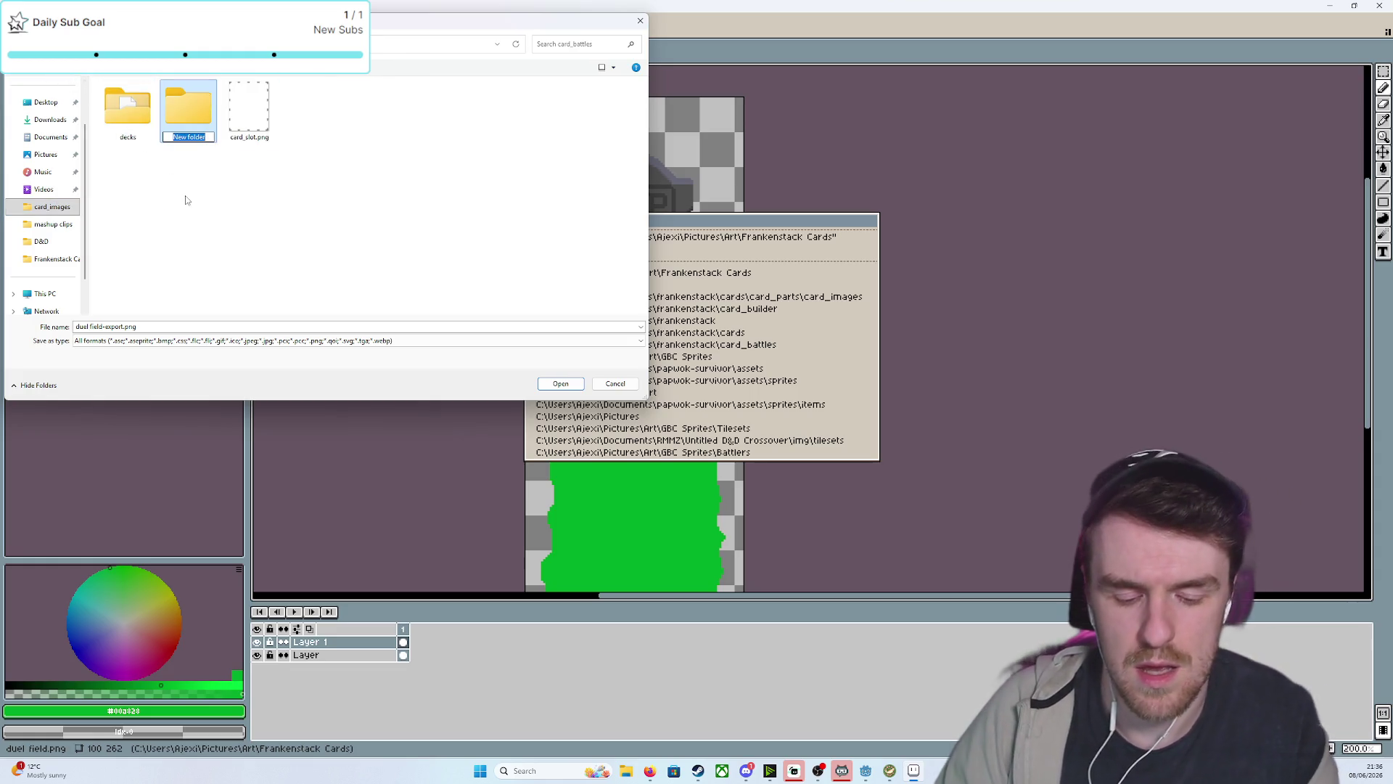
pyautogui.write('duel_f')
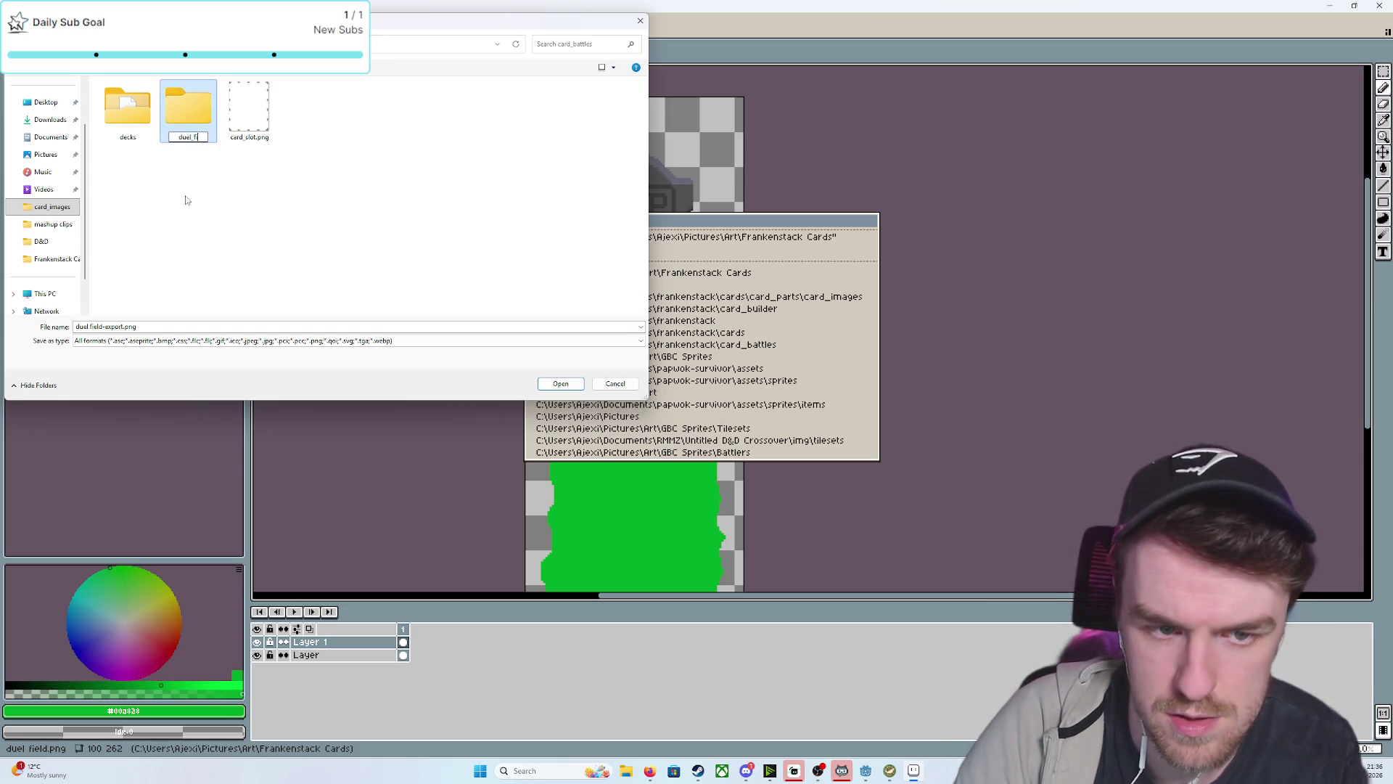
pyautogui.write(' ield')
pyautogui.press('Return')
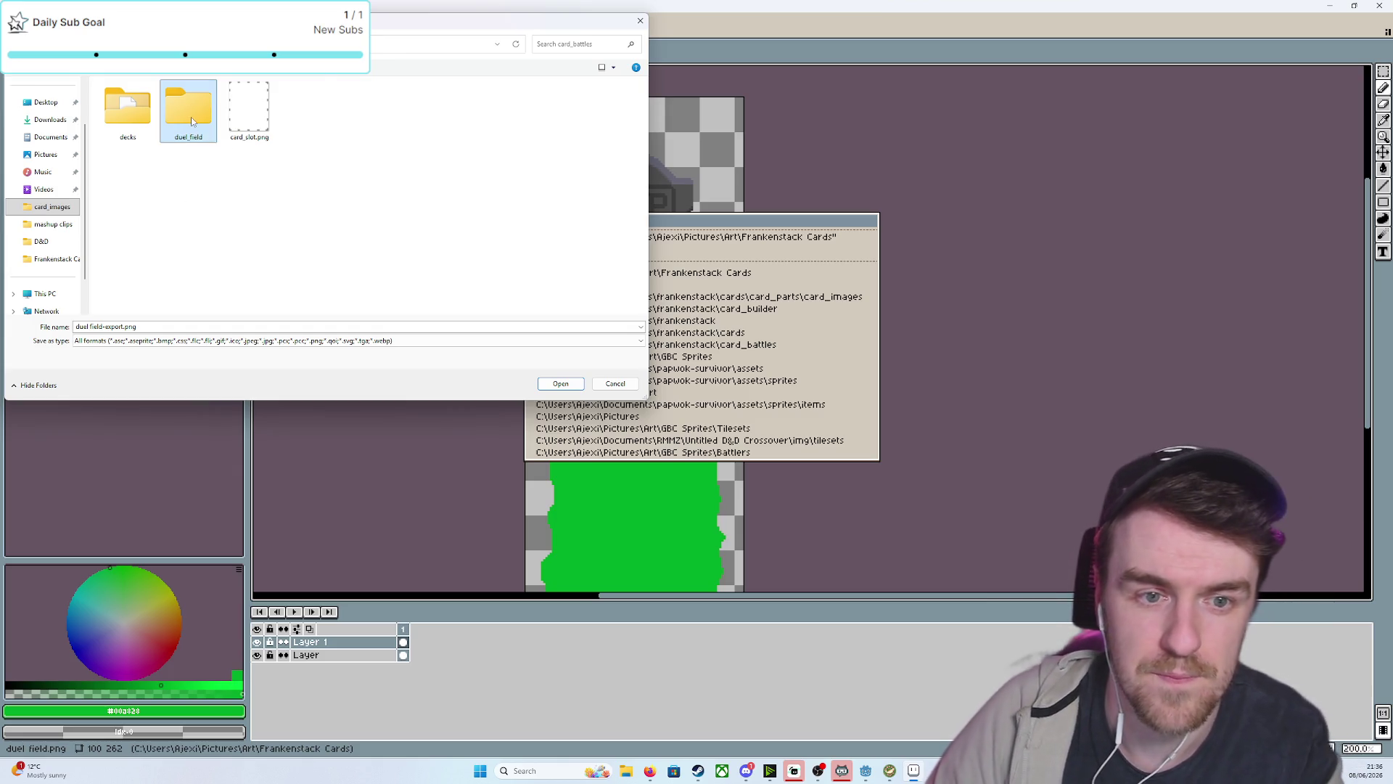
# Step: Inside duel_field, name the export file player_deck_and_grave.png and confirm the location
pyautogui.doubleClick(191, 116)
pyautogui.click(124, 326)
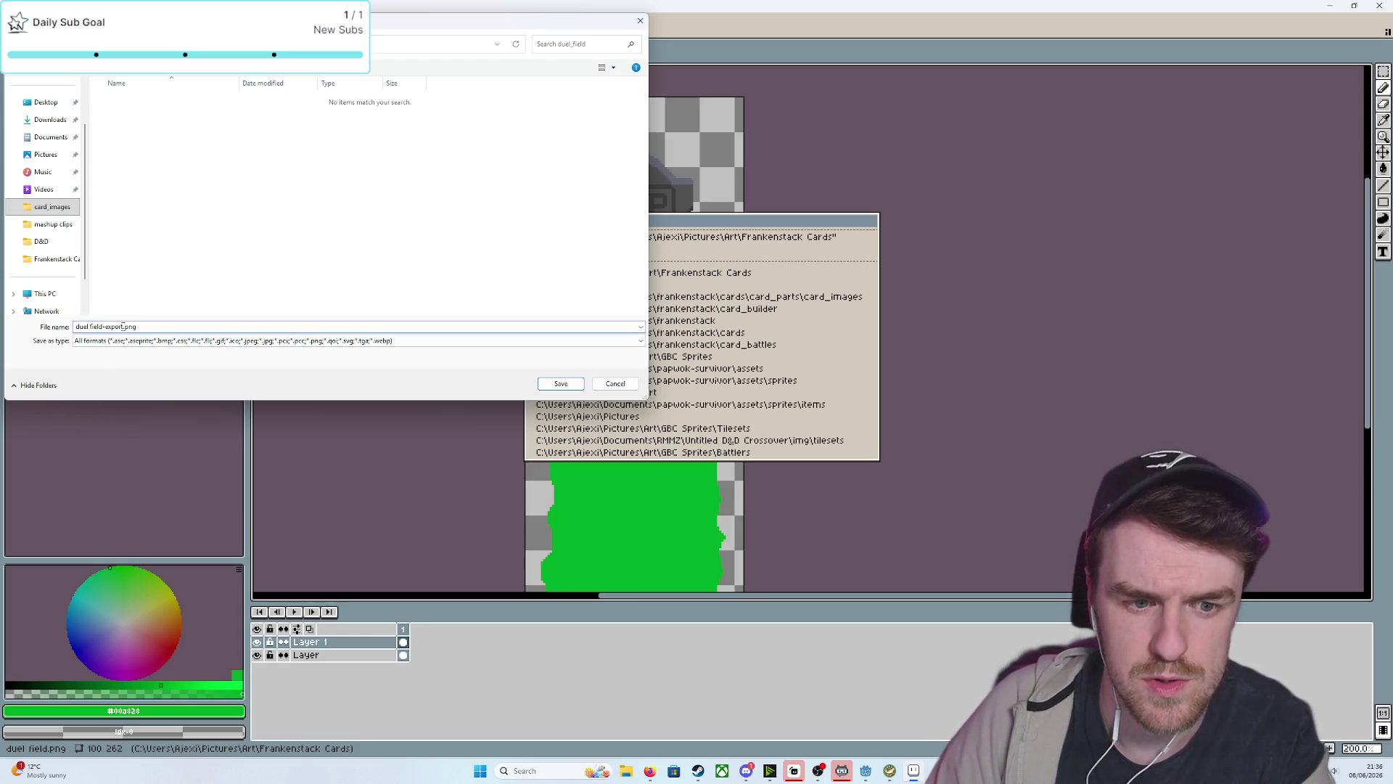
pyautogui.write('player_deck_and_grave')
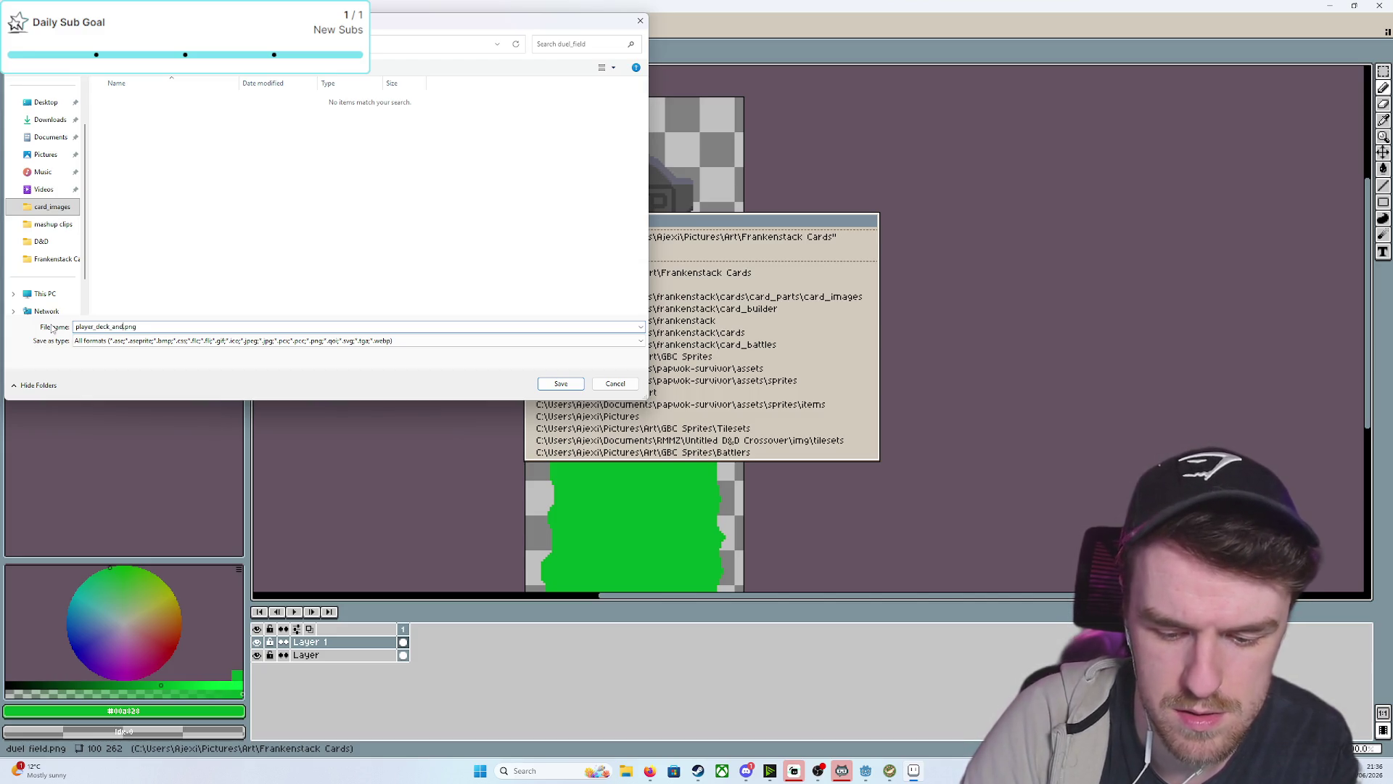
pyautogui.click(559, 384)
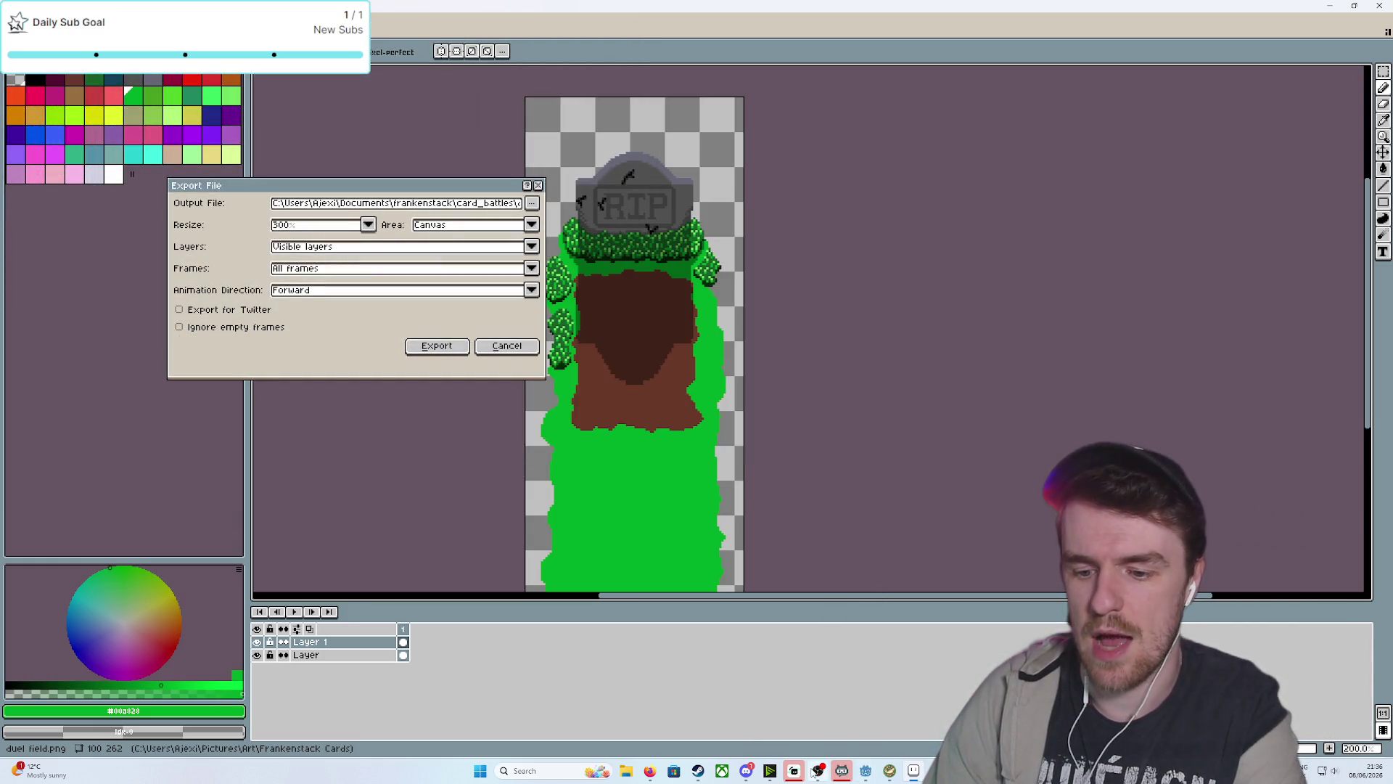
# Step: Back in Godot, add a Sprite2D child node to CardBattleScene
pyautogui.moveTo(876, 778)
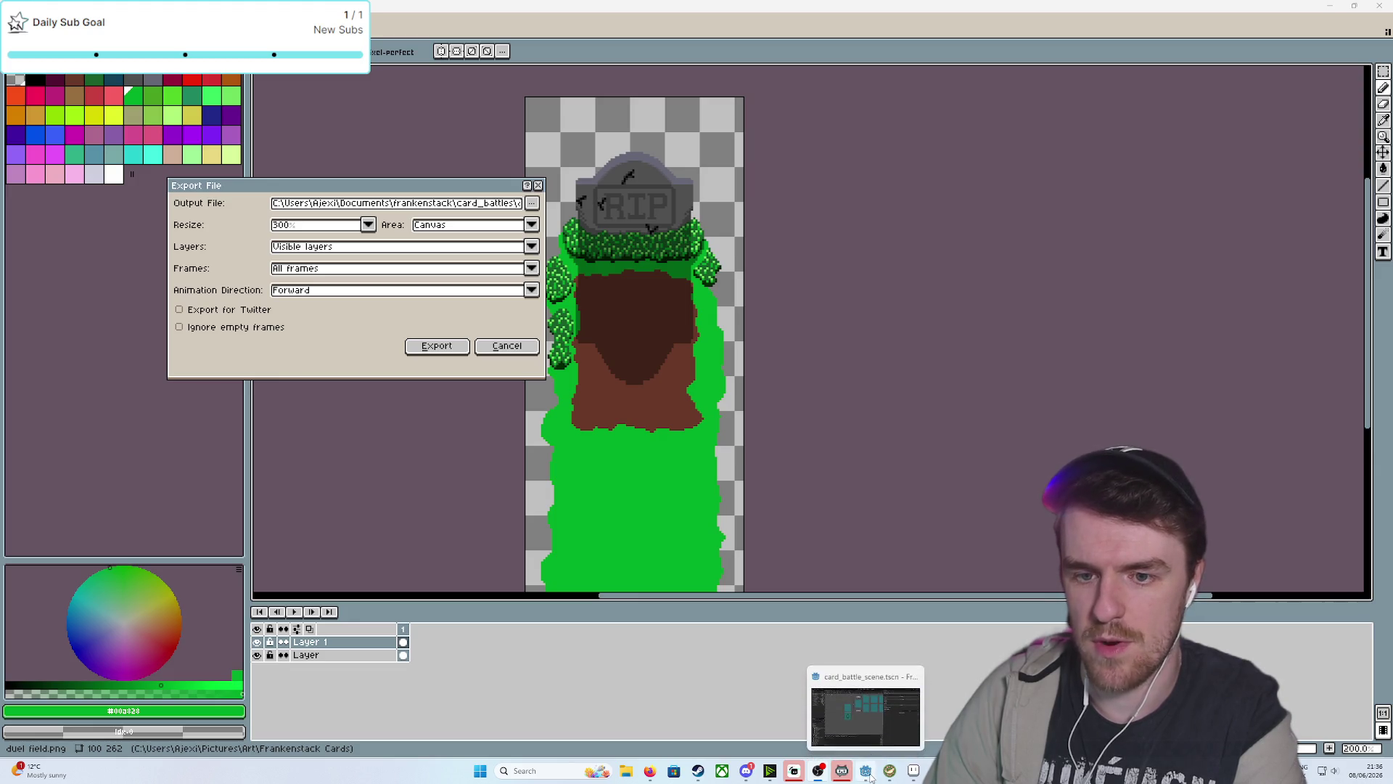
pyautogui.click(856, 719)
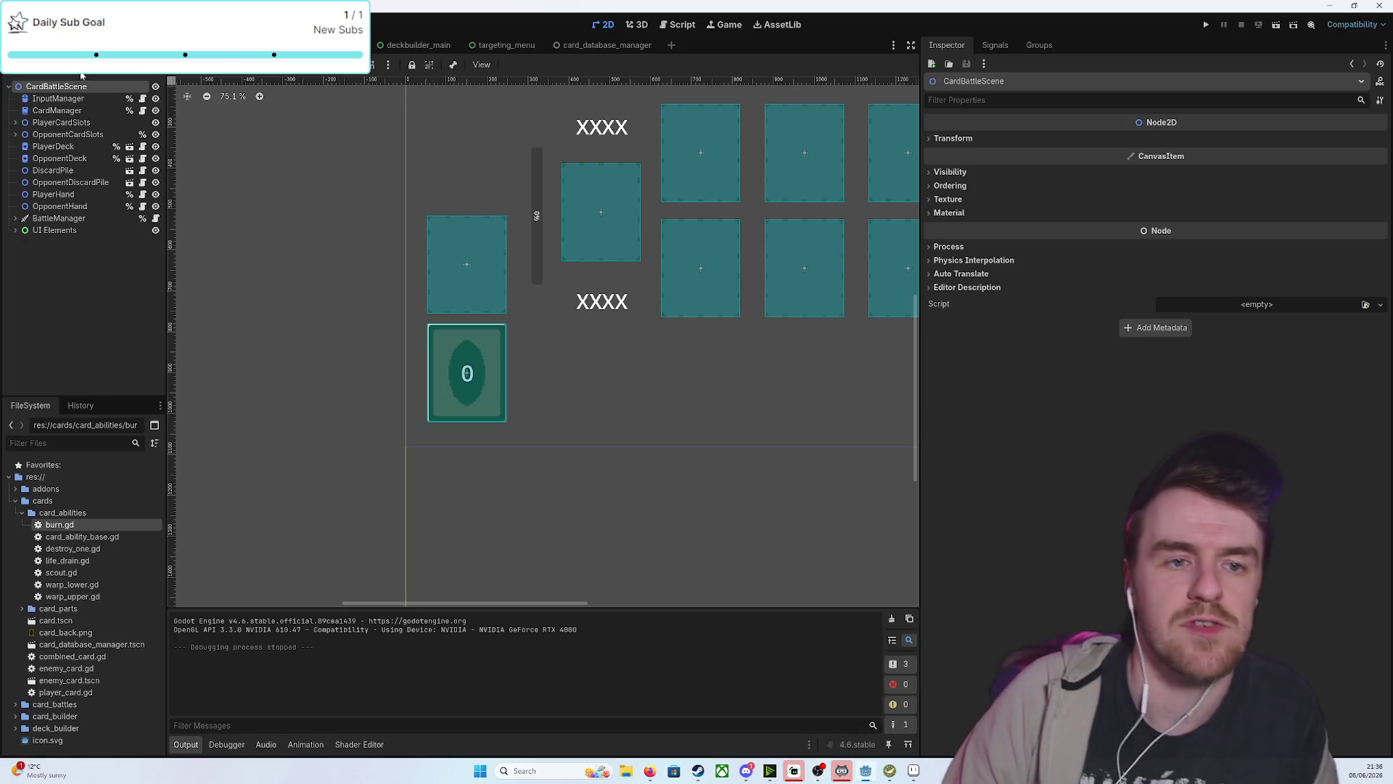
pyautogui.rightClick(42, 87)
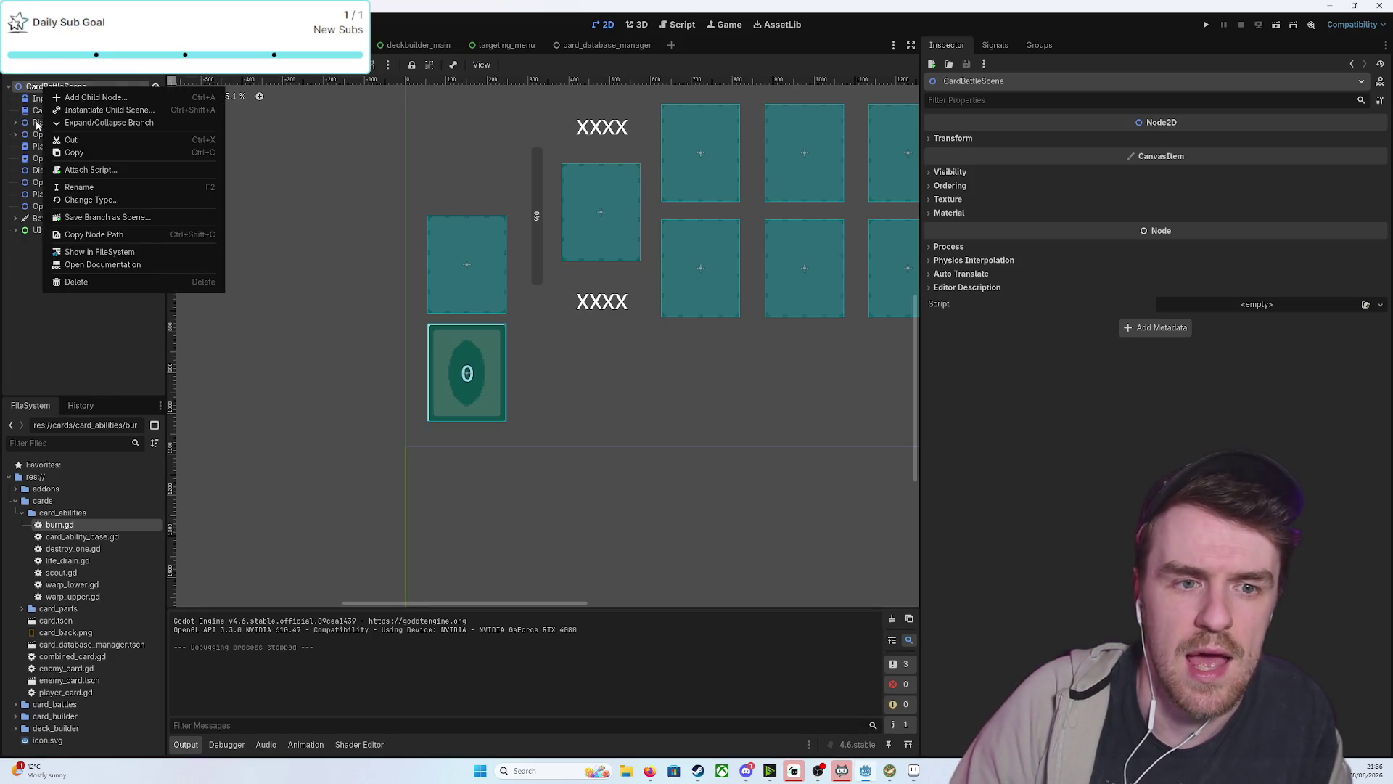
pyautogui.press('Escape')
pyautogui.hotkey('ctrl', 'a')
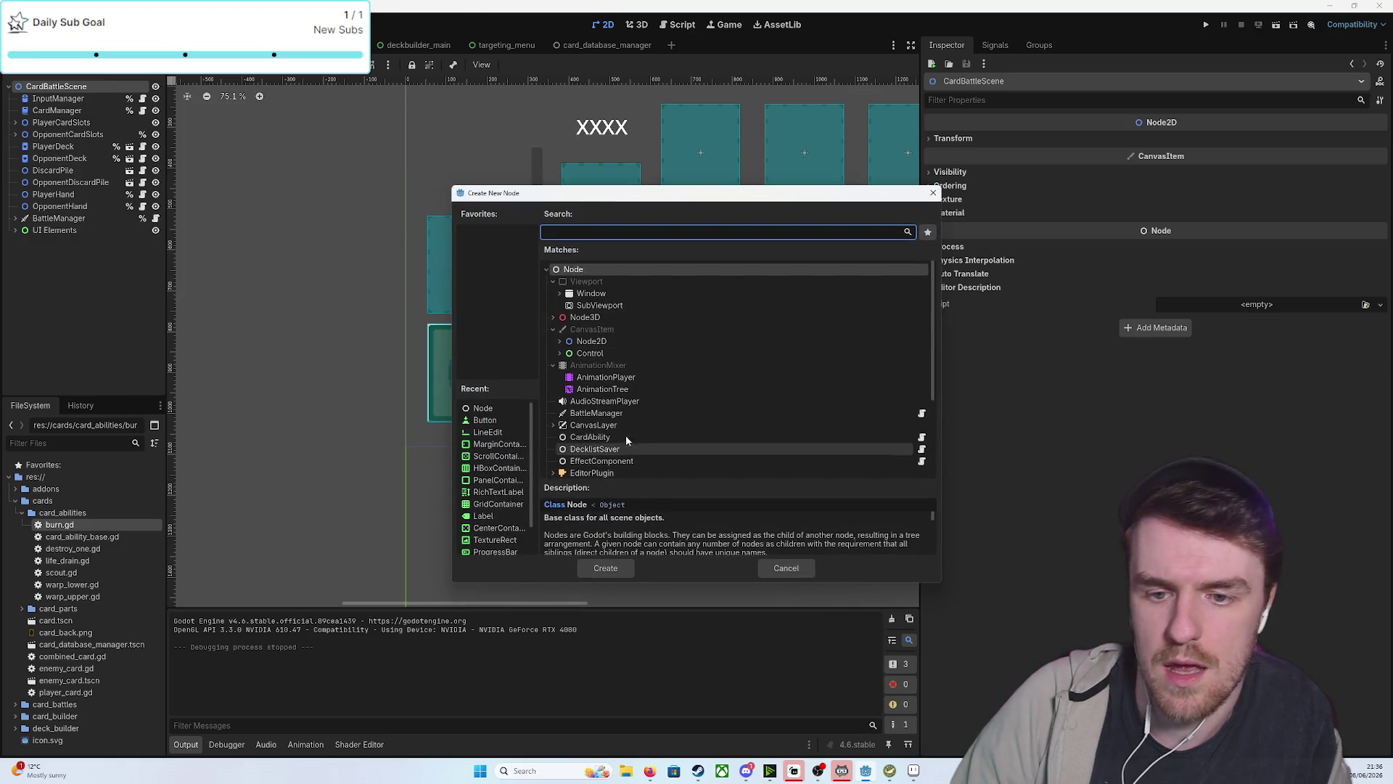
pyautogui.write('sprite')
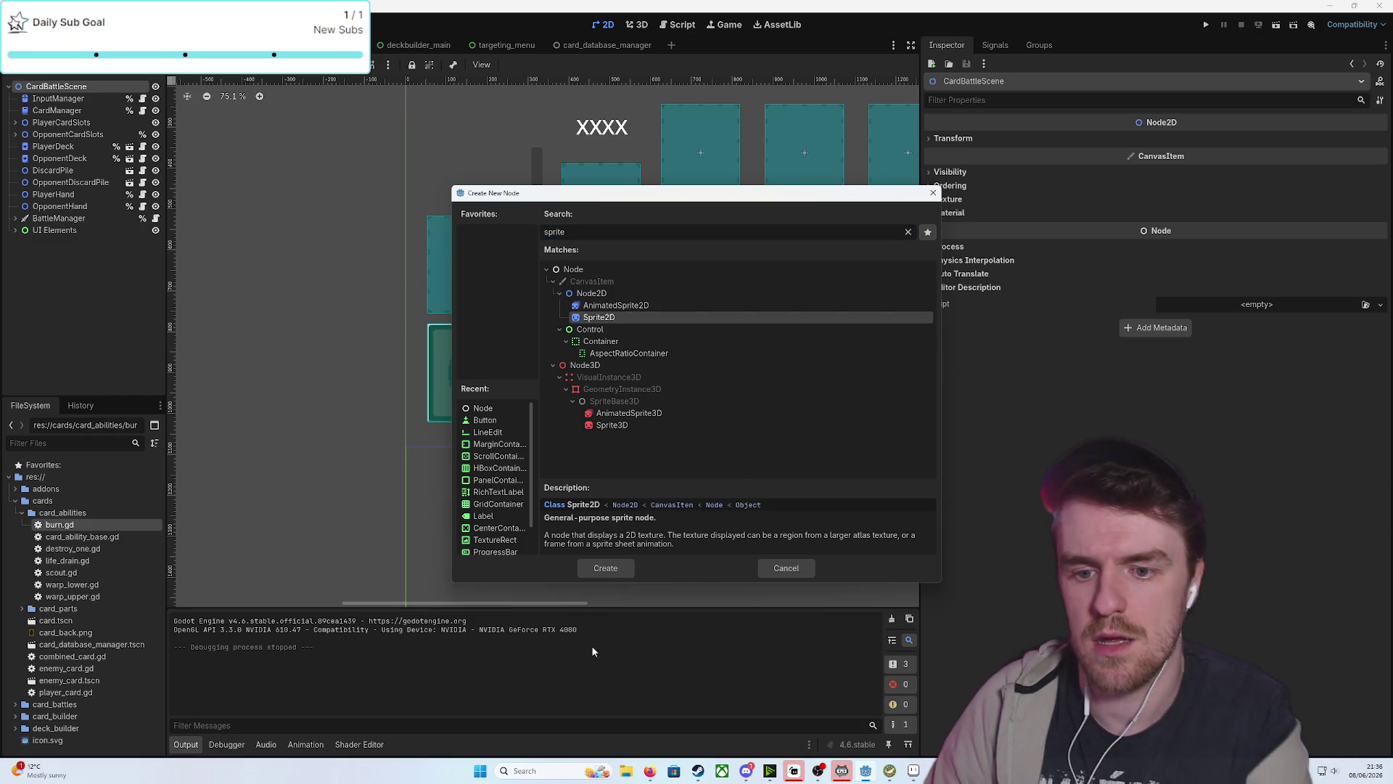
pyautogui.click(605, 567)
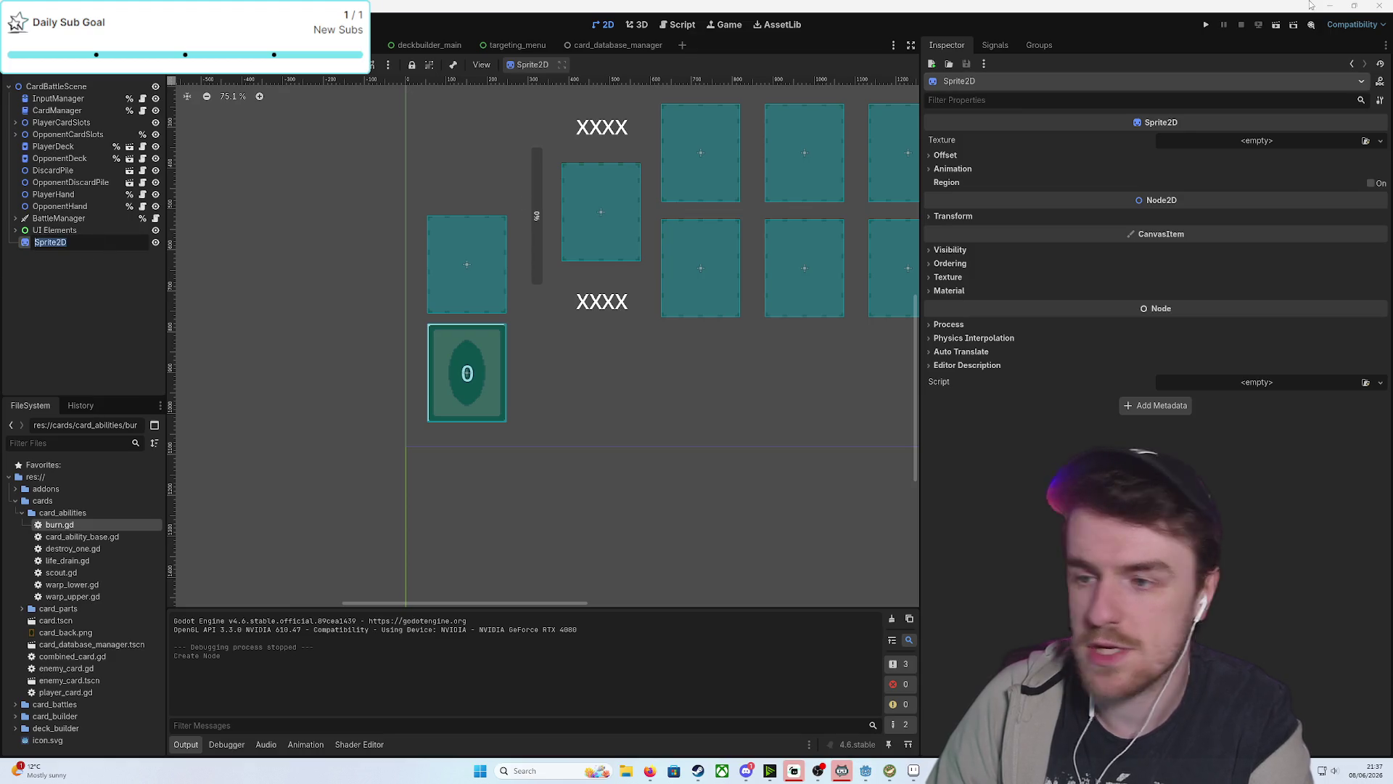
# Step: Search for a player_de texture without success, then browse to res://card_battles/duel_field for it
pyautogui.click(1259, 141)
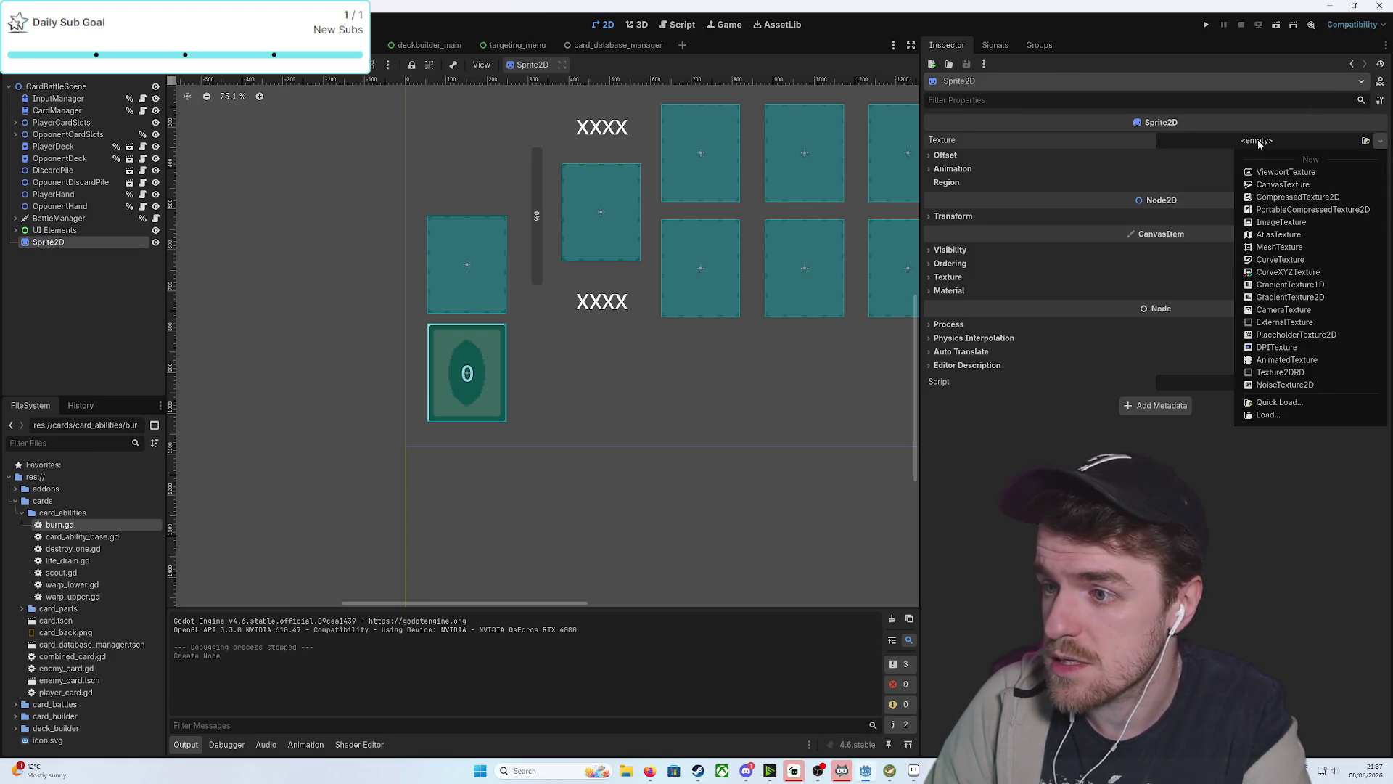
pyautogui.click(1270, 403)
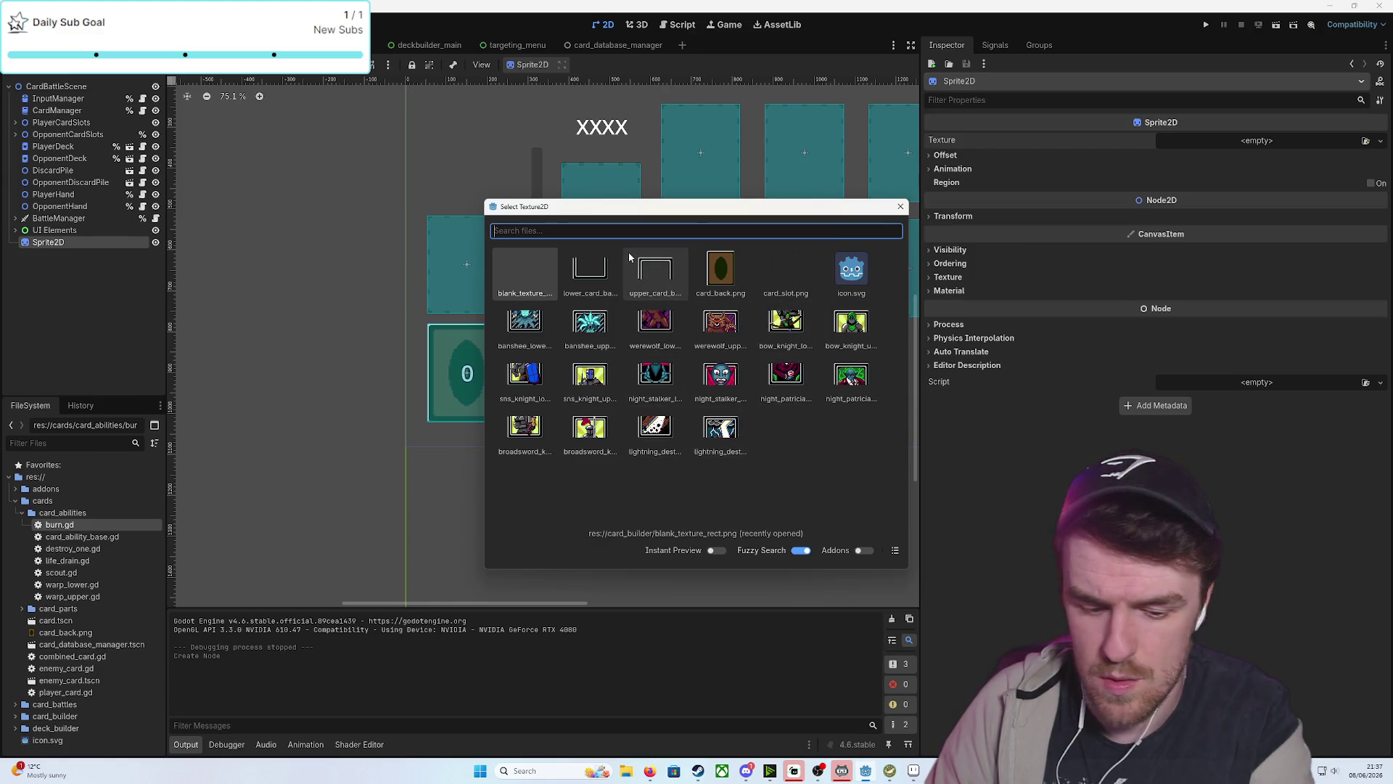
pyautogui.write('d')
pyautogui.press('BackSpace')
pyautogui.write('pla')
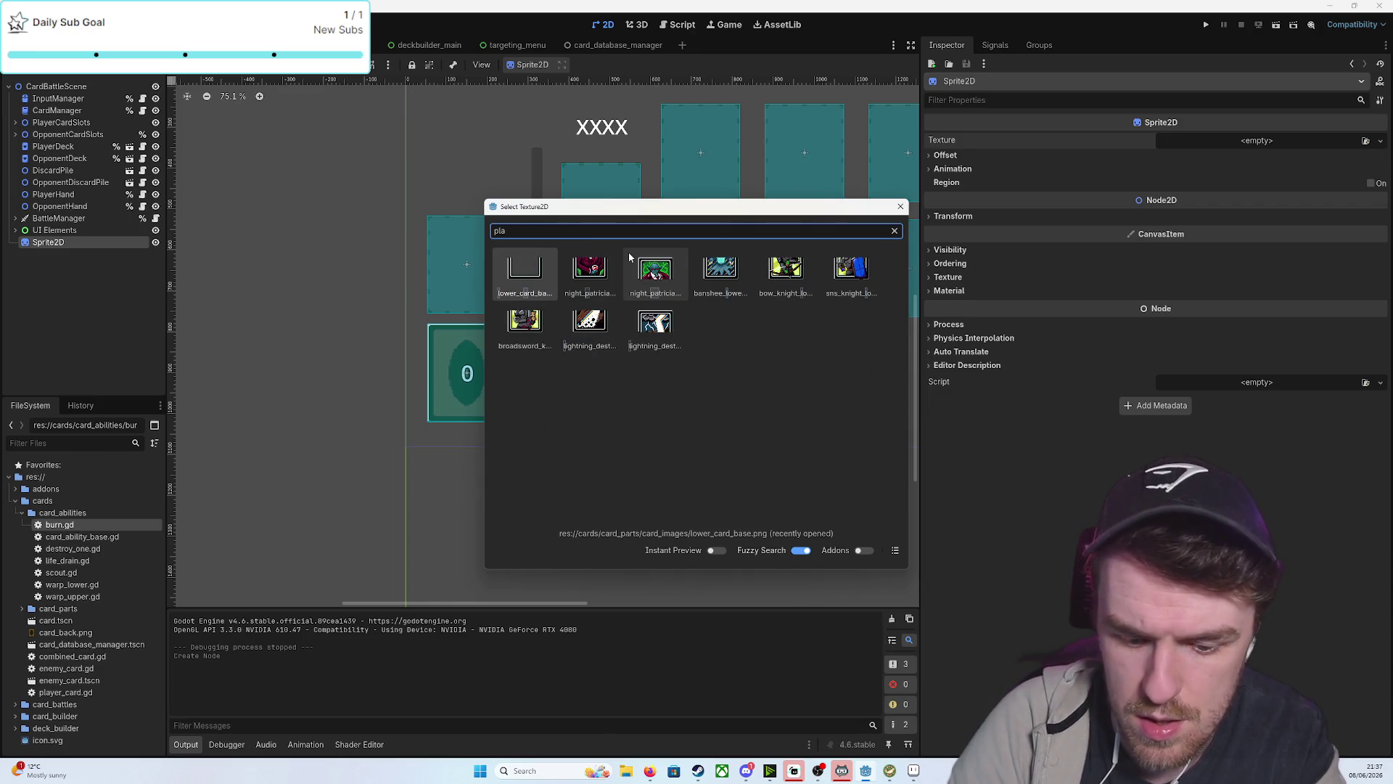
pyautogui.write('yer')
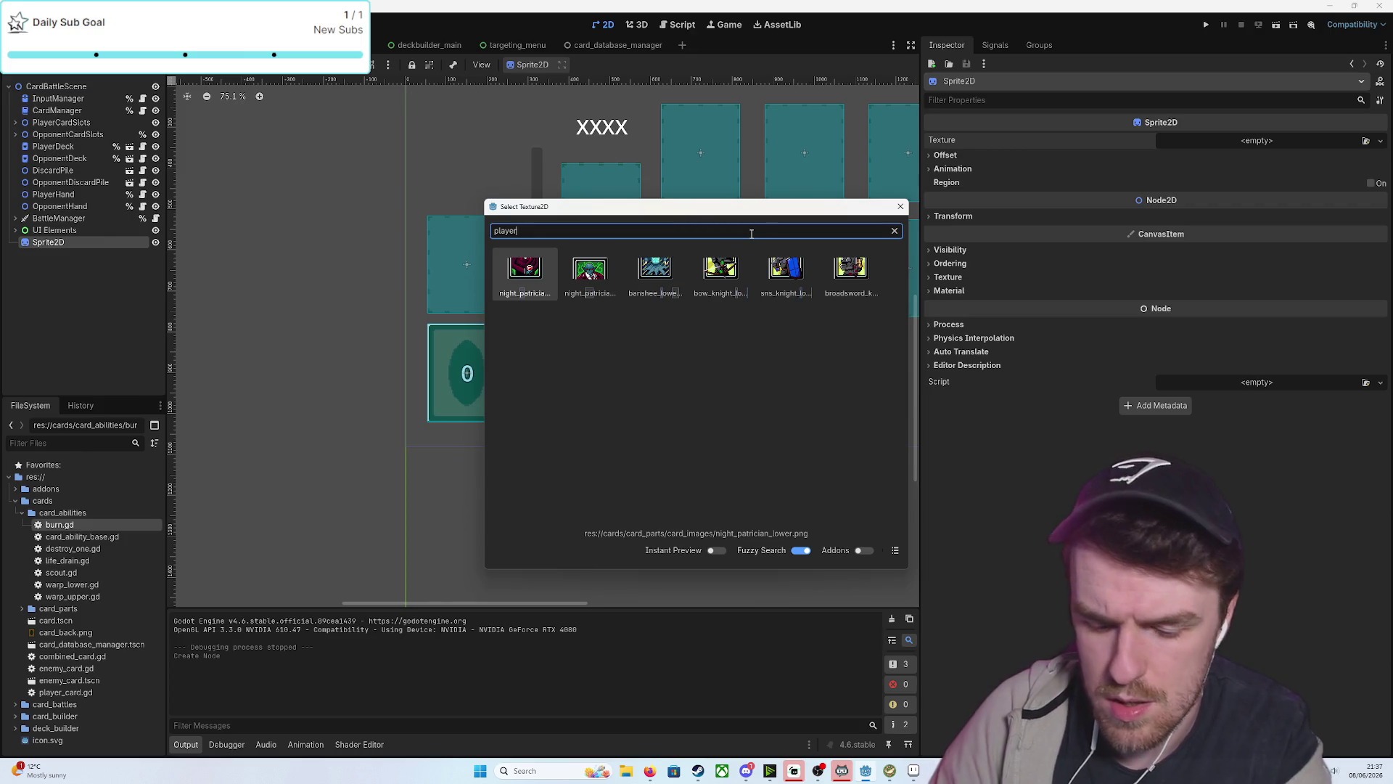
pyautogui.write('_de')
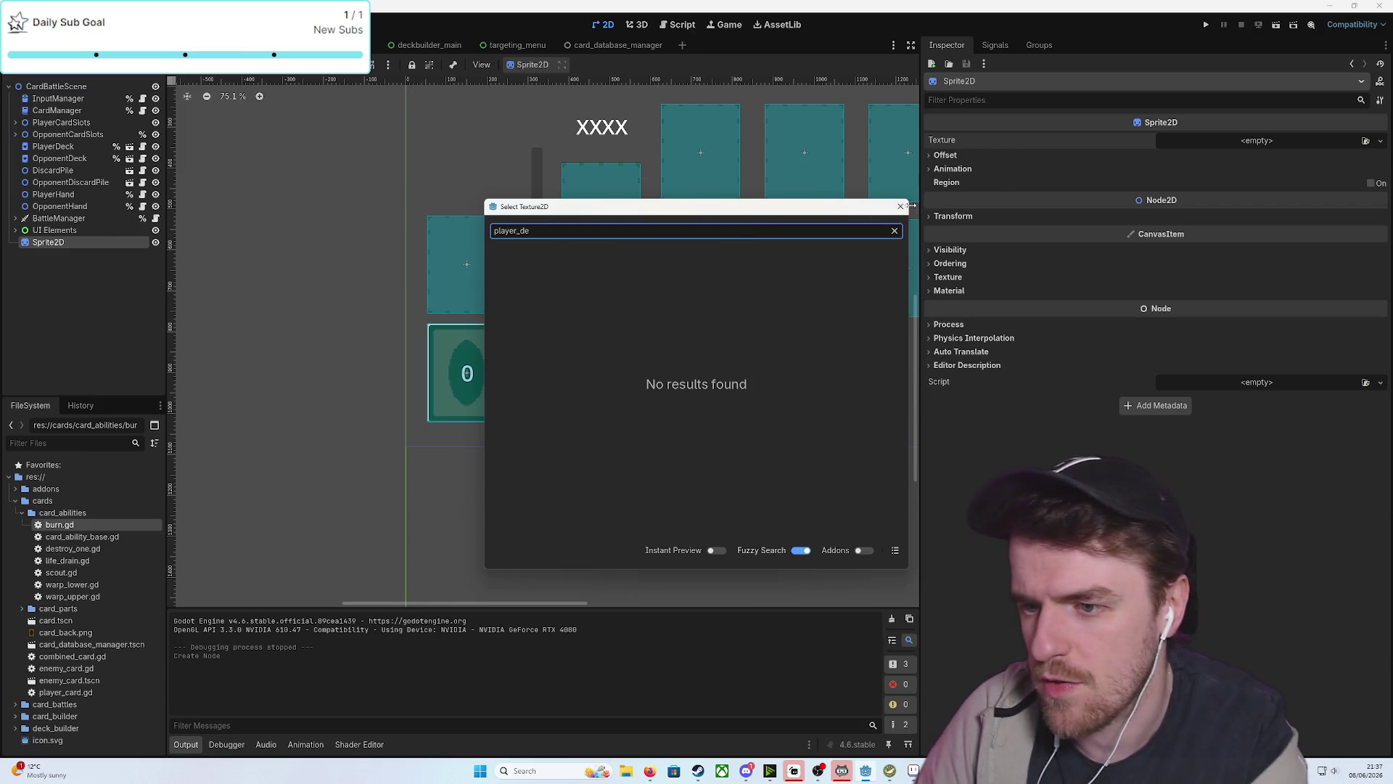
pyautogui.press('Escape')
pyautogui.click(1271, 140)
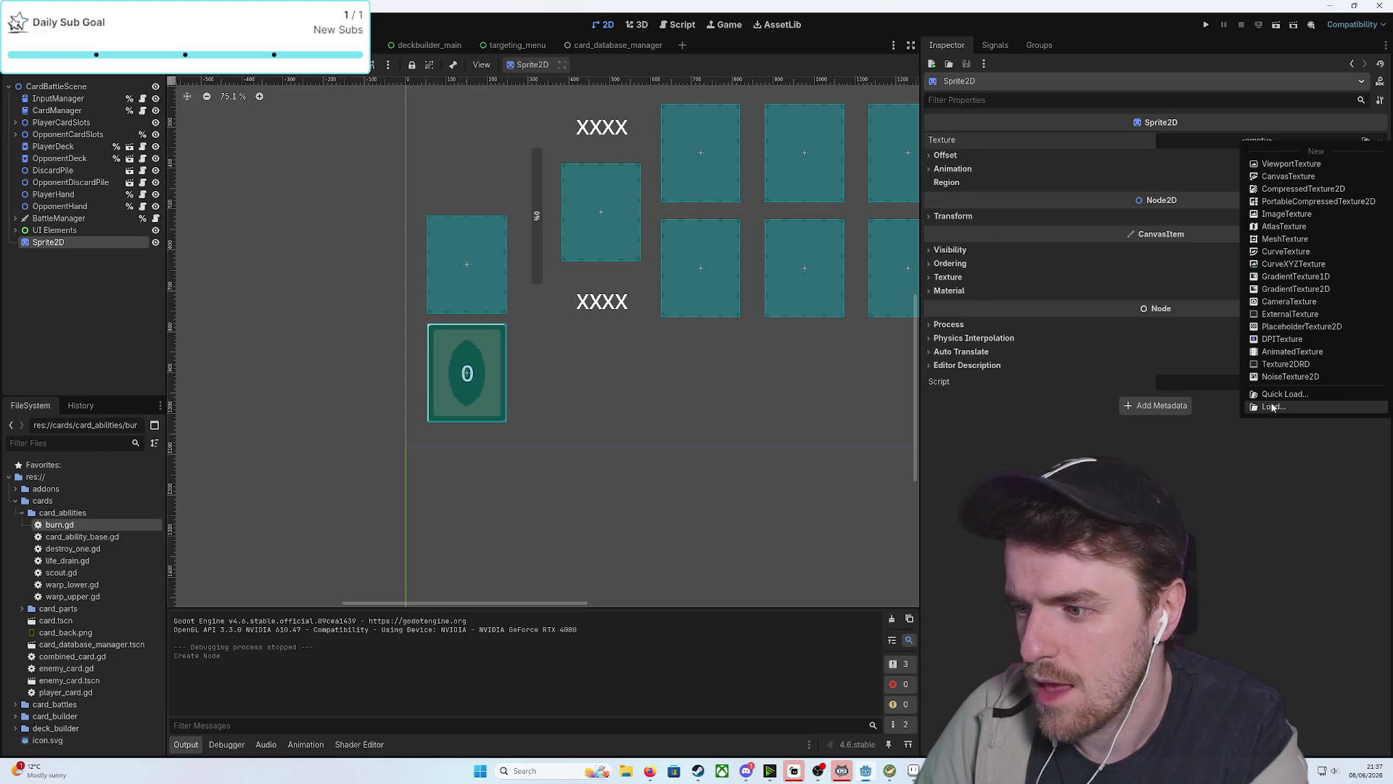
pyautogui.click(1273, 406)
pyautogui.doubleClick(629, 273)
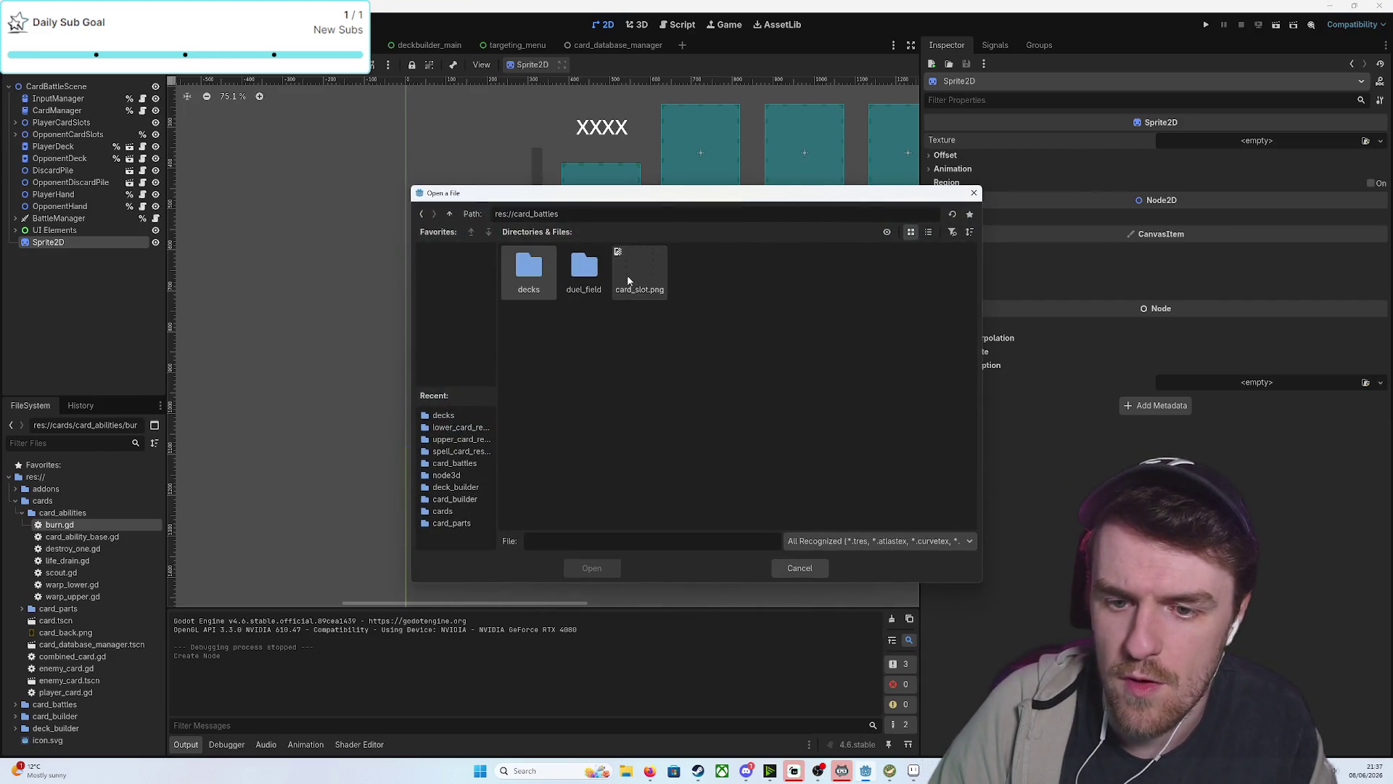
pyautogui.doubleClick(579, 275)
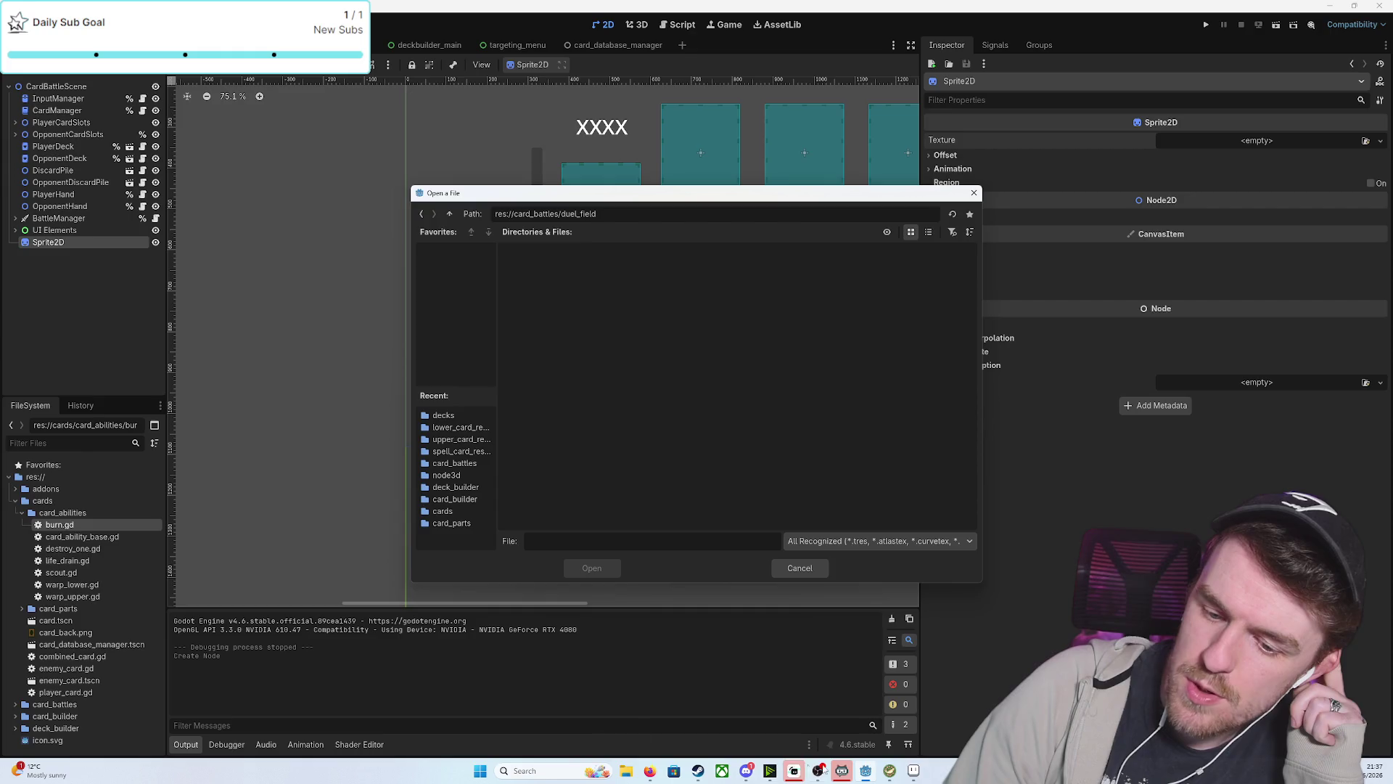
# Step: Export the sprite from Aseprite as a flat PNG, accepting the no-layers warning, then return to Godot
pyautogui.click(913, 771)
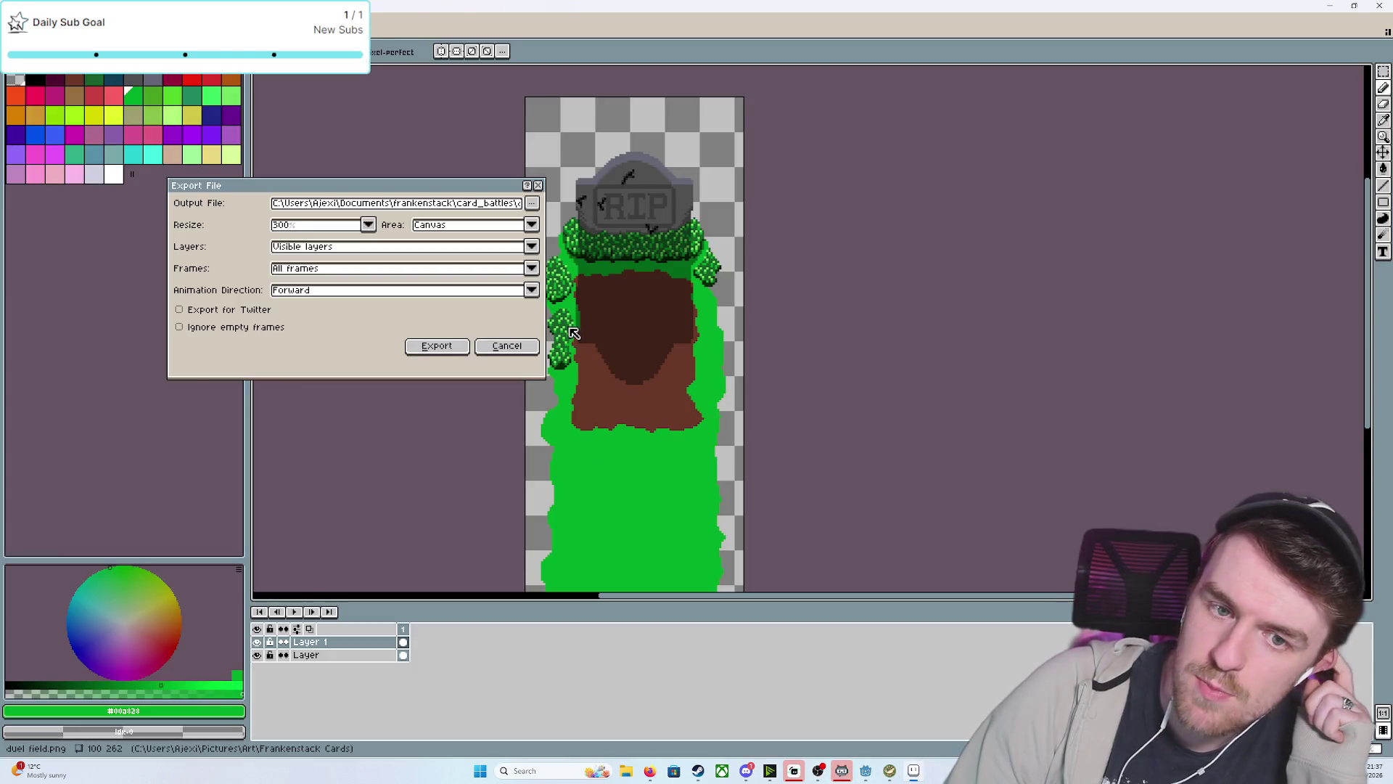
pyautogui.click(473, 346)
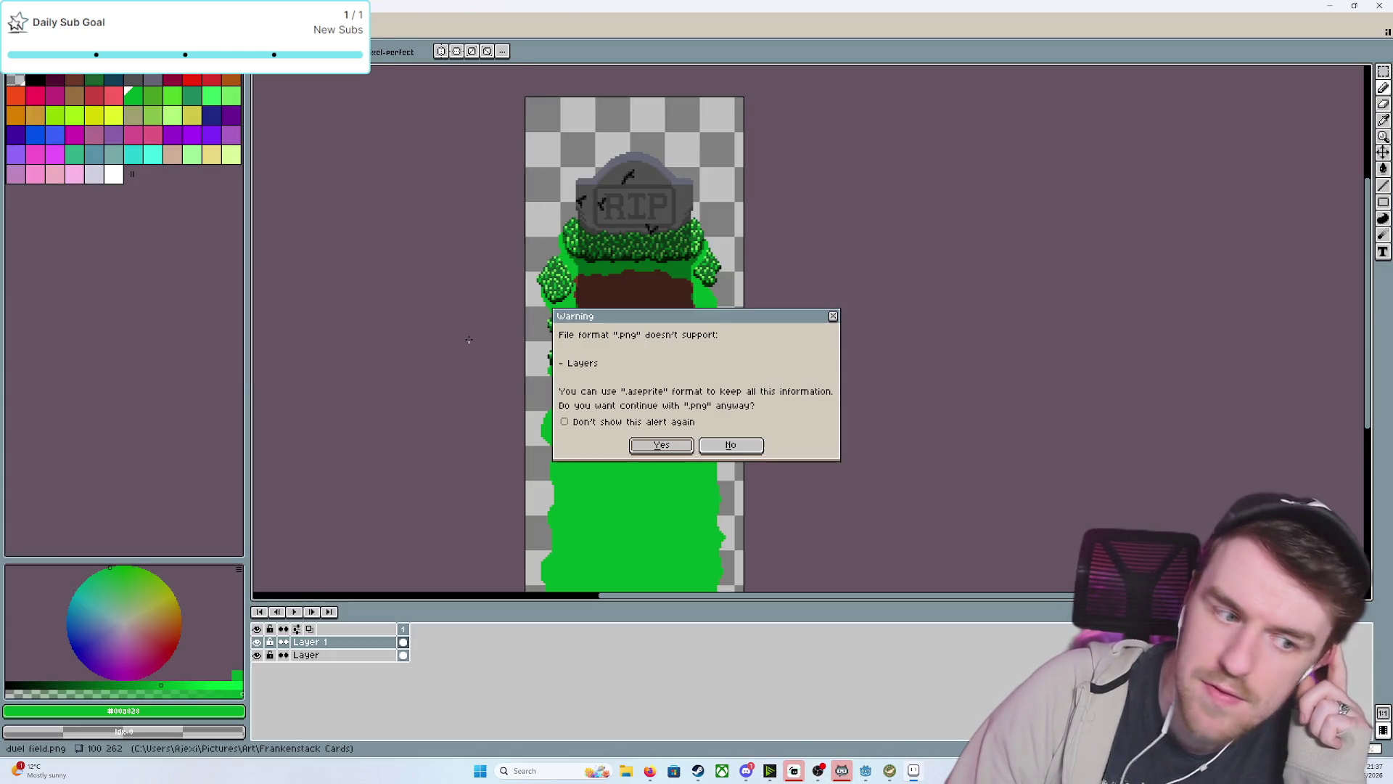
pyautogui.click(626, 441)
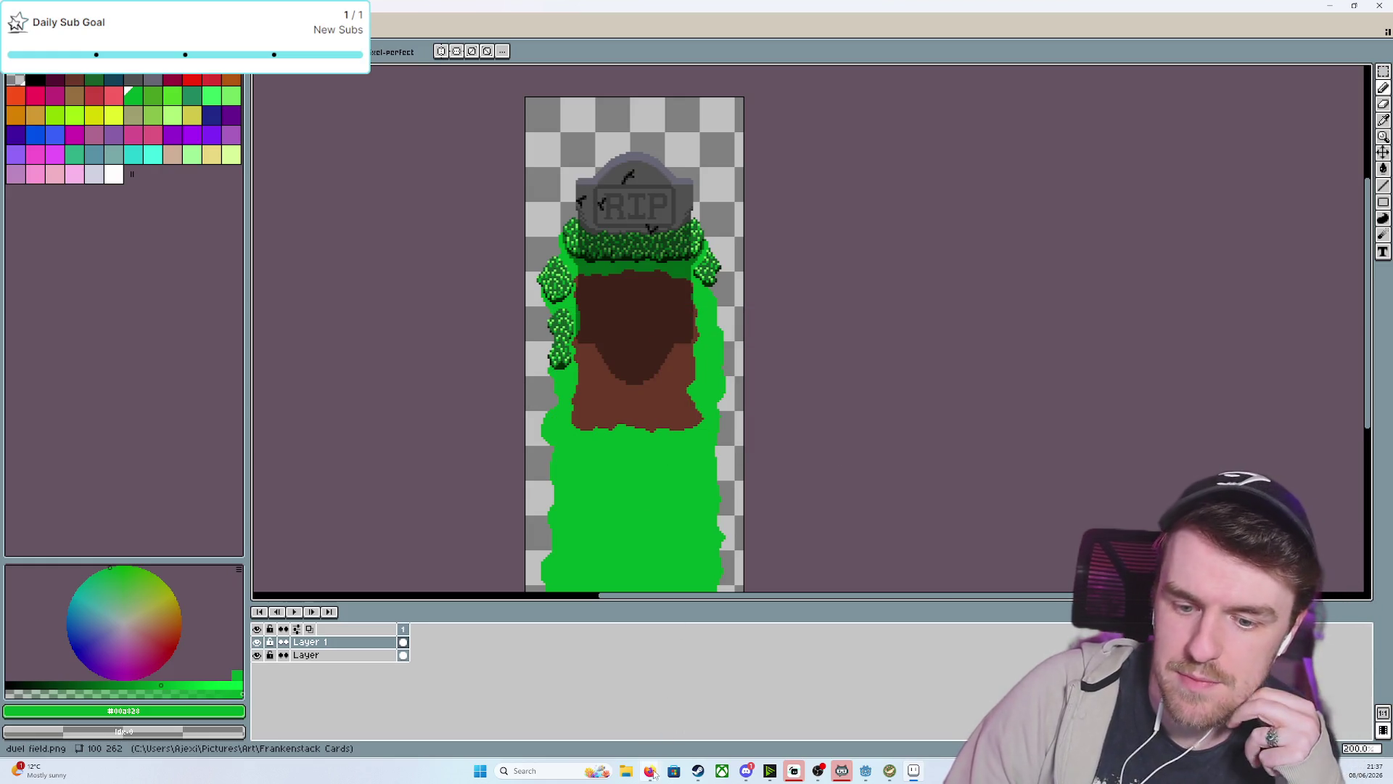
pyautogui.moveTo(650, 770)
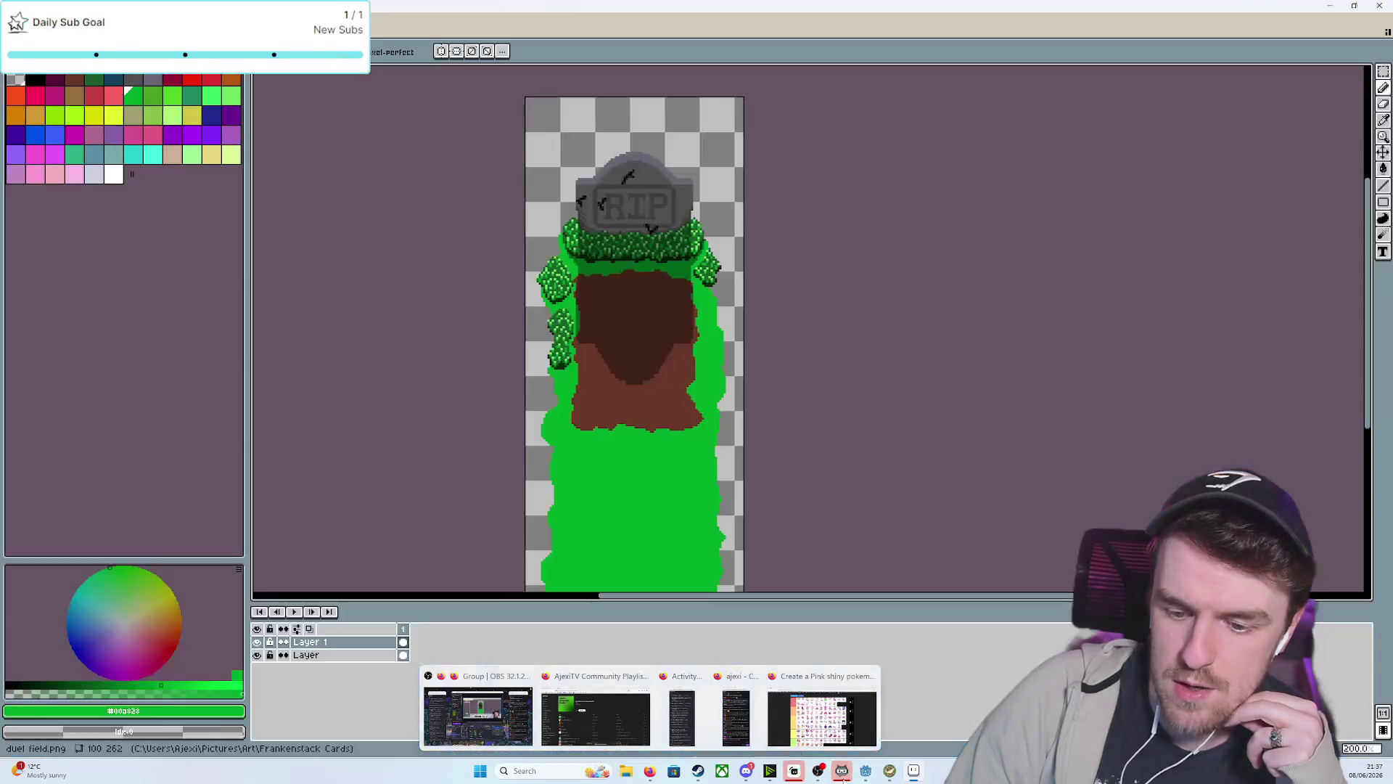
pyautogui.moveTo(866, 770)
pyautogui.click(845, 698)
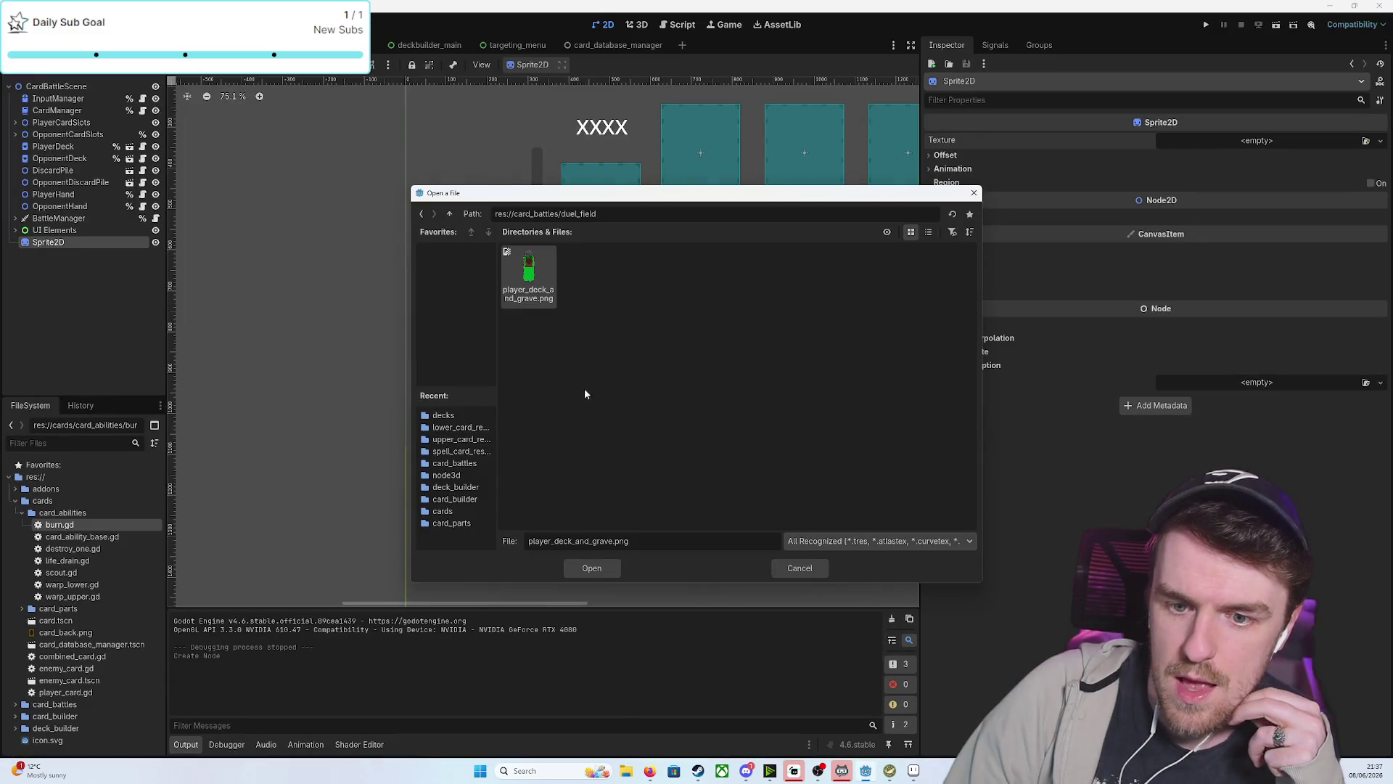
# Step: Assign the exported image as the Sprite2D texture, drag it left, and move Sprite2D to the tree's top
pyautogui.click(571, 565)
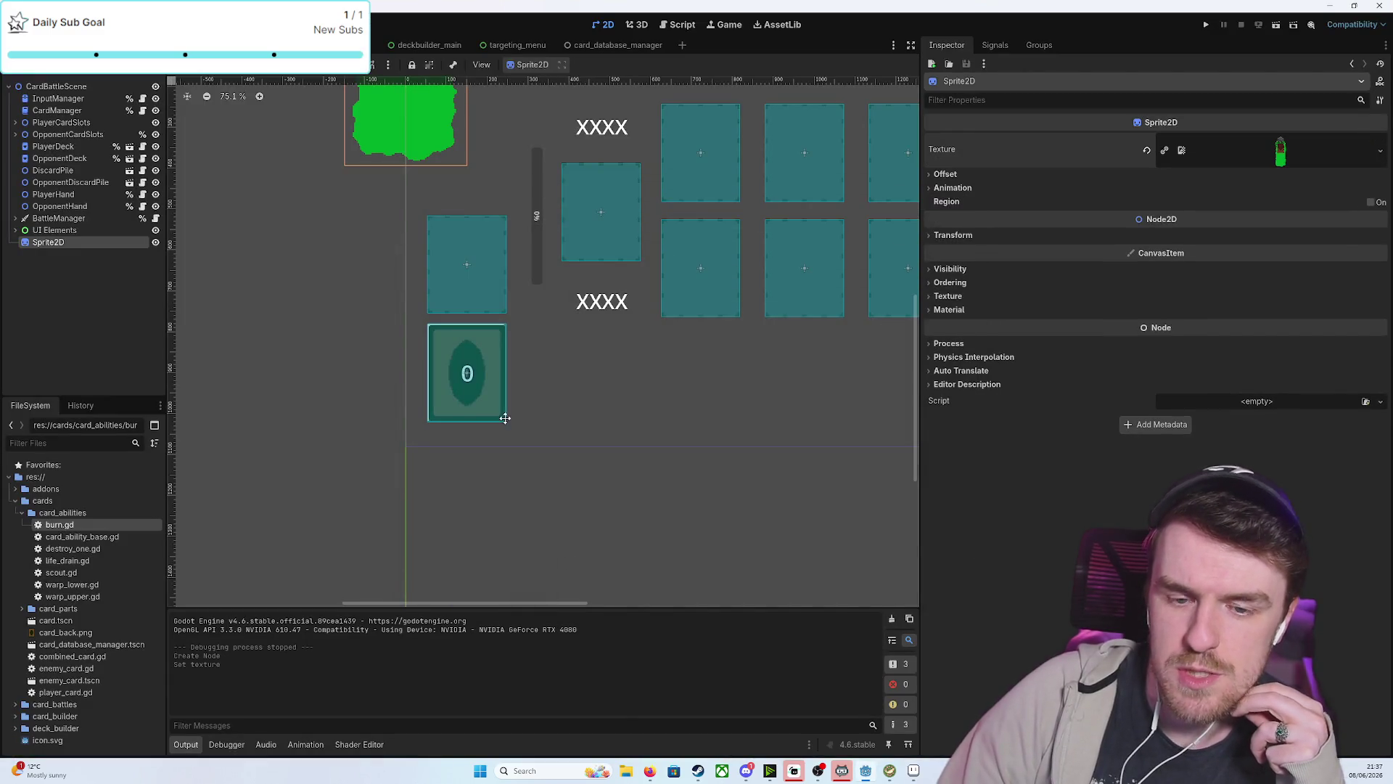
pyautogui.moveTo(411, 116)
pyautogui.mouseDown()
pyautogui.moveTo(495, 465)
pyautogui.moveTo(465, 405)
pyautogui.moveTo(473, 391)
pyautogui.mouseUp()
pyautogui.moveTo(82, 242); pyautogui.dragTo(70, 95)
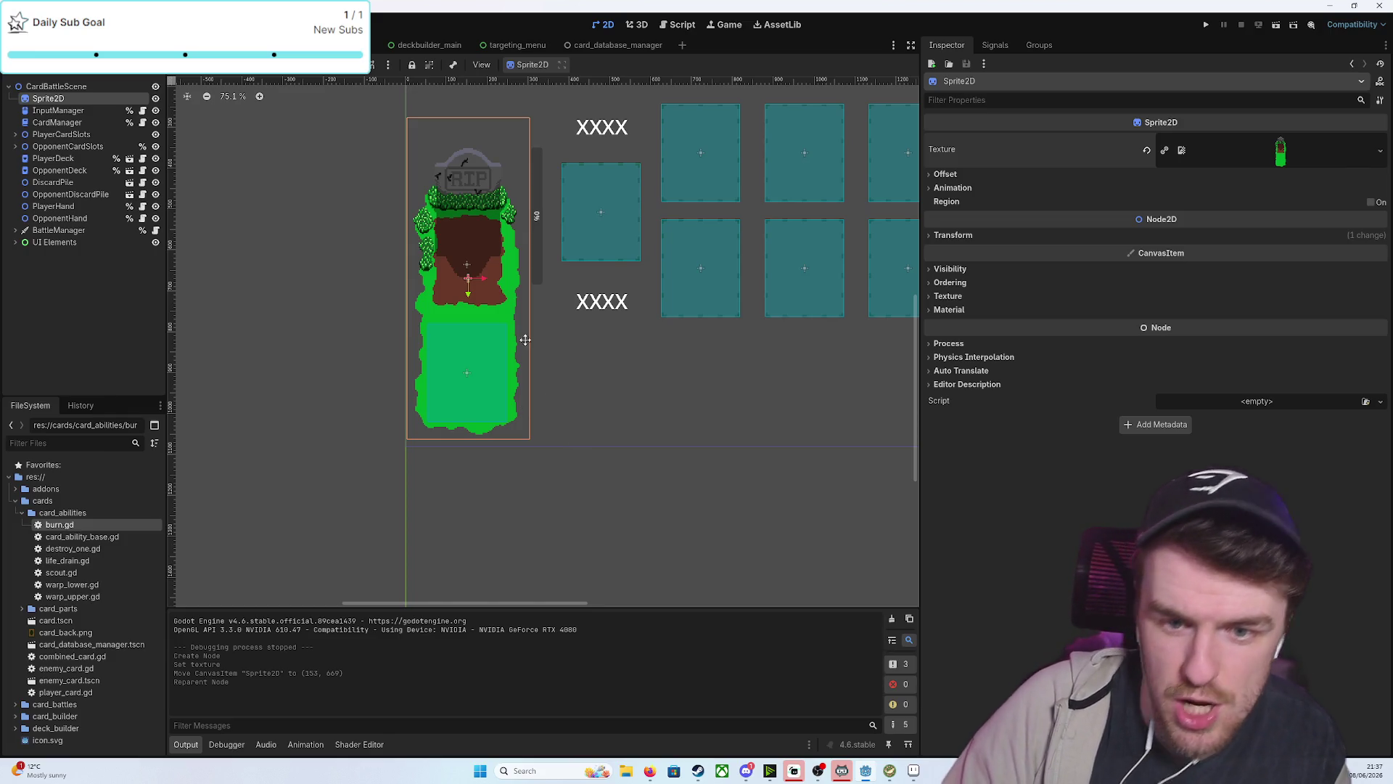
# Step: Check the deck nodes, then nudge the grave sprite one left and two down to about (151, 667)
pyautogui.click(51, 172)
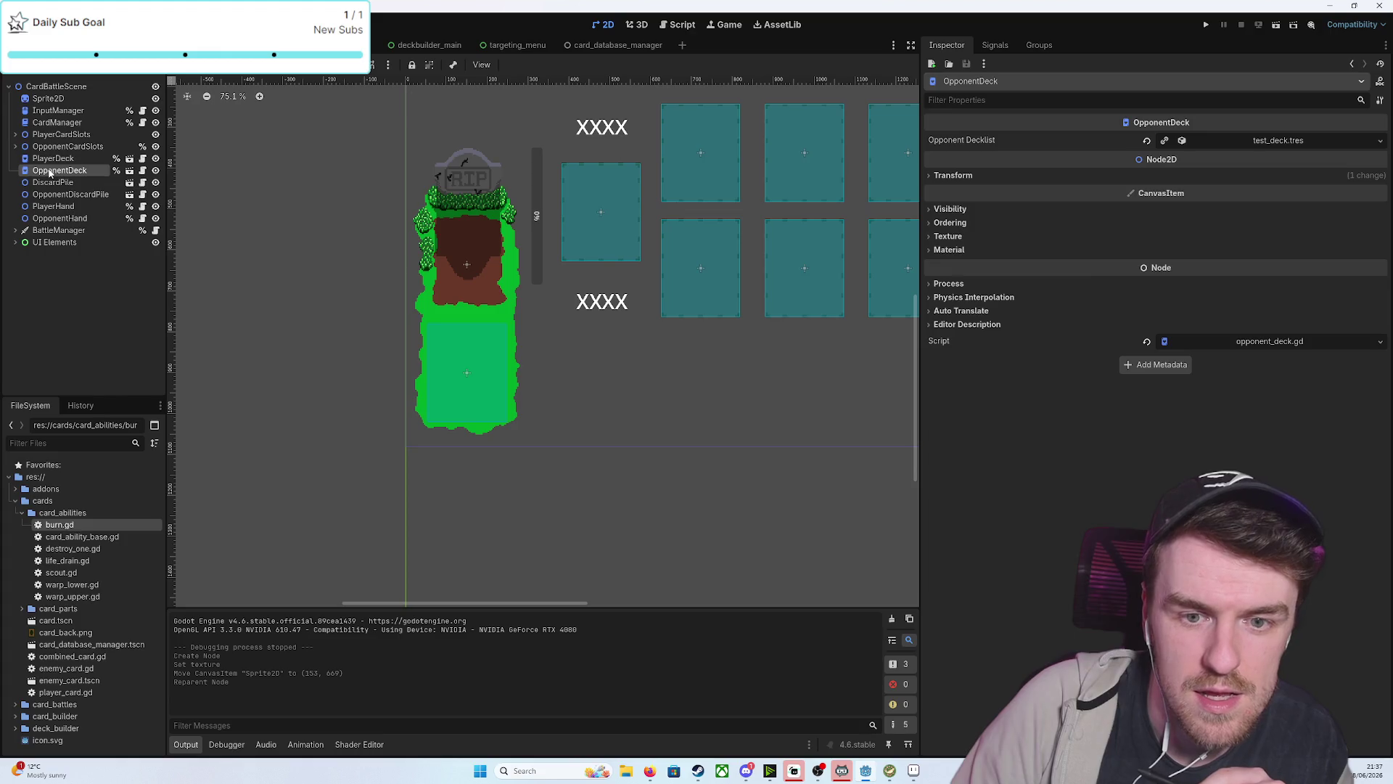
pyautogui.click(51, 159)
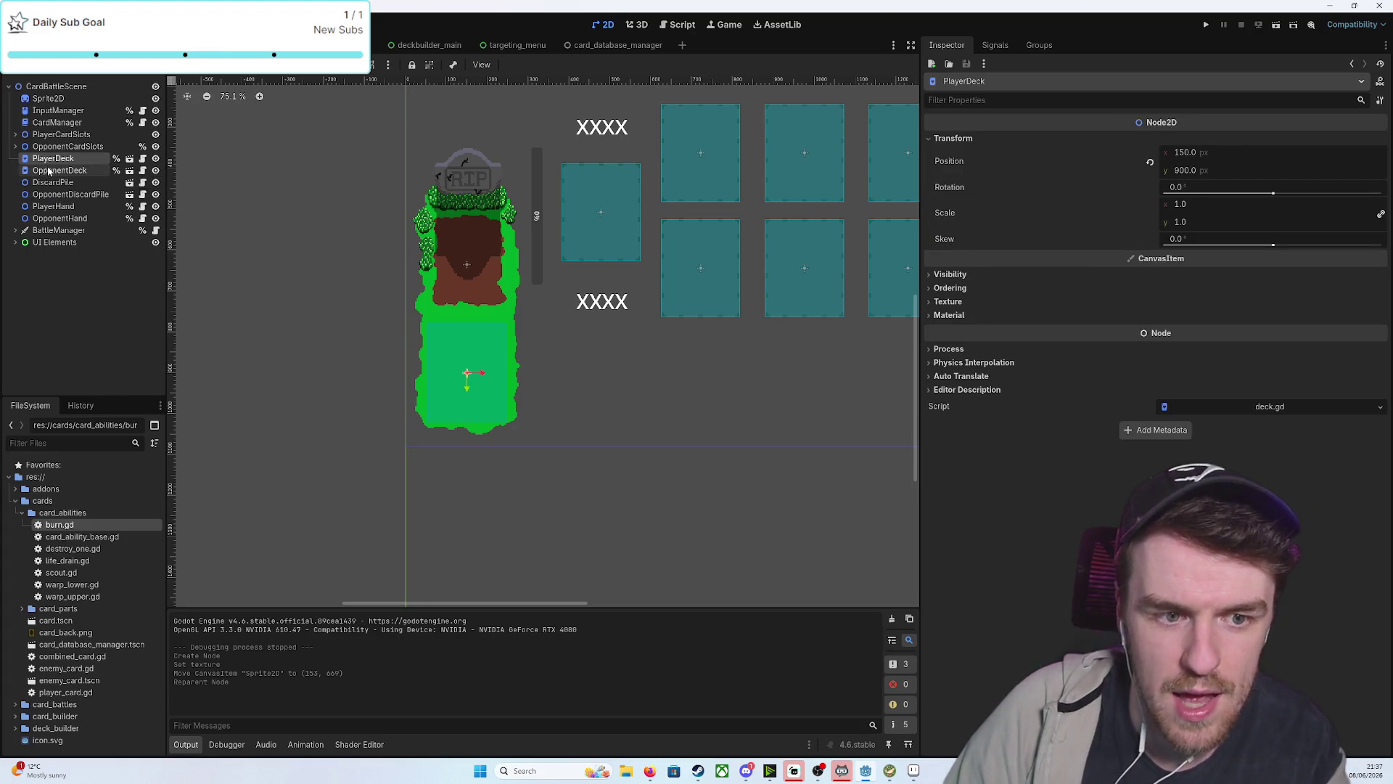
pyautogui.keyDown('ctrl'); pyautogui.click(49, 171); pyautogui.keyUp('ctrl')
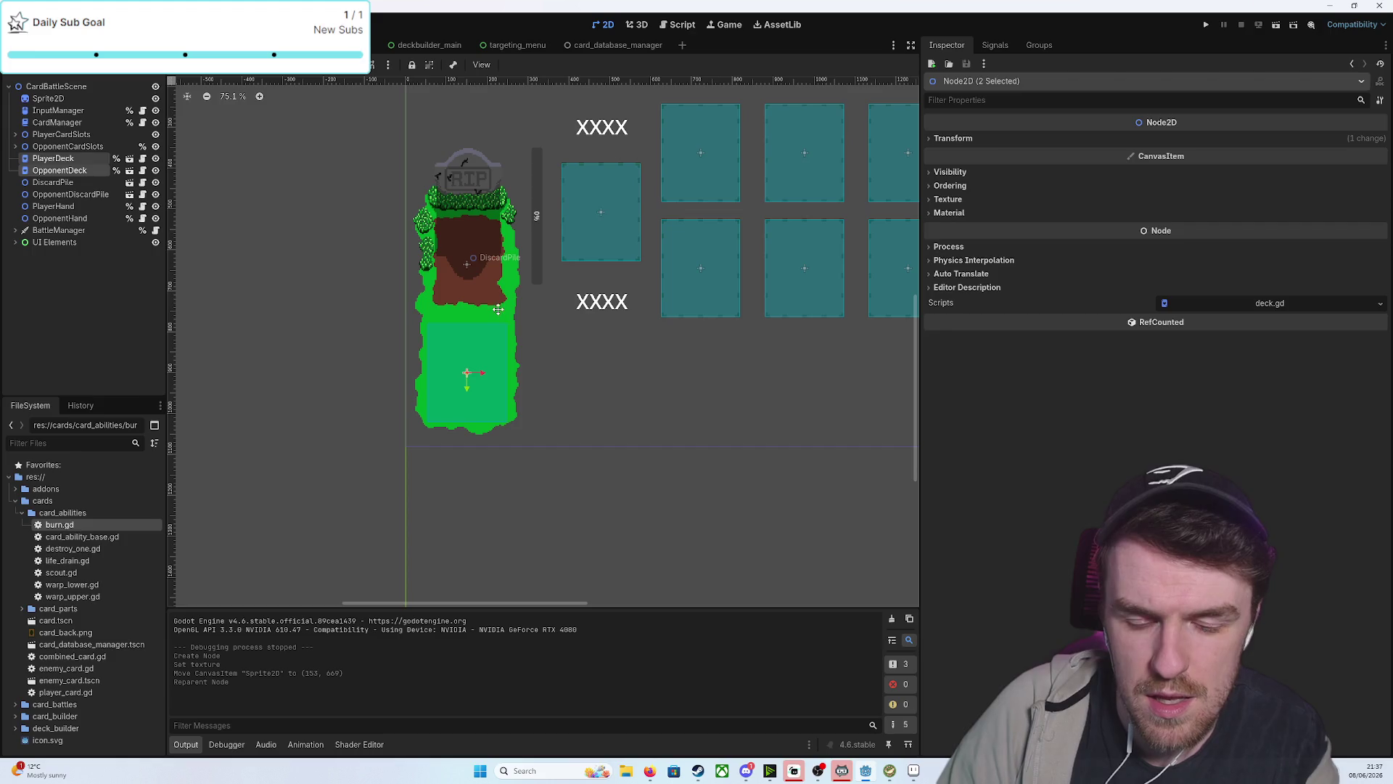
pyautogui.click(52, 99)
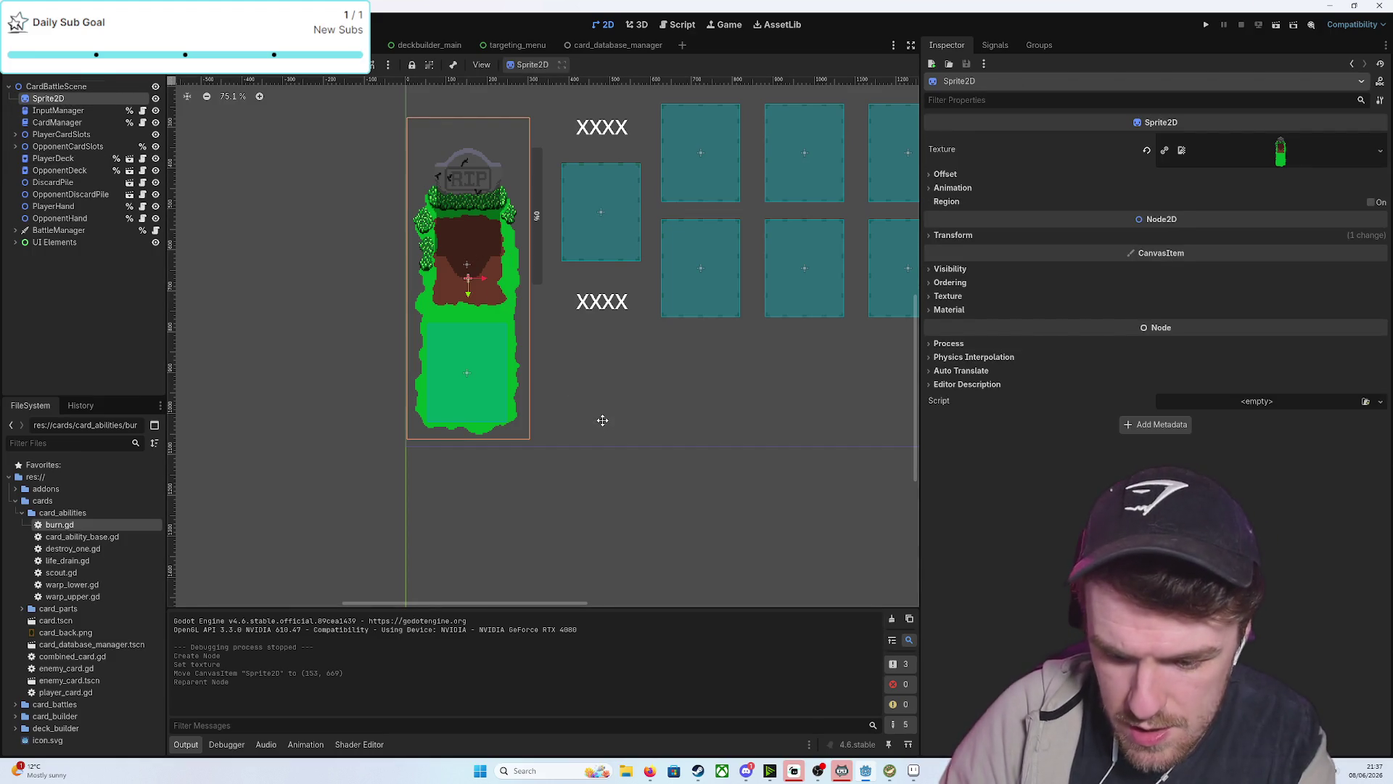
pyautogui.press('Left')
pyautogui.press('Left')
pyautogui.press('Down')
pyautogui.press('Down')
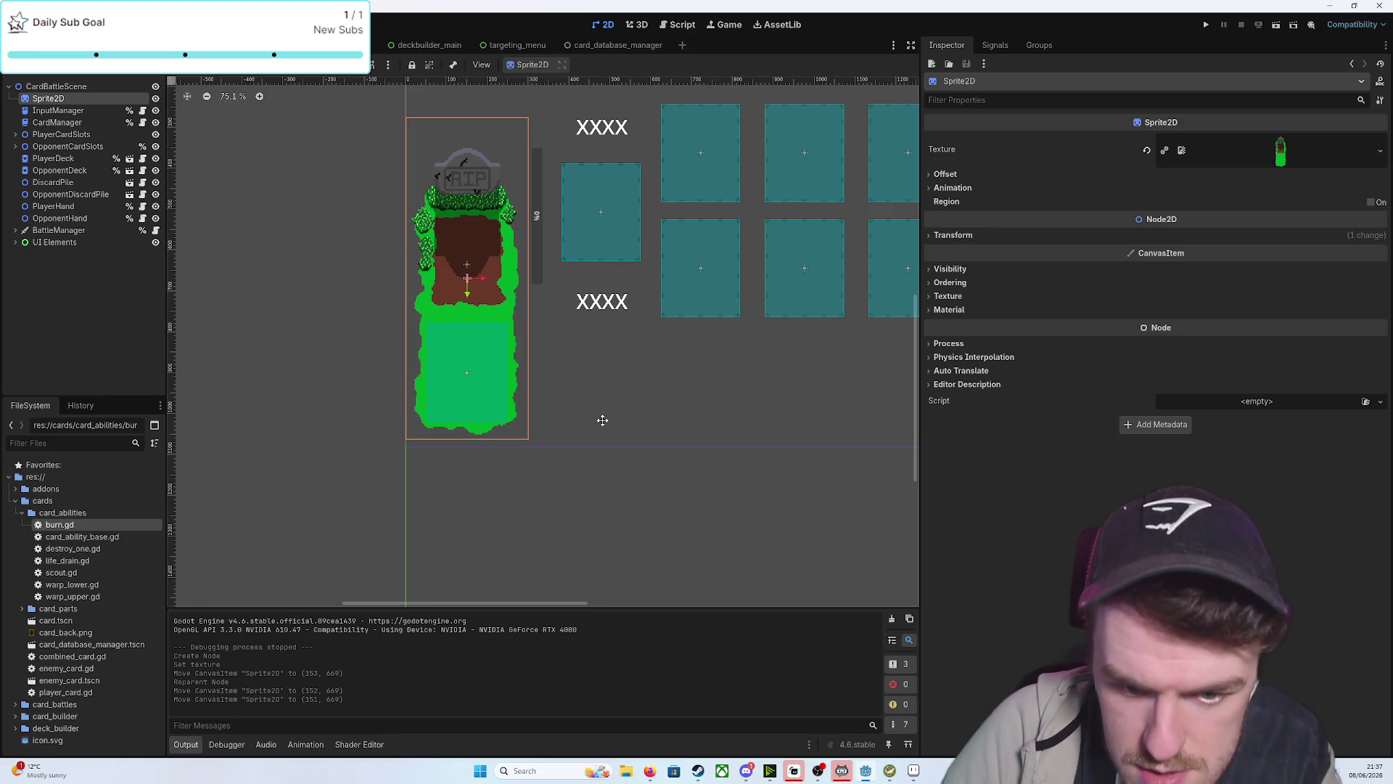
pyautogui.press('Down')
pyautogui.press('Down')
pyautogui.press('Down')
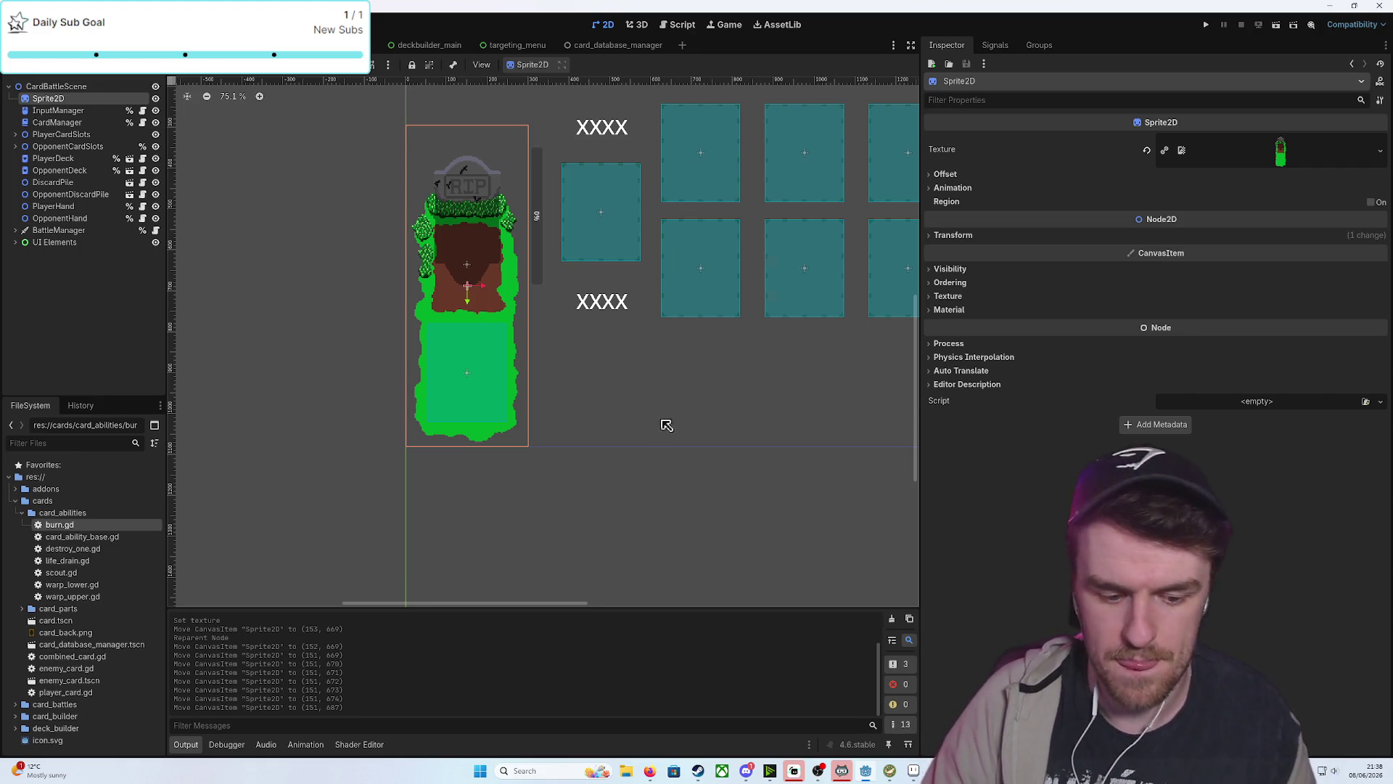
pyautogui.hotkey('alt', 'Tab')
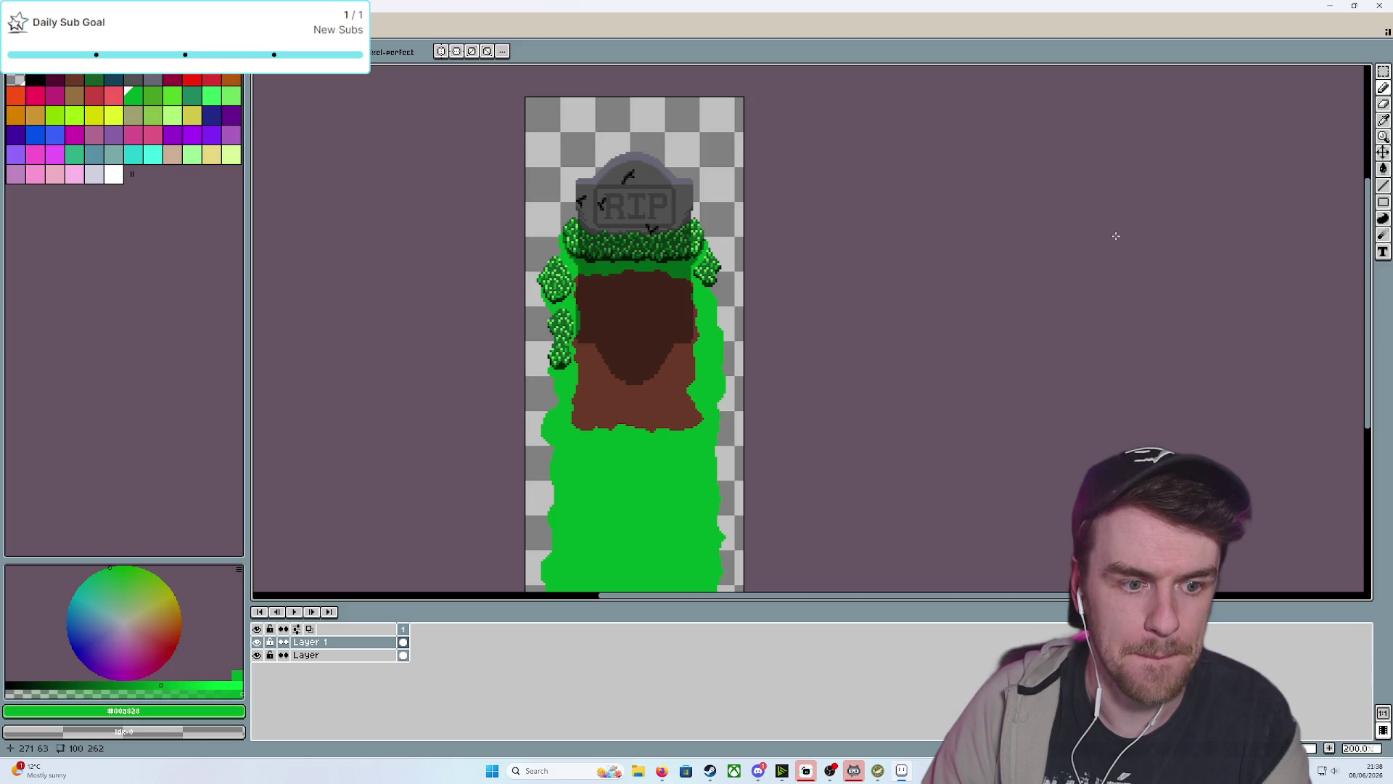
# Step: Minimize the browser, close the Steam window, and launch Godot from the desktop icon
pyautogui.click(902, 771)
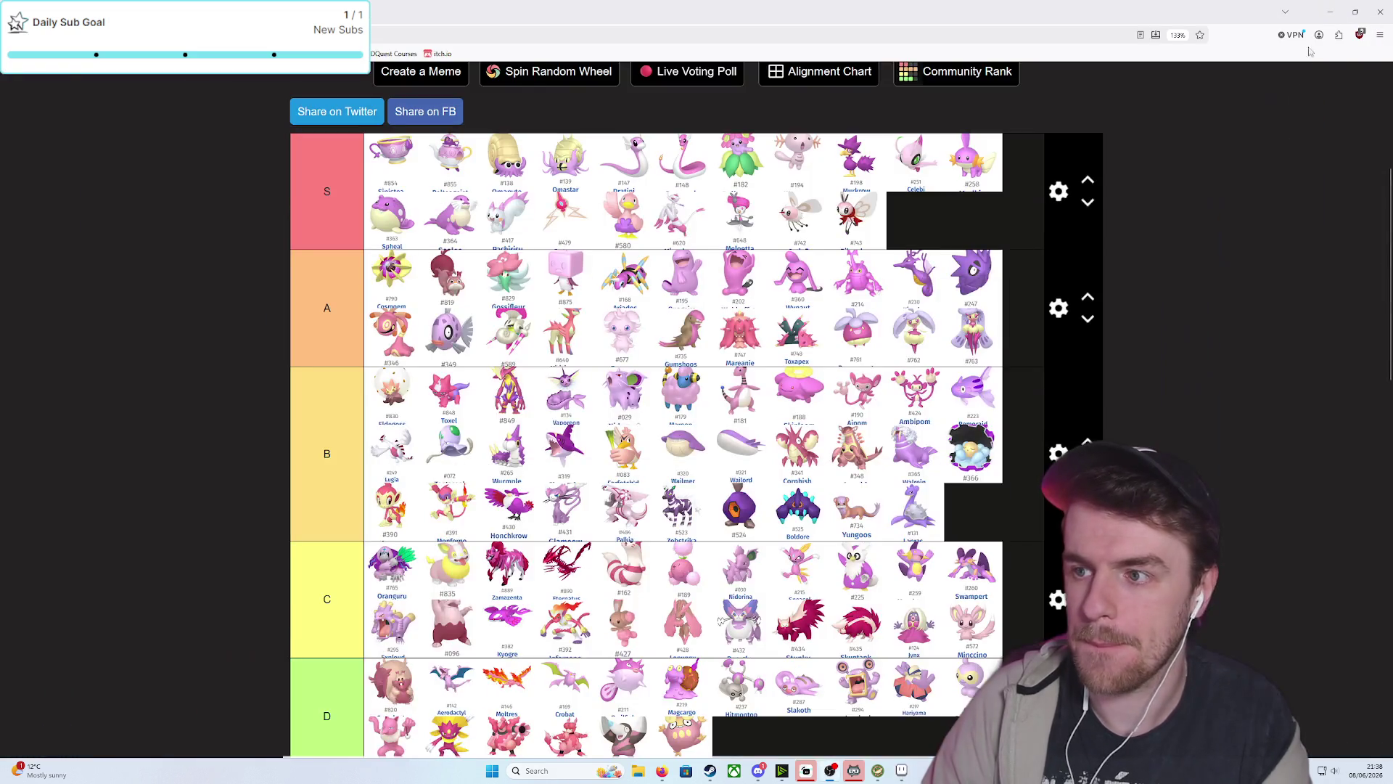
pyautogui.click(1331, 15)
pyautogui.click(1366, 9)
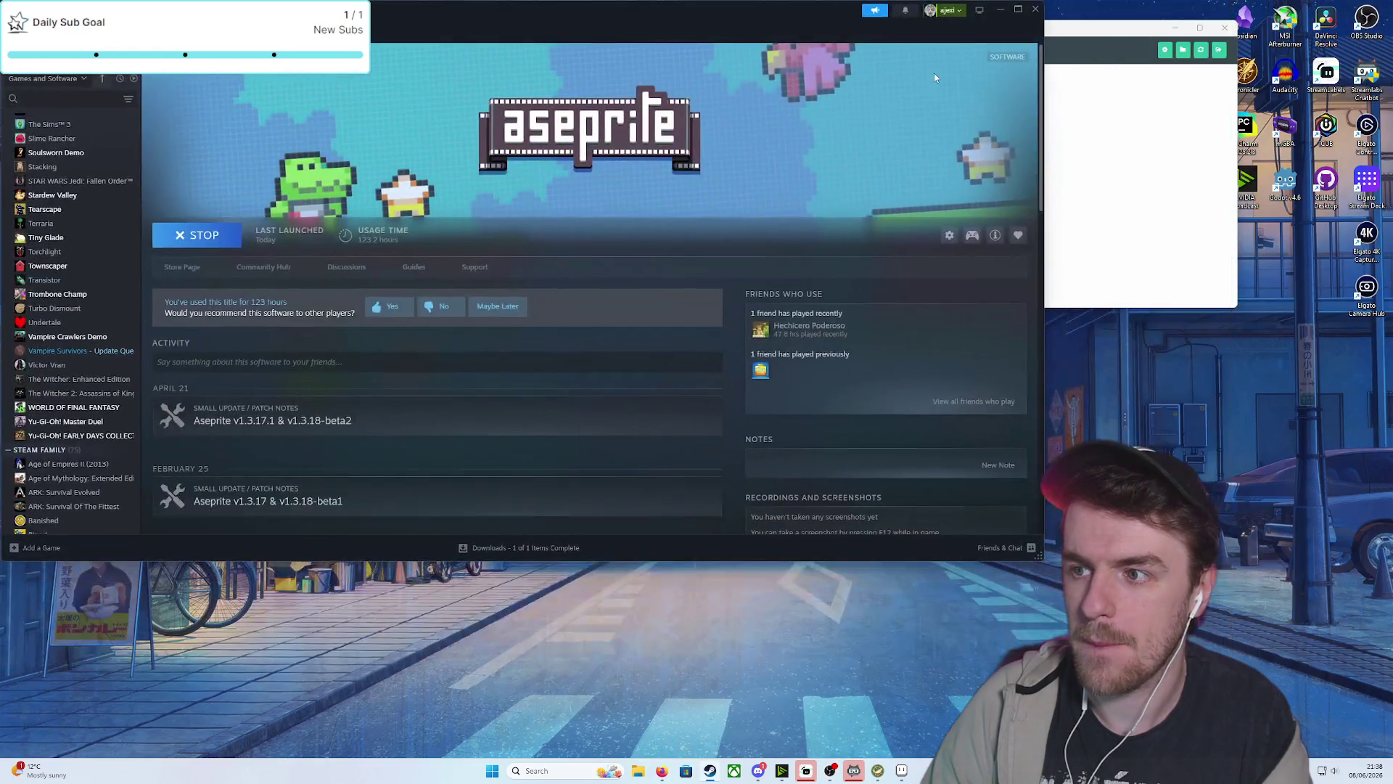
pyautogui.click(1035, 9)
pyautogui.doubleClick(1292, 187)
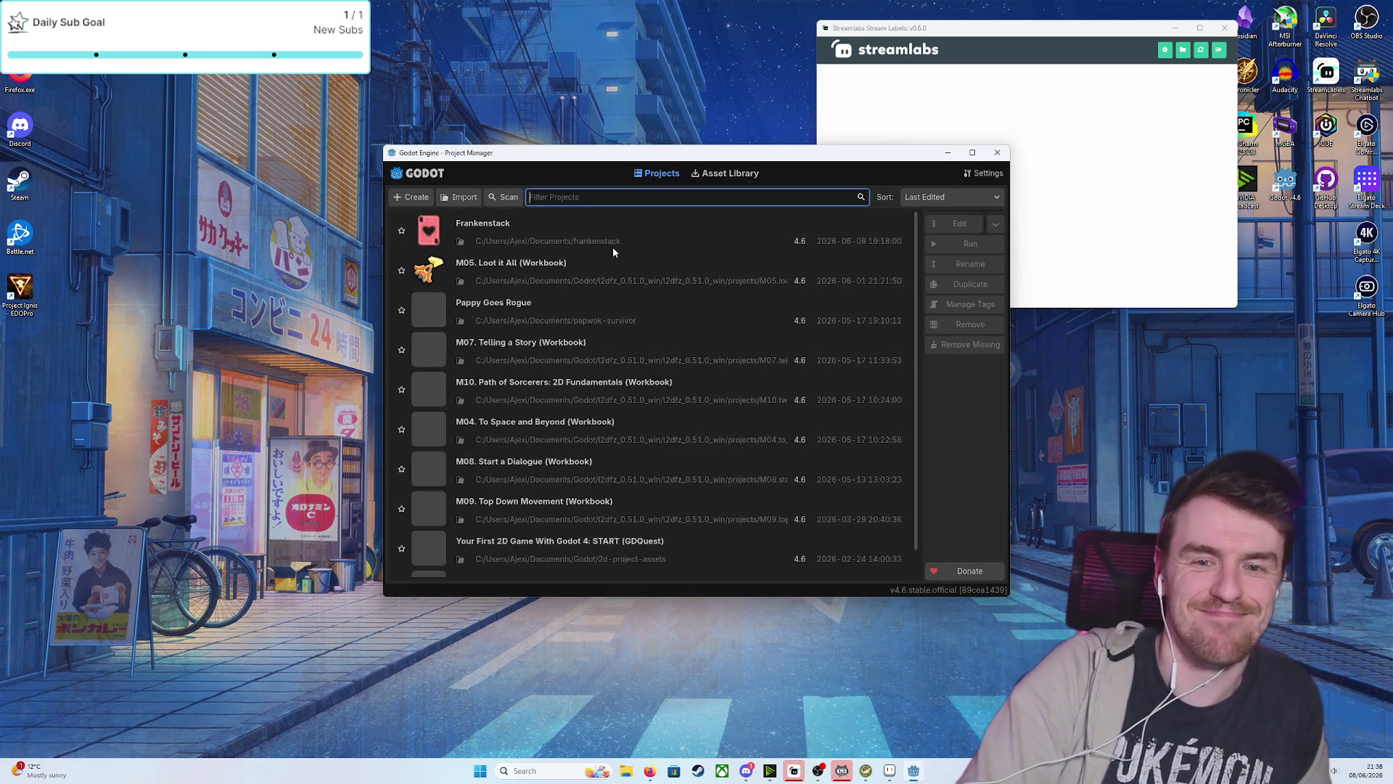
# Step: Open the Frankenstack project and show the CardBattleScene board in the 2D view
pyautogui.doubleClick(611, 249)
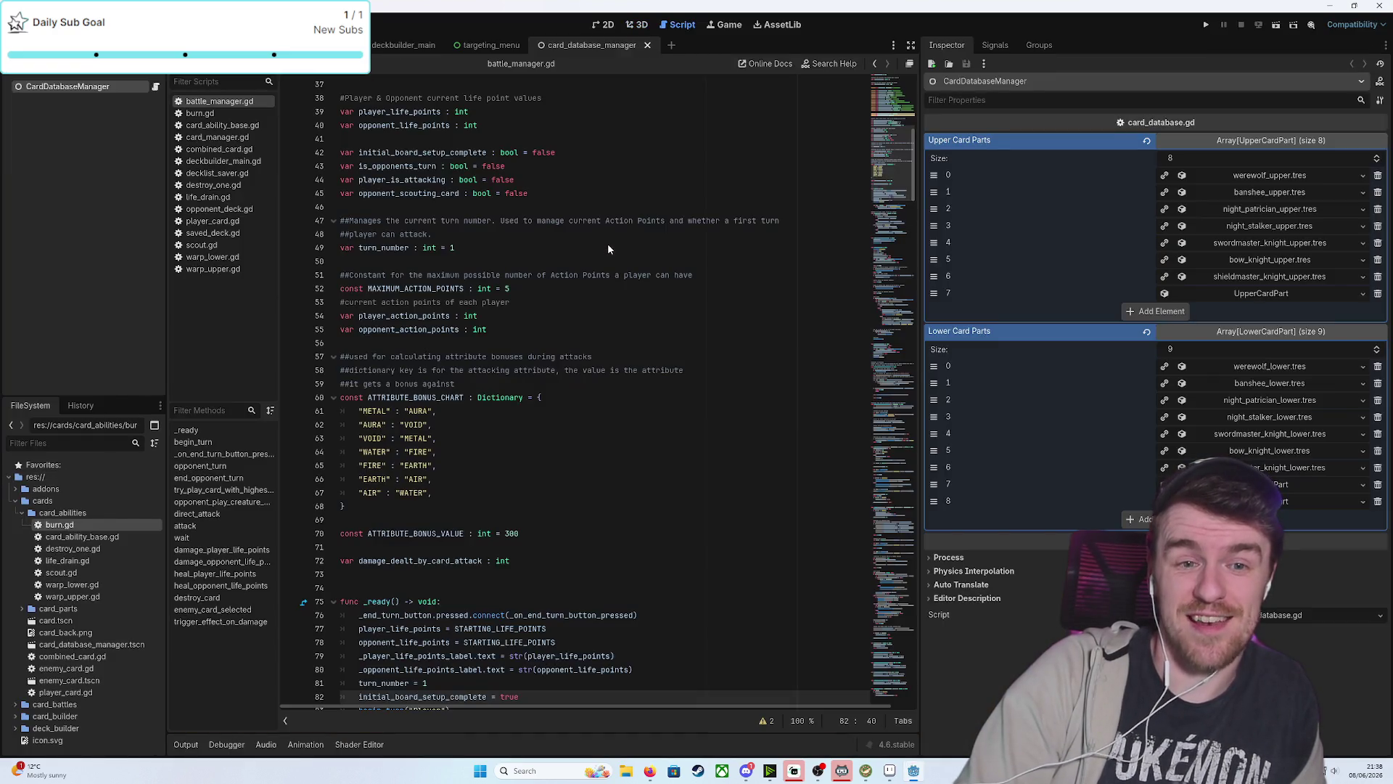
pyautogui.click(603, 25)
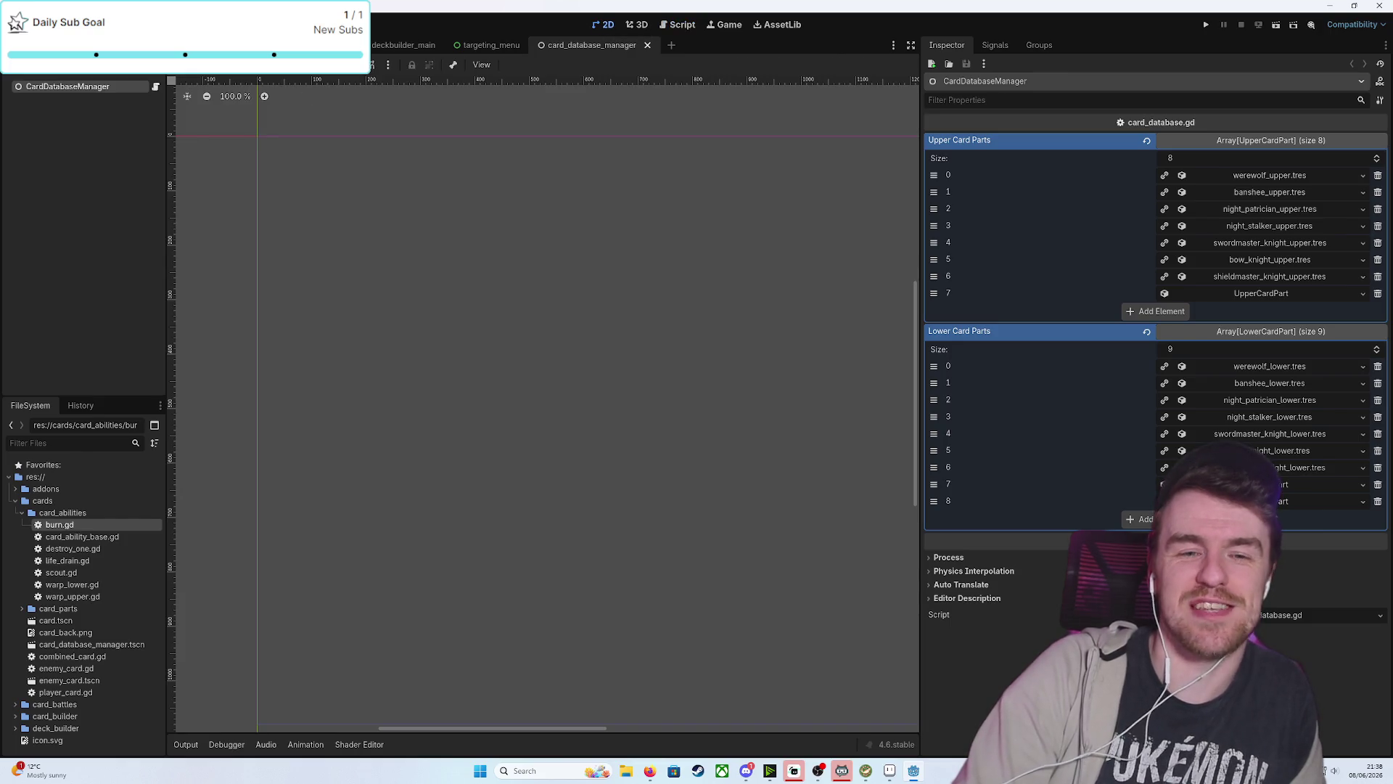
pyautogui.hotkey('ctrl', 'shift', 'Tab')
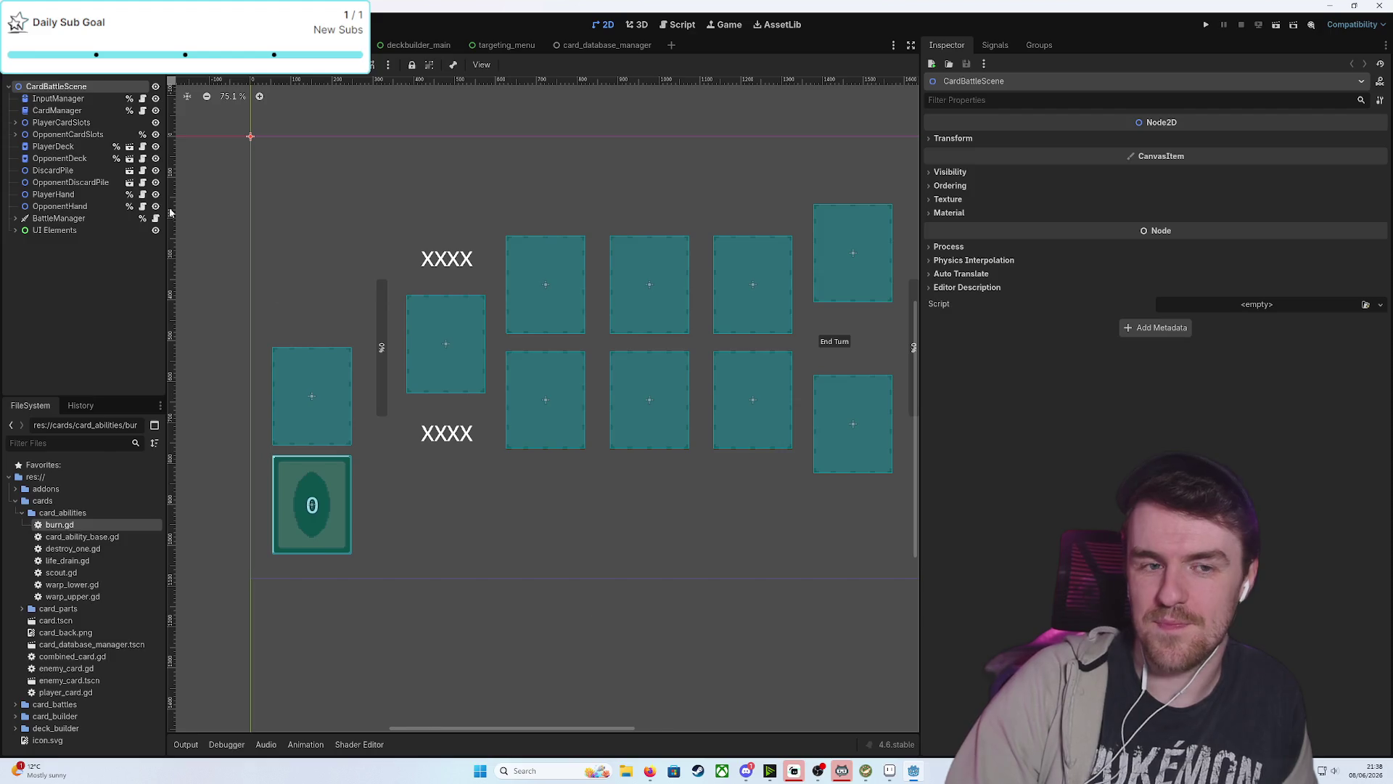
pyautogui.rightClick(61, 87)
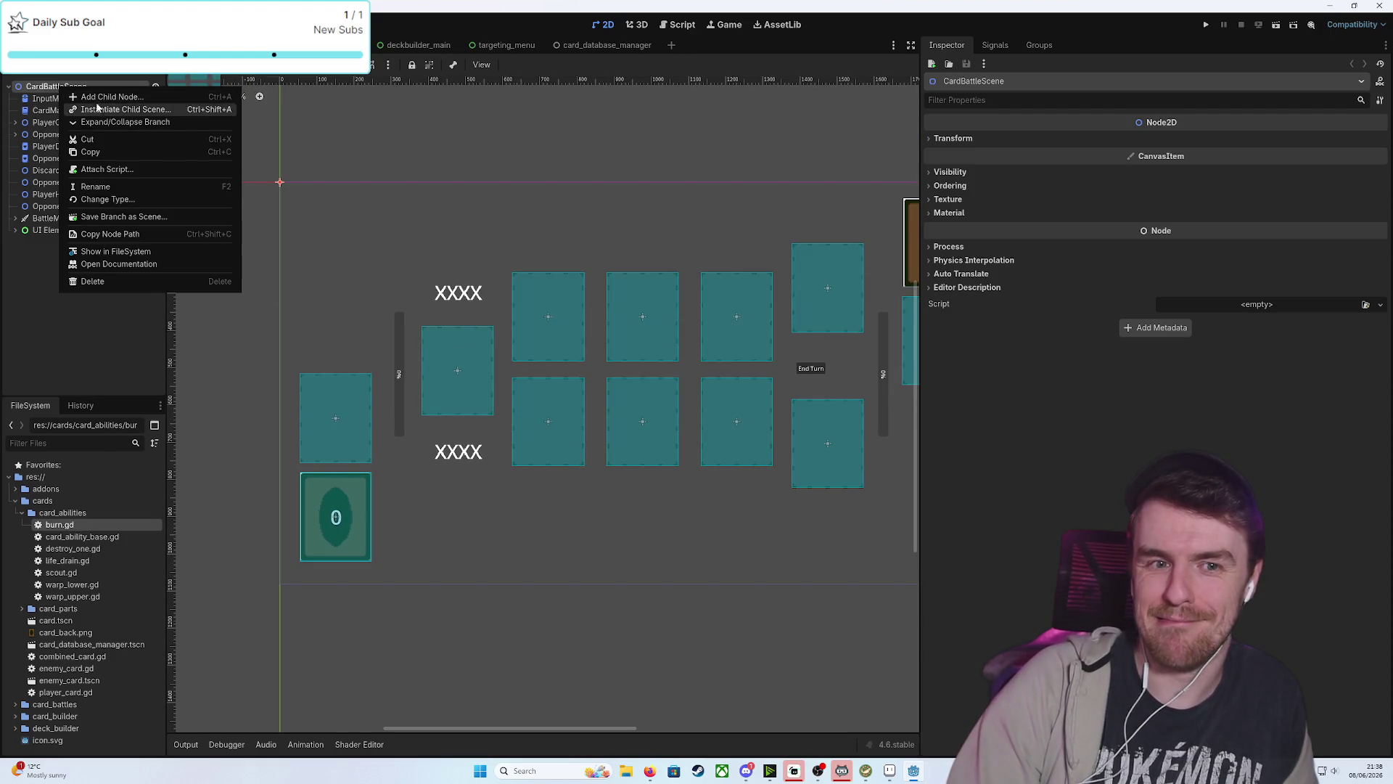
# Step: Add a Sprite2D child to the root and Quick Load the player_deck texture onto it
pyautogui.click(101, 97)
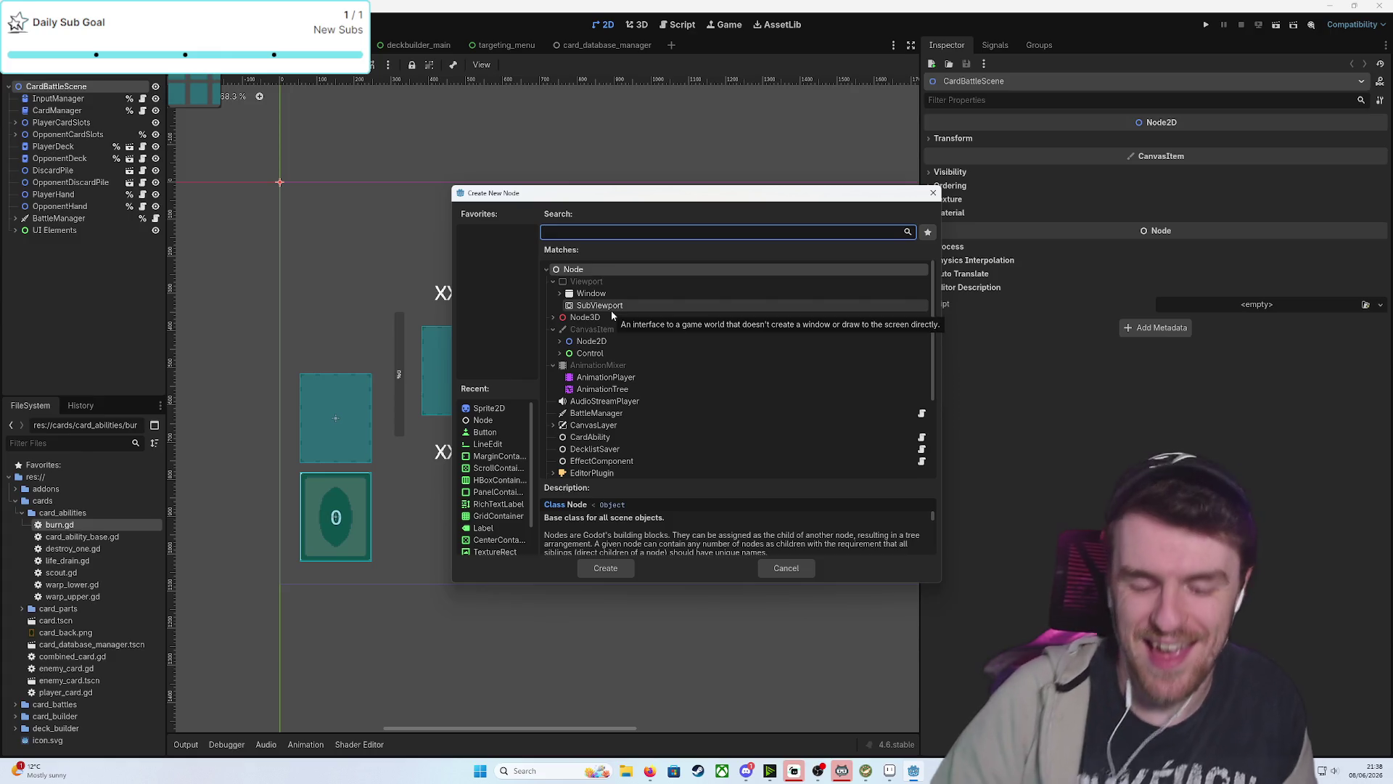
pyautogui.write('sprit')
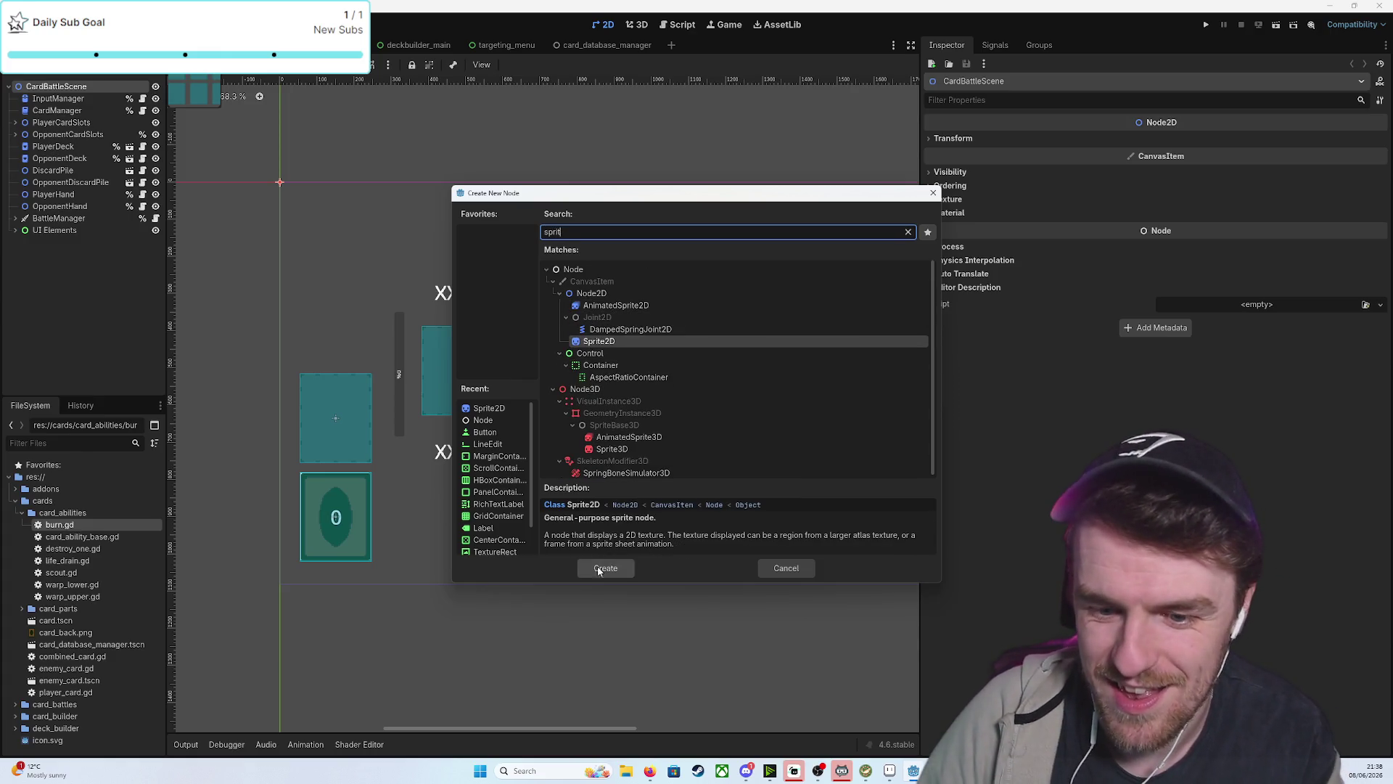
pyautogui.click(618, 570)
pyautogui.click(1260, 140)
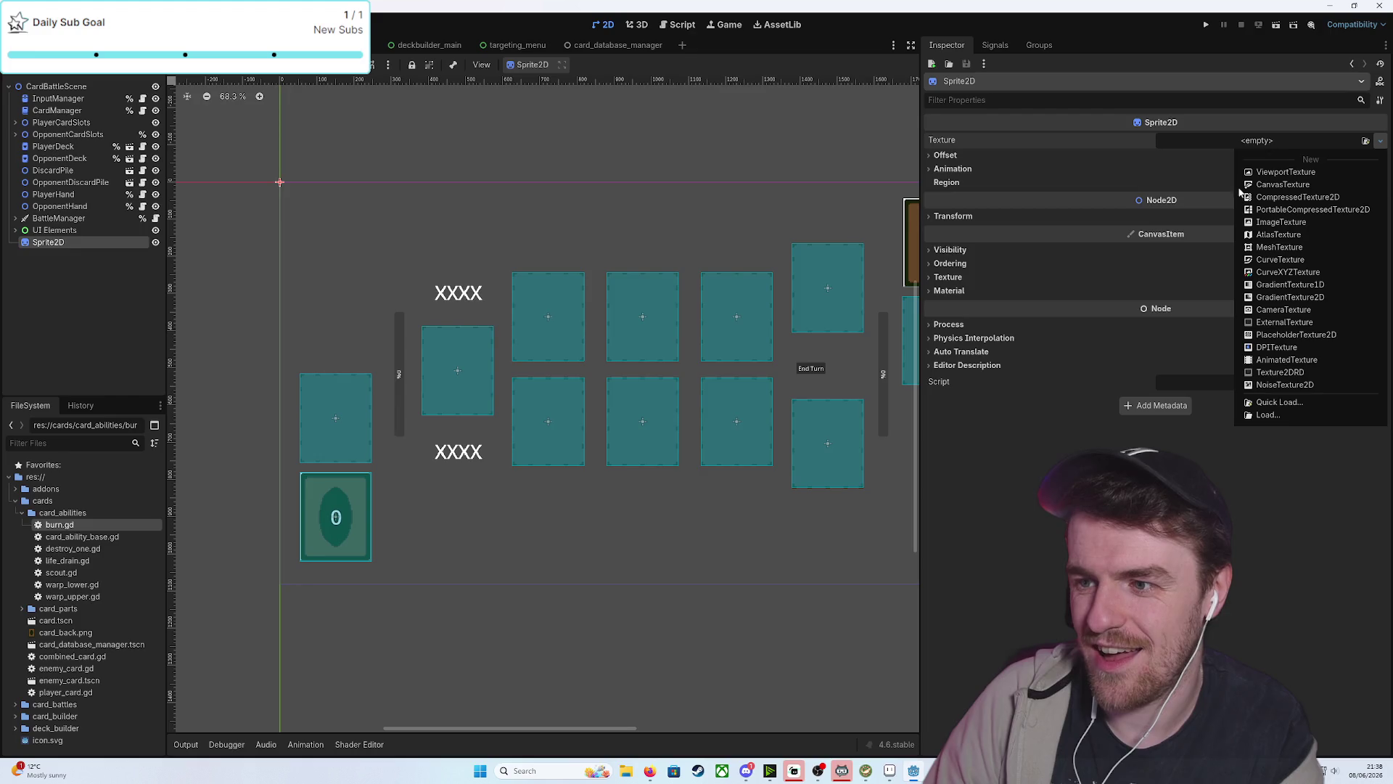
pyautogui.click(1279, 414)
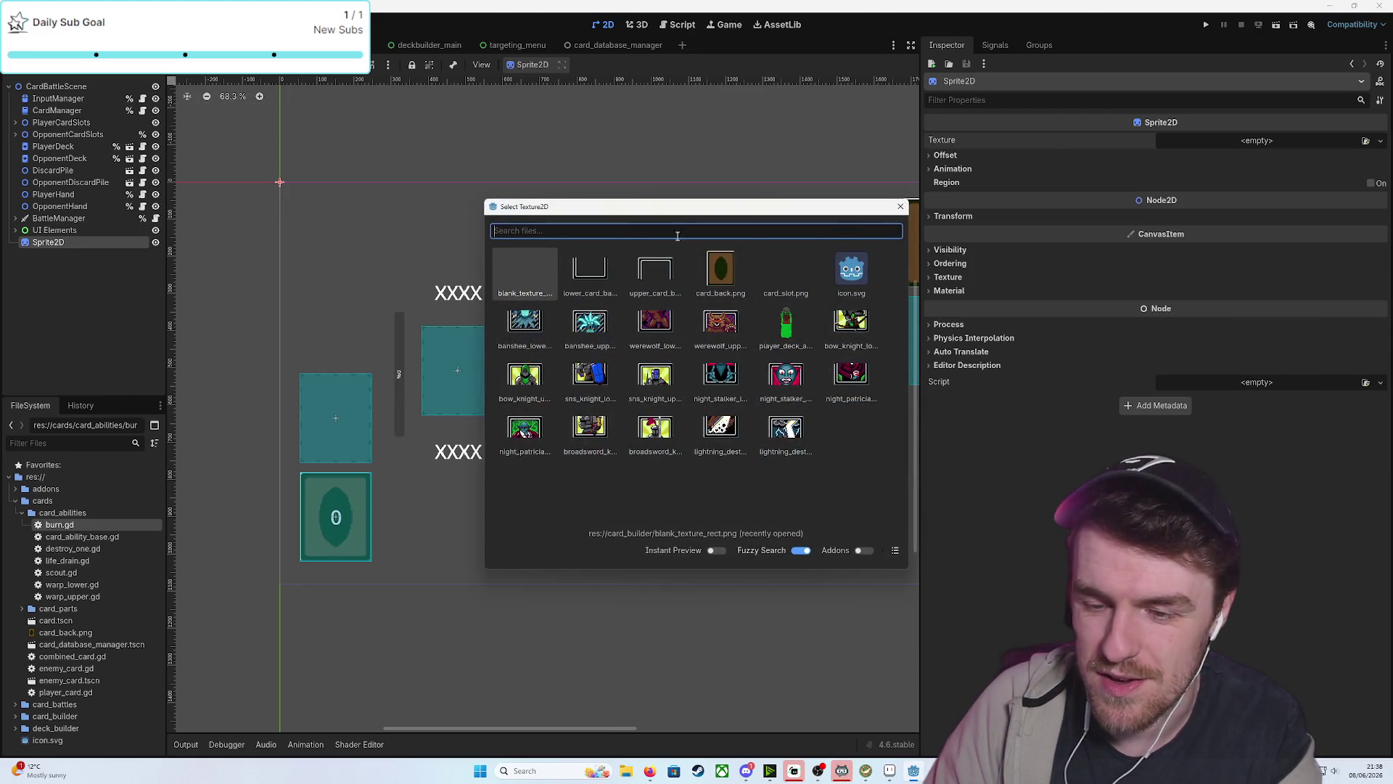
pyautogui.doubleClick(808, 353)
# Step: Drag the grave sprite onto the deck slot, save the scene, and run the project
pyautogui.moveTo(332, 250); pyautogui.dragTo(349, 473)
pyautogui.scroll(5, 351, 615)
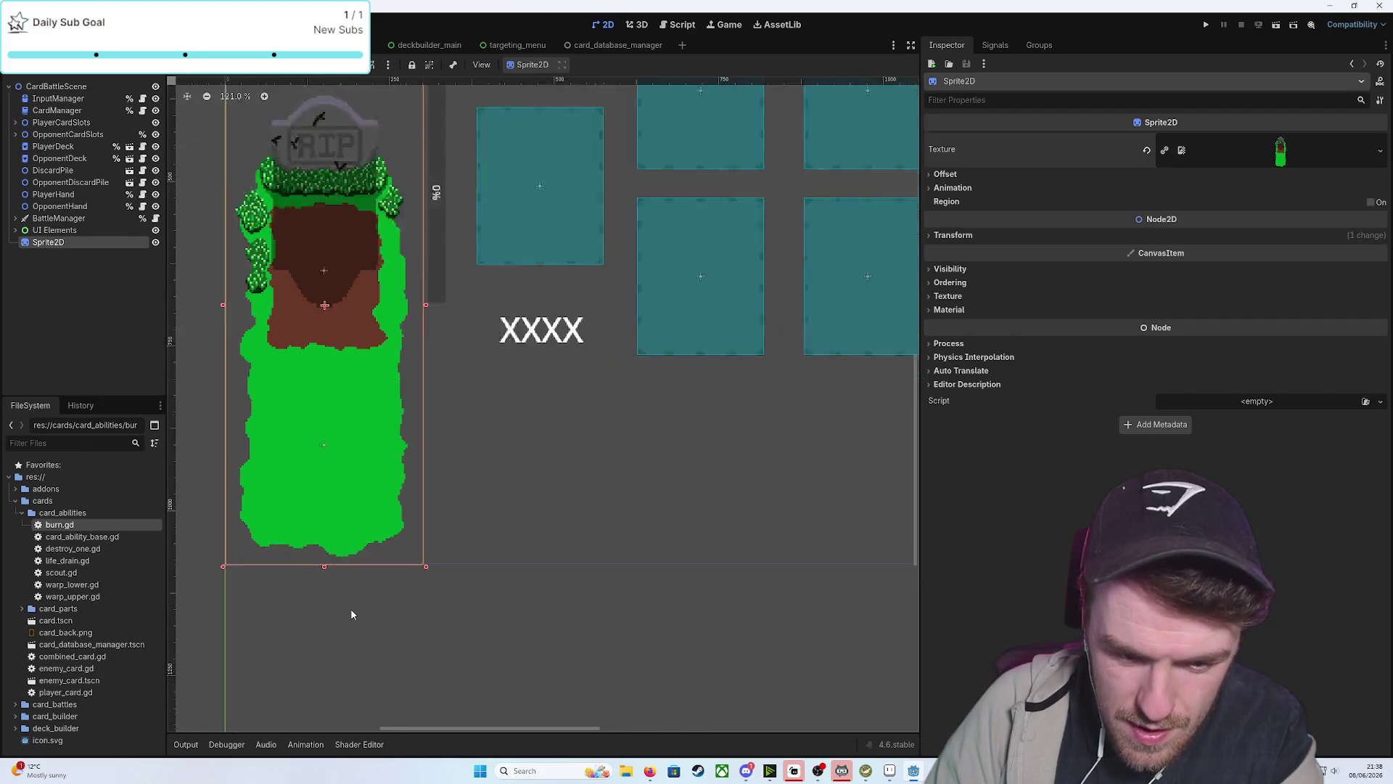
pyautogui.scroll(2, 349, 616)
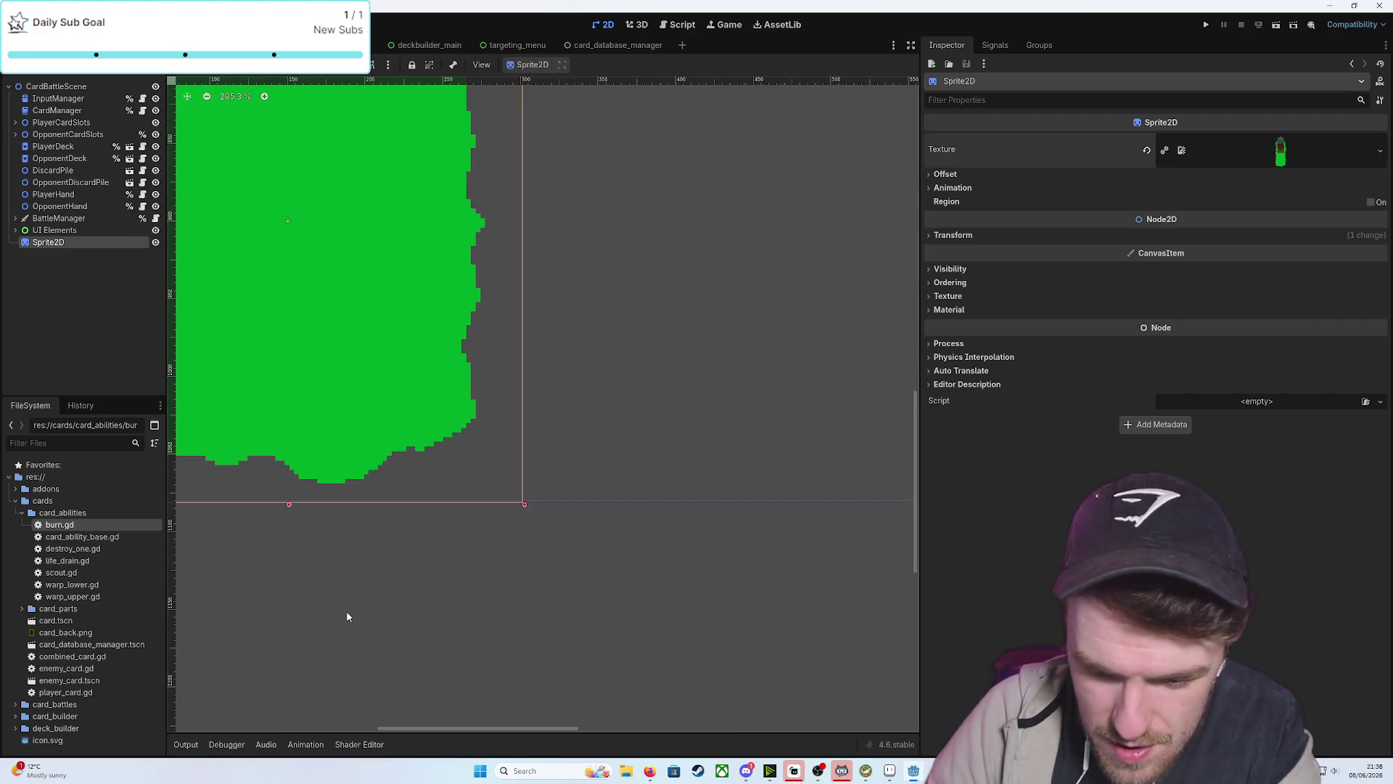
pyautogui.moveTo(329, 605); pyautogui.dragTo(572, 601)
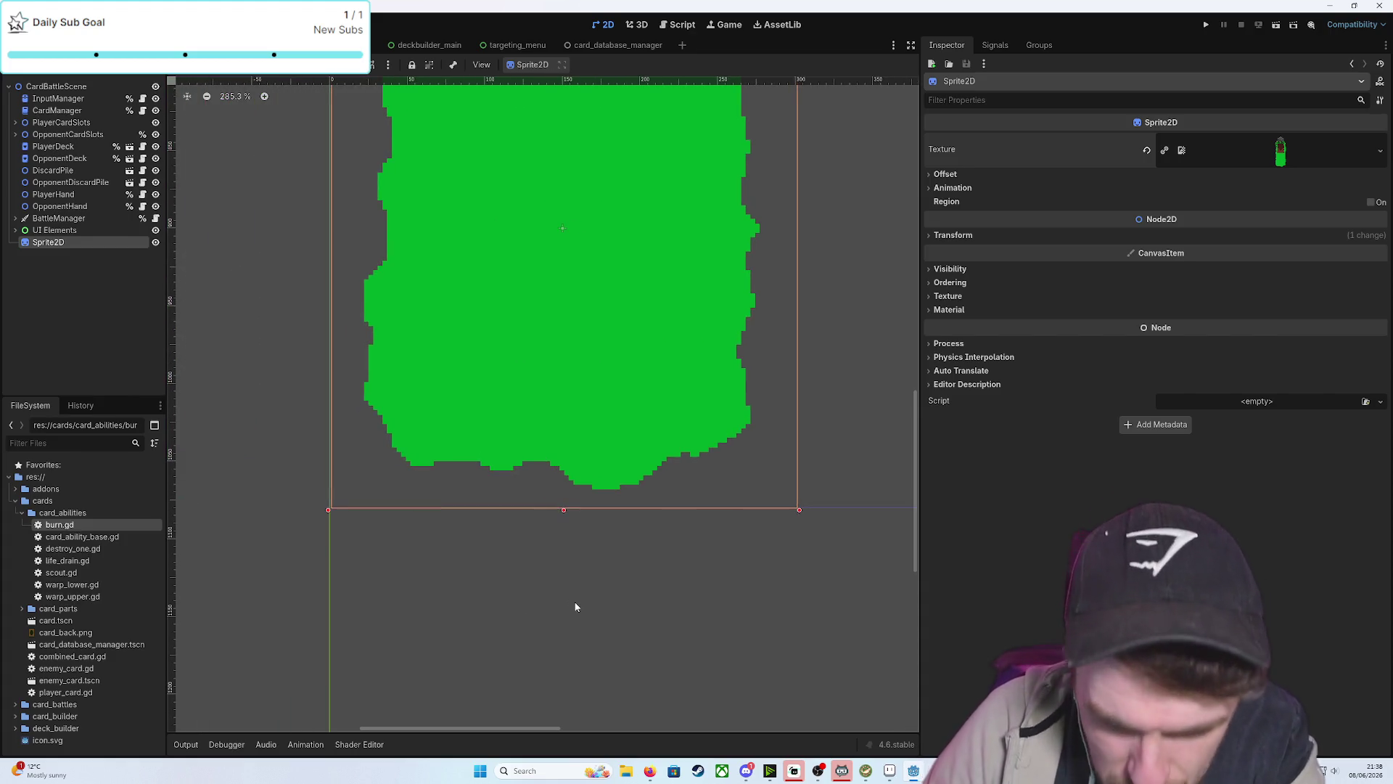
pyautogui.click(576, 607)
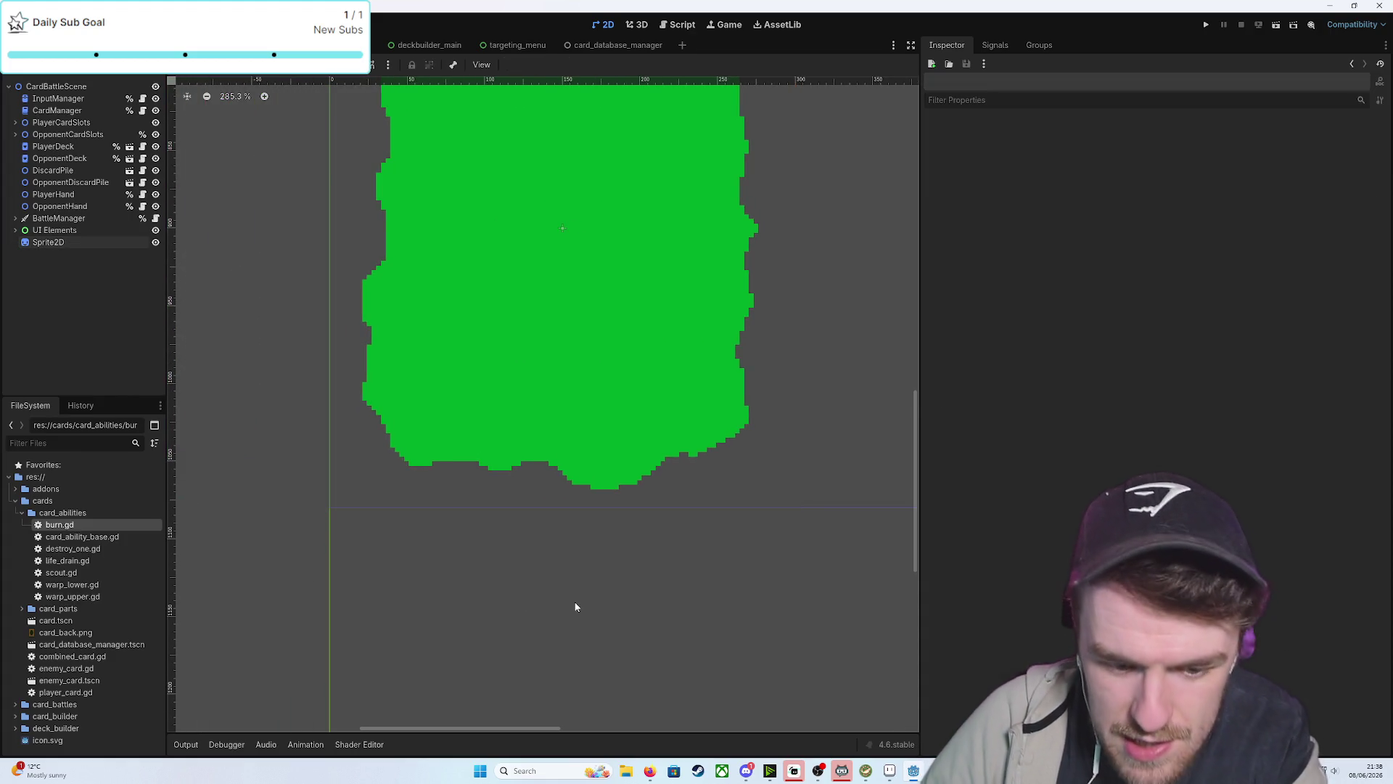
pyautogui.hotkey('ctrl', 's')
pyautogui.click(1202, 28)
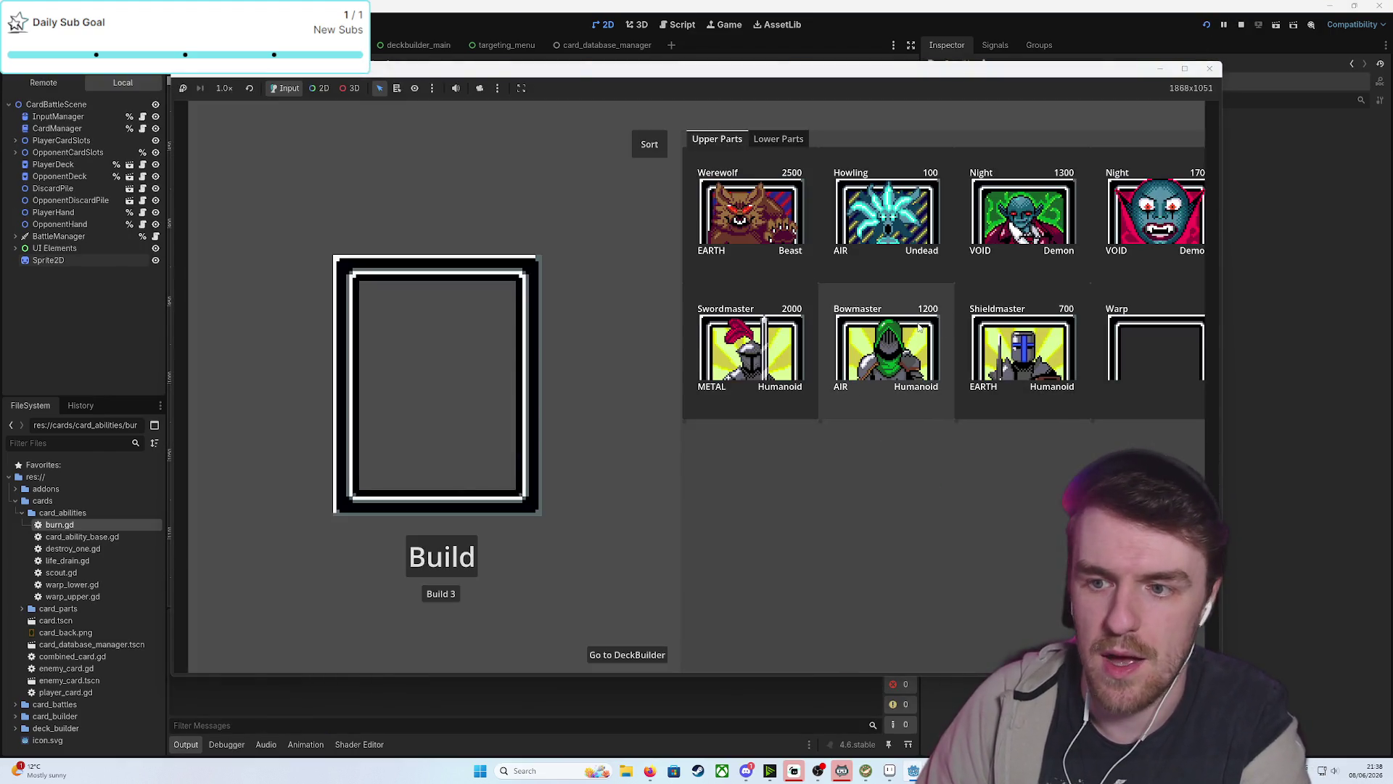
# Step: Build a HowlingBanshee card, fill a 30-card deck, check the grave art in battle, then stop
pyautogui.click(887, 211)
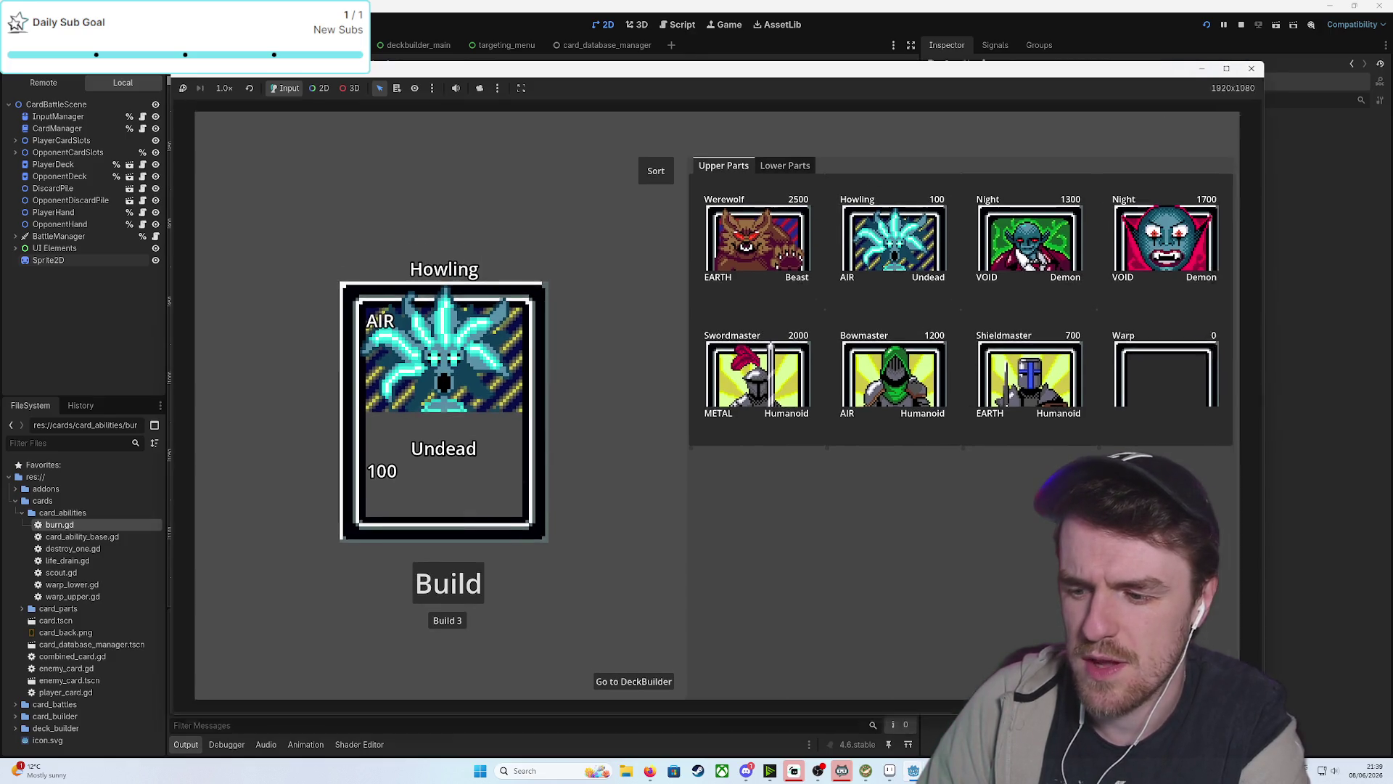
pyautogui.click(792, 171)
pyautogui.click(892, 239)
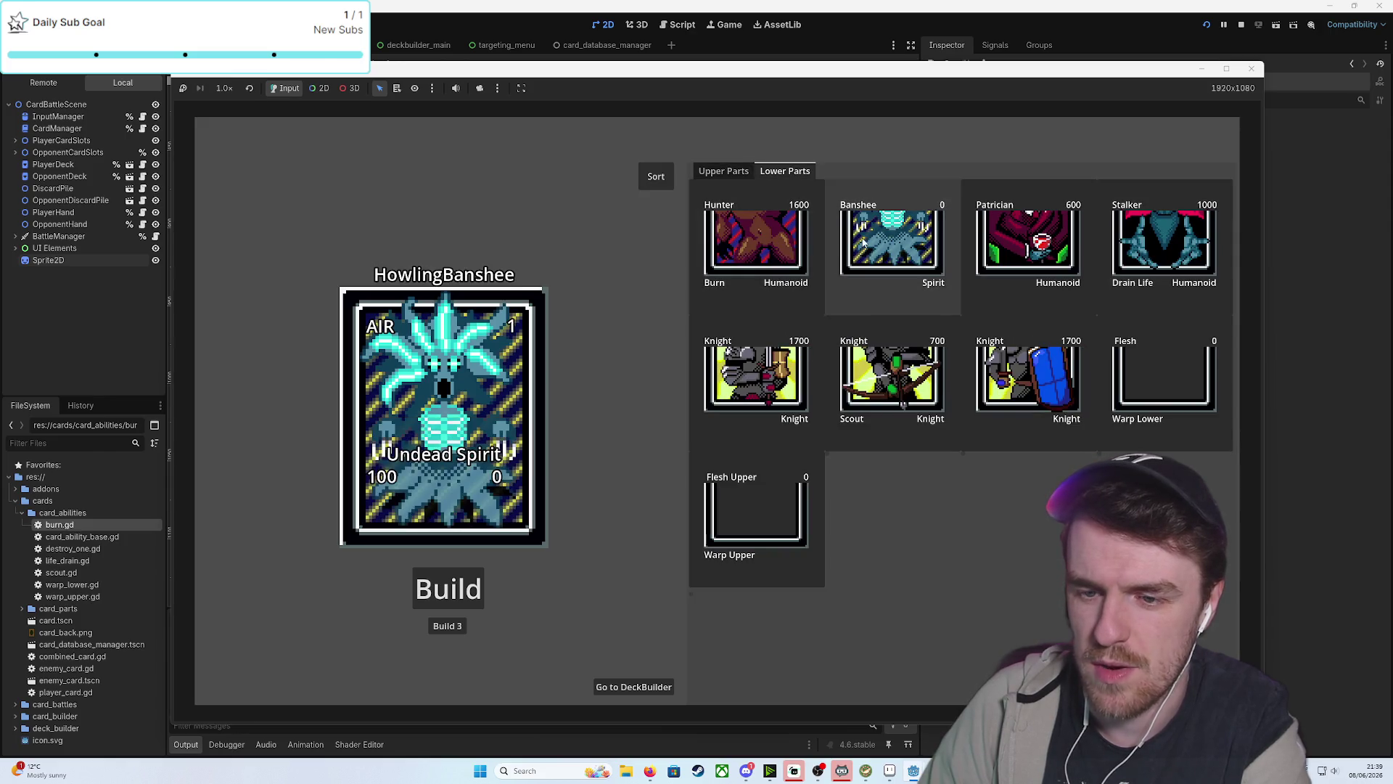
pyautogui.click(459, 626)
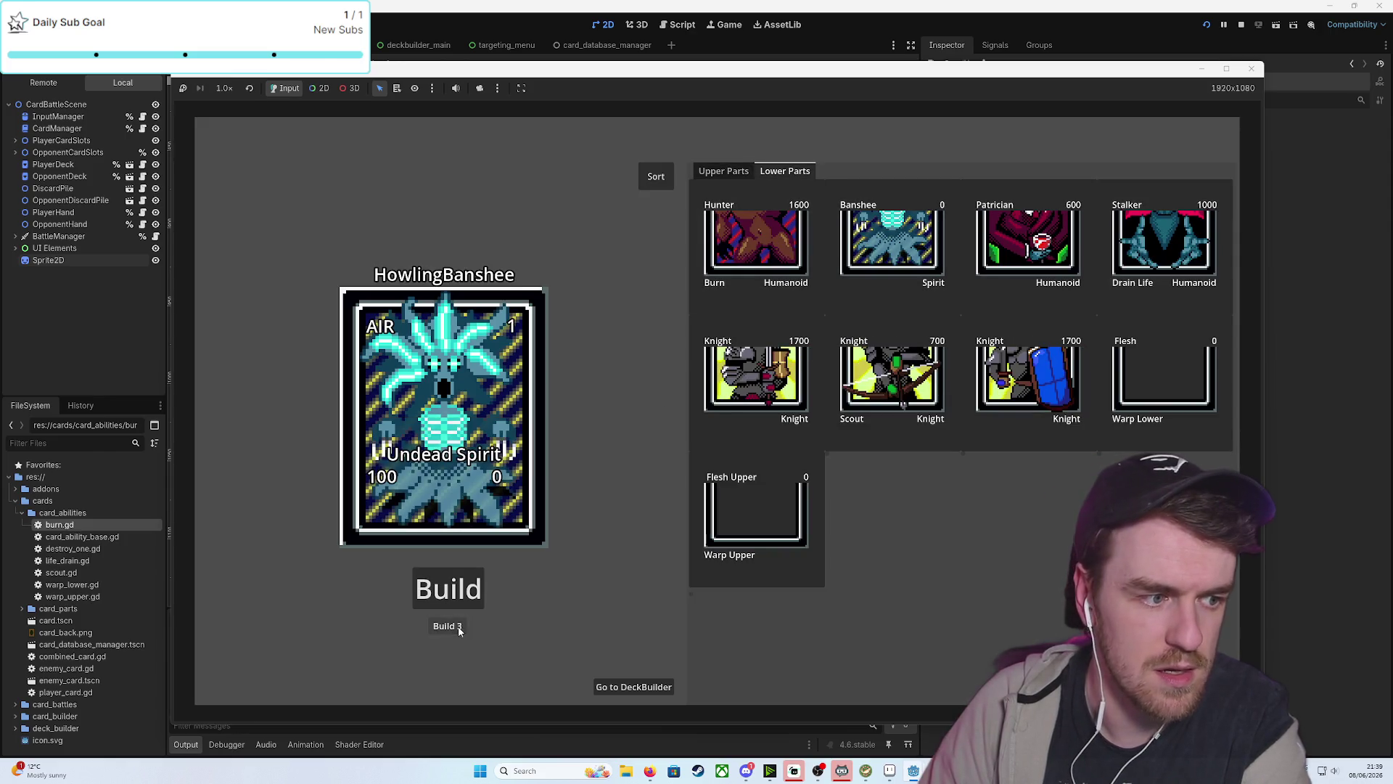
pyautogui.click(633, 686)
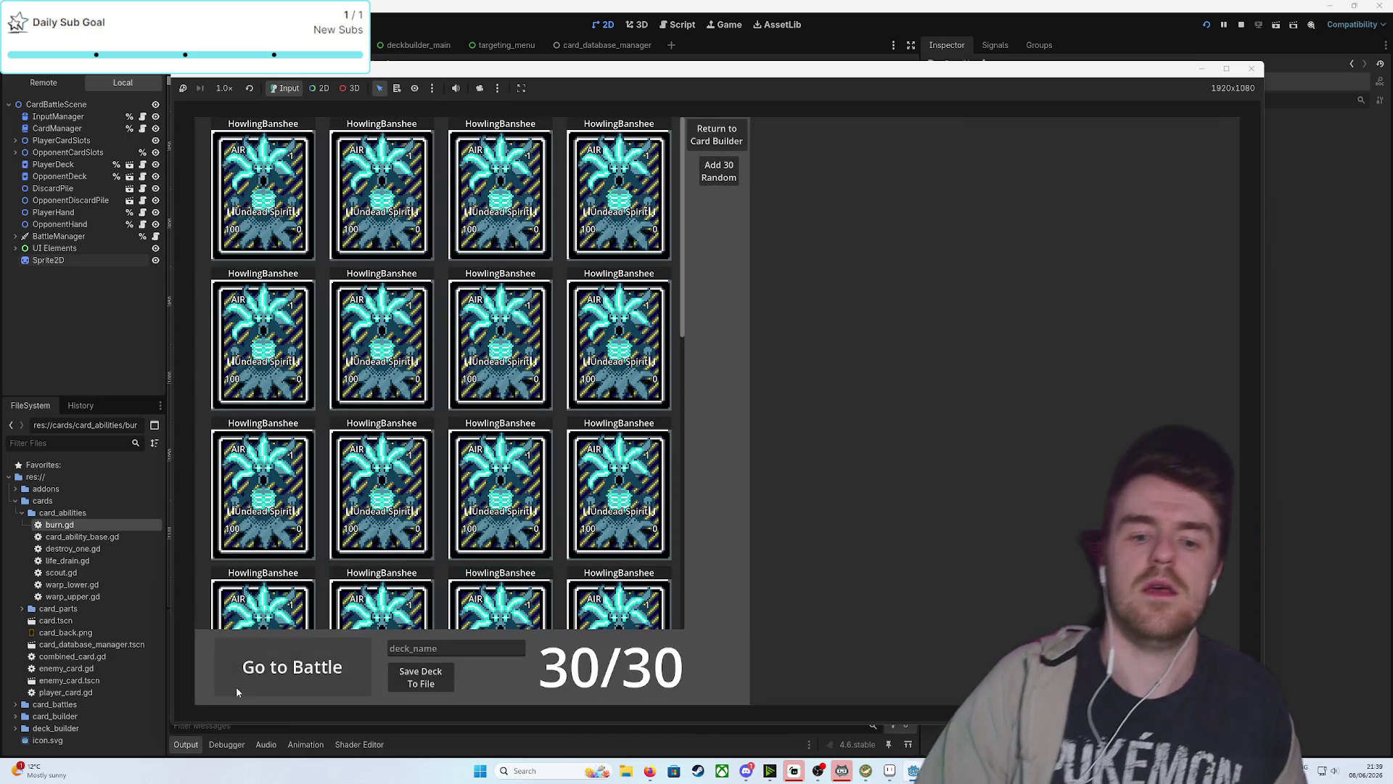
pyautogui.click(239, 687)
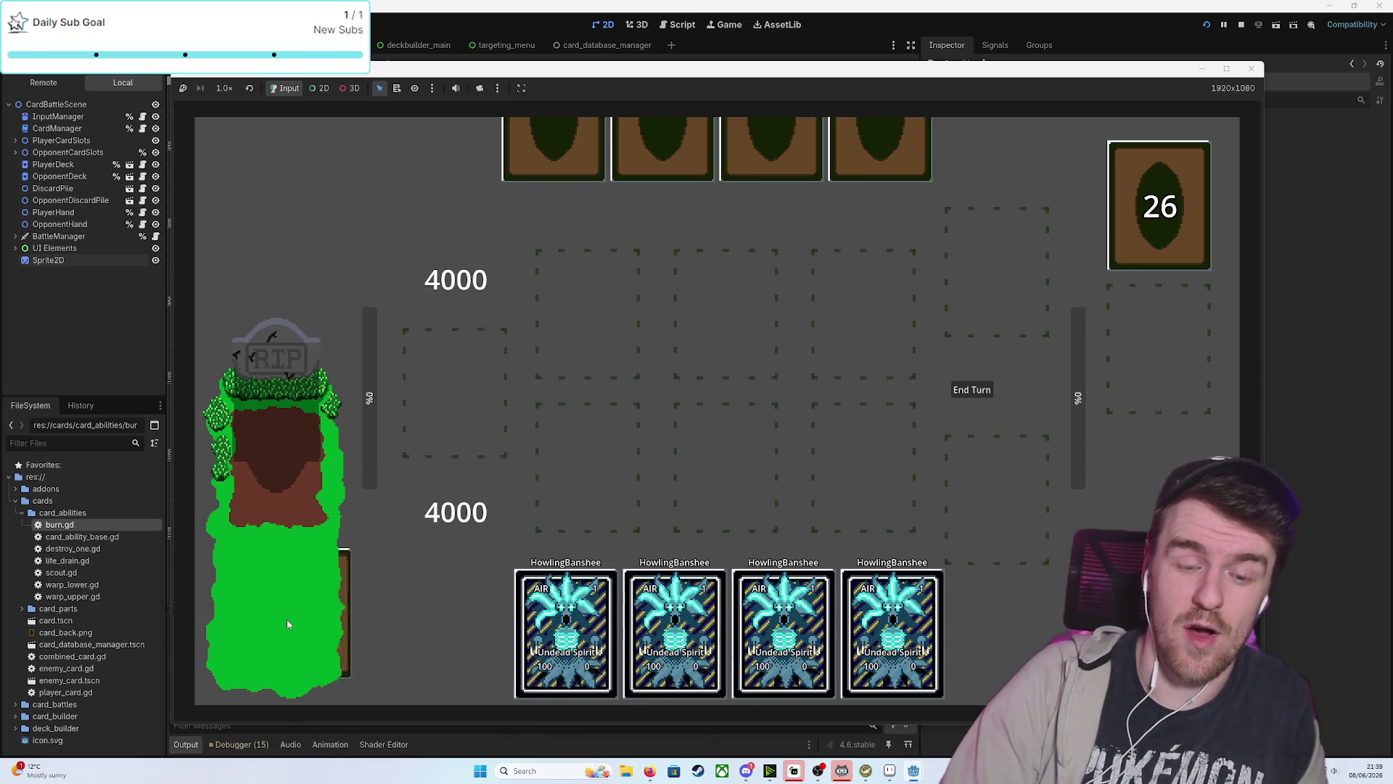
pyautogui.click(1251, 68)
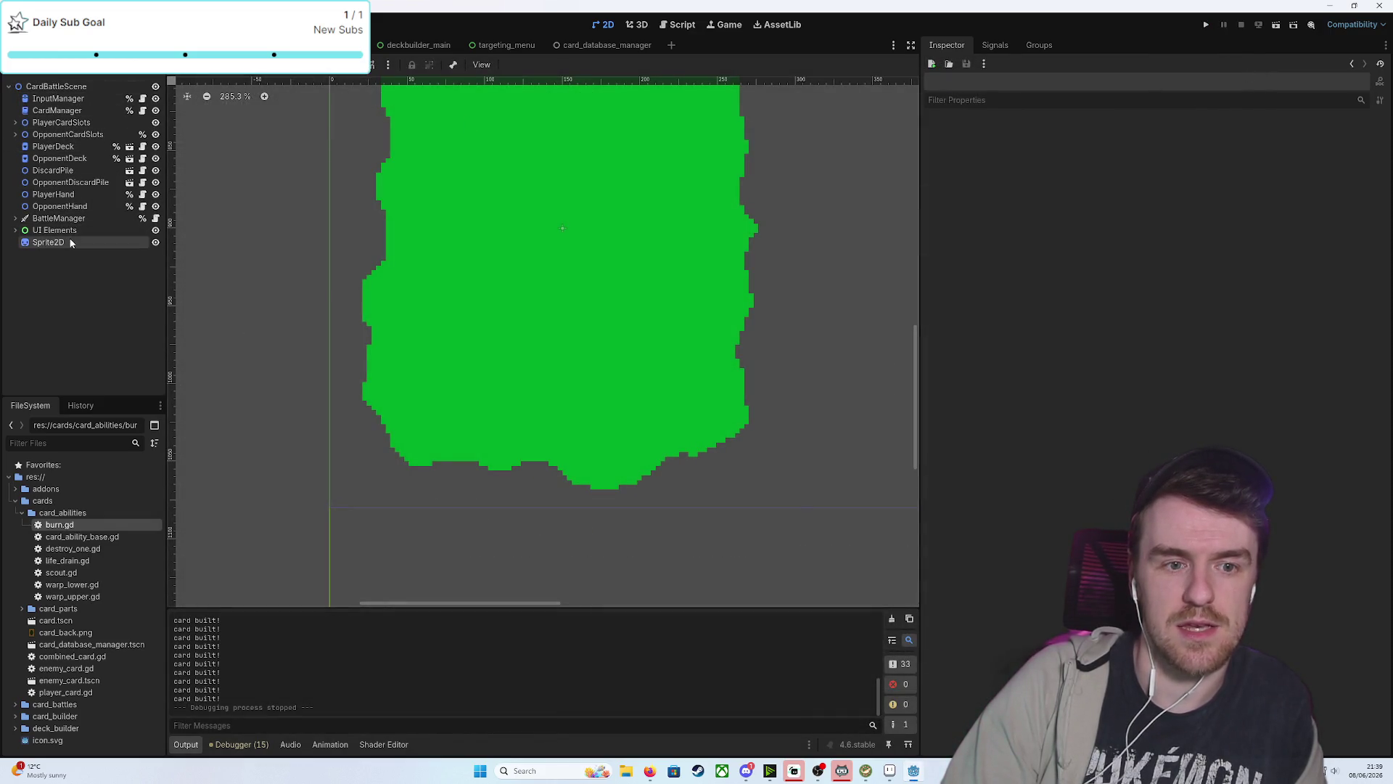
# Step: Move Sprite2D to the first child of CardBattleScene, then relaunch the game
pyautogui.moveTo(48, 242); pyautogui.dragTo(58, 93)
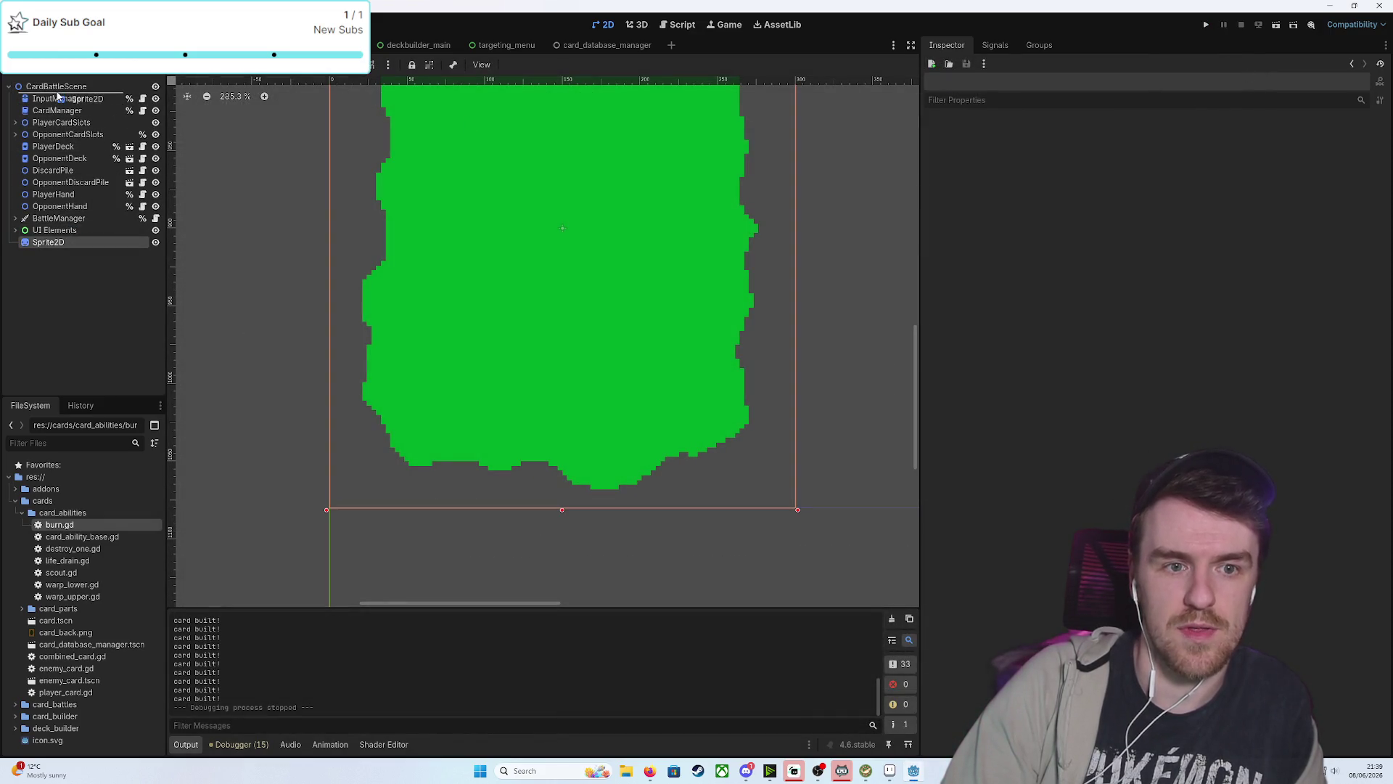
pyautogui.click(89, 299)
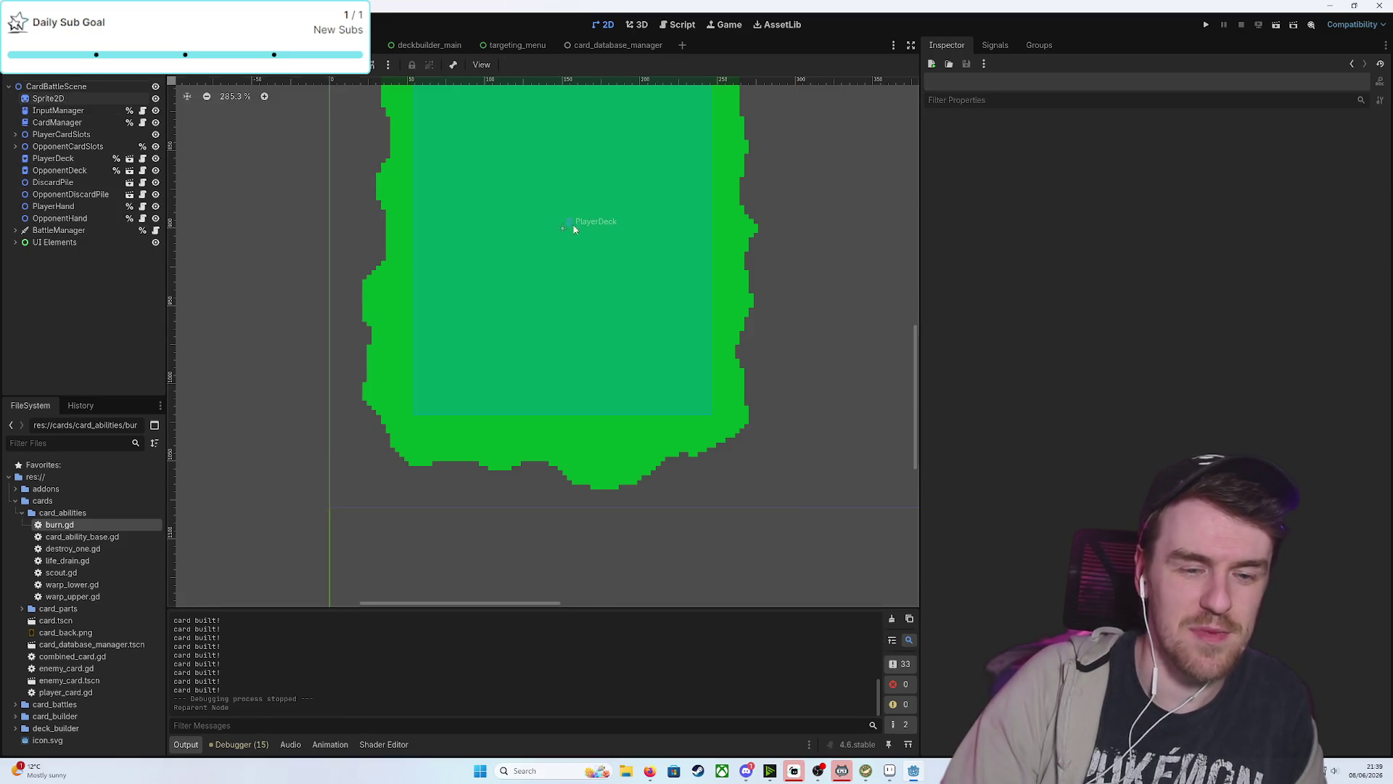
pyautogui.moveTo(303, 199); pyautogui.dragTo(354, 345)
pyautogui.scroll(-3, 354, 346)
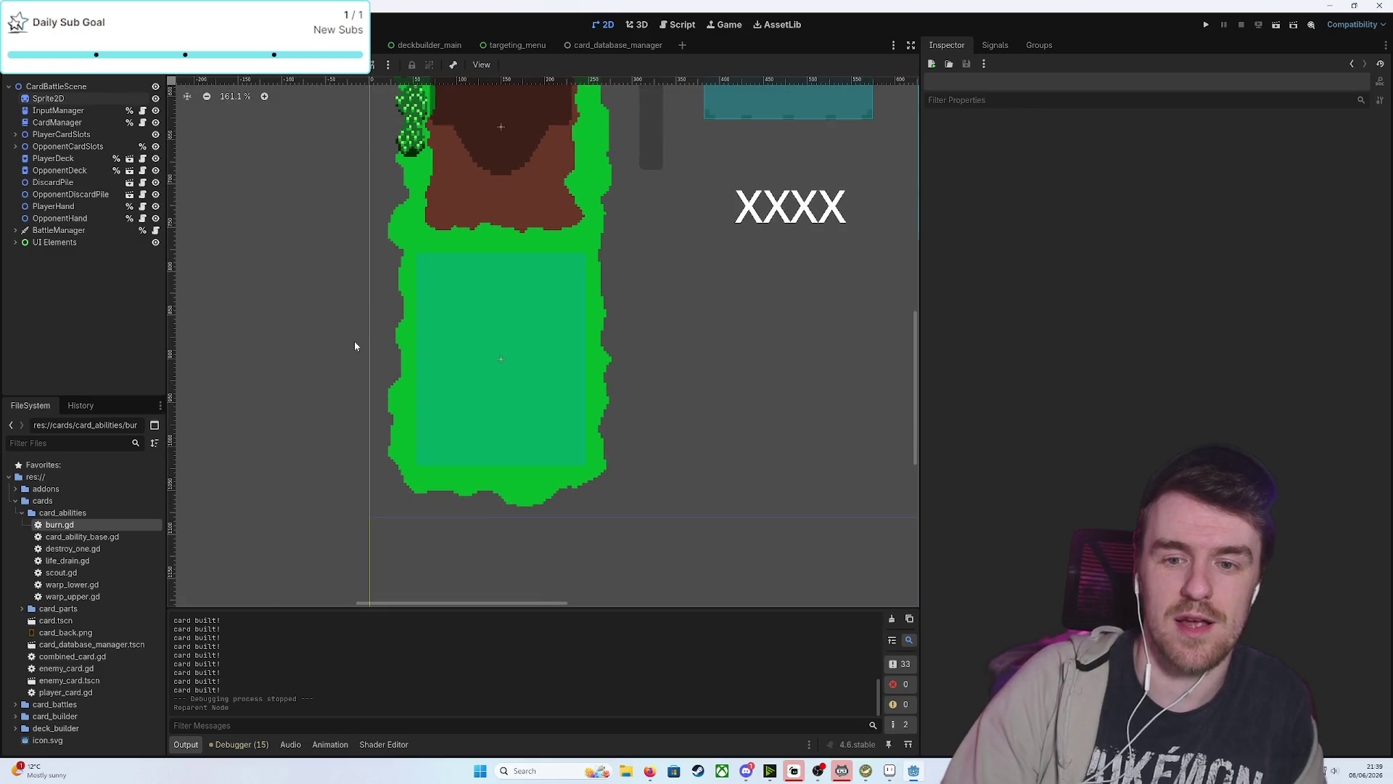
pyautogui.scroll(2, 354, 342)
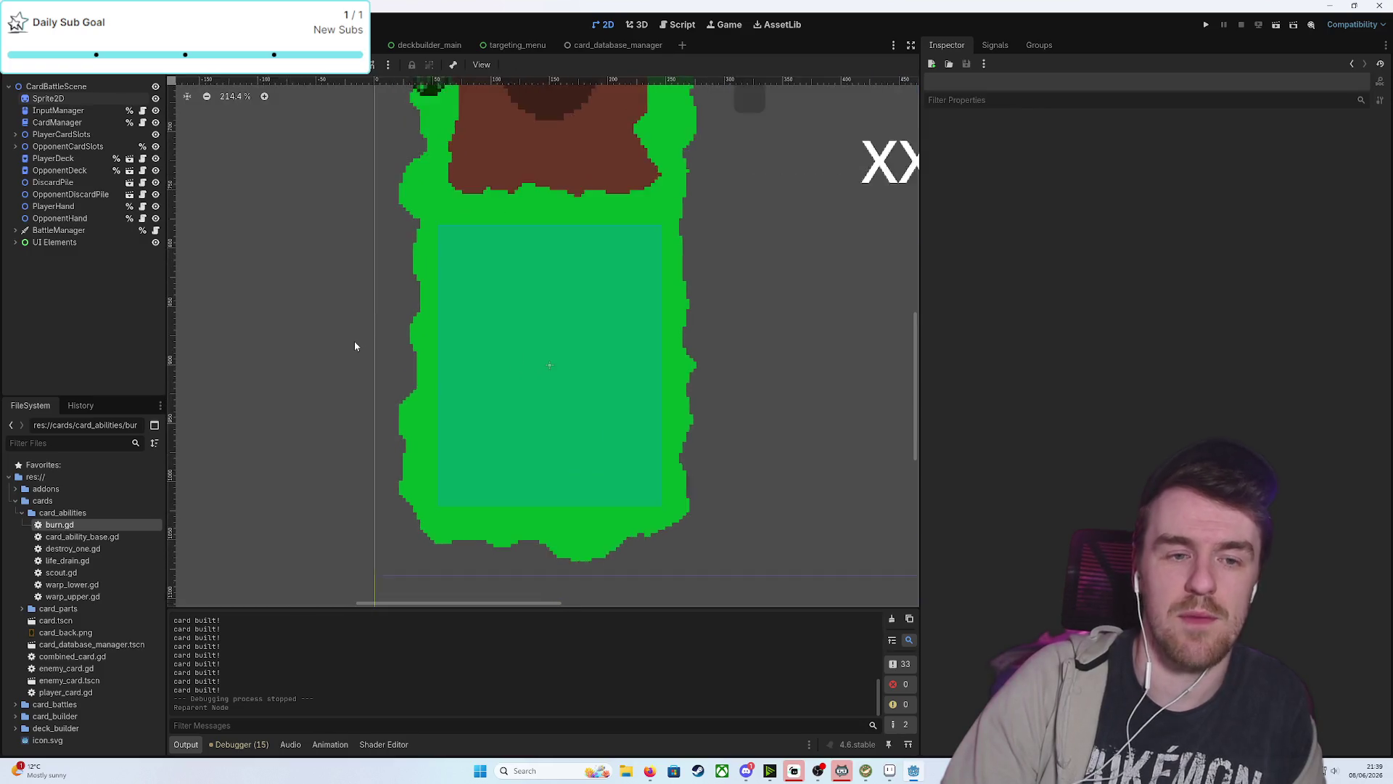
pyautogui.click(1207, 24)
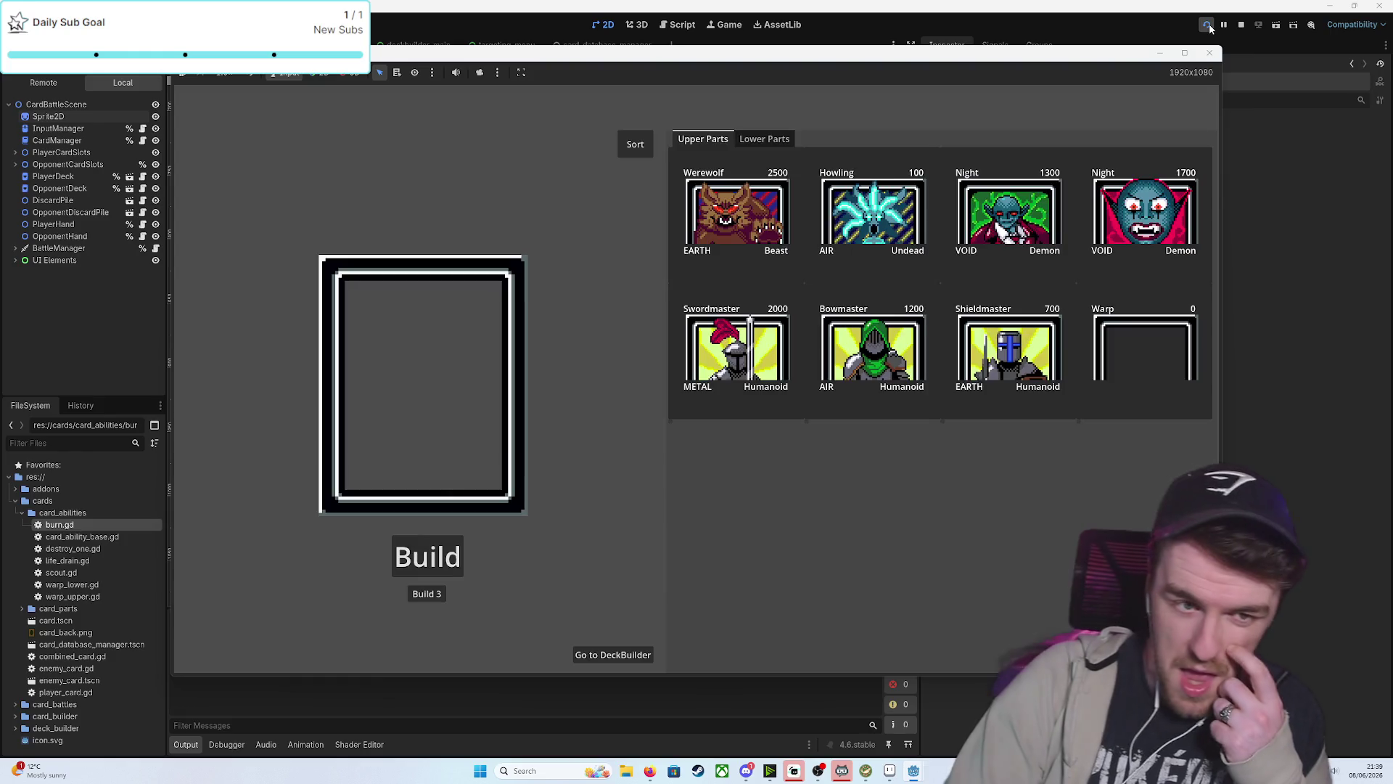
# Step: Build a HowlingBanshee card from the Howling upper part and Banshee lower part
pyautogui.click(871, 211)
pyautogui.click(764, 139)
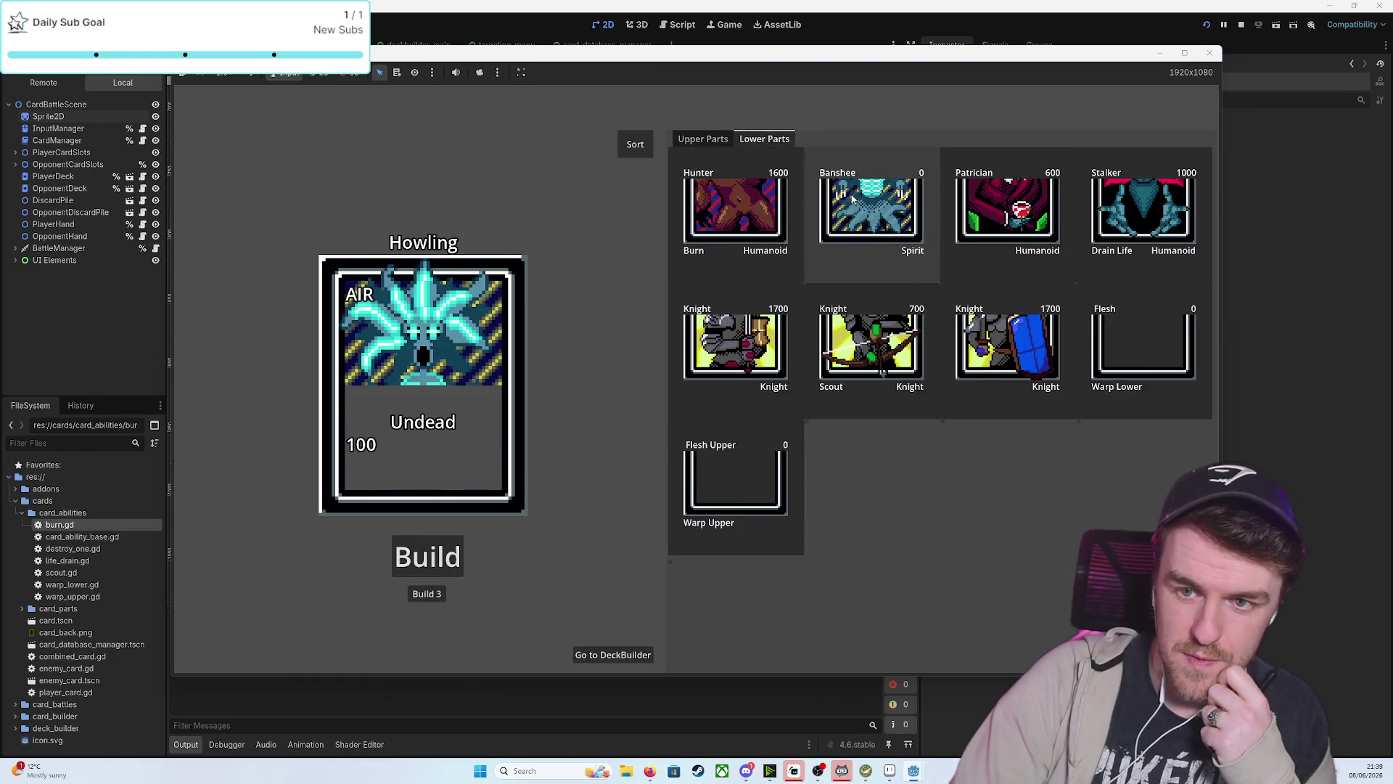
pyautogui.click(871, 211)
pyautogui.click(425, 595)
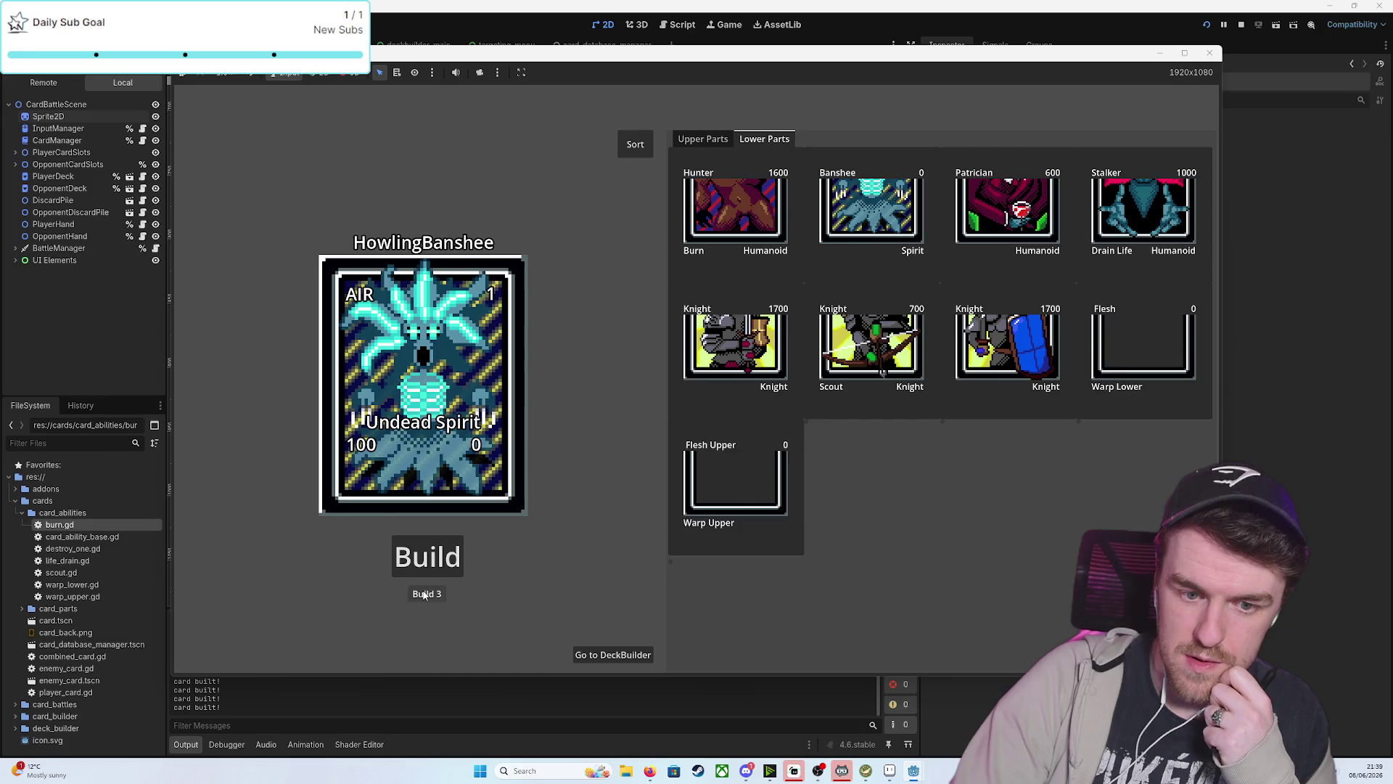
# Step: Add 30 random cards in the deck builder, start the battle, then stop the game
pyautogui.click(614, 655)
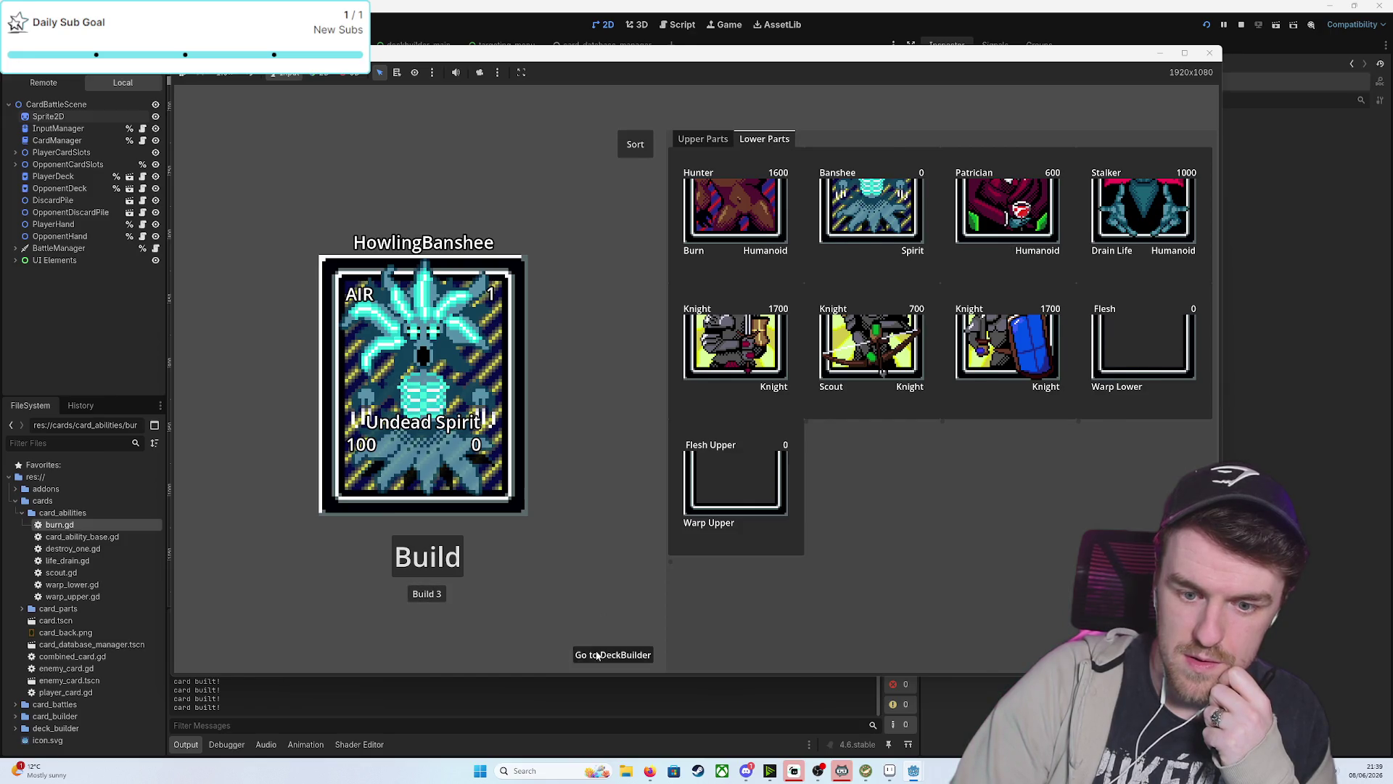
pyautogui.click(699, 139)
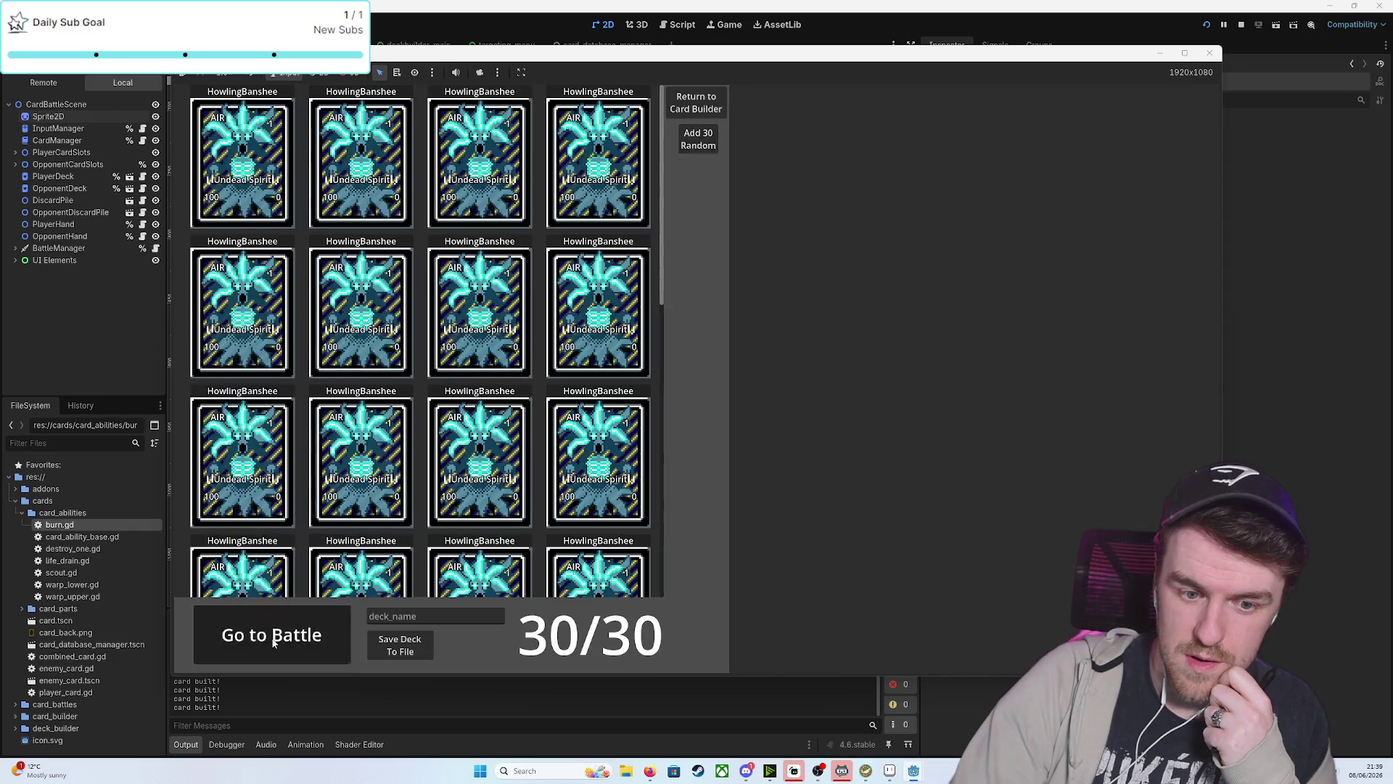
pyautogui.click(273, 643)
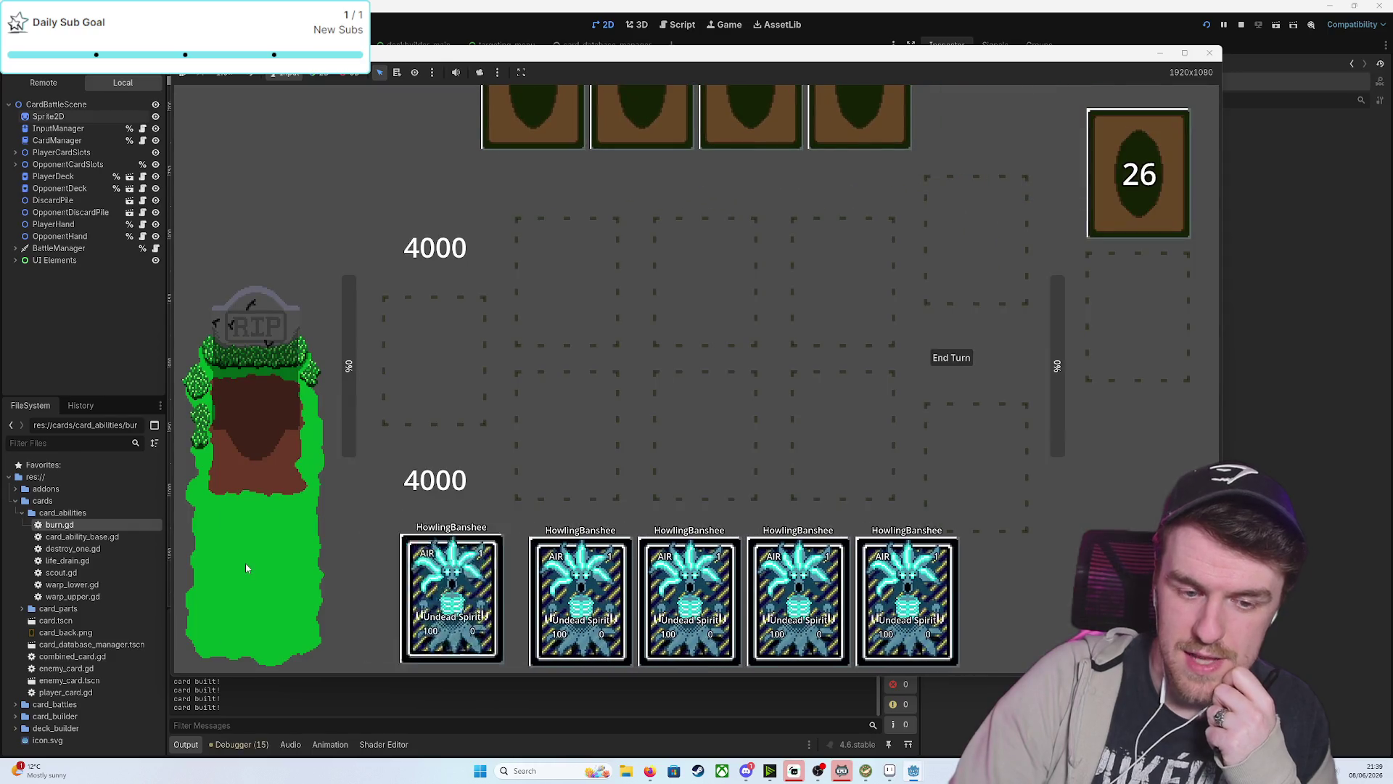
pyautogui.click(1210, 53)
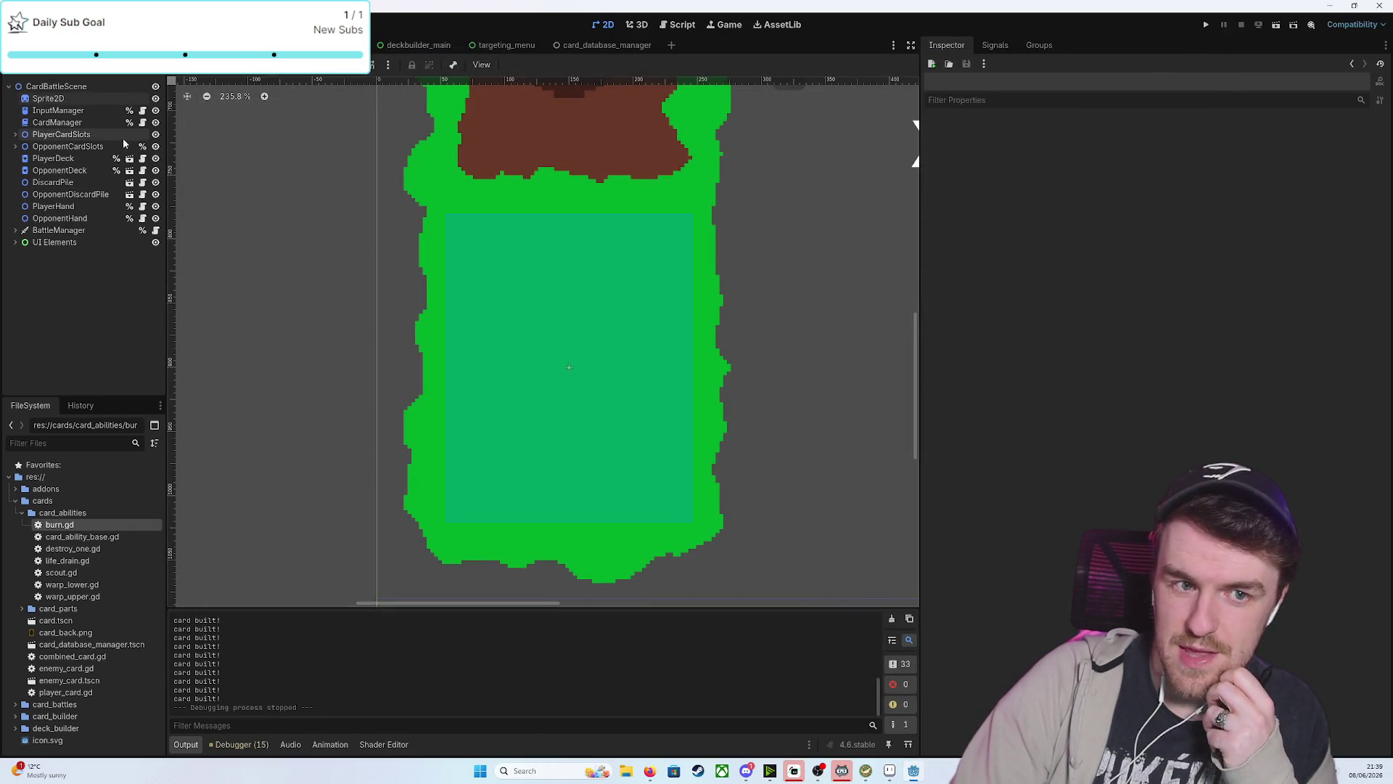
# Step: Under CanvasItem > Ordering, give the grave field Sprite2D a Z Index of -10, then check the layering
pyautogui.click(48, 99)
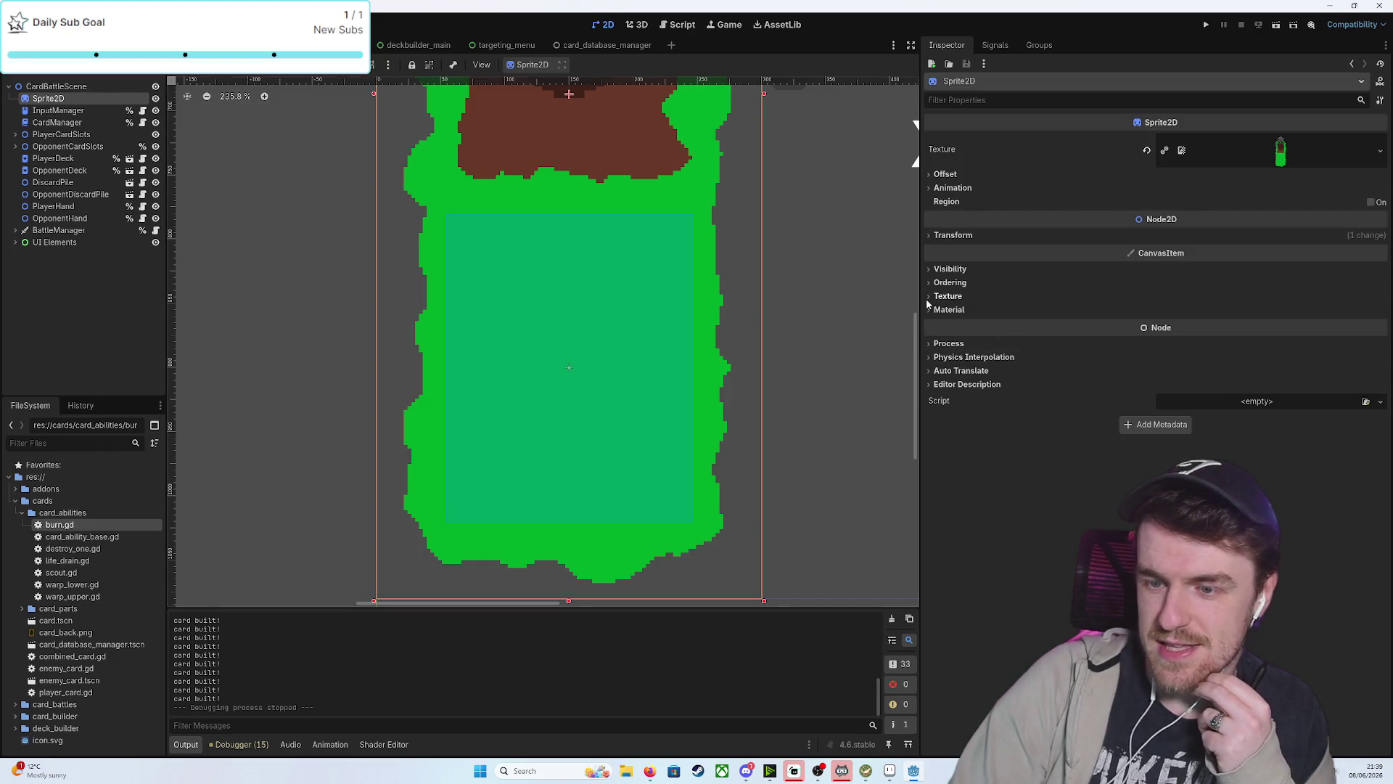
pyautogui.click(948, 310)
pyautogui.click(948, 297)
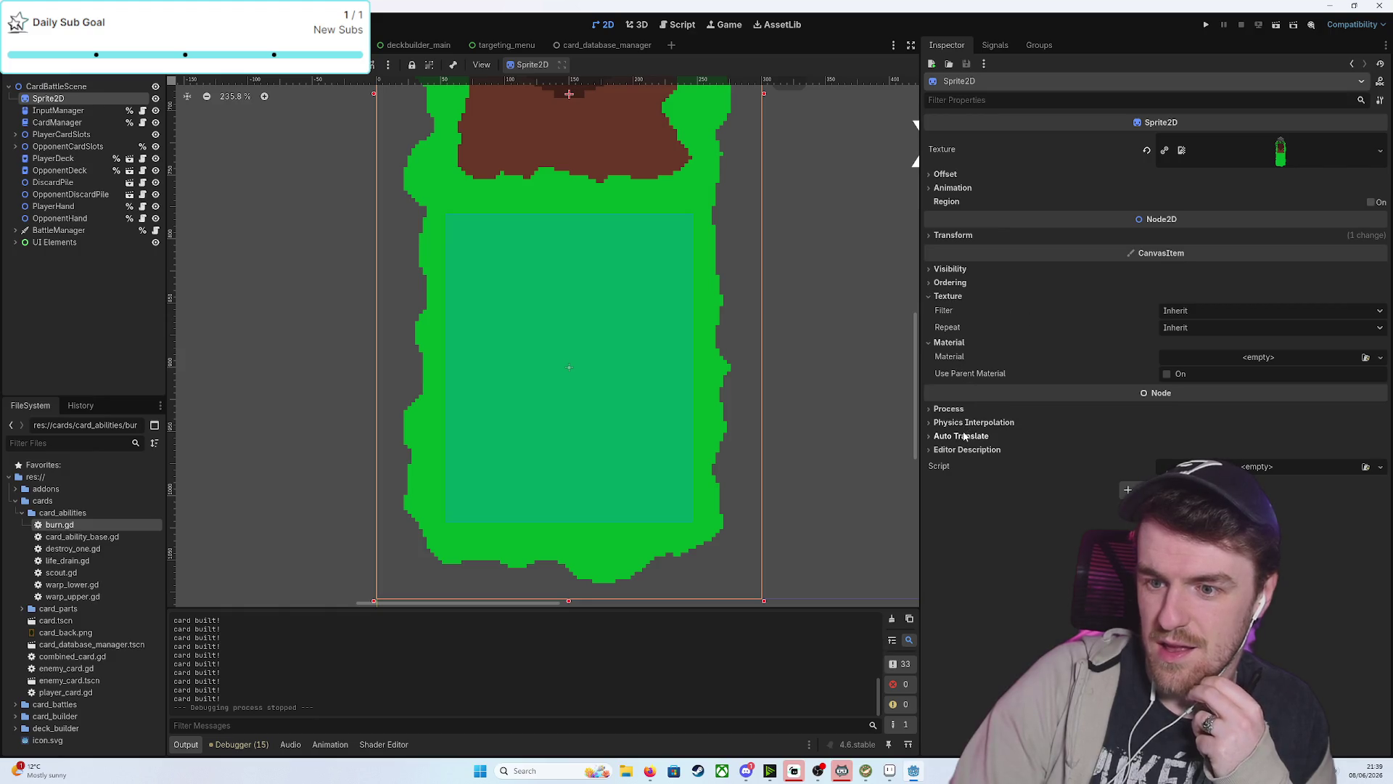
pyautogui.click(961, 410)
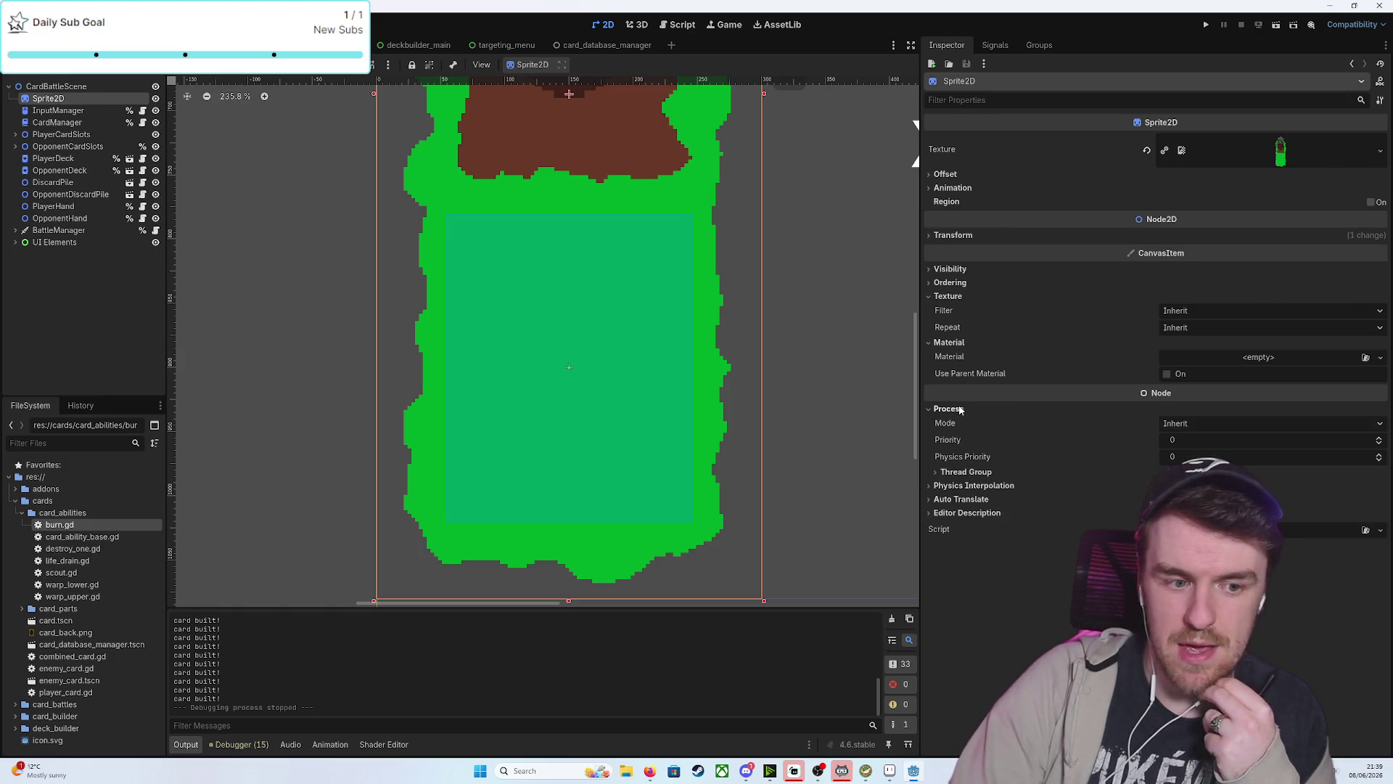
pyautogui.click(961, 410)
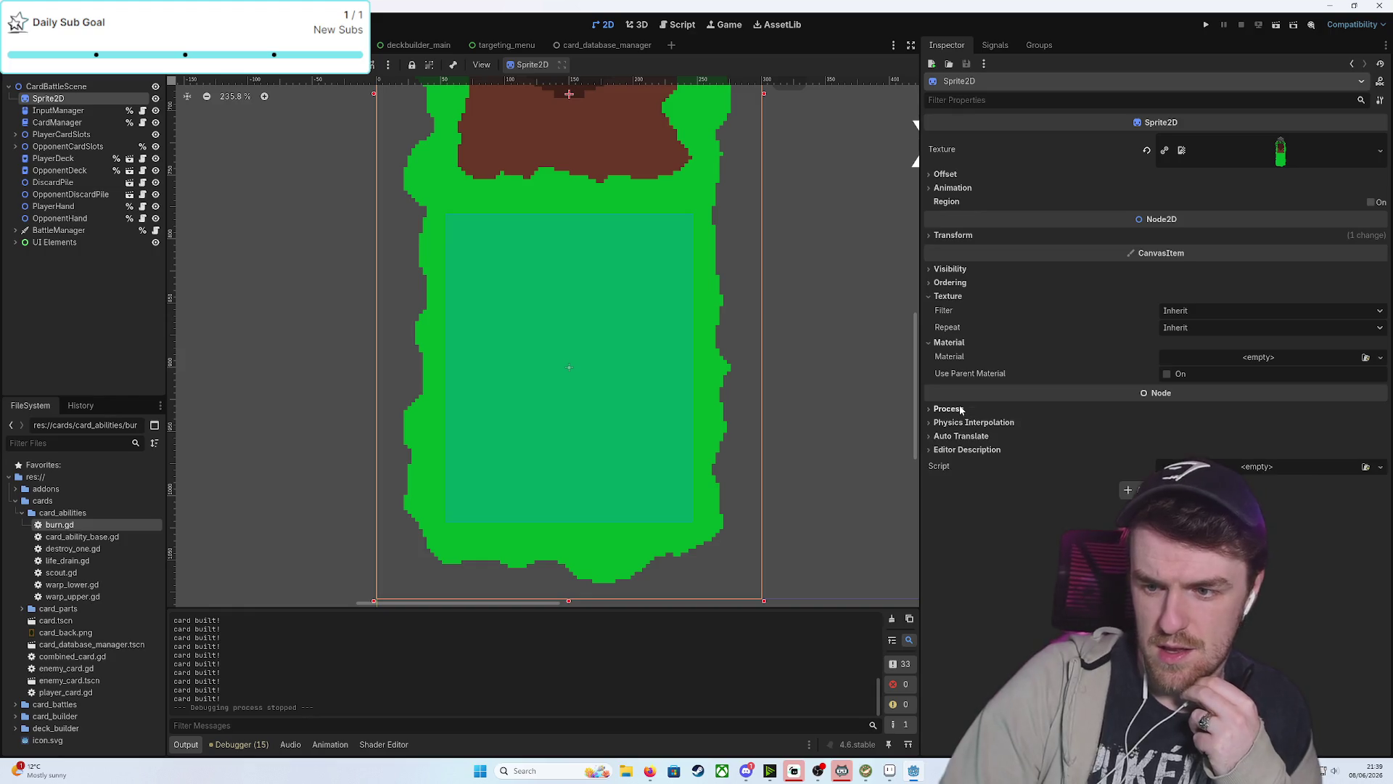
pyautogui.click(952, 282)
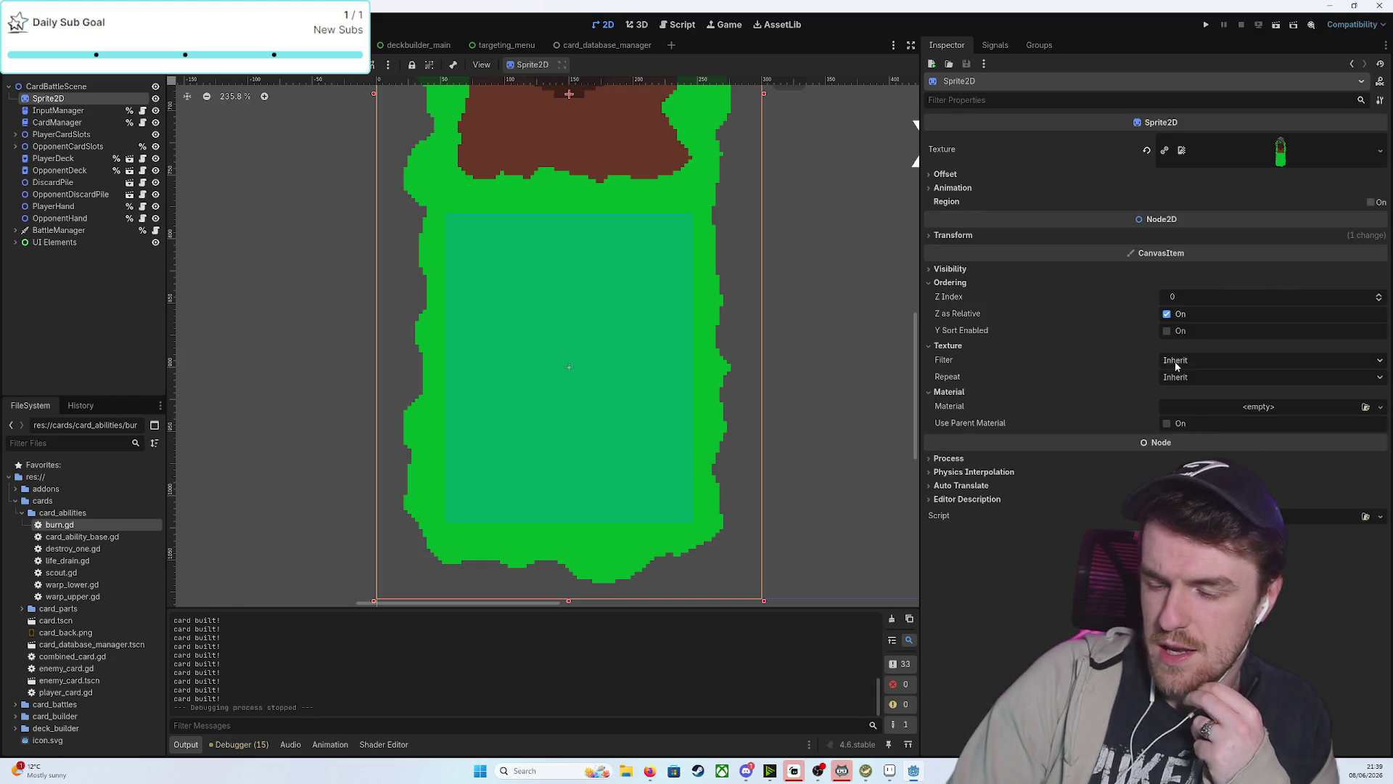
pyautogui.click(1184, 297)
pyautogui.write('-1')
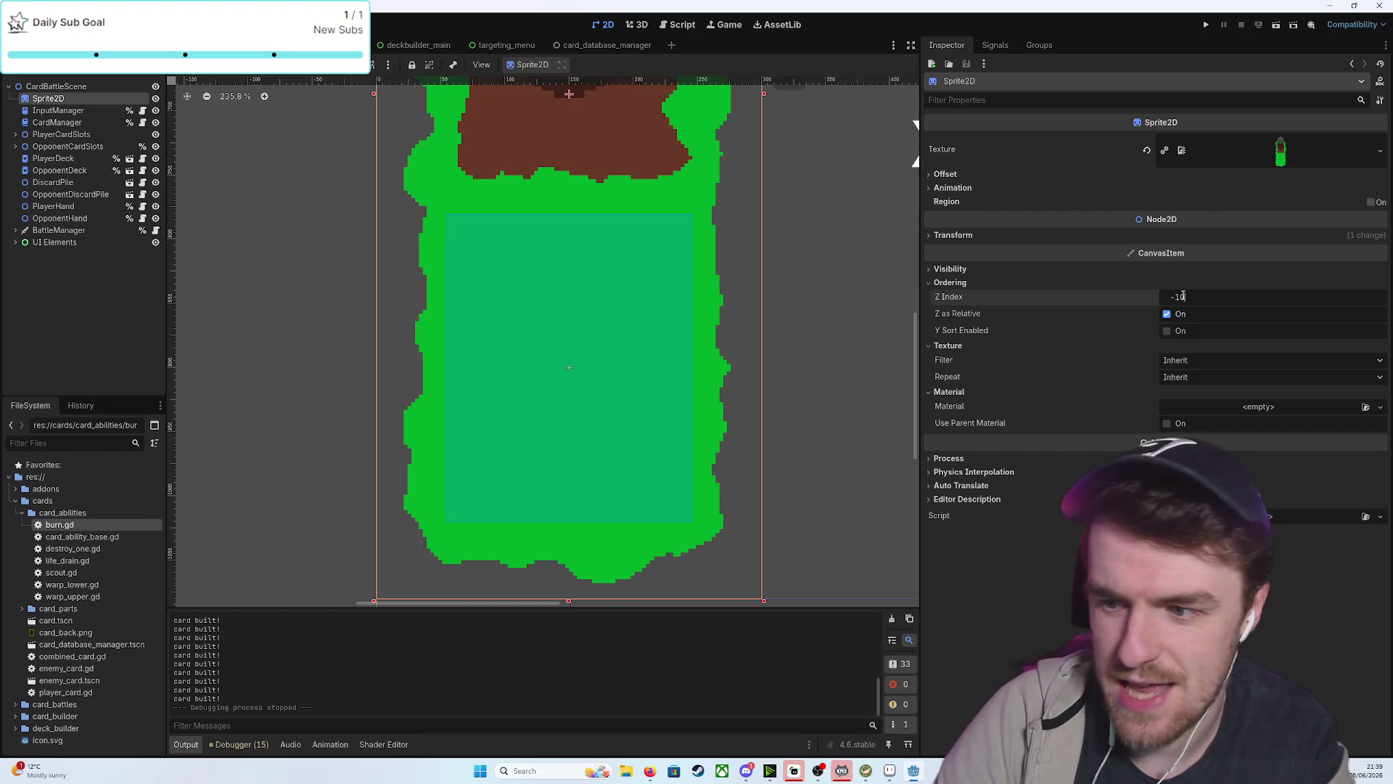
pyautogui.press('Return')
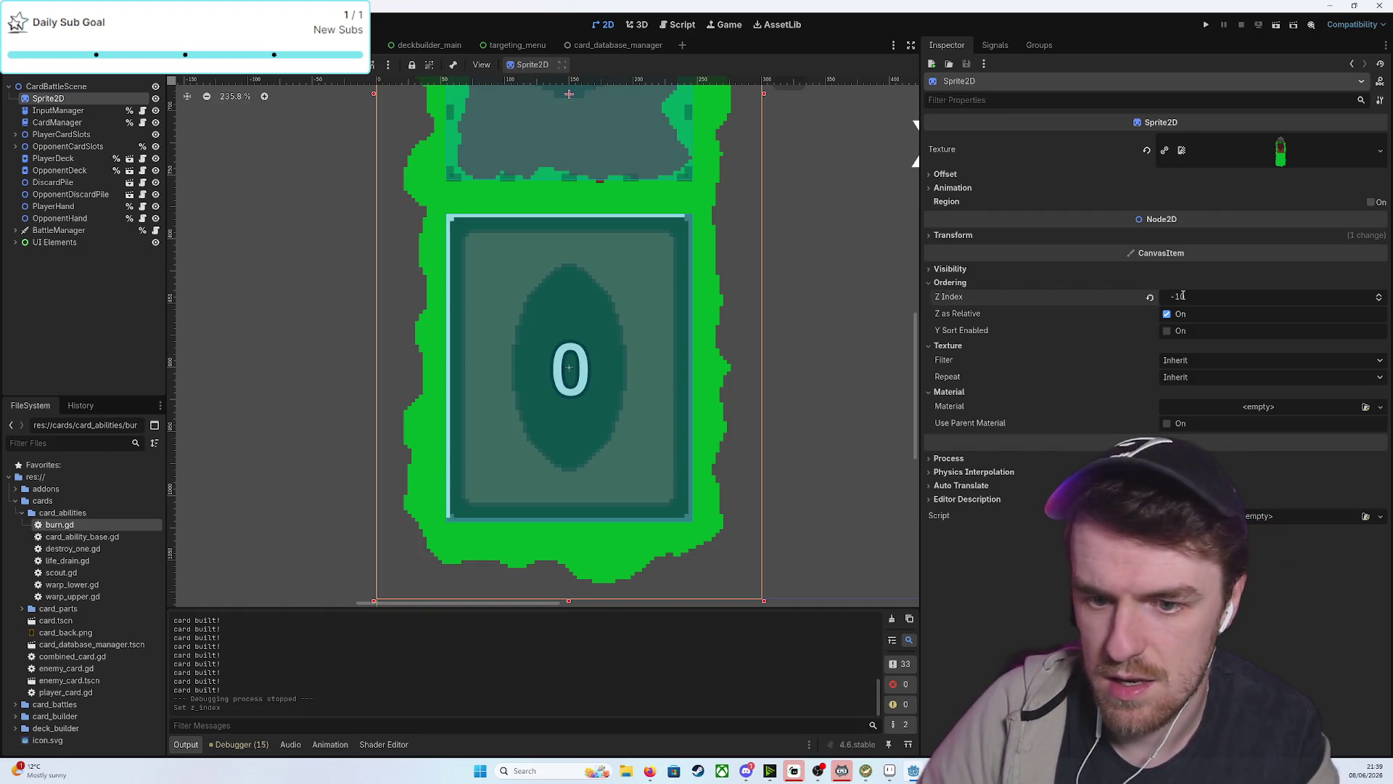
pyautogui.click(831, 389)
pyautogui.scroll(-8, 833, 391)
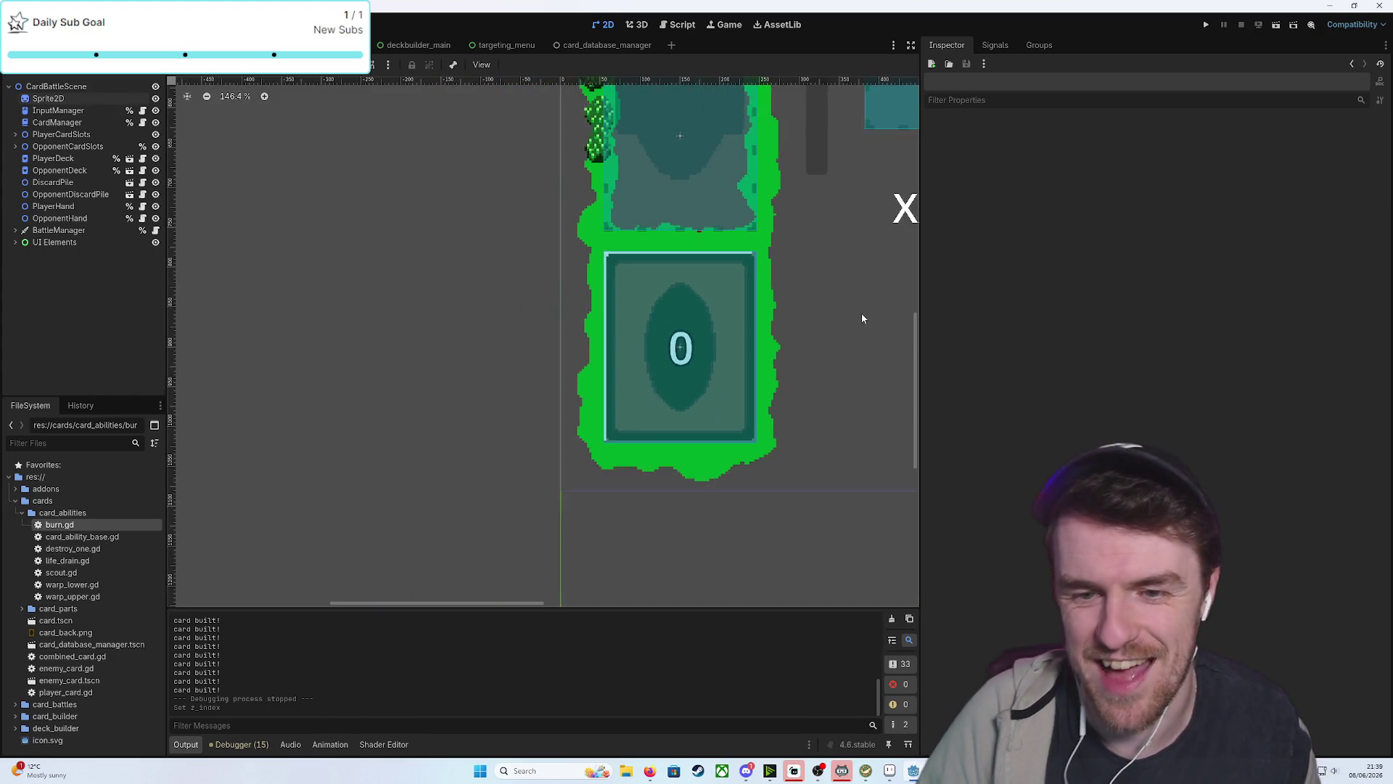
pyautogui.scroll(-1, 686, 421)
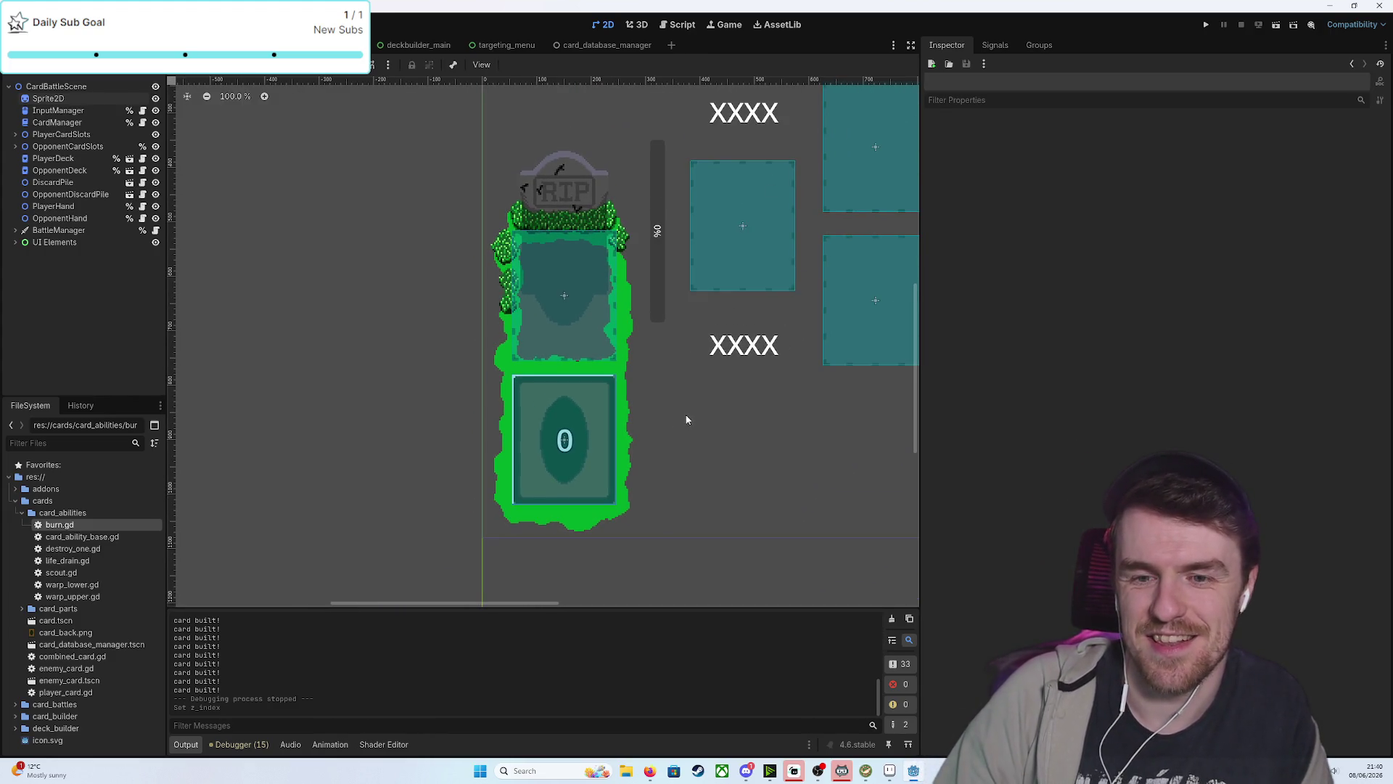
pyautogui.click(1208, 25)
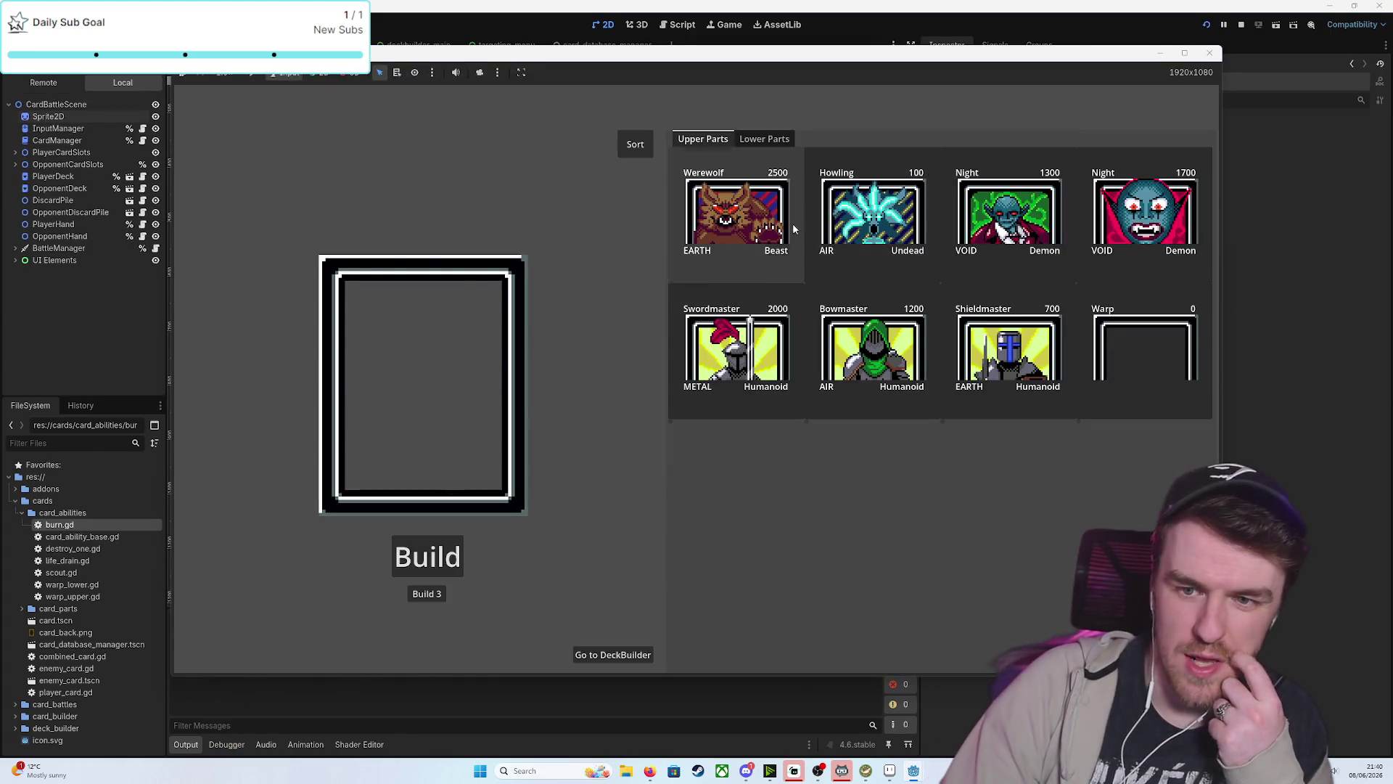
pyautogui.click(838, 196)
pyautogui.click(837, 195)
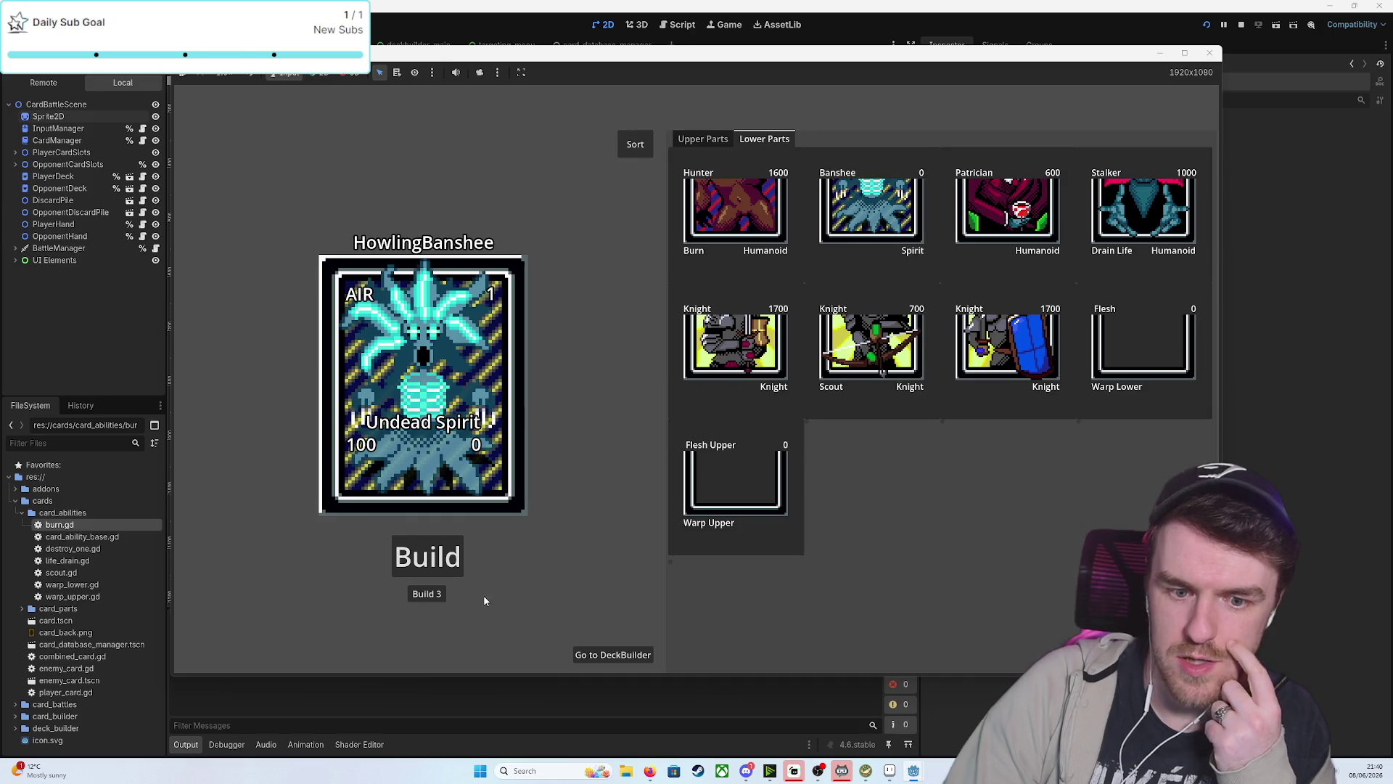
pyautogui.click(438, 592)
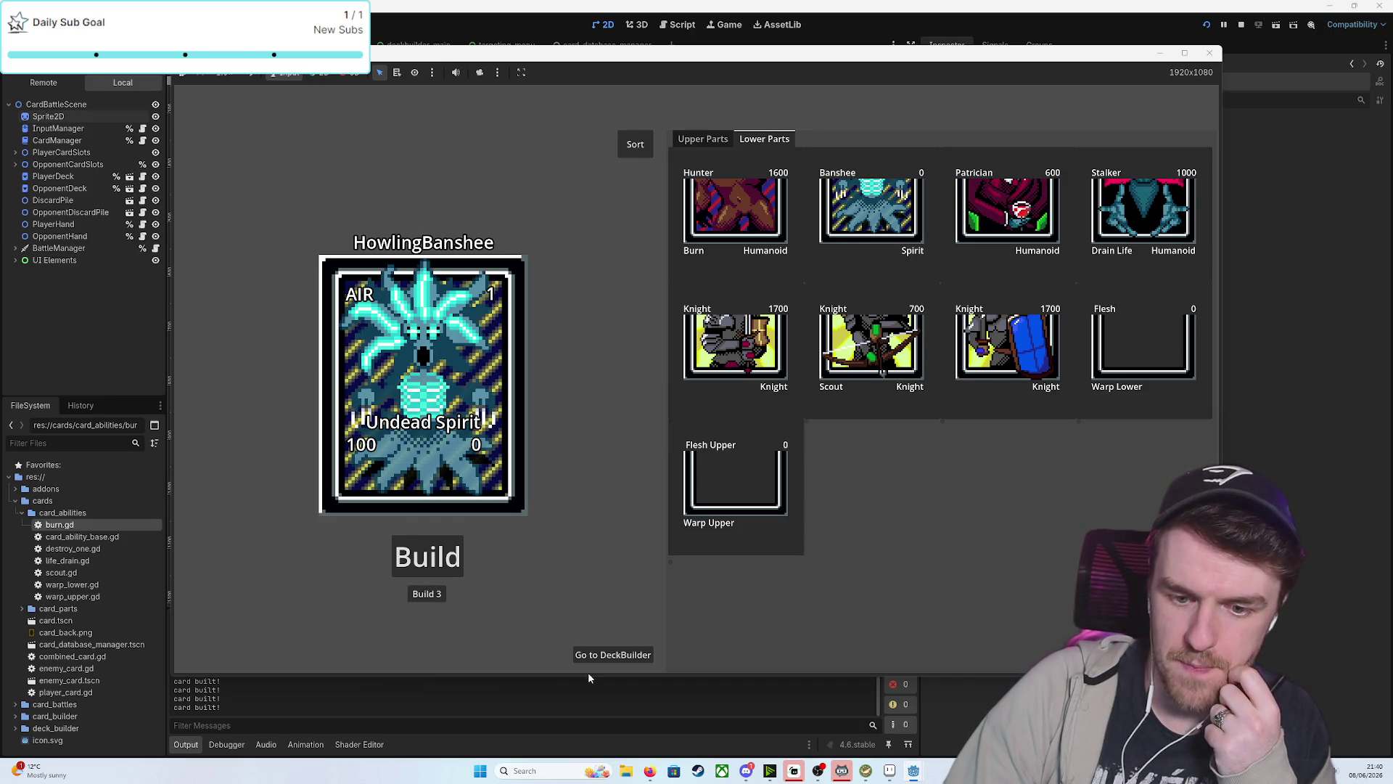
pyautogui.click(602, 656)
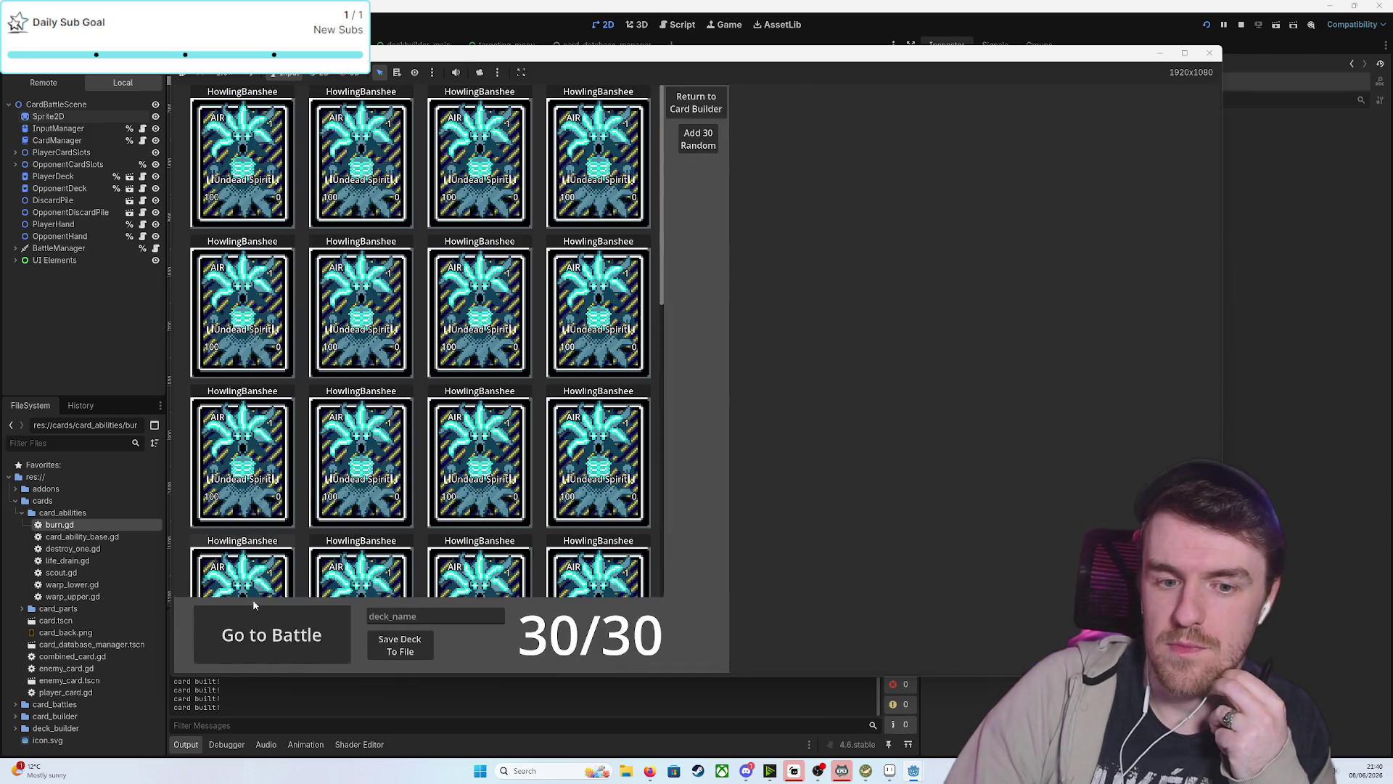
pyautogui.click(250, 653)
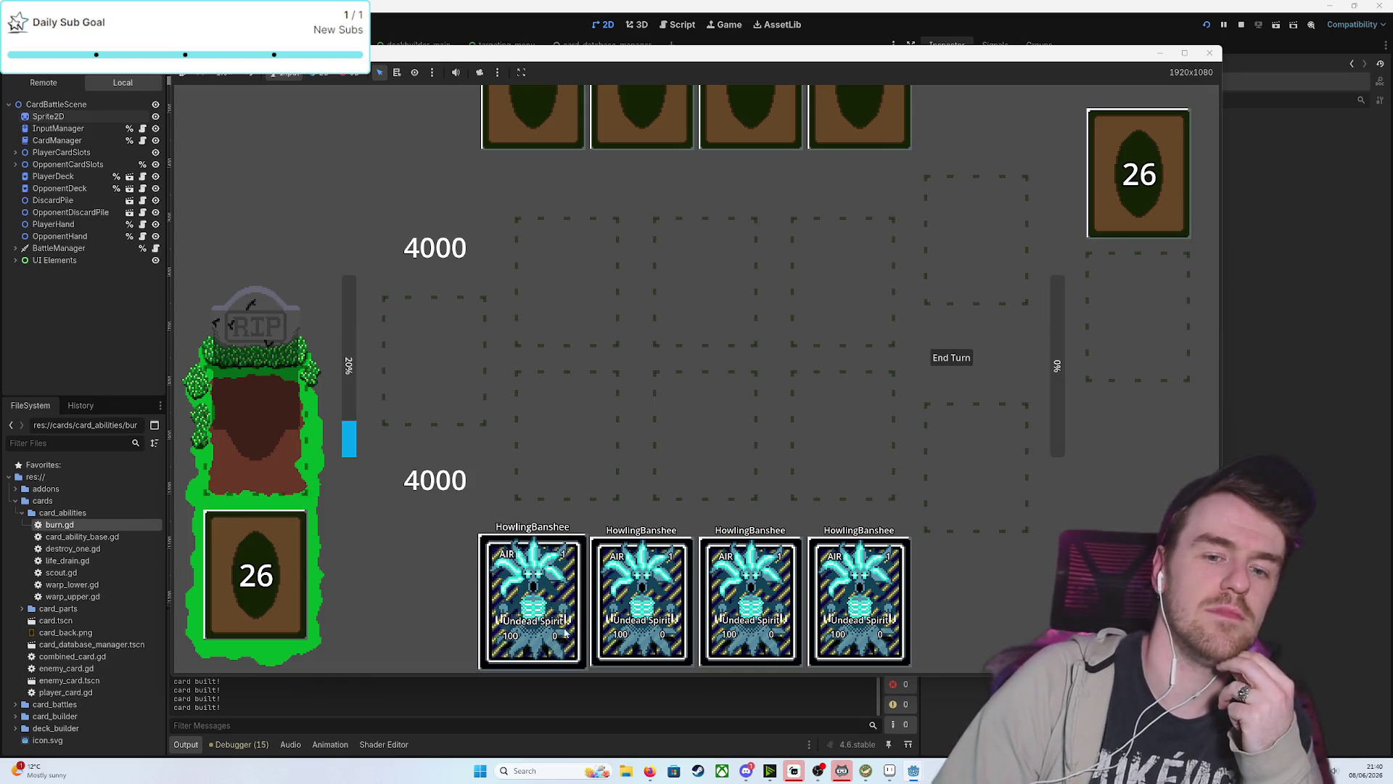
pyautogui.moveTo(566, 633)
pyautogui.mouseDown()
pyautogui.moveTo(708, 483)
pyautogui.moveTo(707, 464)
pyautogui.mouseUp()
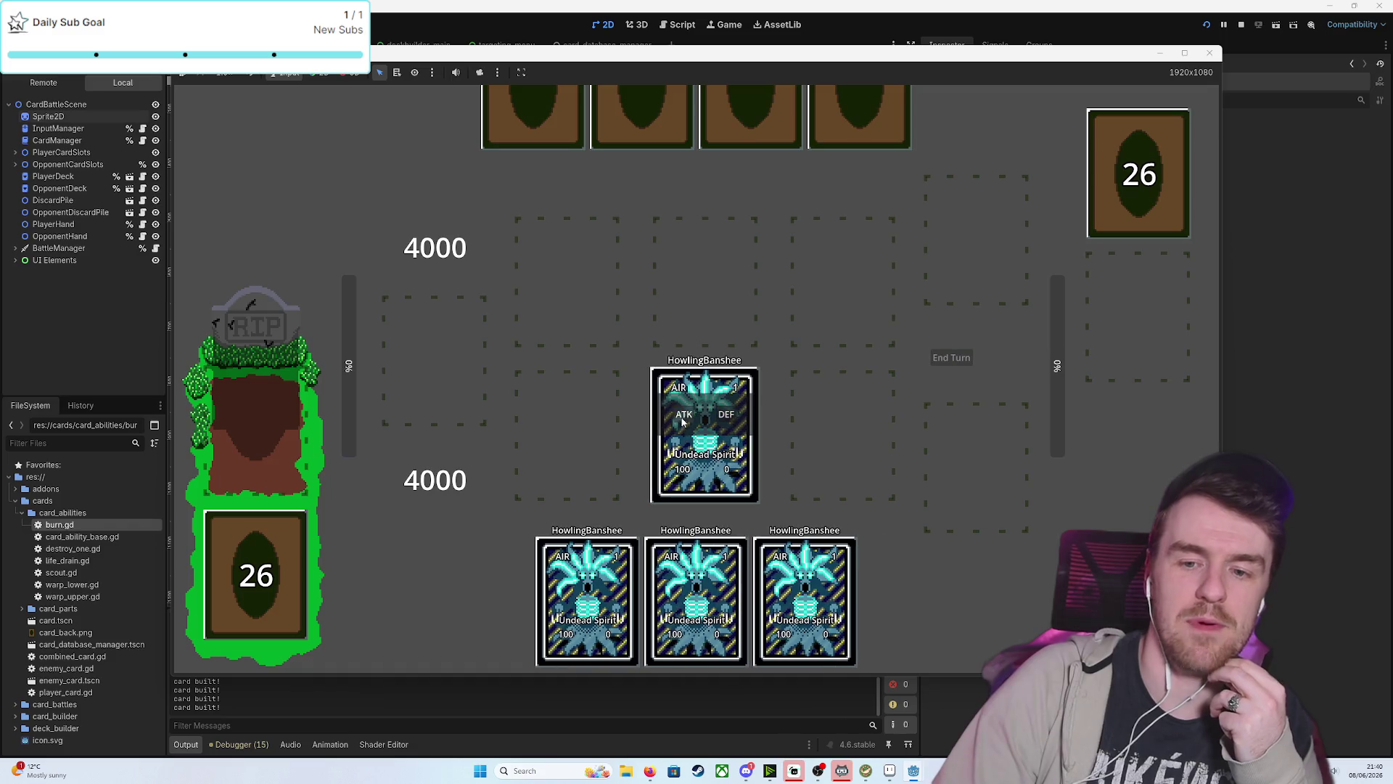
pyautogui.click(945, 363)
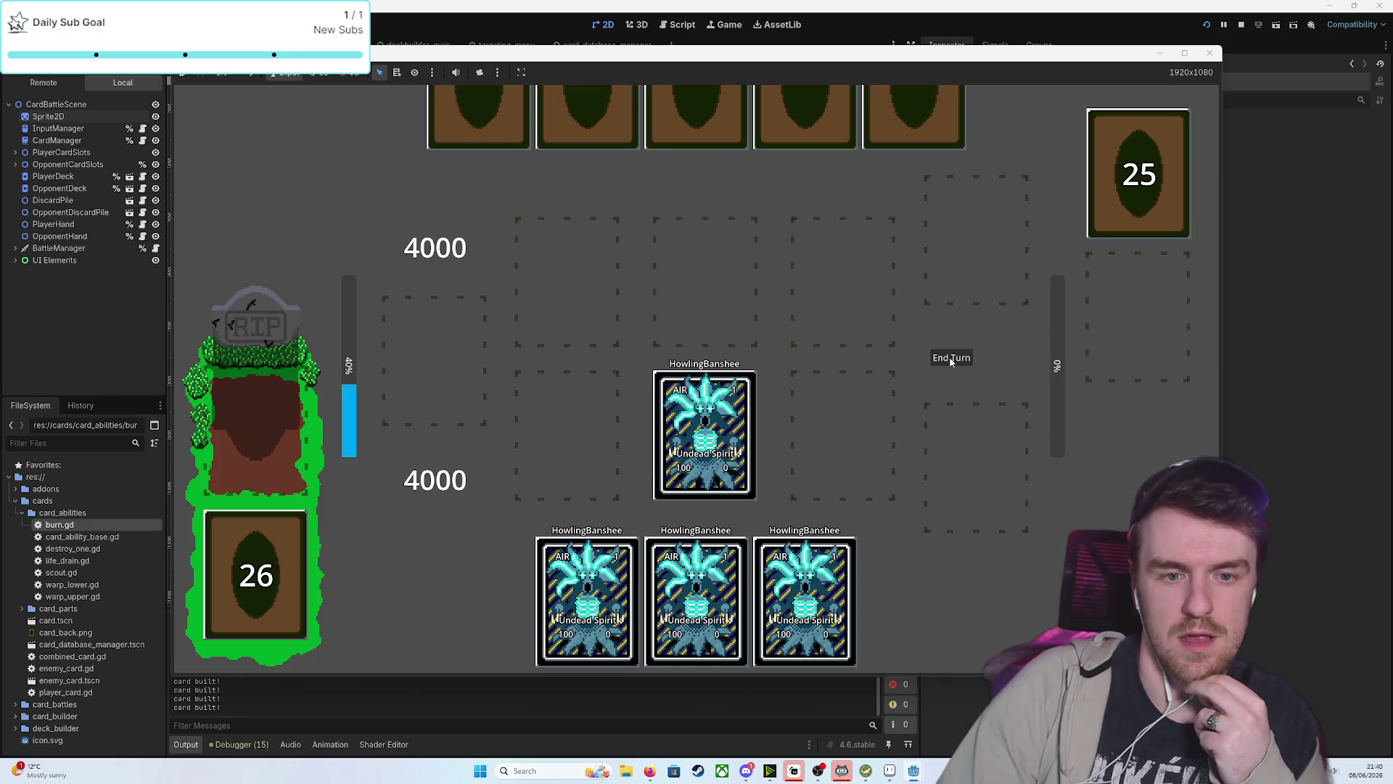
pyautogui.click(949, 363)
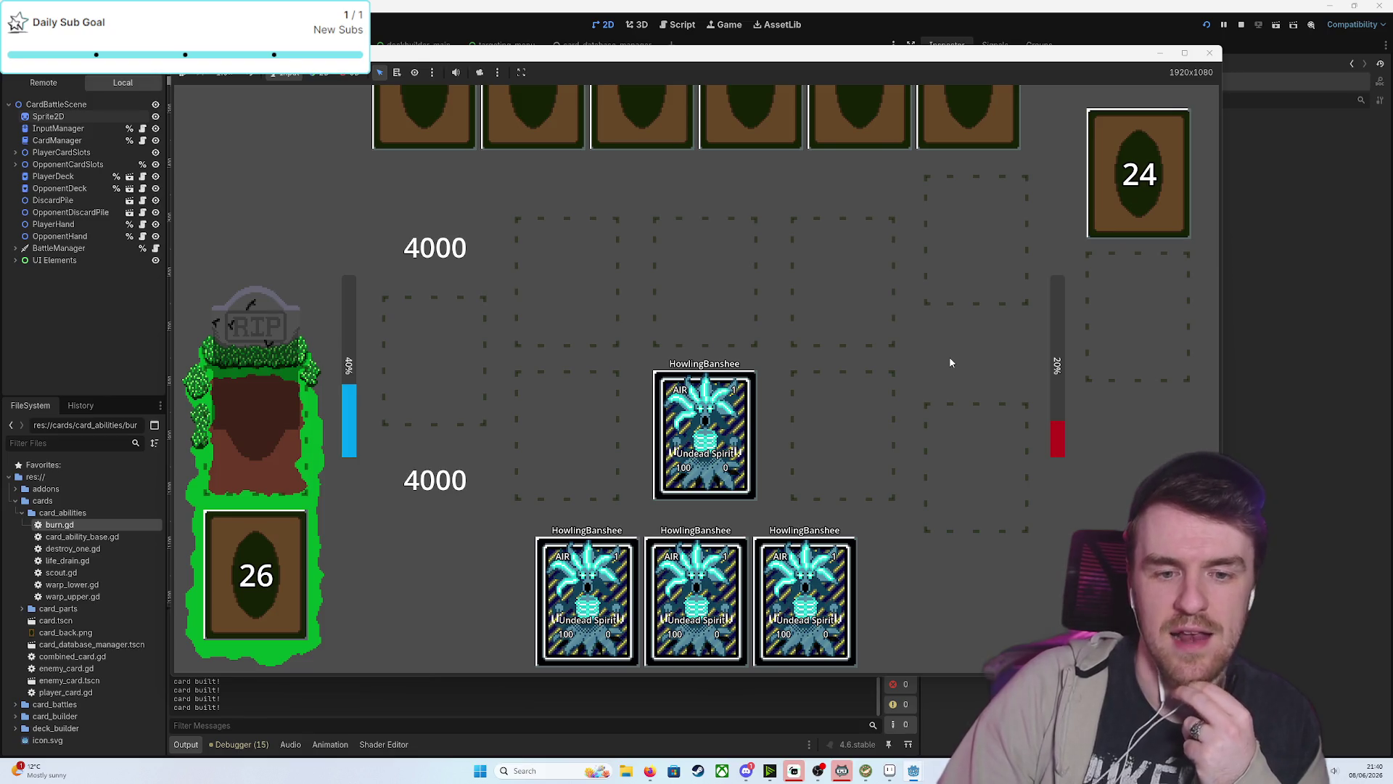
pyautogui.click(951, 360)
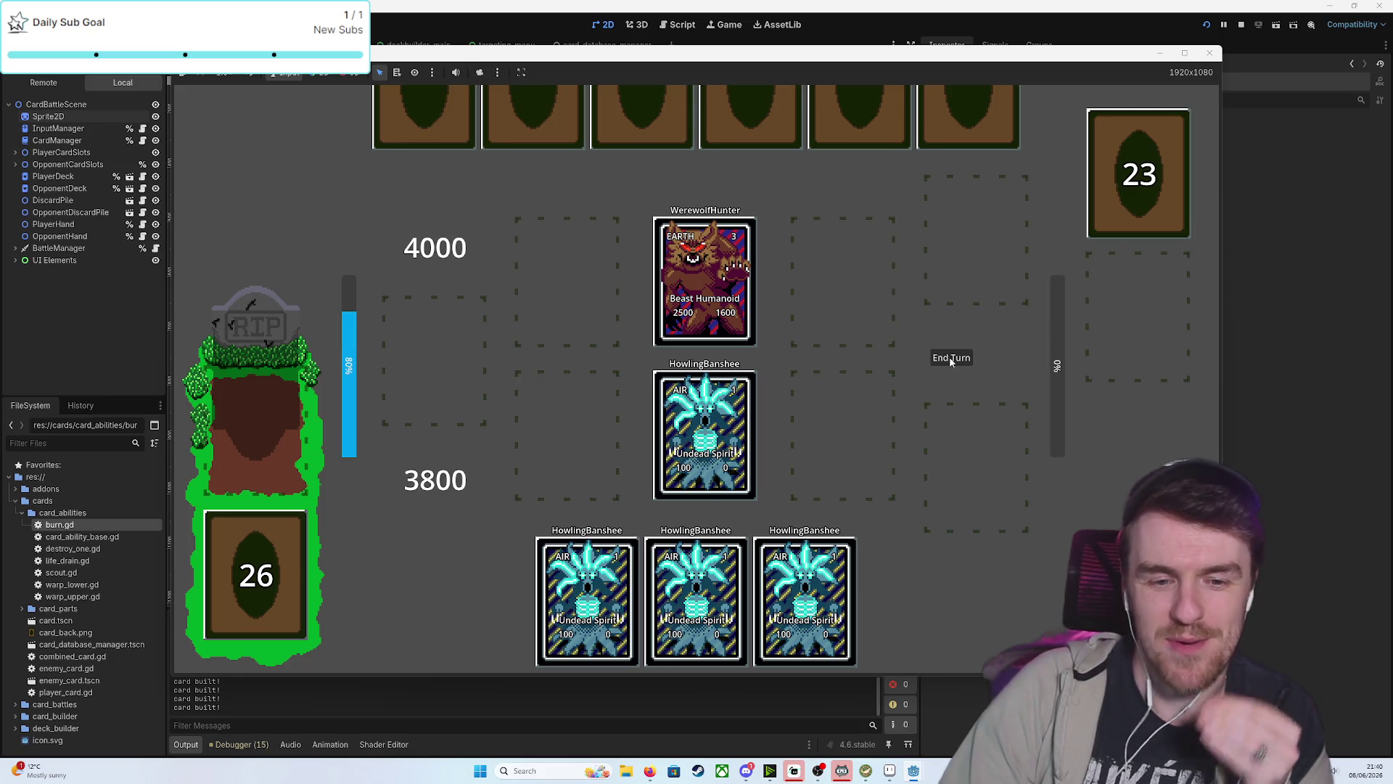
pyautogui.click(951, 359)
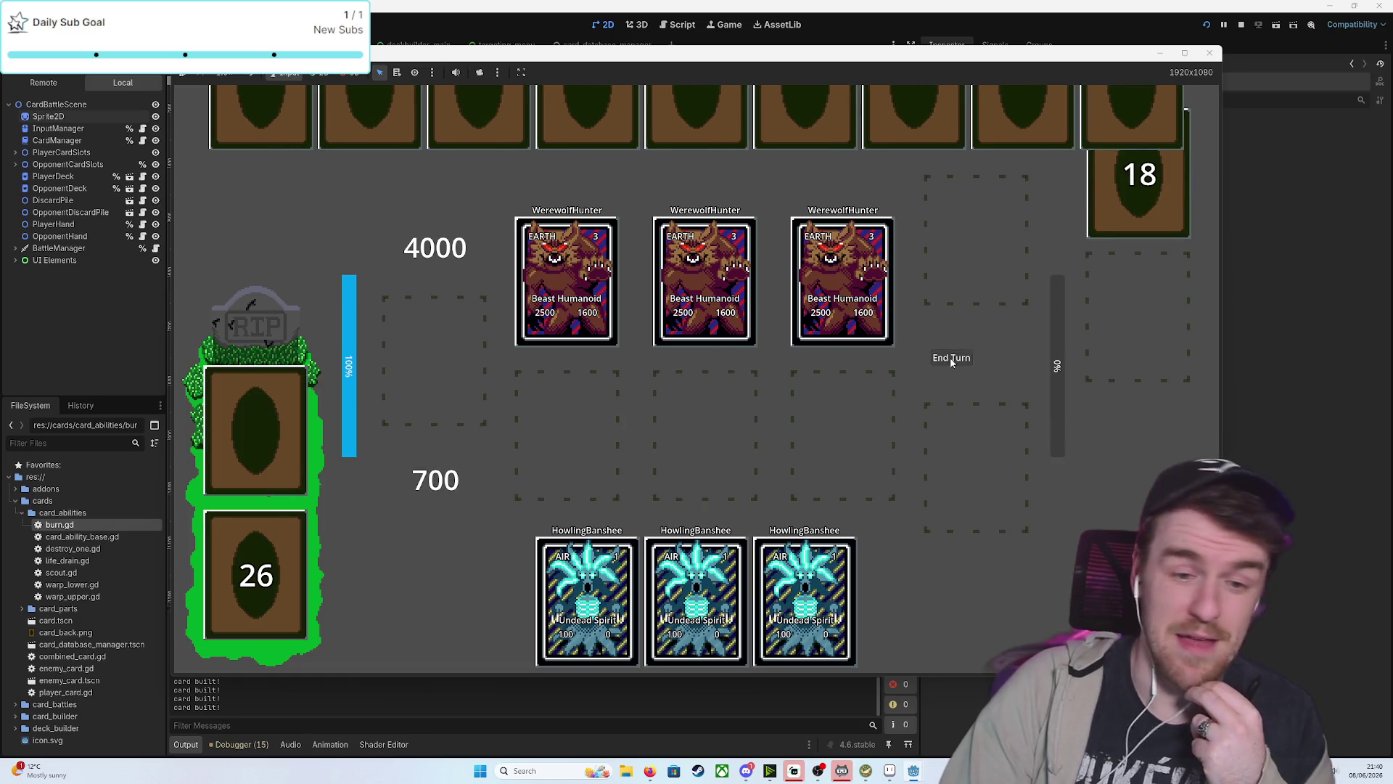
pyautogui.click(261, 568)
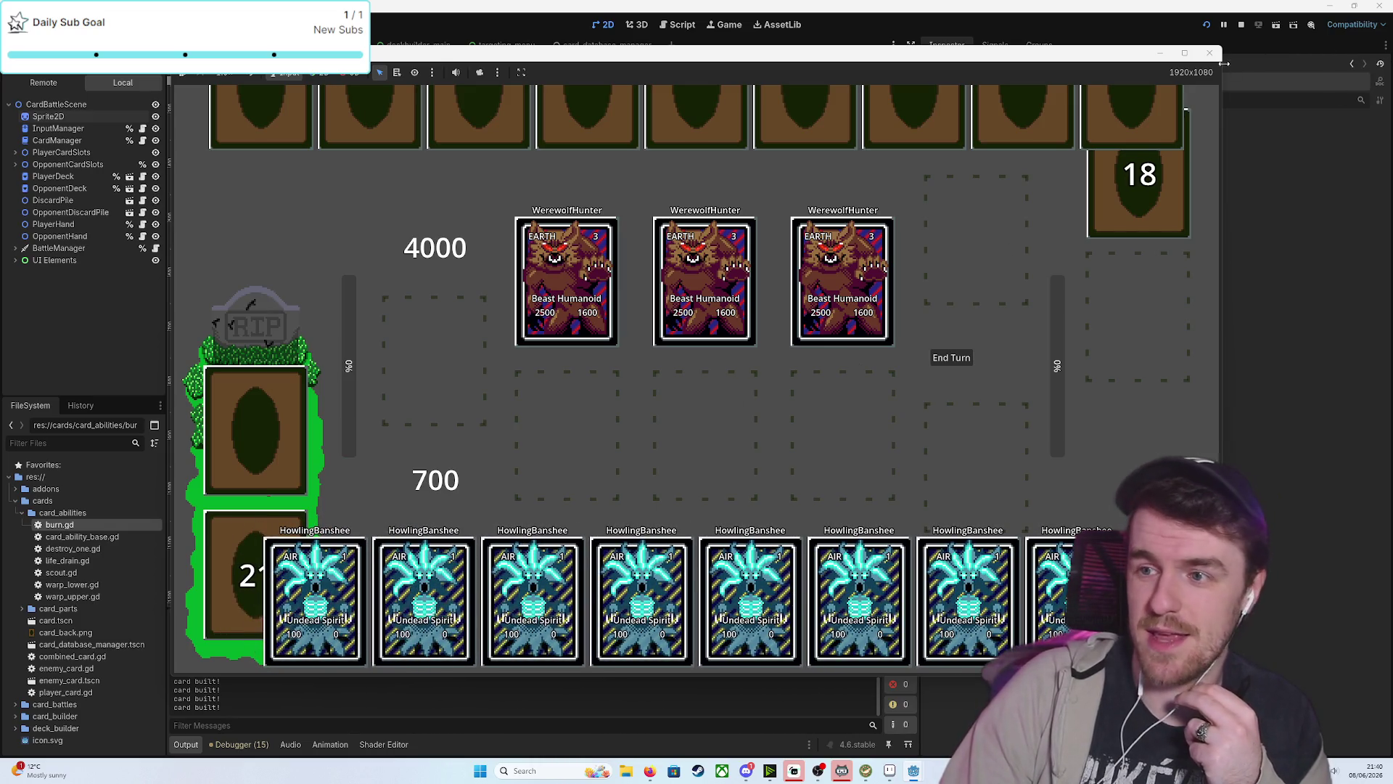
pyautogui.click(1210, 54)
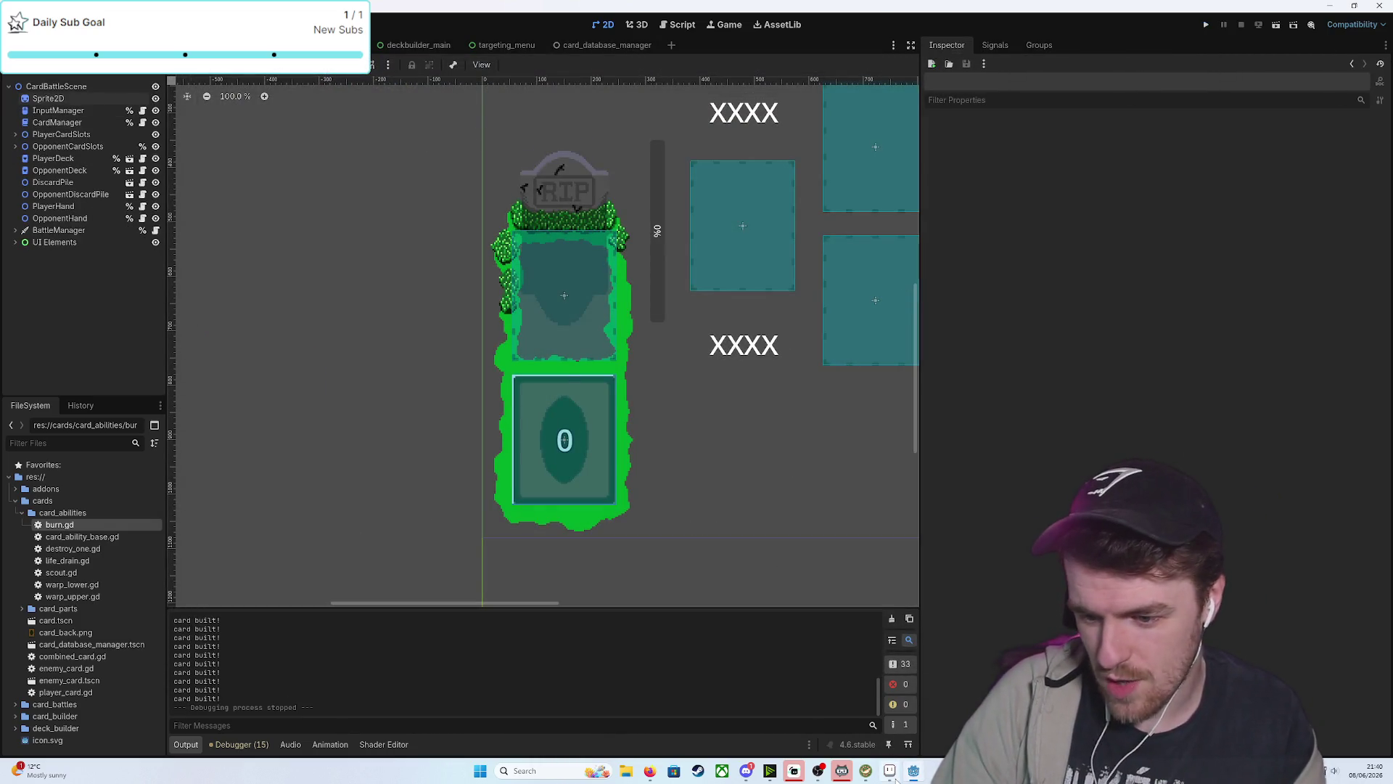
# Step: Return to Aseprite and zoom in on the bushes beside the dirt path
pyautogui.moveTo(890, 771)
pyautogui.click(875, 706)
pyautogui.scroll(3, 902, 491)
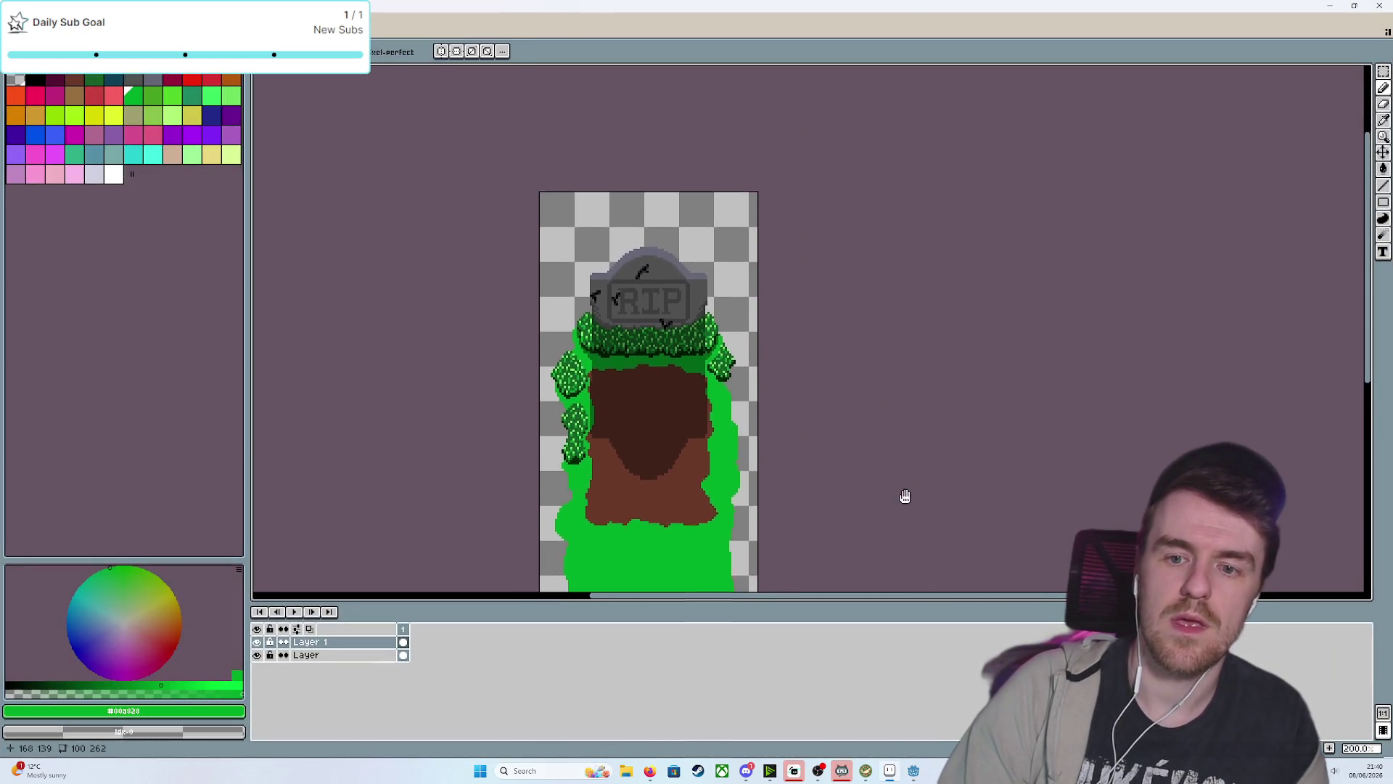
pyautogui.scroll(-3, 827, 488)
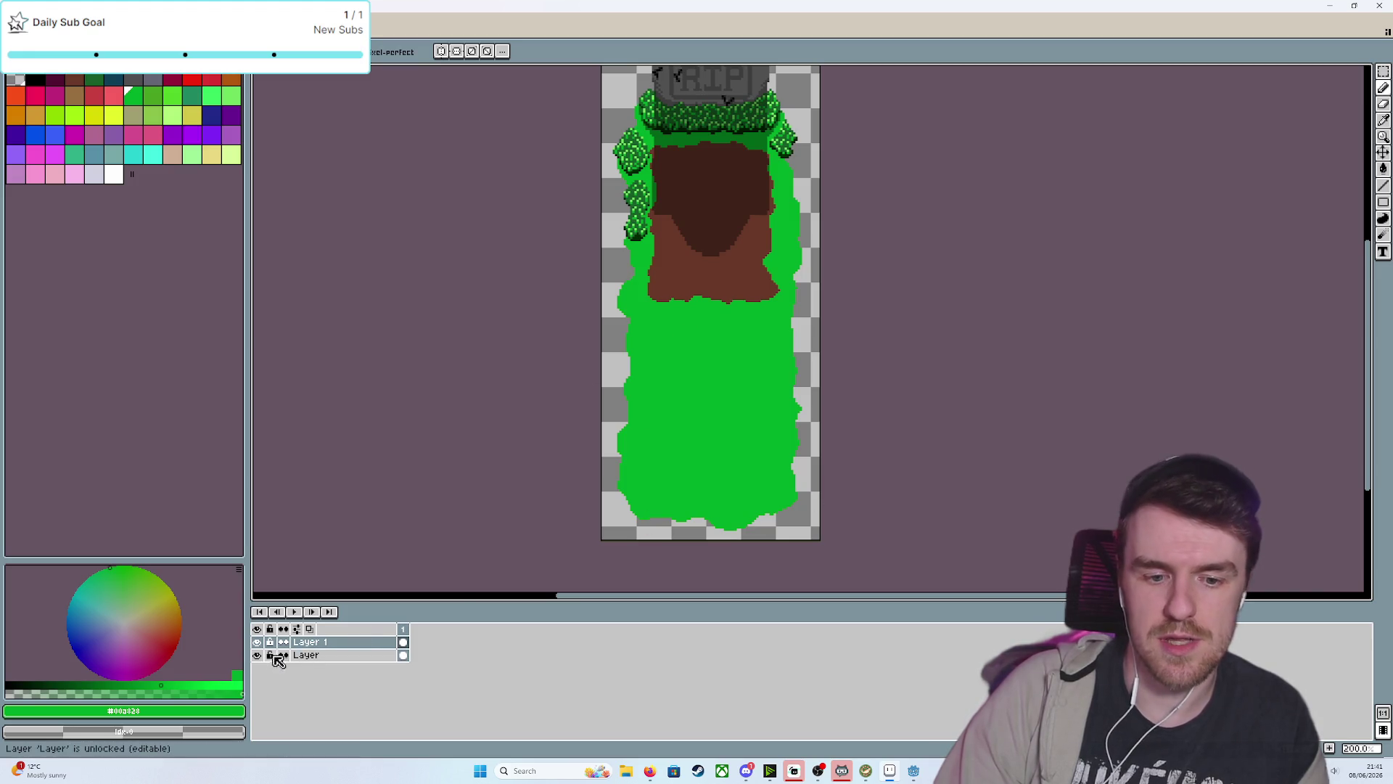
pyautogui.moveTo(934, 376); pyautogui.dragTo(841, 468)
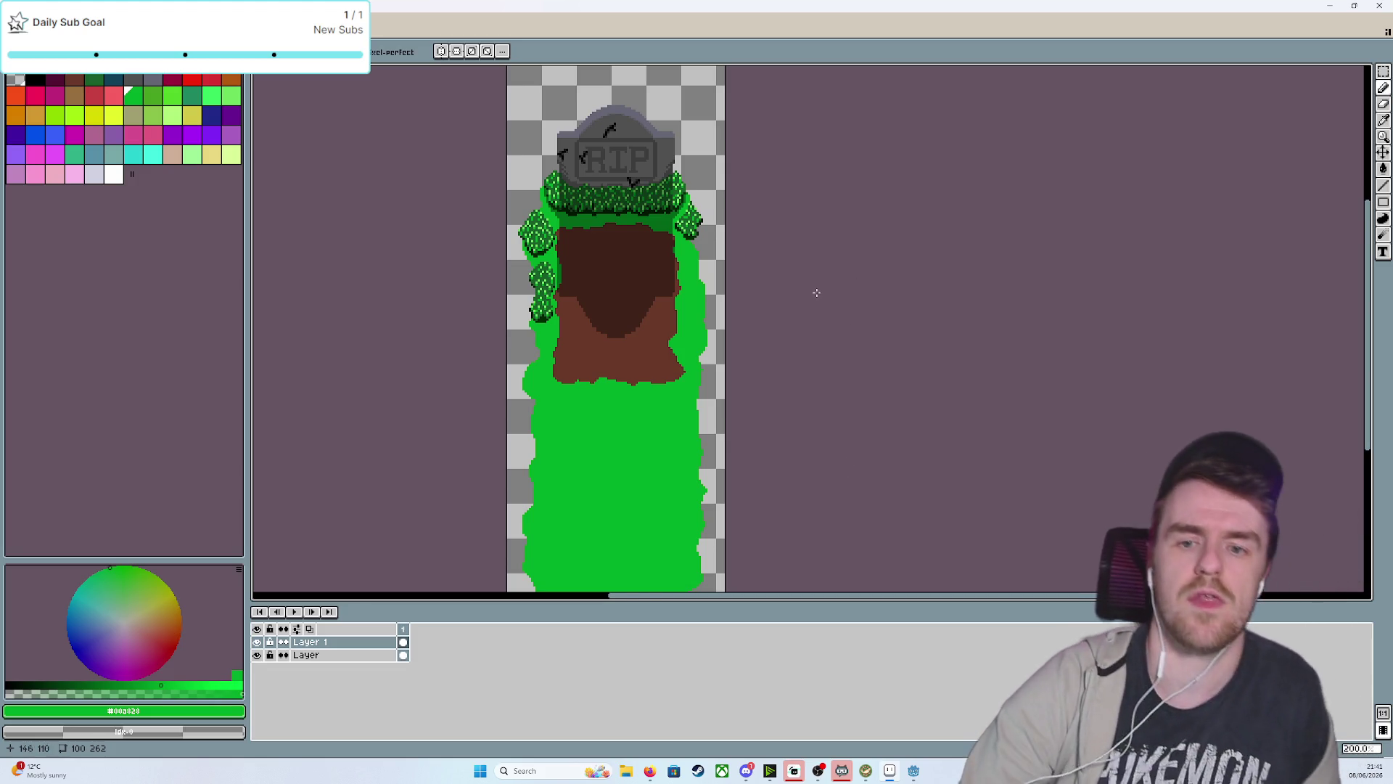
pyautogui.scroll(2, 812, 293)
pyautogui.scroll(3, 555, 394)
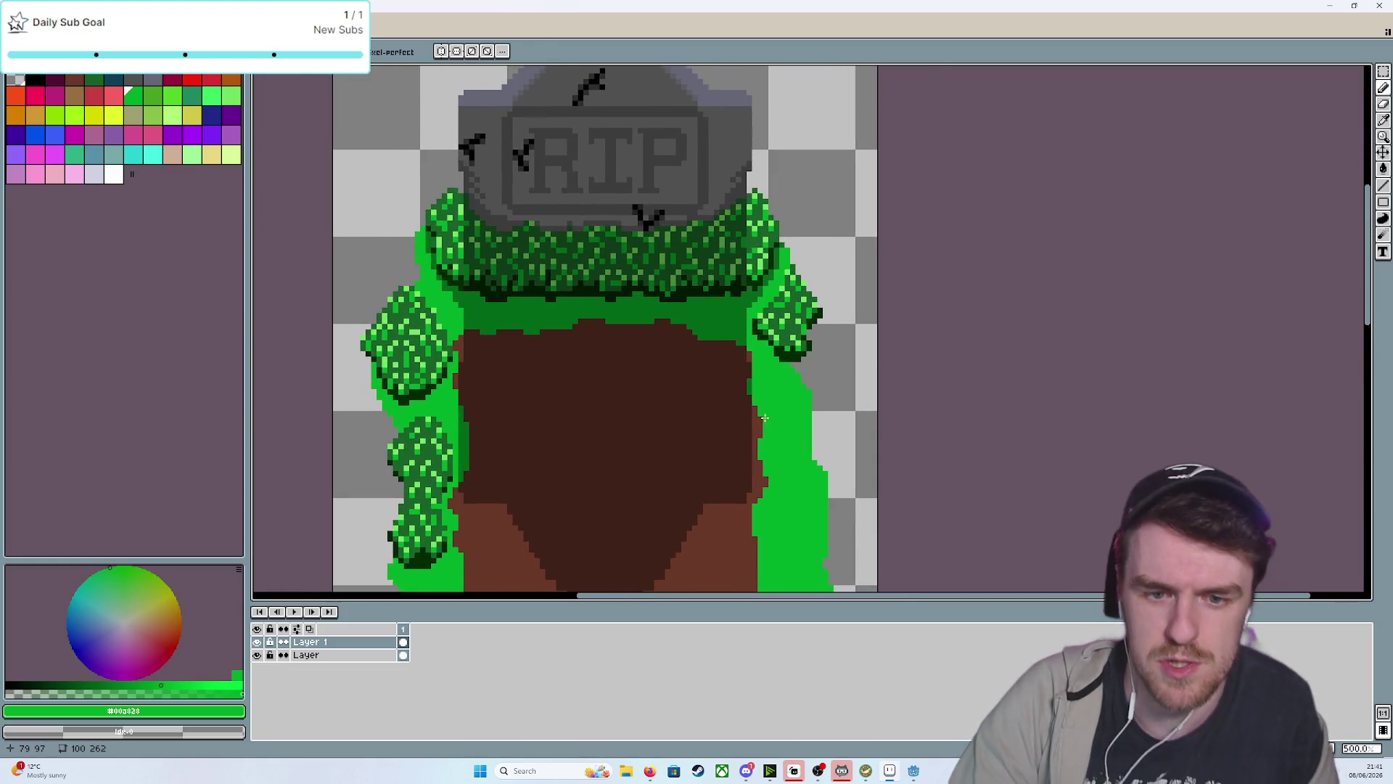
pyautogui.moveTo(555, 393)
pyautogui.mouseDown()
pyautogui.moveTo(1036, 283)
pyautogui.moveTo(1045, 301)
pyautogui.mouseUp()
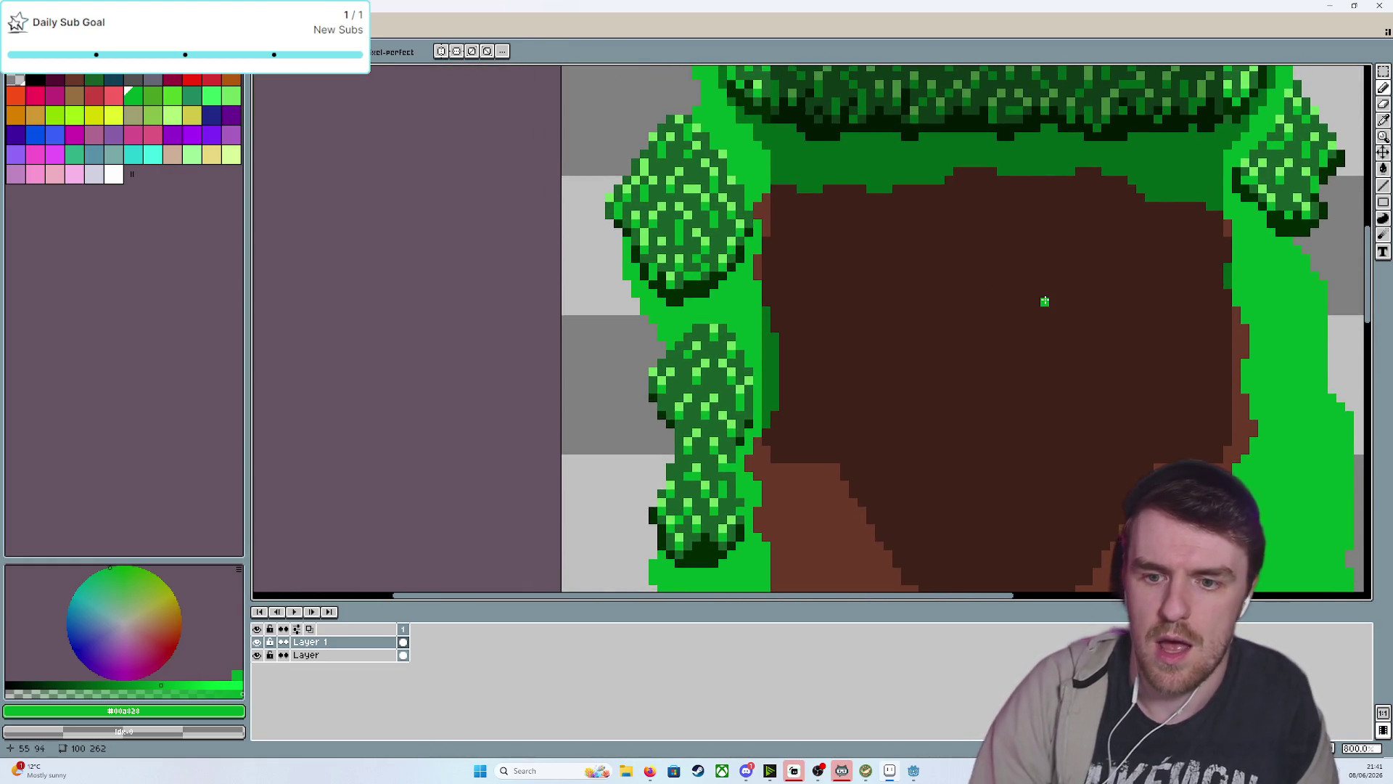
# Step: Sample the light leaf green from one of the left bushes
pyautogui.press('i')
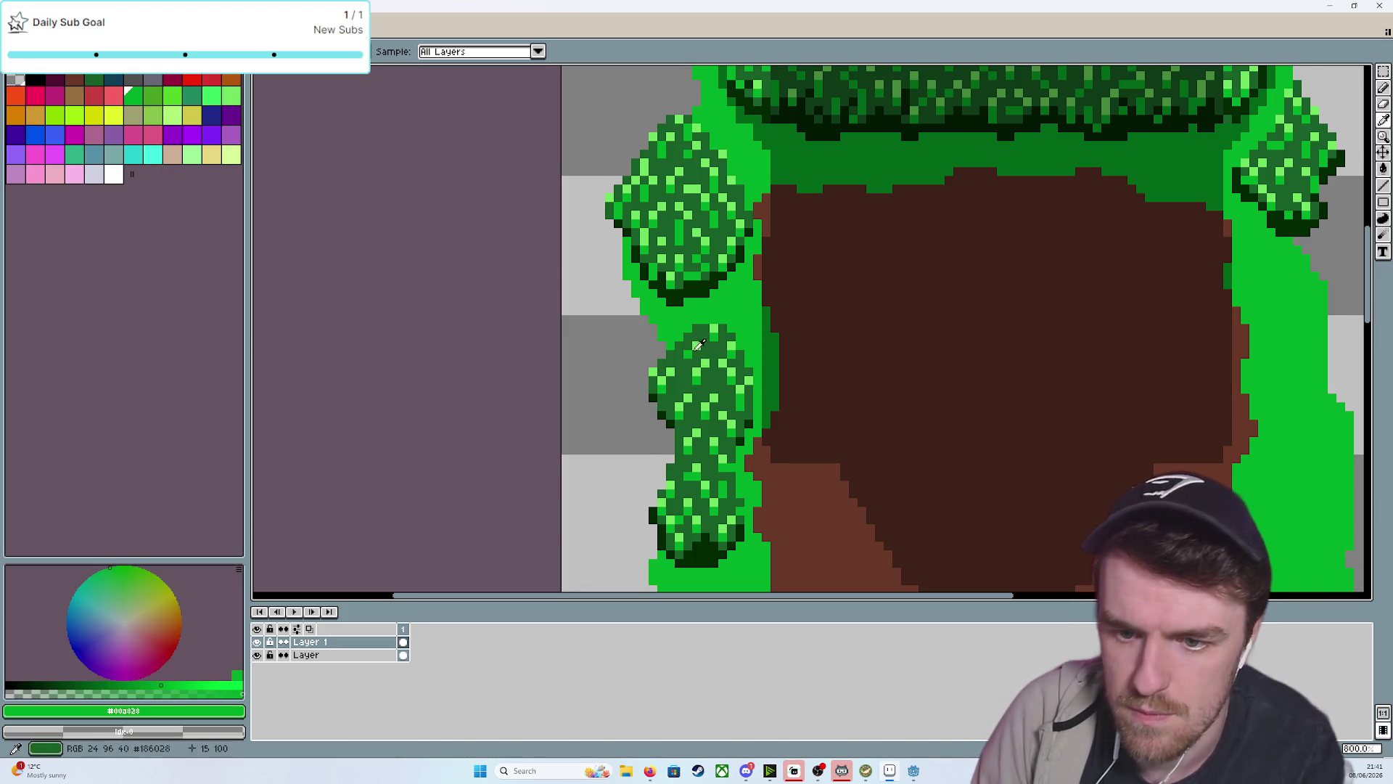
pyautogui.press('b')
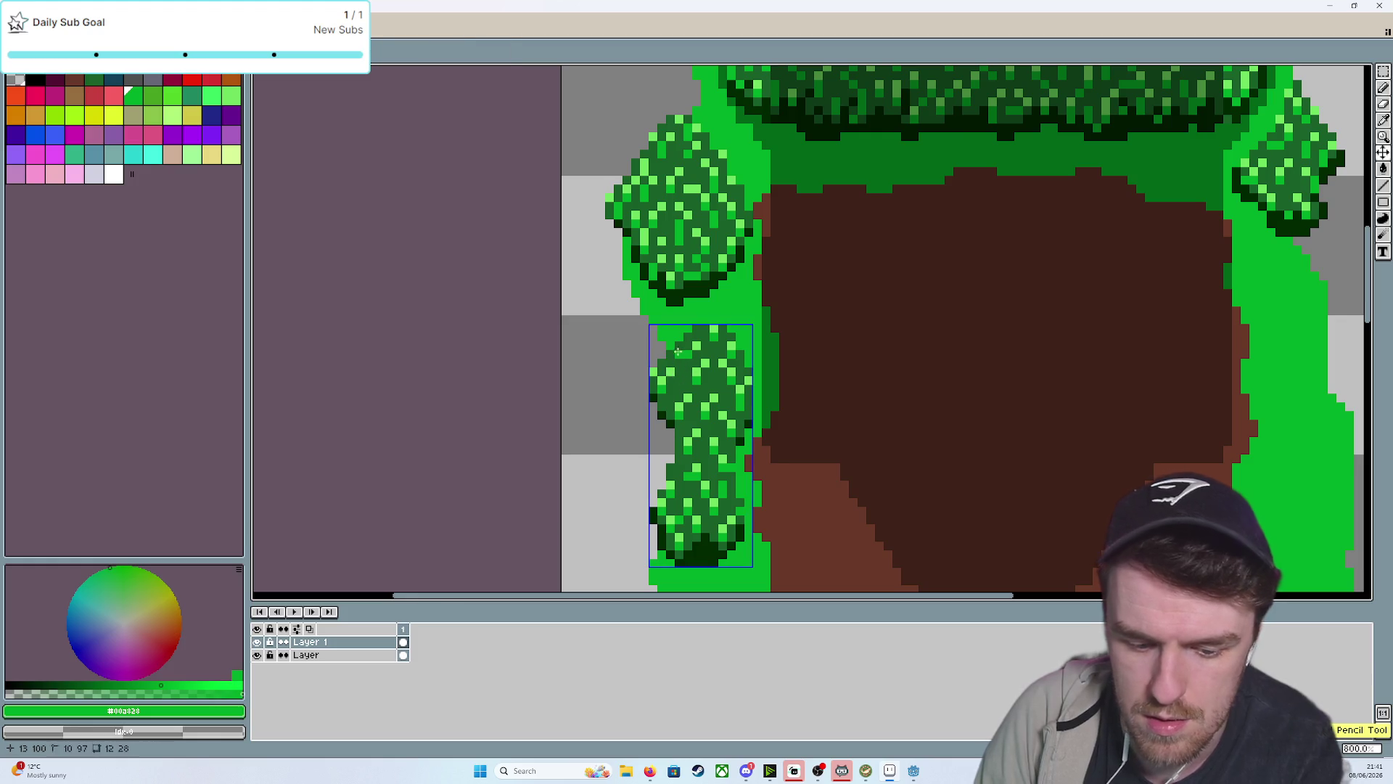
pyautogui.press('i')
pyautogui.click(704, 336)
pyautogui.press('b')
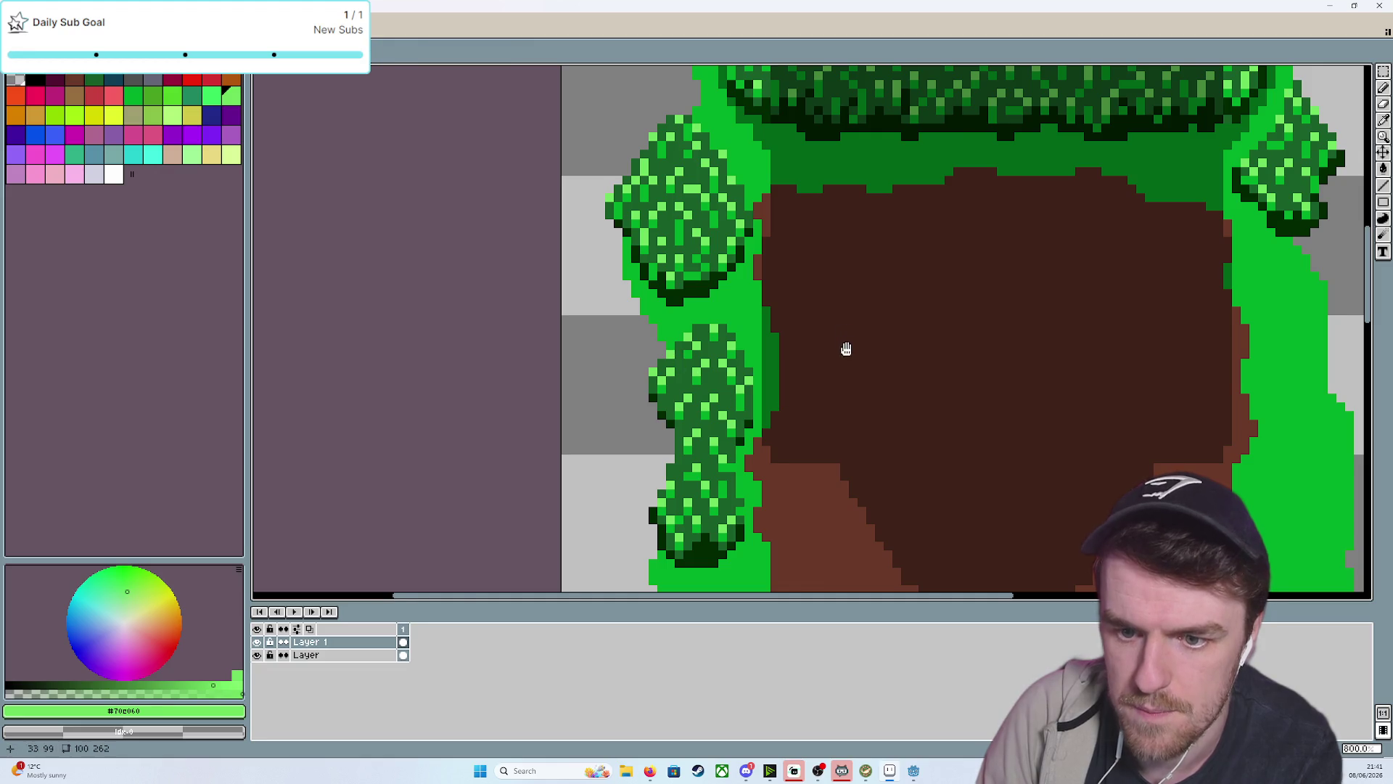
# Step: Pan to the path's right side, take the bush dark green and outline a new bush
pyautogui.moveTo(846, 348); pyautogui.dragTo(479, 361)
pyautogui.press('b')
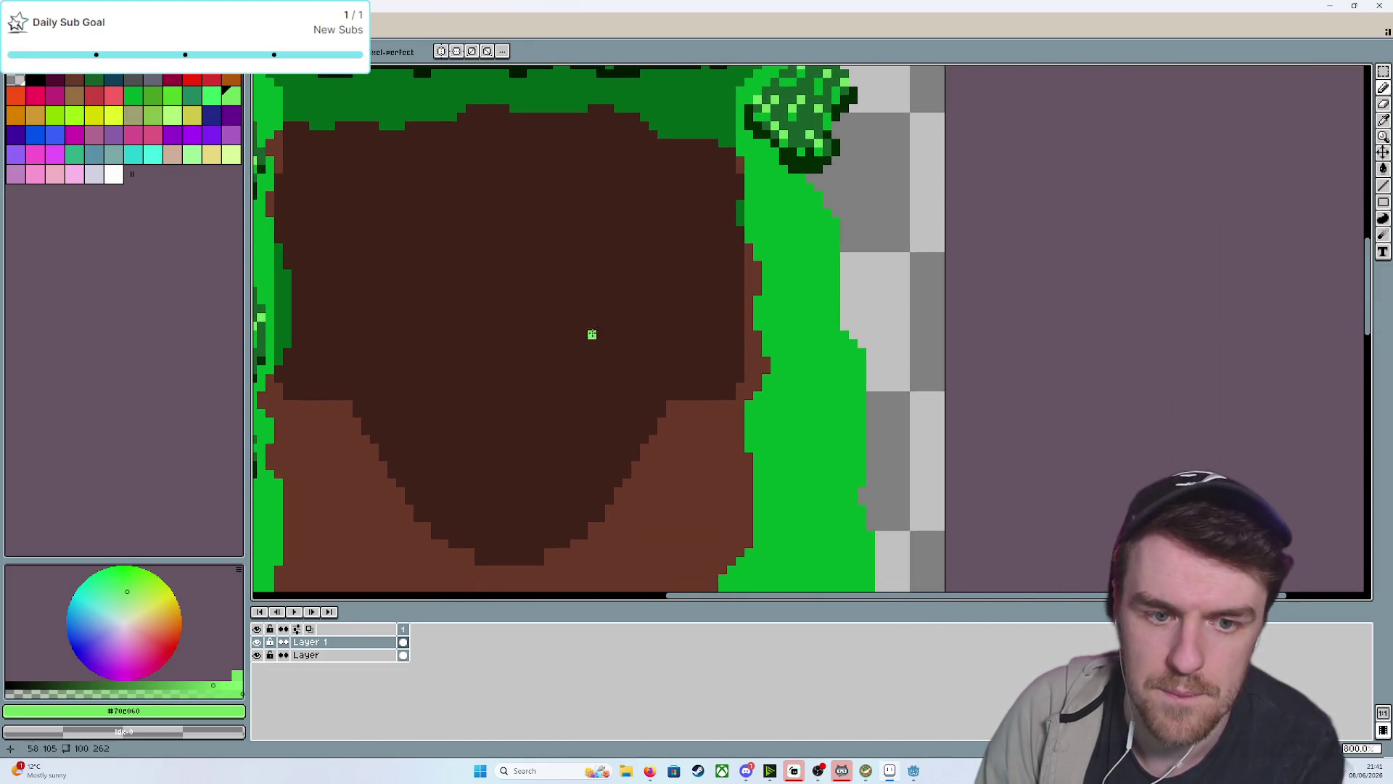
pyautogui.keyDown('alt'); pyautogui.click(821, 122); pyautogui.keyUp('alt')
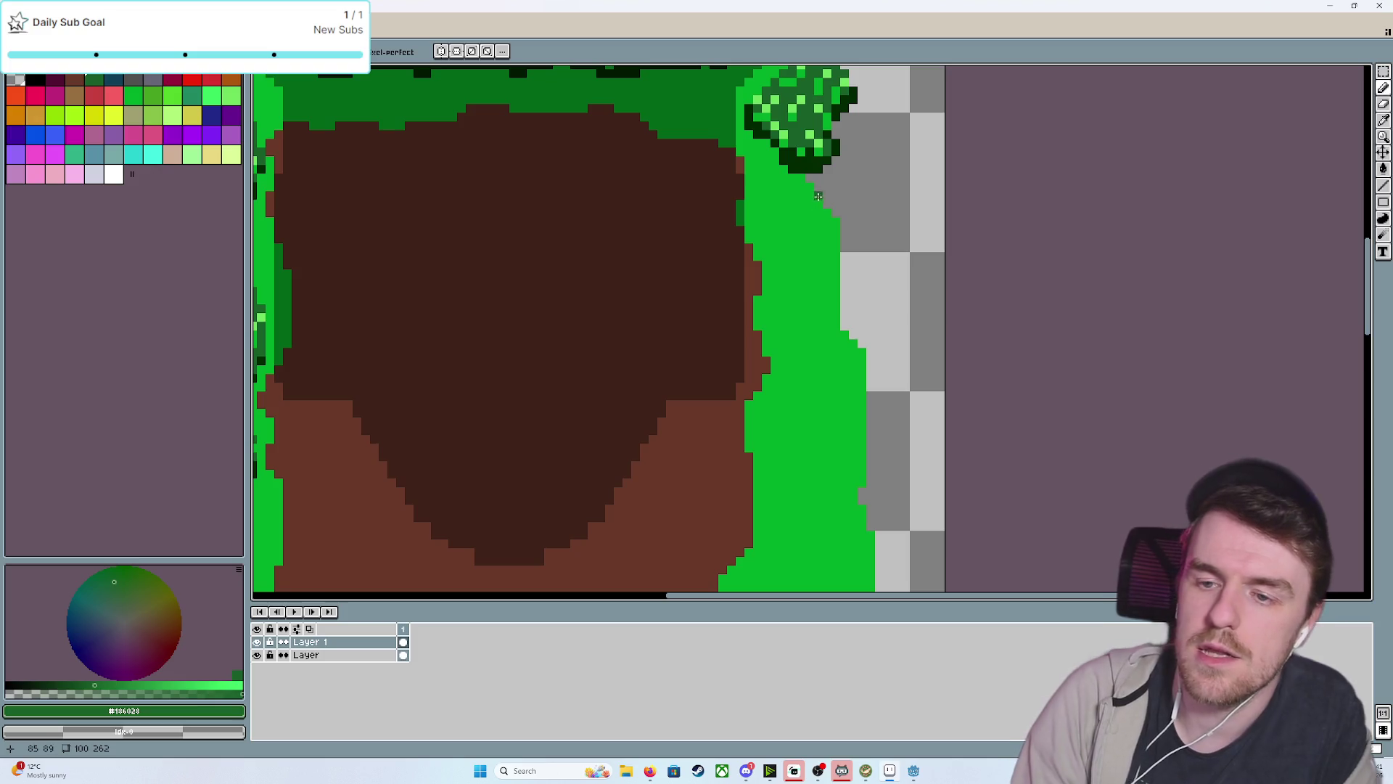
pyautogui.moveTo(817, 195)
pyautogui.mouseDown()
pyautogui.moveTo(791, 212)
pyautogui.moveTo(778, 271)
pyautogui.moveTo(794, 366)
pyautogui.moveTo(857, 396)
pyautogui.moveTo(889, 297)
pyautogui.moveTo(855, 219)
pyautogui.mouseUp()
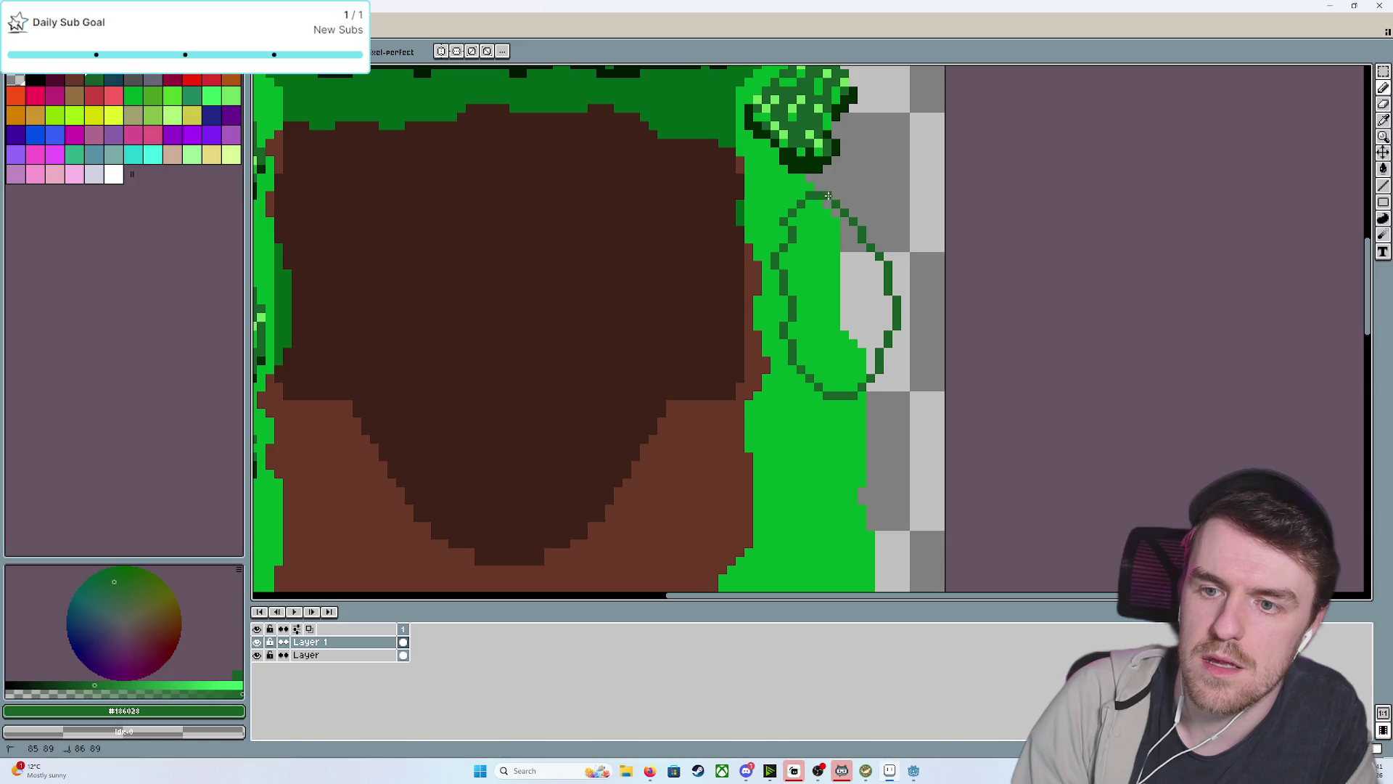
# Step: Fill the new bush outline with dark green and touch up its top
pyautogui.press('g')
pyautogui.click(820, 321)
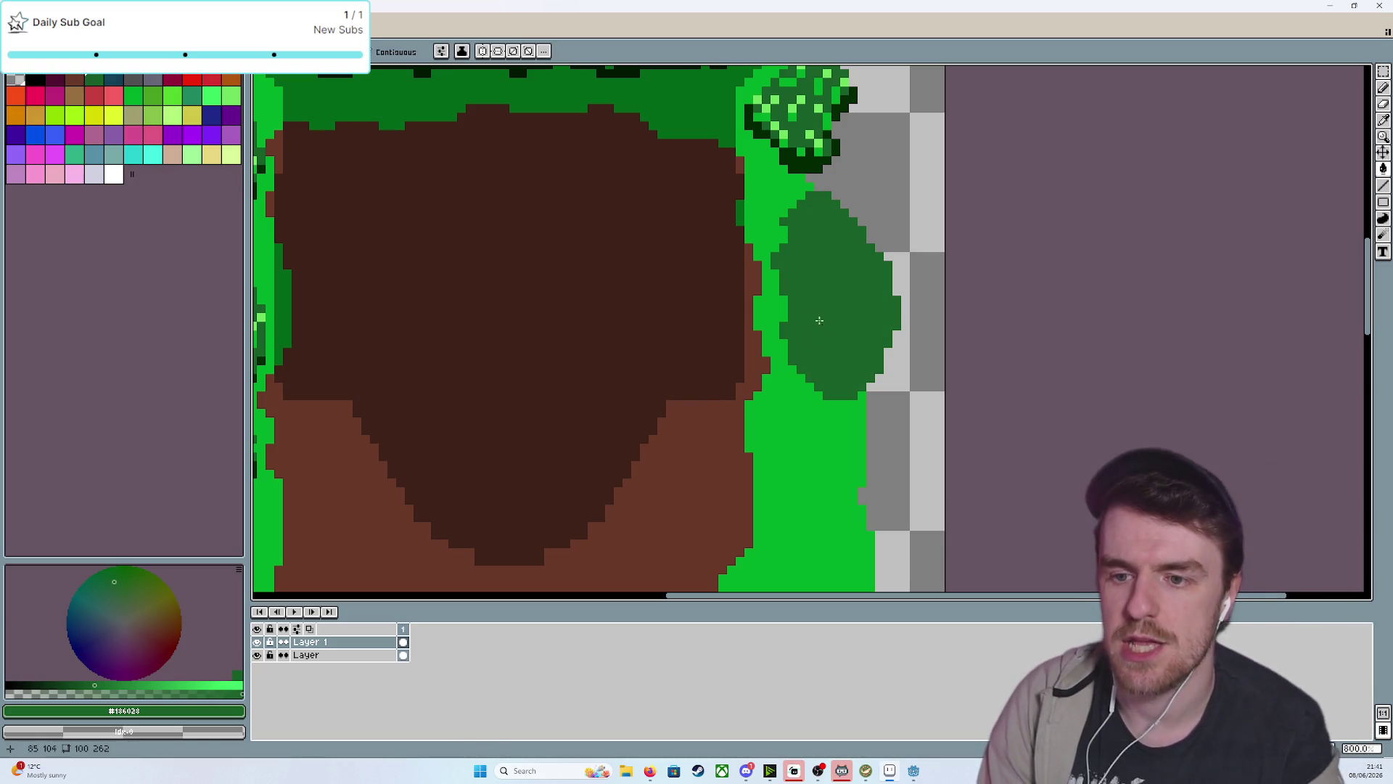
pyautogui.press('b')
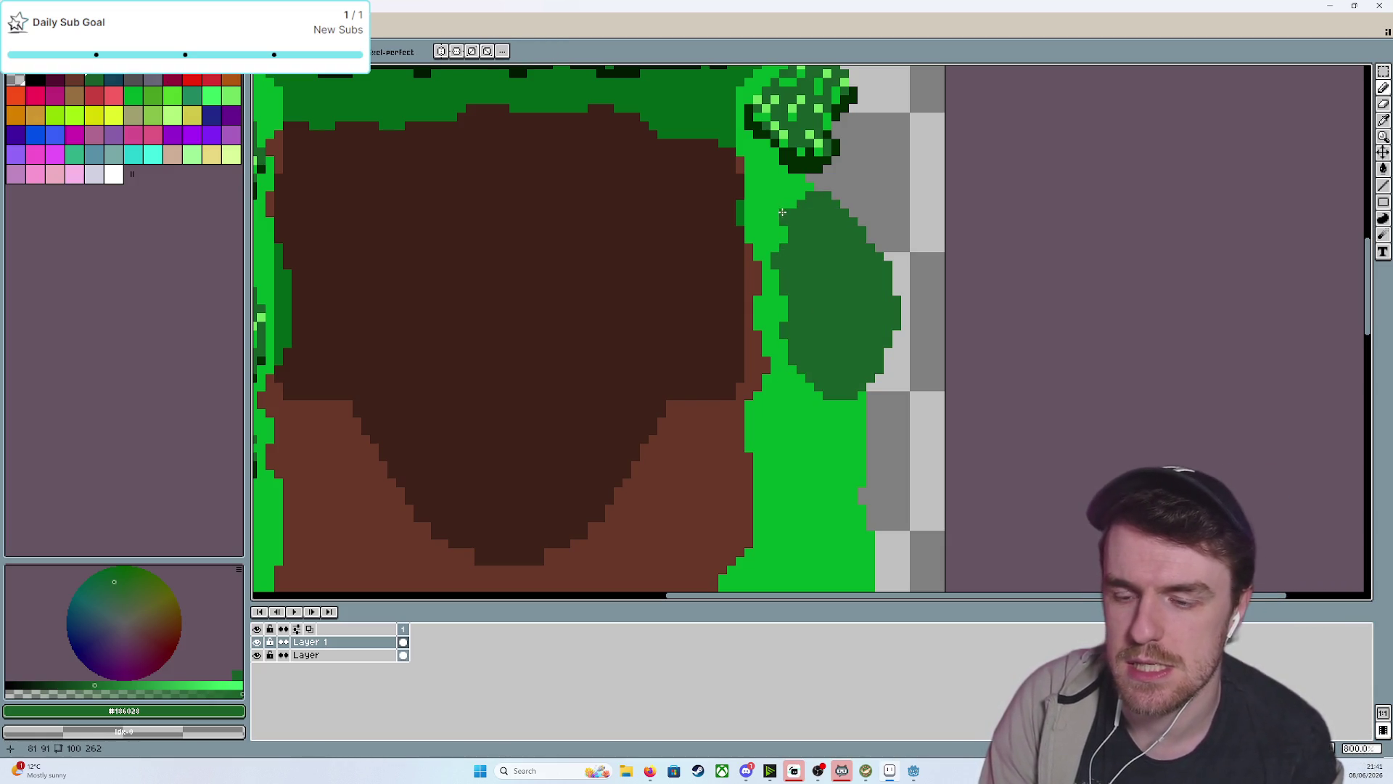
pyautogui.click(813, 188)
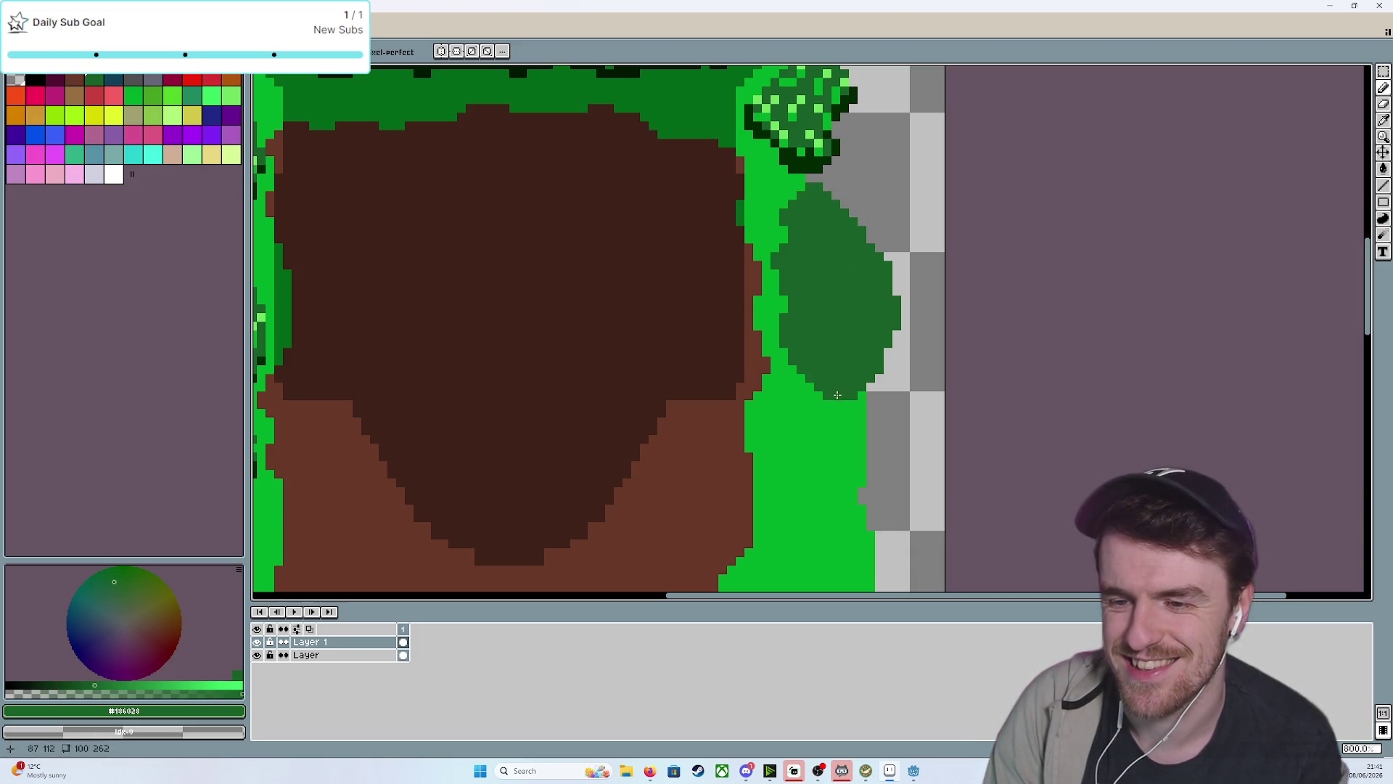
# Step: Shade the bush's lower-left edge with the darkest green #012800
pyautogui.keyDown('alt'); pyautogui.click(807, 167); pyautogui.keyUp('alt')
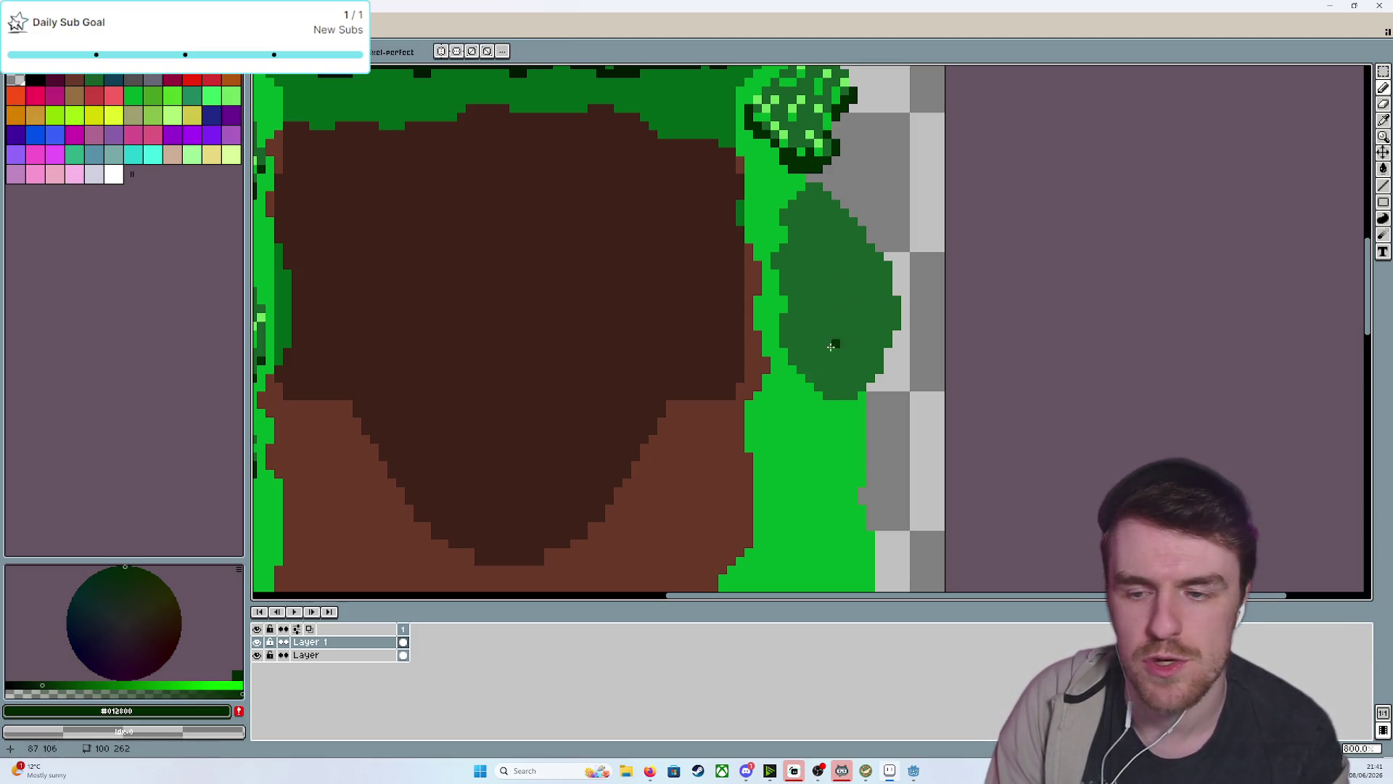
pyautogui.click(793, 361)
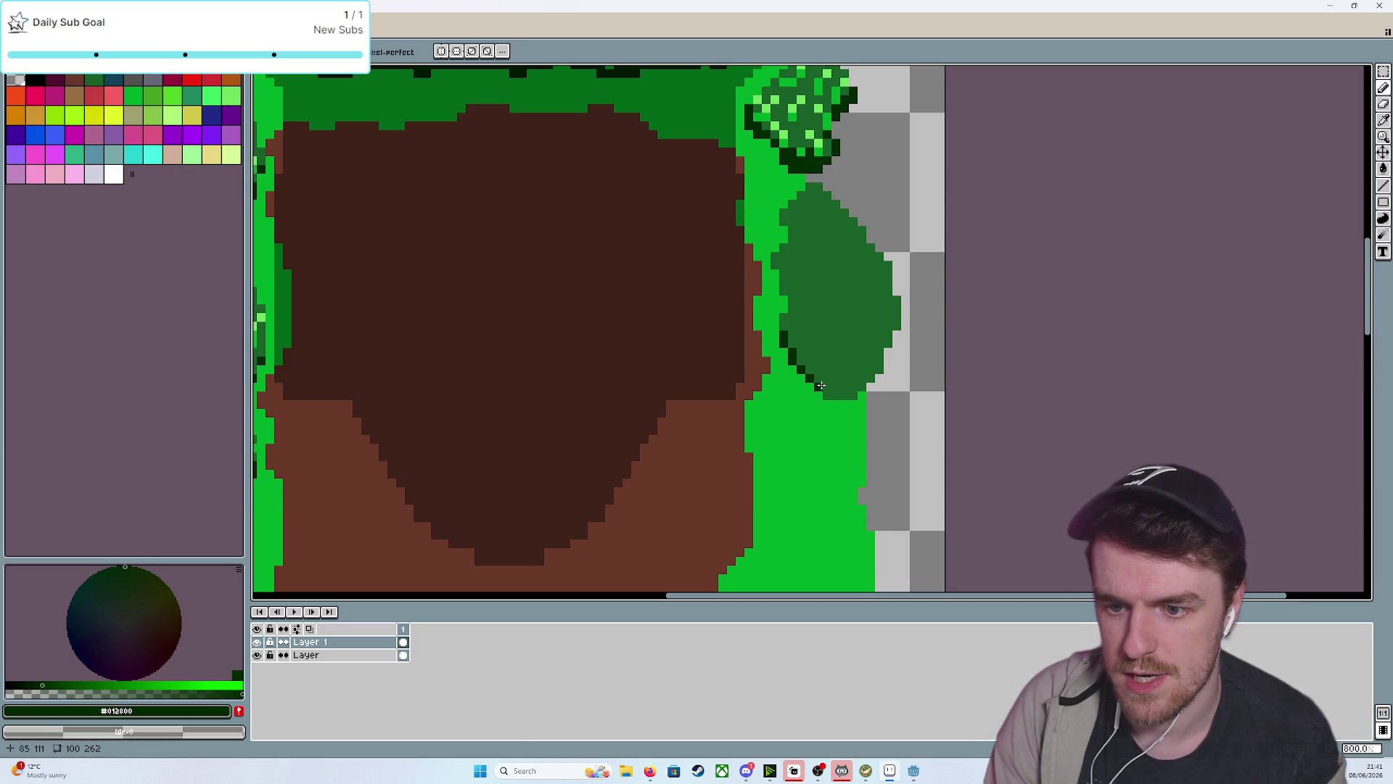
pyautogui.moveTo(820, 385)
pyautogui.mouseDown()
pyautogui.moveTo(854, 396)
pyautogui.moveTo(879, 363)
pyautogui.moveTo(829, 374)
pyautogui.moveTo(819, 338)
pyautogui.moveTo(874, 333)
pyautogui.mouseUp()
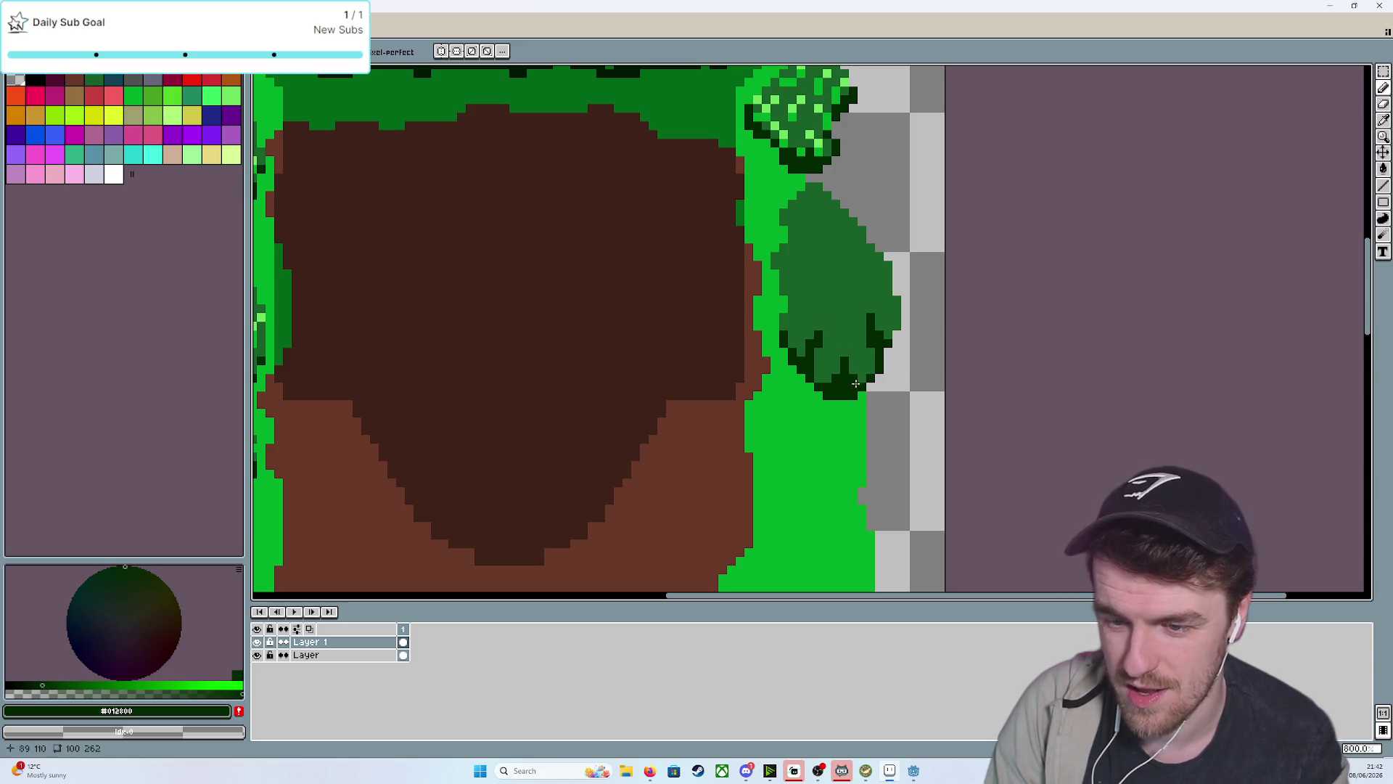
pyautogui.press('ctrl')
pyautogui.press('ctrl')
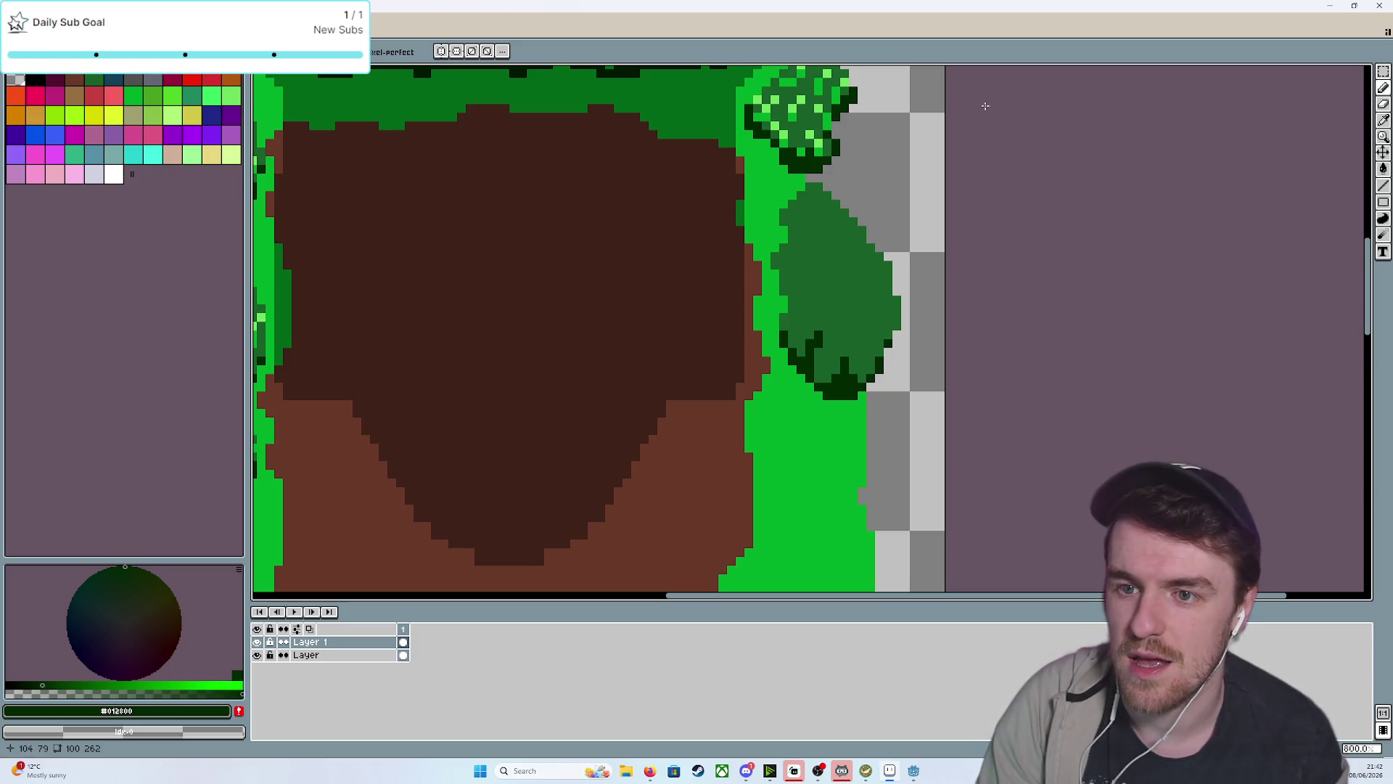
pyautogui.press('alt')
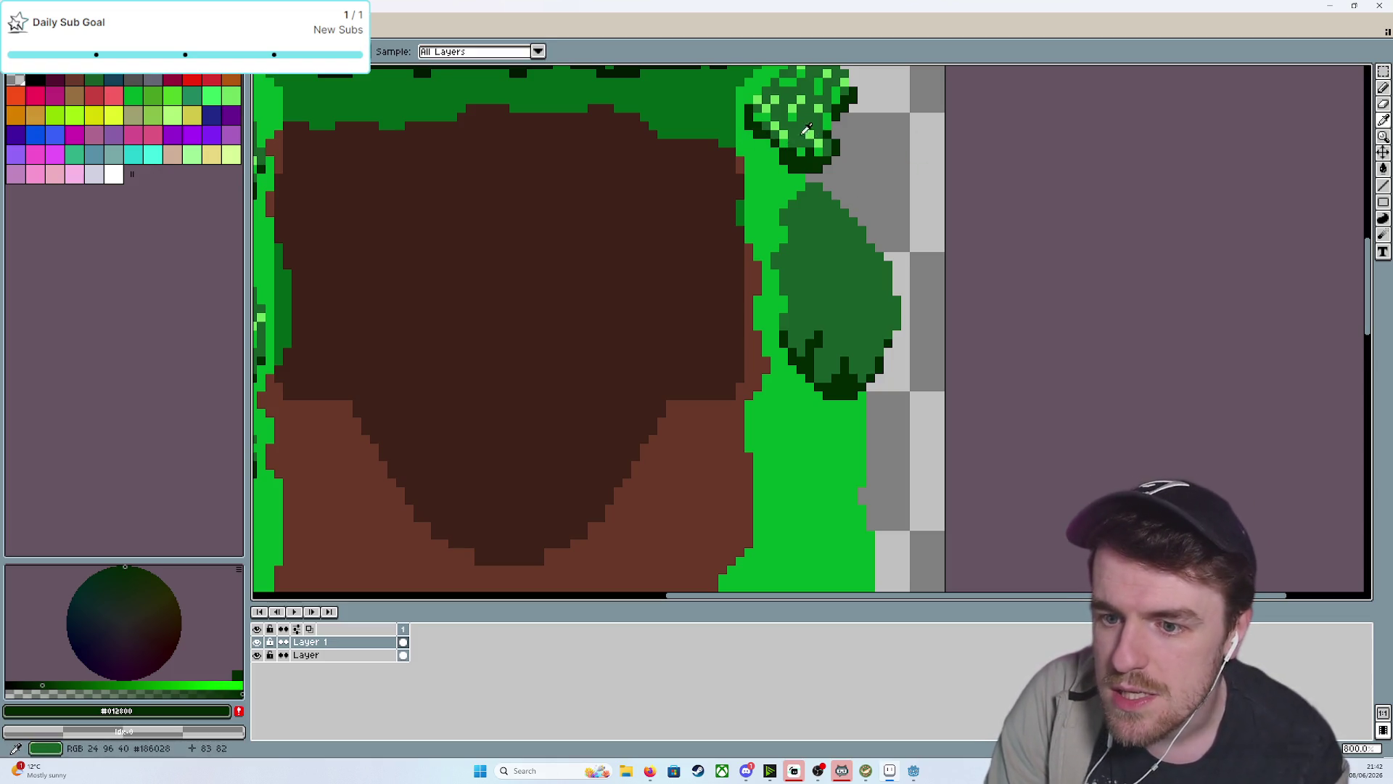
# Step: Dot bright green #00a828 leaf pixels along the new bush's edges and interior
pyautogui.click(787, 138)
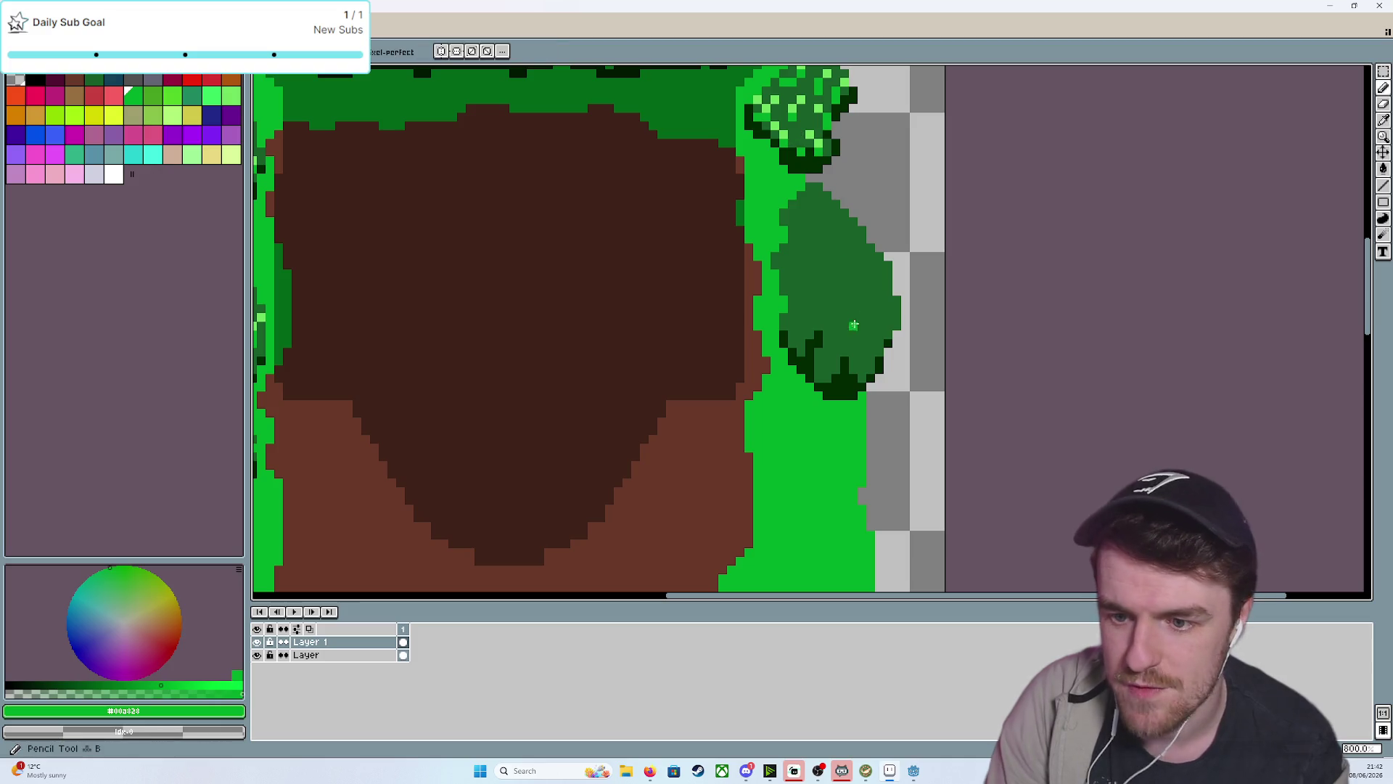
pyautogui.moveTo(827, 375); pyautogui.dragTo(832, 360)
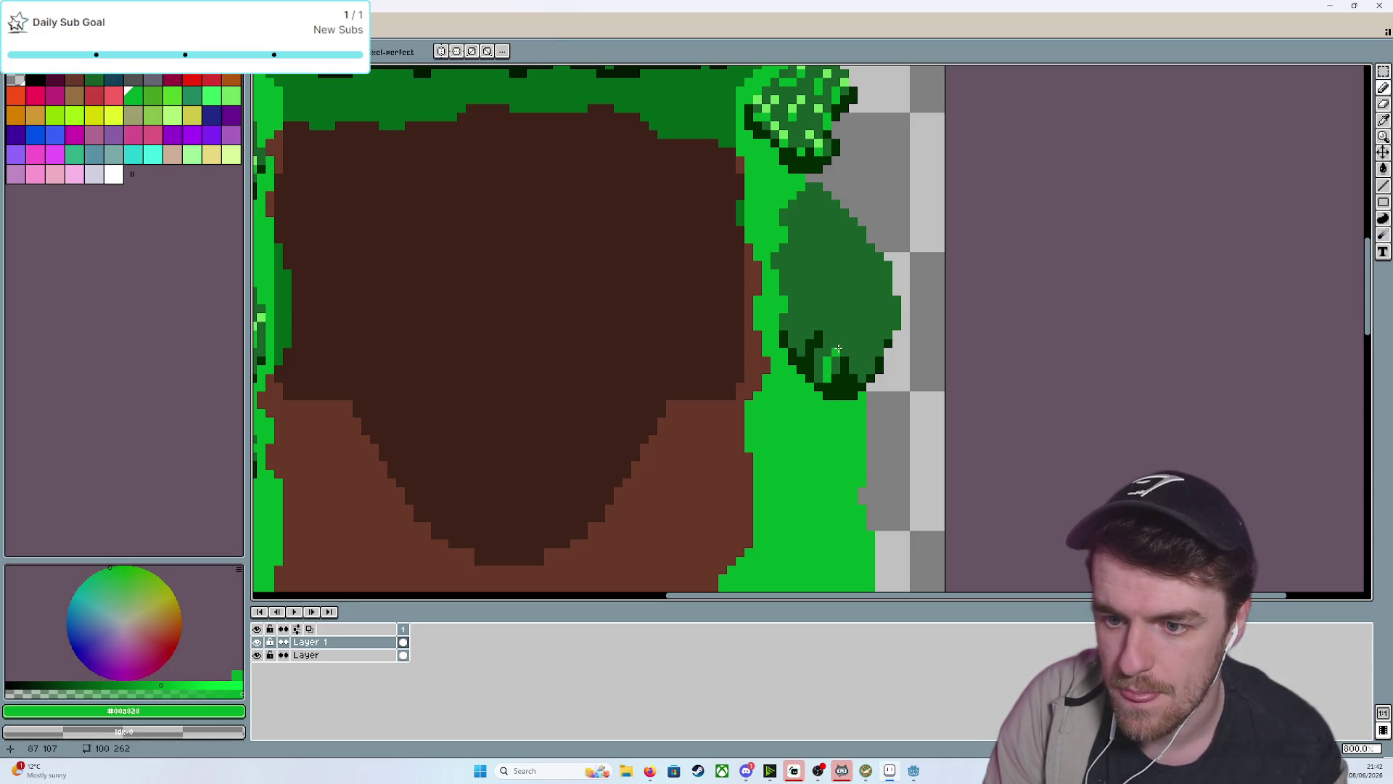
pyautogui.click(839, 349)
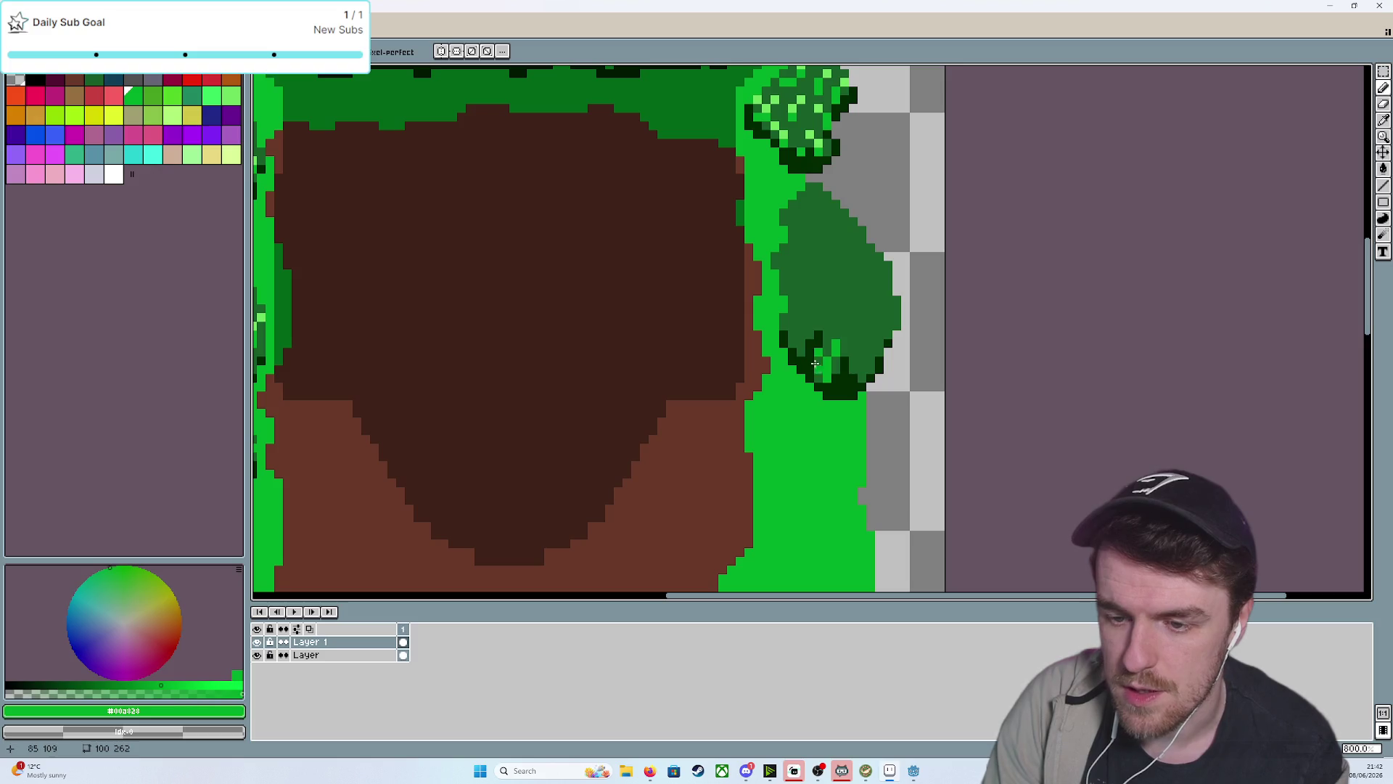
pyautogui.click(805, 349)
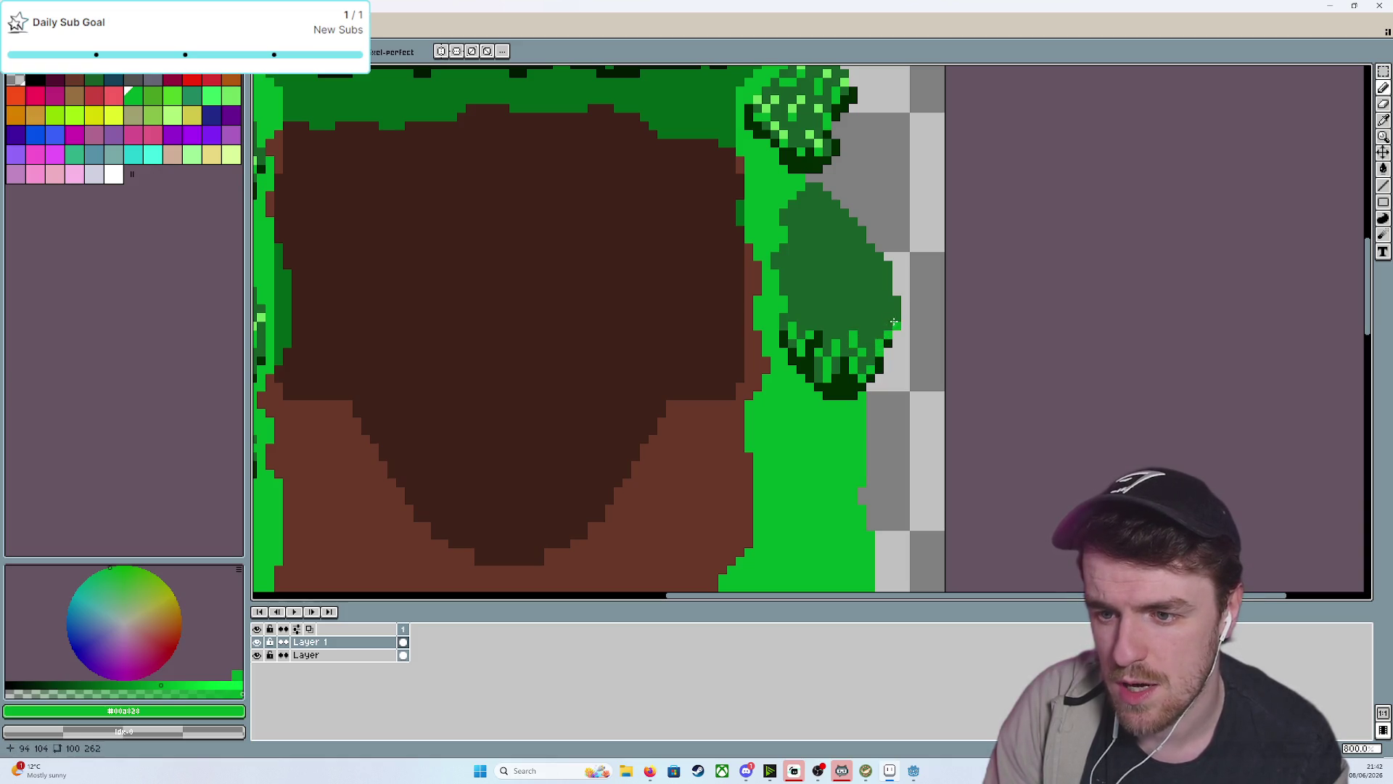
pyautogui.moveTo(896, 317)
pyautogui.mouseDown()
pyautogui.moveTo(889, 299)
pyautogui.moveTo(886, 317)
pyautogui.mouseUp()
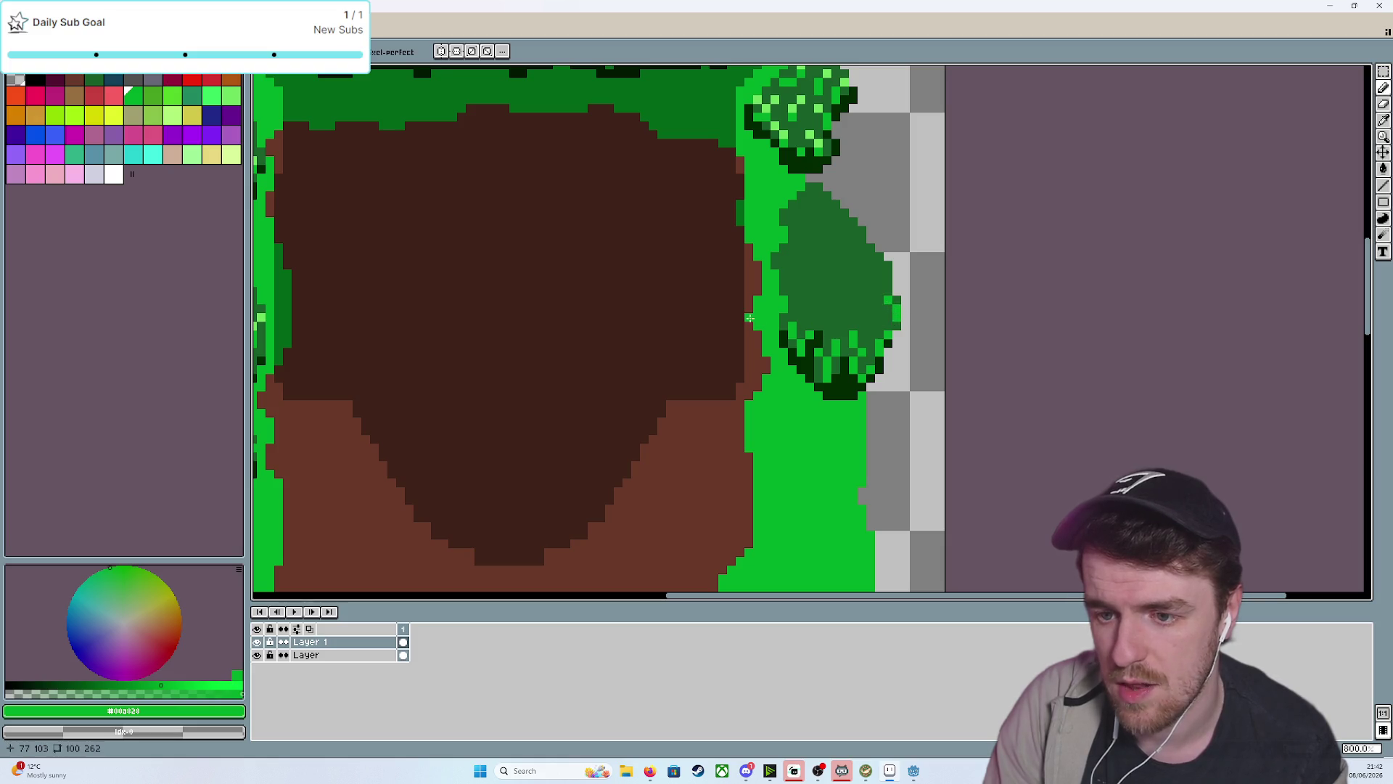
pyautogui.click(799, 303)
pyautogui.click(793, 291)
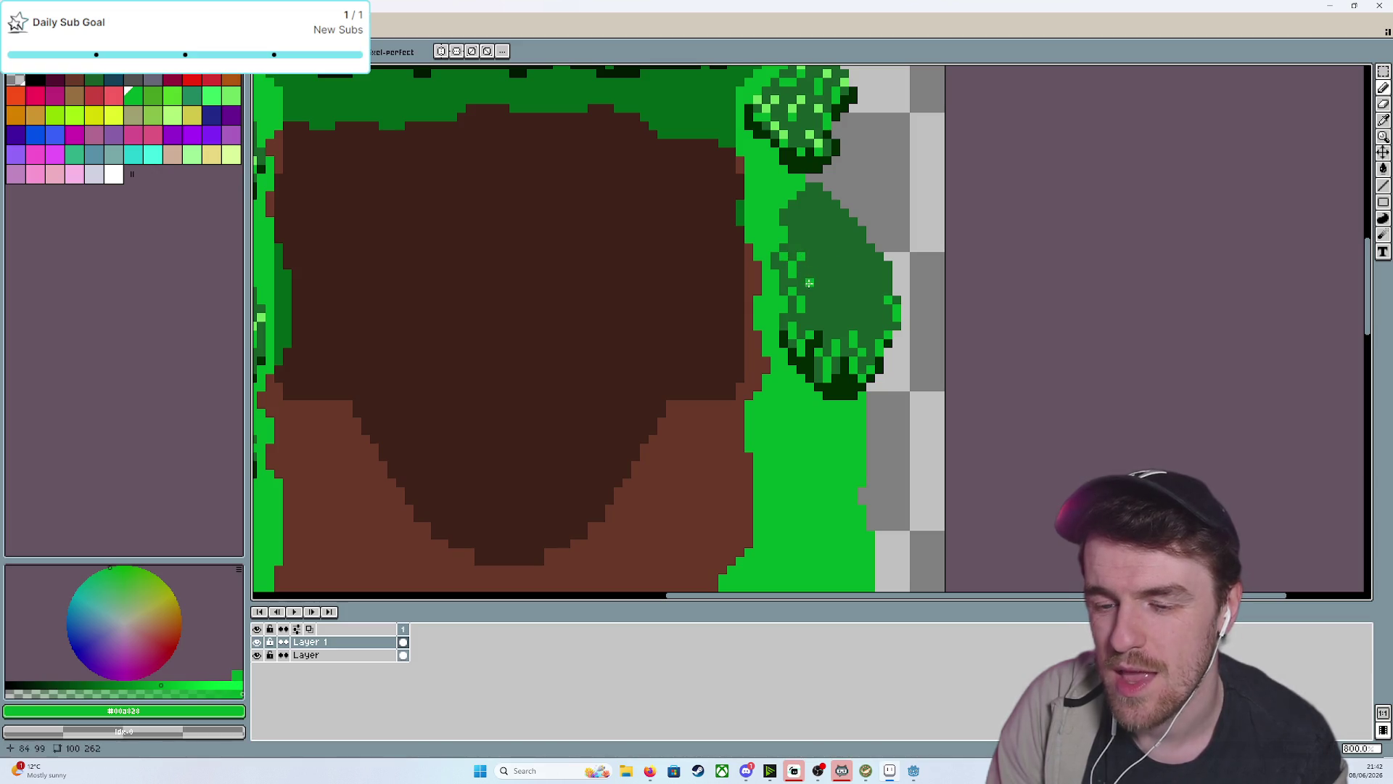
pyautogui.click(813, 292)
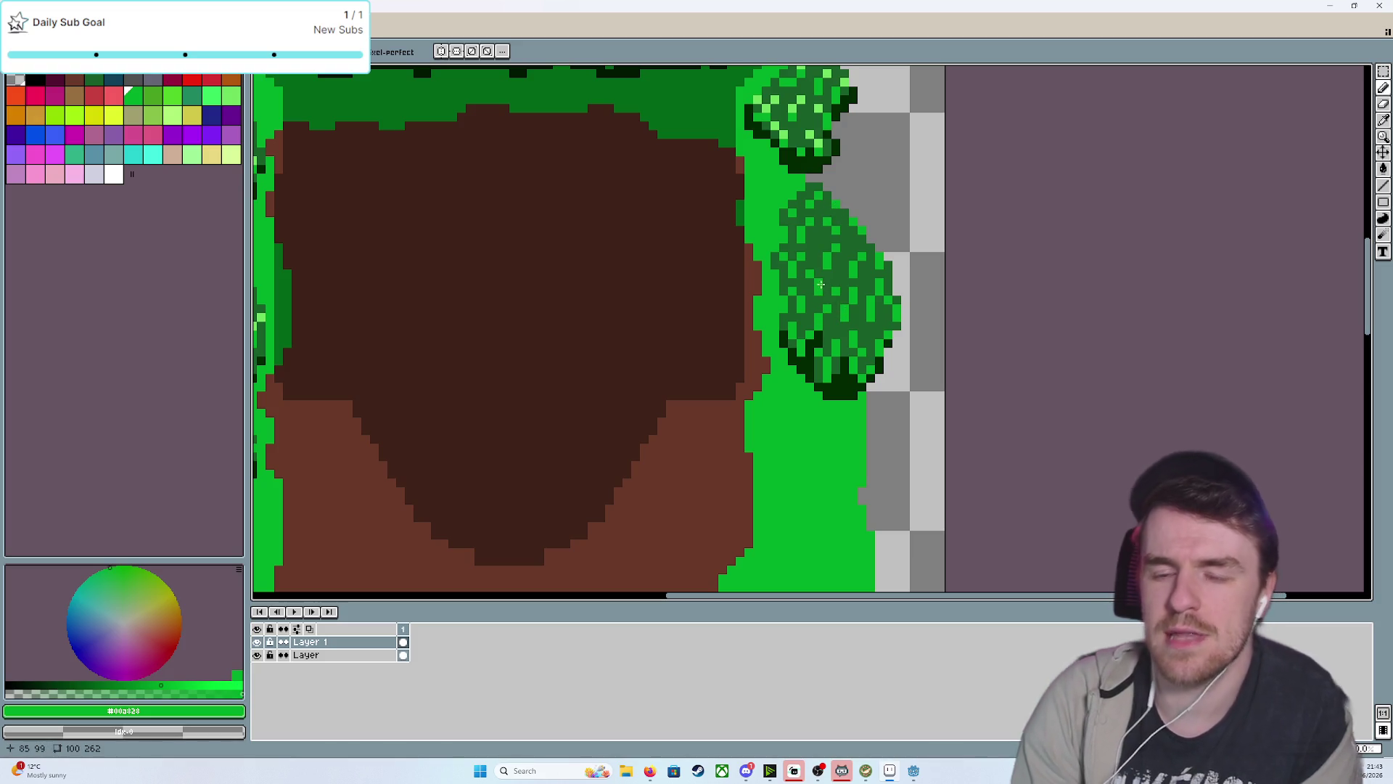
# Step: Sample light green #70e060 from the upper bush and add highlight pixels
pyautogui.press('i')
pyautogui.click(816, 144)
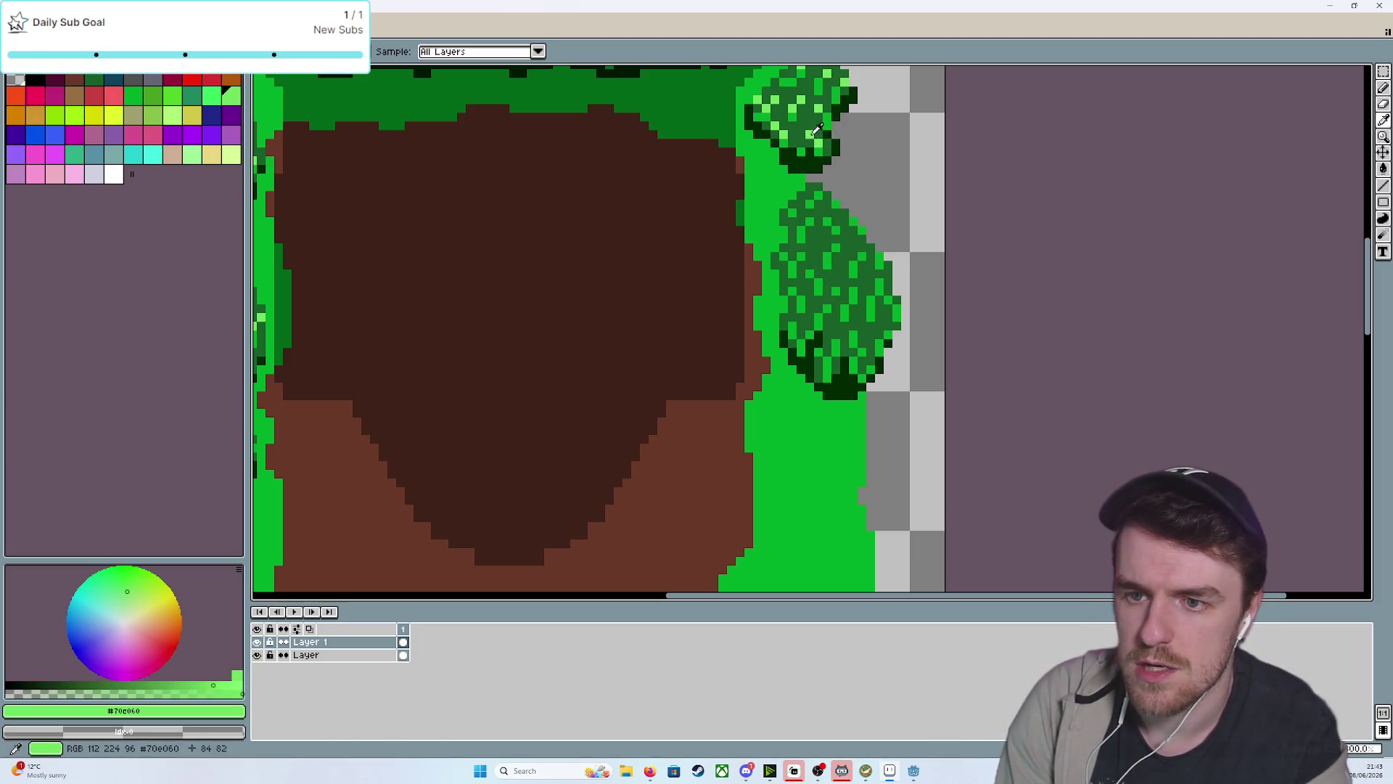
pyautogui.press('b')
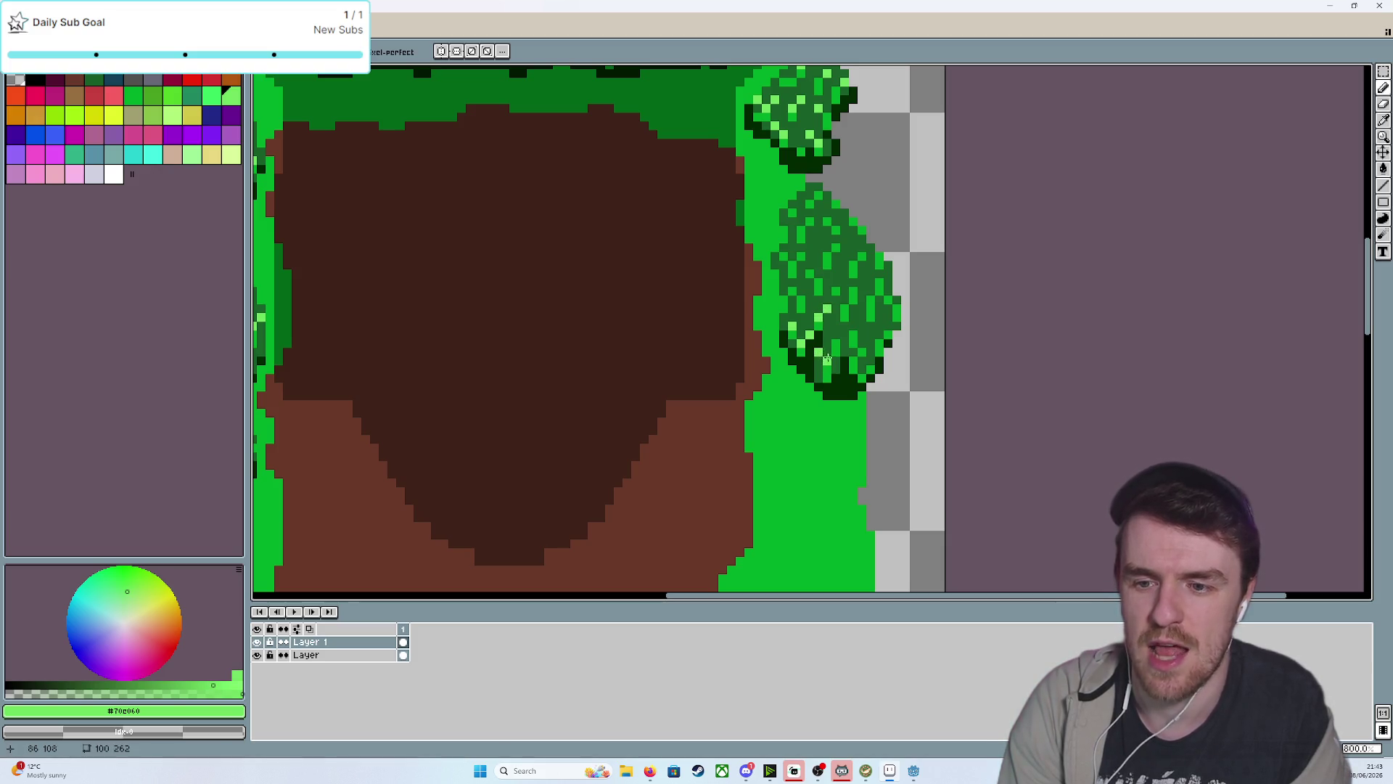
pyautogui.click(836, 344)
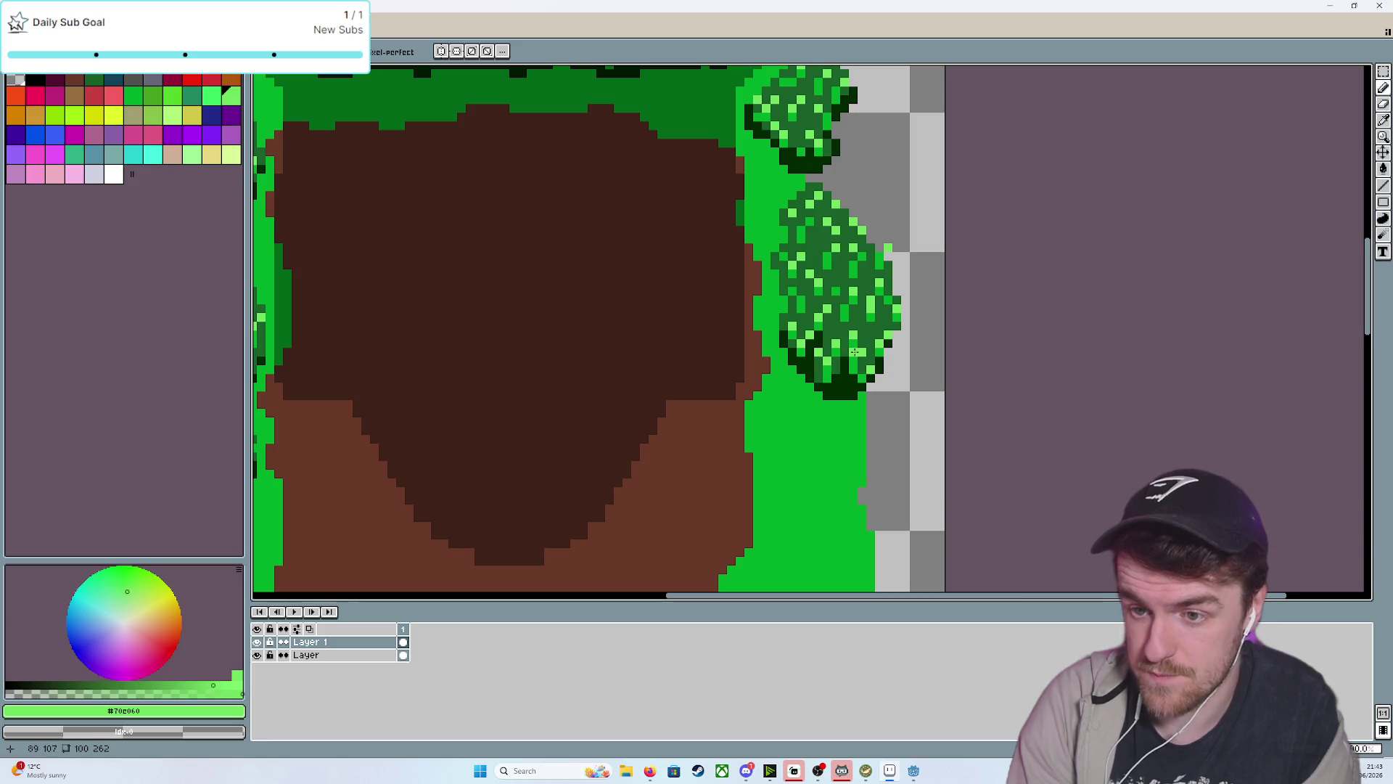
# Step: Zoom in on the bushes and eyedrop the dirt path's lighter brown as the drawing colour
pyautogui.scroll(-7, 855, 352)
pyautogui.scroll(2, 916, 404)
pyautogui.scroll(-2, 913, 404)
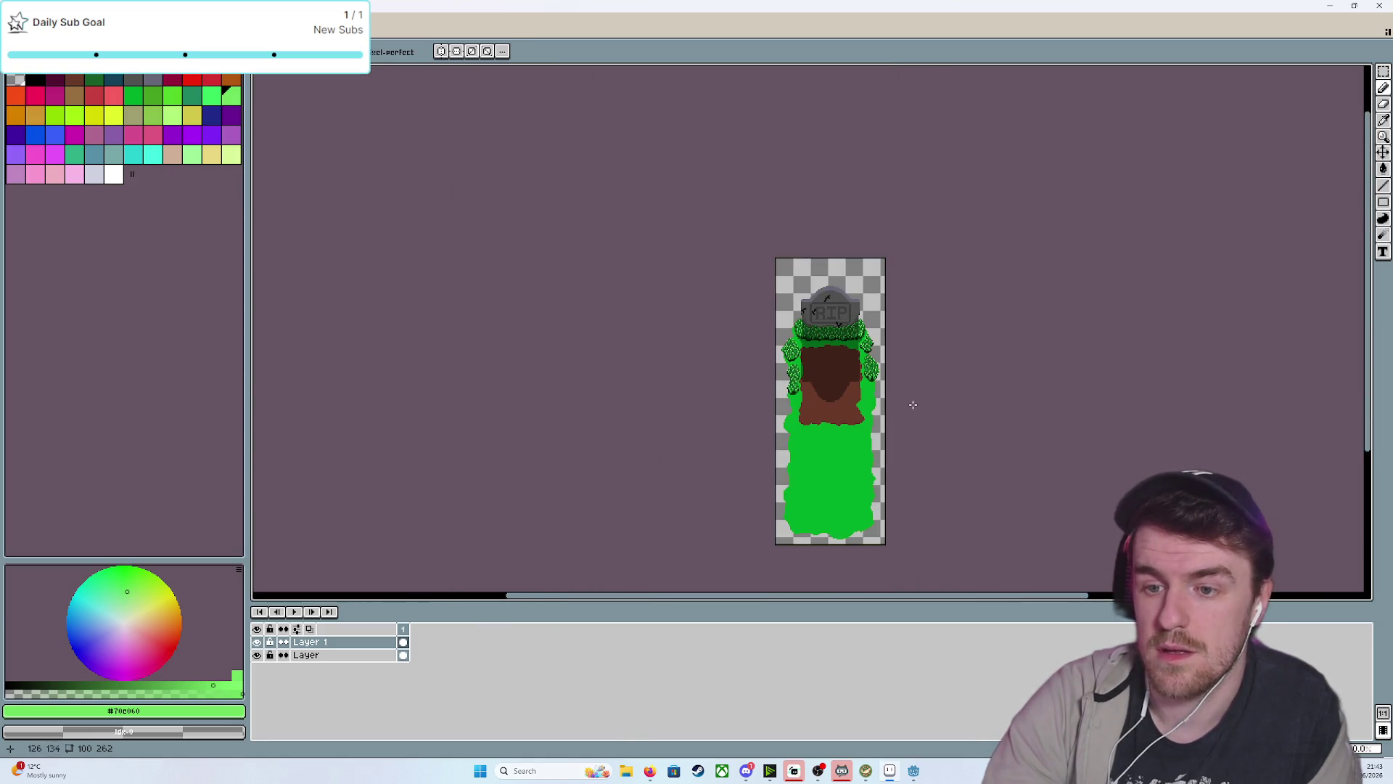
pyautogui.scroll(3, 913, 404)
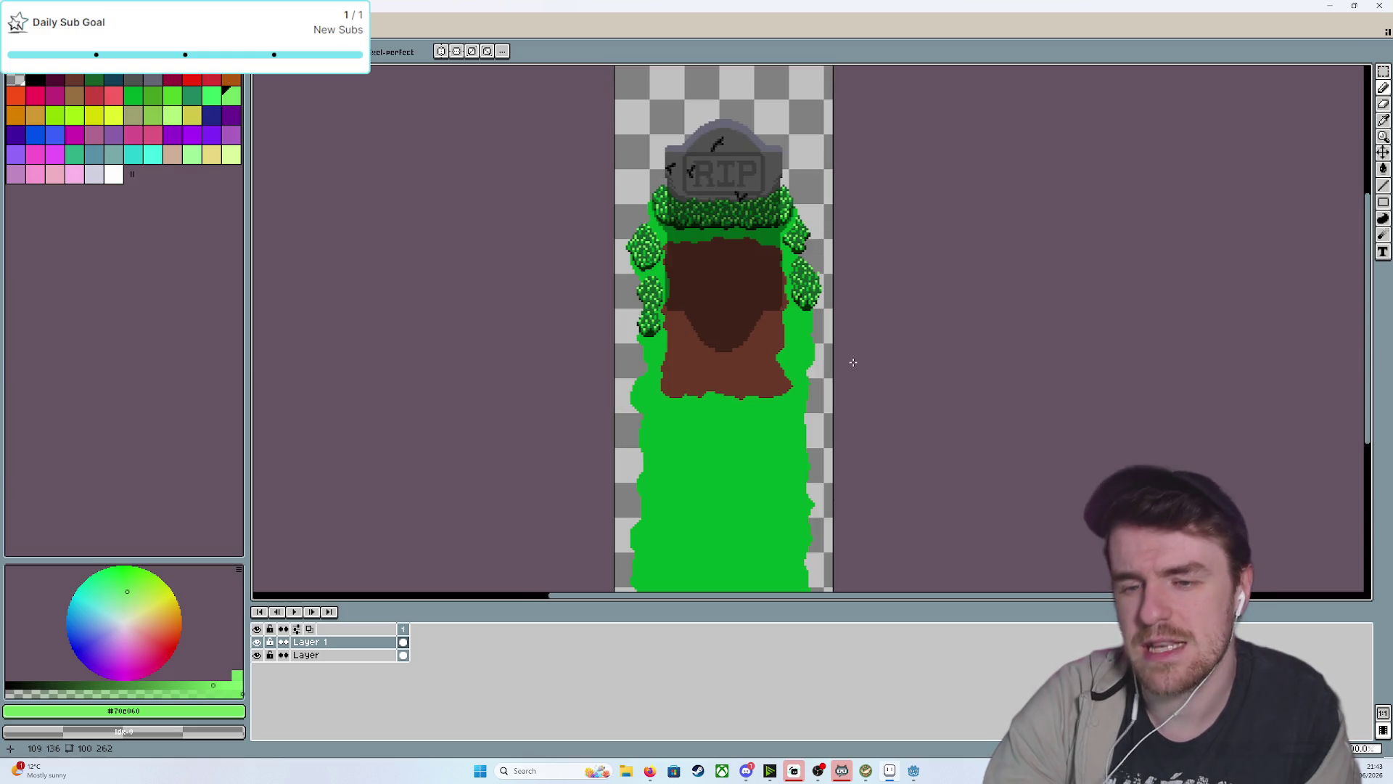
pyautogui.scroll(1, 841, 359)
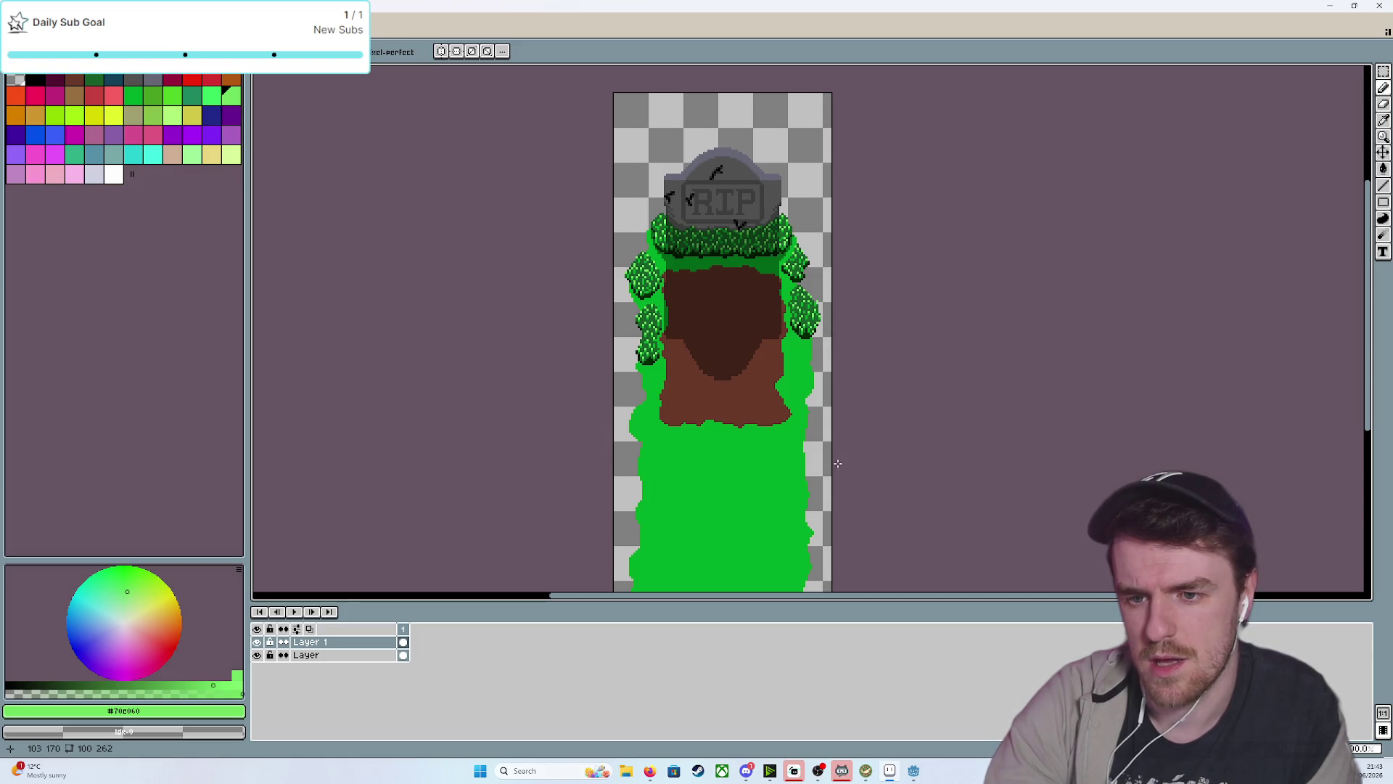
pyautogui.scroll(1, 837, 466)
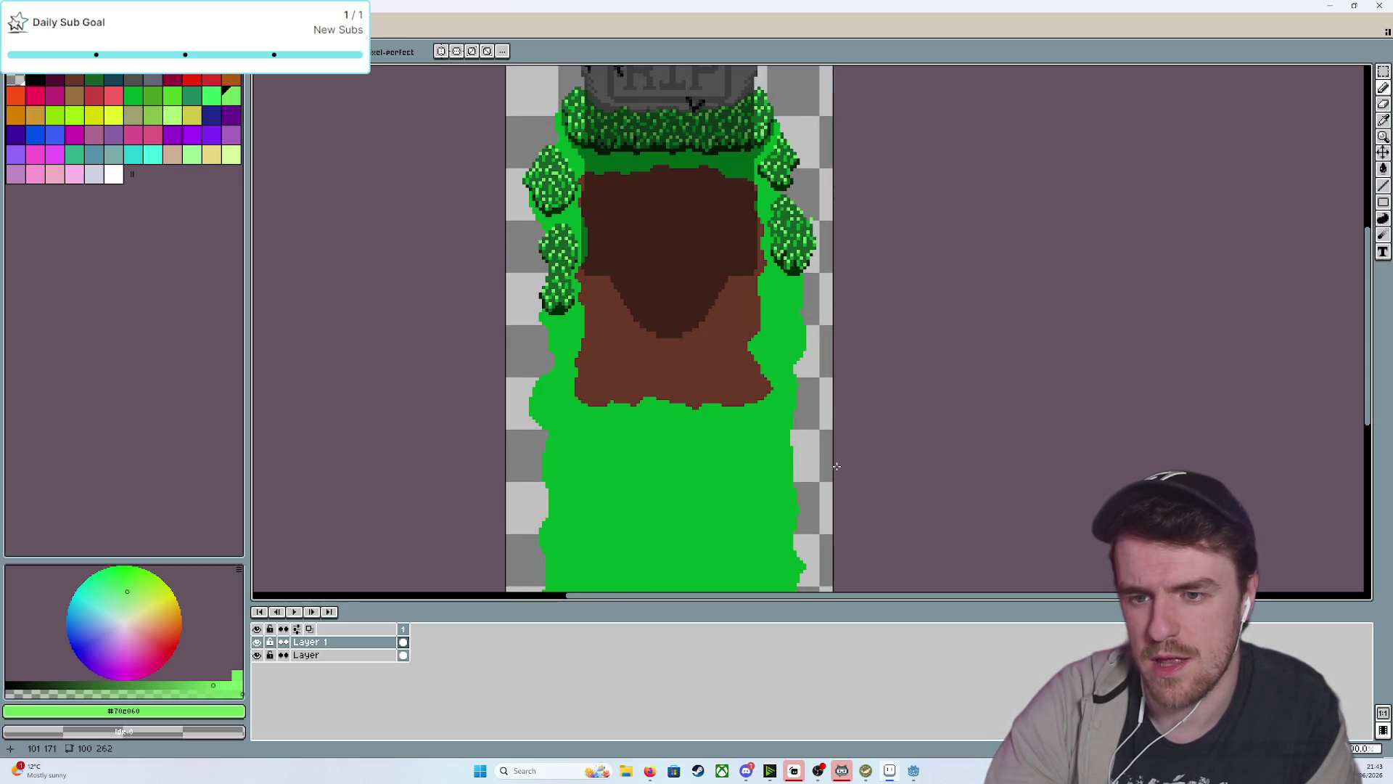
pyautogui.scroll(1, 837, 466)
pyautogui.moveTo(781, 427); pyautogui.dragTo(865, 517)
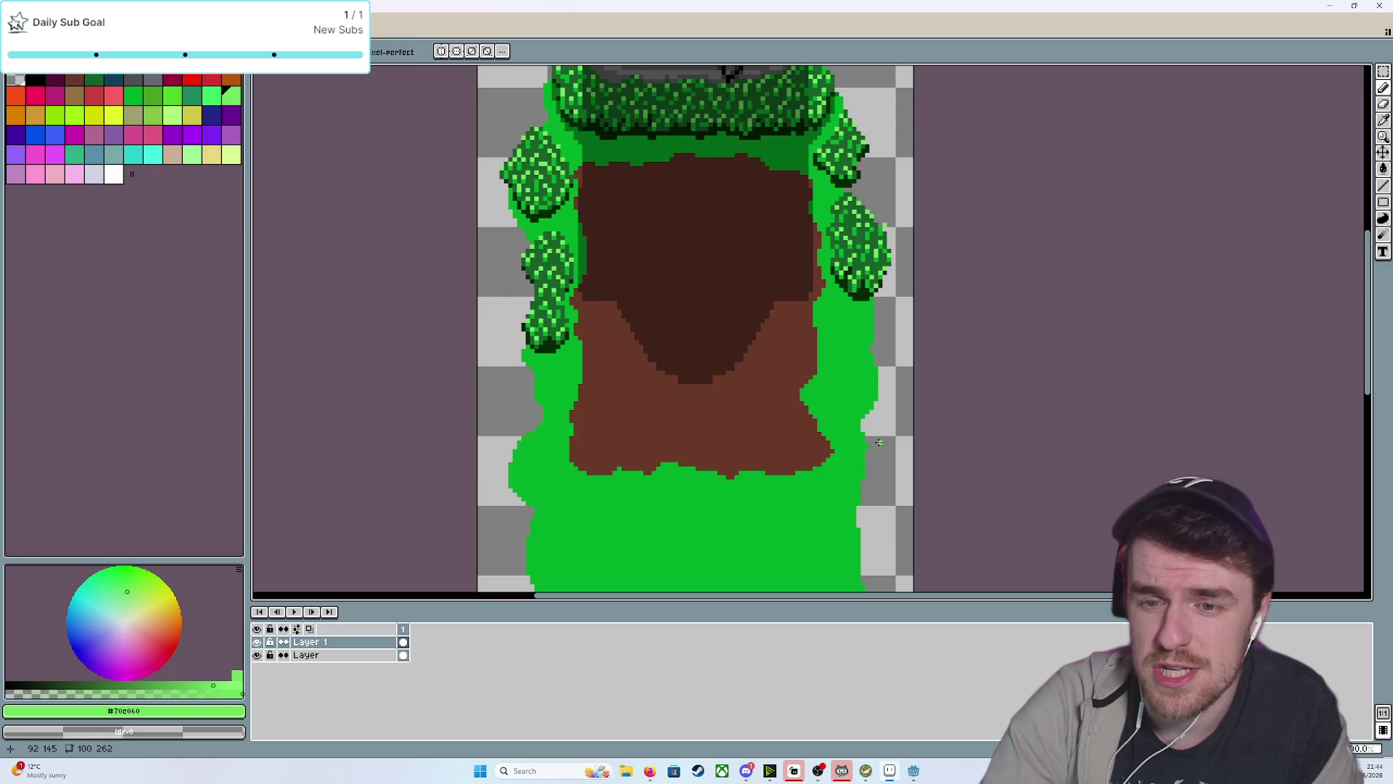
pyautogui.scroll(2, 864, 421)
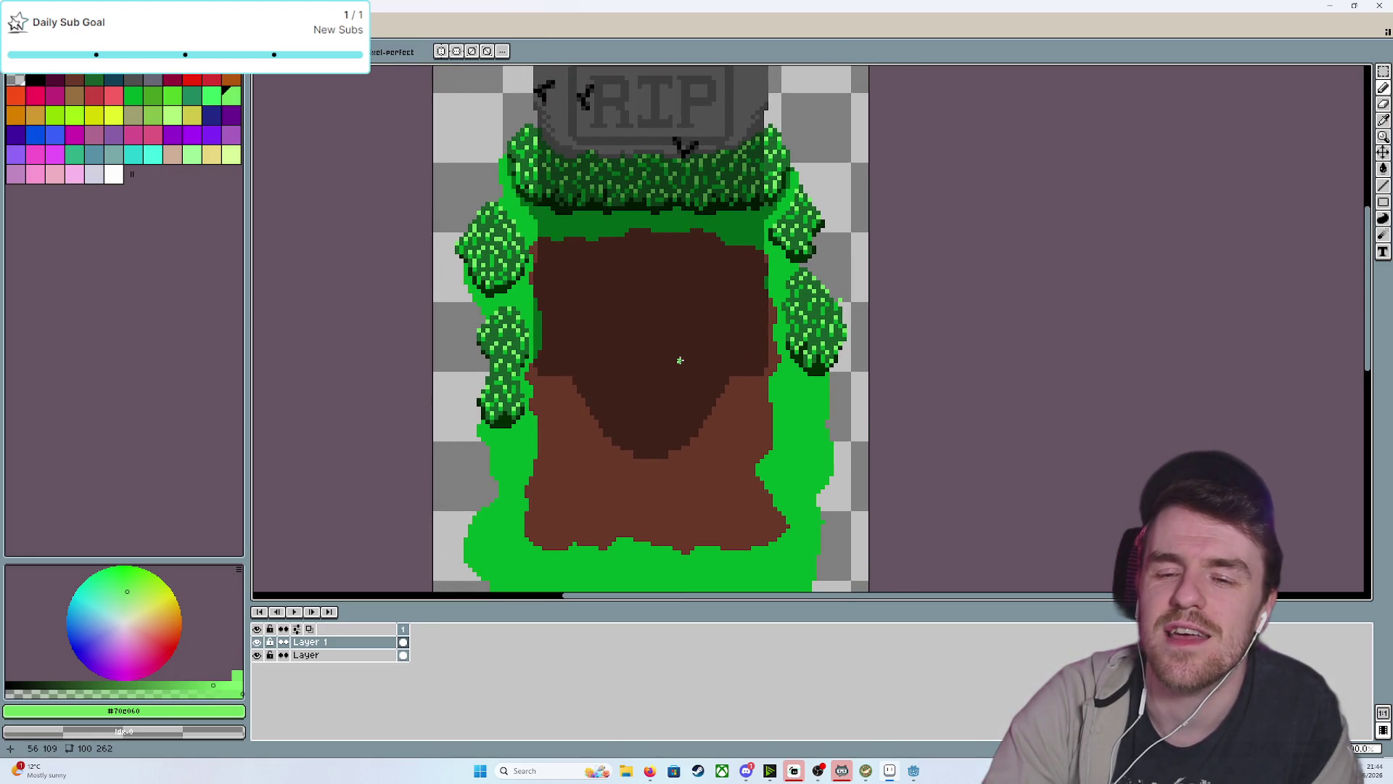
pyautogui.press('i')
pyautogui.click(594, 445)
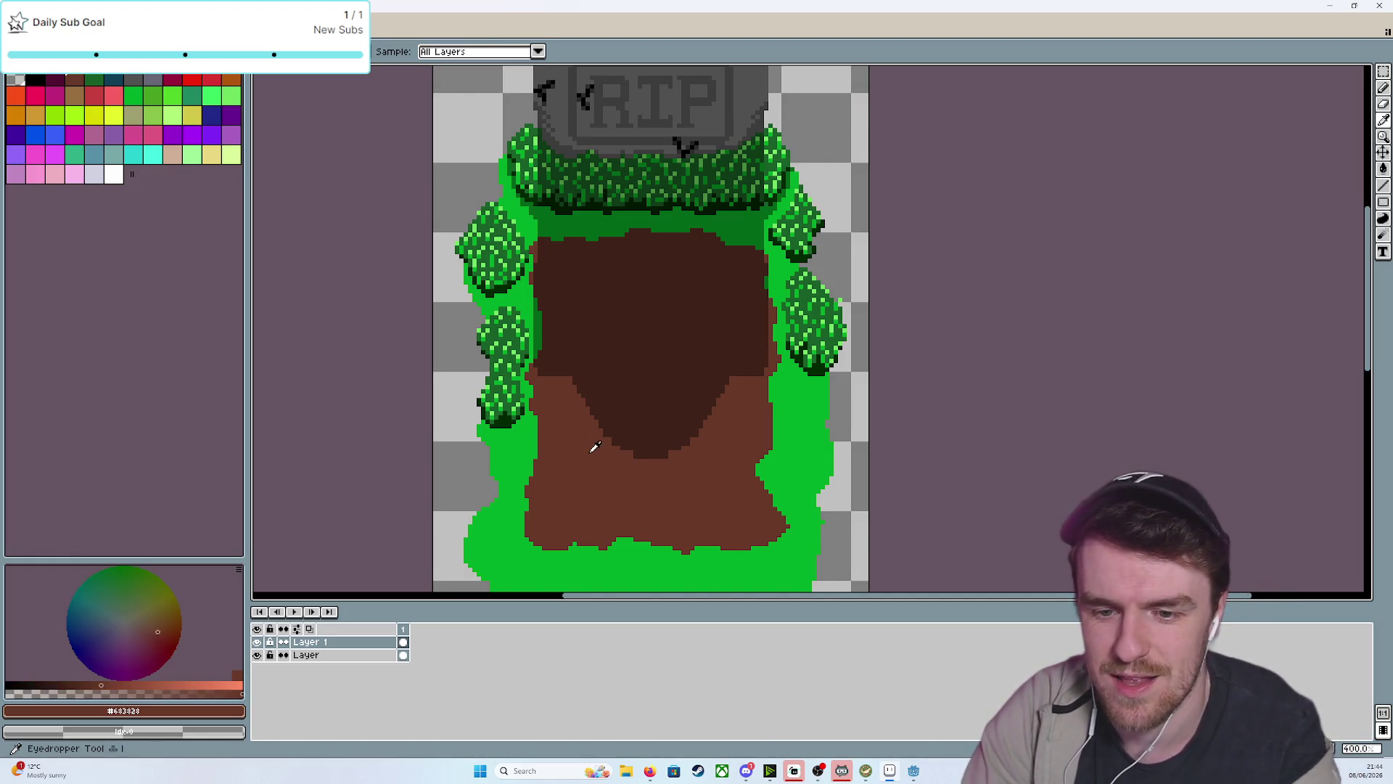
pyautogui.press('g')
pyautogui.click(634, 373)
pyautogui.hotkey('ctrl', 'z')
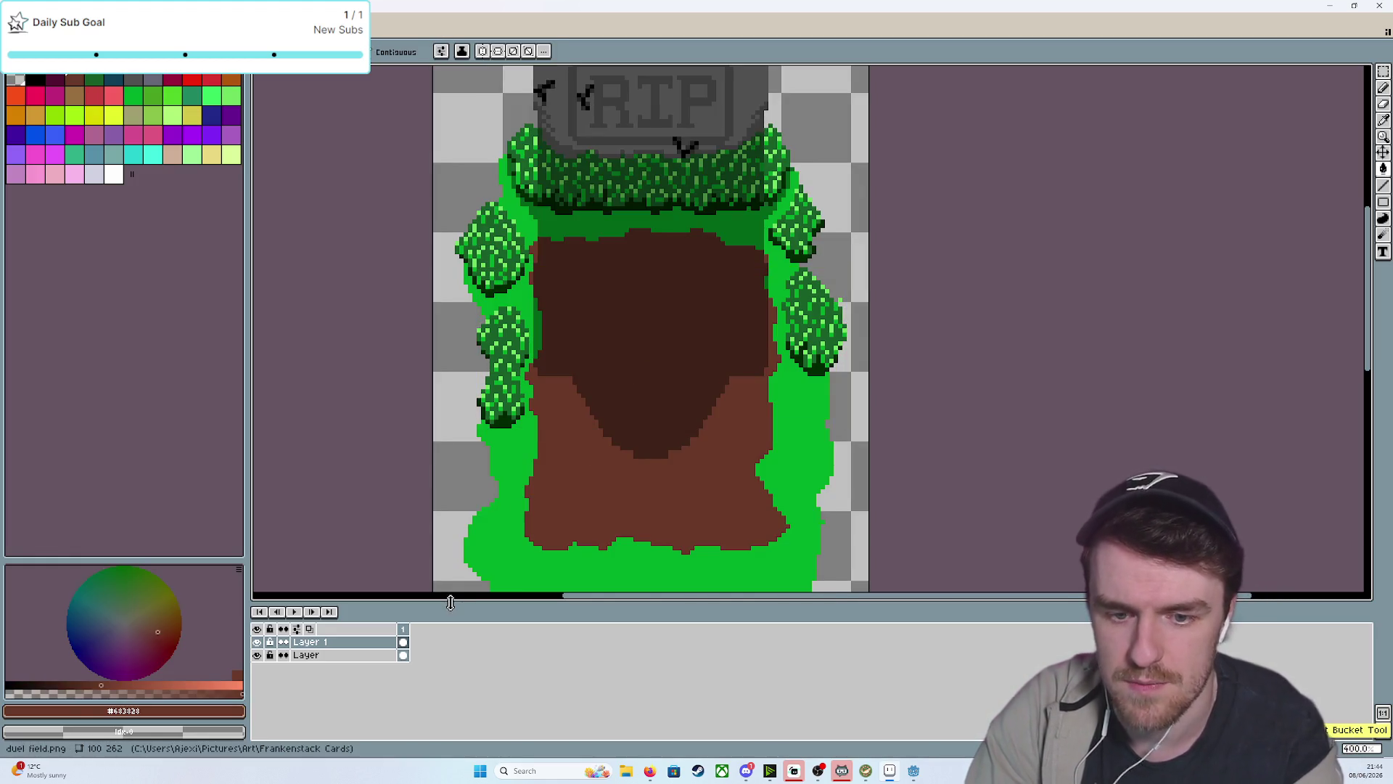
pyautogui.click(341, 654)
pyautogui.click(651, 354)
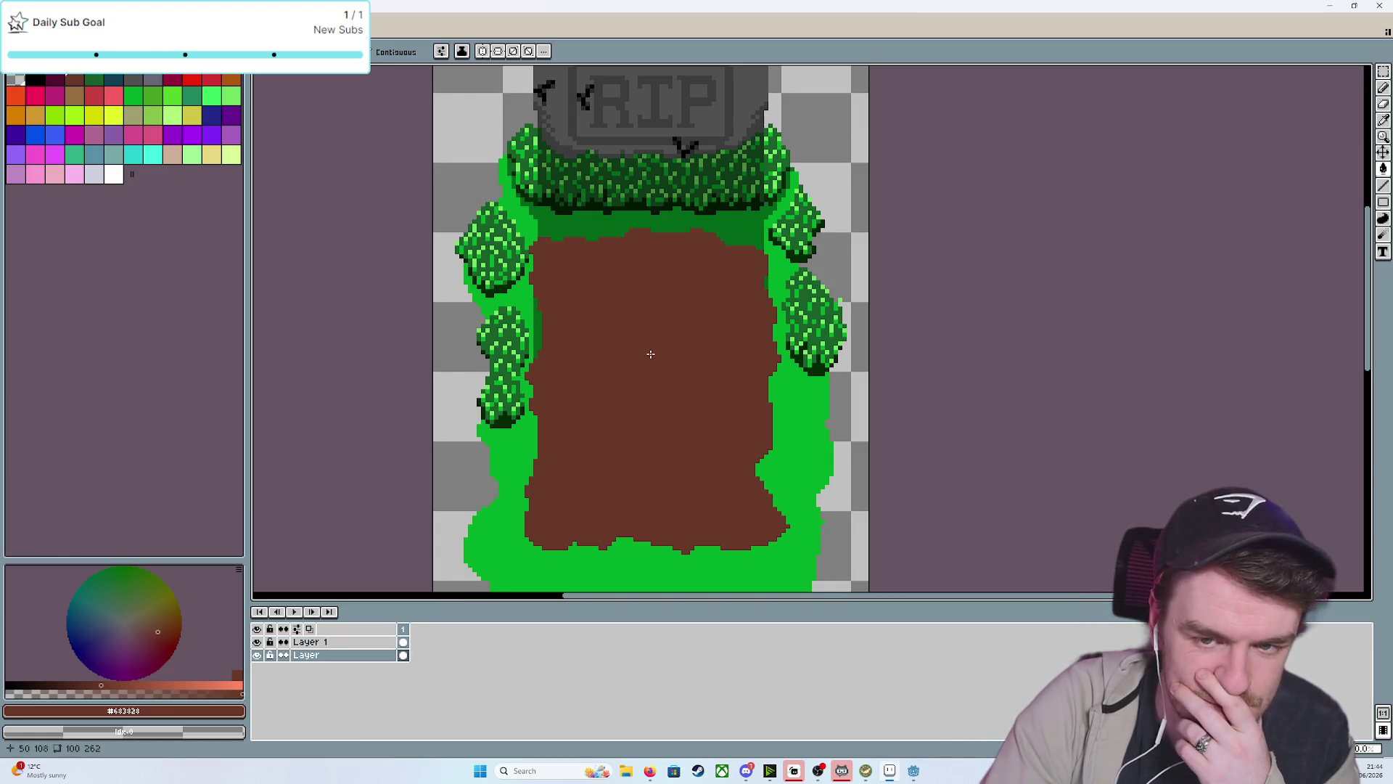
pyautogui.hotkey('ctrl', 'z')
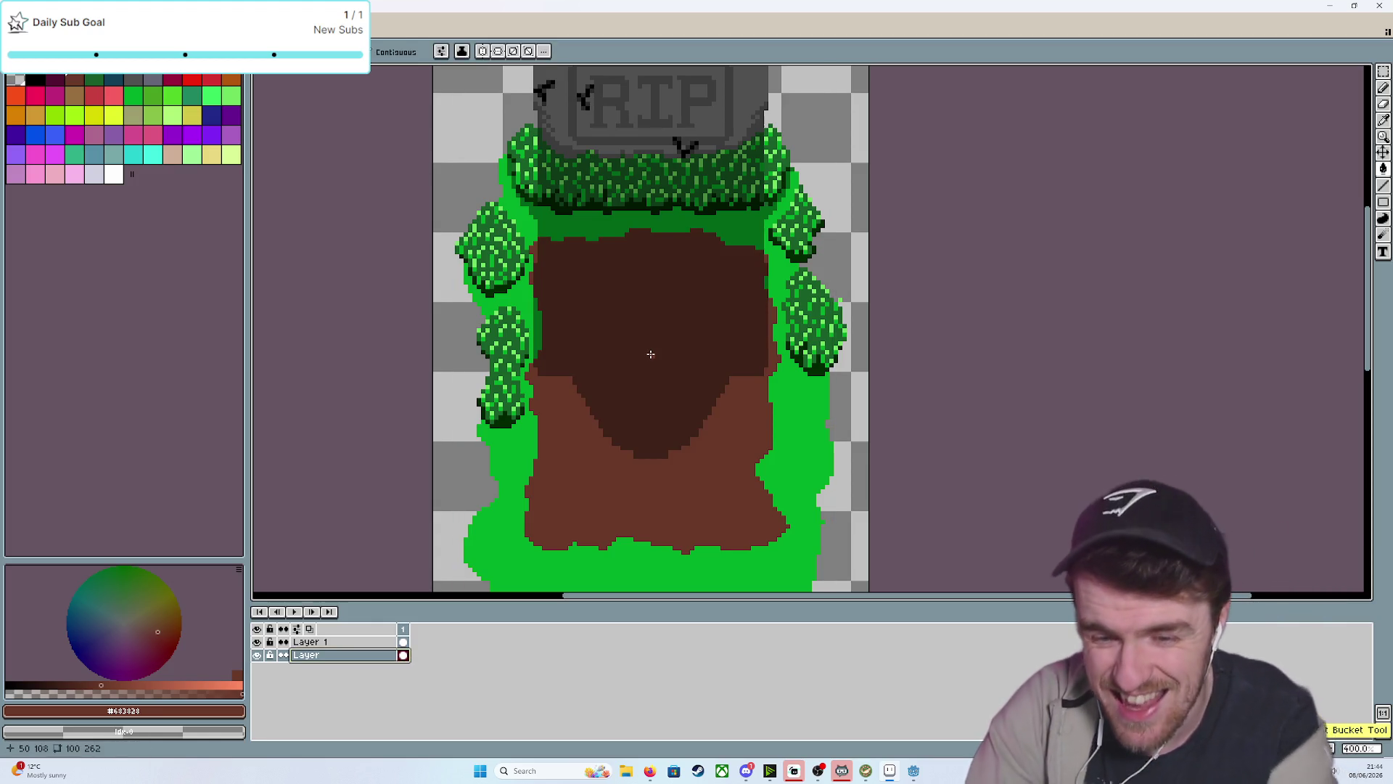
pyautogui.scroll(3, 651, 353)
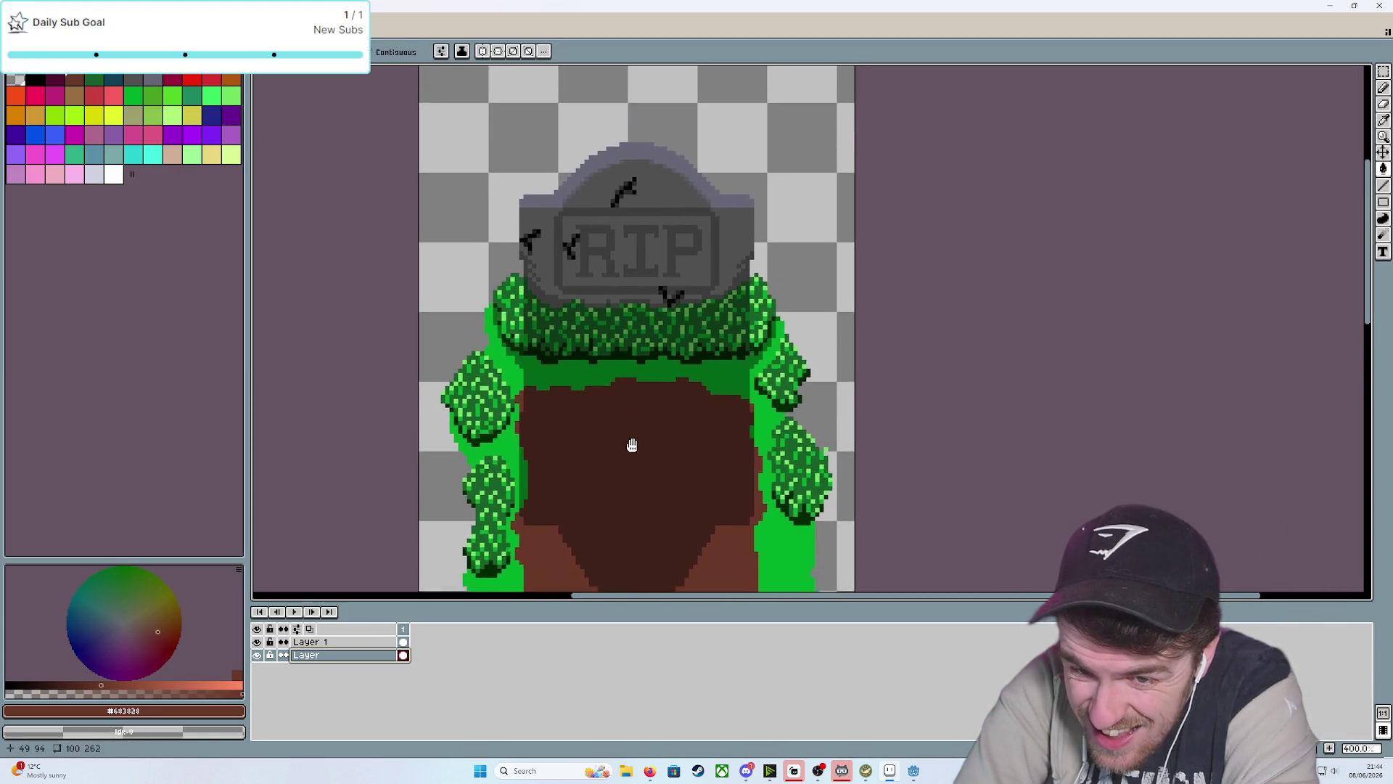
pyautogui.moveTo(631, 450)
pyautogui.mouseDown()
pyautogui.moveTo(653, 367)
pyautogui.moveTo(656, 211)
pyautogui.moveTo(655, 341)
pyautogui.mouseUp()
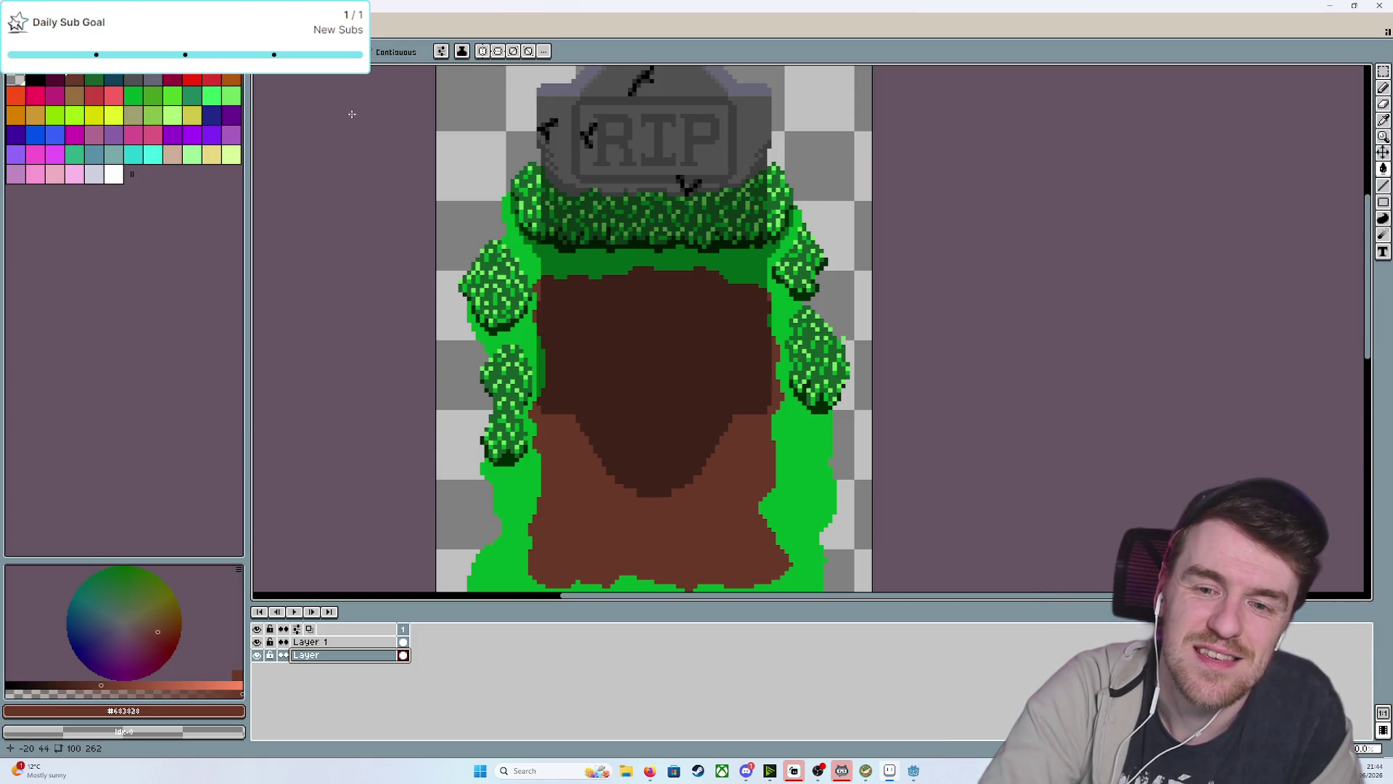
pyautogui.scroll(-3, 342, 181)
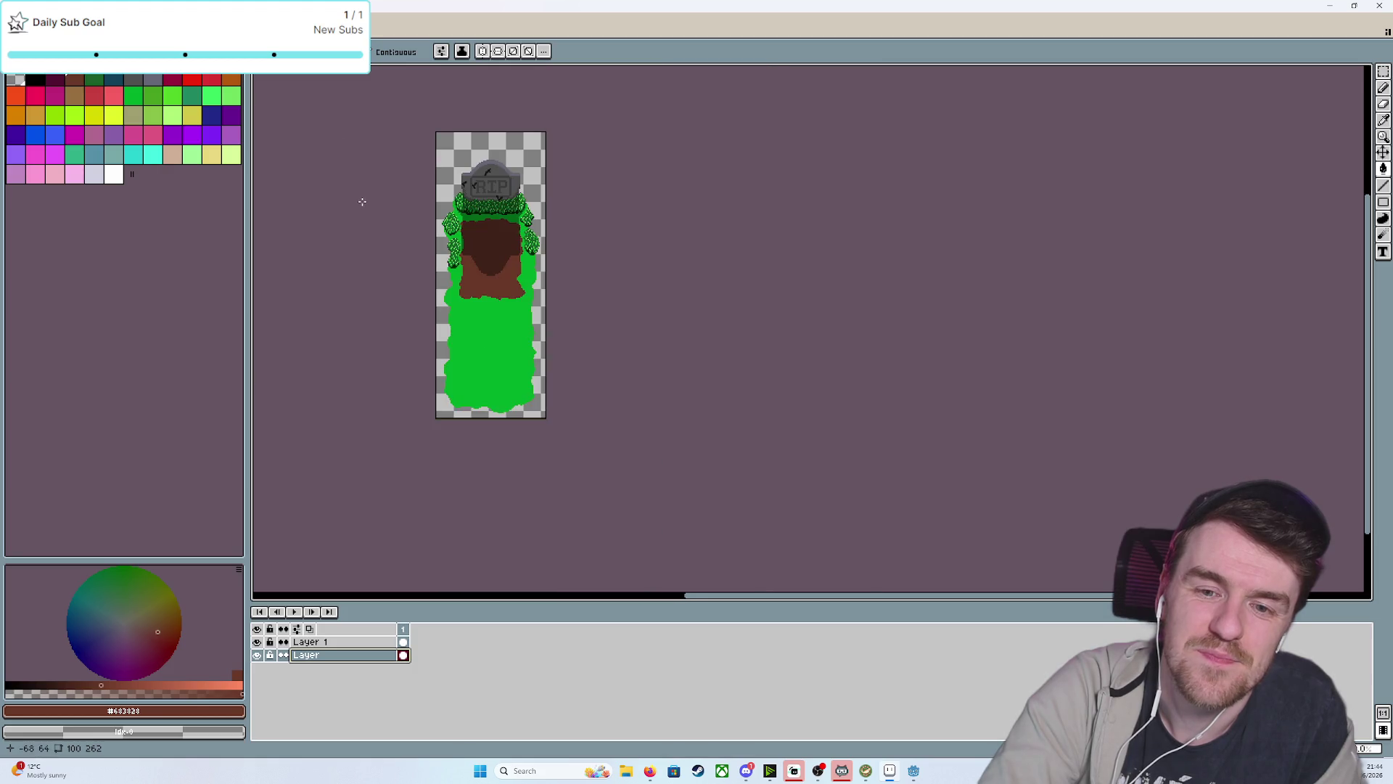
pyautogui.scroll(3, 358, 202)
pyautogui.moveTo(649, 363); pyautogui.dragTo(657, 254)
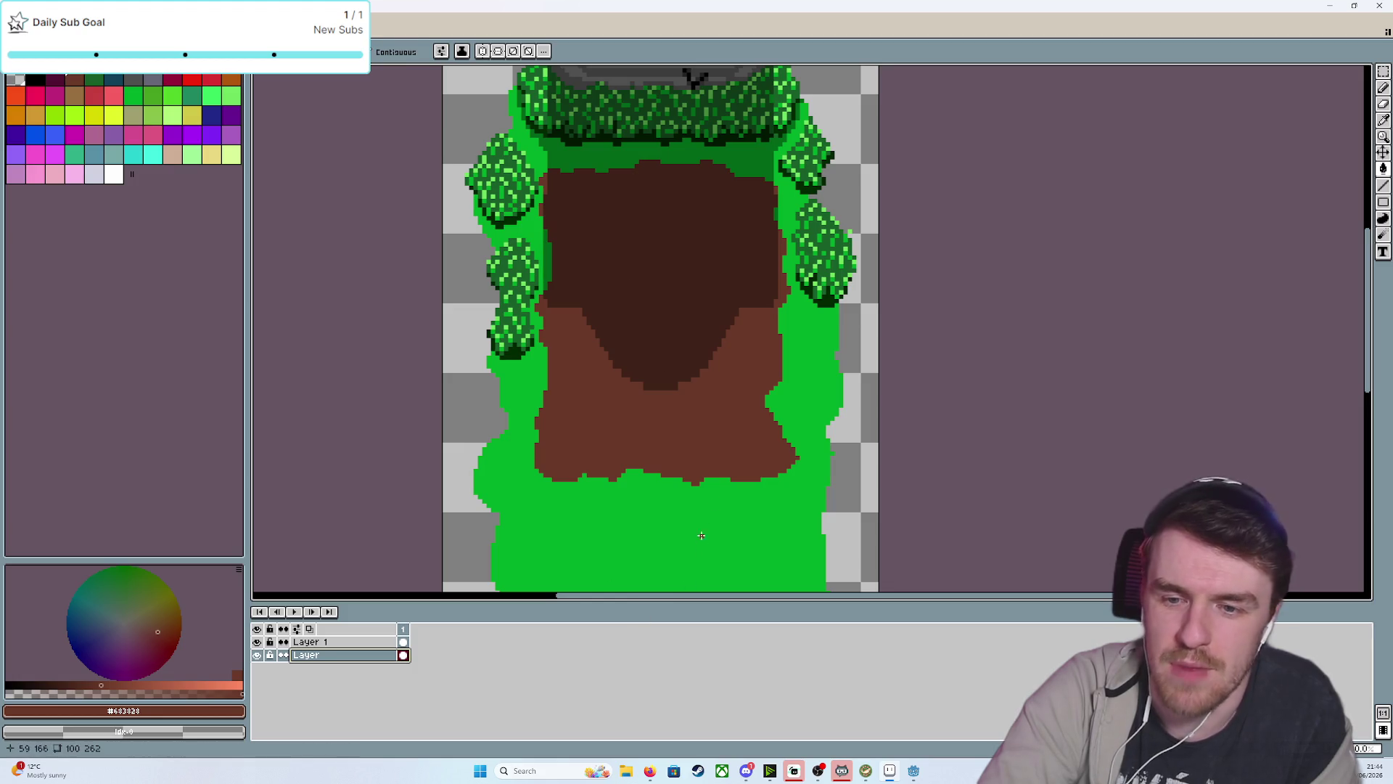
pyautogui.moveTo(855, 431)
pyautogui.mouseDown()
pyautogui.moveTo(769, 376)
pyautogui.moveTo(772, 405)
pyautogui.mouseUp()
pyautogui.hotkey('alt', 'Up')
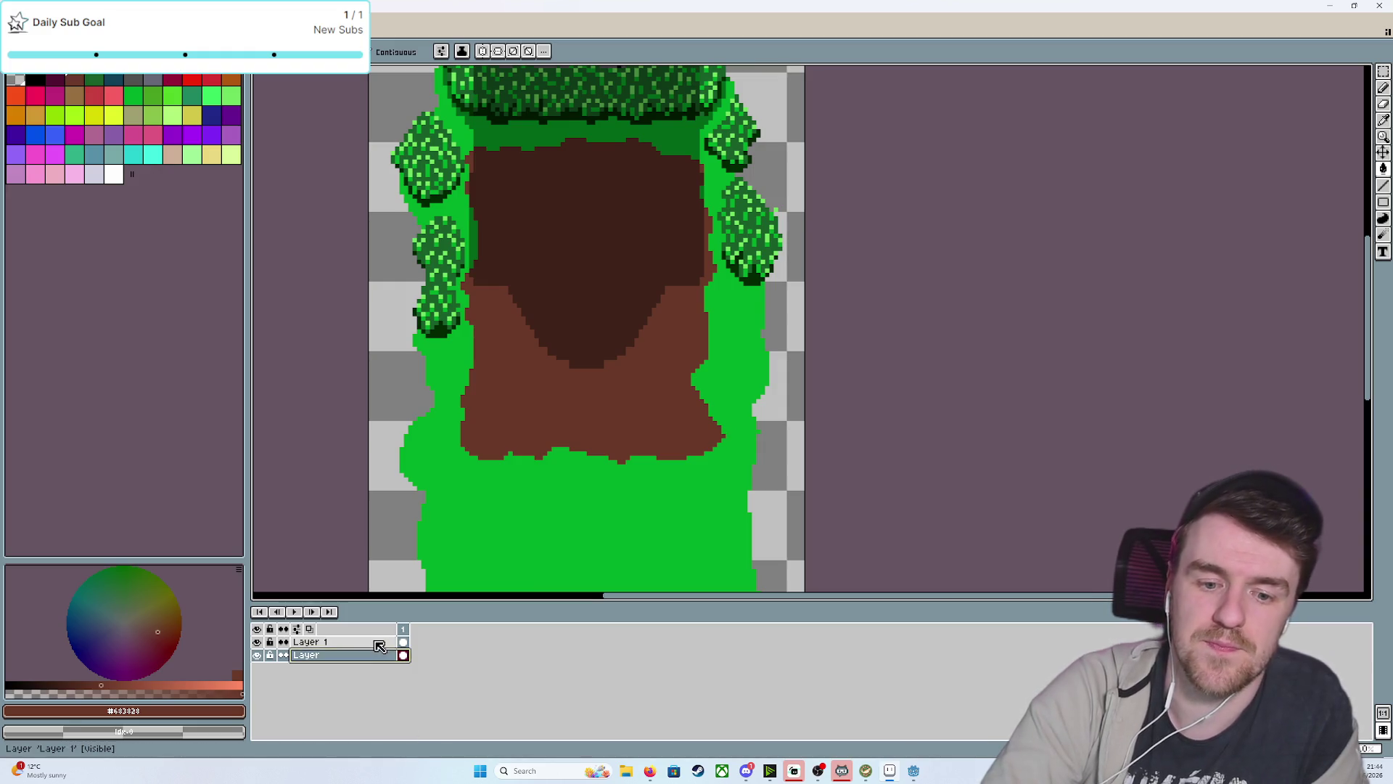
# Step: Sample a right-side bush's dark green, outline a new bush below it and fill it solid
pyautogui.press('i')
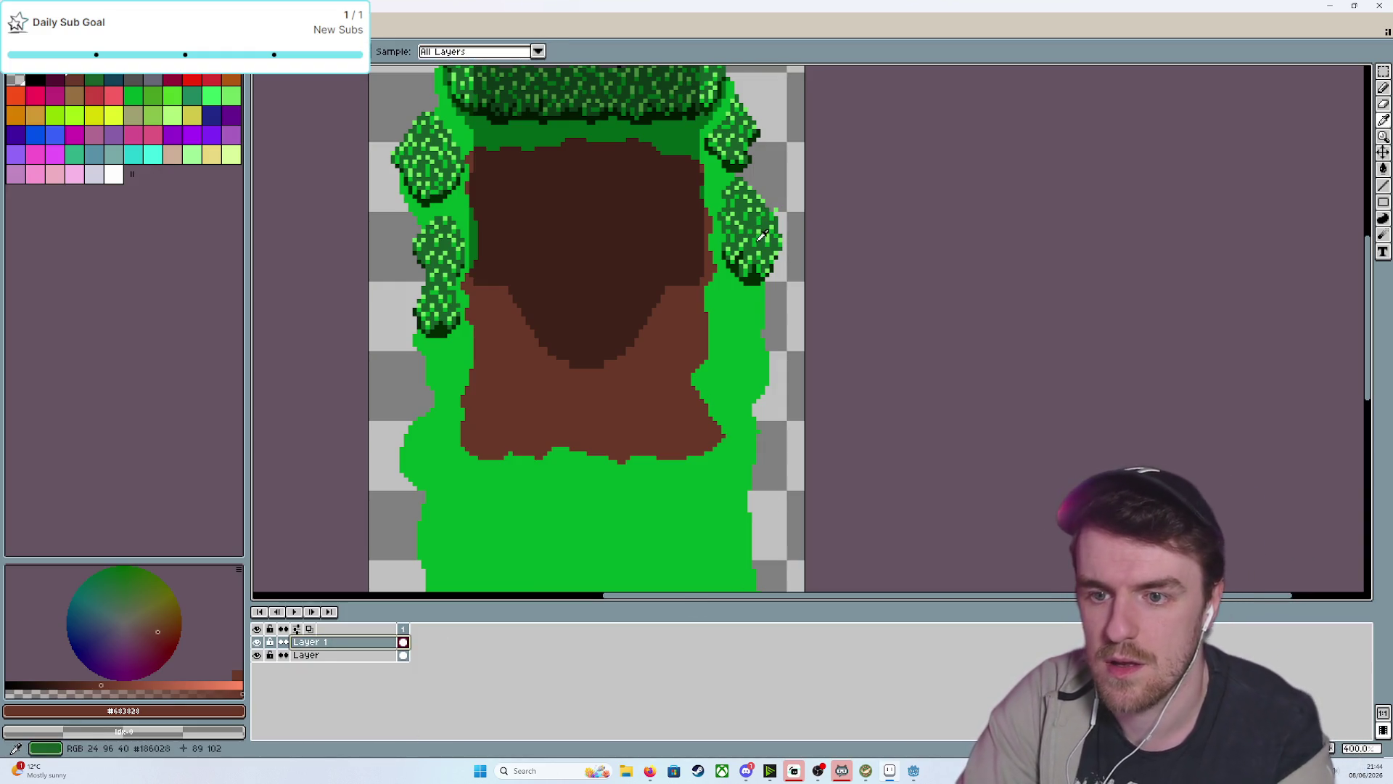
pyautogui.click(764, 241)
pyautogui.press('b')
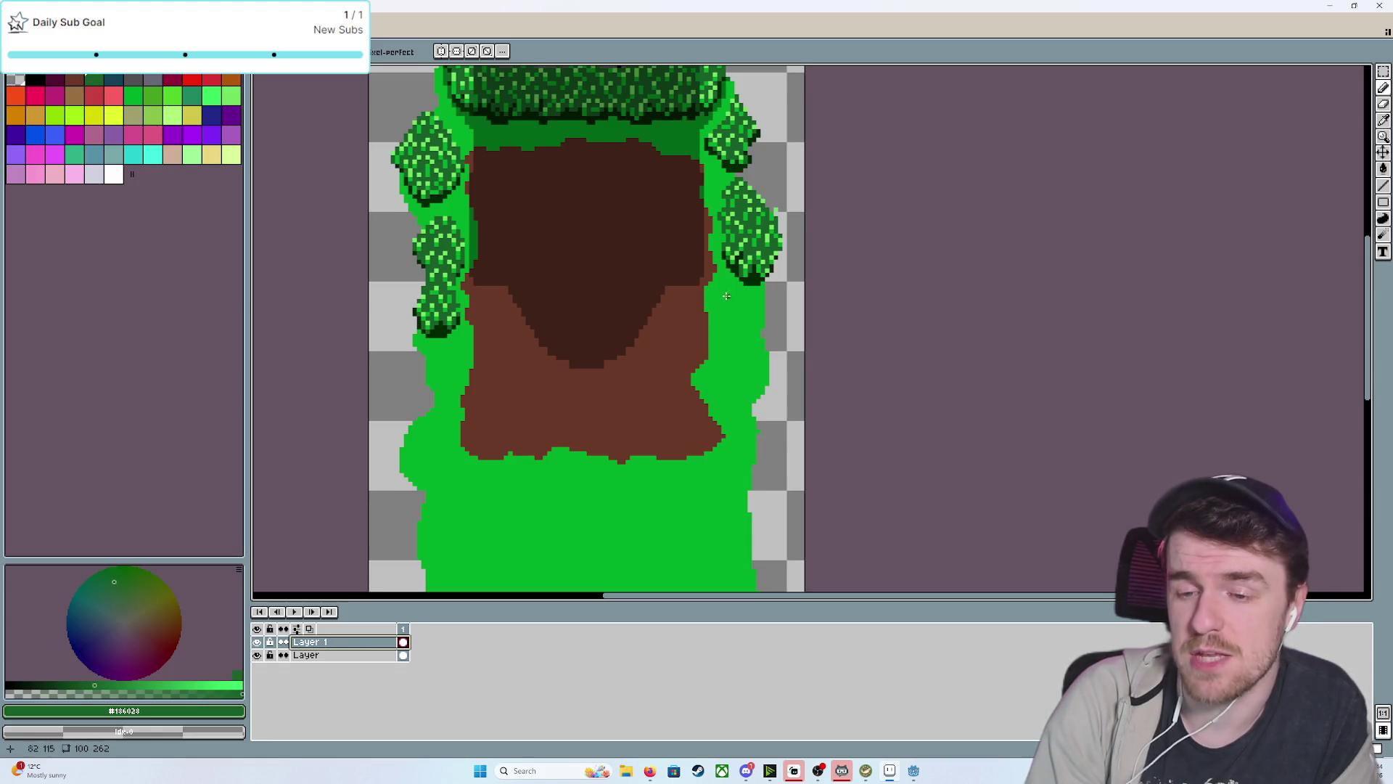
pyautogui.moveTo(736, 300); pyautogui.dragTo(763, 312)
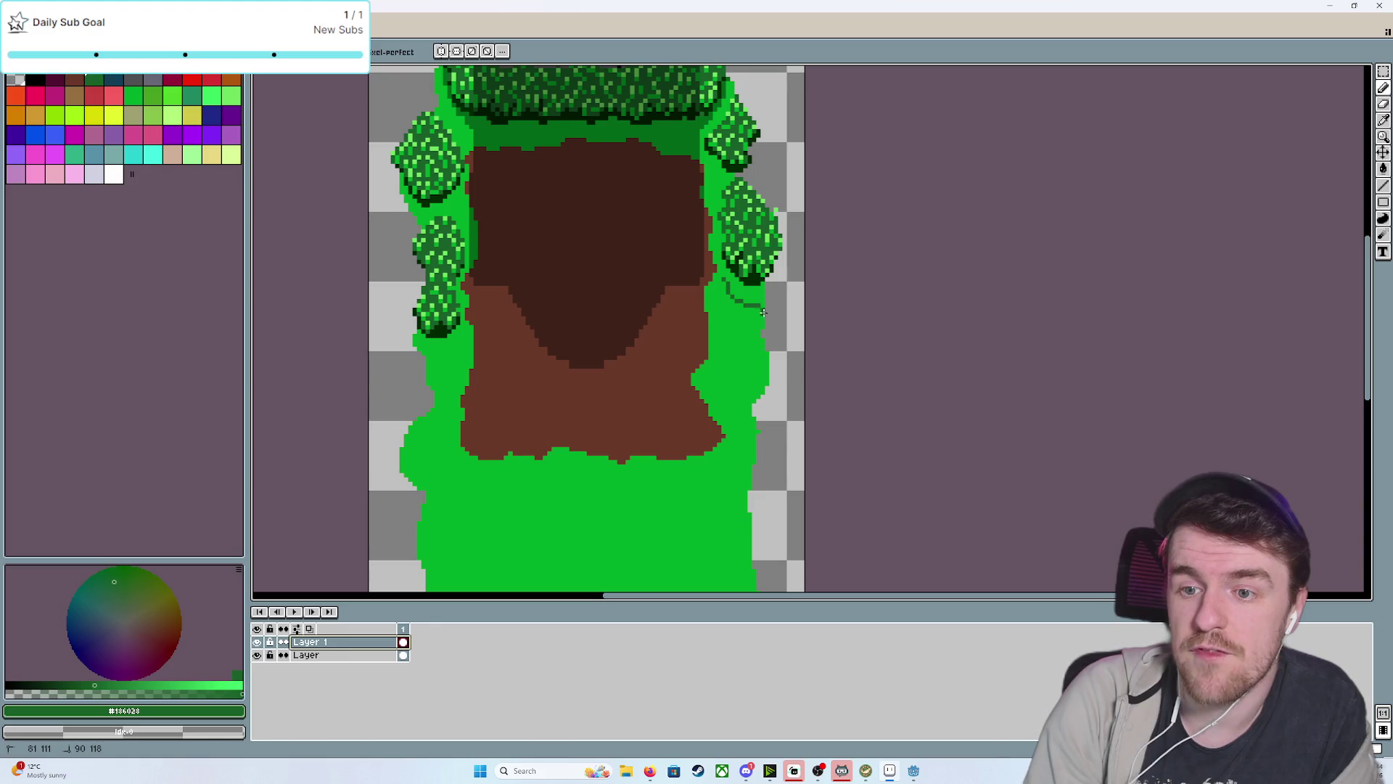
pyautogui.hotkey('ctrl', 'z')
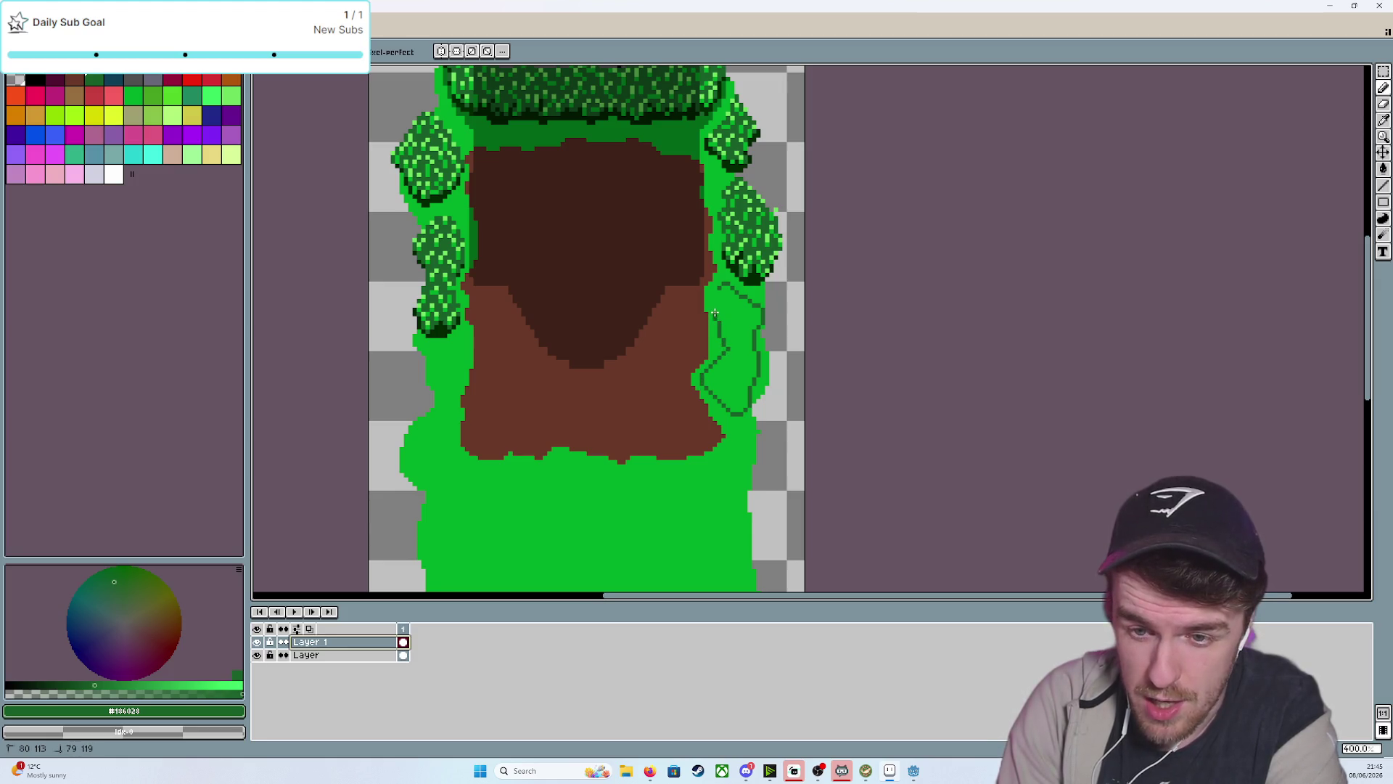
pyautogui.press('g')
pyautogui.click(728, 381)
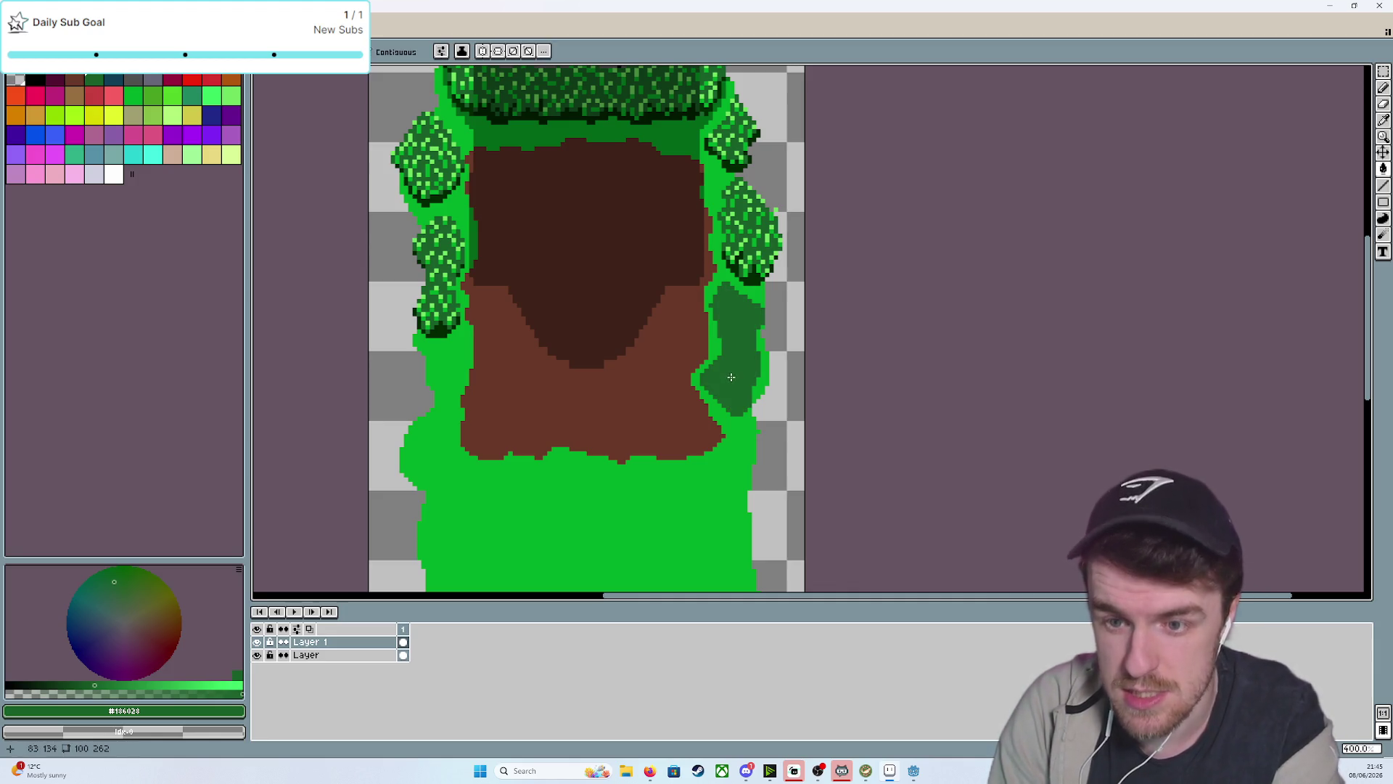
# Step: Take the near-black green and pencil shadow pixels along the new bush's bottom edge
pyautogui.press('i')
pyautogui.click(747, 289)
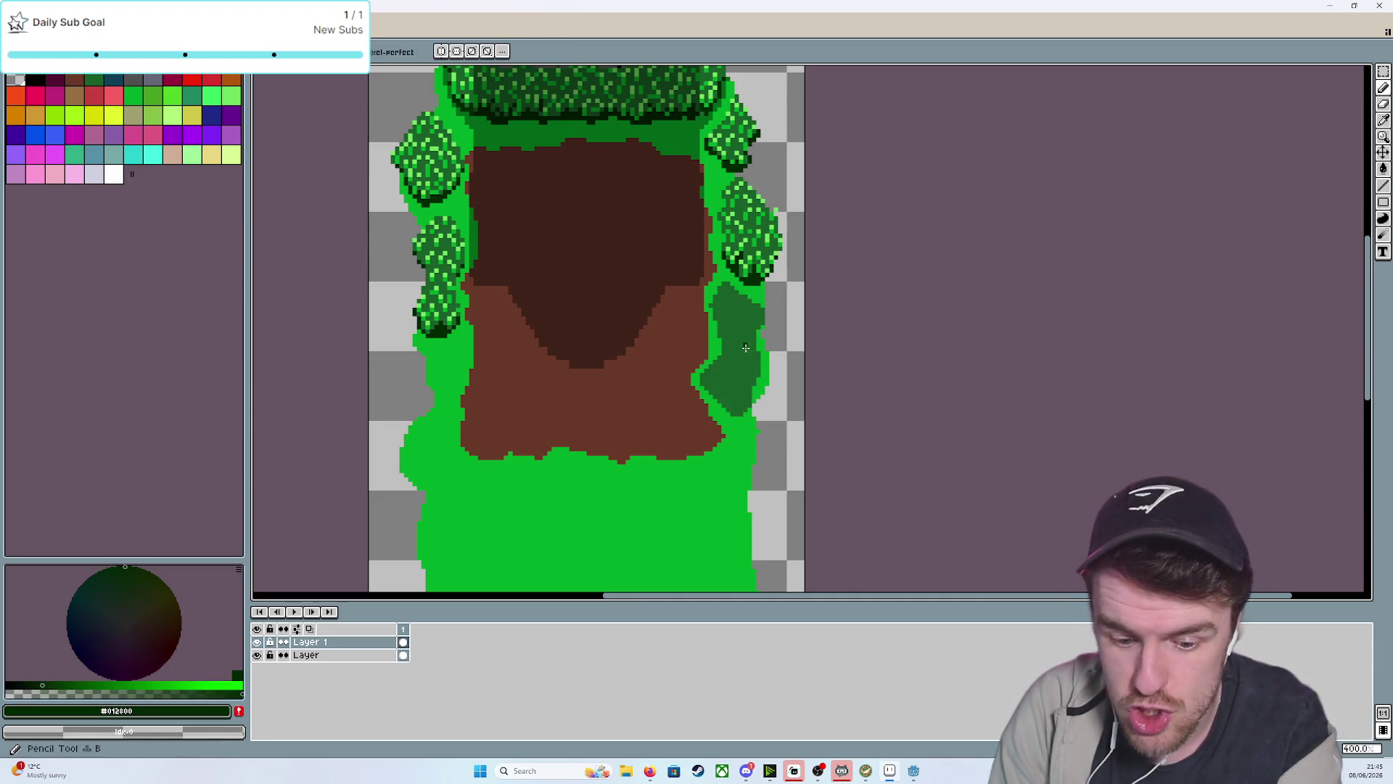
pyautogui.press('b')
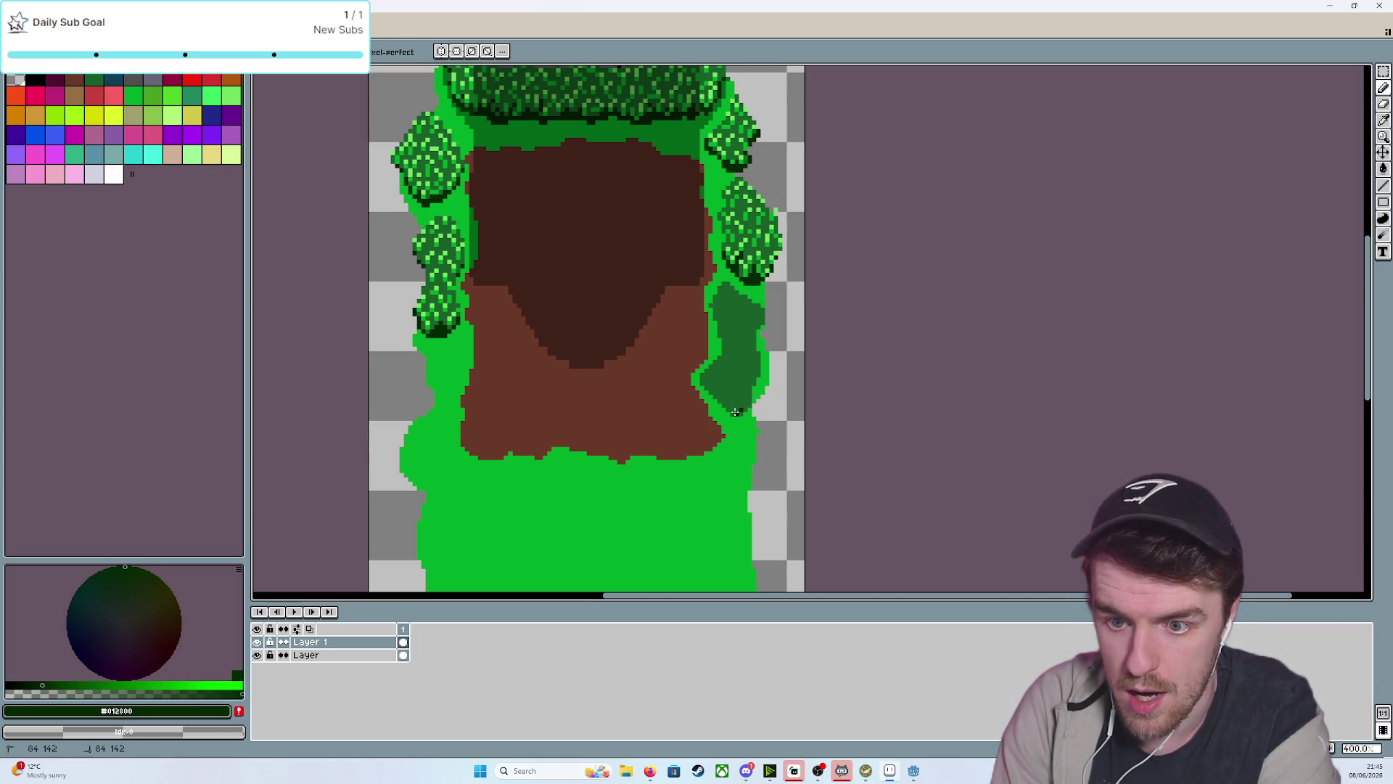
pyautogui.click(734, 412)
pyautogui.scroll(5, 720, 428)
pyautogui.click(722, 427)
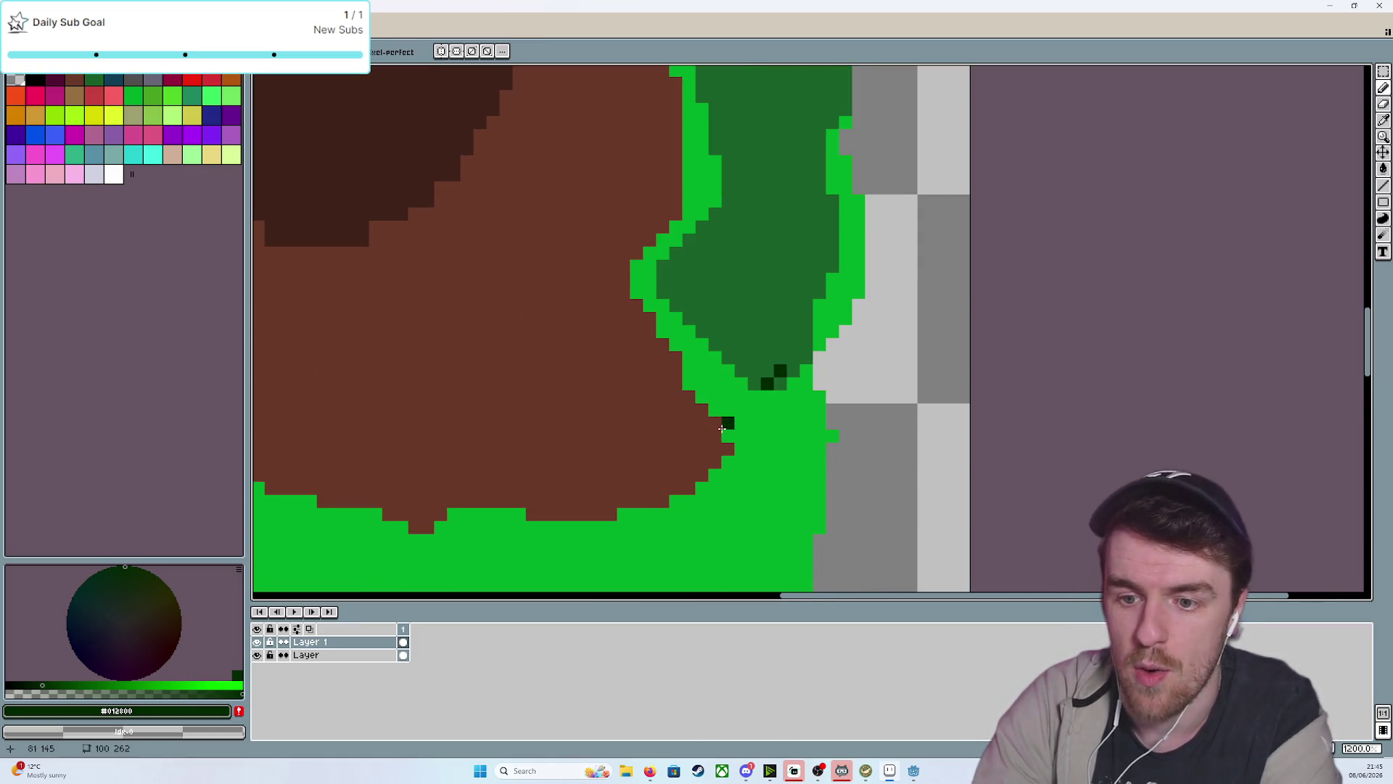
pyautogui.hotkey('ctrl', 'z')
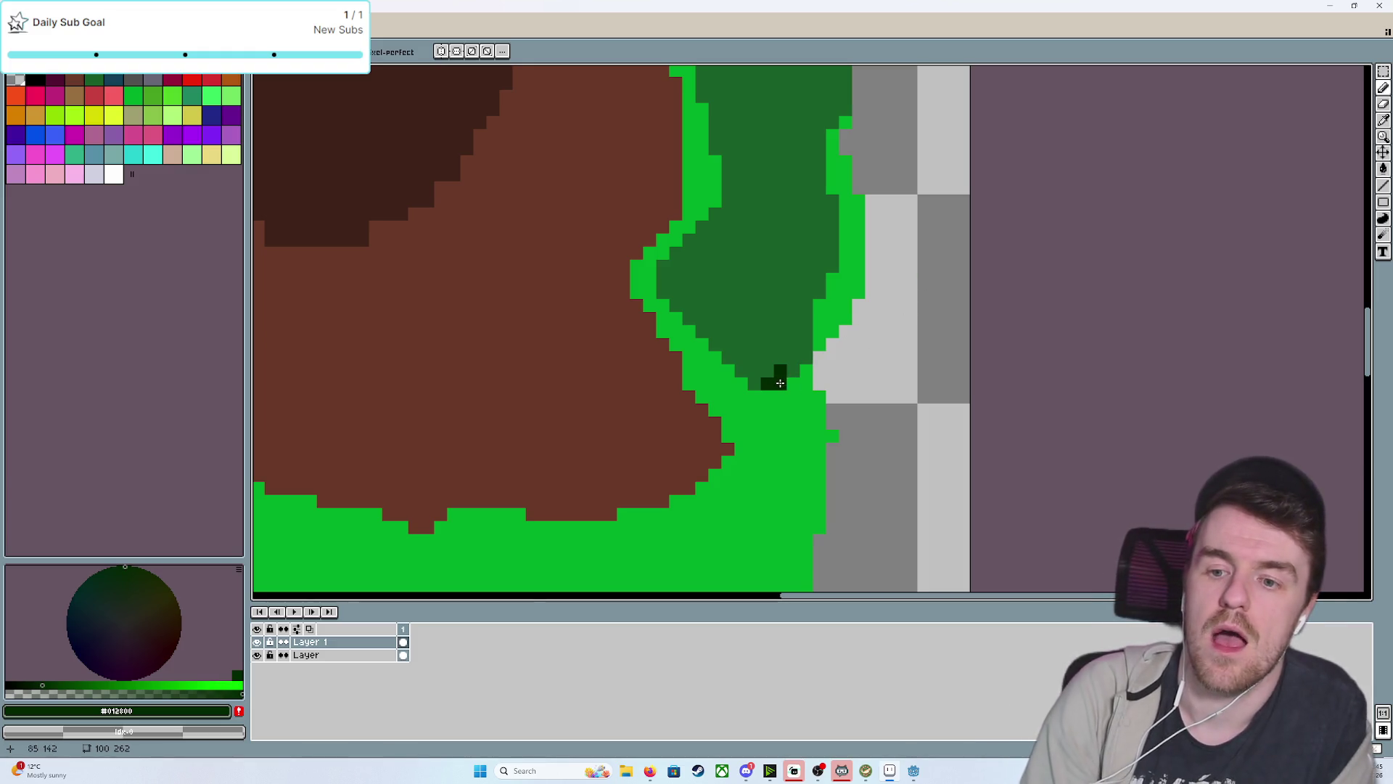
pyautogui.moveTo(780, 383)
pyautogui.mouseDown()
pyautogui.moveTo(793, 370)
pyautogui.moveTo(746, 371)
pyautogui.moveTo(695, 317)
pyautogui.moveTo(754, 374)
pyautogui.mouseUp()
pyautogui.click(806, 359)
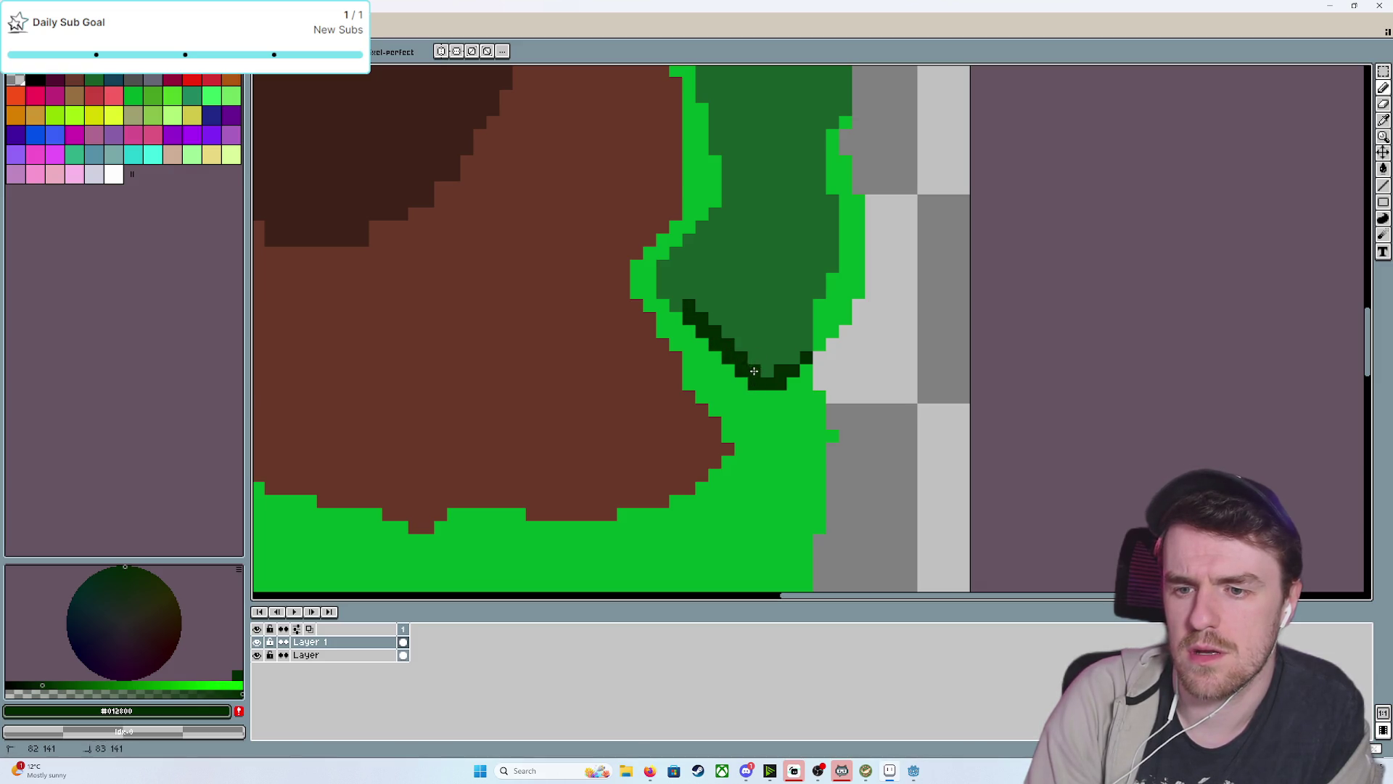
pyautogui.click(676, 297)
pyautogui.moveTo(675, 297); pyautogui.dragTo(663, 281)
# Step: Add dark shadow specks up the new bush's right and left sides
pyautogui.click(807, 344)
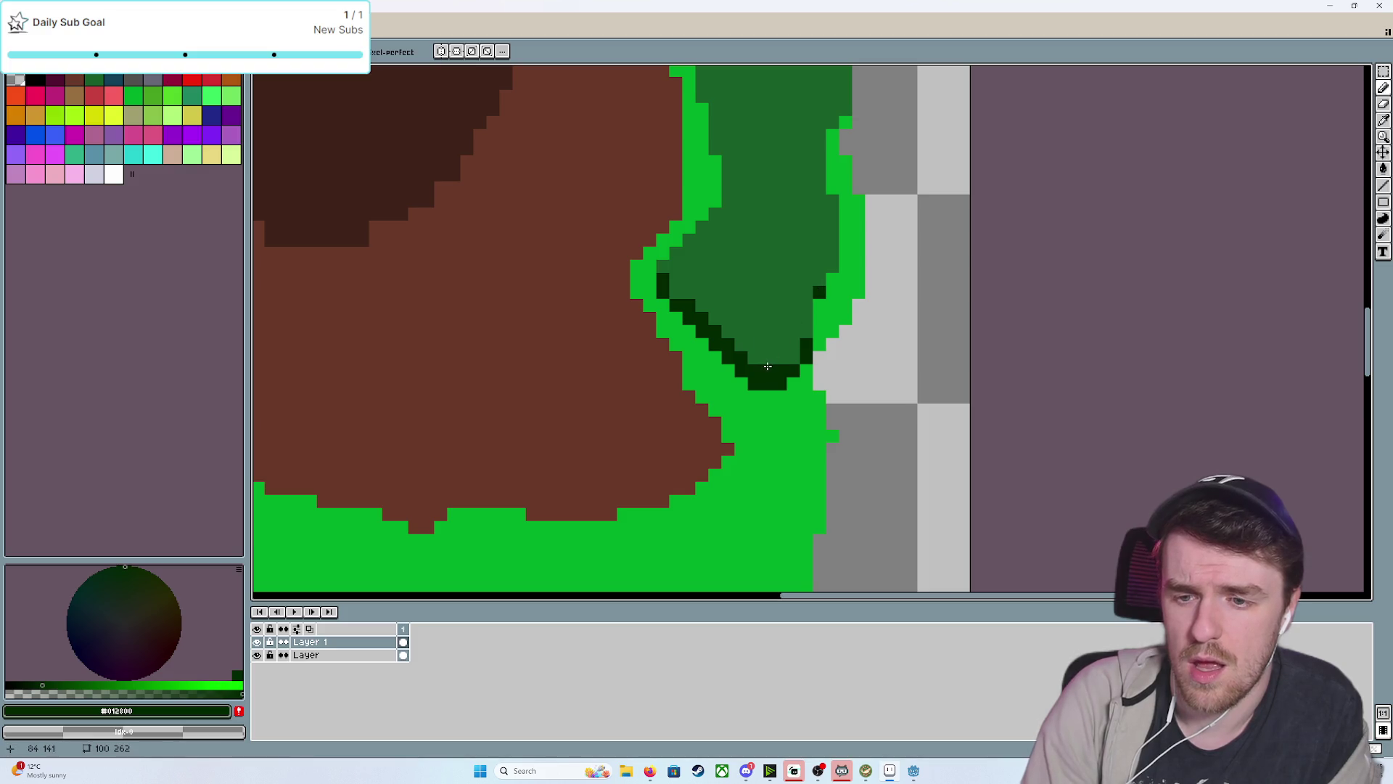
pyautogui.moveTo(780, 356)
pyautogui.mouseDown()
pyautogui.moveTo(782, 330)
pyautogui.moveTo(784, 361)
pyautogui.mouseUp()
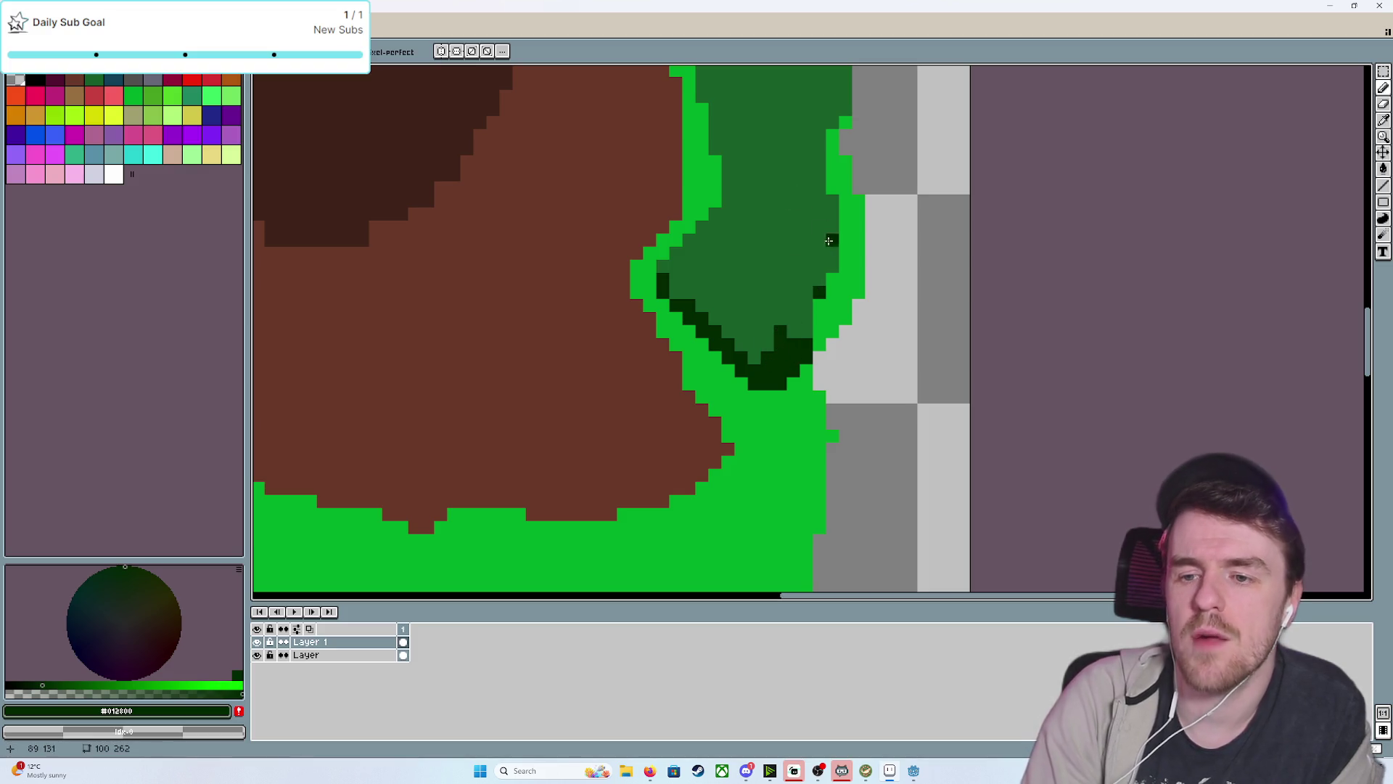
pyautogui.click(832, 266)
pyautogui.click(806, 201)
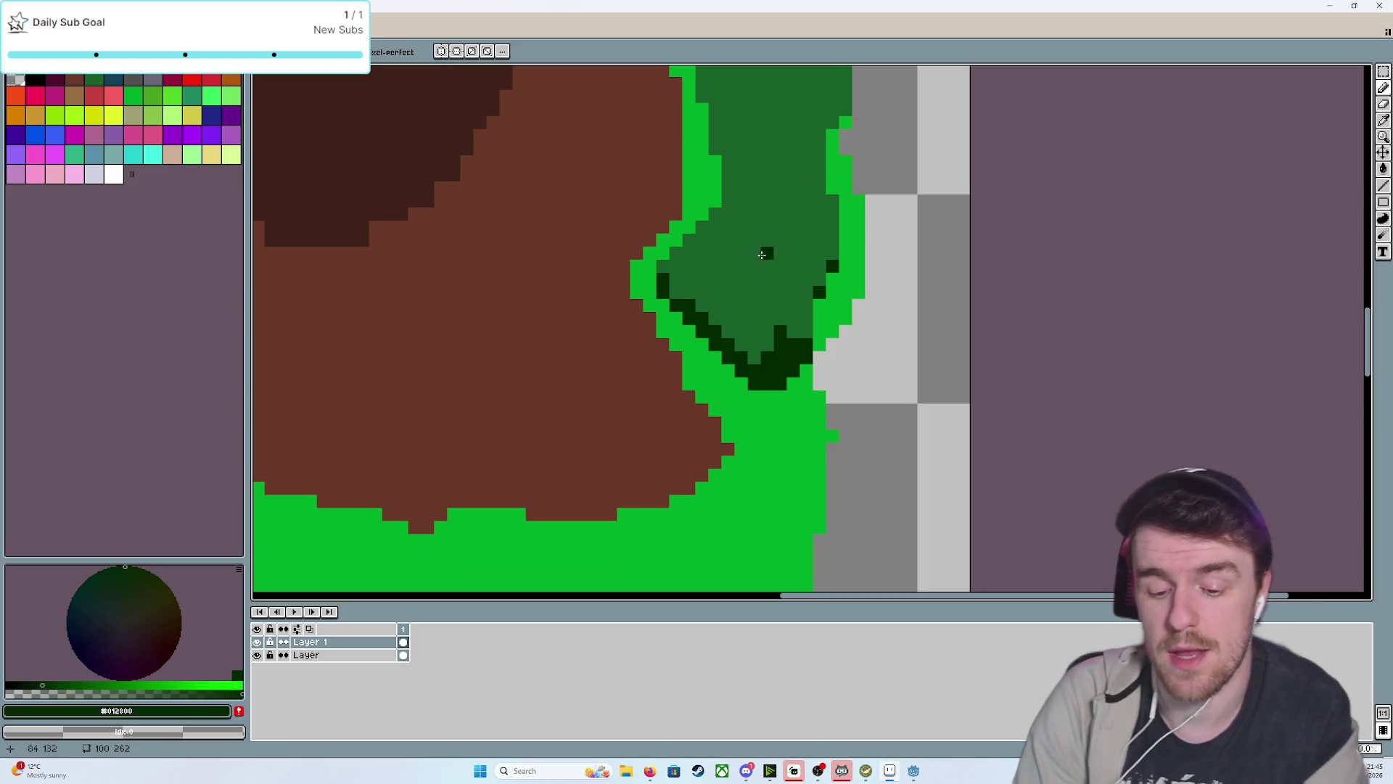
pyautogui.scroll(3, 768, 276)
pyautogui.click(715, 219)
pyautogui.hotkey('ctrl', 'z')
pyautogui.click(699, 209)
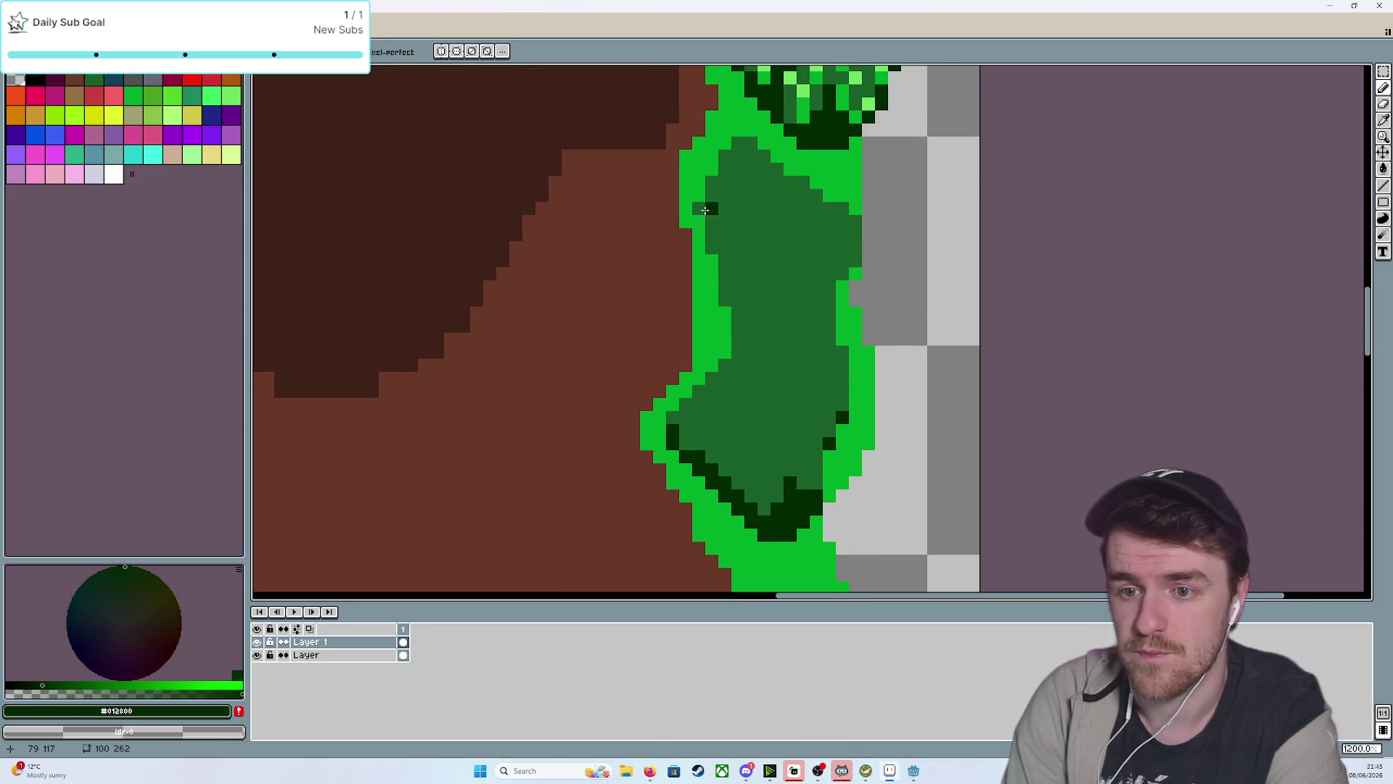
pyautogui.click(712, 247)
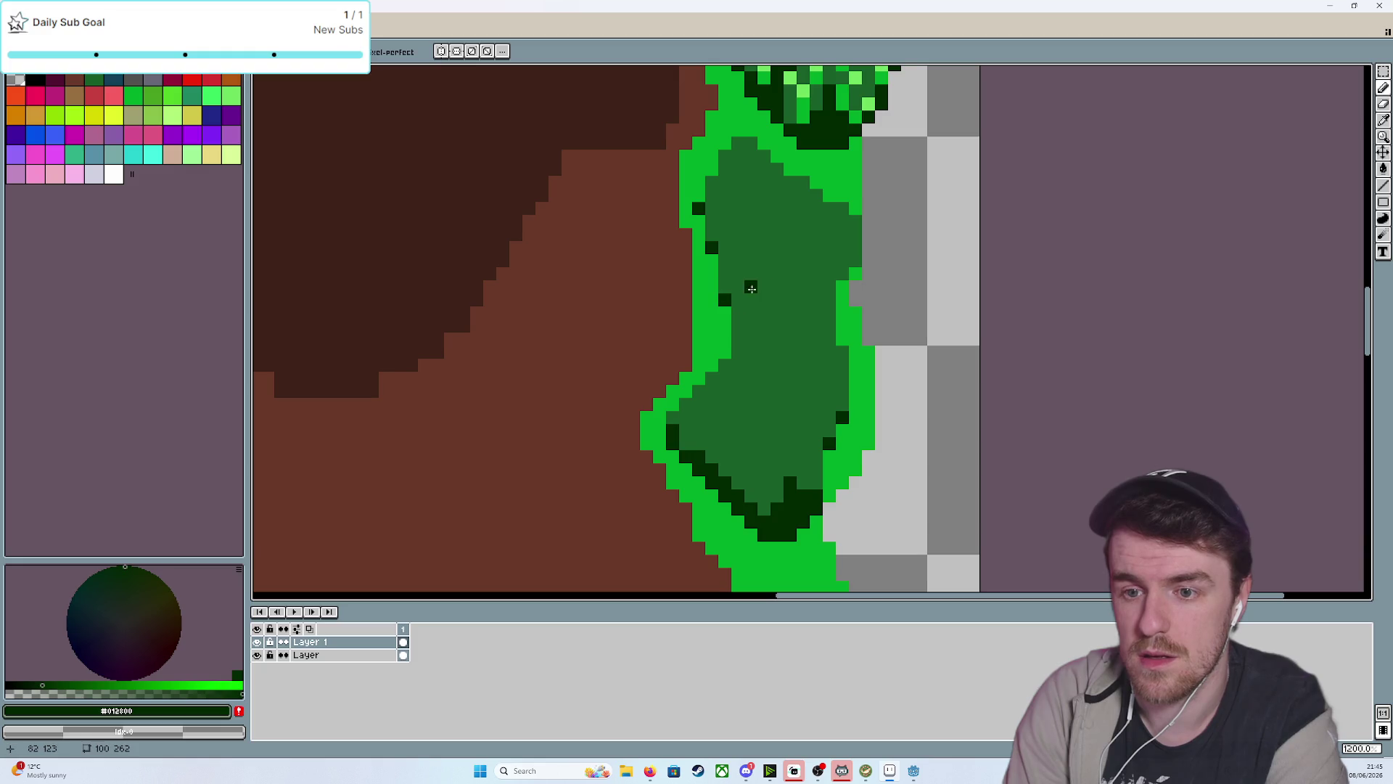
pyautogui.moveTo(842, 274); pyautogui.dragTo(855, 260)
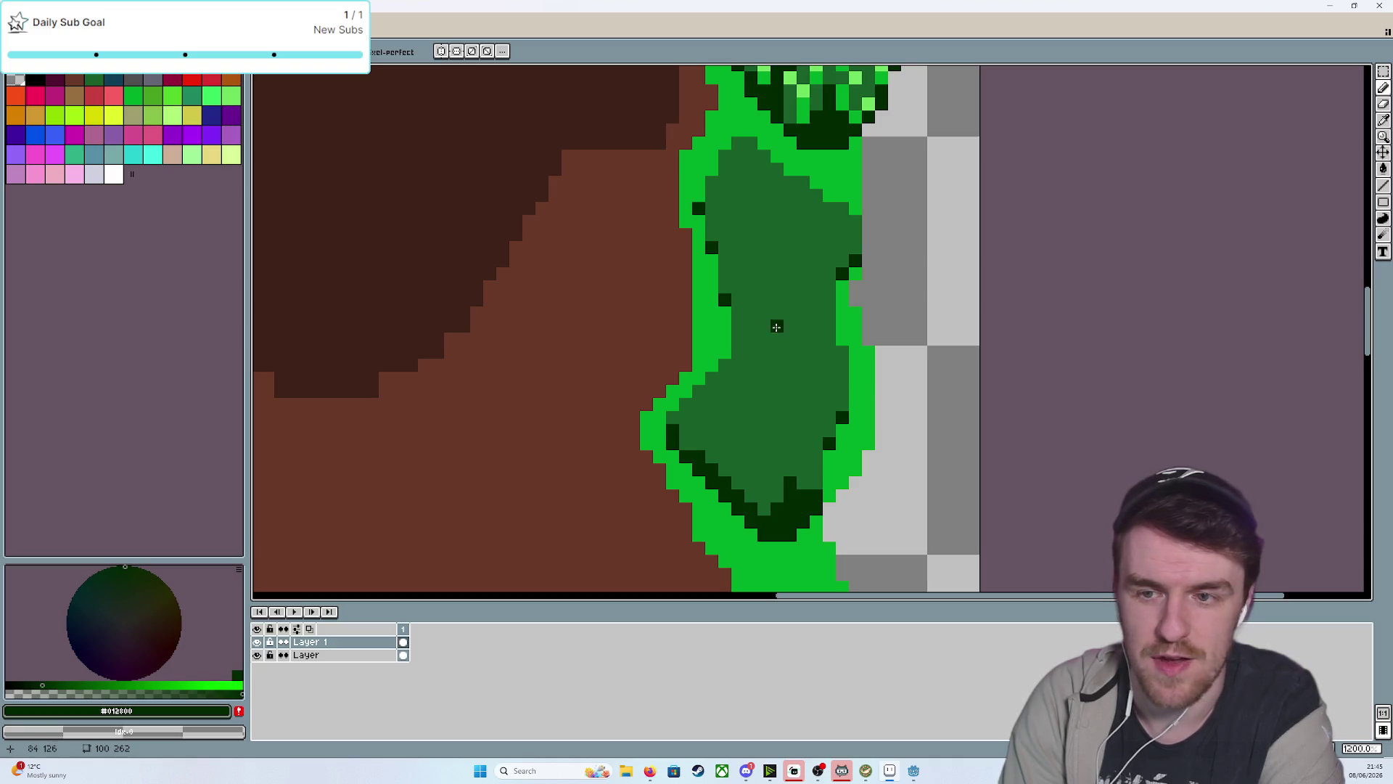
pyautogui.press('i')
pyautogui.click(810, 99)
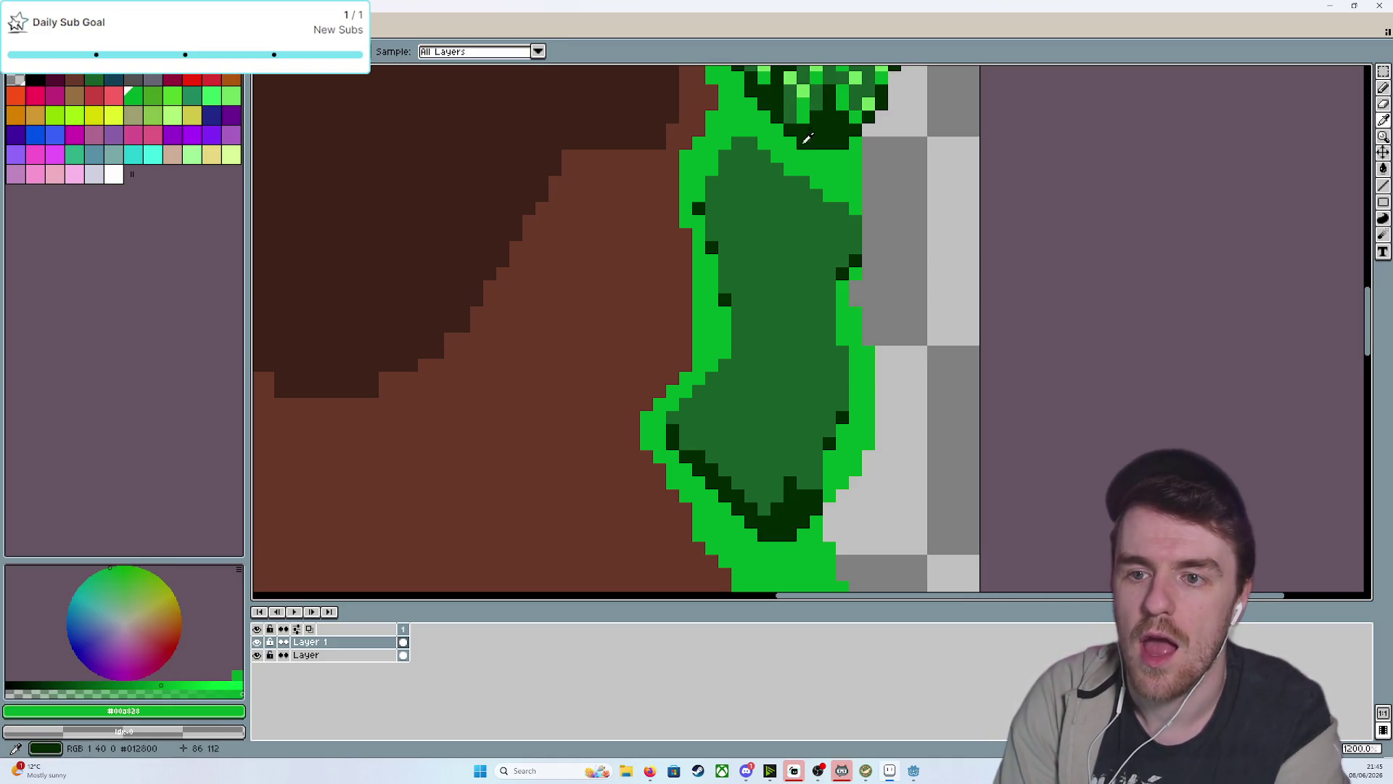
# Step: Dot bright green leaf highlights across the lower-right bush, breaking up its dark bottom edge
pyautogui.press('b')
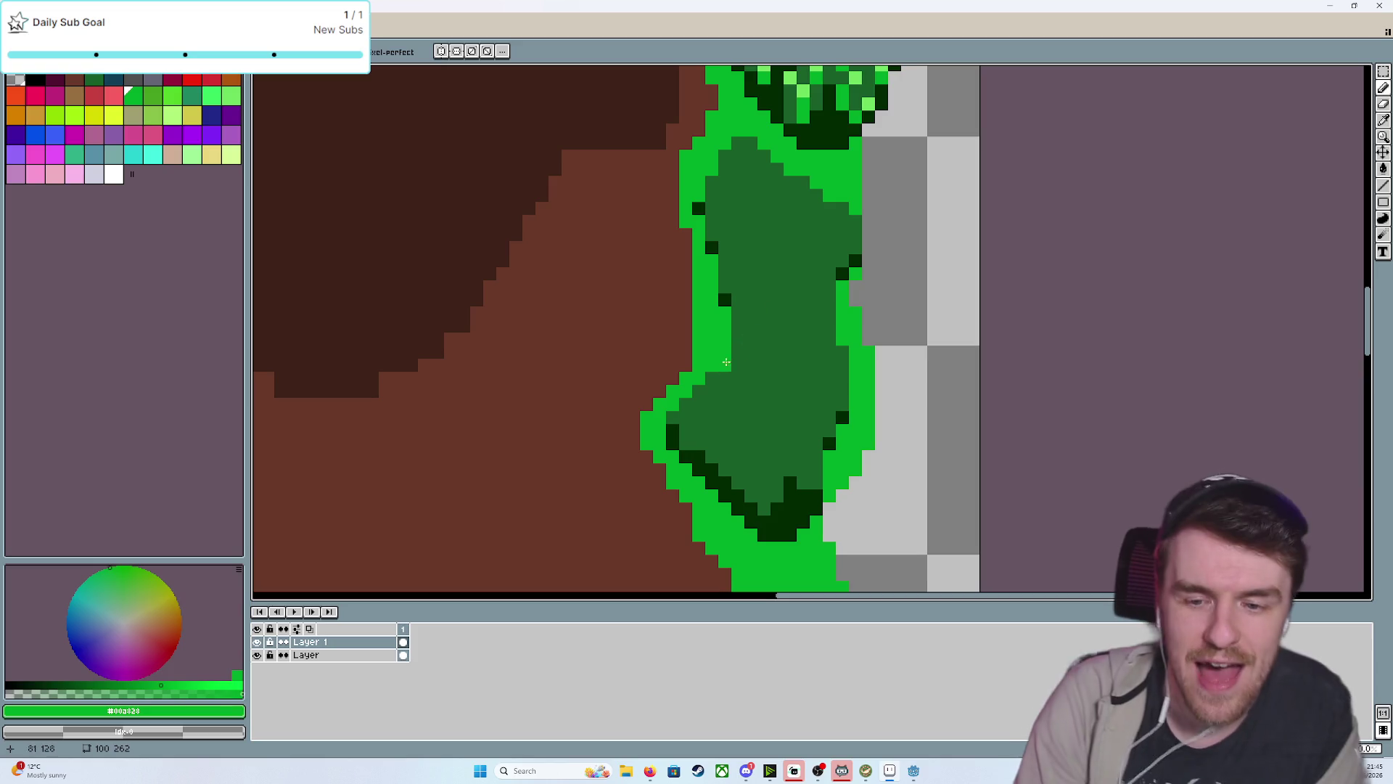
pyautogui.click(686, 430)
pyautogui.click(701, 417)
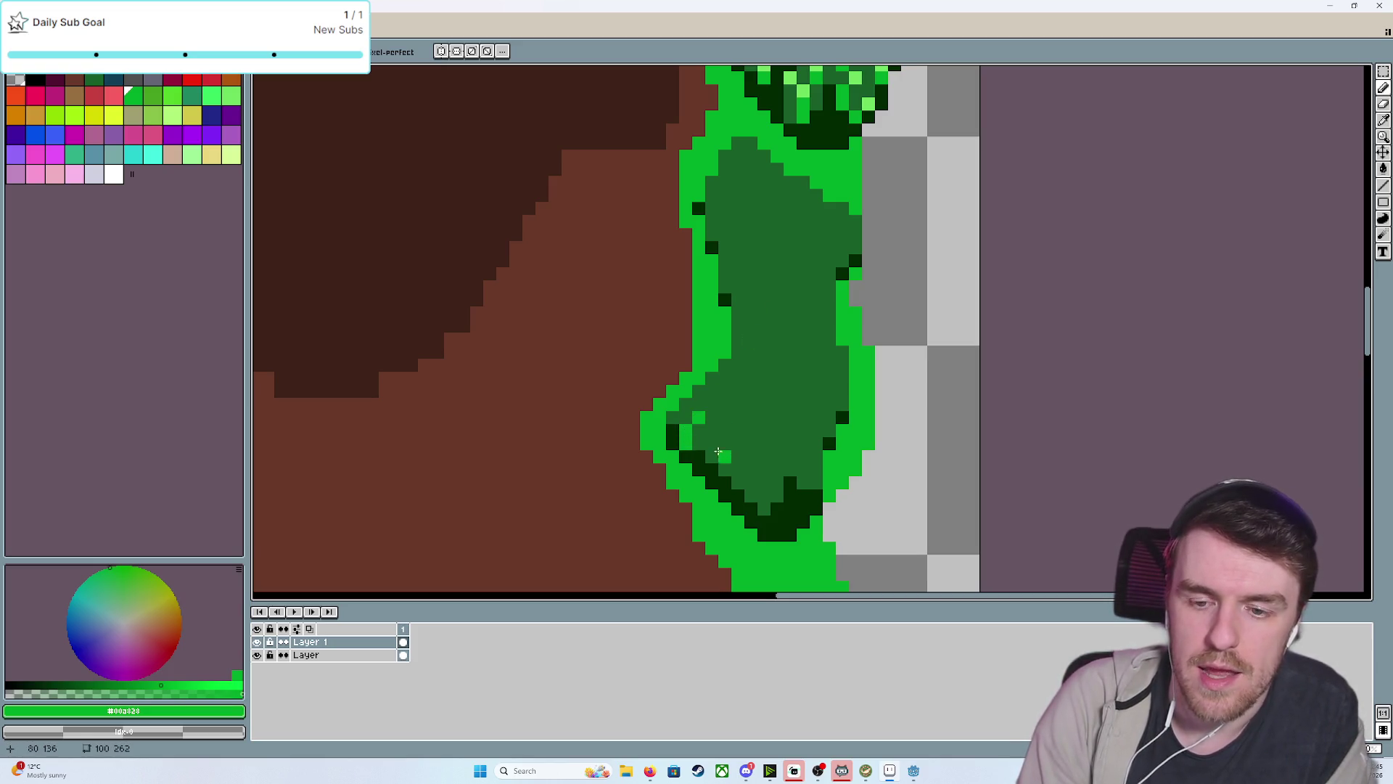
pyautogui.click(712, 444)
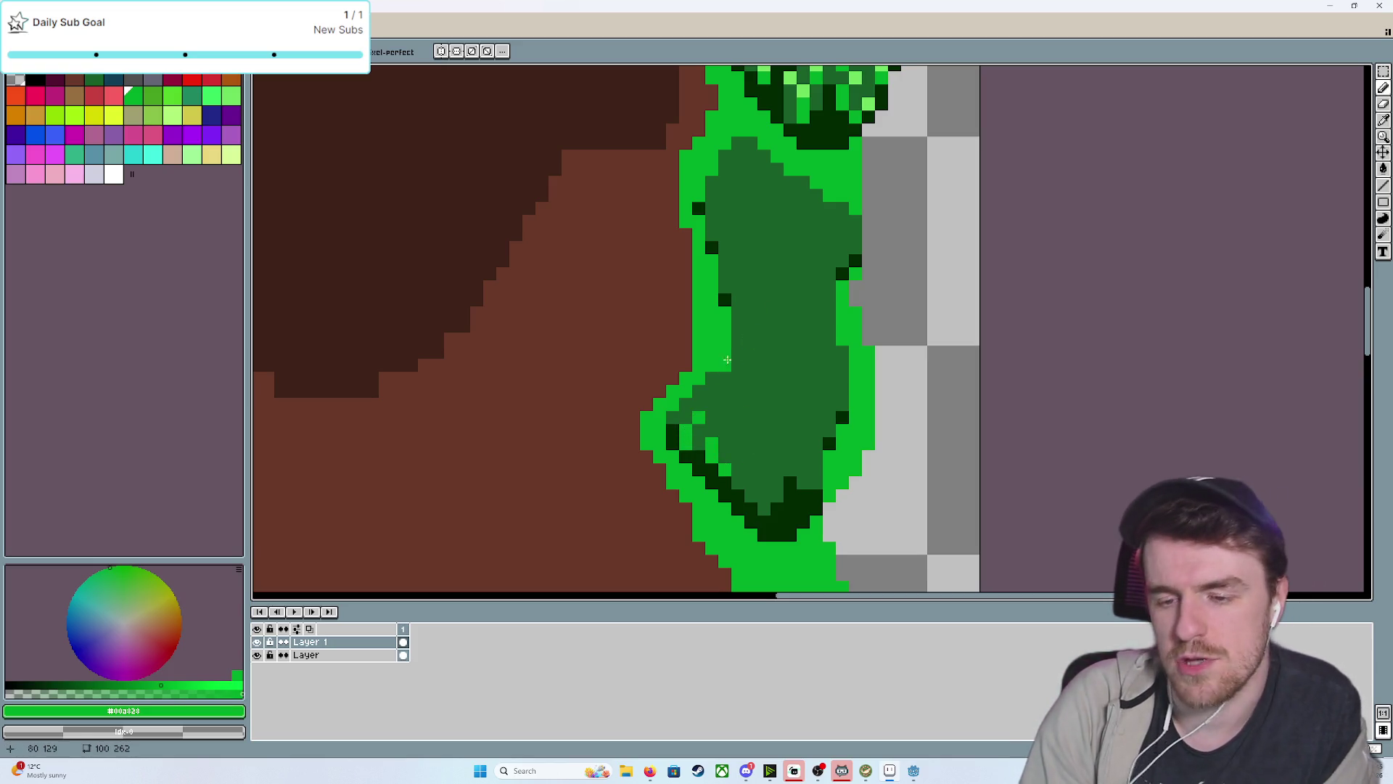
pyautogui.click(725, 397)
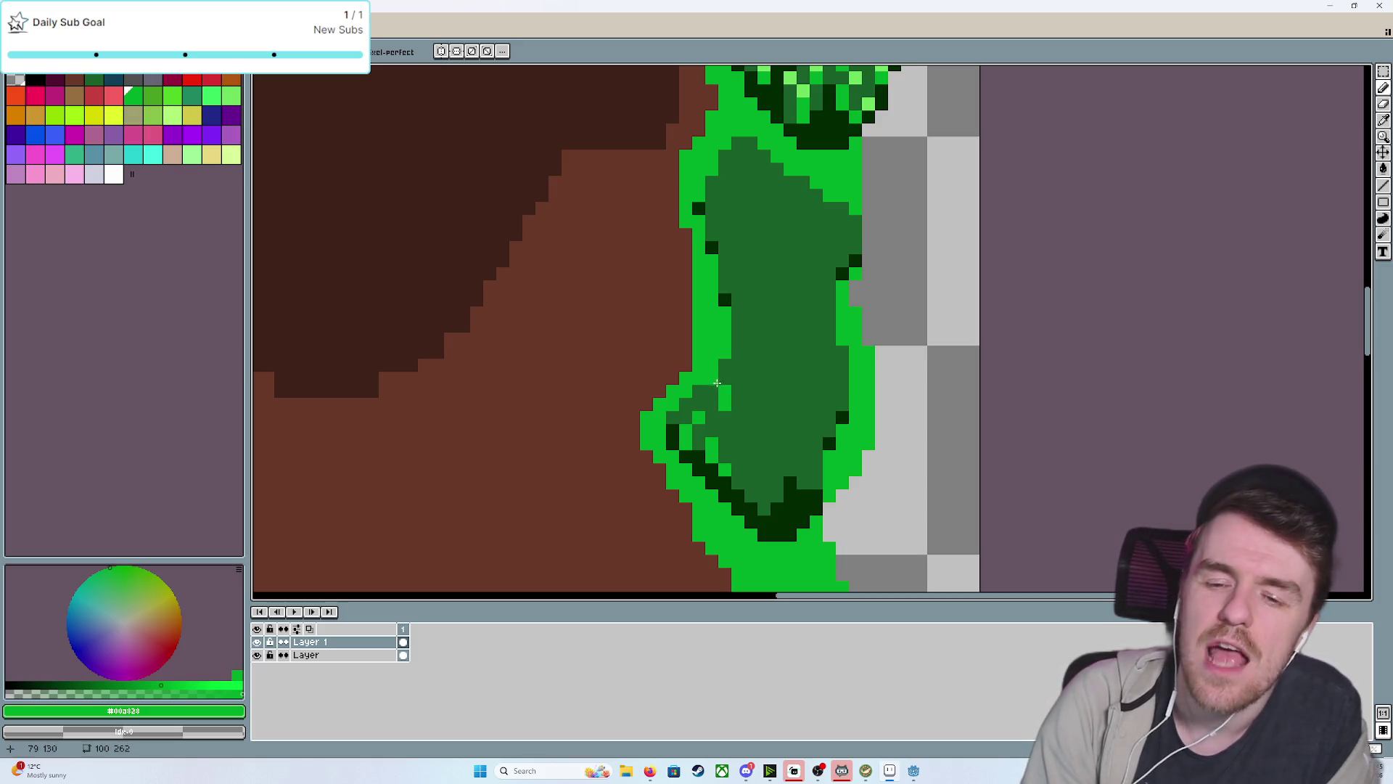
pyautogui.click(738, 378)
pyautogui.click(750, 444)
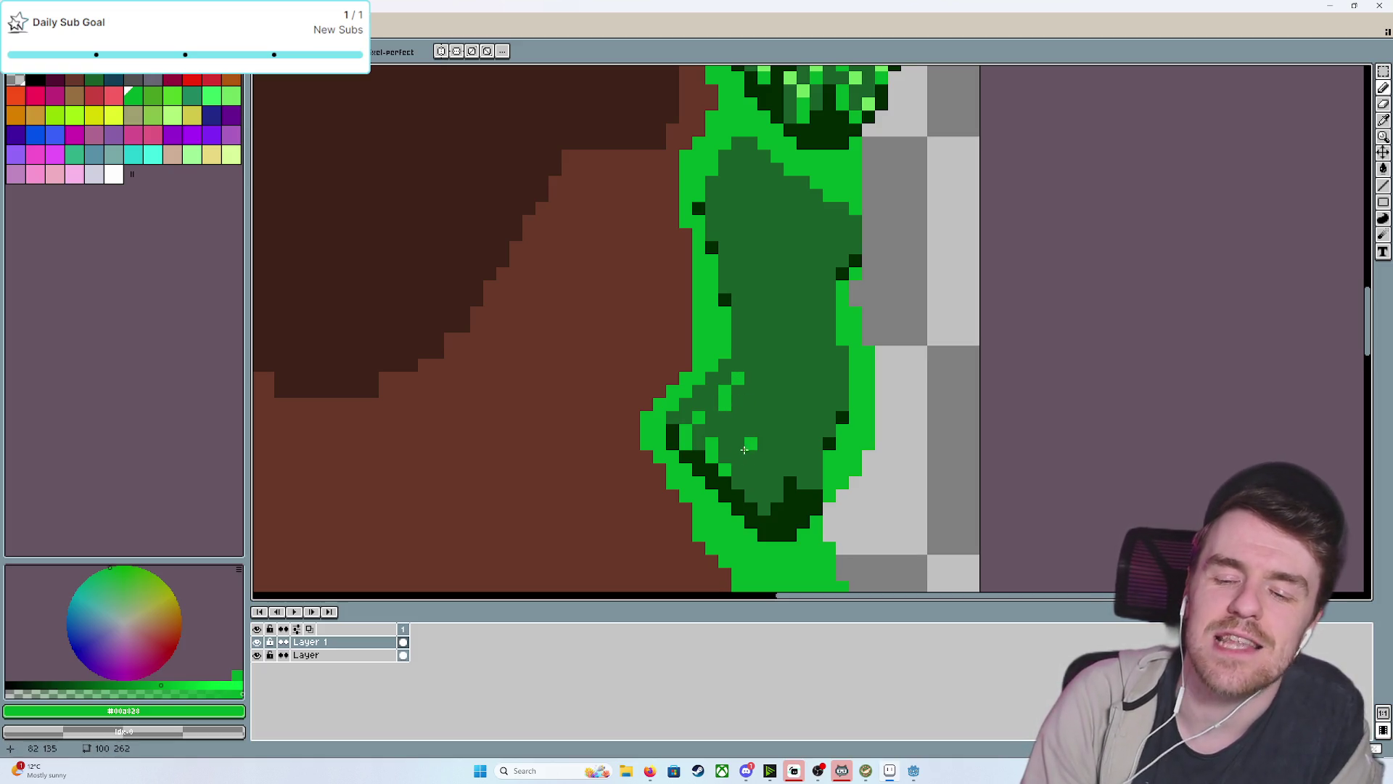
pyautogui.click(750, 494)
pyautogui.click(765, 470)
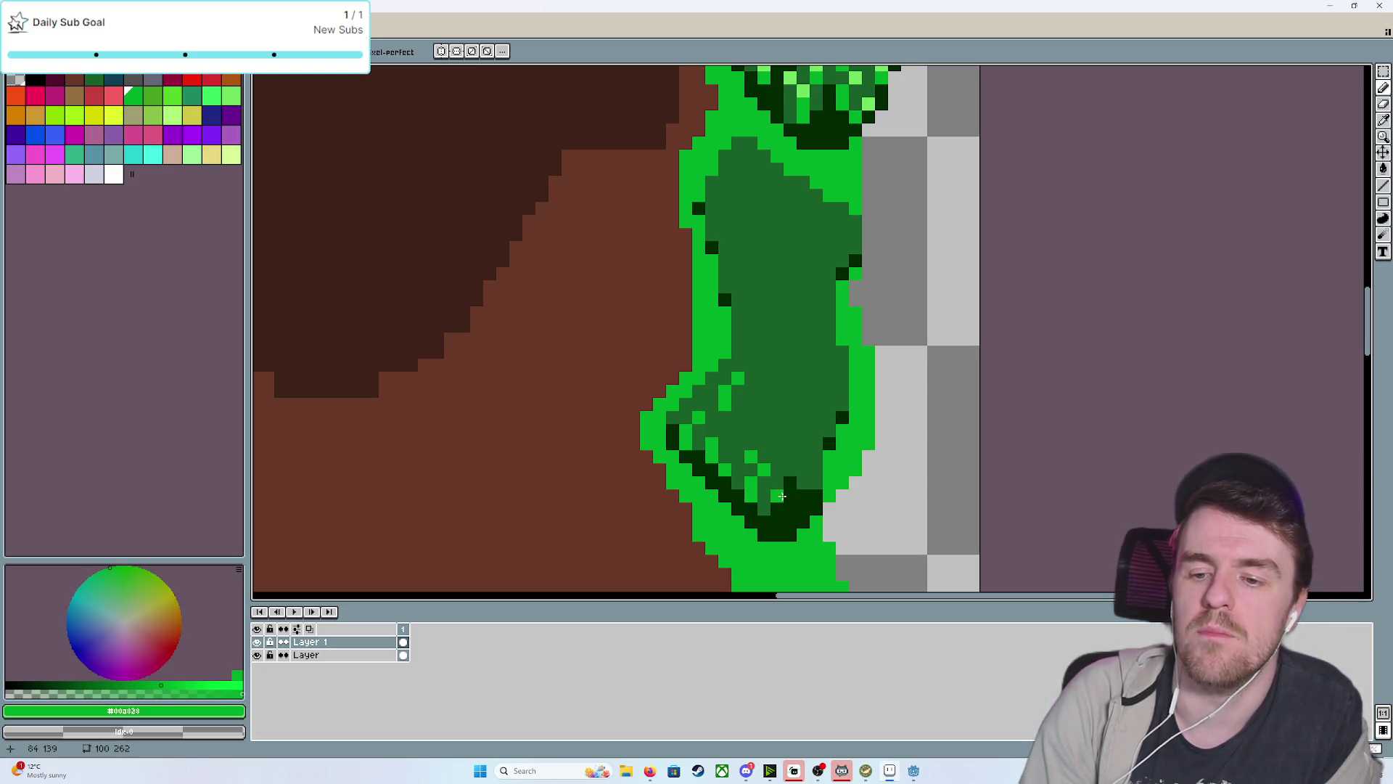
pyautogui.click(797, 458)
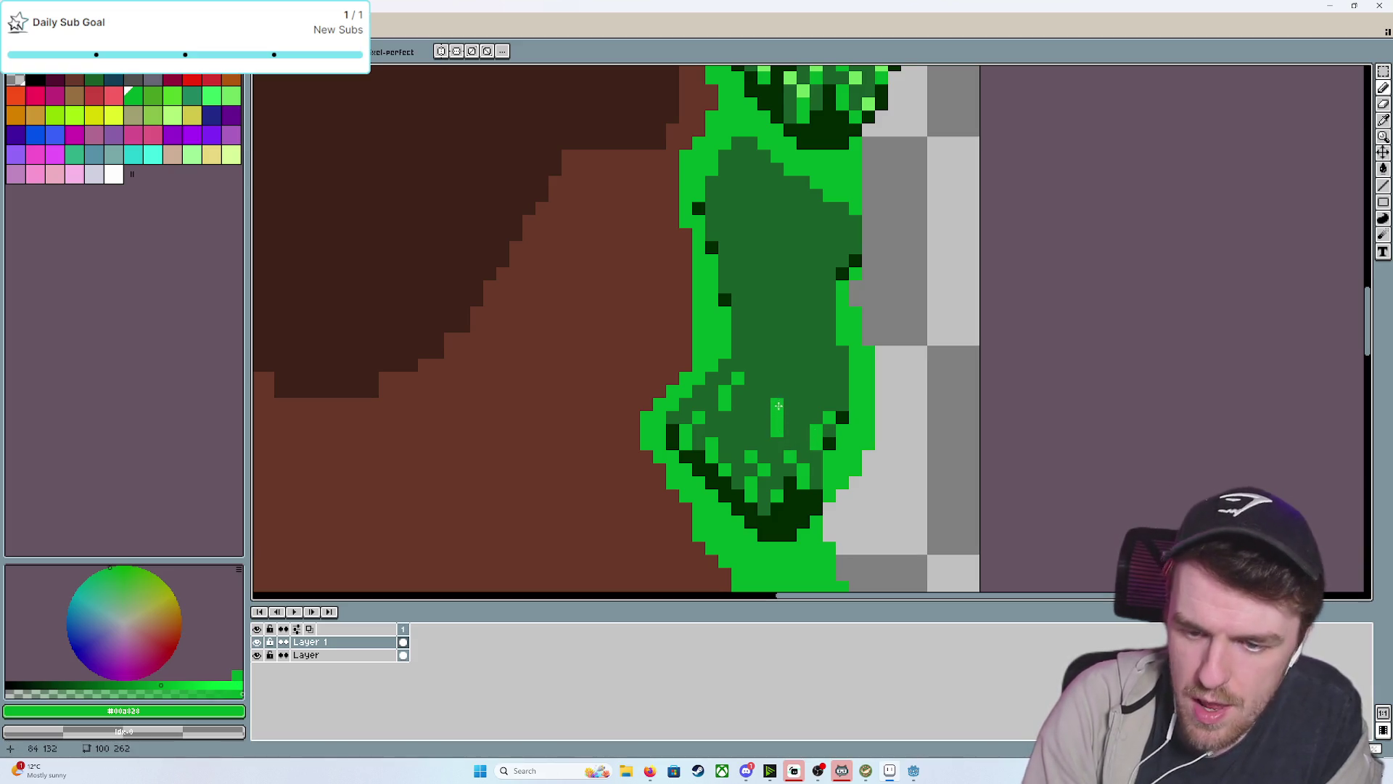
pyautogui.moveTo(767, 424); pyautogui.dragTo(752, 415)
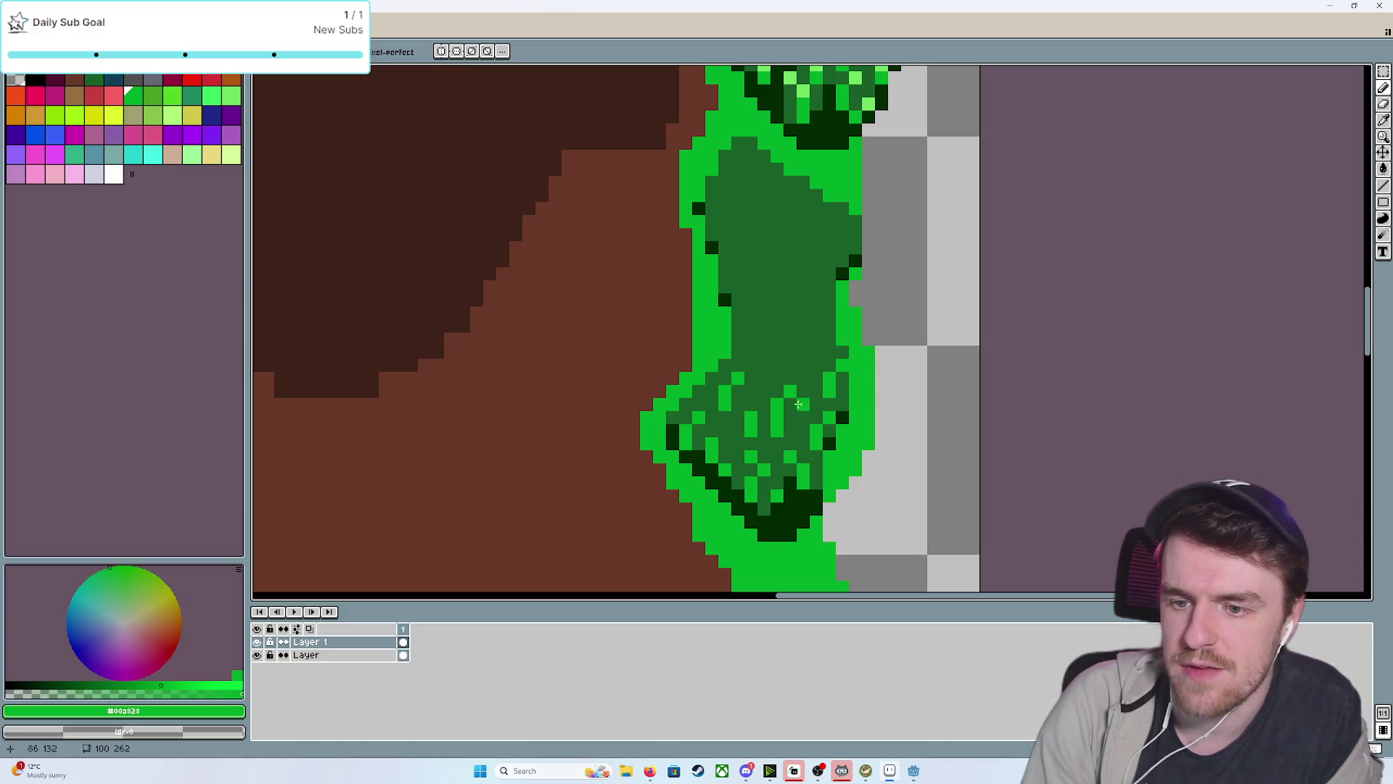
pyautogui.click(738, 326)
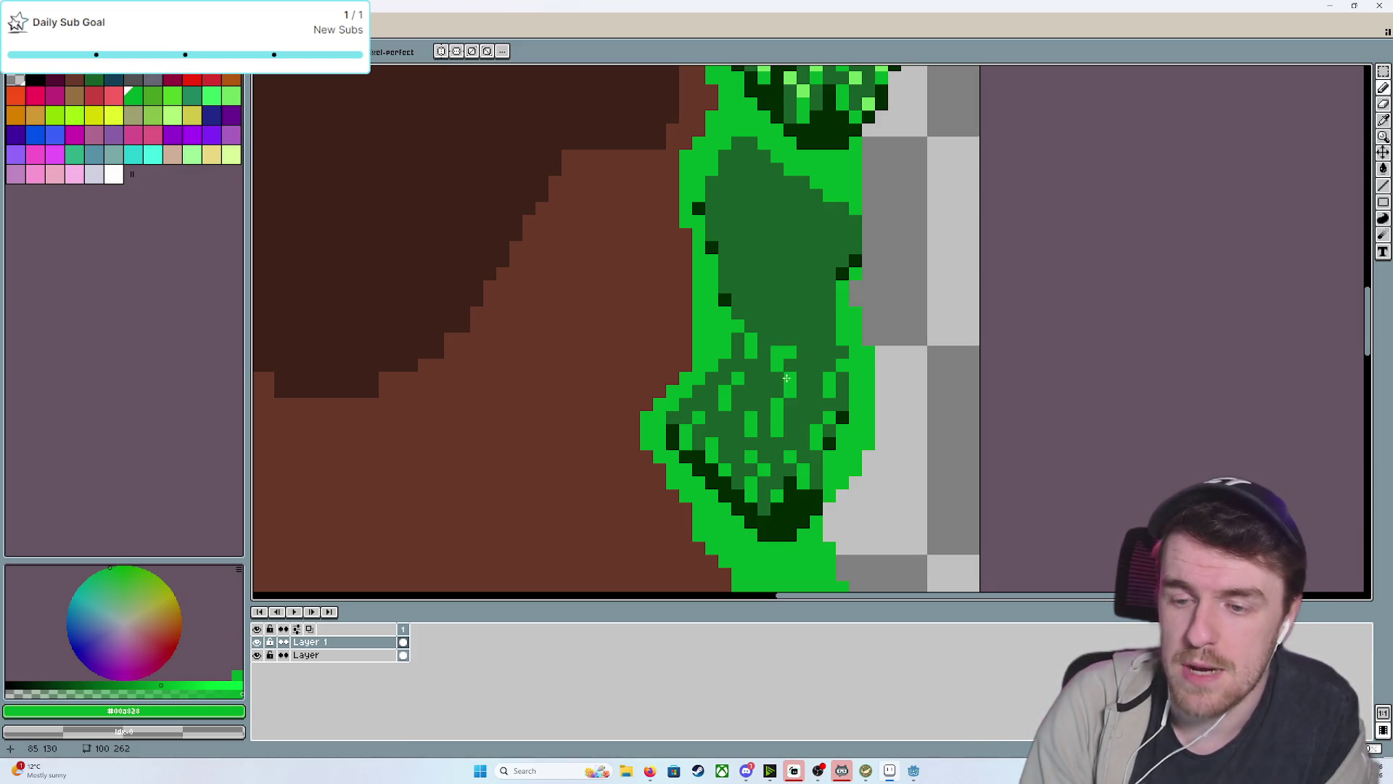
pyautogui.click(791, 340)
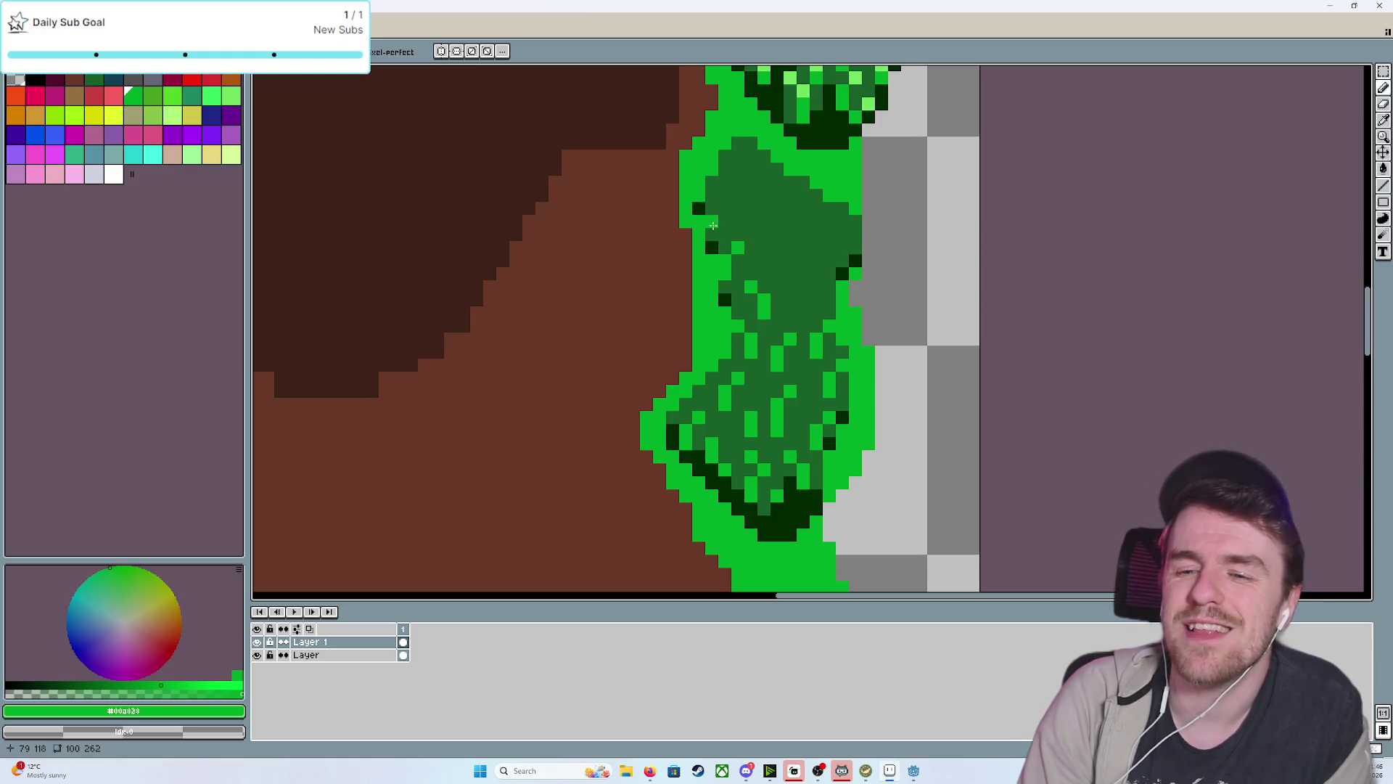
pyautogui.moveTo(725, 227); pyautogui.dragTo(738, 206)
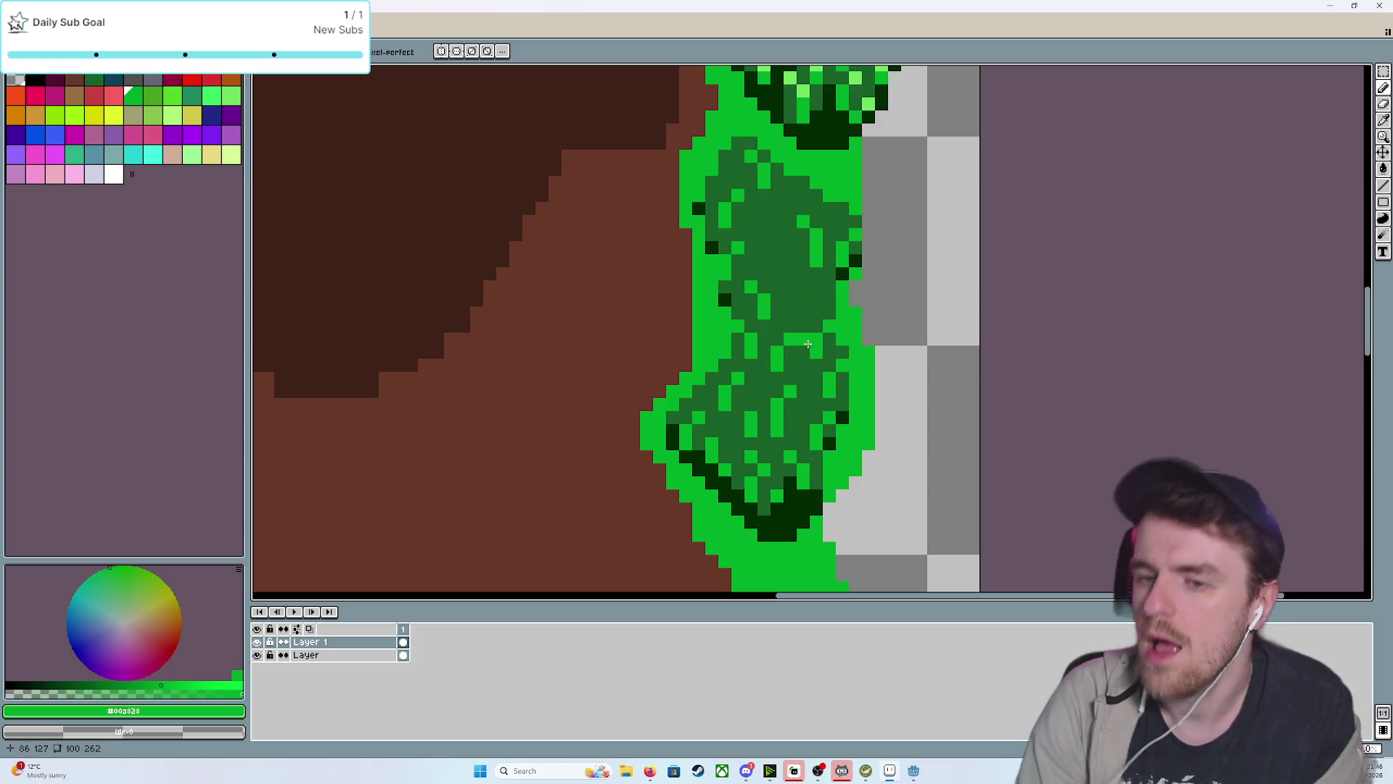
pyautogui.click(817, 290)
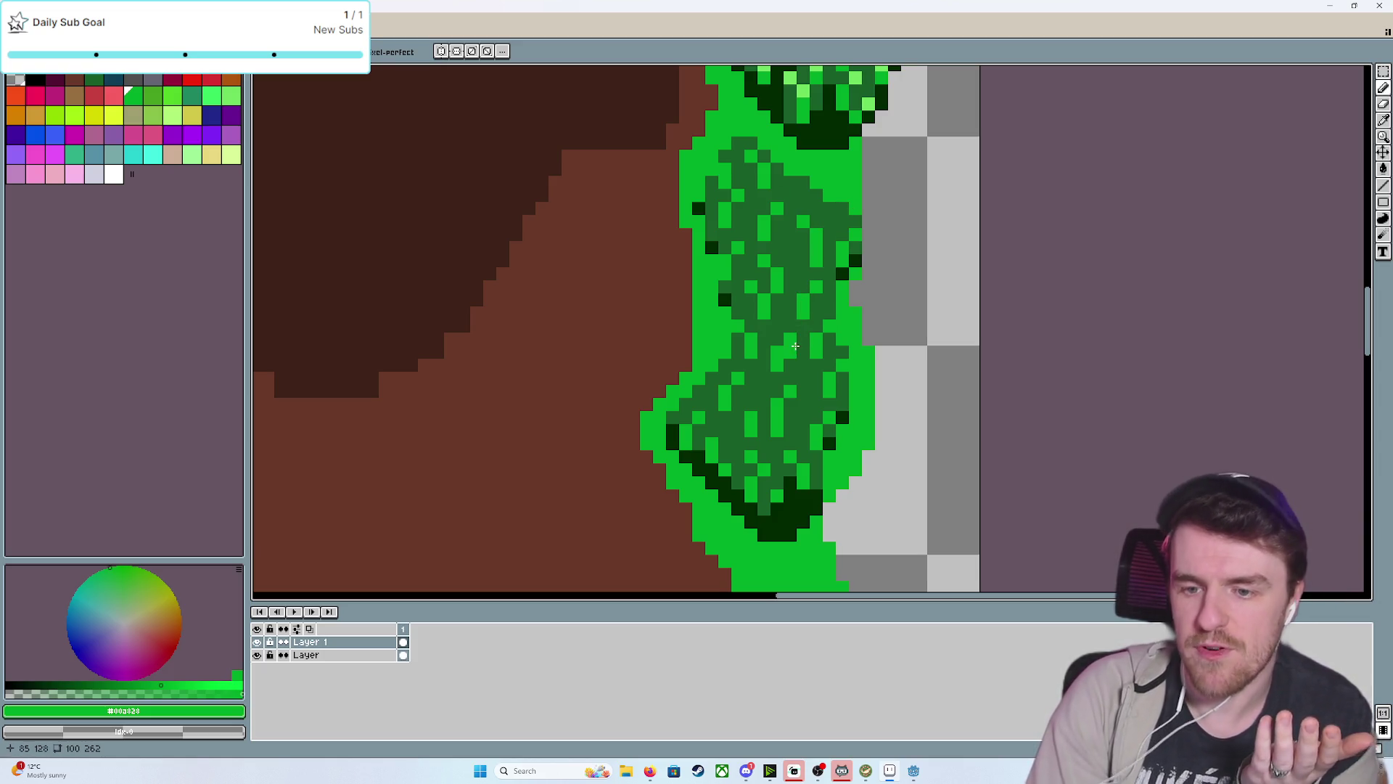
# Step: Sample pale green #70e060 and scatter pale highlights over the bush
pyautogui.press('i')
pyautogui.click(804, 91)
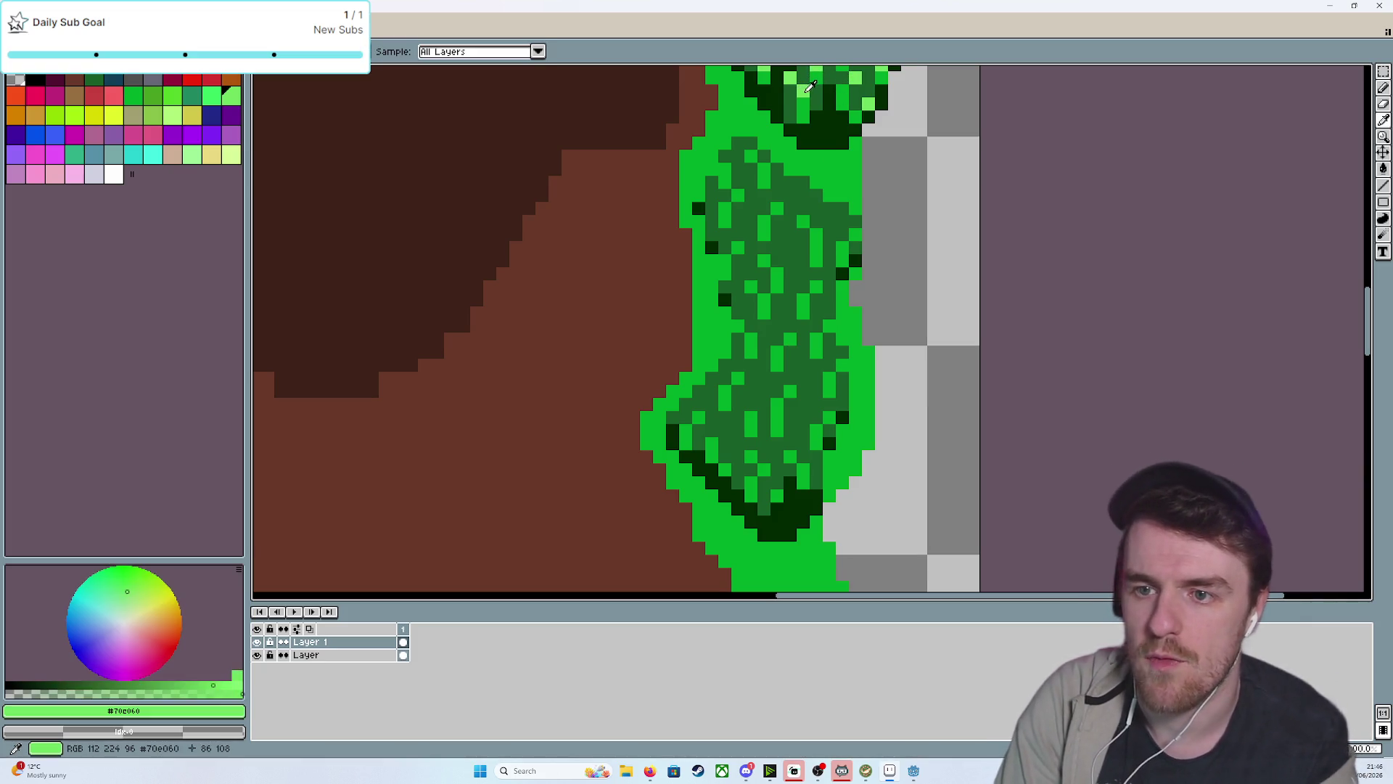
pyautogui.press('b')
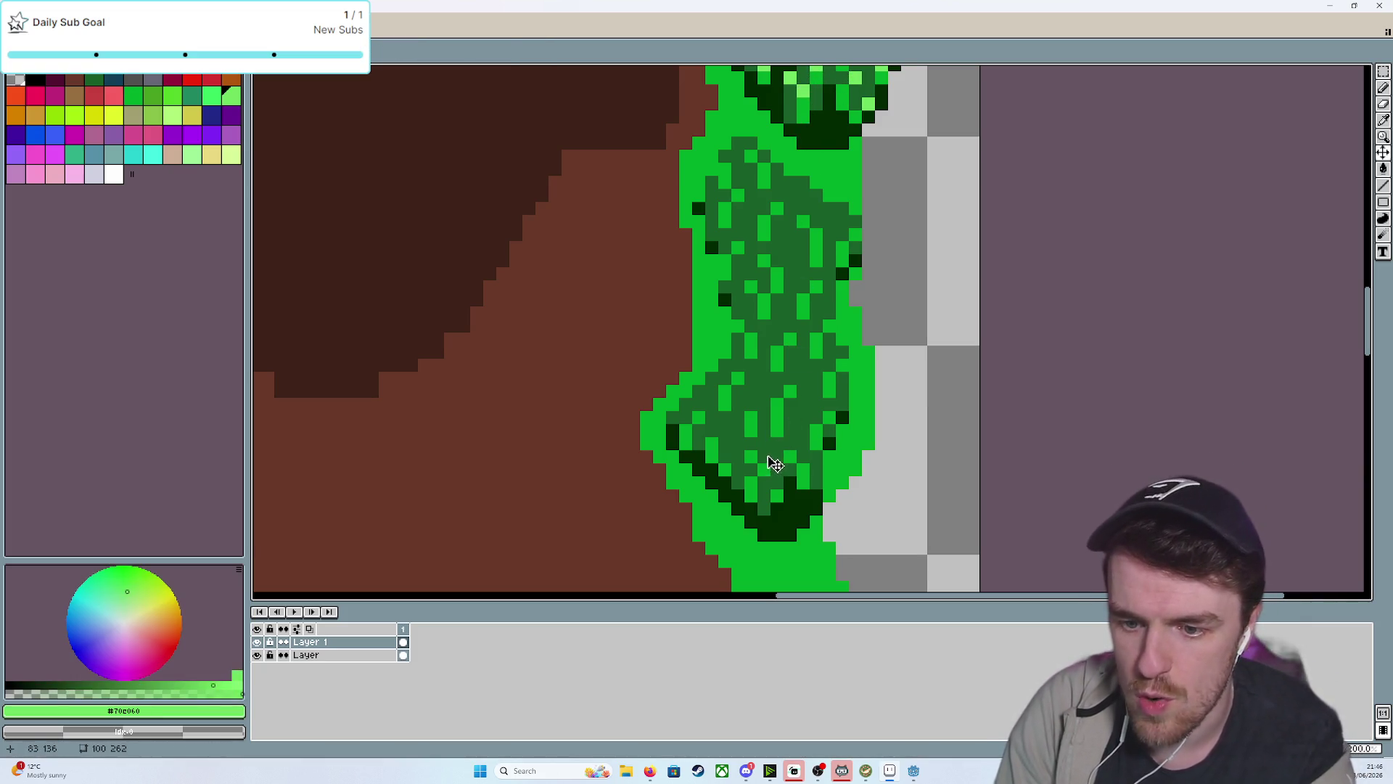
pyautogui.click(751, 457)
pyautogui.click(711, 450)
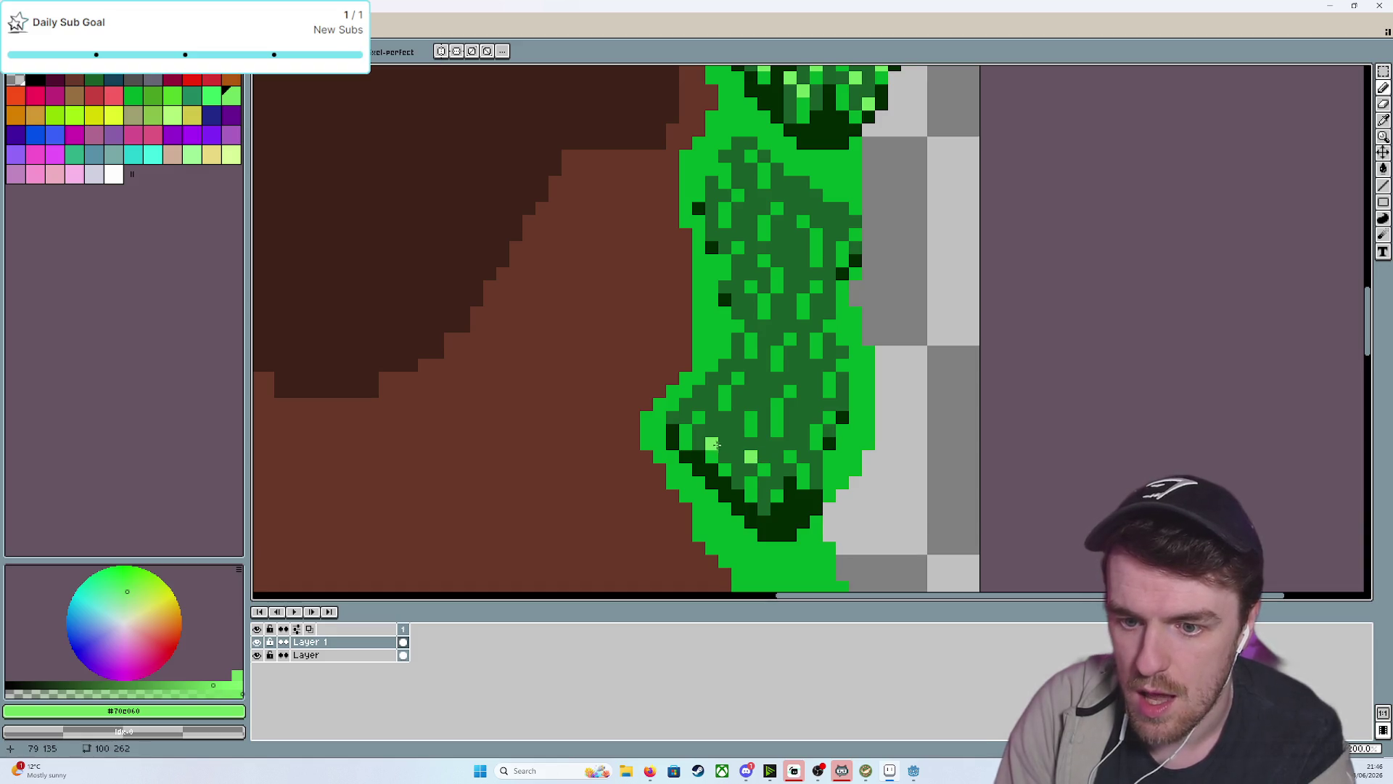
pyautogui.click(698, 418)
pyautogui.click(738, 378)
pyautogui.click(751, 417)
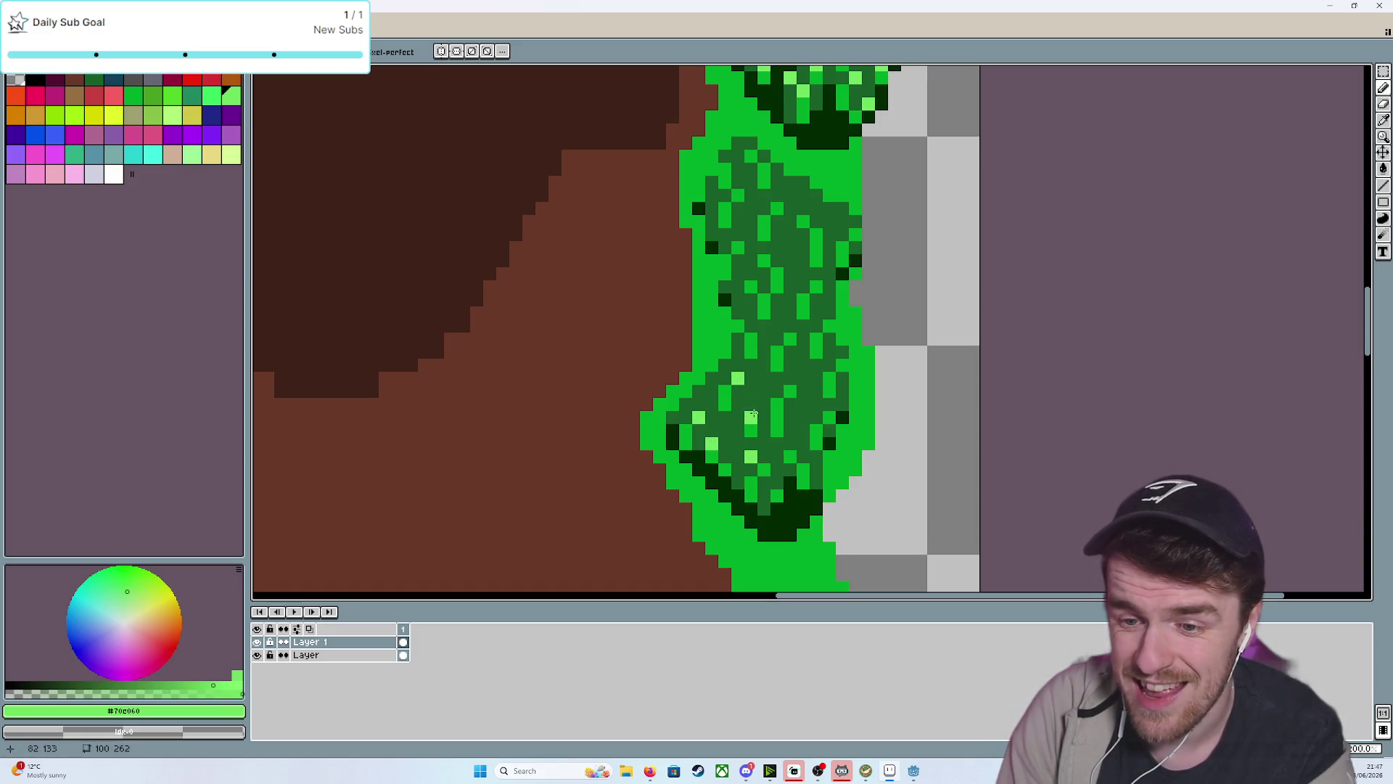
pyautogui.click(790, 392)
pyautogui.click(777, 418)
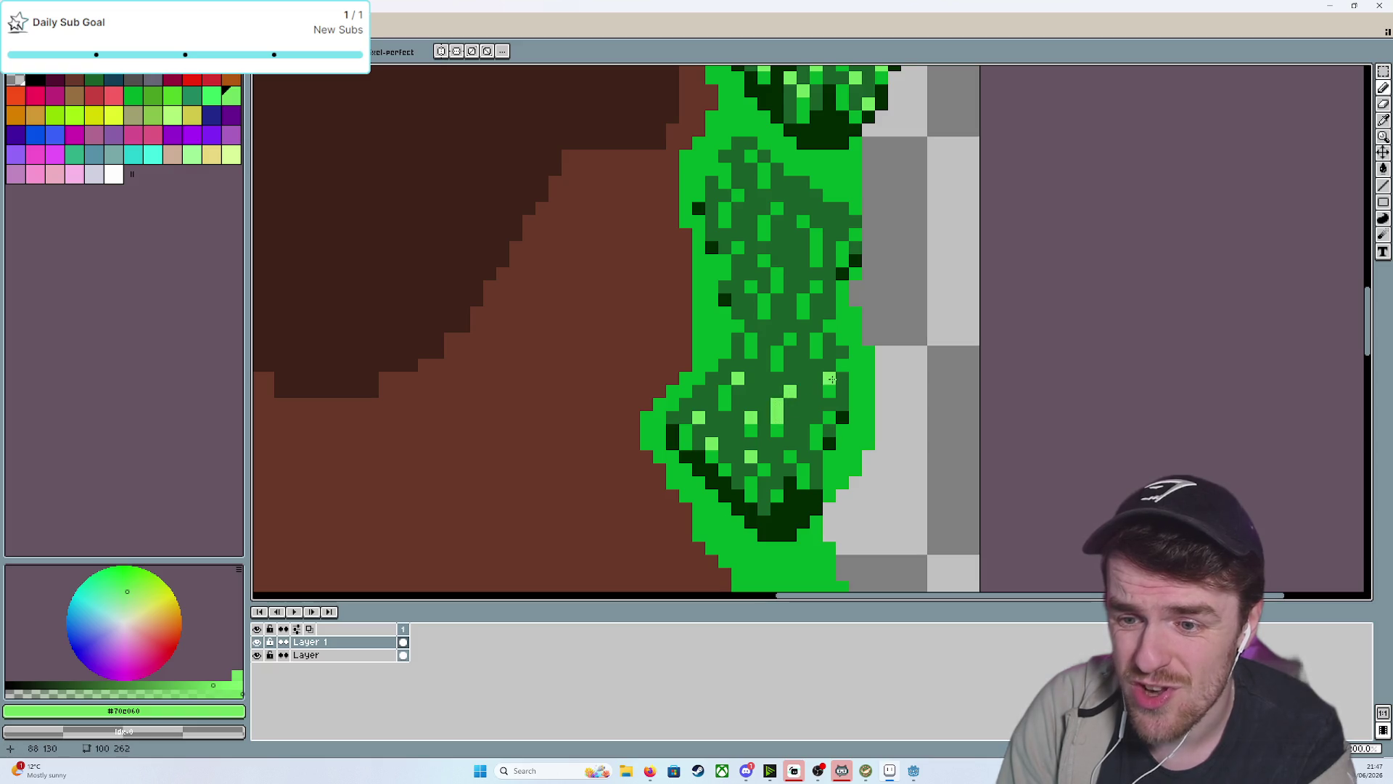
pyautogui.click(816, 431)
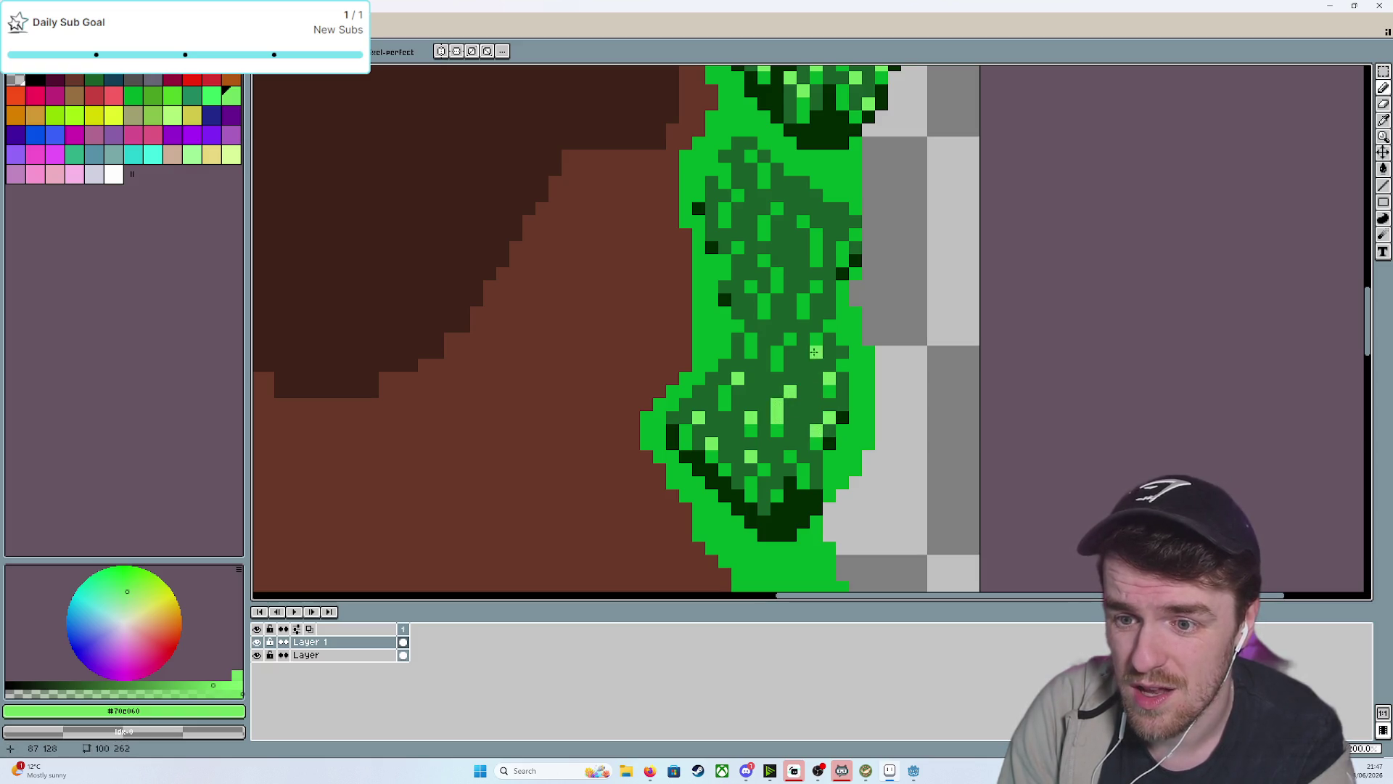
pyautogui.click(829, 327)
pyautogui.click(738, 324)
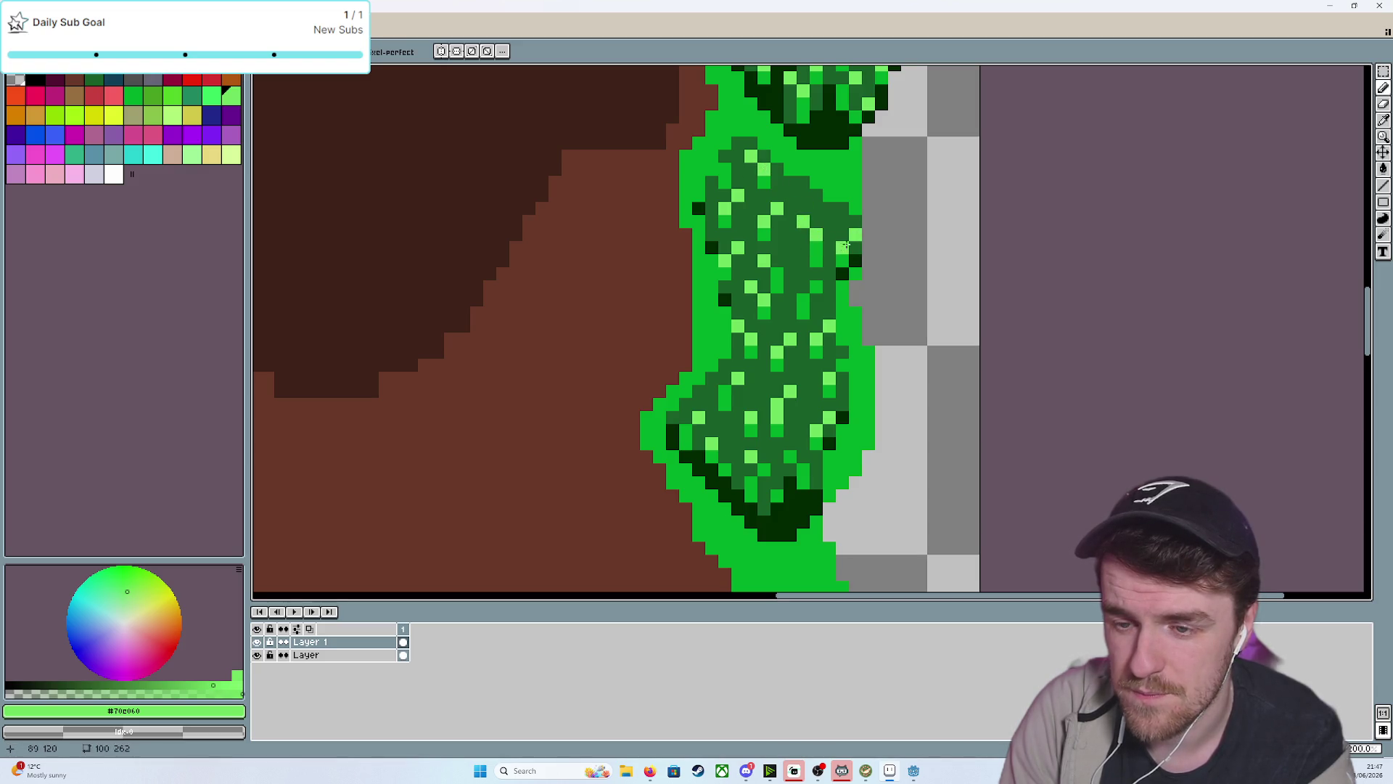
# Step: Shift the view up to the other bushes and sample their dark and bright greens
pyautogui.moveTo(786, 333); pyautogui.dragTo(722, 435)
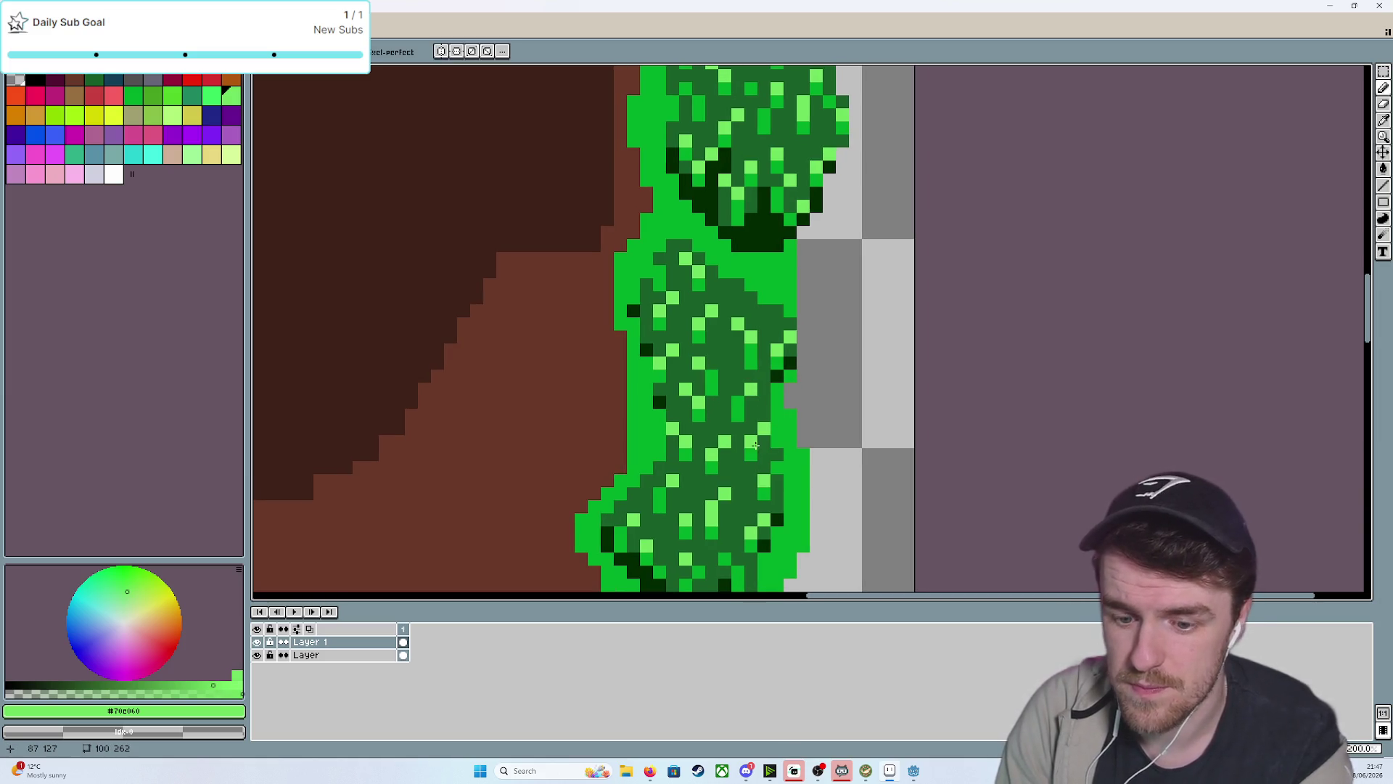
pyautogui.press('i')
pyautogui.click(697, 484)
pyautogui.click(721, 524)
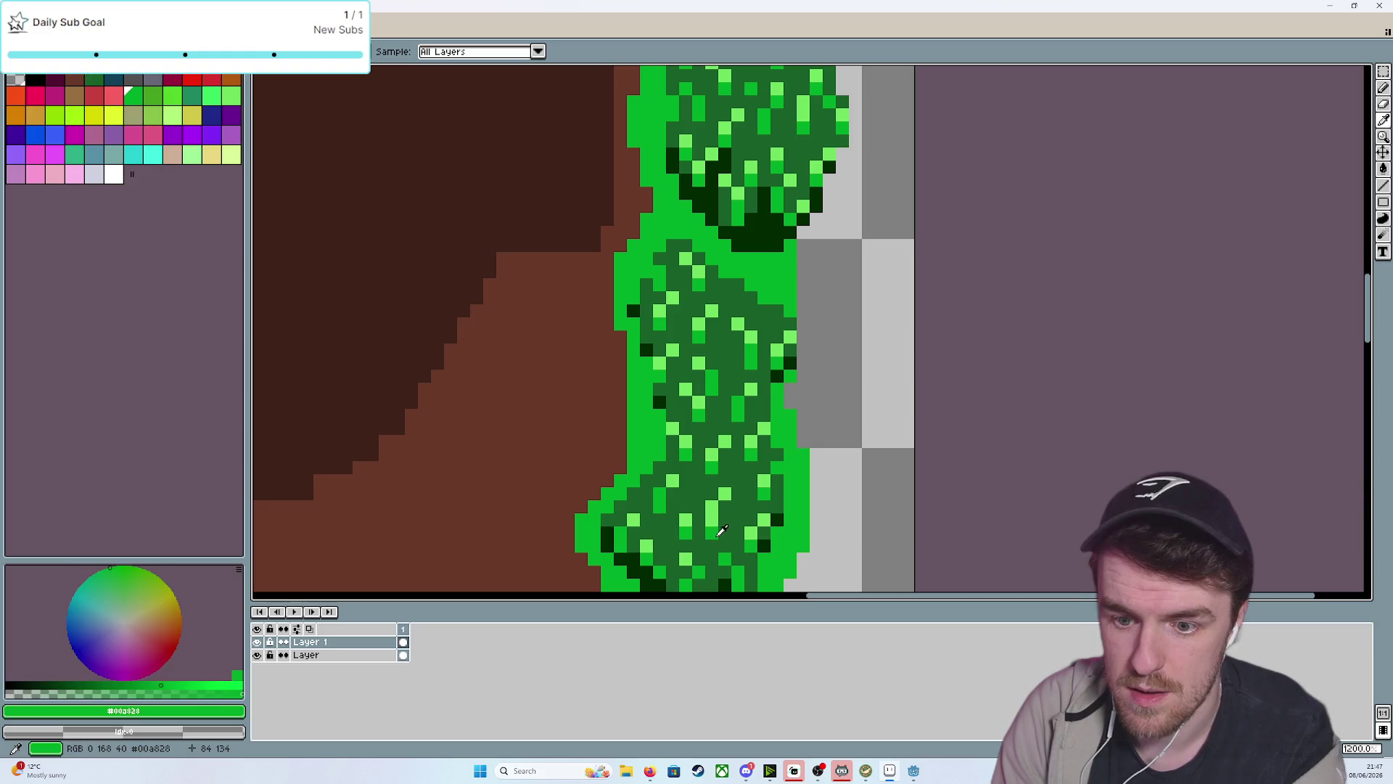
pyautogui.press('b')
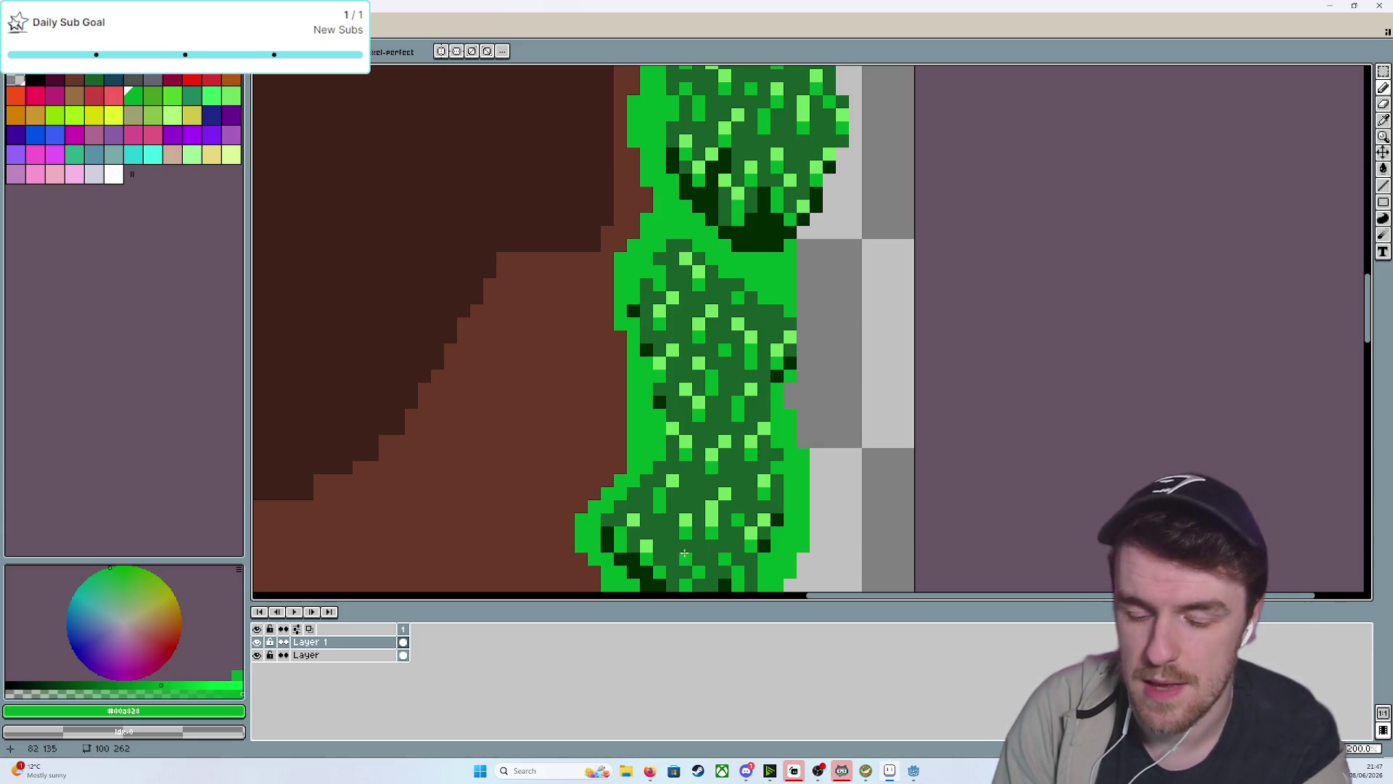
pyautogui.scroll(-4, 669, 286)
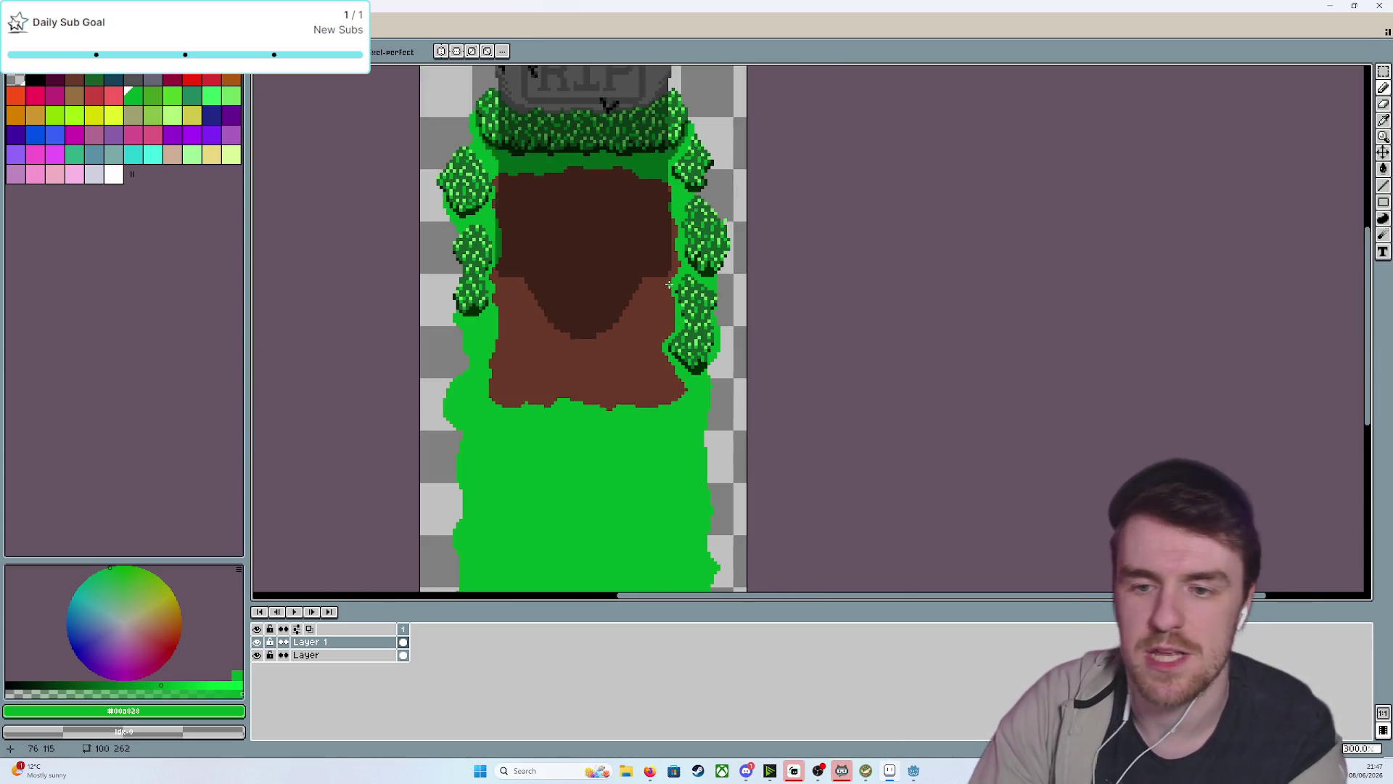
# Step: Sample the pale leaf-highlight green from the right-hand bushes with the eyedropper
pyautogui.moveTo(824, 413); pyautogui.dragTo(883, 522)
pyautogui.scroll(2, 882, 521)
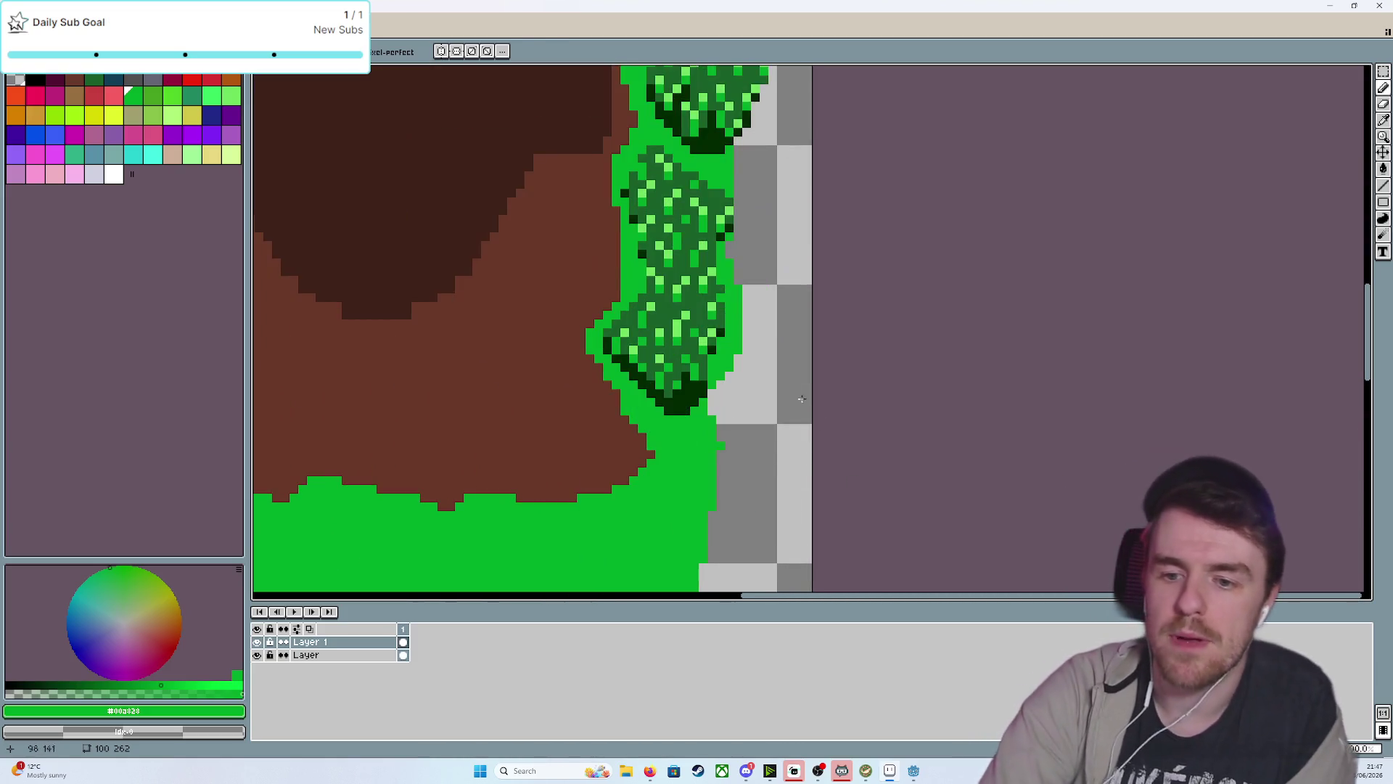
pyautogui.moveTo(723, 253)
pyautogui.mouseDown()
pyautogui.moveTo(736, 251)
pyautogui.moveTo(752, 387)
pyautogui.mouseUp()
pyautogui.press('i')
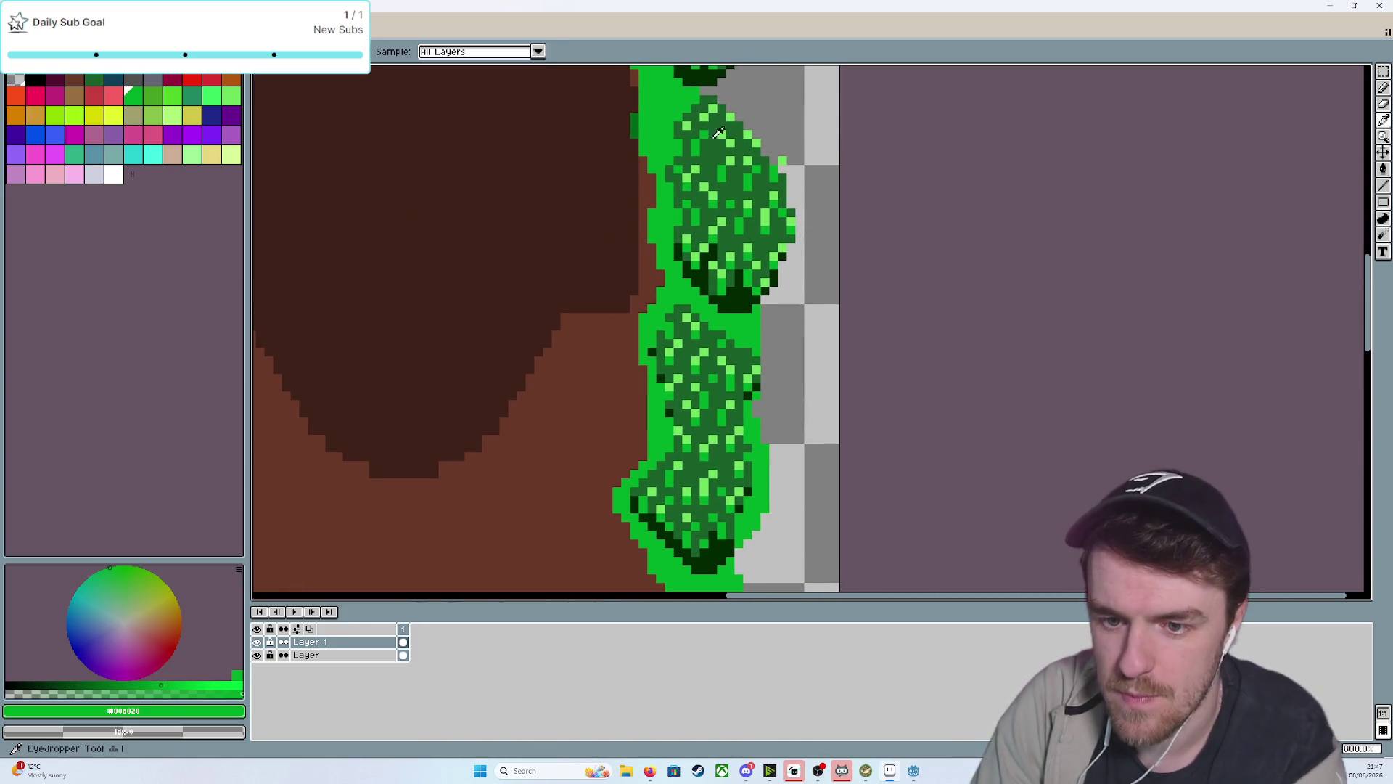
pyautogui.click(689, 323)
pyautogui.press('b')
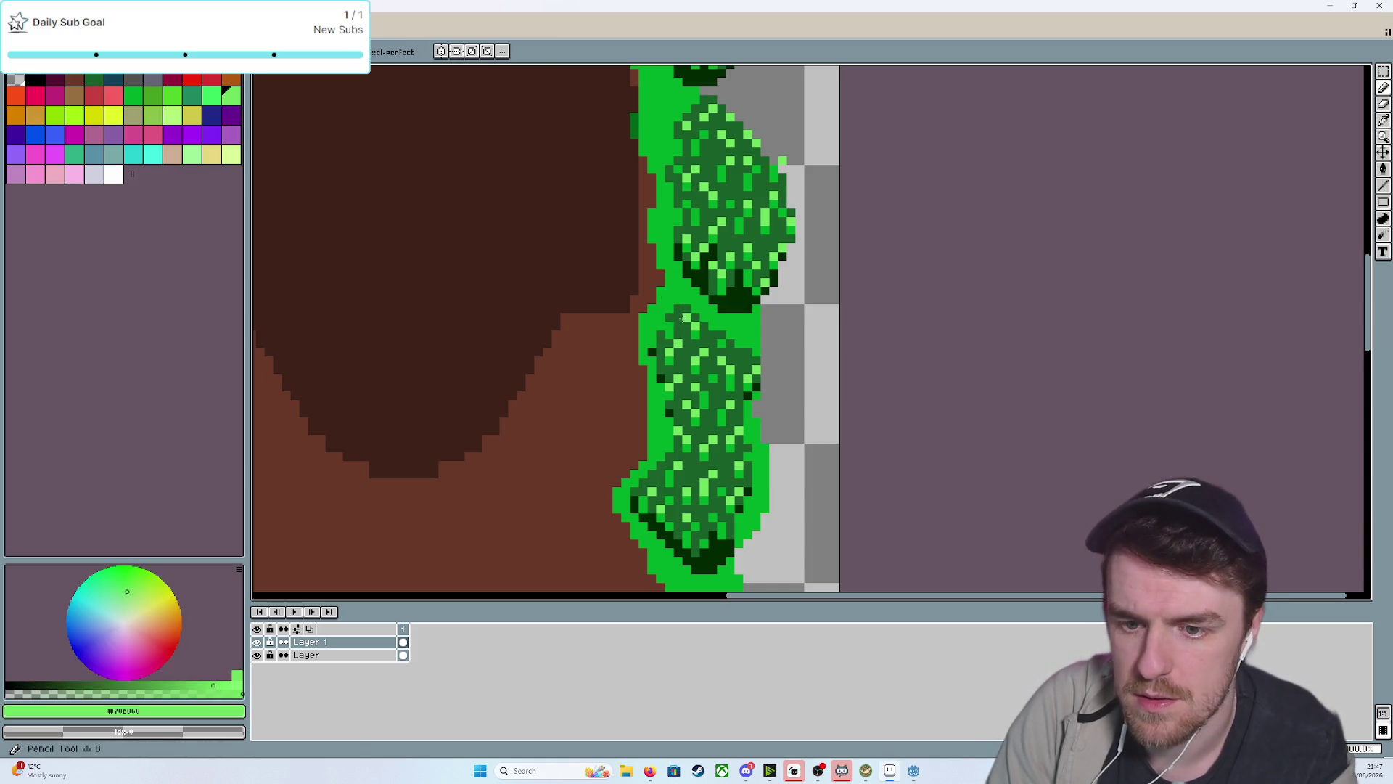
# Step: Survey the whole RIP grave sprite, from the grave and top-edge bushes to the dirt path
pyautogui.scroll(-5, 678, 362)
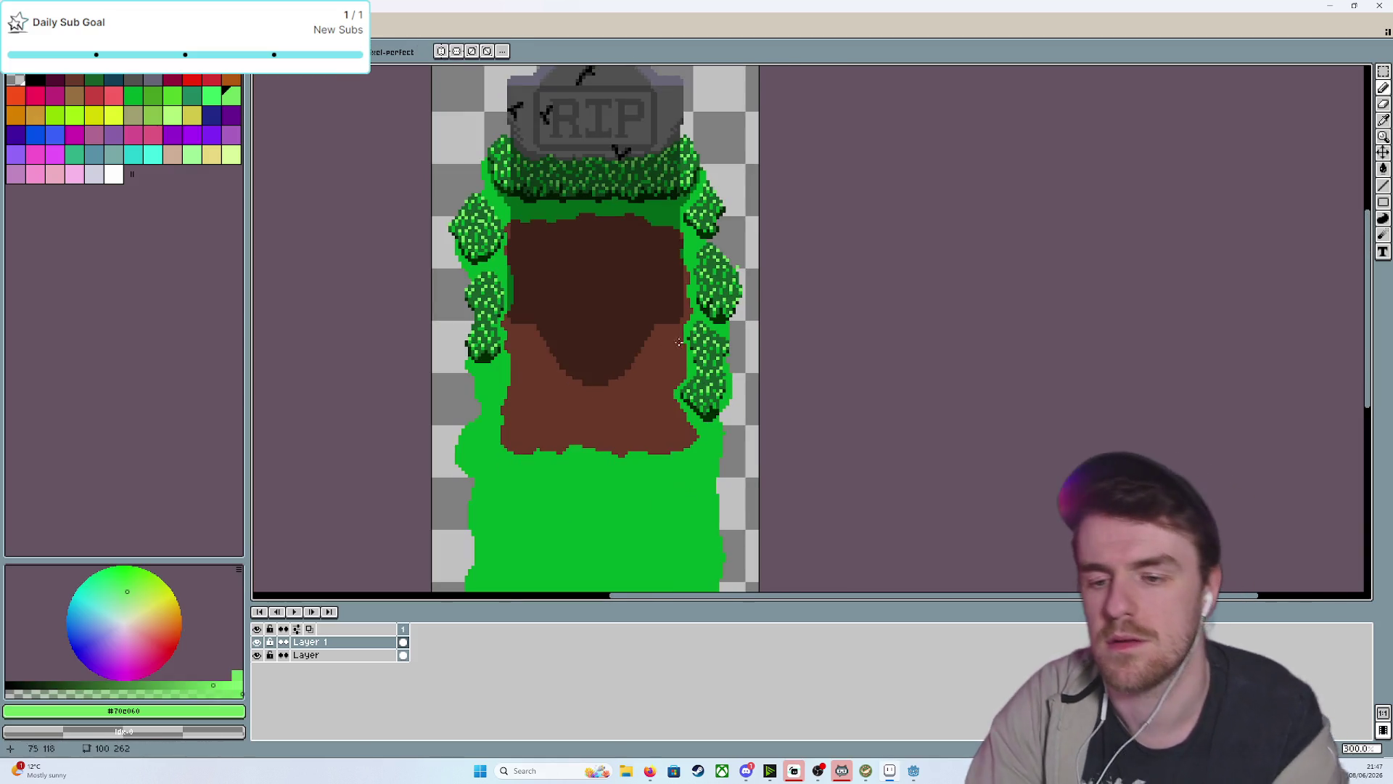
pyautogui.moveTo(777, 401)
pyautogui.mouseDown()
pyautogui.moveTo(837, 411)
pyautogui.moveTo(930, 392)
pyautogui.moveTo(868, 422)
pyautogui.moveTo(815, 280)
pyautogui.mouseUp()
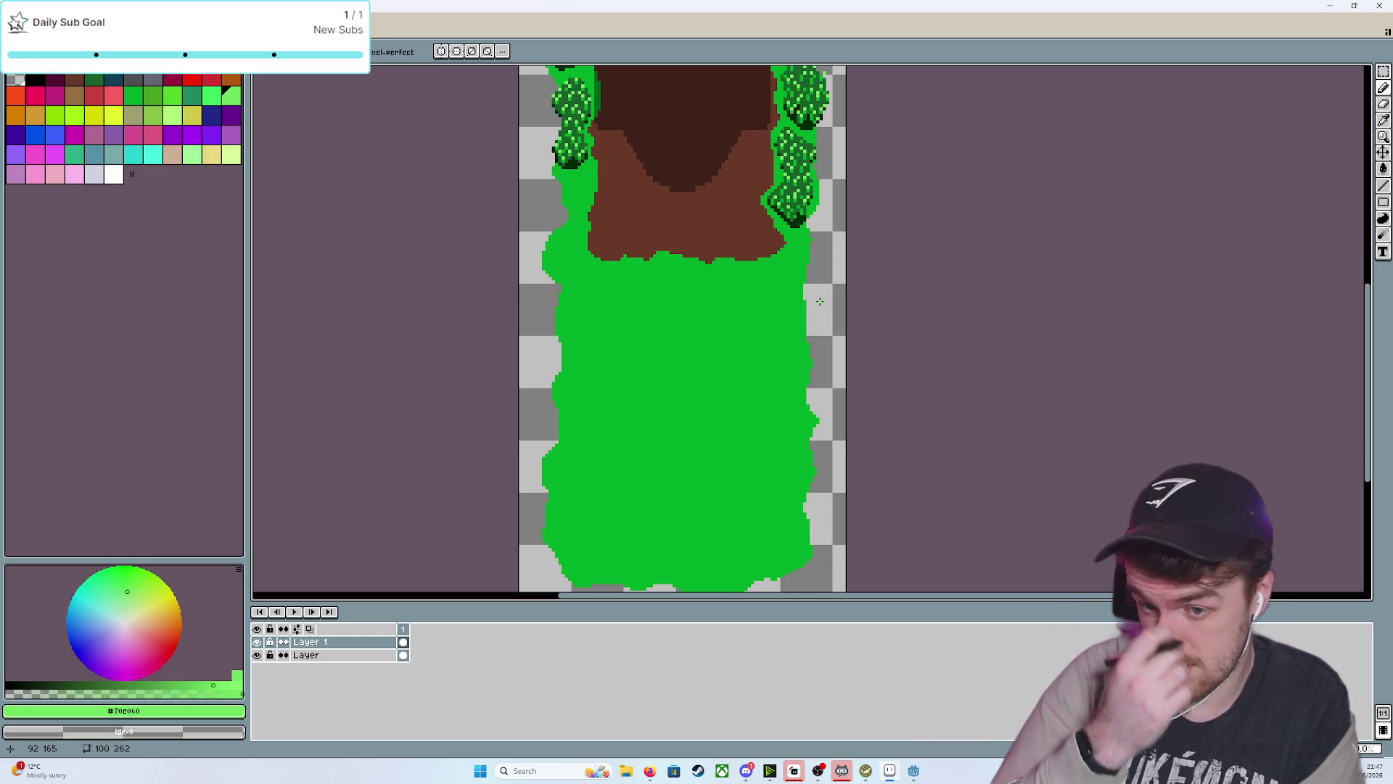
pyautogui.scroll(-1, 831, 285)
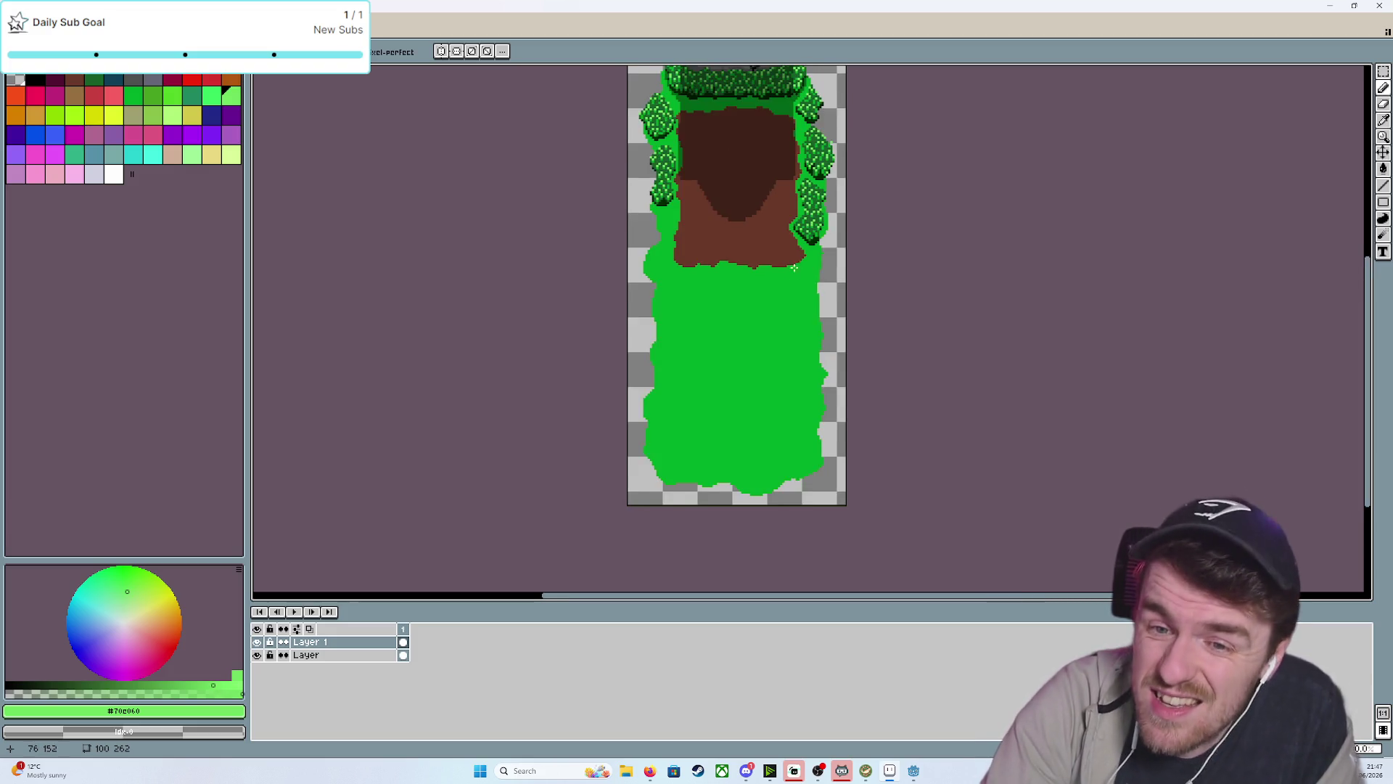
pyautogui.moveTo(831, 285); pyautogui.dragTo(769, 406)
pyautogui.scroll(3, 764, 398)
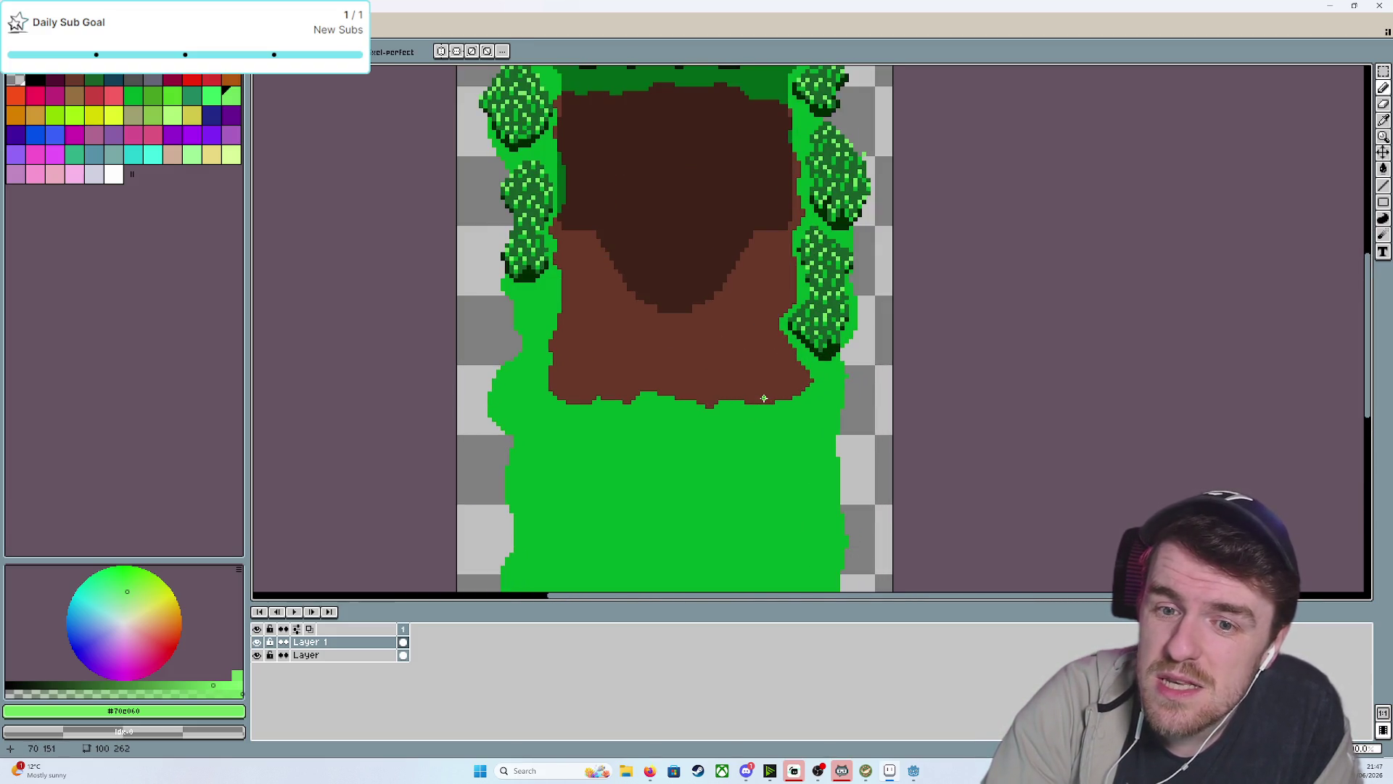
pyautogui.moveTo(765, 398)
pyautogui.mouseDown()
pyautogui.moveTo(734, 475)
pyautogui.moveTo(742, 443)
pyautogui.mouseUp()
pyautogui.scroll(3, 638, 385)
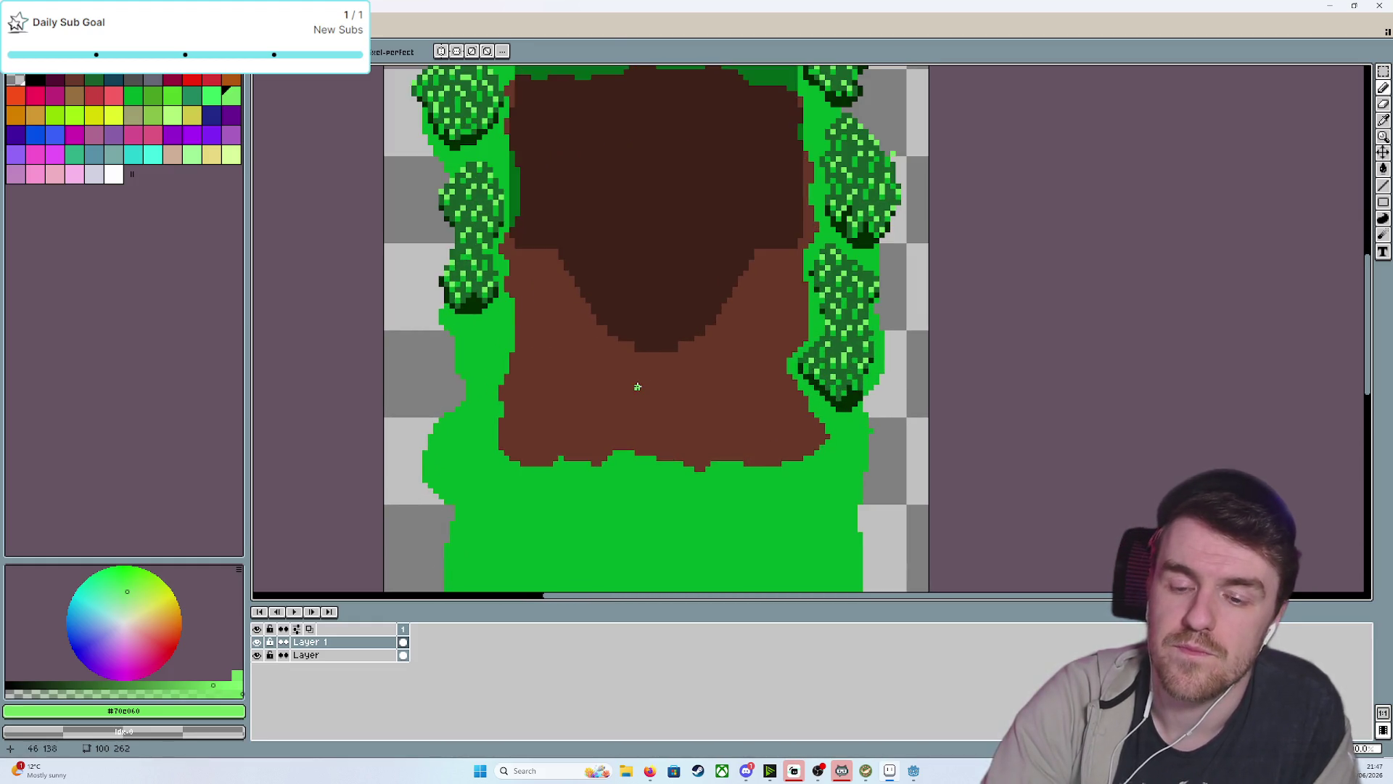
pyautogui.scroll(-2, 635, 388)
pyautogui.moveTo(637, 386); pyautogui.dragTo(681, 394)
# Step: Pick the bushes' dark green and pencil a new bush outline on the lower-left grass
pyautogui.press('i')
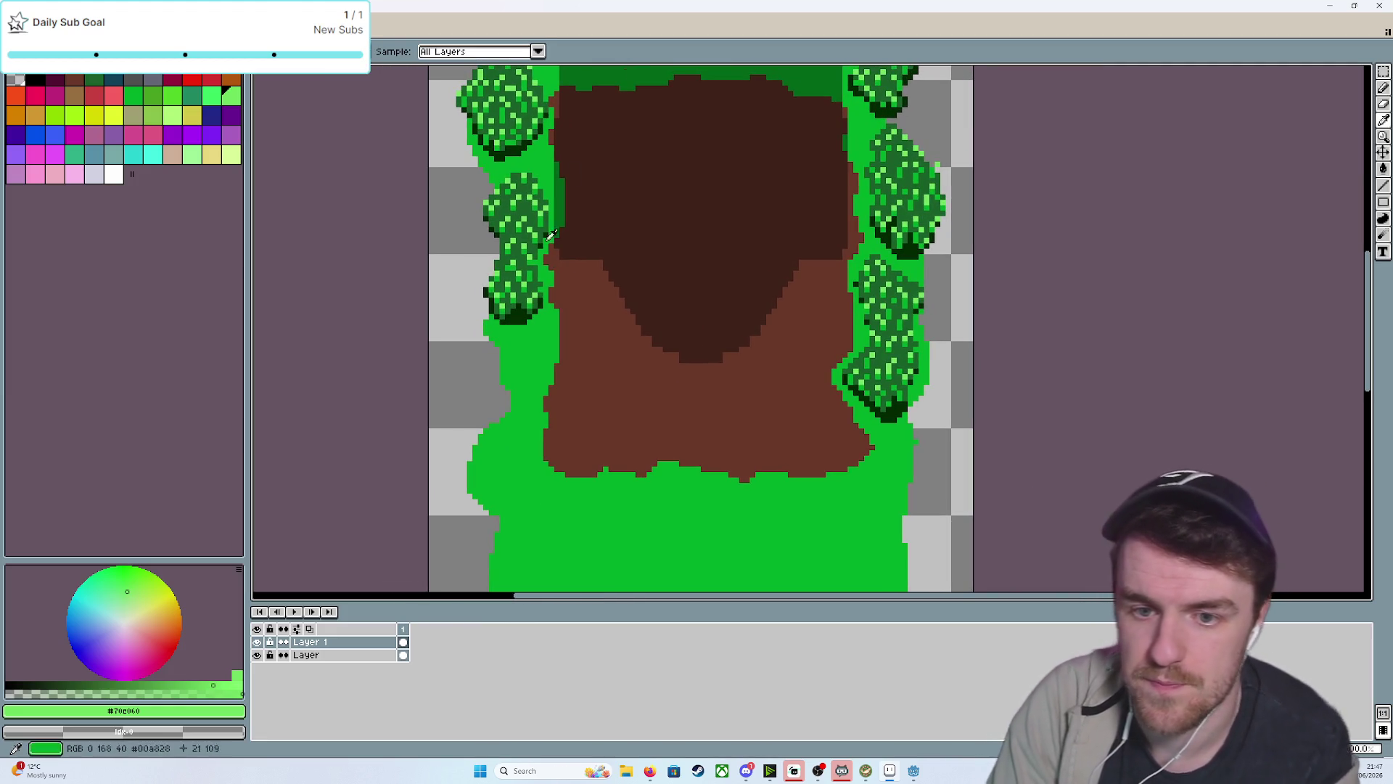
pyautogui.click(524, 263)
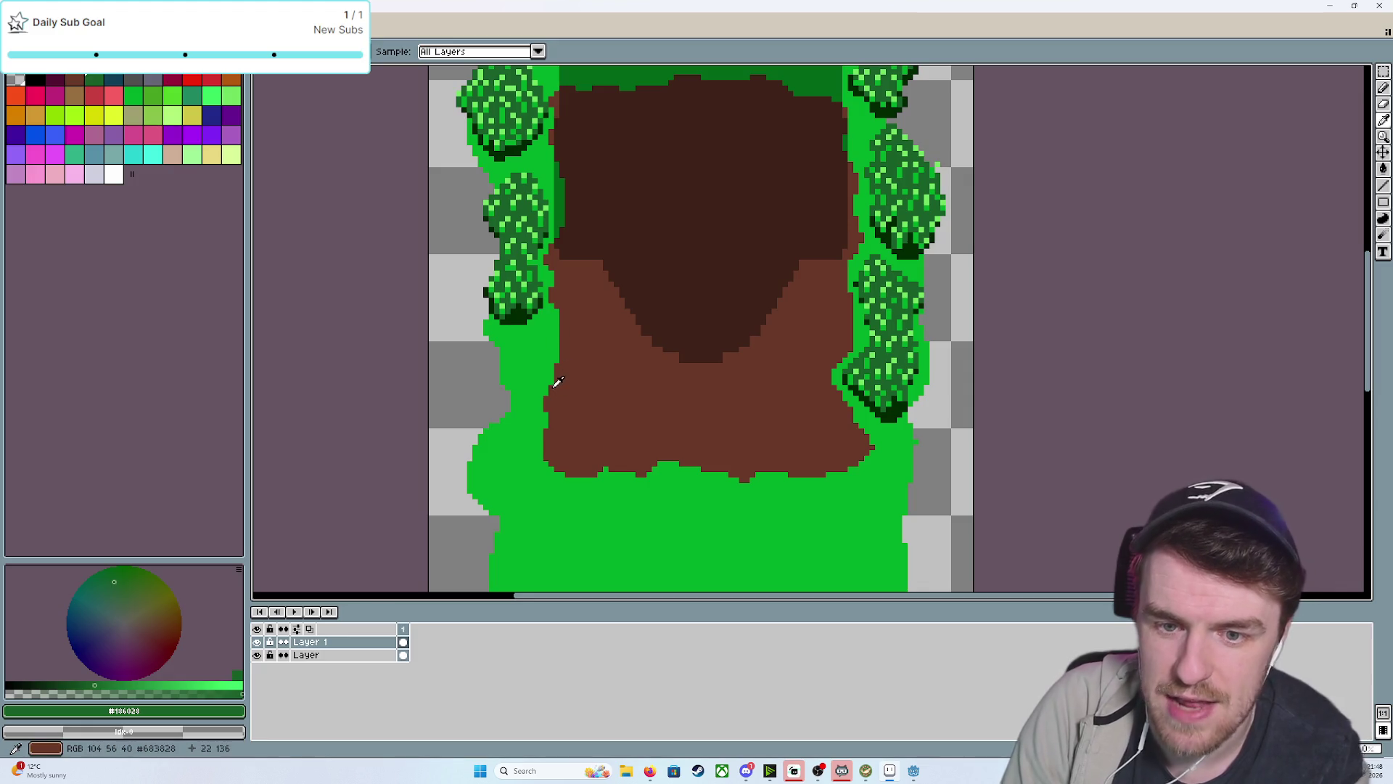
pyautogui.press('b')
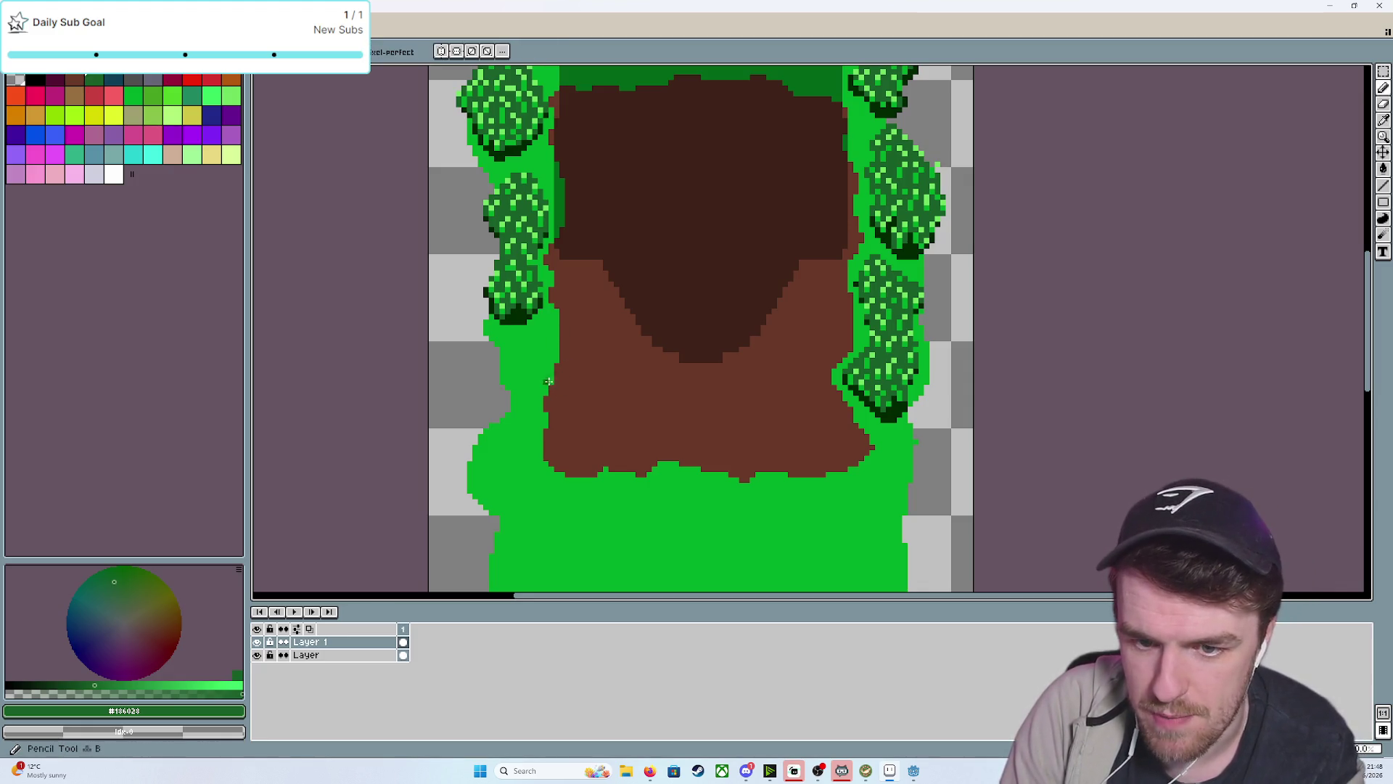
pyautogui.press('h')
pyautogui.moveTo(508, 394); pyautogui.dragTo(549, 366)
pyautogui.press('b')
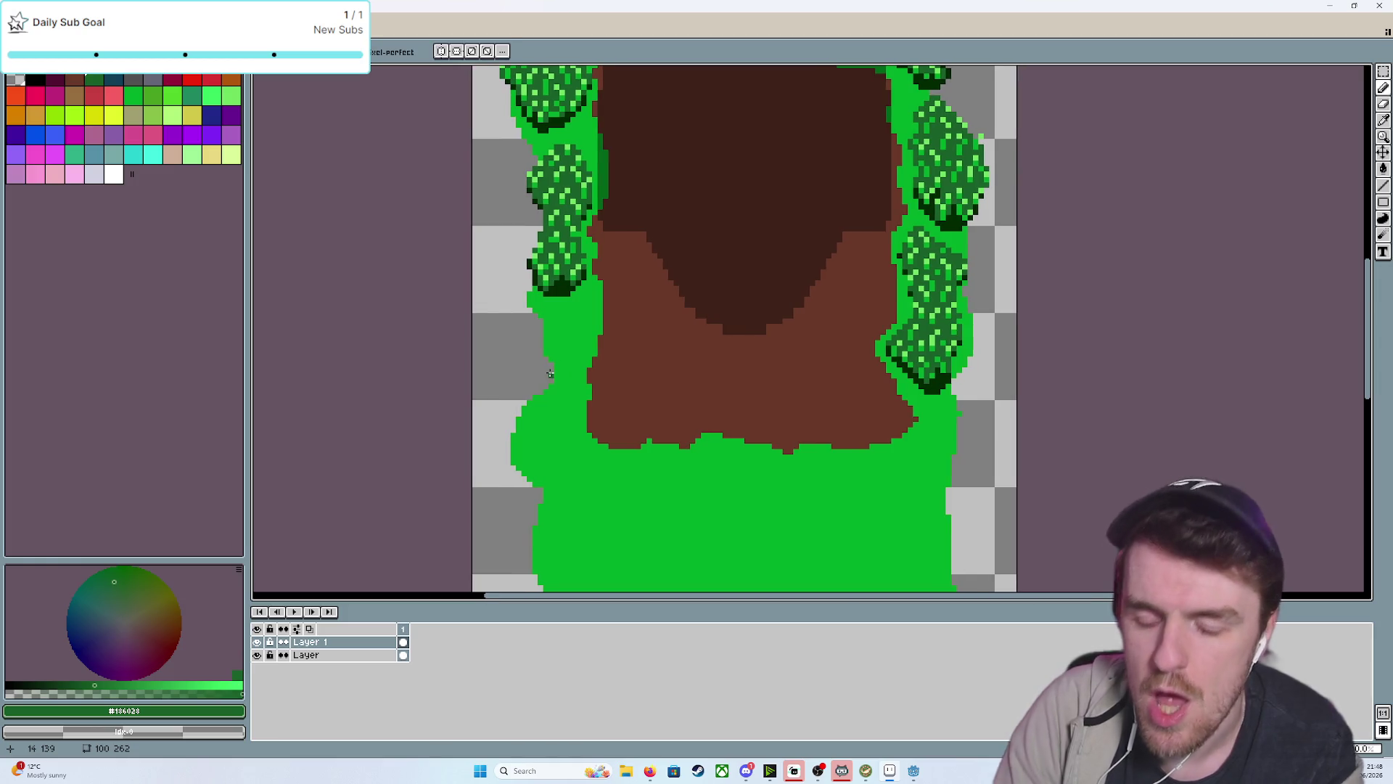
pyautogui.scroll(2, 551, 374)
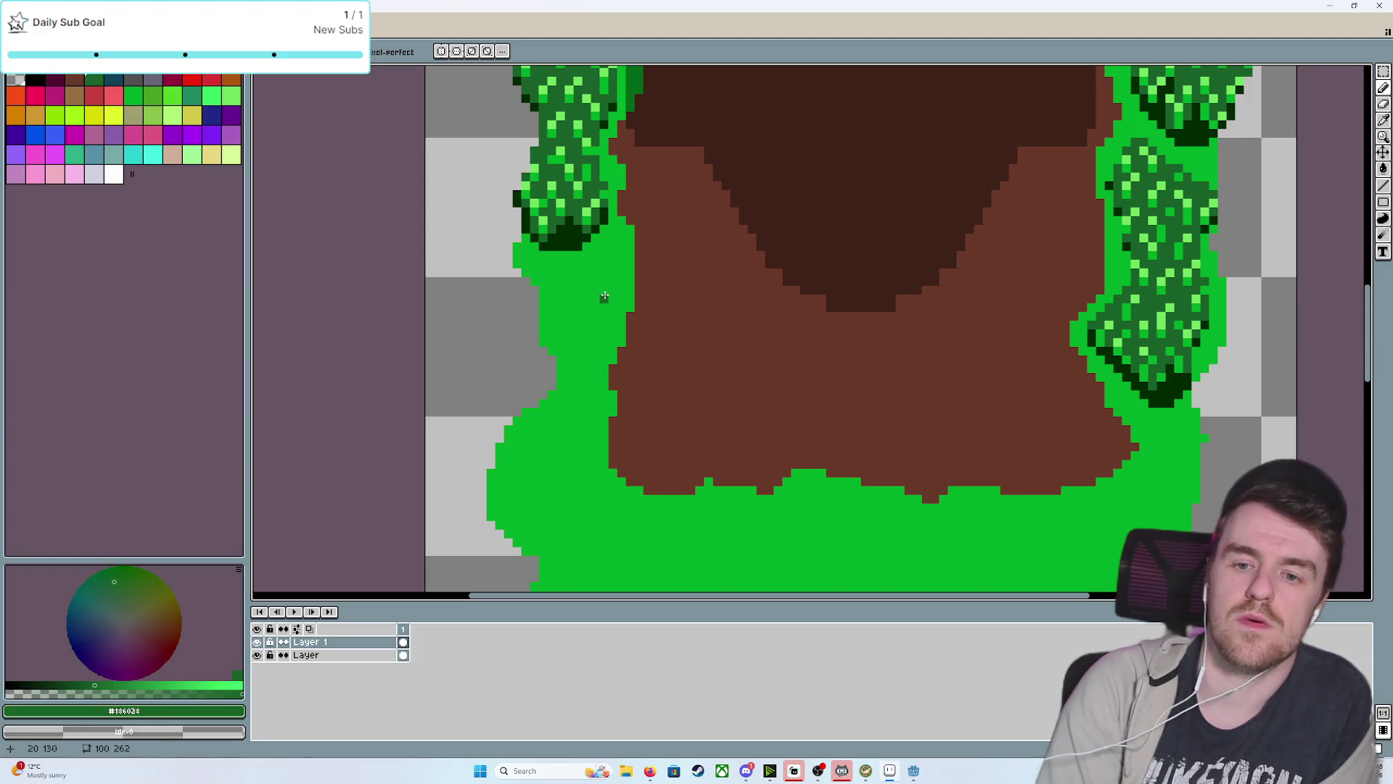
pyautogui.moveTo(603, 300)
pyautogui.mouseDown()
pyautogui.moveTo(565, 271)
pyautogui.moveTo(528, 283)
pyautogui.moveTo(490, 421)
pyautogui.moveTo(526, 464)
pyautogui.moveTo(582, 462)
pyautogui.moveTo(613, 314)
pyautogui.moveTo(561, 263)
pyautogui.mouseUp()
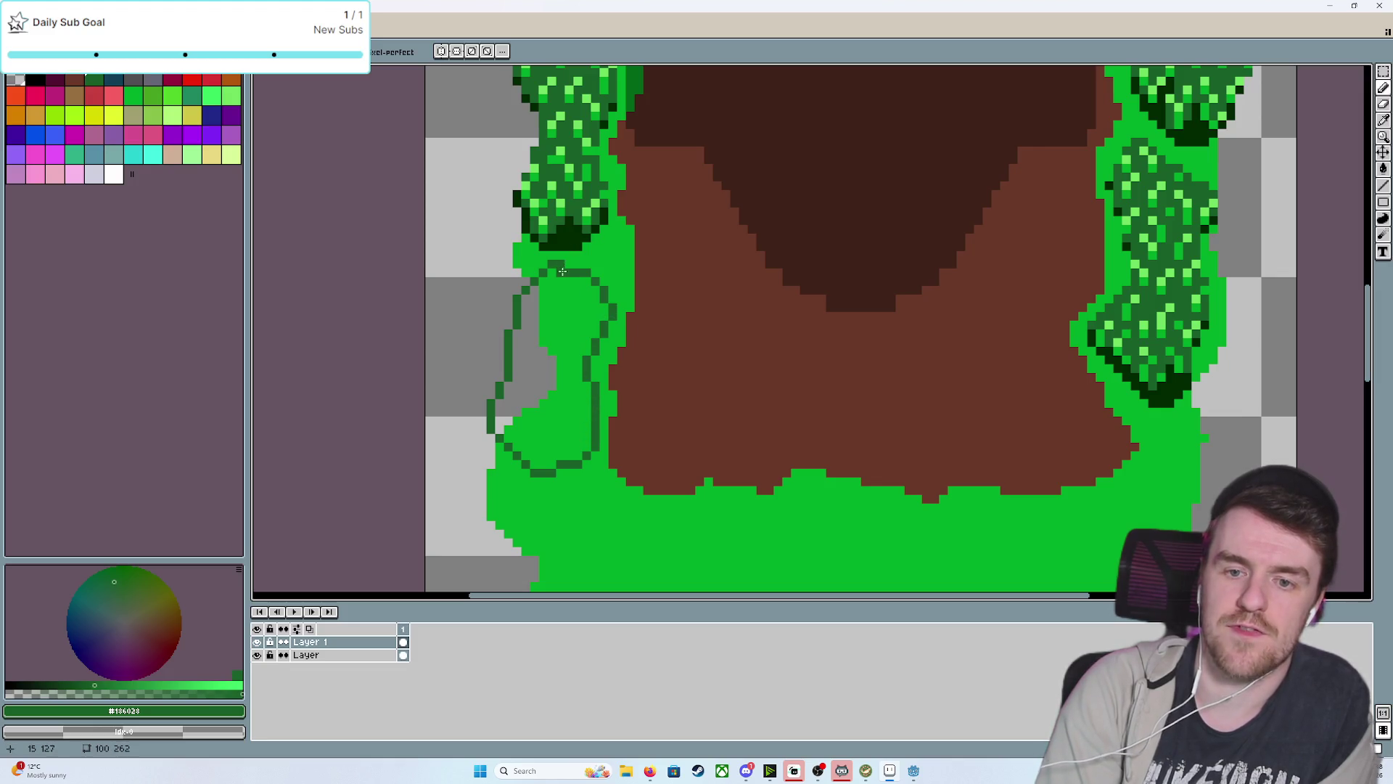
# Step: Fill the new bush outline with solid dark green using the Paint Bucket
pyautogui.press('g')
pyautogui.click(566, 397)
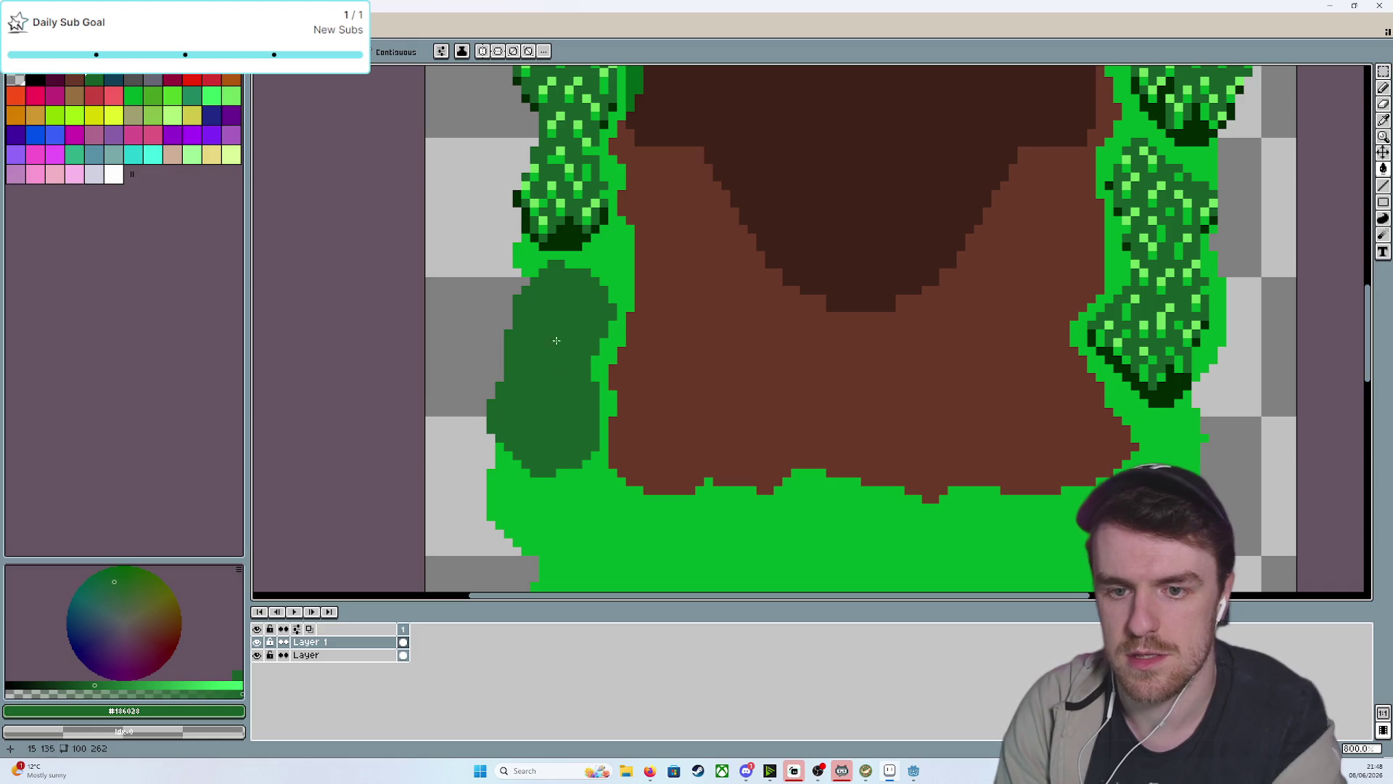
pyautogui.press('b')
# Step: Shade the bush's bottom and left edges with very dark green #012800
pyautogui.keyDown('alt'); pyautogui.click(568, 237); pyautogui.keyUp('alt')
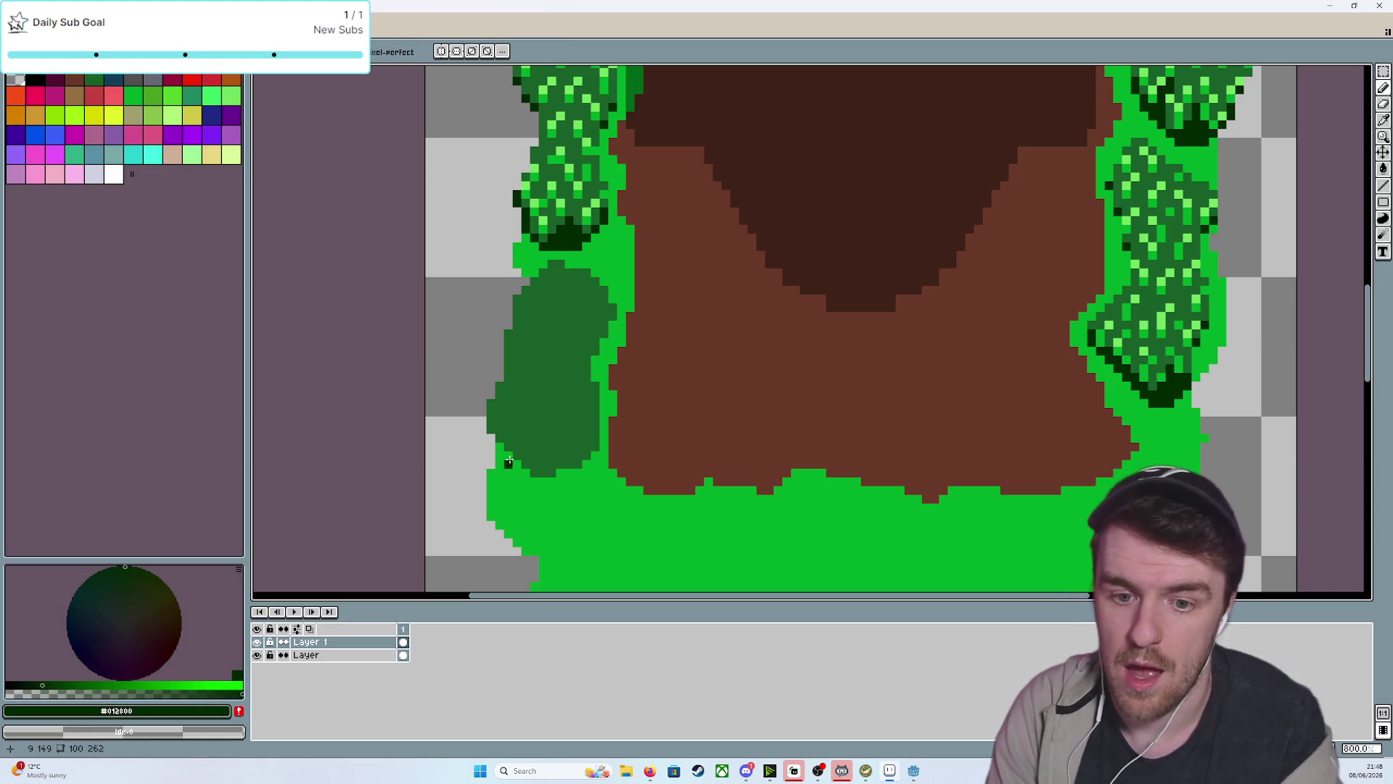
pyautogui.moveTo(535, 473)
pyautogui.mouseDown()
pyautogui.moveTo(555, 468)
pyautogui.moveTo(560, 438)
pyautogui.moveTo(556, 467)
pyautogui.moveTo(579, 457)
pyautogui.mouseUp()
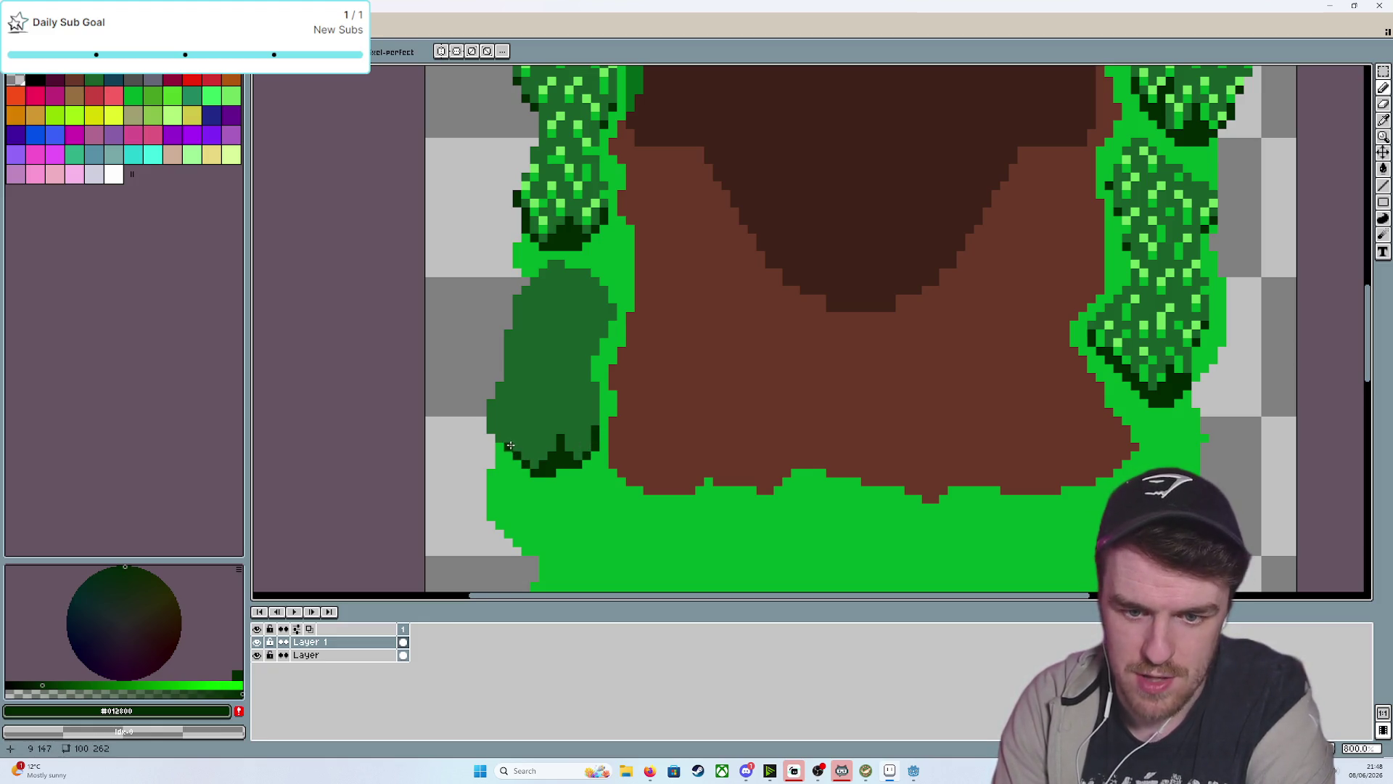
pyautogui.click(494, 426)
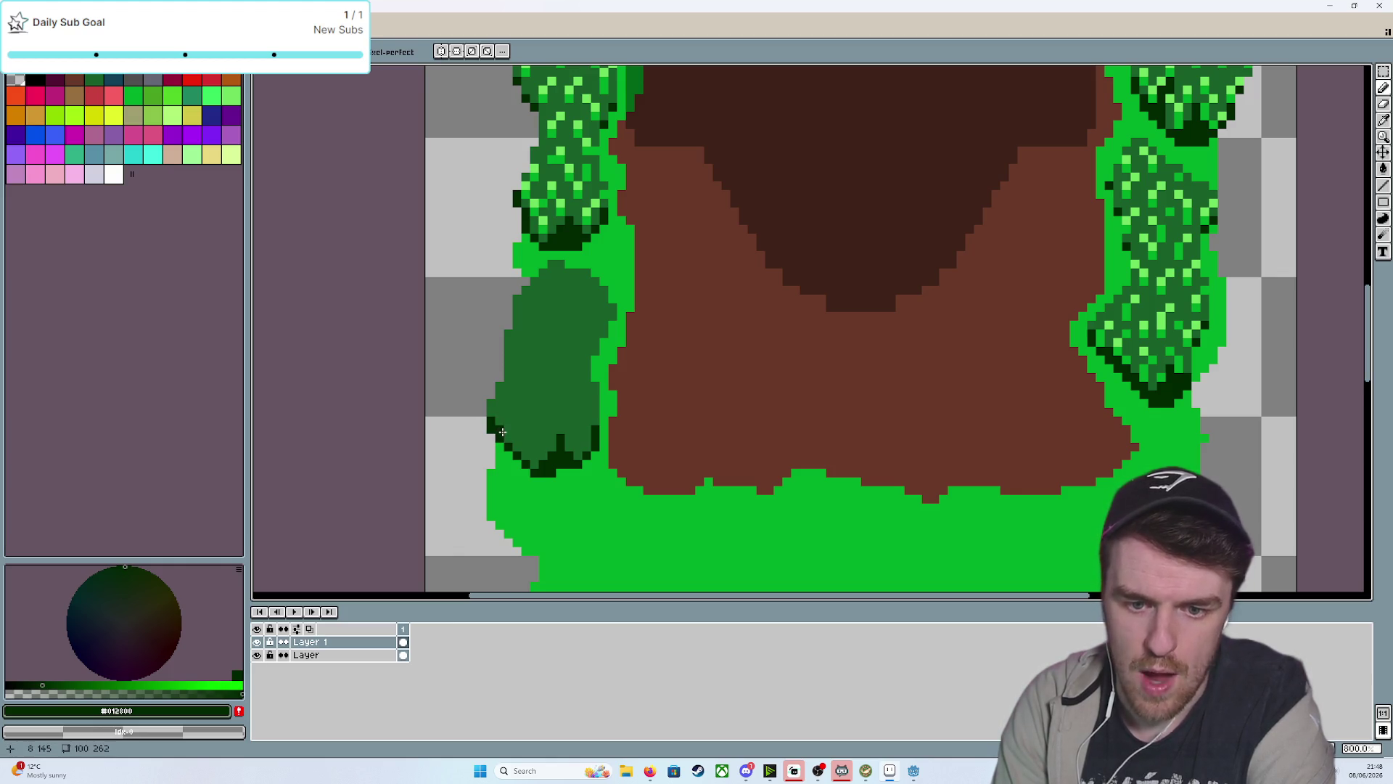
pyautogui.moveTo(503, 434); pyautogui.dragTo(535, 463)
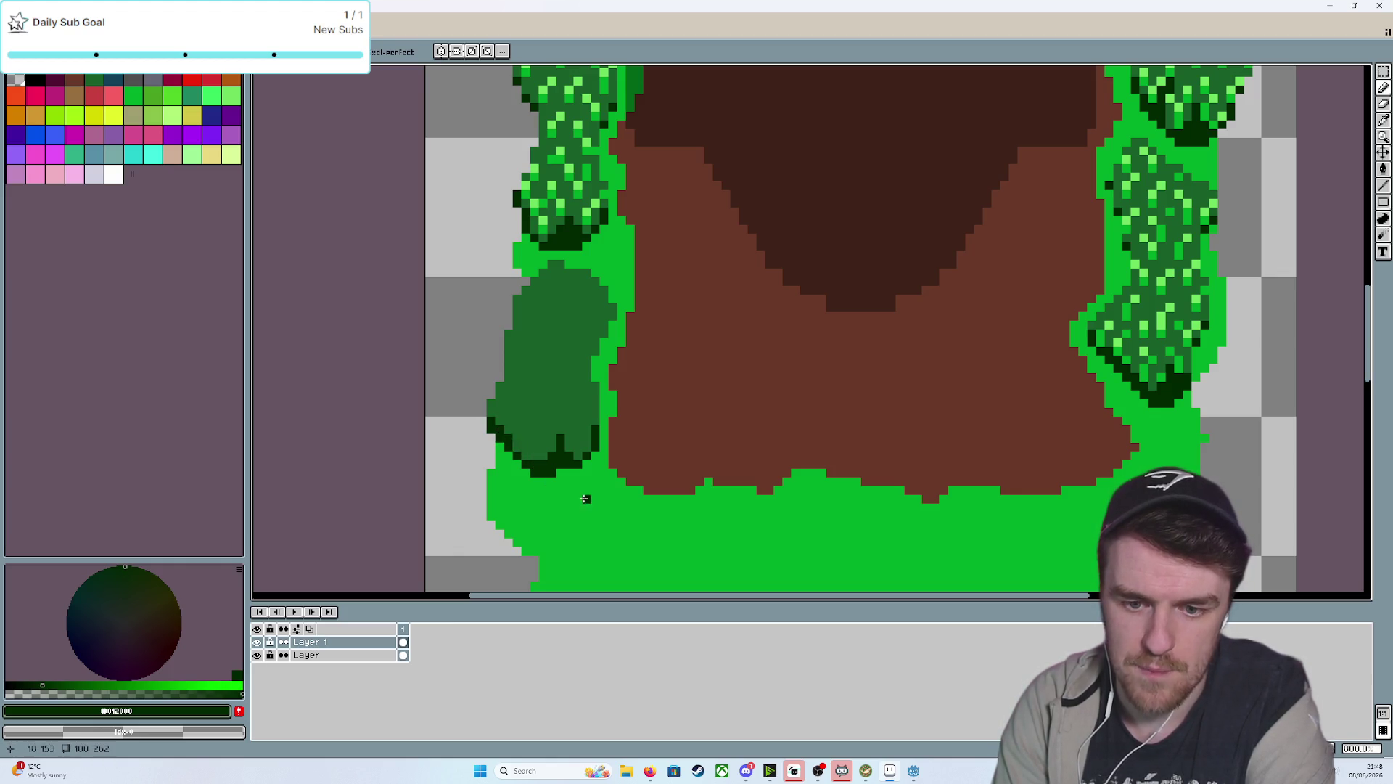
pyautogui.click(595, 352)
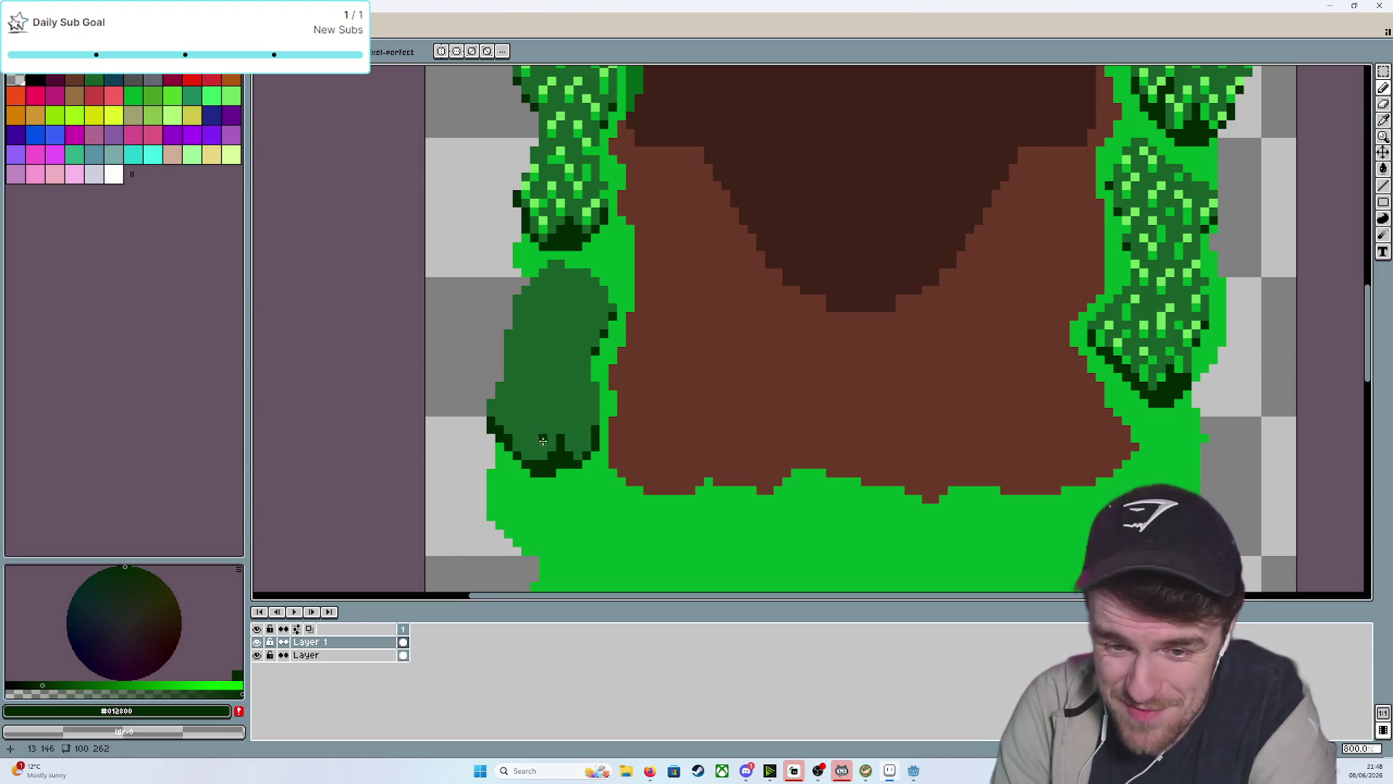
pyautogui.moveTo(509, 385); pyautogui.dragTo(524, 394)
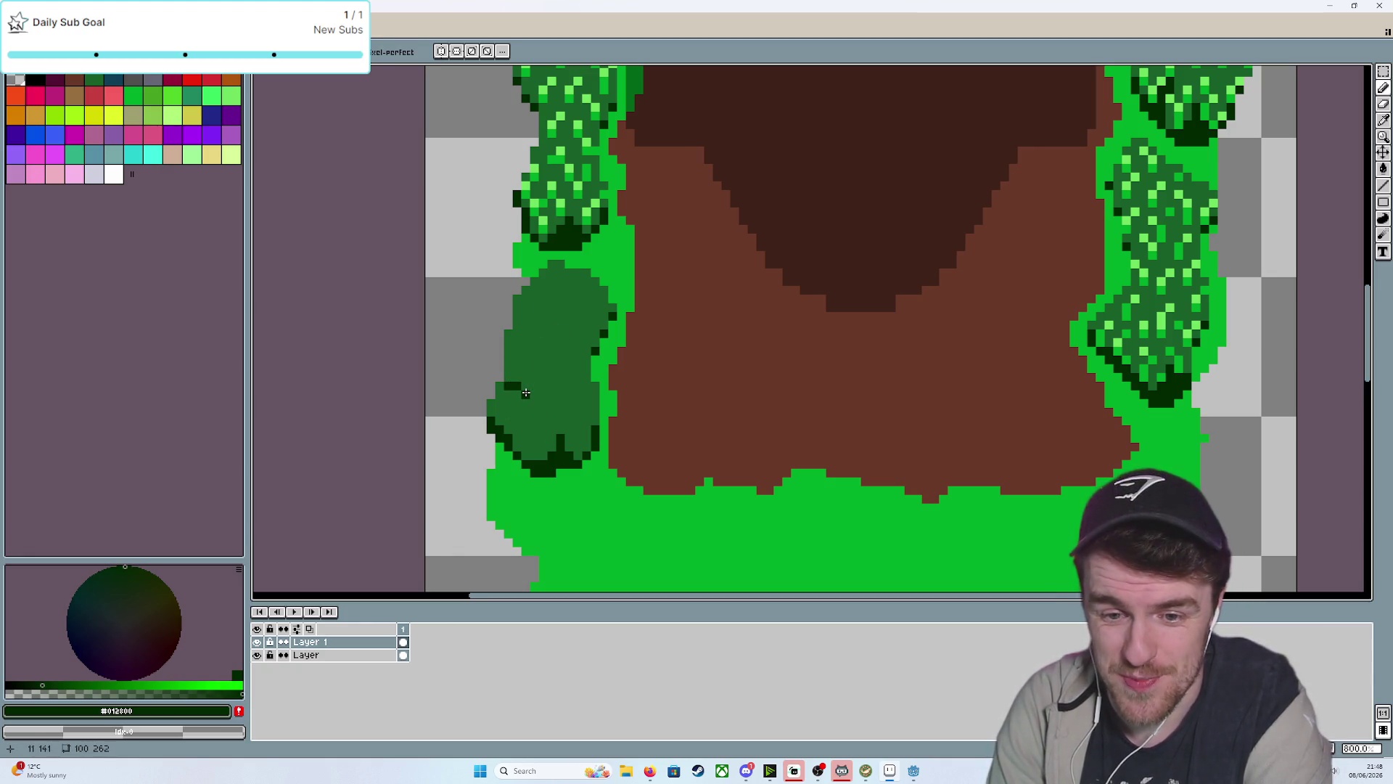
# Step: Sample bright green from an existing bush and dot leaf clusters onto the new bush
pyautogui.press('i')
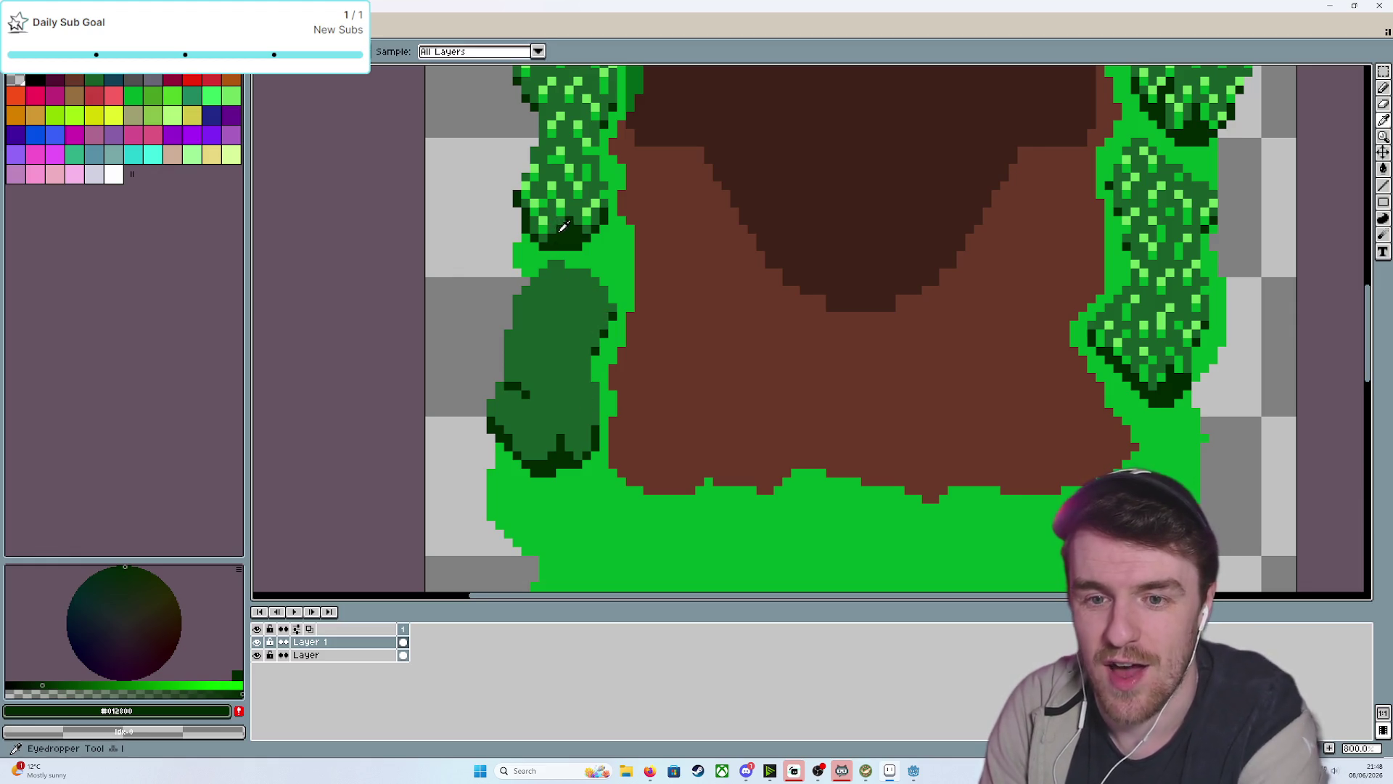
pyautogui.click(546, 229)
pyautogui.press('b')
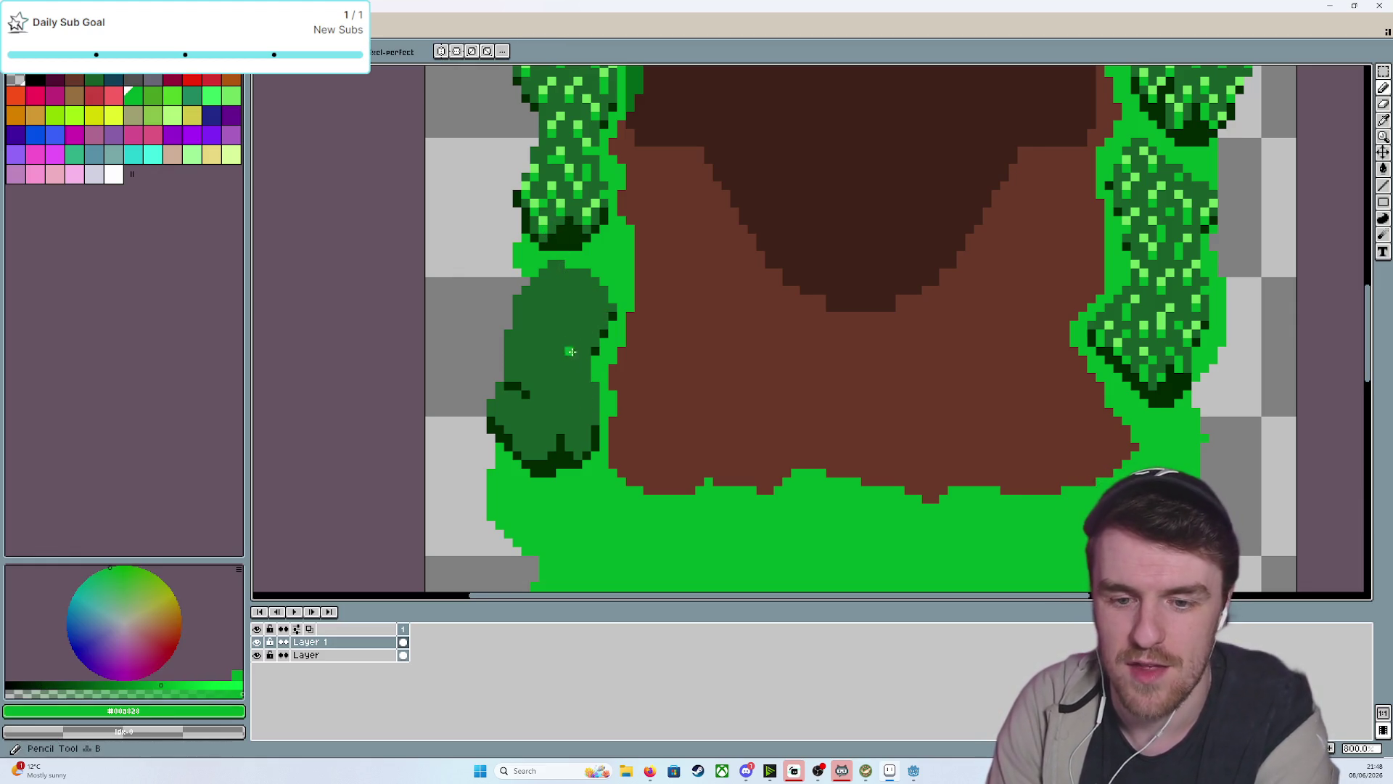
pyautogui.click(501, 413)
pyautogui.click(507, 404)
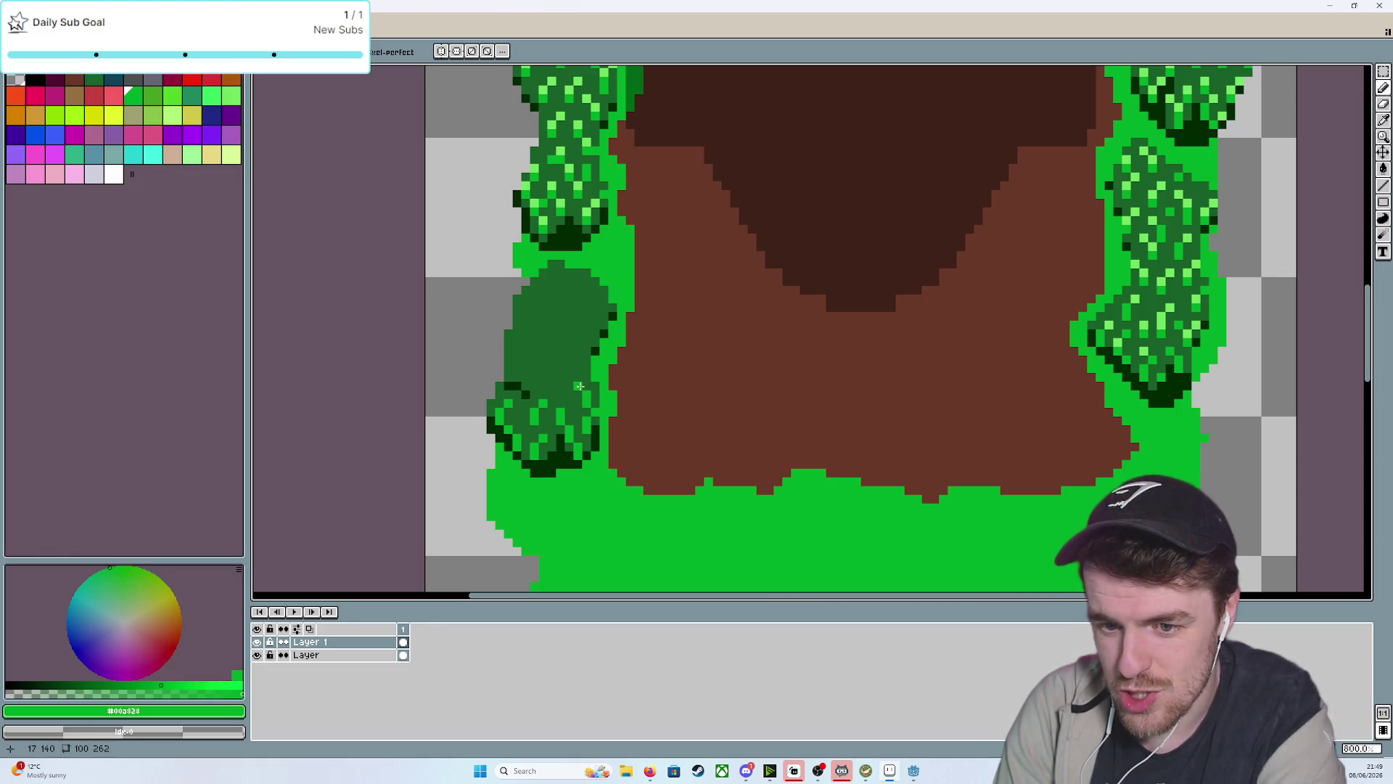
pyautogui.click(516, 360)
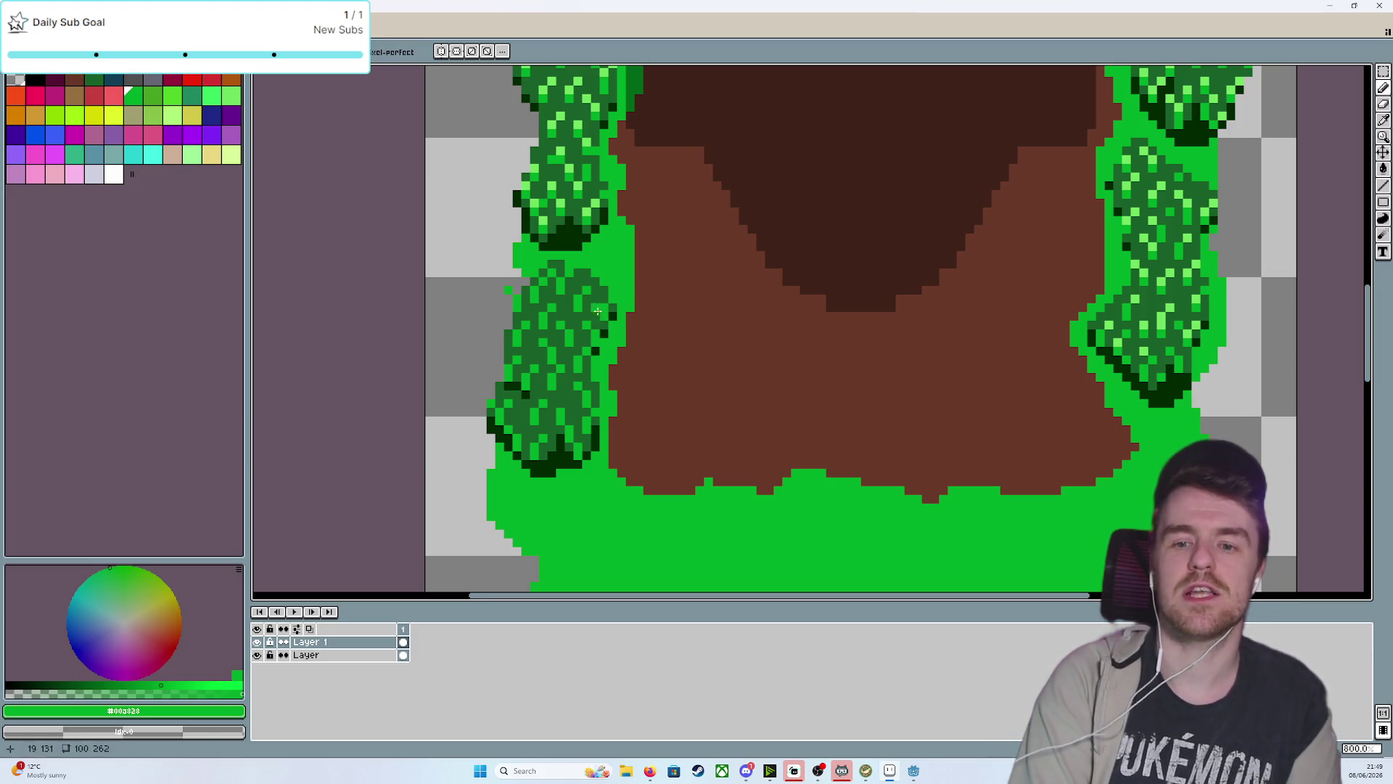
# Step: Sample light green #70e060 and add highlight pixels to the new bush
pyautogui.press('i')
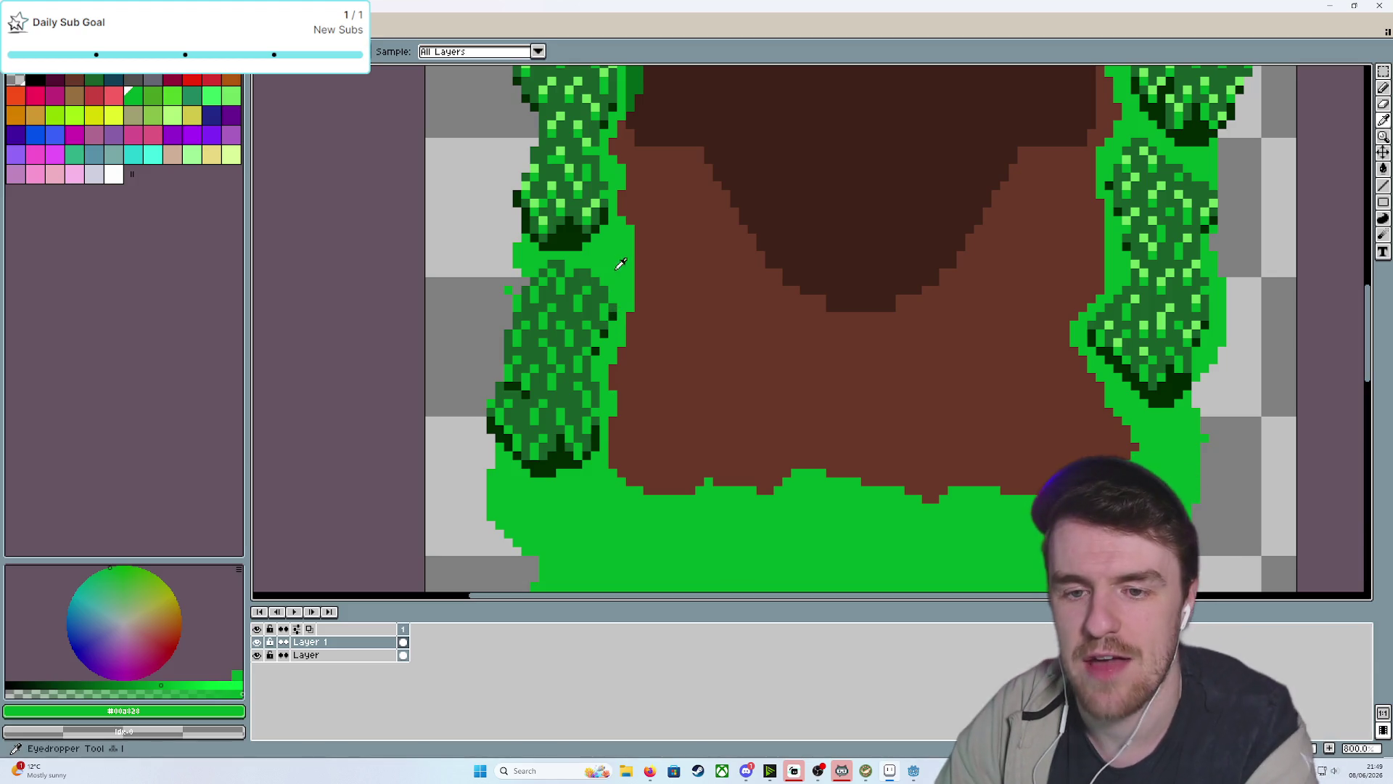
pyautogui.click(593, 209)
pyautogui.press('b')
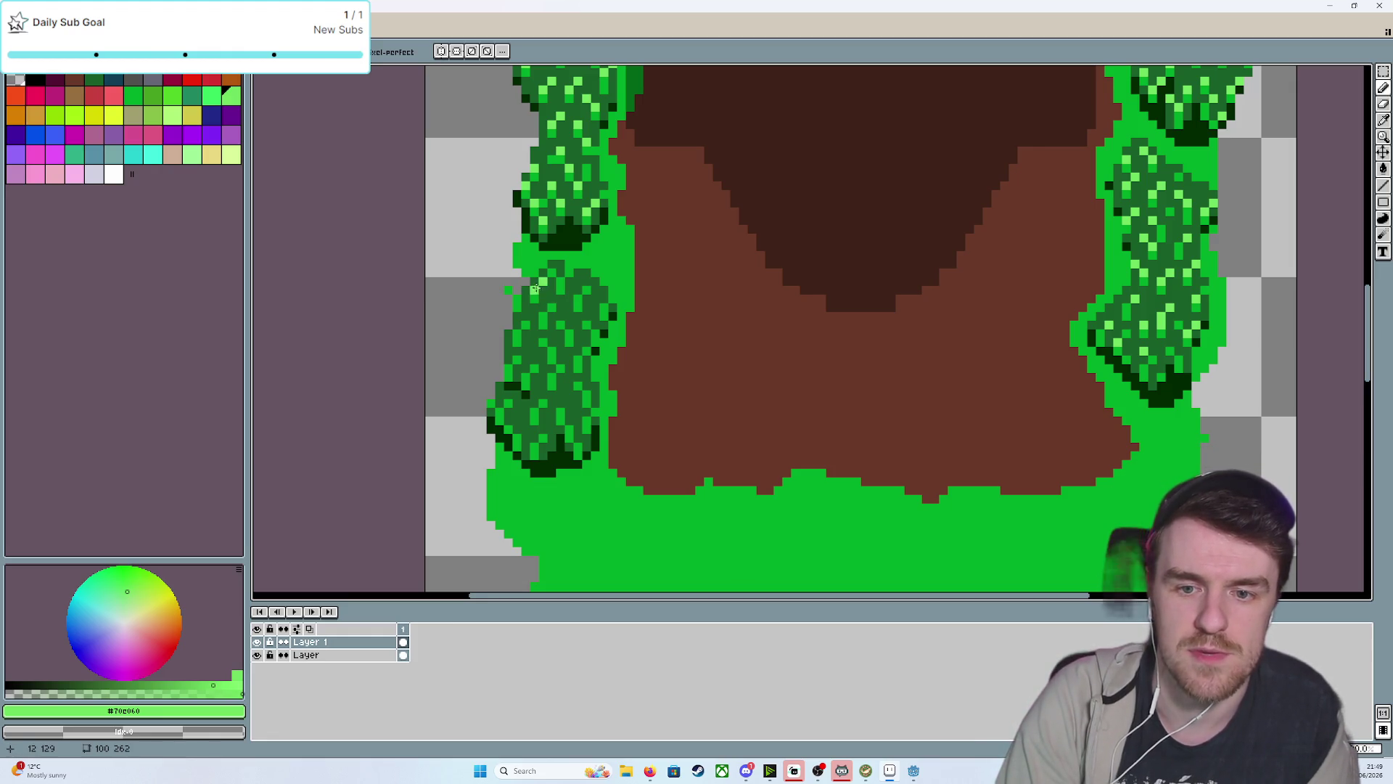
pyautogui.click(508, 290)
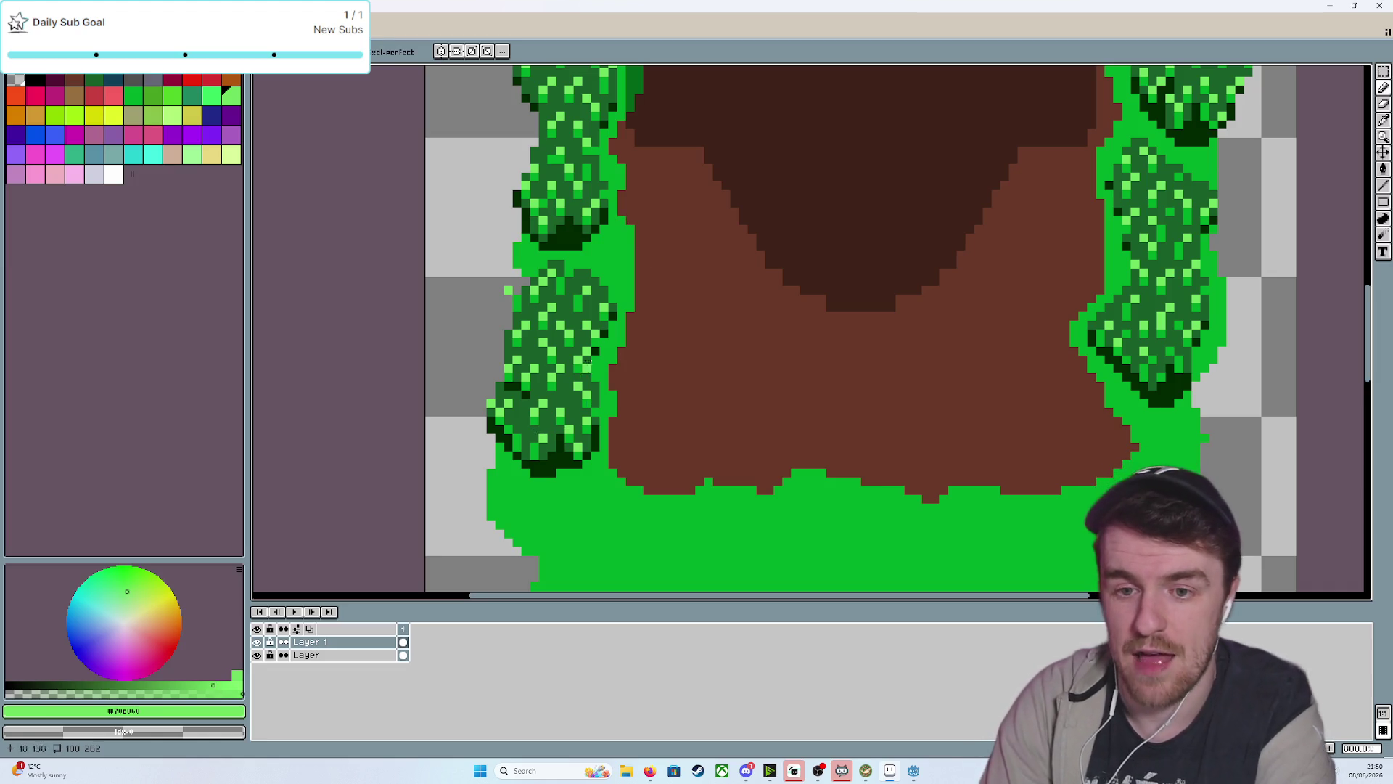
pyautogui.scroll(-7, 559, 282)
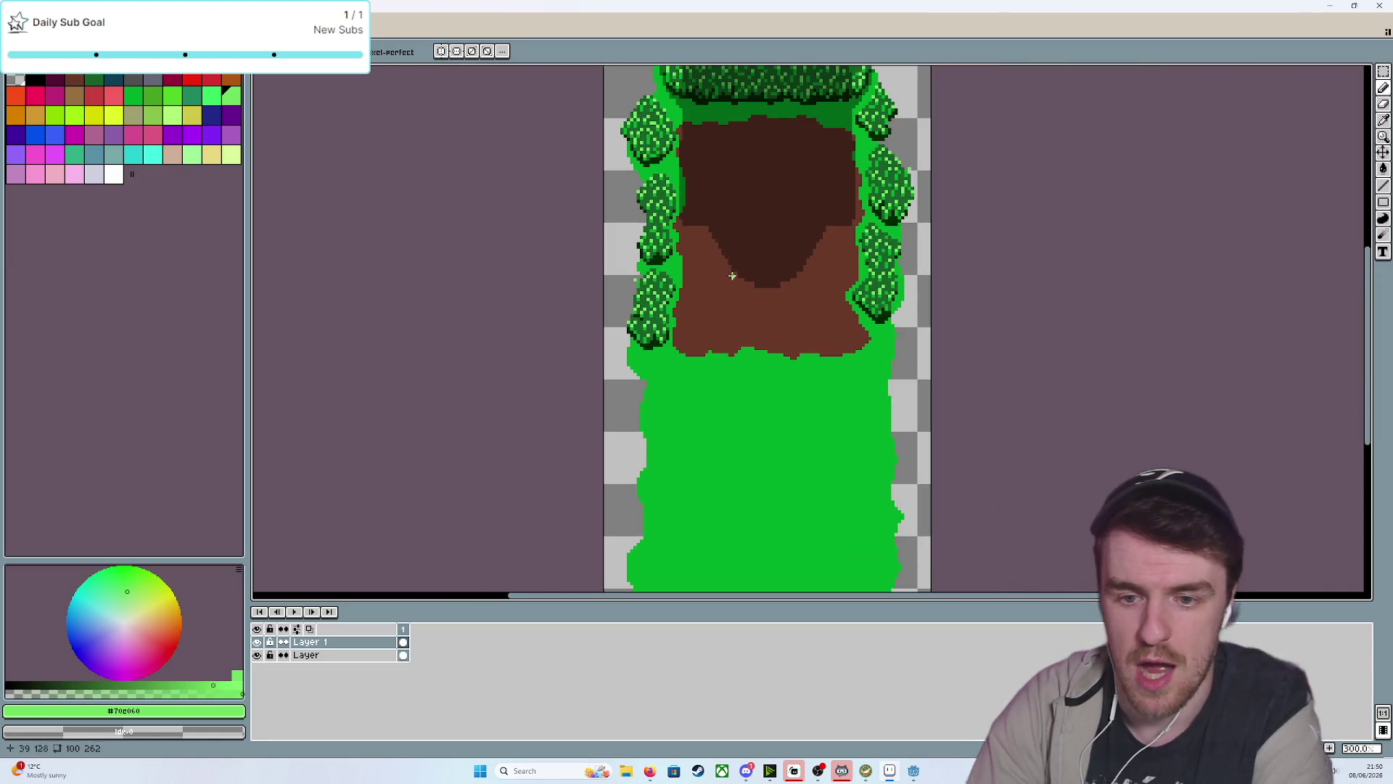
# Step: Zoom in near the path and gravestone, then unlock and select the bottom layer 'Layer'
pyautogui.moveTo(748, 342); pyautogui.dragTo(711, 373)
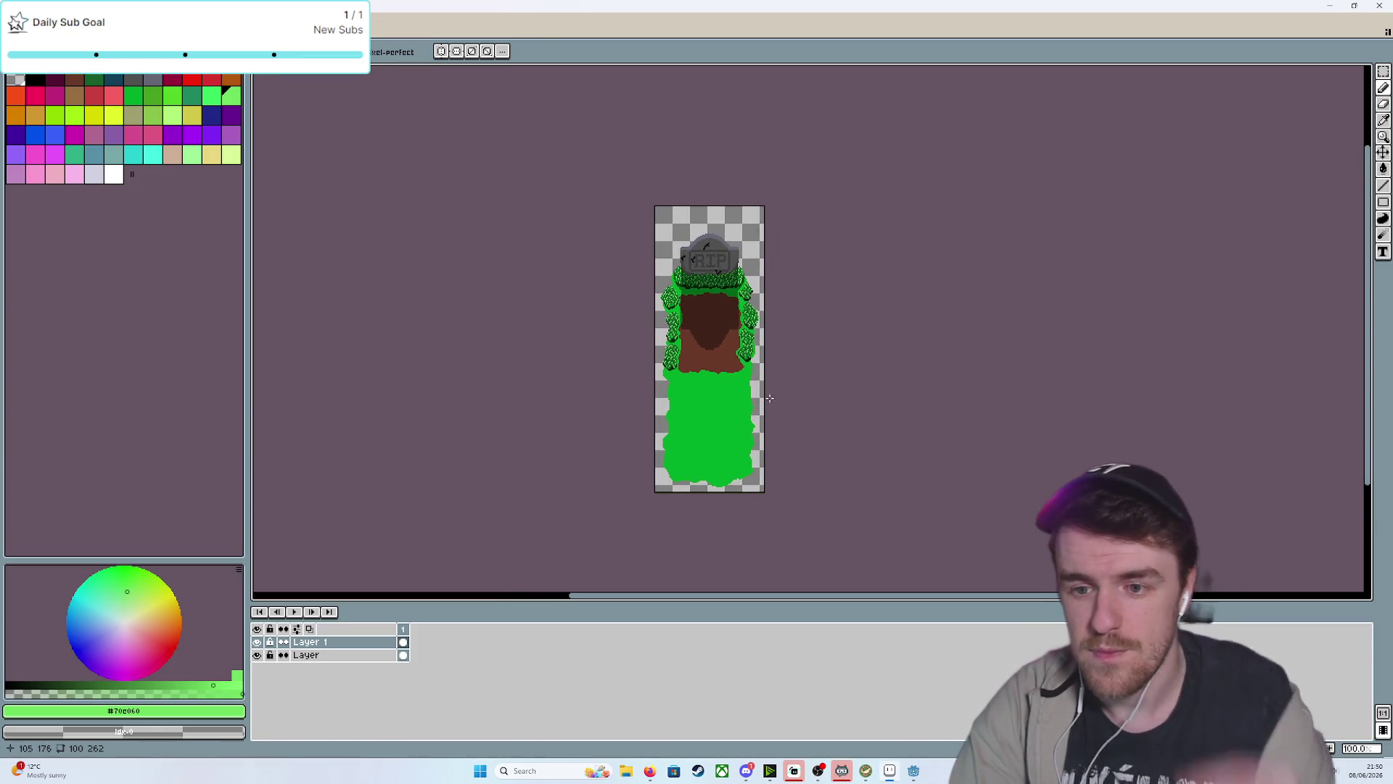
pyautogui.scroll(3, 710, 373)
pyautogui.scroll(-2, 560, 198)
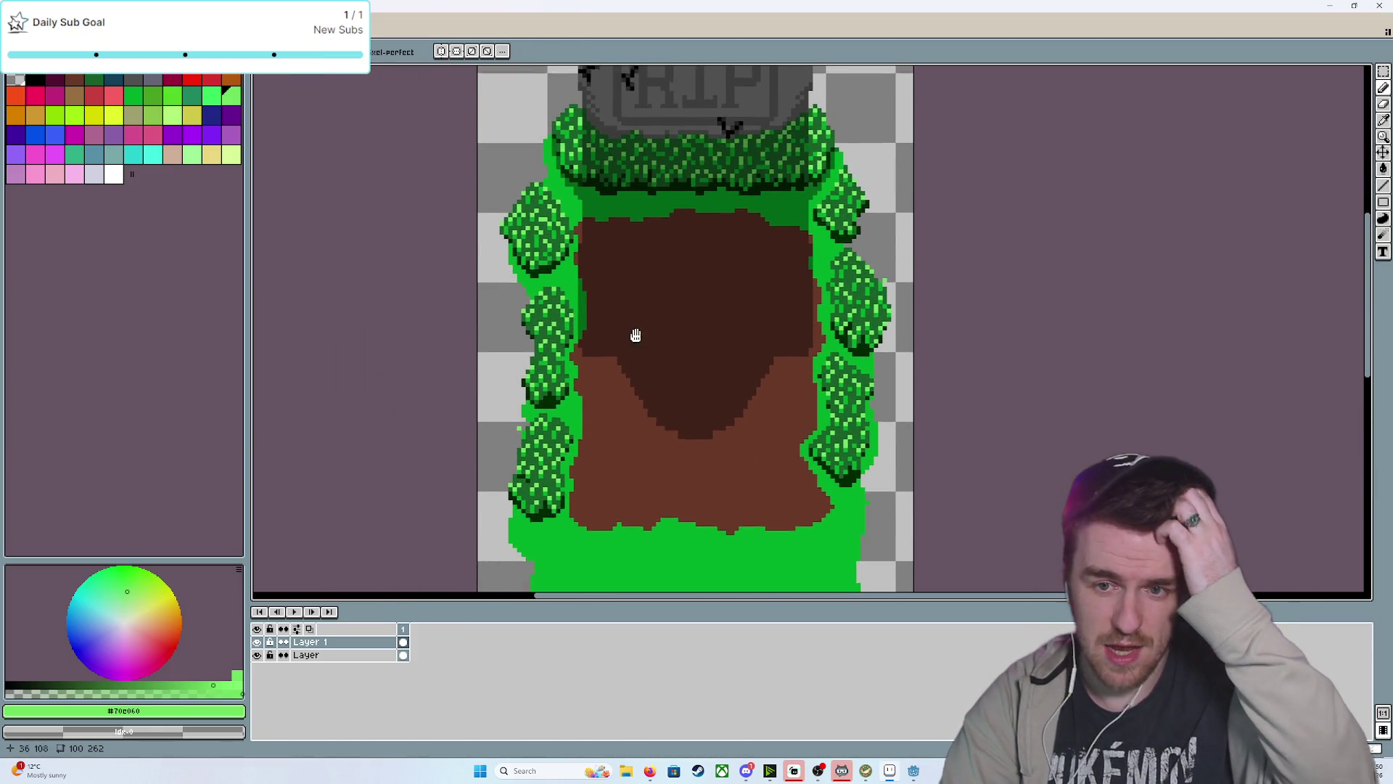
pyautogui.scroll(2, 630, 374)
pyautogui.scroll(1, 627, 419)
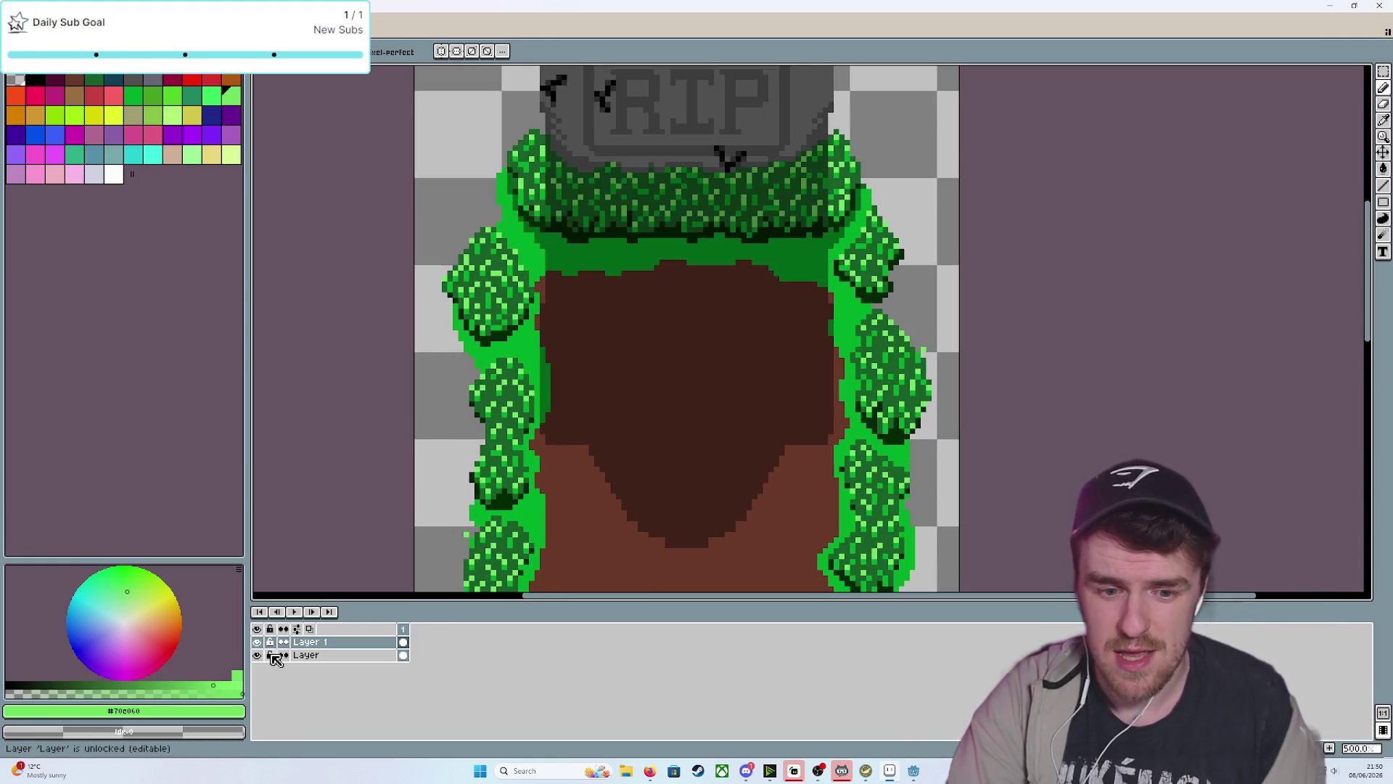
pyautogui.click(312, 655)
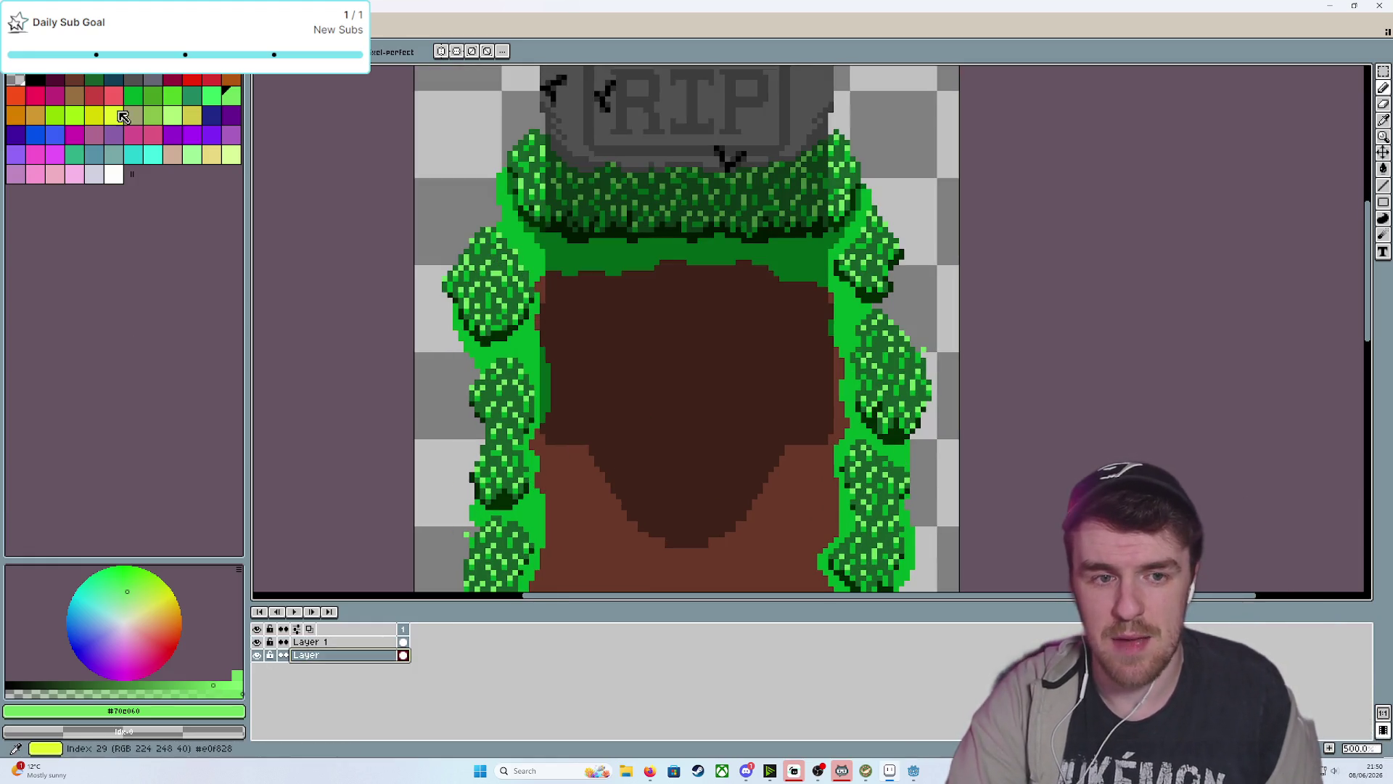
# Step: Eyedropper the bushes' dark green #186028 and switch back to the Pencil
pyautogui.click(192, 95)
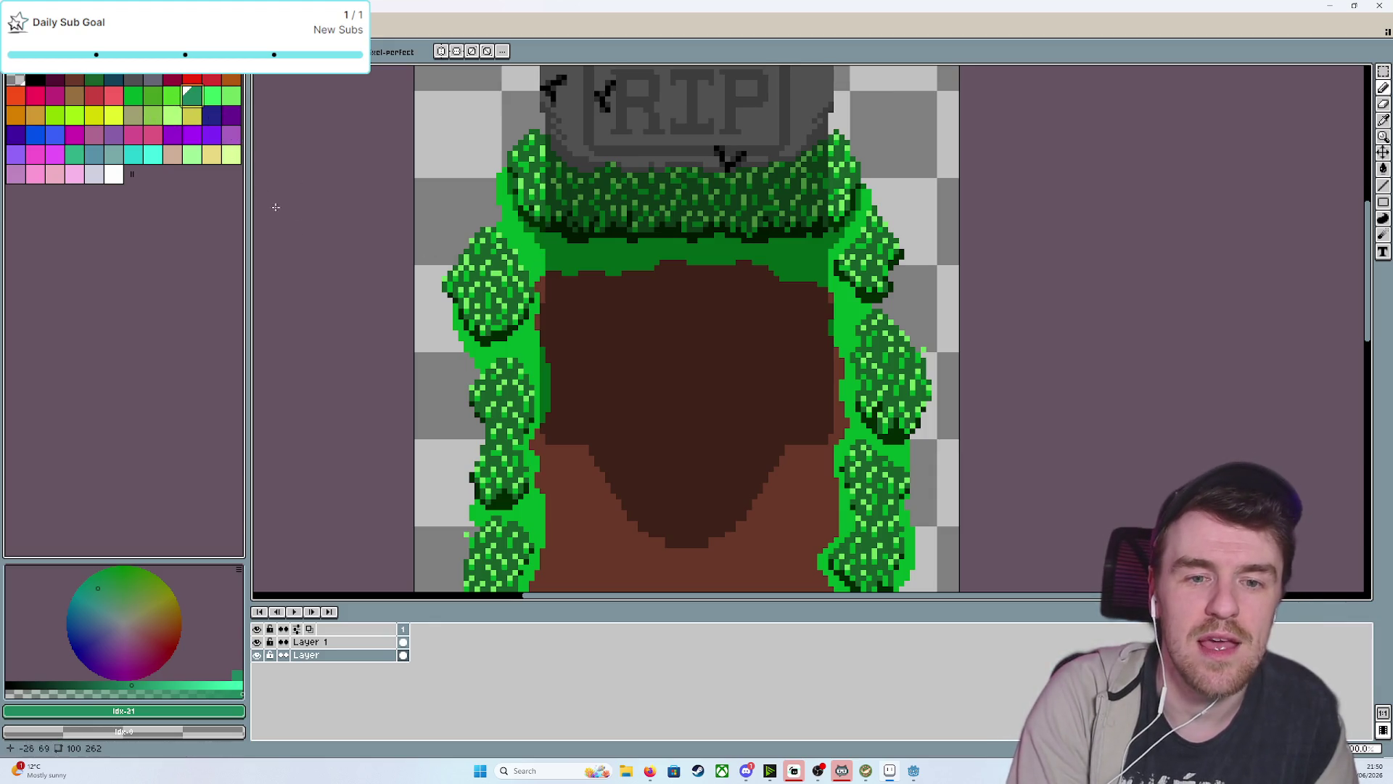
pyautogui.press('i')
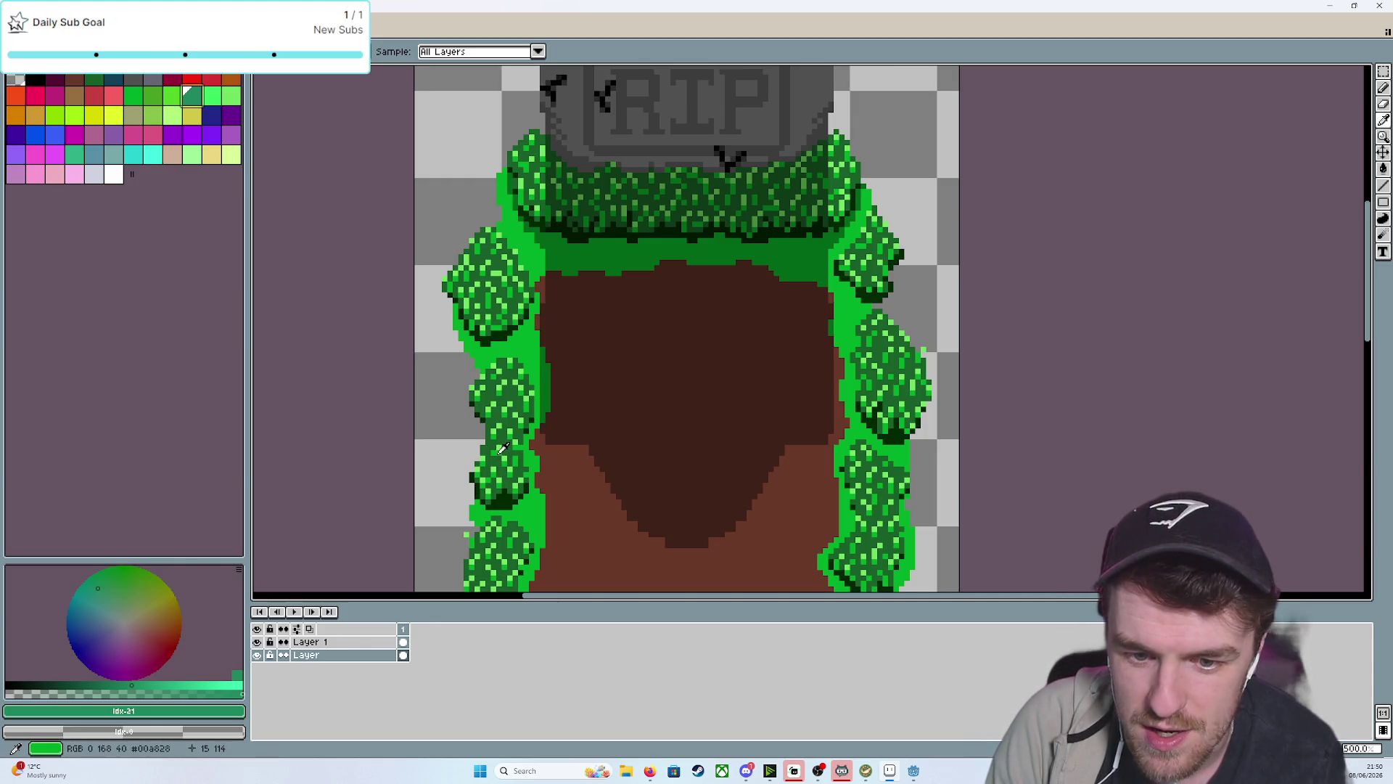
pyautogui.click(500, 460)
pyautogui.press('b')
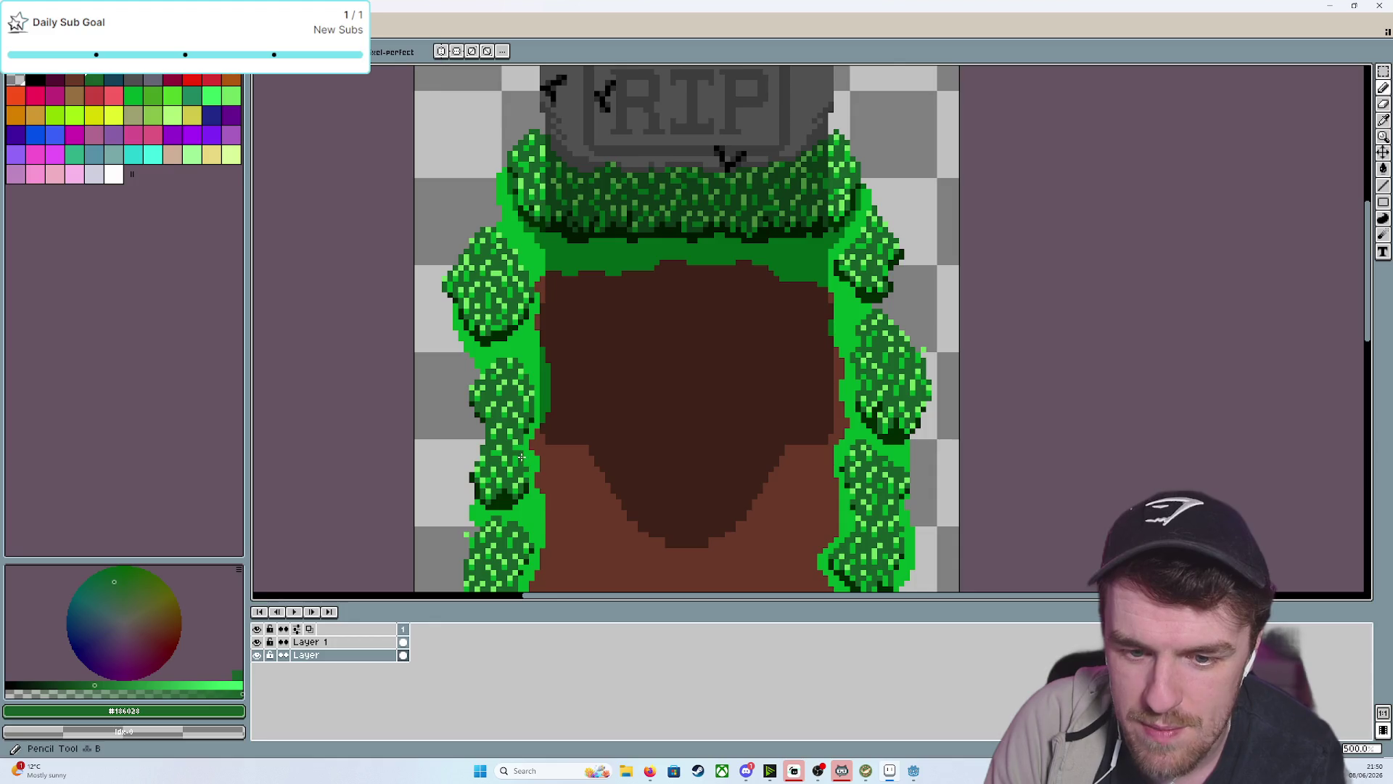